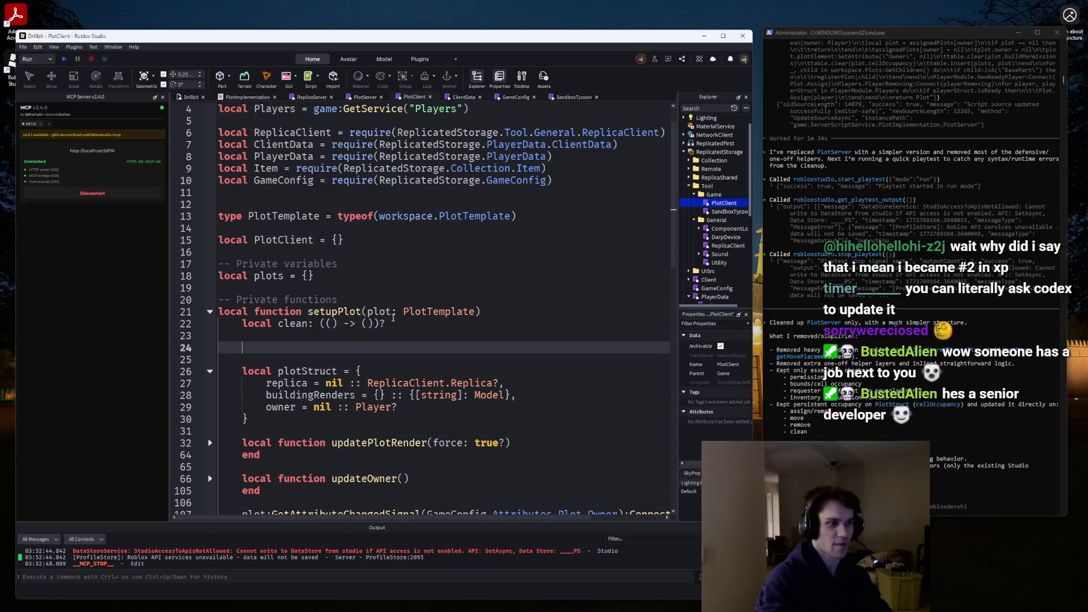
Start a zoneCF, zoneSize local from plot and inspect the plot template's parts for the zone.
type("local zoneCF, zoneSize = plot.")
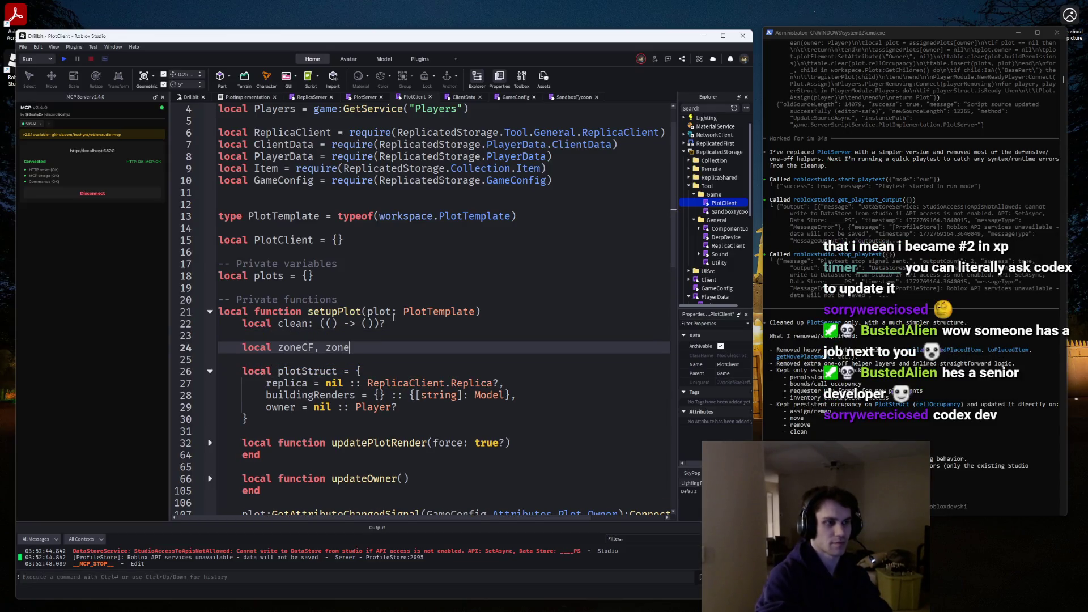
type("T")
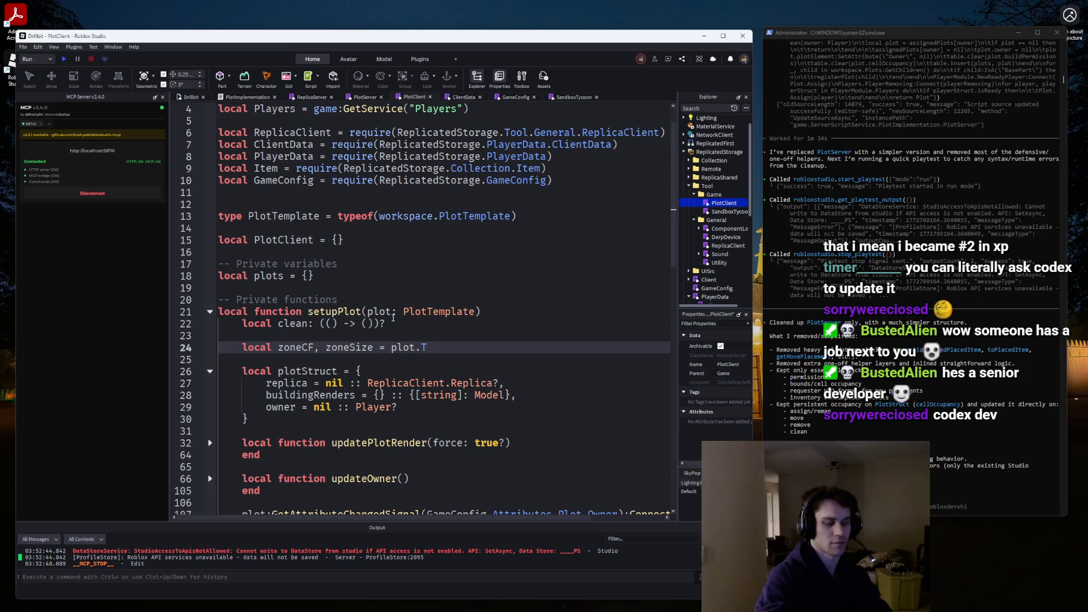
type(".")
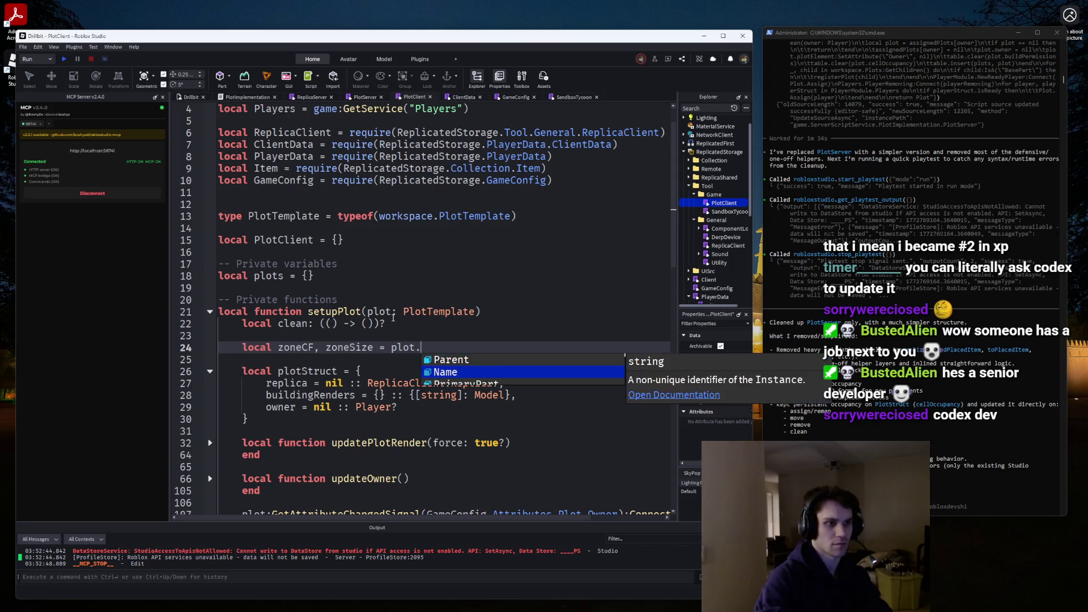
key("Up")
key("Down")
key("Down")
scroll(713, 198, "up", 3)
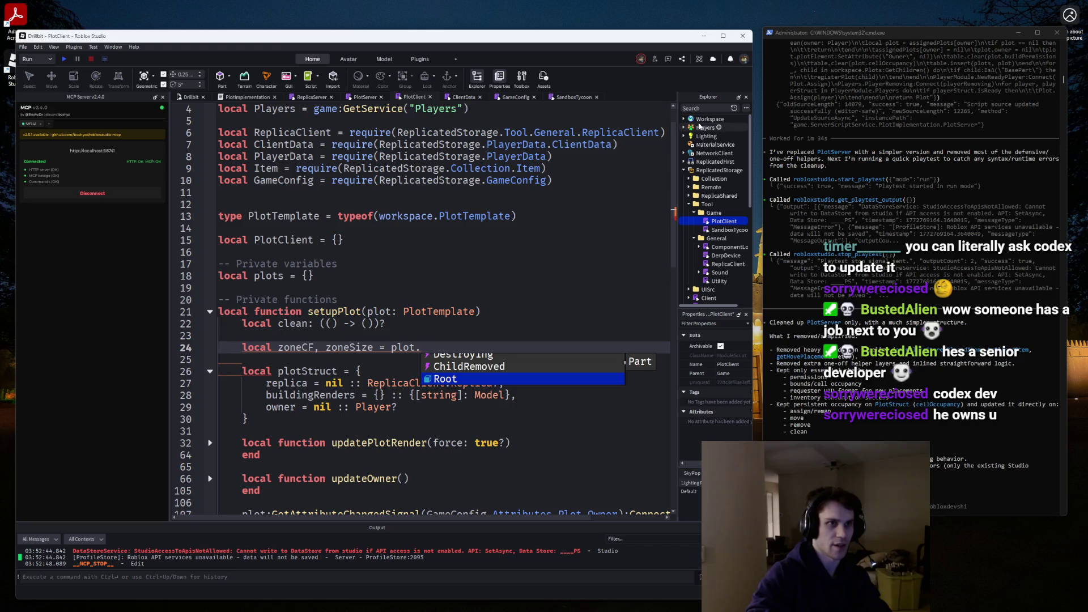
left_click(696, 187)
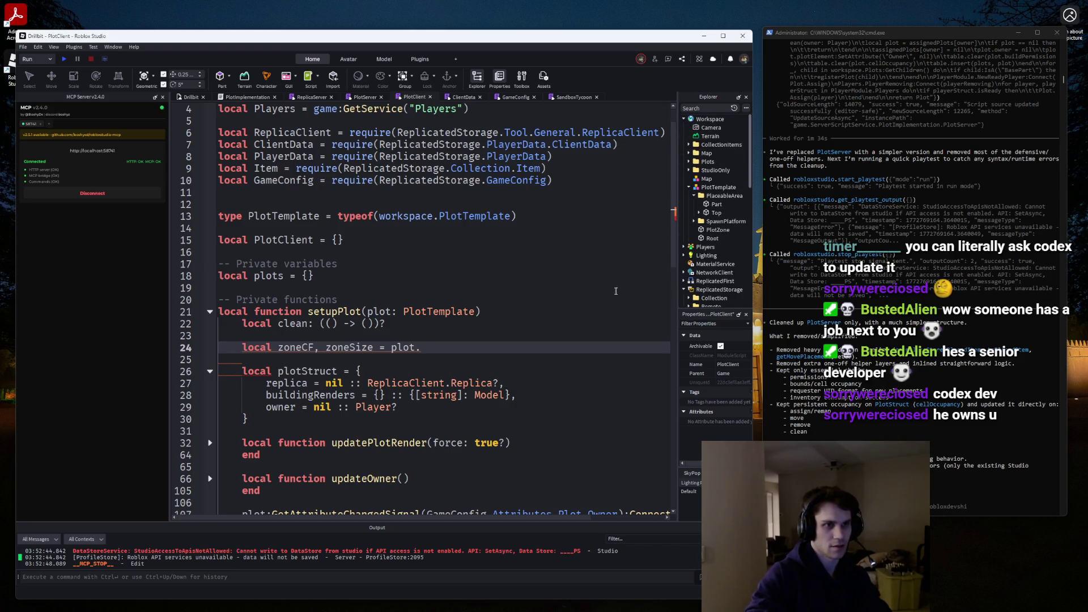
Complete the local as plot.PlotZone.CFrame, plot.PlotZone.Size.
left_click(491, 347)
type("Plo")
key("Tab")
type(".")
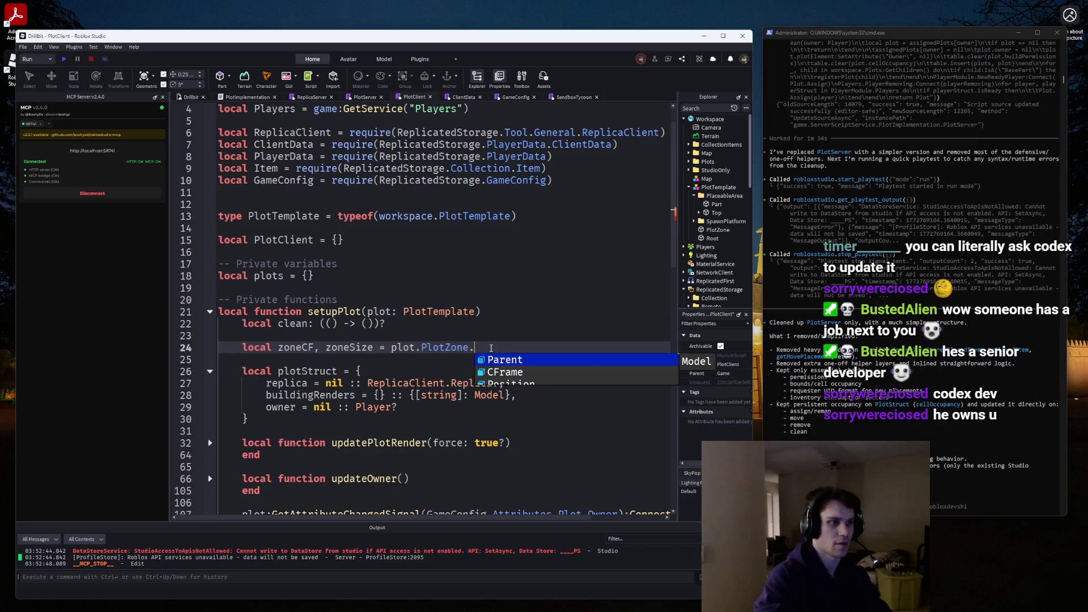
type("CF")
key("Tab")
type(", plot.")
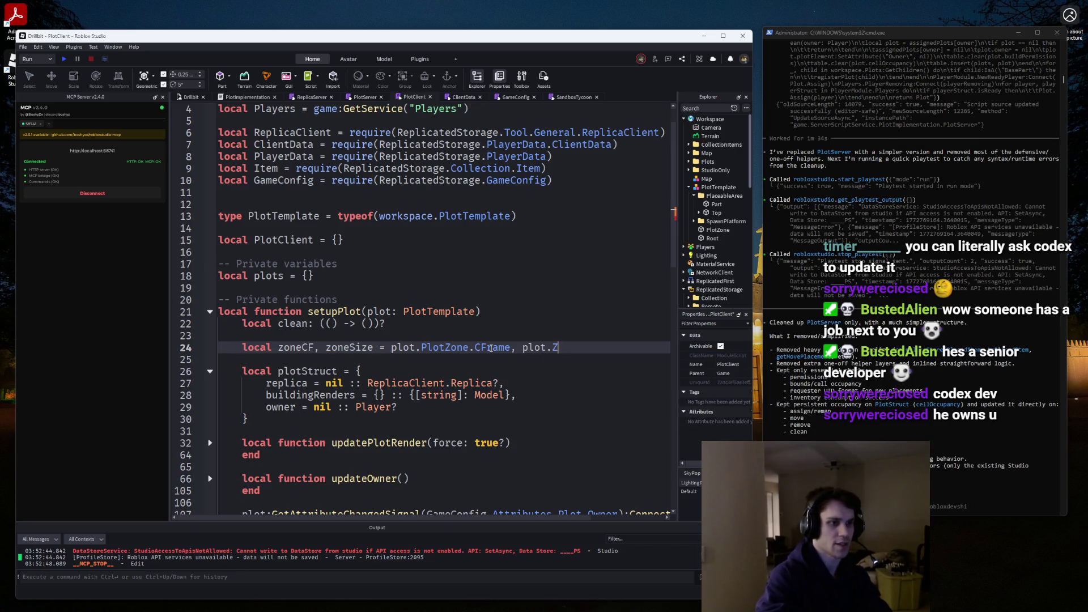
type("Pl")
key("Tab")
type(".")
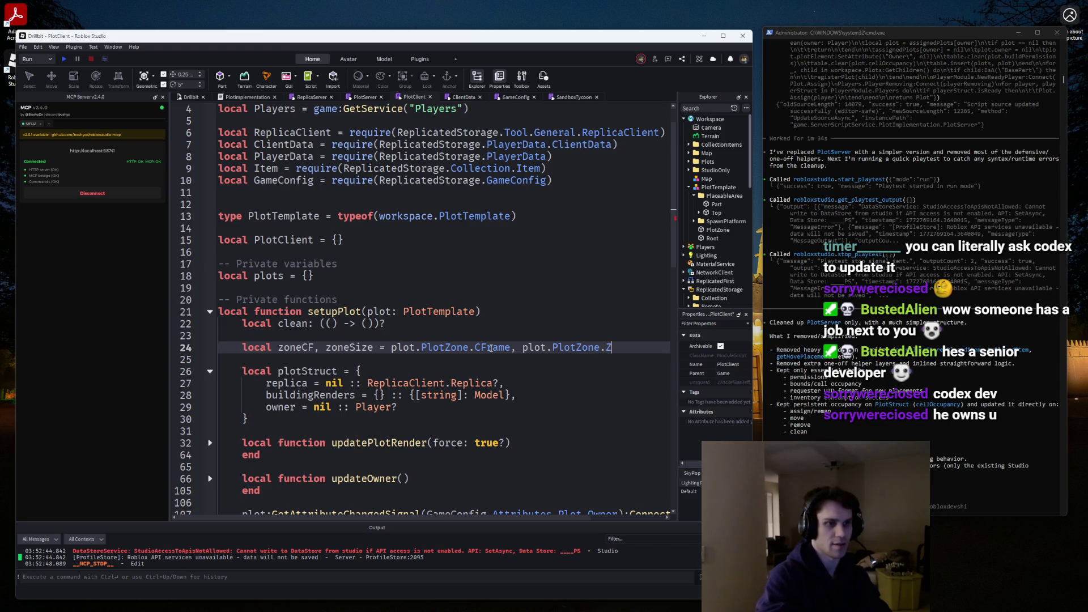
type("Si")
key("Tab")
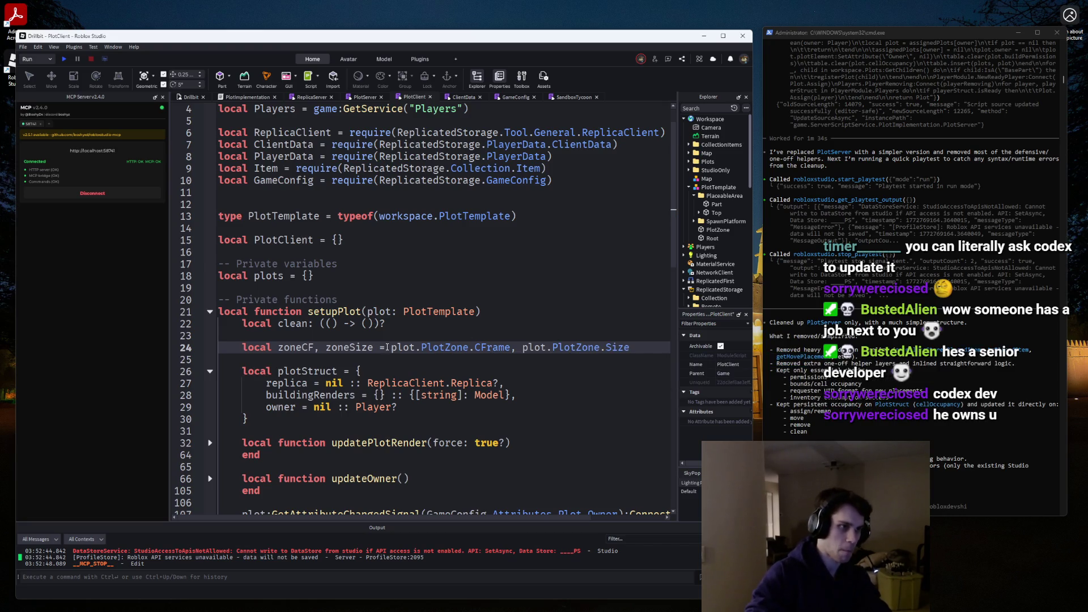
key("Return")
Copy the zoneCF, zoneSize declaration onto a blank line inside the plotStruct table.
left_click(375, 383)
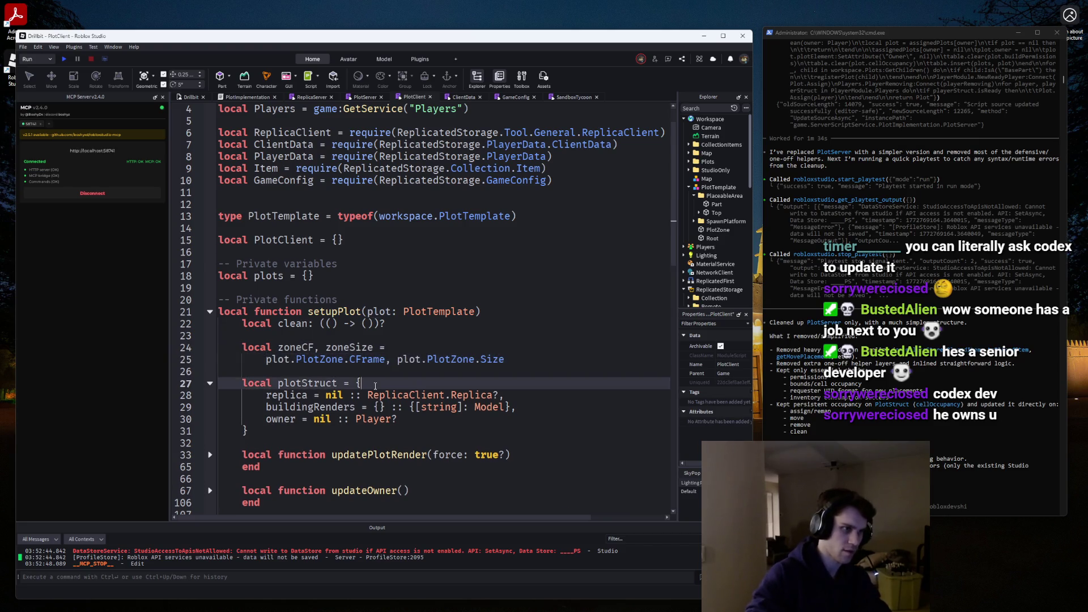
key("Return")
key("Return")
key("Up")
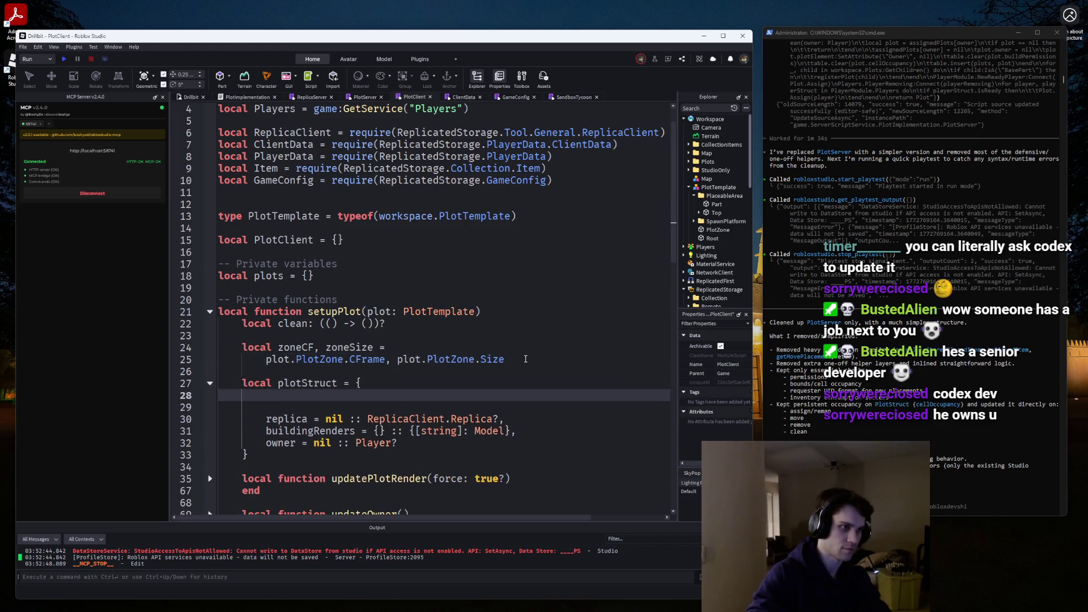
left_click_drag(525, 358, 275, 345)
key("ctrl+c")
left_click(289, 397)
key("ctrl+v")
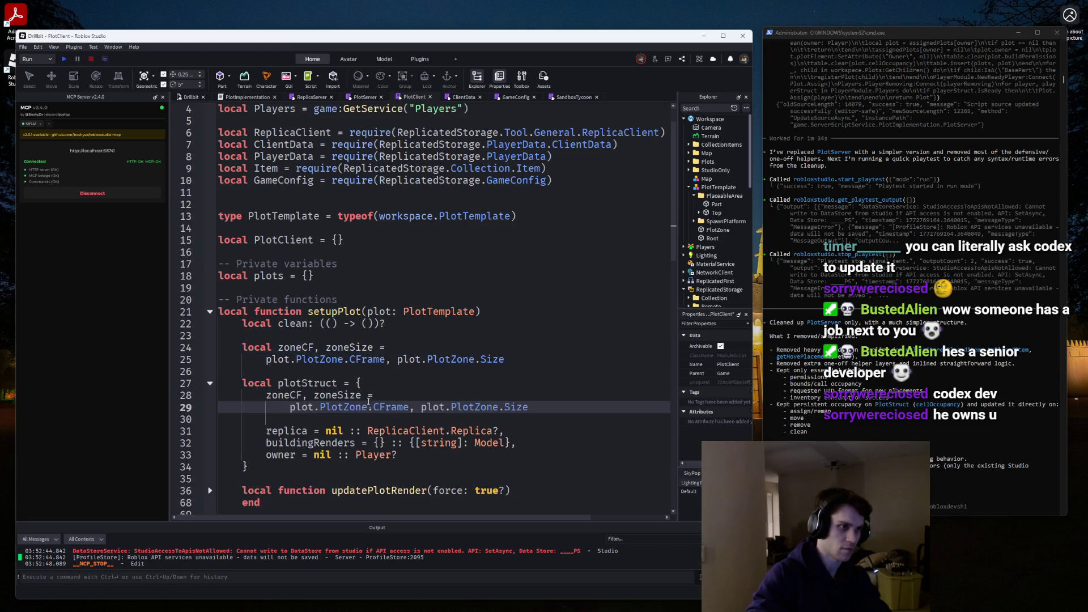
Reformat the pasted copy into separate zoneCF = plot.PlotZone.CFrame and zoneSize = plot.PlotZone.Size fields.
double_click(359, 395)
key("BackSpace")
key("BackSpace")
key("BackSpace")
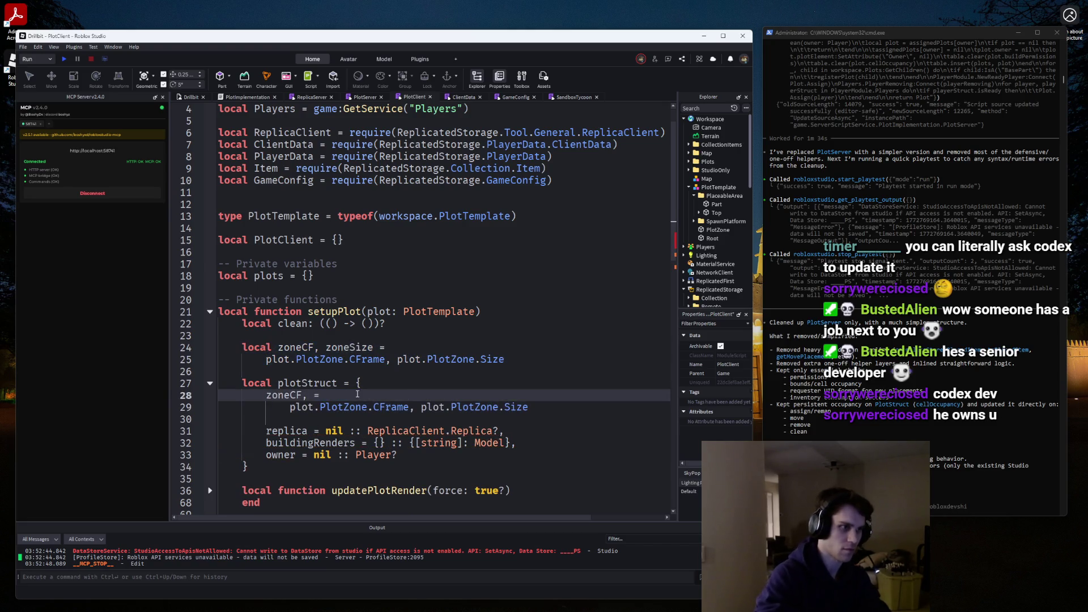
key("Down")
key("BackSpace")
key("BackSpace")
key("BackSpace")
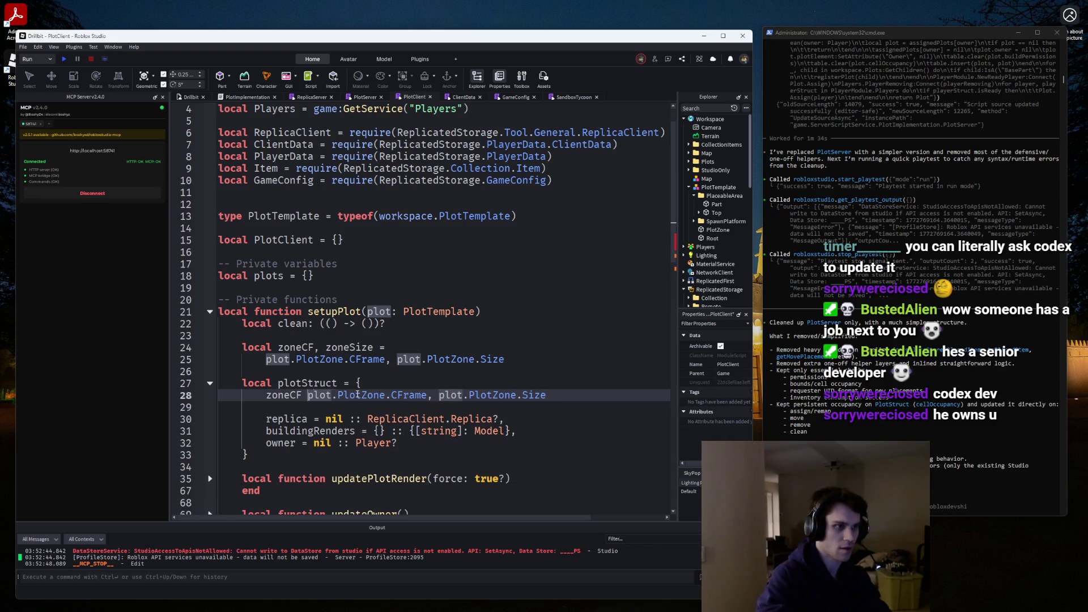
type("=")
key("ctrl+Right")
key("ctrl+Right")
key("ctrl+Right")
key("BackSpace")
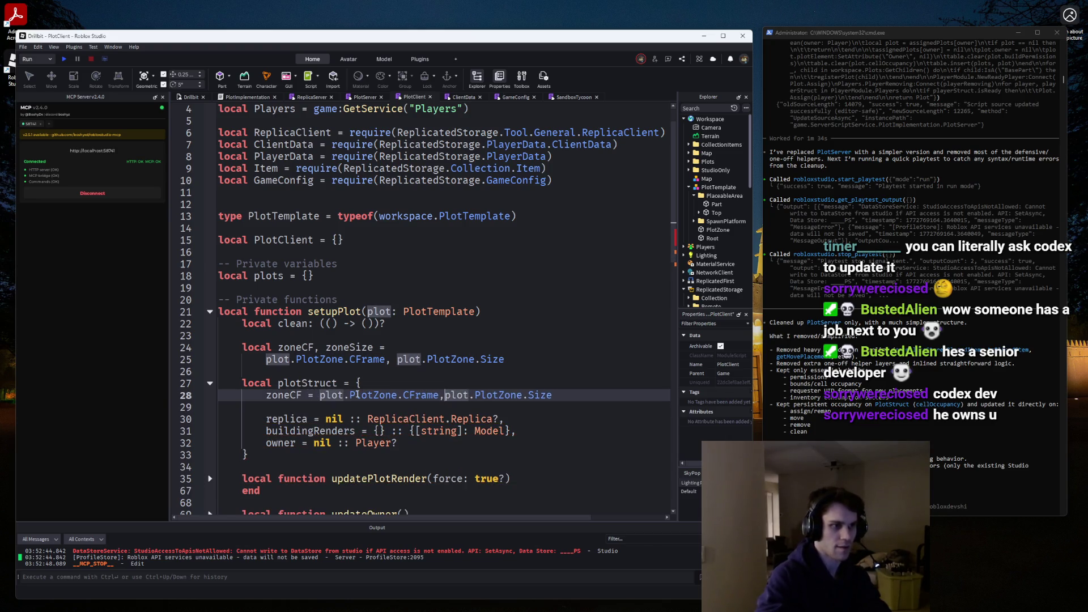
key("Return")
type("zoneSize =")
key("ctrl+Right")
key("ctrl+Right")
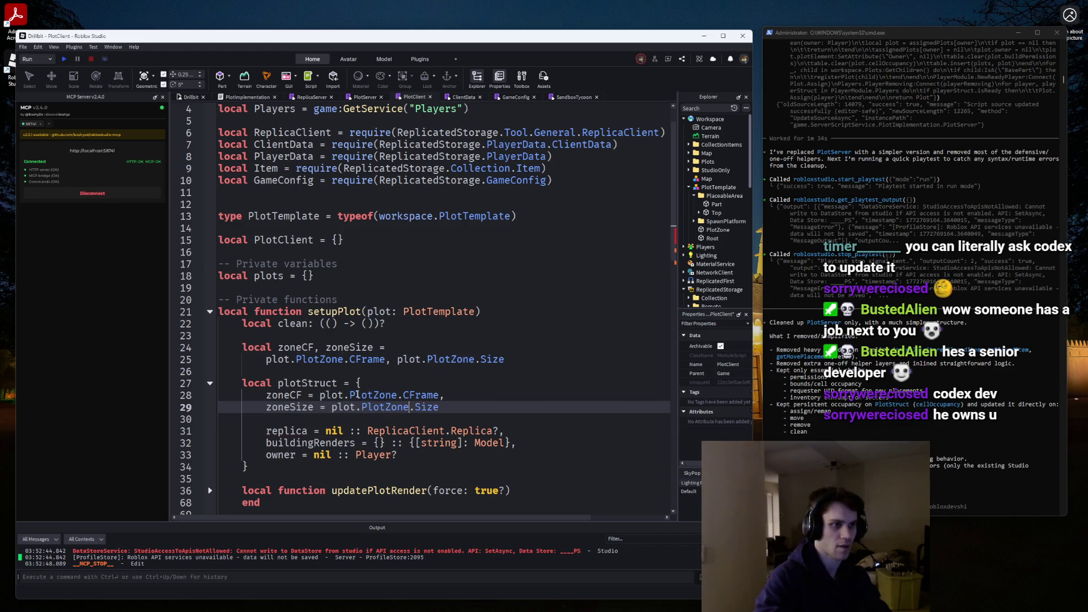
key("ctrl+Right")
type(",")
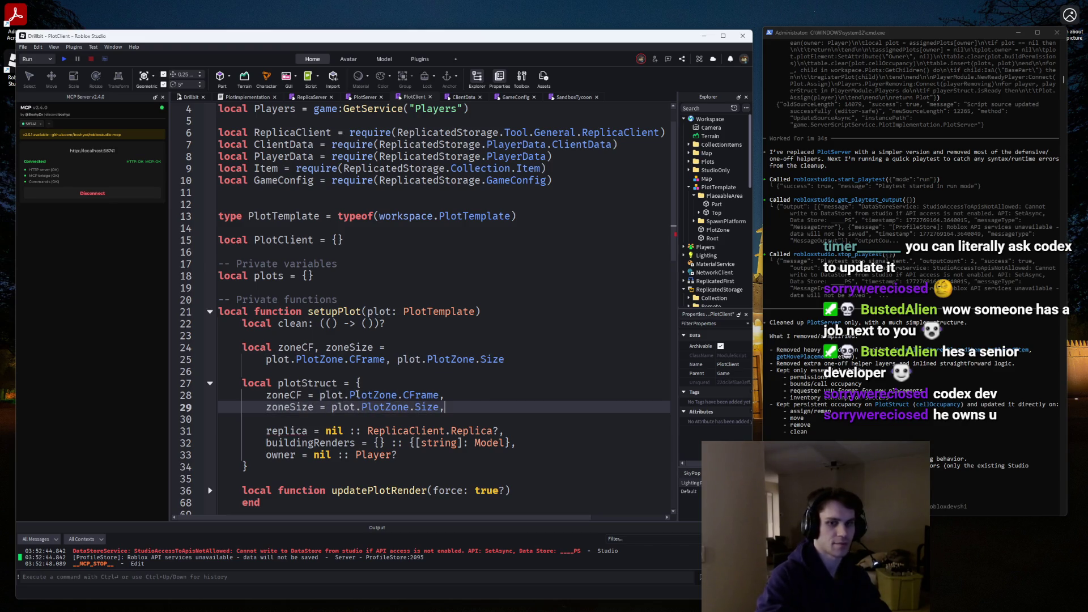
key("Return")
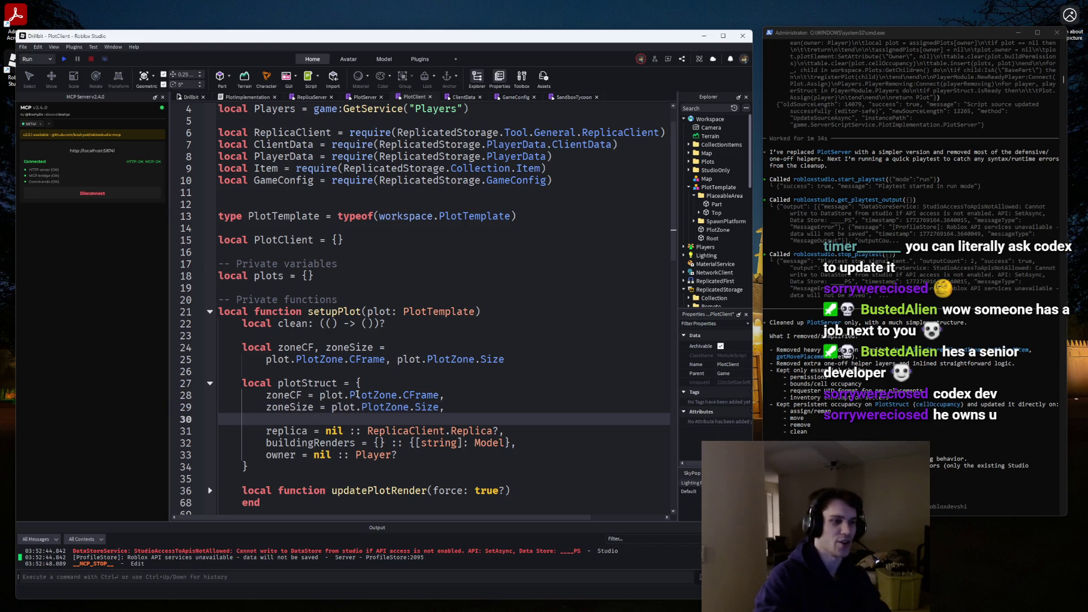
Delete the original local zoneCF, zoneSize declaration lines.
mouse_move(313, 370)
left_mouse_down()
mouse_move(209, 362)
mouse_move(197, 347)
left_mouse_up()
key("BackSpace")
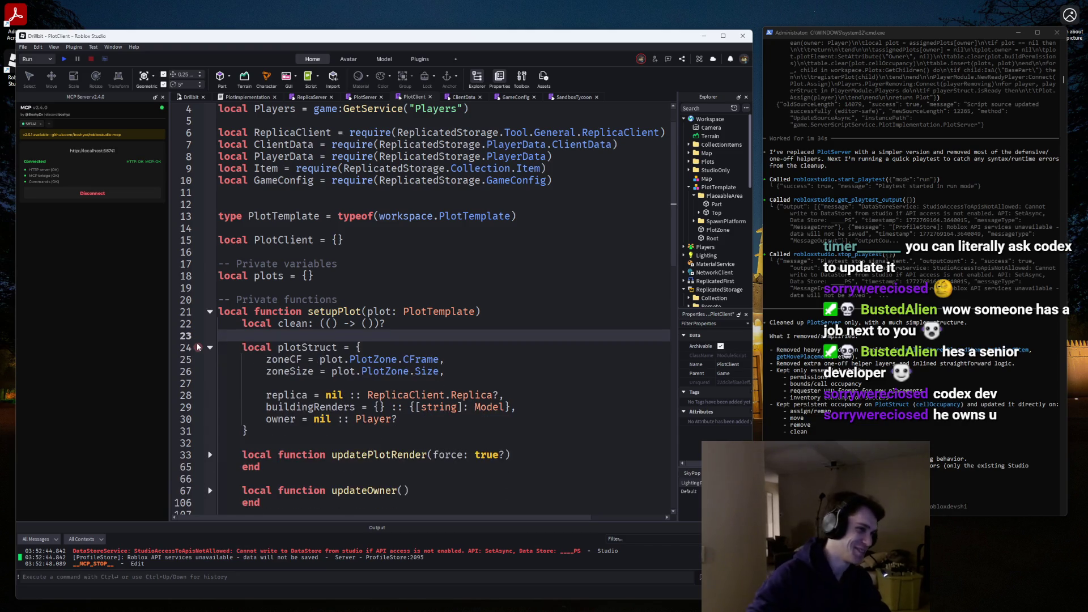
scroll(336, 360, "down", 2)
left_click_drag(382, 250, 142, 253)
Move the local clean declaration to just above updateOwner and remove the leftover blank line.
key("BackSpace")
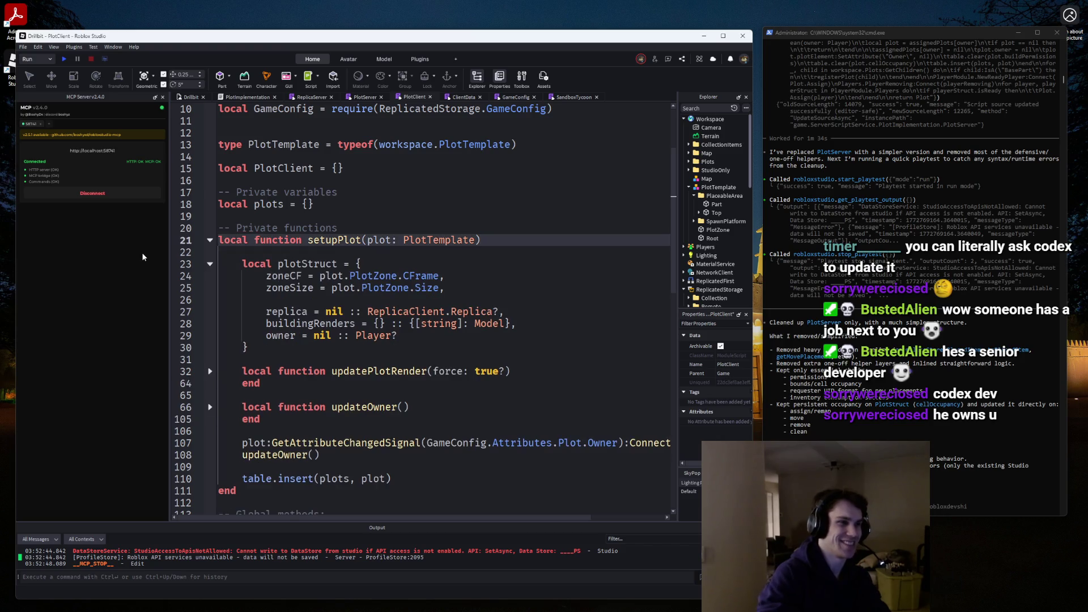
left_click(238, 399)
key("ctrl+v")
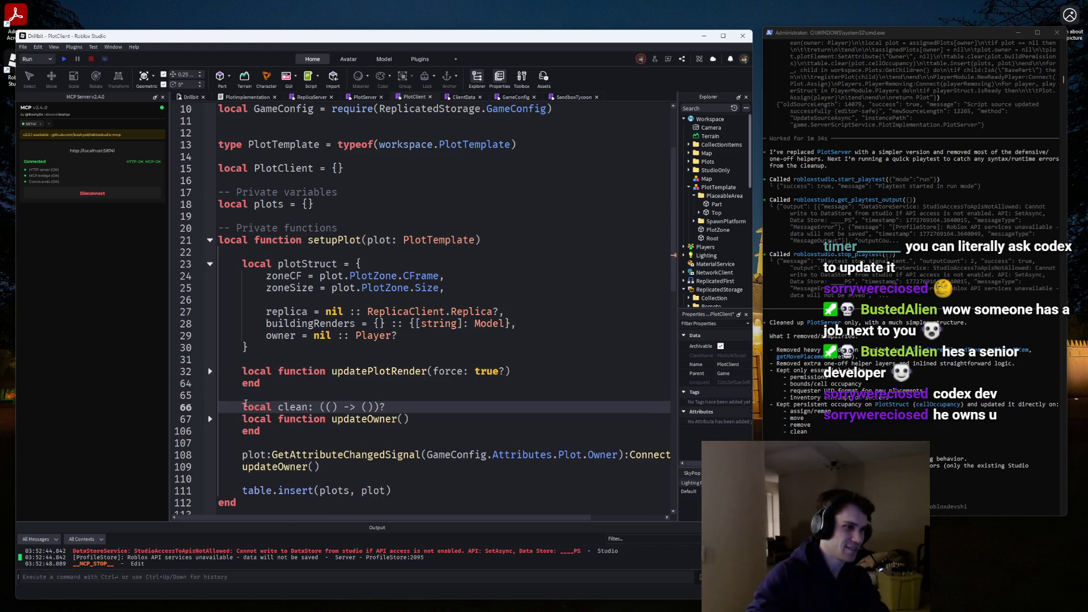
left_click(266, 258)
key("BackSpace")
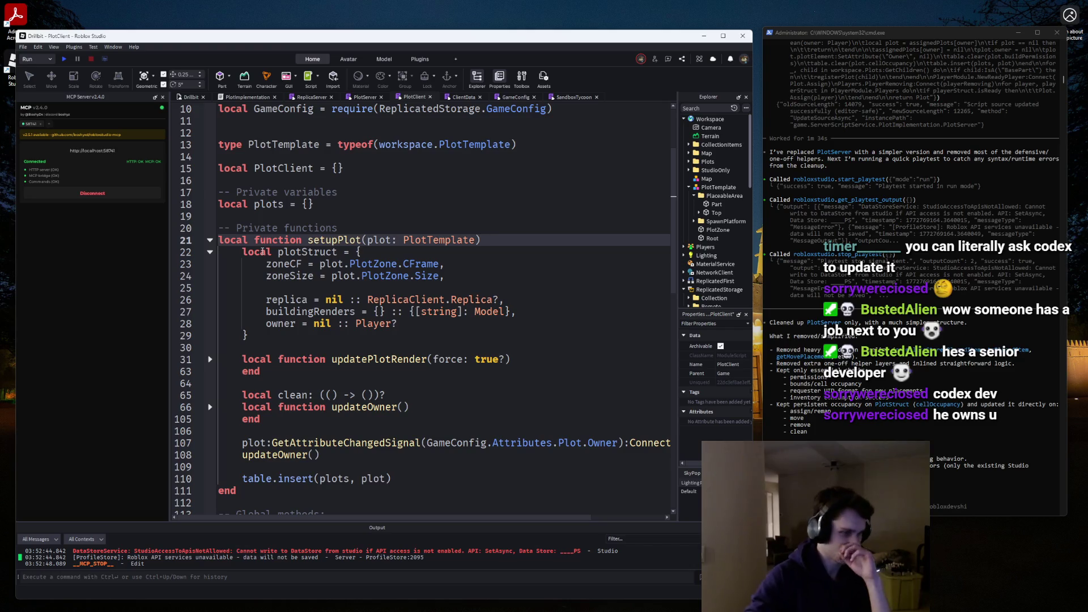
Change table.insert(plots, plot) to insert plotStruct instead.
scroll(295, 351, "down", 2)
scroll(295, 307, "up", 1)
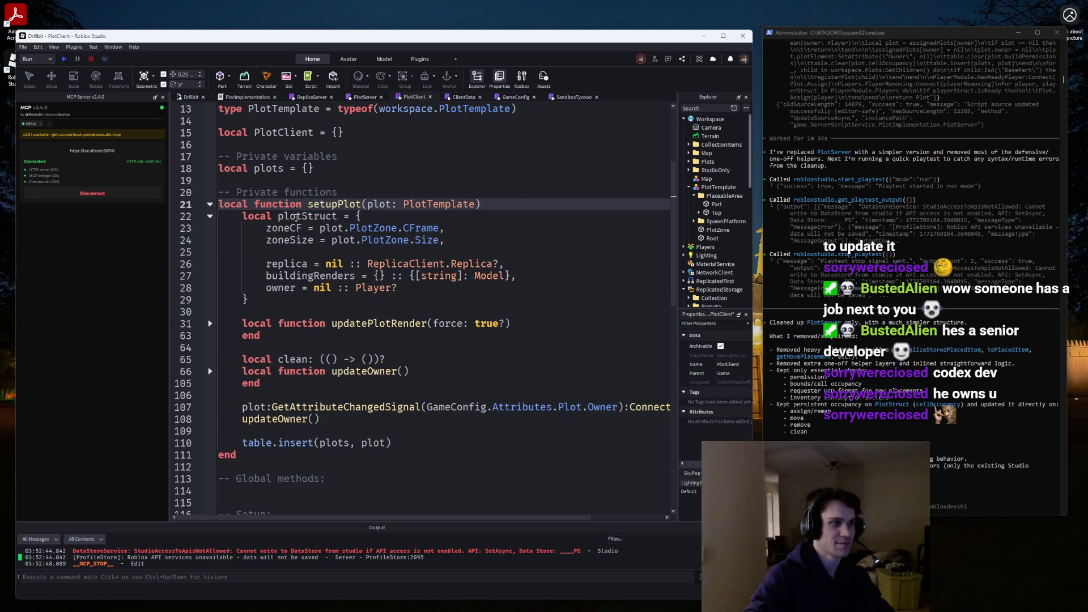
left_click(338, 216)
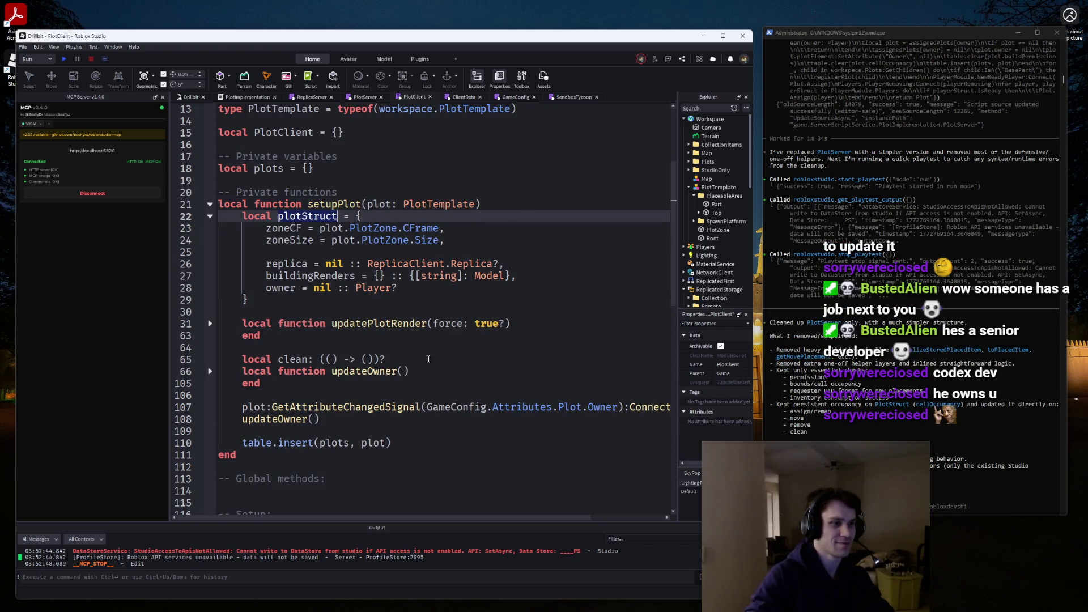
double_click(368, 443)
type("plotStruct")
left_click_drag(672, 444, 671, 512)
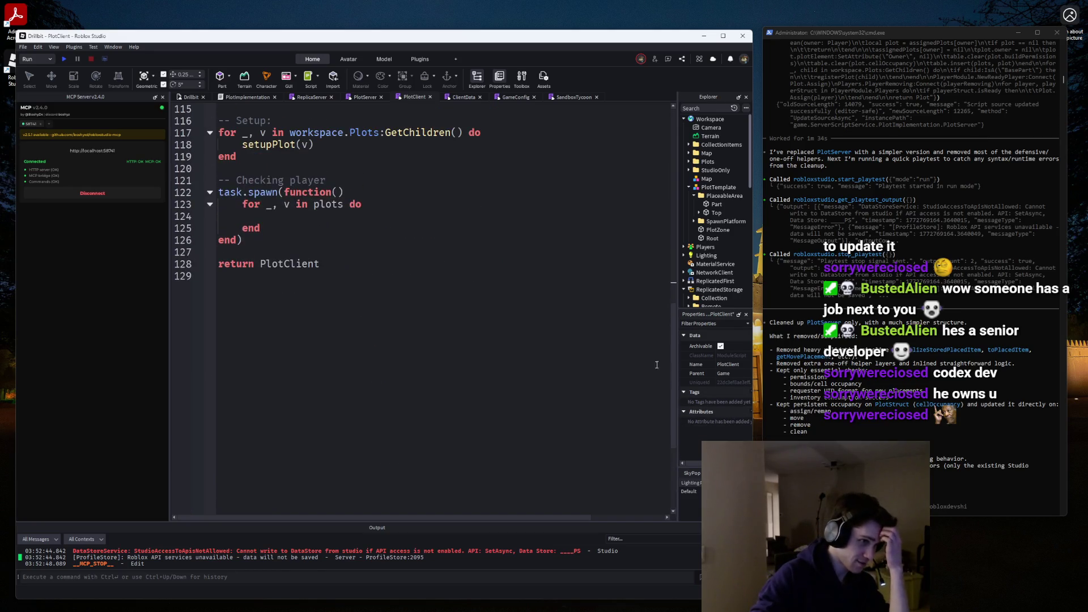
Add a while true do loop containing task.wait(.2) above the plots loop.
left_click(327, 216)
type("l")
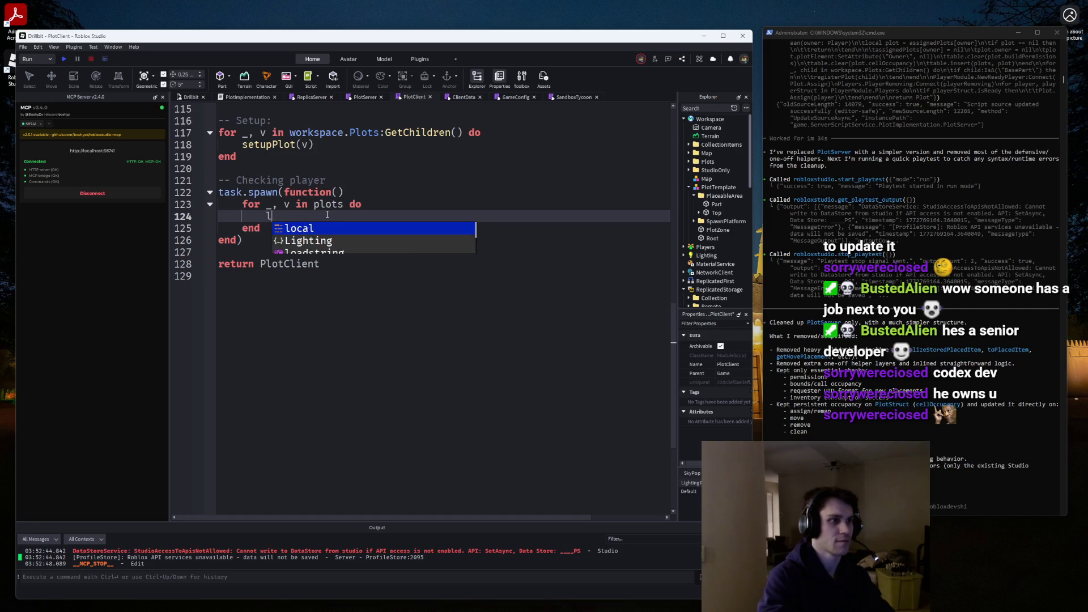
key("BackSpace")
key("Up")
key("Return")
key("Return")
key("Up")
key("Up")
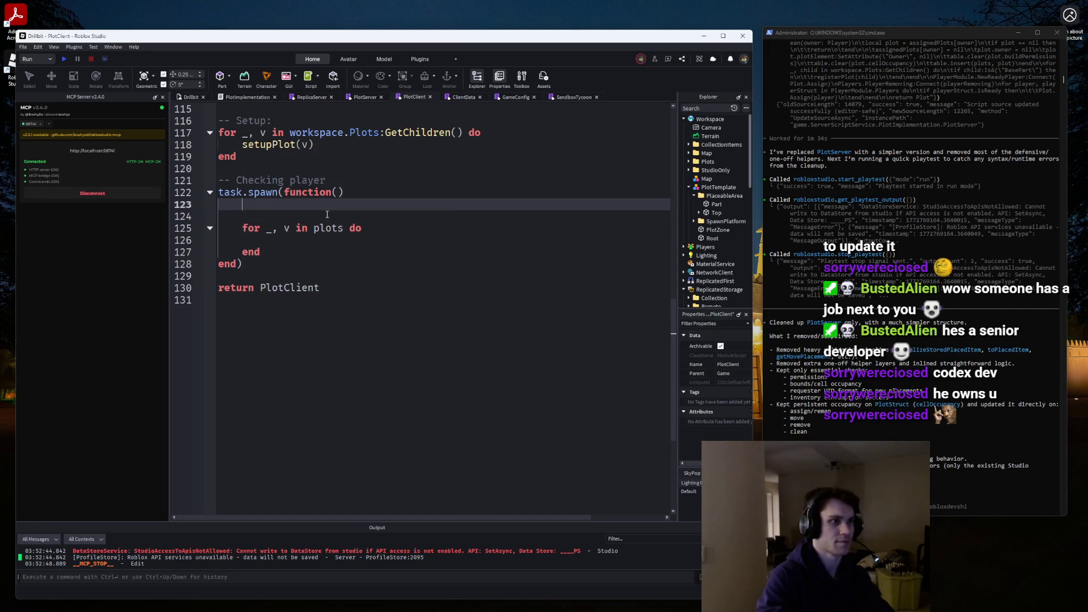
type("loca")
type("l camera")
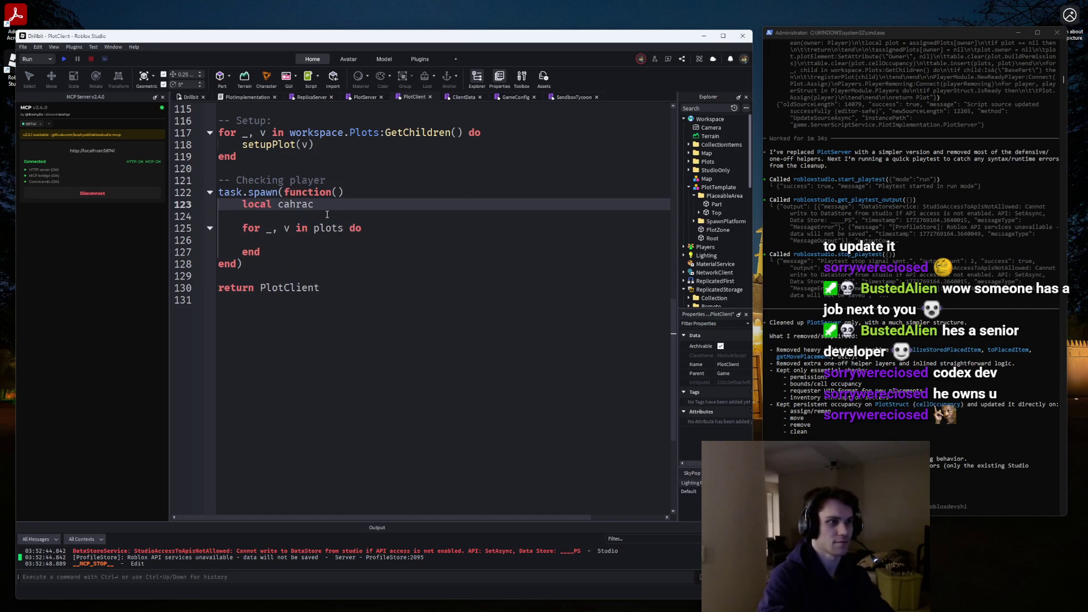
key("ctrl+BackSpace")
key("ctrl+BackSpace")
type("while true do")
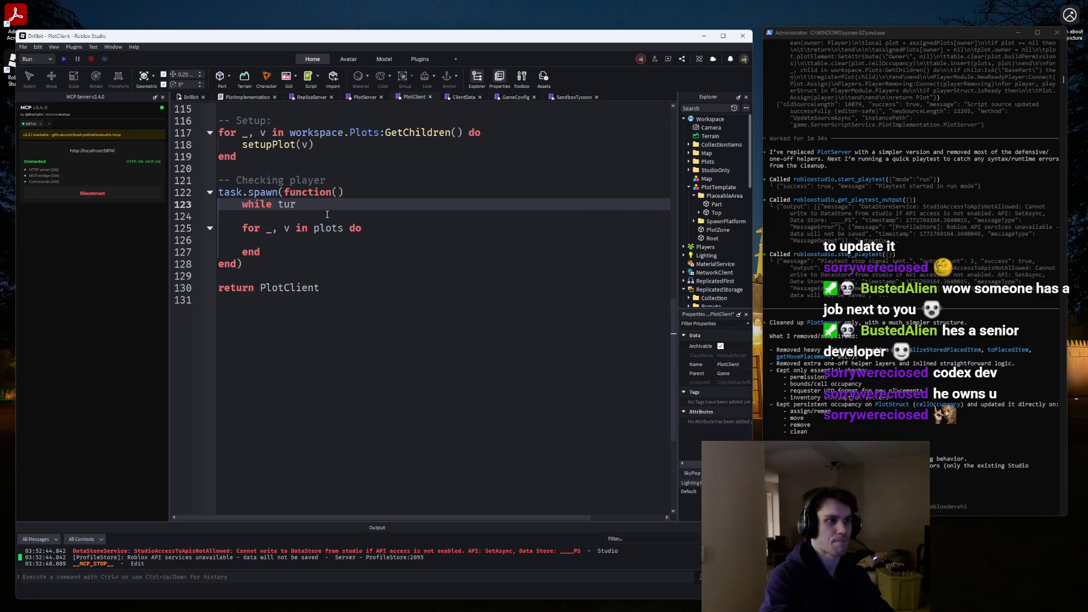
key("Return")
key("Return")
type("taks.w")
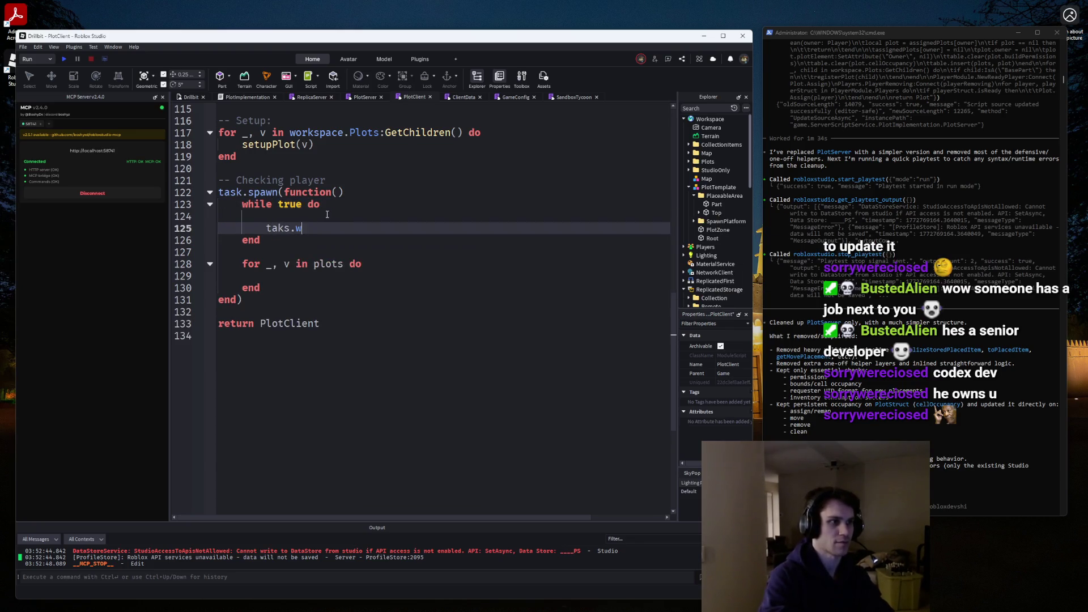
type("k.wait(.2")
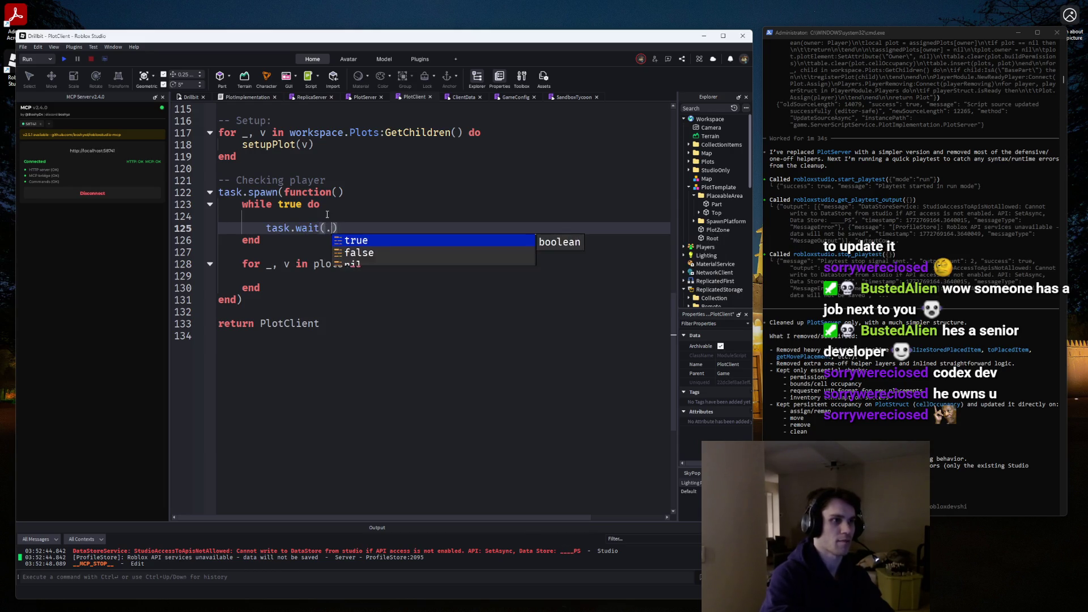
Move the plots loop inside the while loop before the wait and add local character = LOCAL_PLAYER.Character.
left_click_drag(271, 288, 202, 260)
key("ctrl+x")
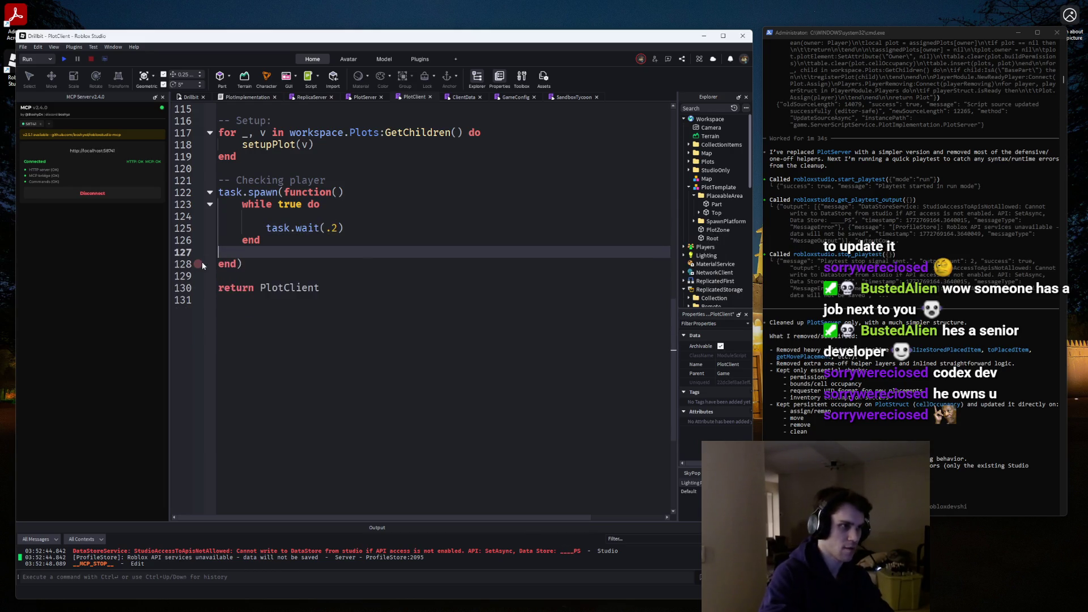
key("Up")
key("Up")
key("ctrl+v")
key("Up")
key("Return")
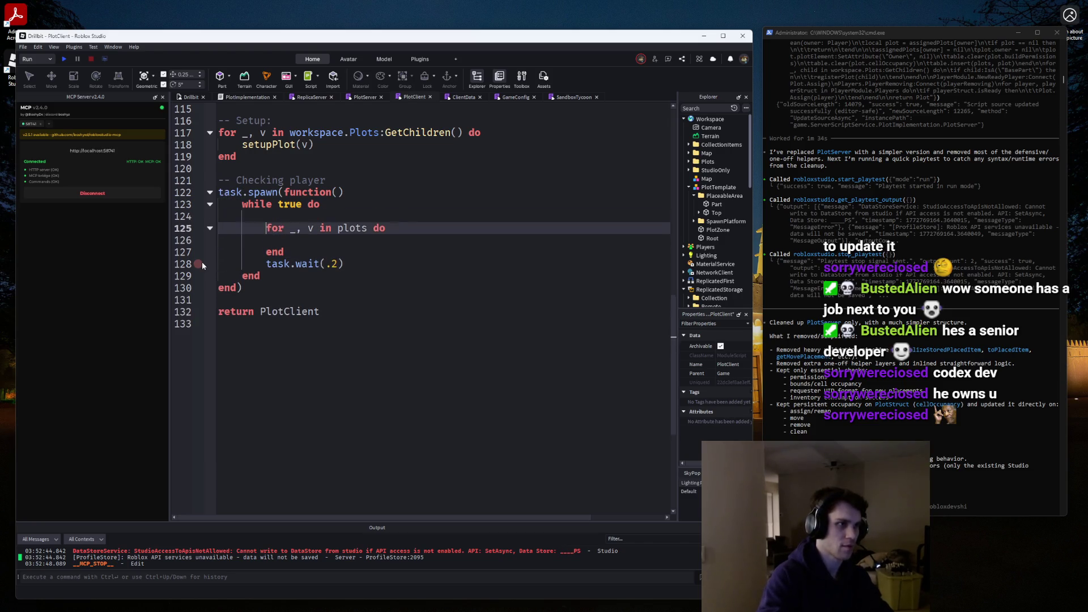
key("Up")
type("local character")
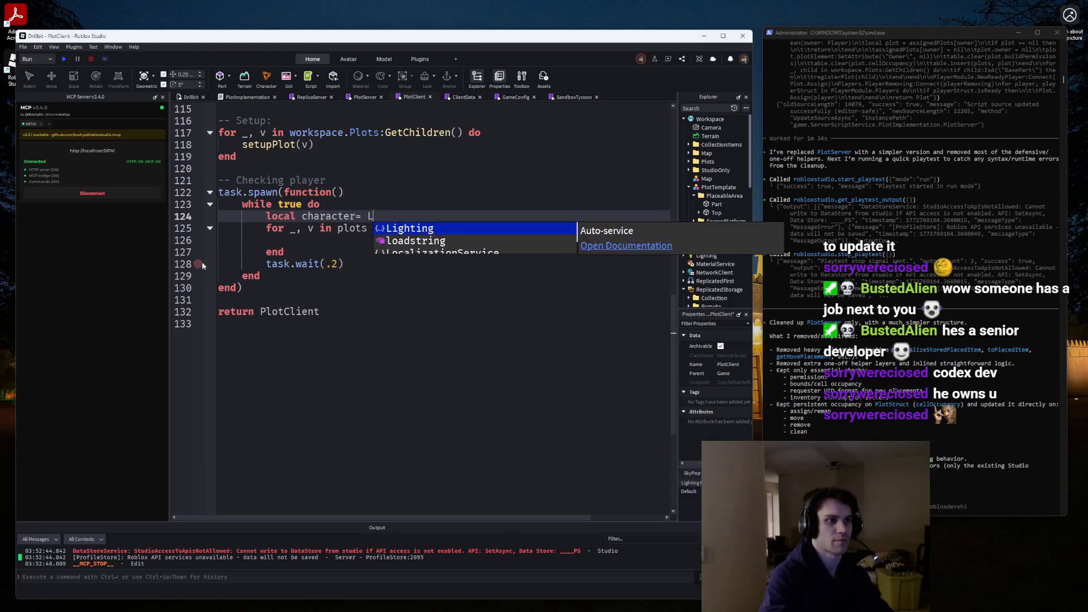
type(" = LOCAL_")
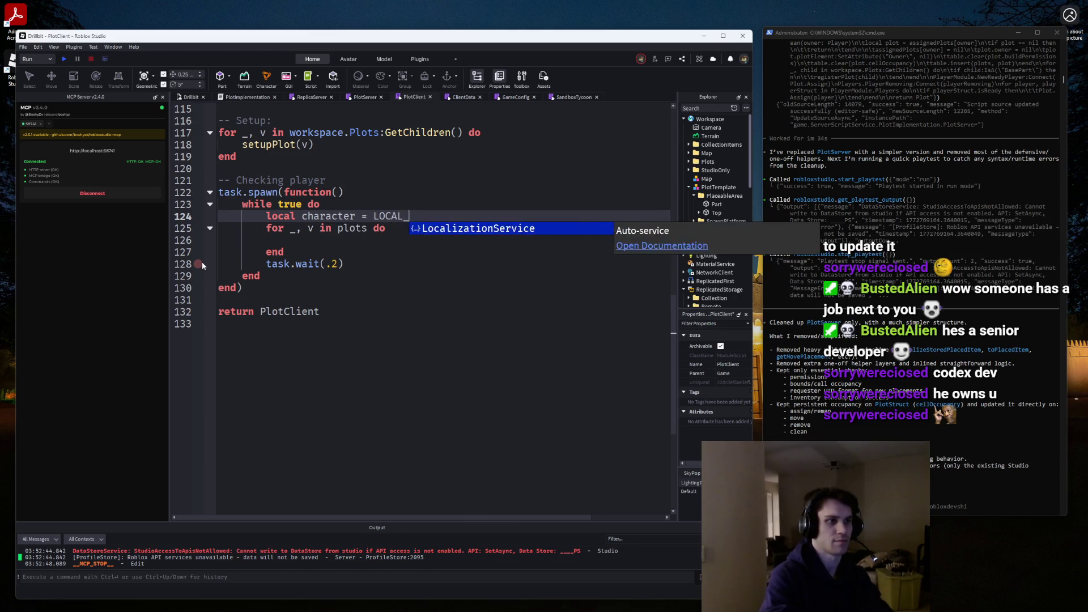
type("PLAYER.Character")
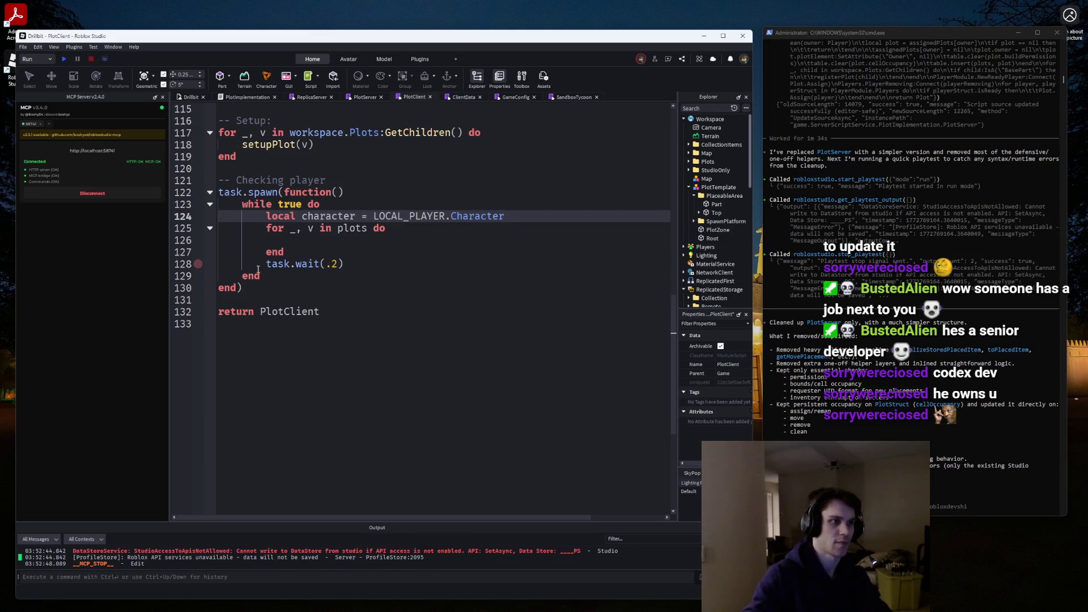
scroll(422, 325, "up", 3)
scroll(422, 326, "up", 20)
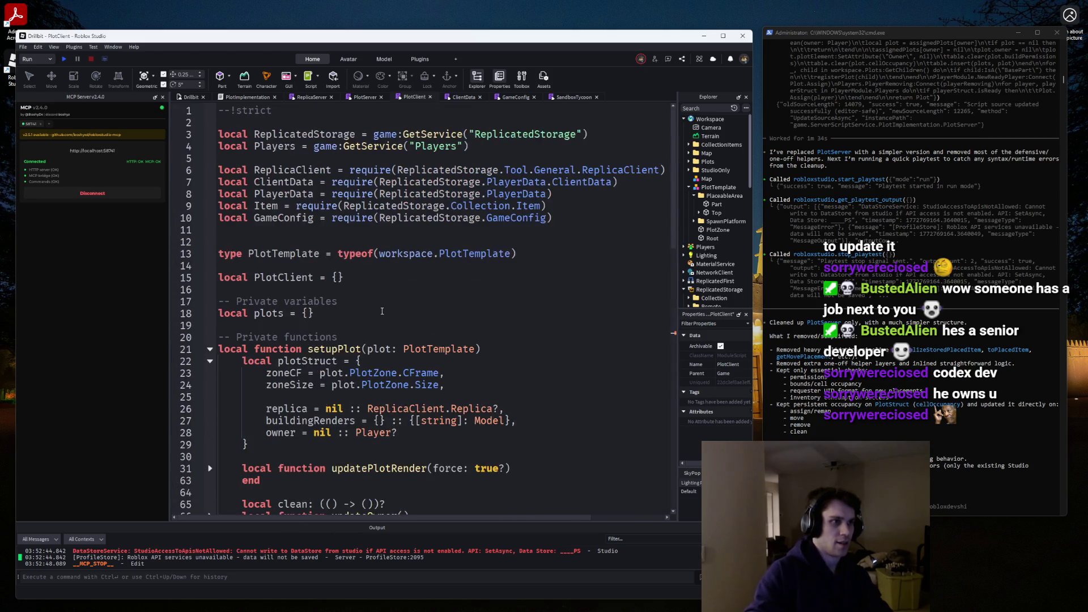
Add a '-- Constant variables' section with local LOCAL_PLAYER = Players.LocalPlayer.
left_click(418, 277)
key("Return")
key("Return")
type("--")
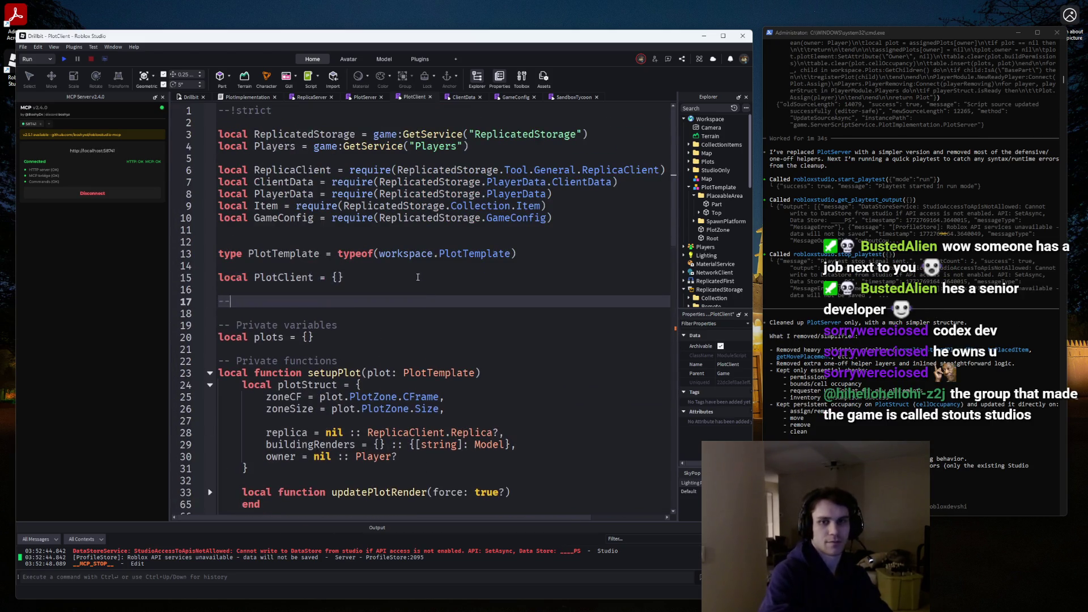
type(" Consstant variable")
key("Return")
type("l")
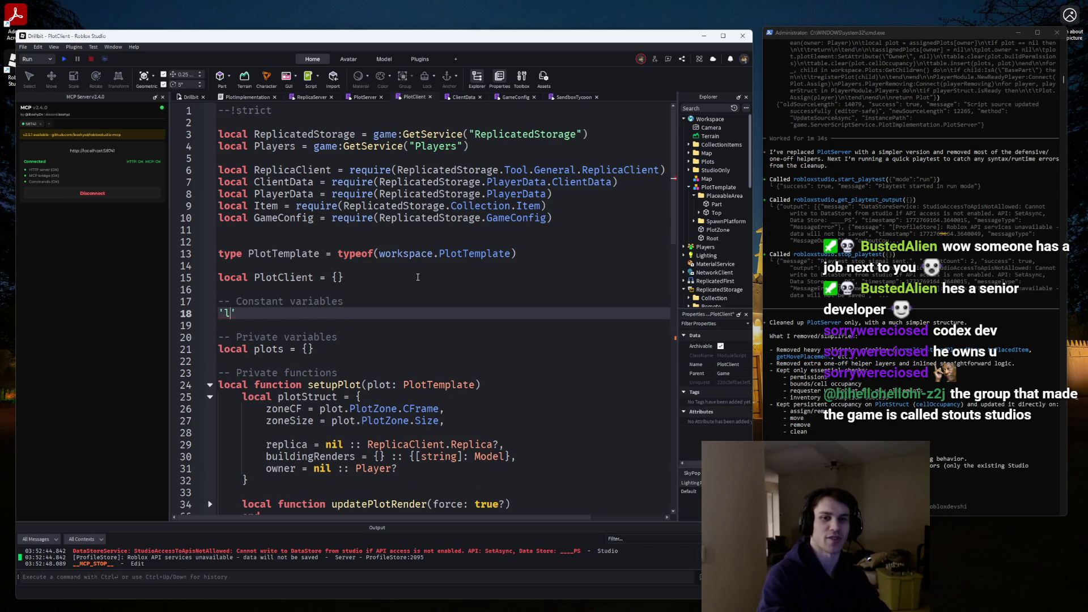
type("ocal LOCAL_PLAYER")
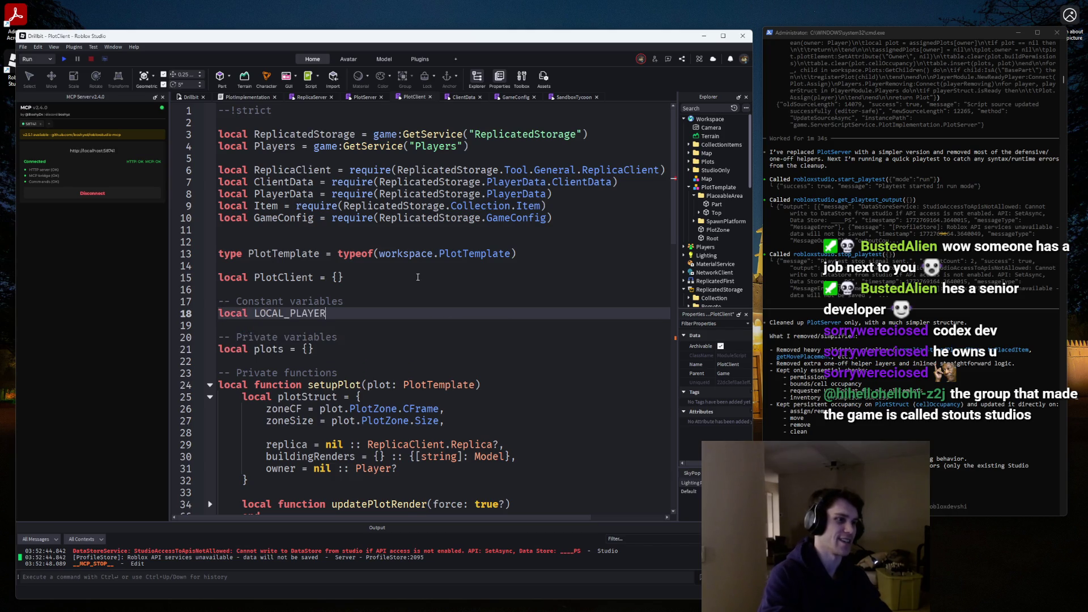
type(" = Pl")
key("Tab")
type(".")
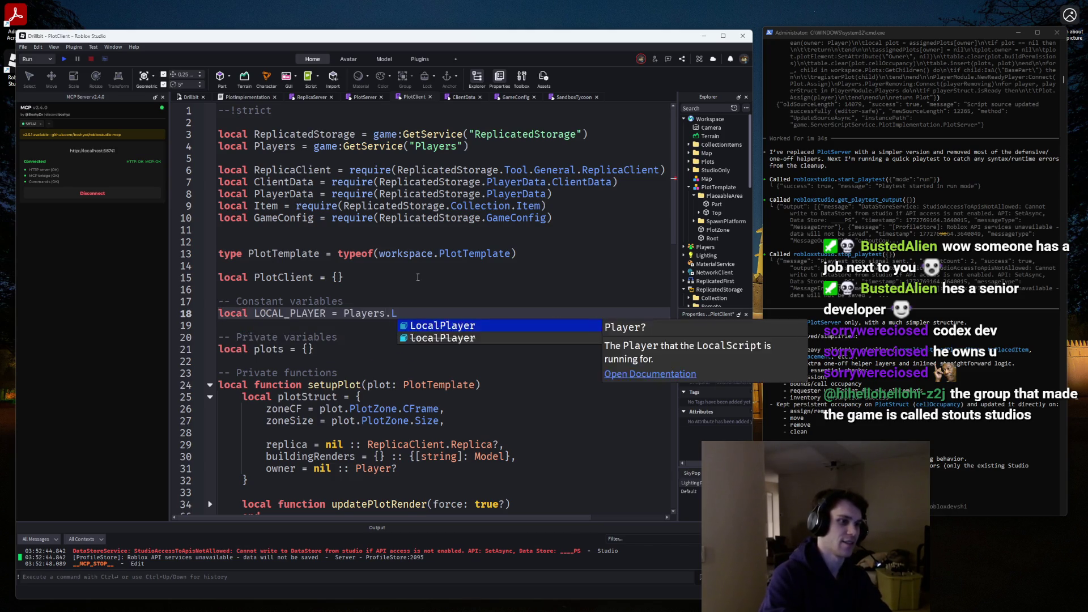
key("Tab")
Move the Module table comment and PlotClient table declaration to the top of the script.
left_click(315, 263)
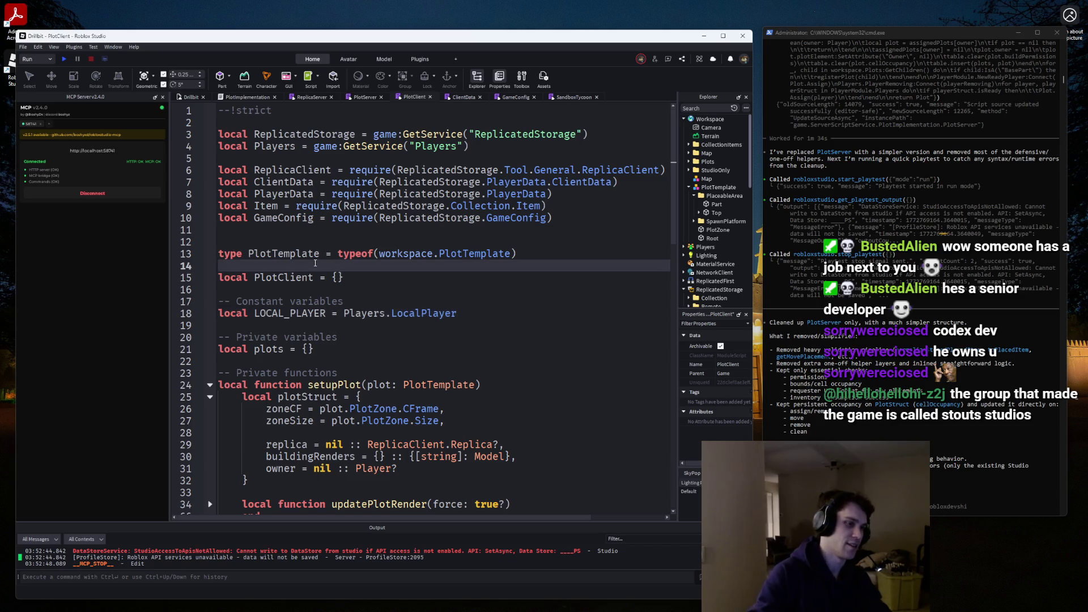
key("Return")
type("-")
type(" ntab")
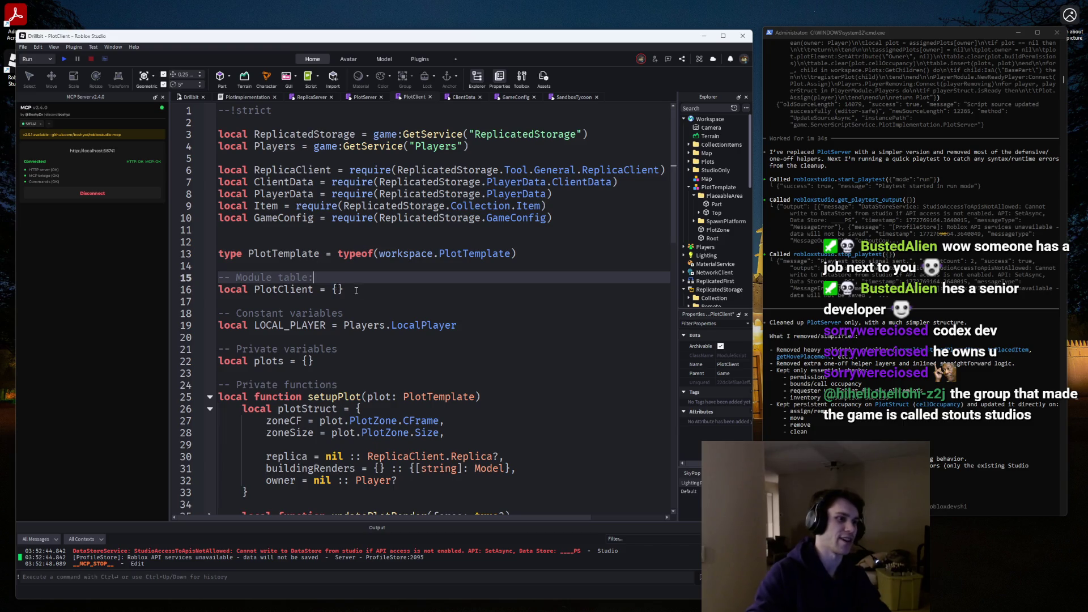
left_click_drag(356, 290, 219, 267)
key("BackSpace")
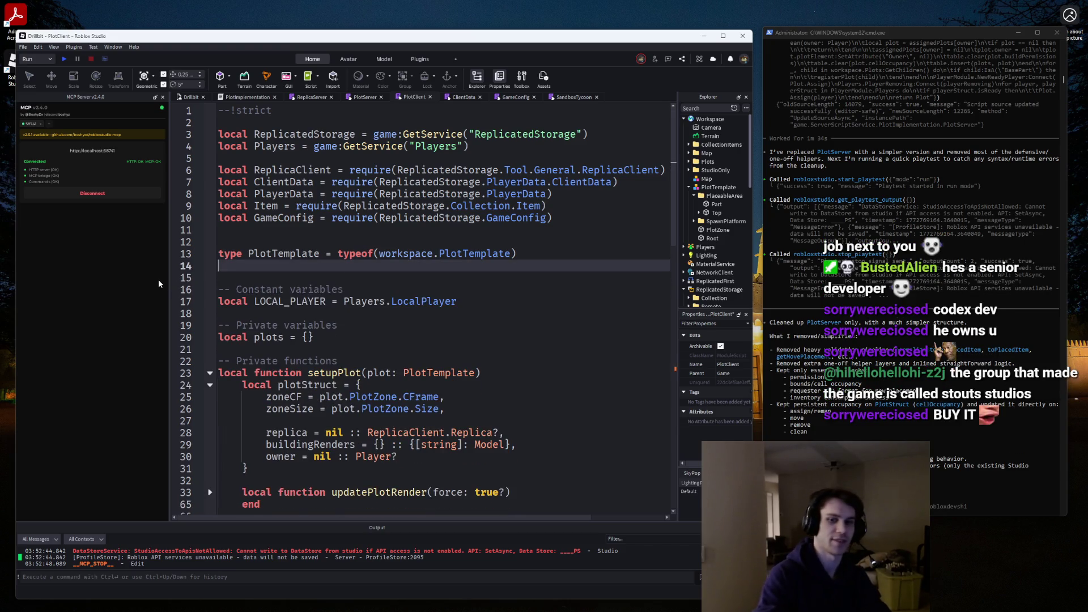
key("BackSpace")
key("Up")
key("Up")
key("Up")
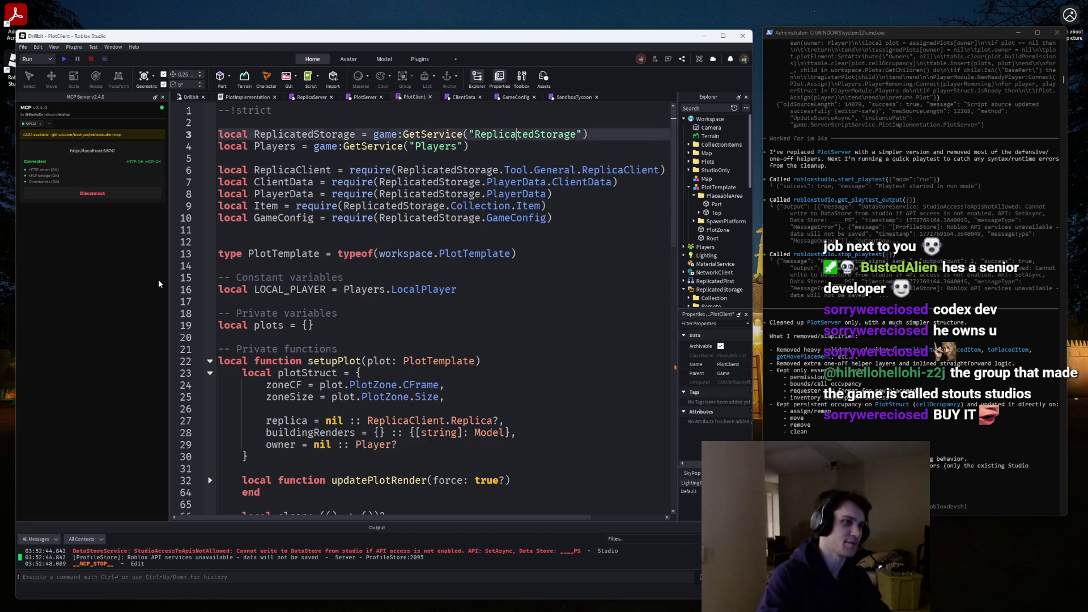
key("ctrl+v")
key("ctrl+f")
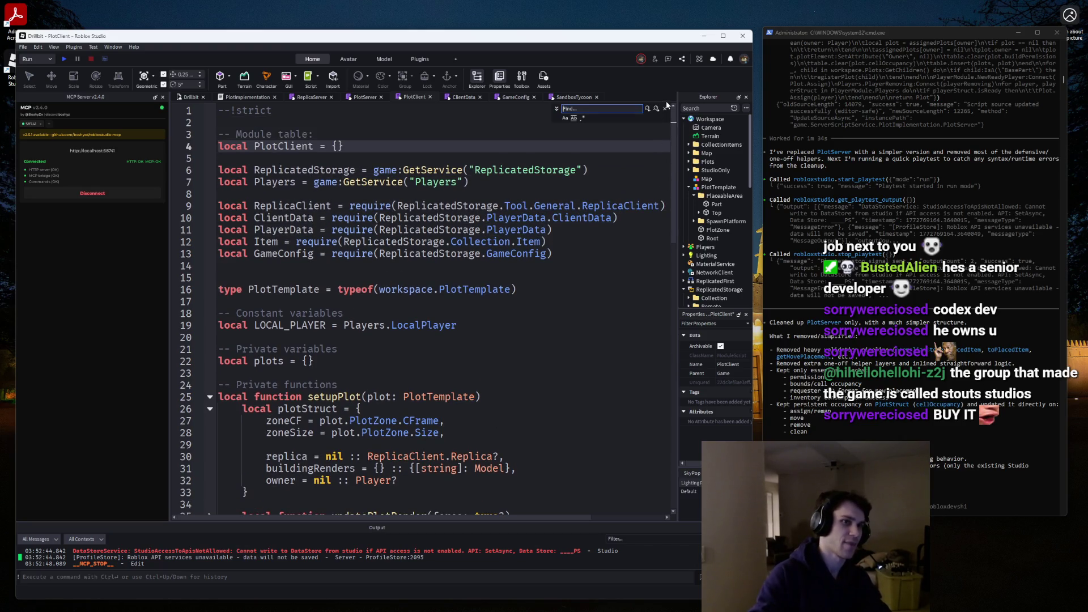
left_click(666, 107)
Add a '-- Loaded services' comment above the services and tidy the blank lines around the PlotTemplate type.
key("Down")
key("Return")
key("Return")
type("-- Loaded serv")
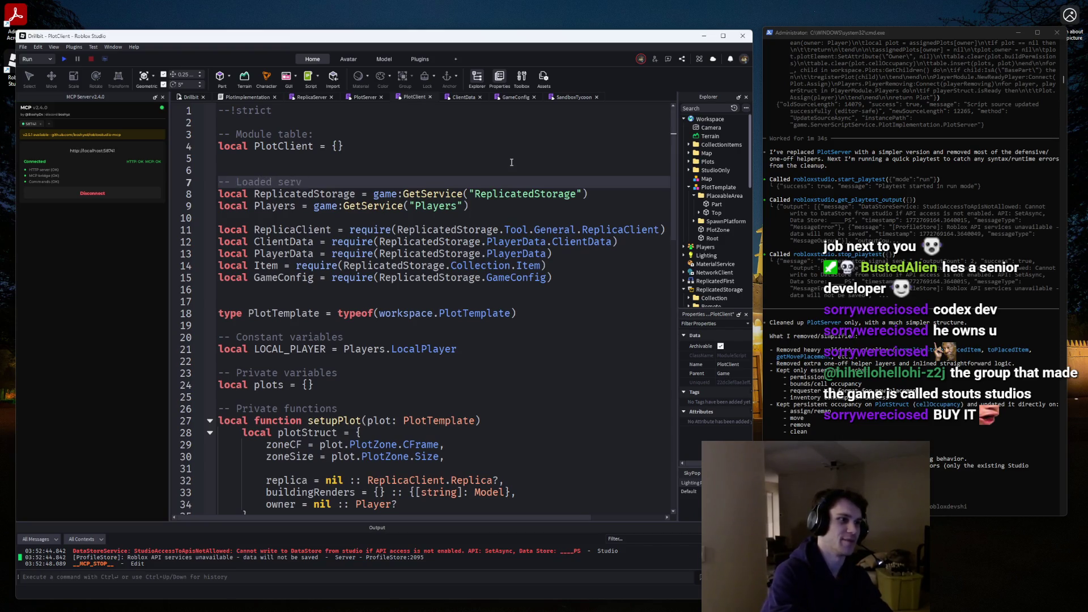
type("ices")
key("Home")
key("BackSpace")
left_click(207, 304)
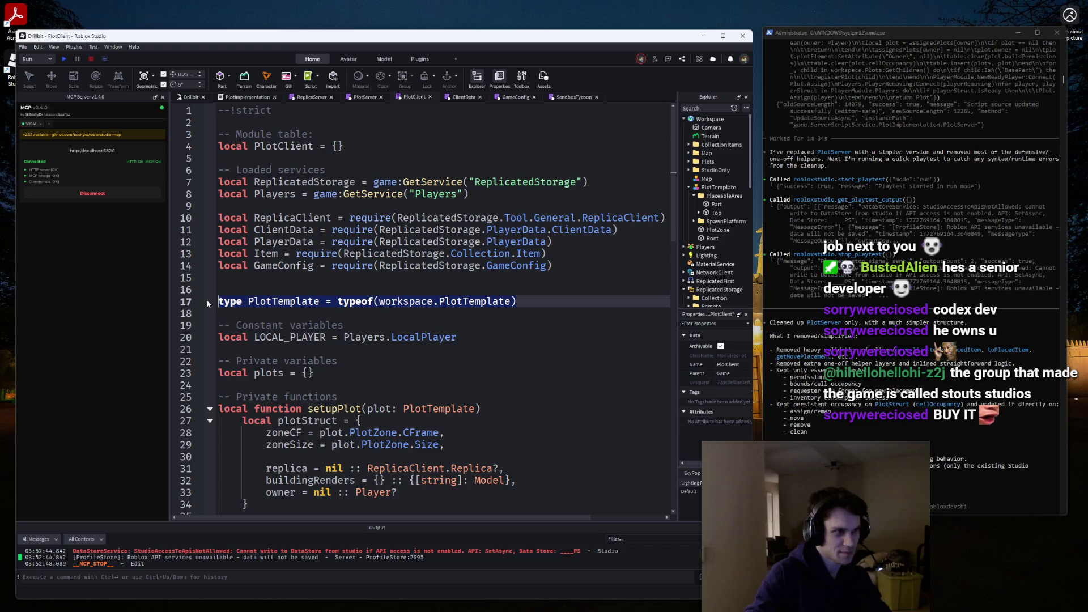
key("shift+Down")
key("BackSpace")
key("BackSpace")
key("BackSpace")
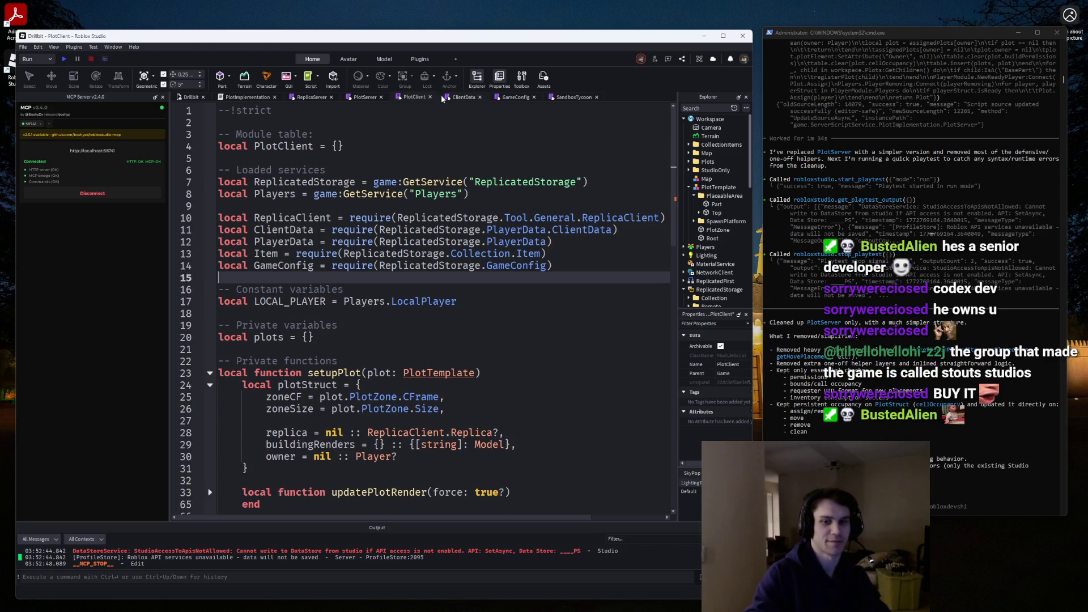
key("ctrl+z")
key("ctrl+z")
scroll(620, 260, "down", 5)
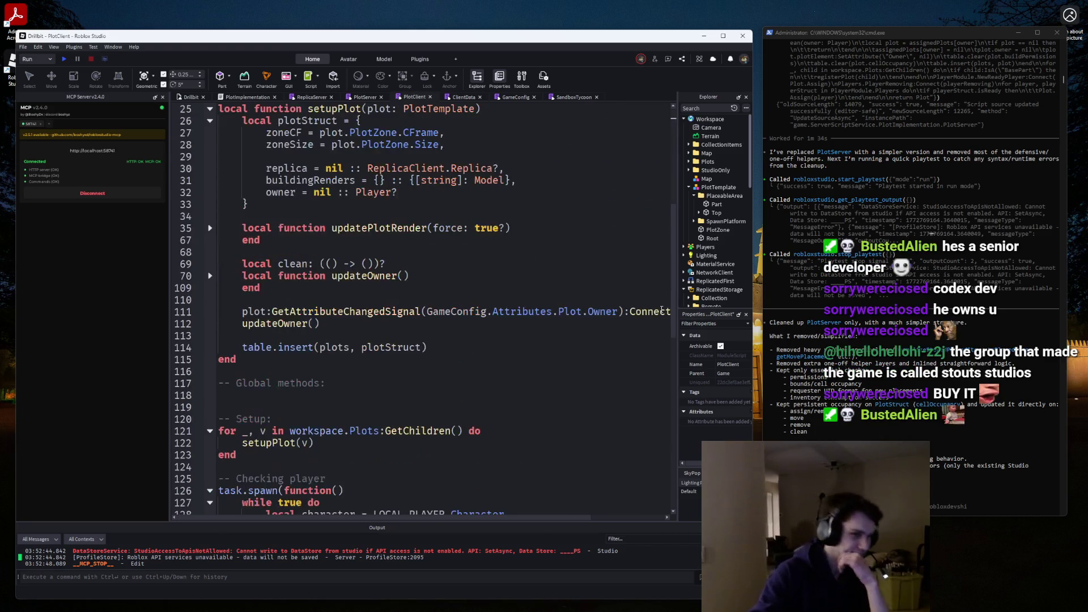
Add an if check above the plots loop requiring character is non-nil and character:IsDescendantOf(workspace).
scroll(567, 266, "up", 4)
scroll(538, 272, "down", 20)
scroll(530, 273, "up", 3)
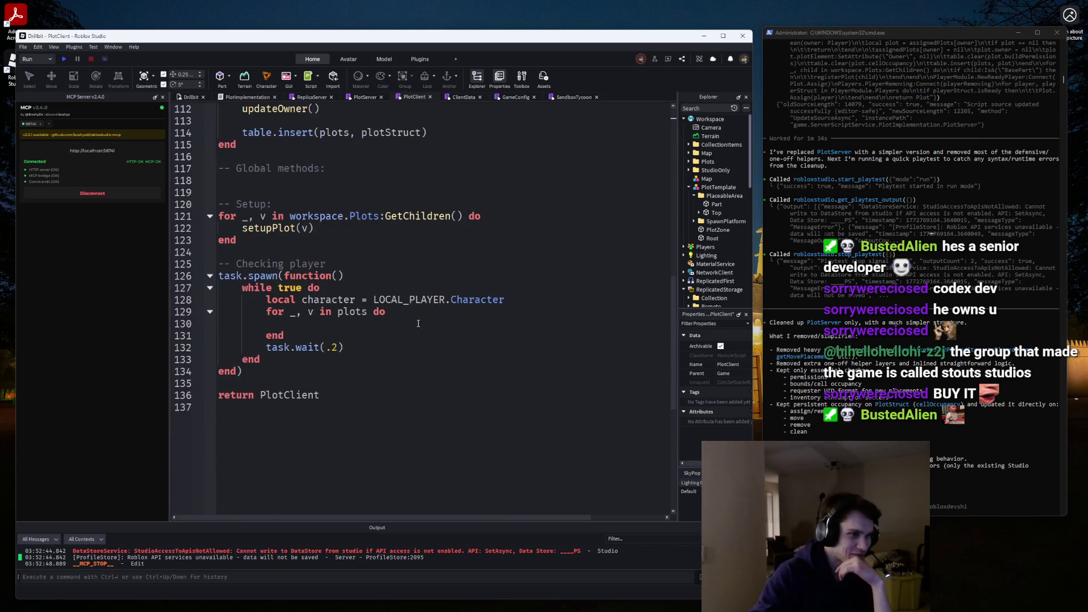
left_click(330, 323)
type("local")
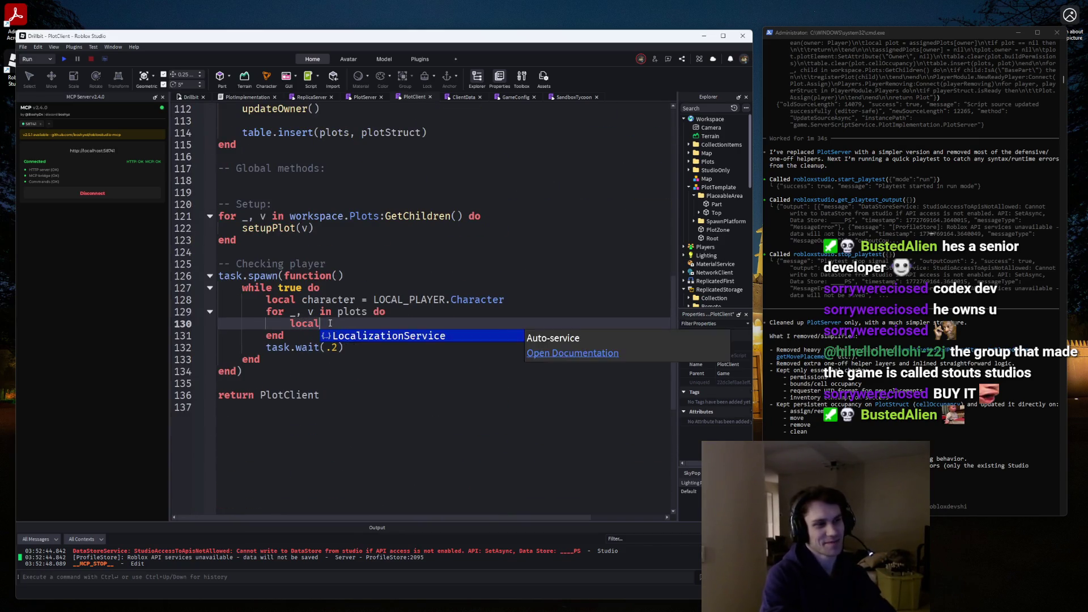
key("BackSpace")
key("BackSpace")
key("BackSpace")
key("Up")
key("Return")
key("Return")
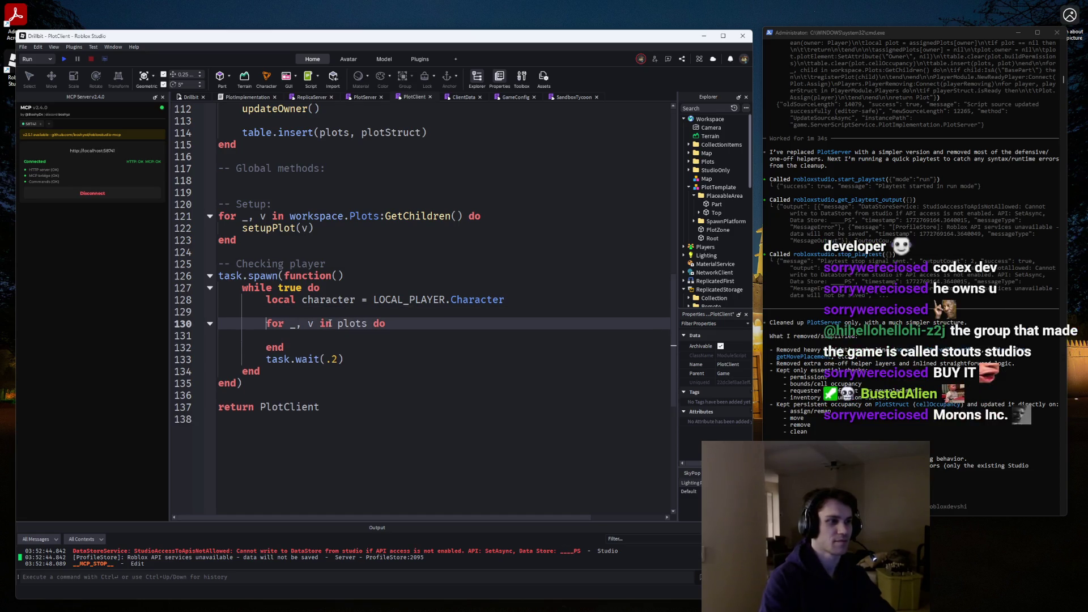
key("Up")
type("if cch")
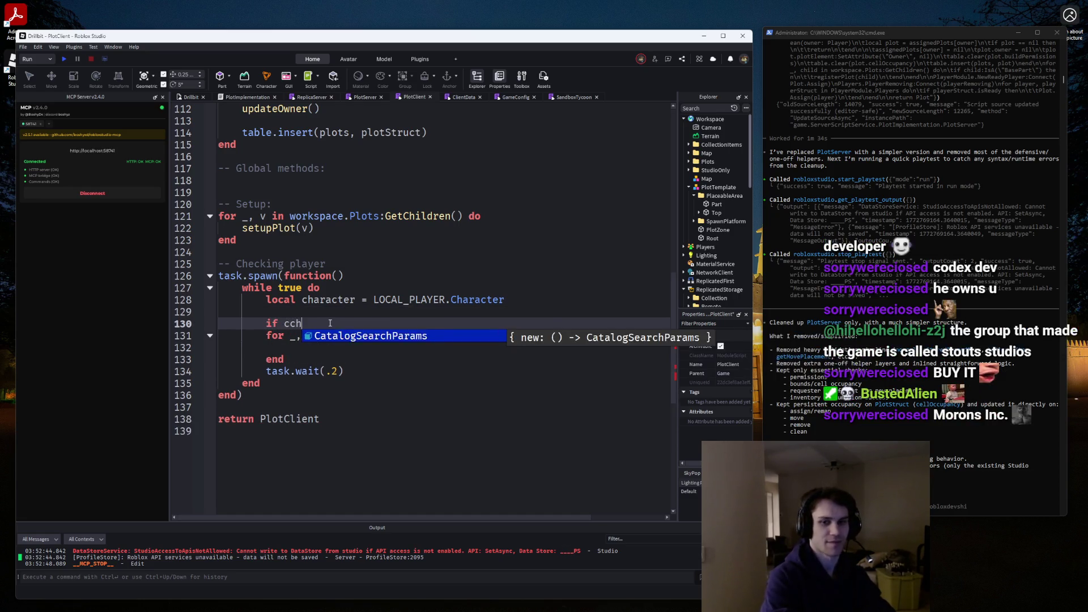
key("BackSpace")
key("BackSpace")
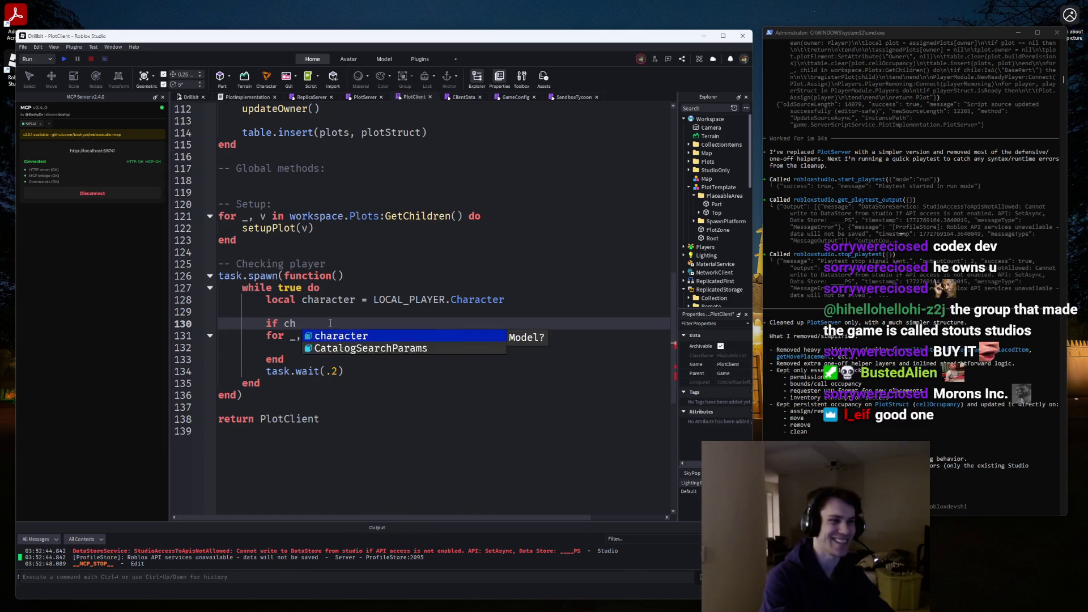
key("Tab")
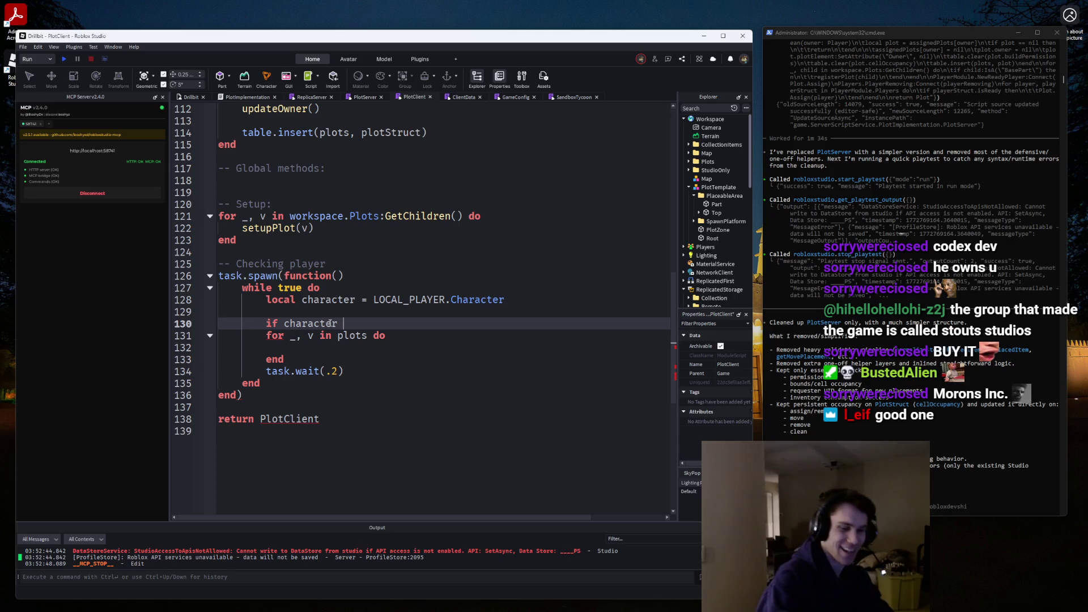
type("==")
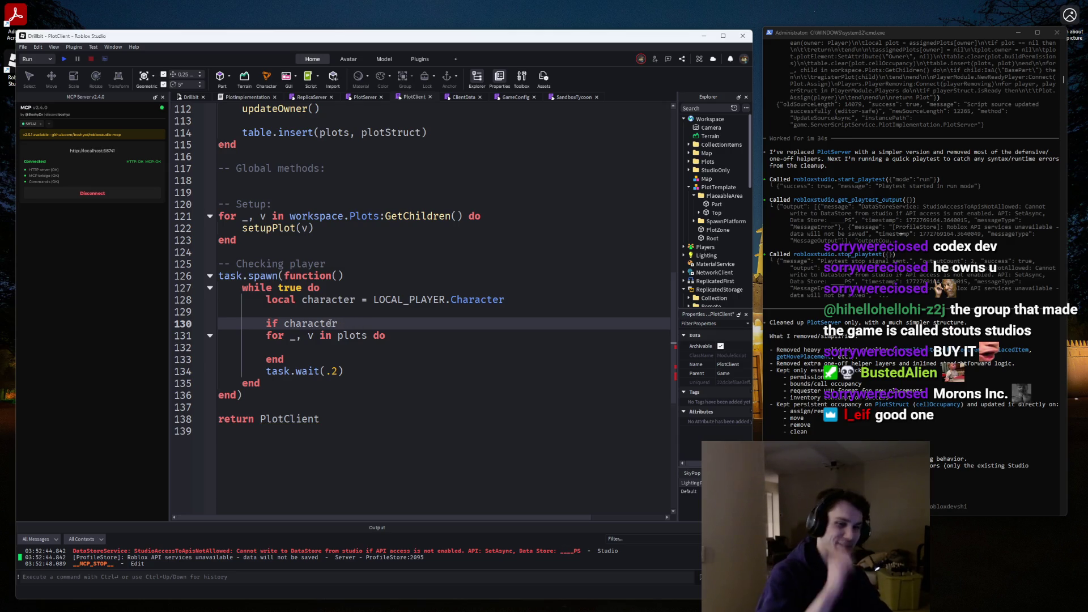
type("or c")
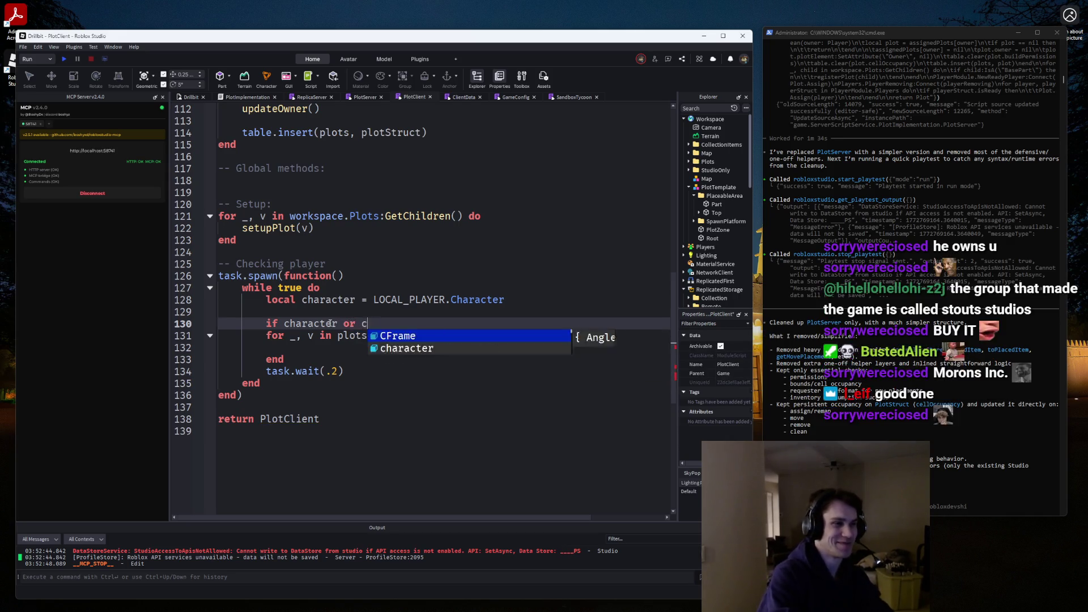
key("BackSpace")
key("BackSpace")
key("BackSpace")
key("BackSpace")
type("== nil or")
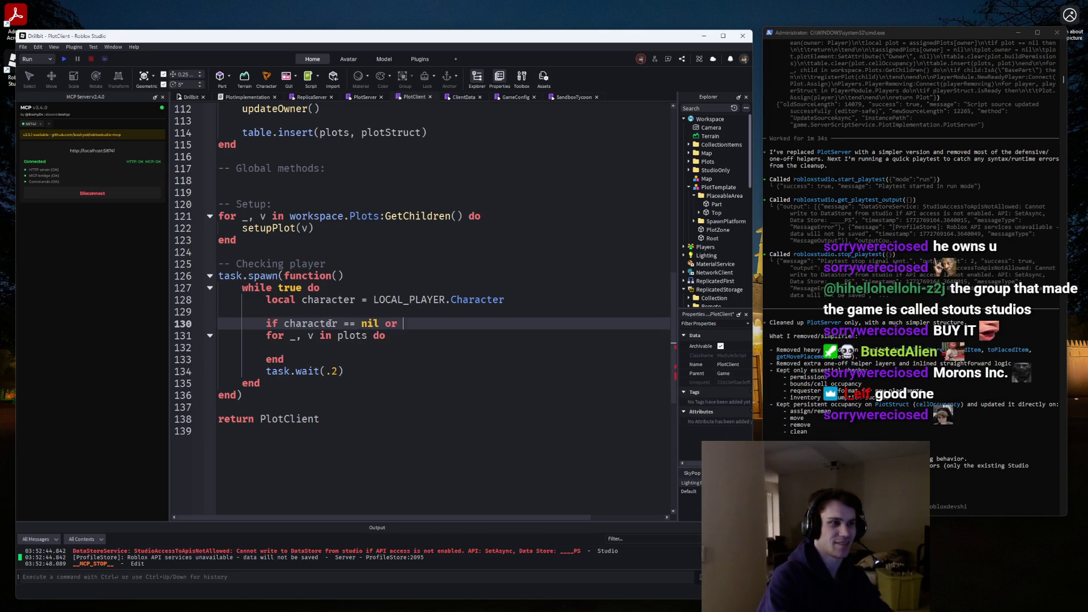
key("ctrl+BackSpace")
key("ctrl+BackSpace")
key("ctrl+BackSpace")
type("nil a")
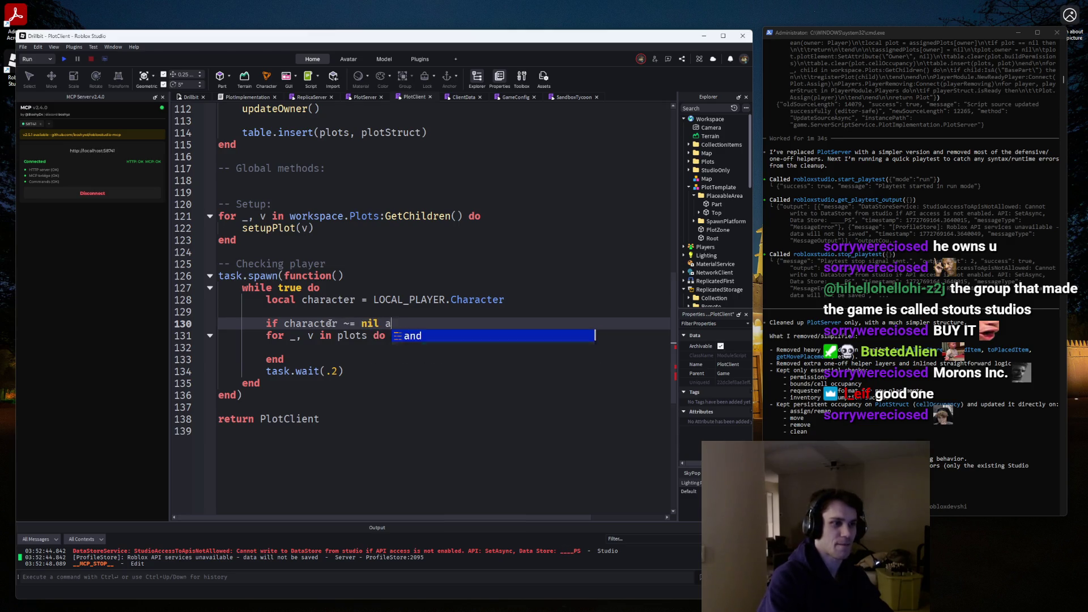
type("nd character:IsDe")
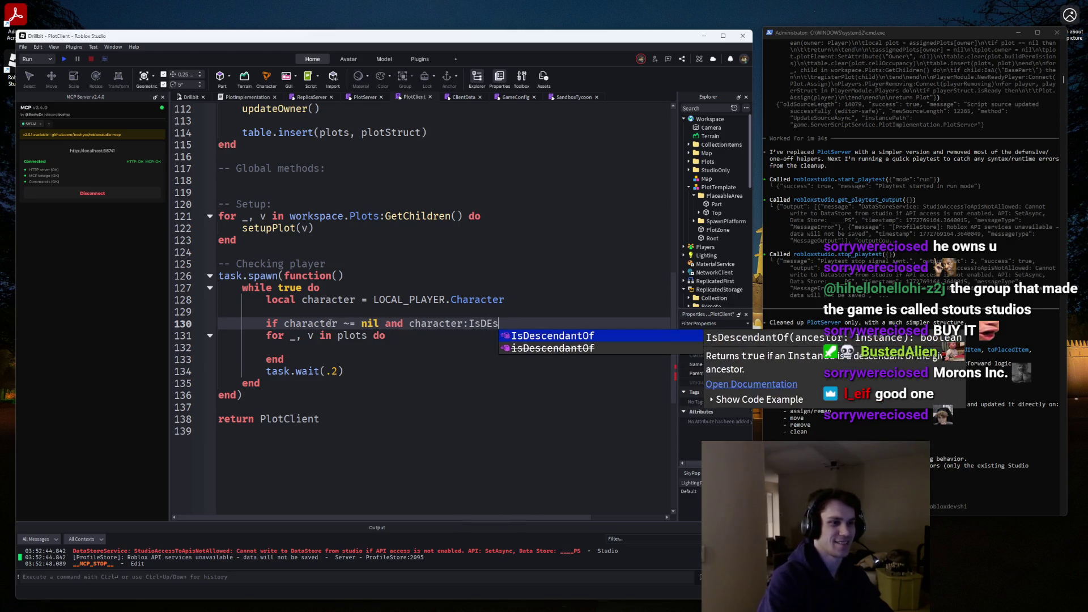
key("Tab")
type("(workspace) then")
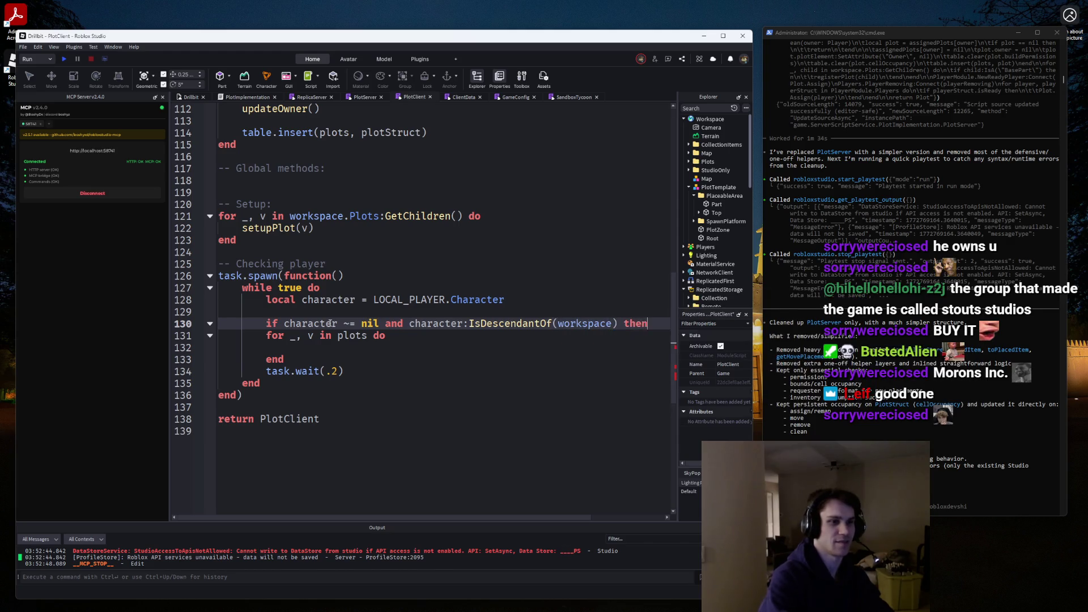
Inside the check, add local position = character:GetPivot() and local x, z = position.X, position.Z.
key("Return")
type("local position = ")
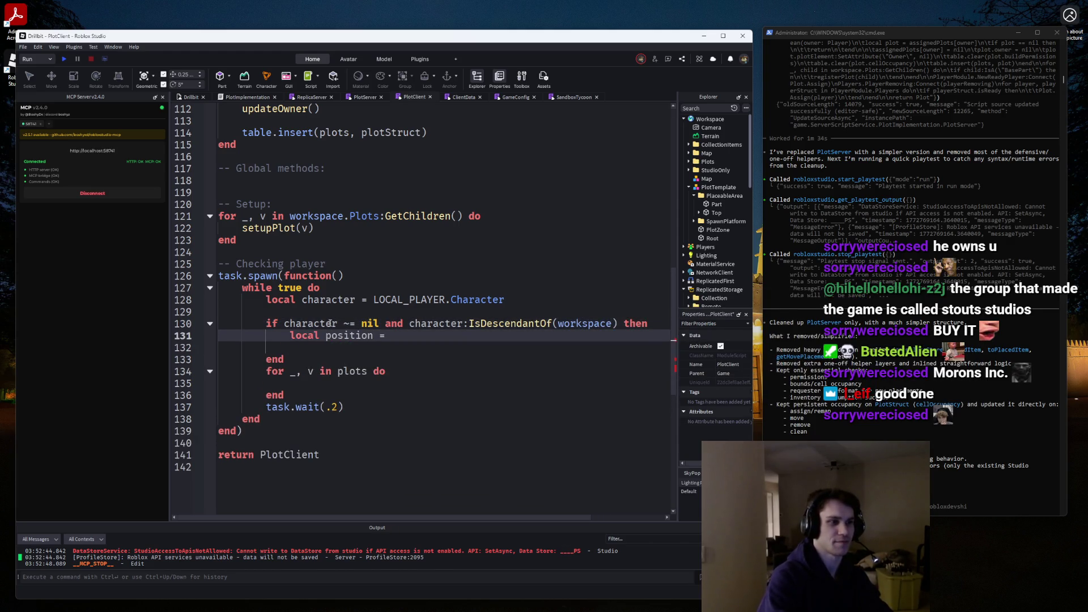
type("character:GetP")
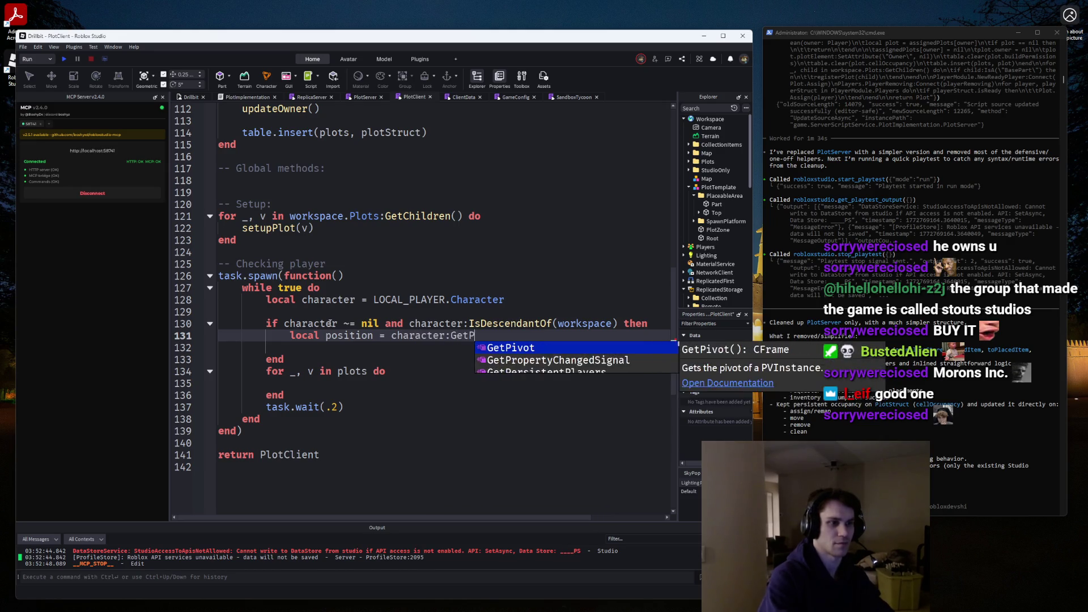
key("Tab")
type("()")
key("Return")
type("local x, z ")
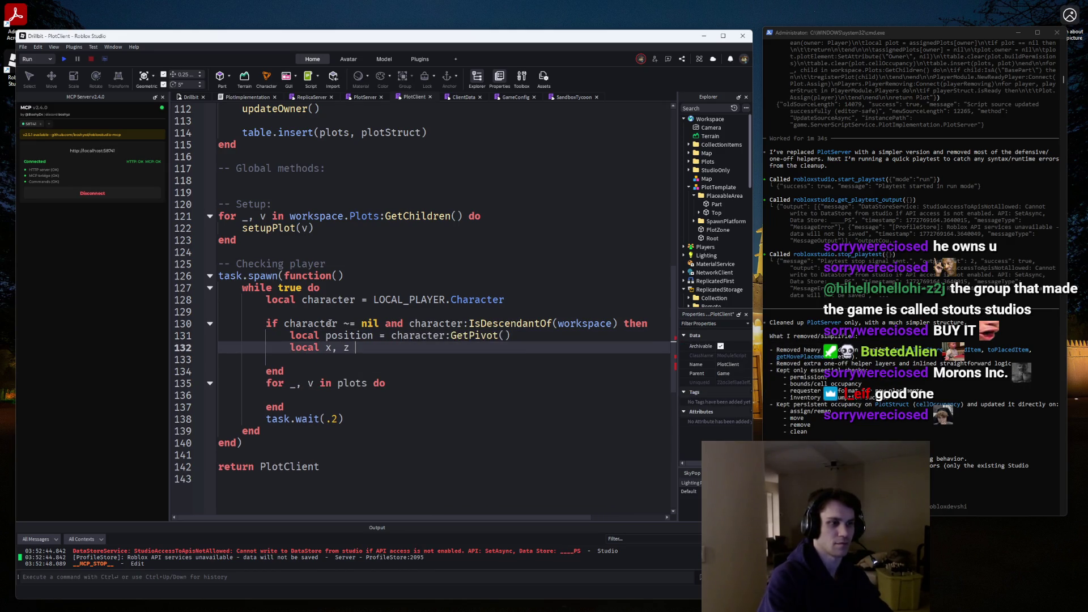
type("= position.X, position.Z")
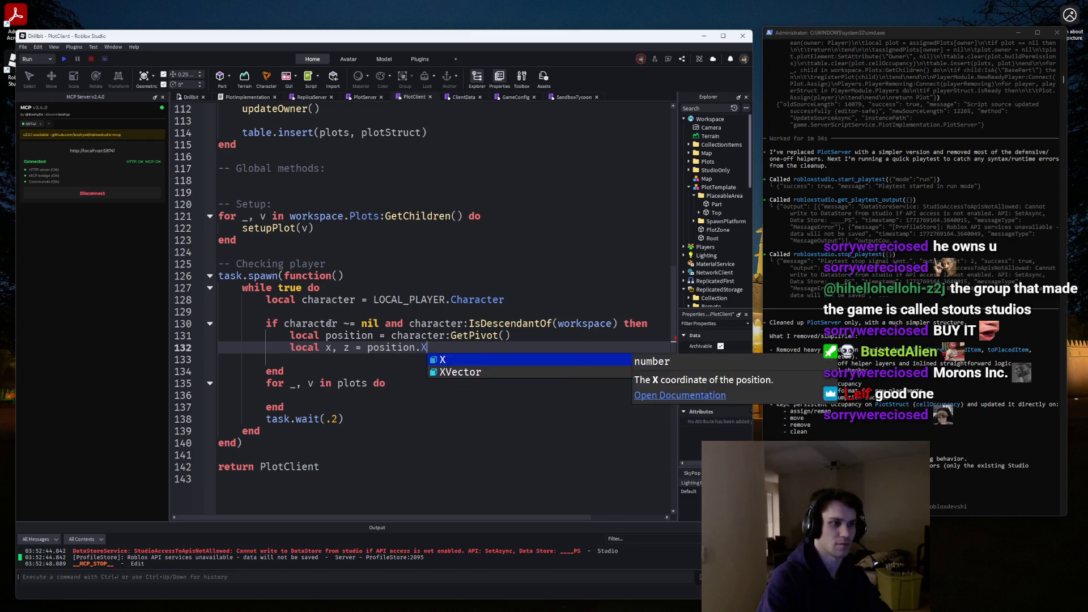
left_click_drag(405, 394, 260, 385)
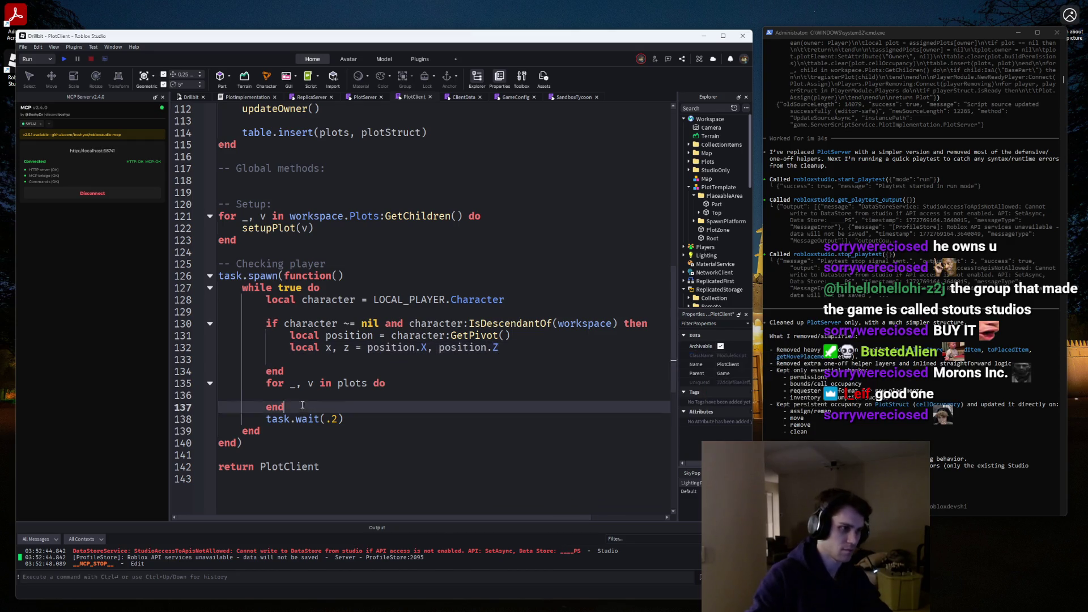
Delete the old plots loop and retype 'for _, v in plots do … end' inside the if block.
key("BackSpace")
key("BackSpace")
key("Return")
key("Up")
key("Up")
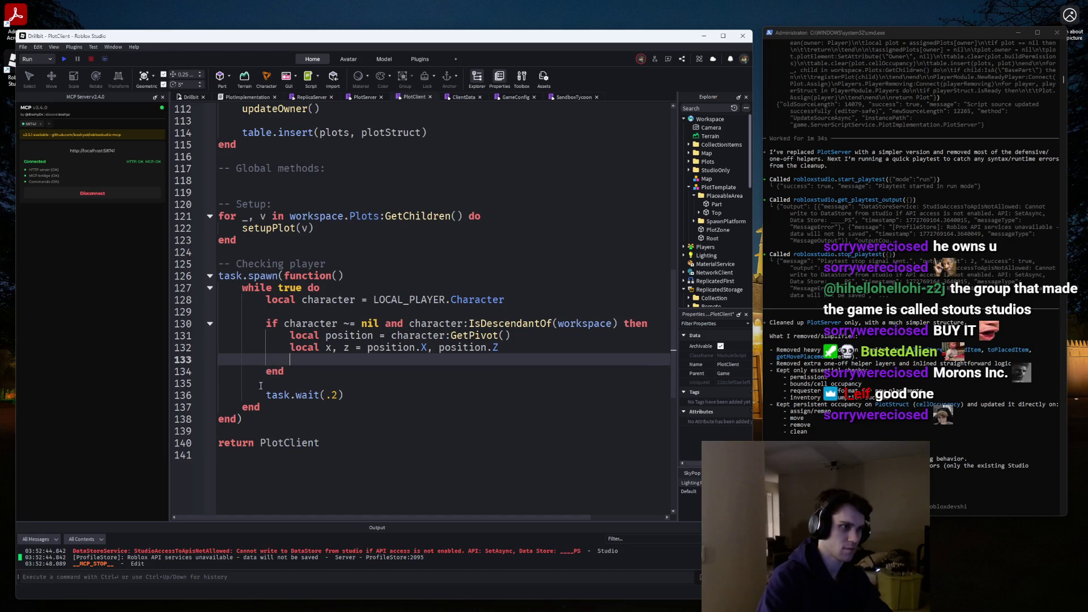
key("Return")
type("for _, v in plots do")
key("Return")
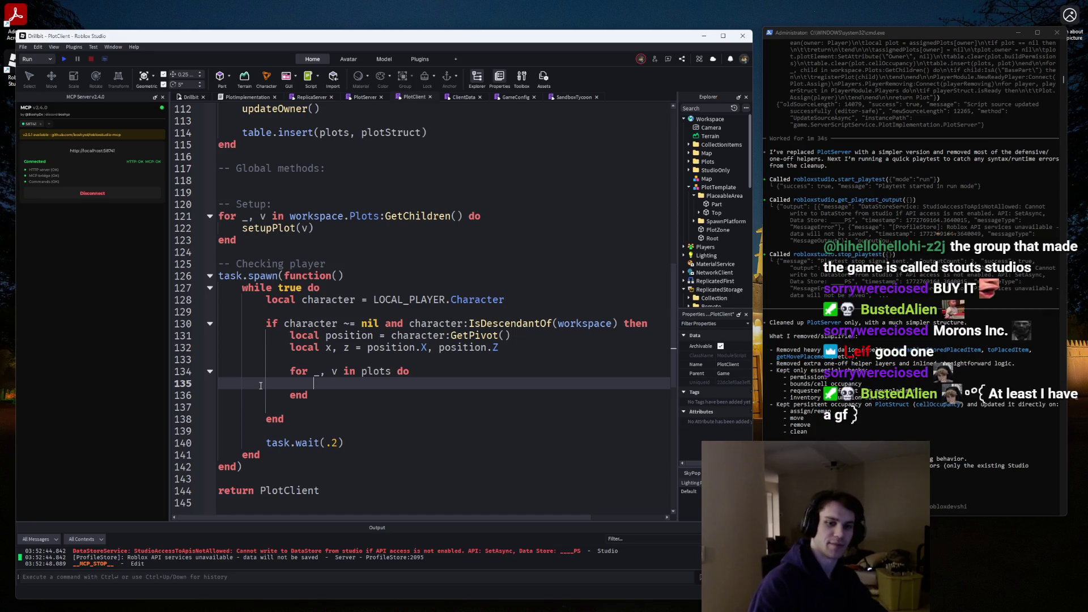
key("Return")
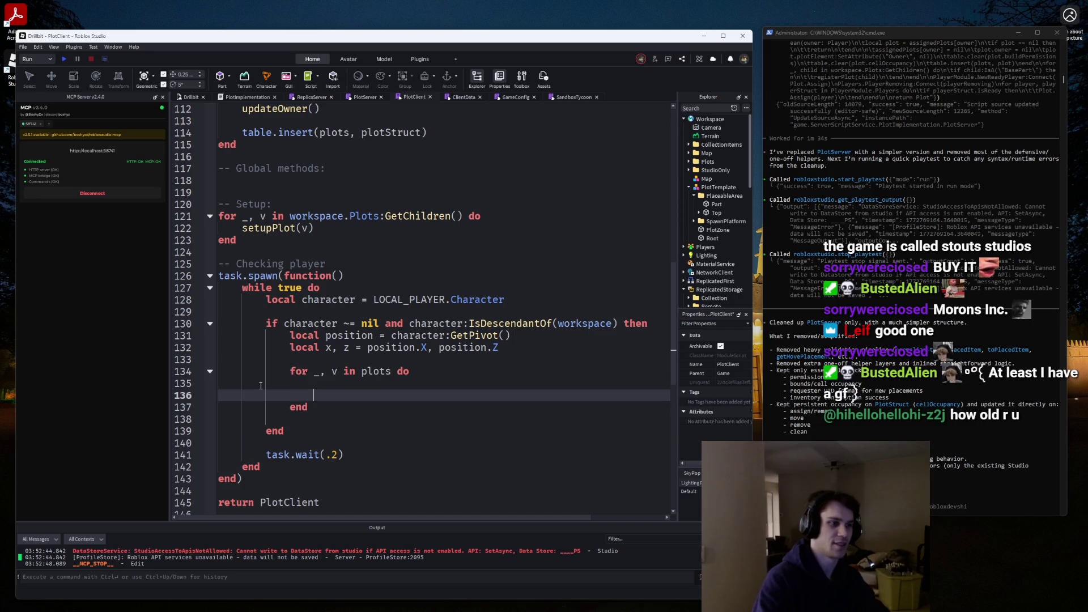
key("Down")
key("Down")
key("BackSpace")
key("Up")
key("Up")
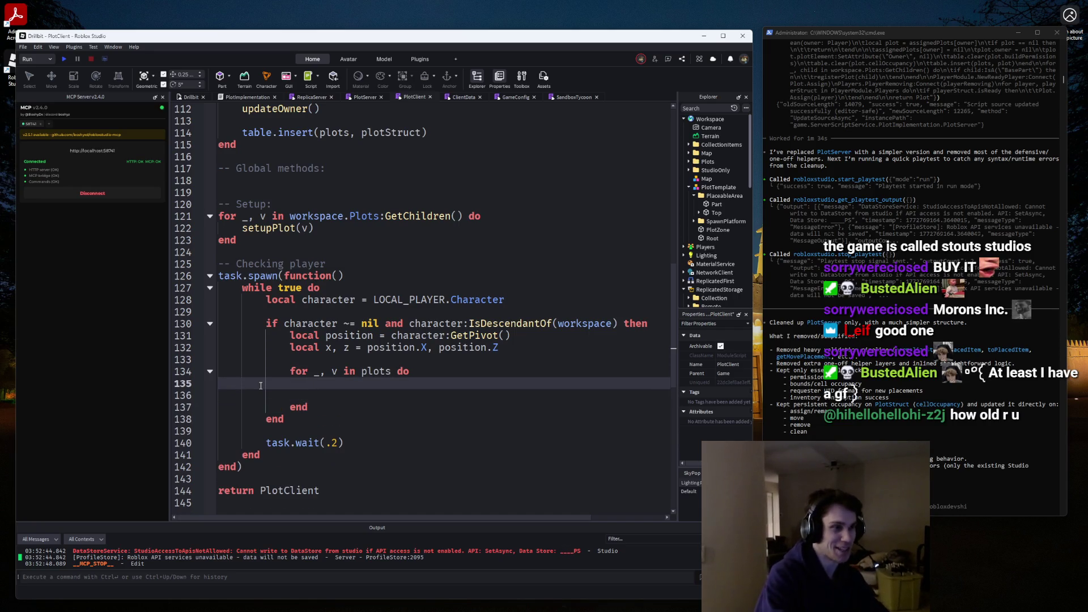
Start a local declaration in the loop body, then erase it so the body stays empty.
type("loca")
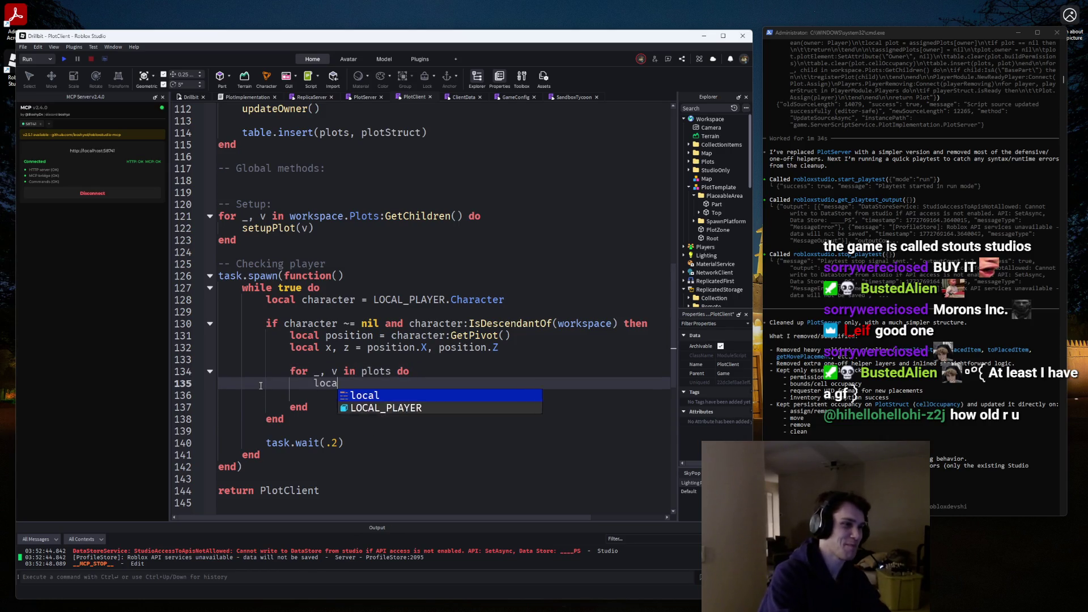
key("Escape")
key("BackSpace")
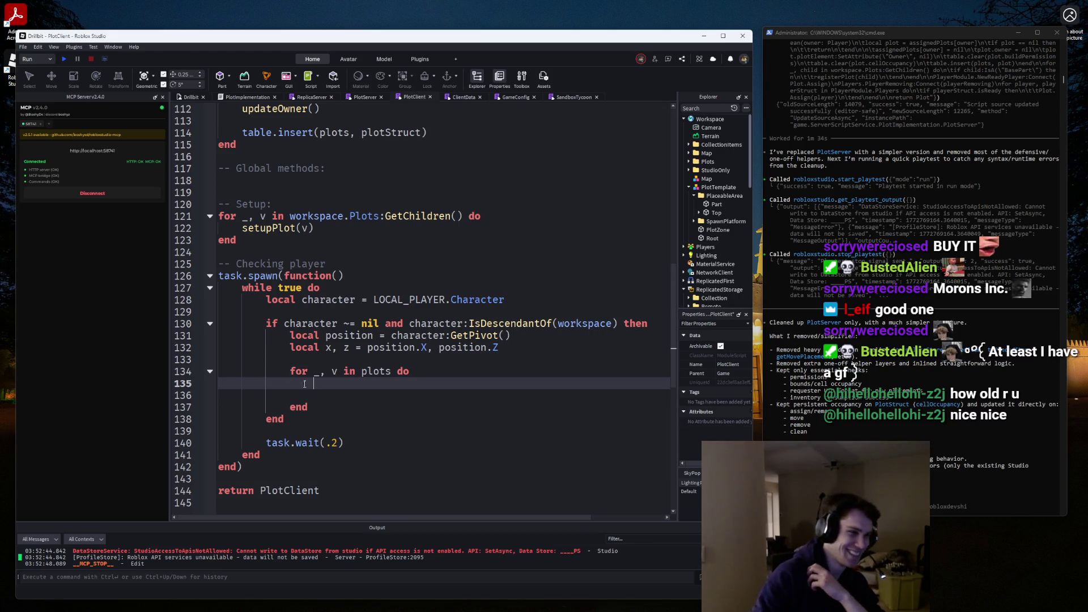
left_click(351, 375)
mouse_move(366, 376)
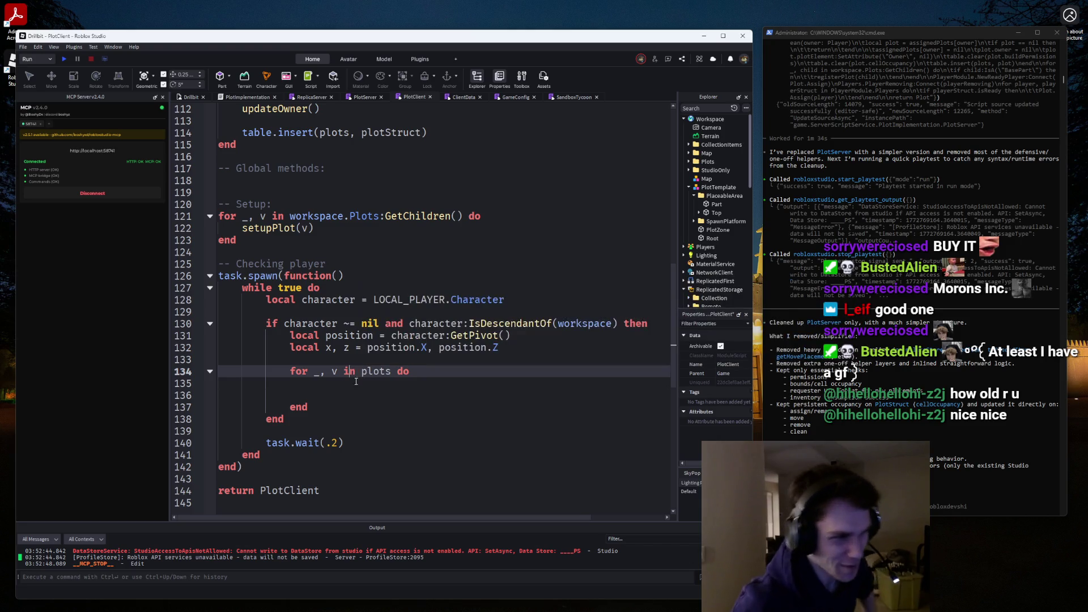
left_click(344, 381)
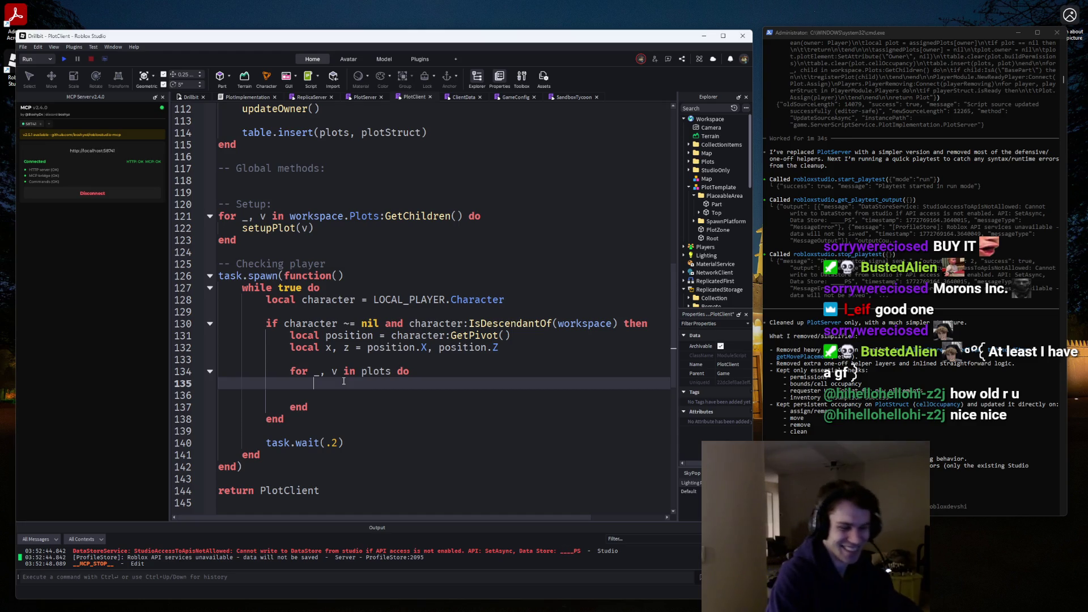
type("local")
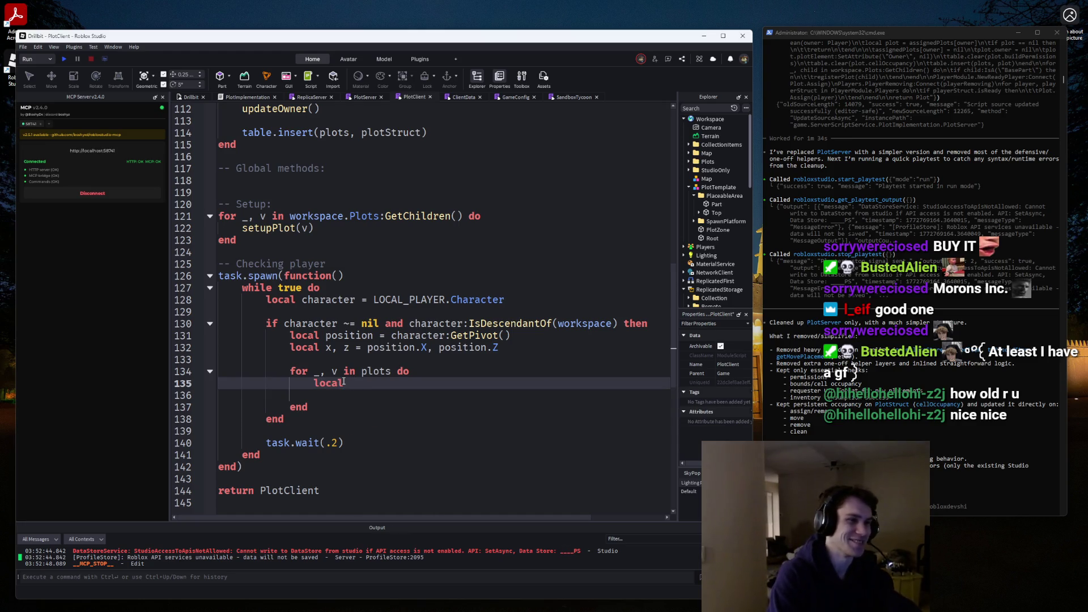
key("BackSpace")
key("BackSpace")
key("BackSpace")
key("BackSpace")
key("BackSpace")
type("i")
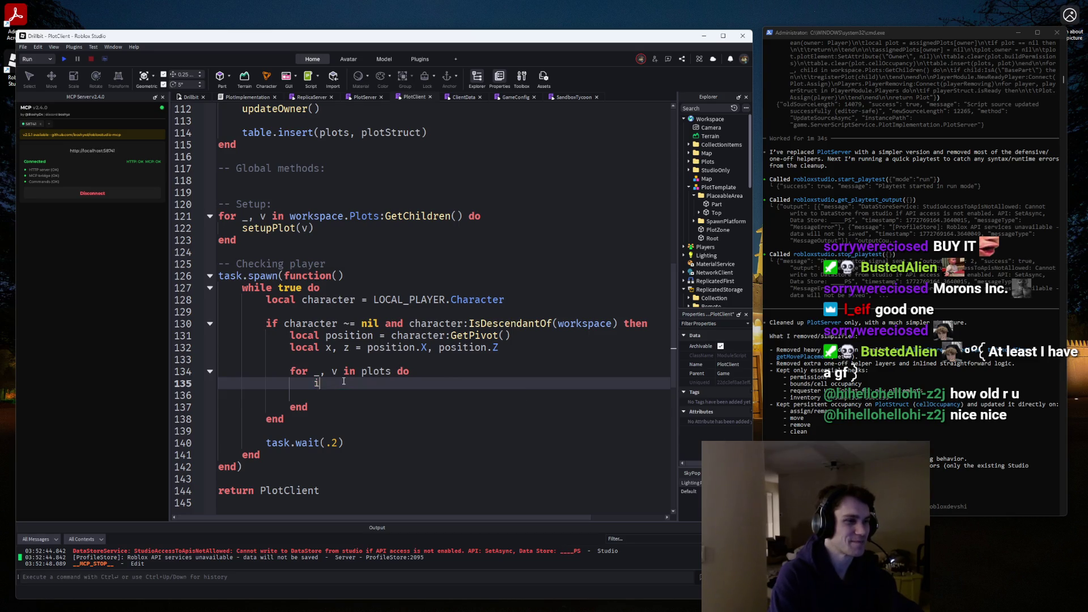
key("BackSpace")
scroll(344, 381, "up", 11)
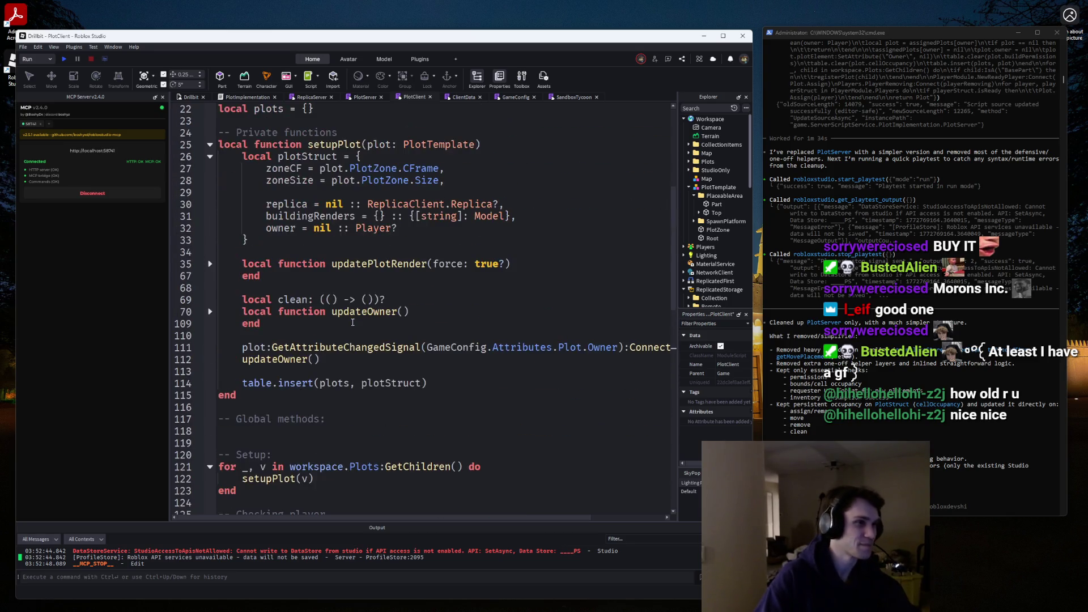
Delete the extra blank line in the plots loop with Ctrl+Shift+K, leaving one empty body line.
scroll(352, 323, "down", 4)
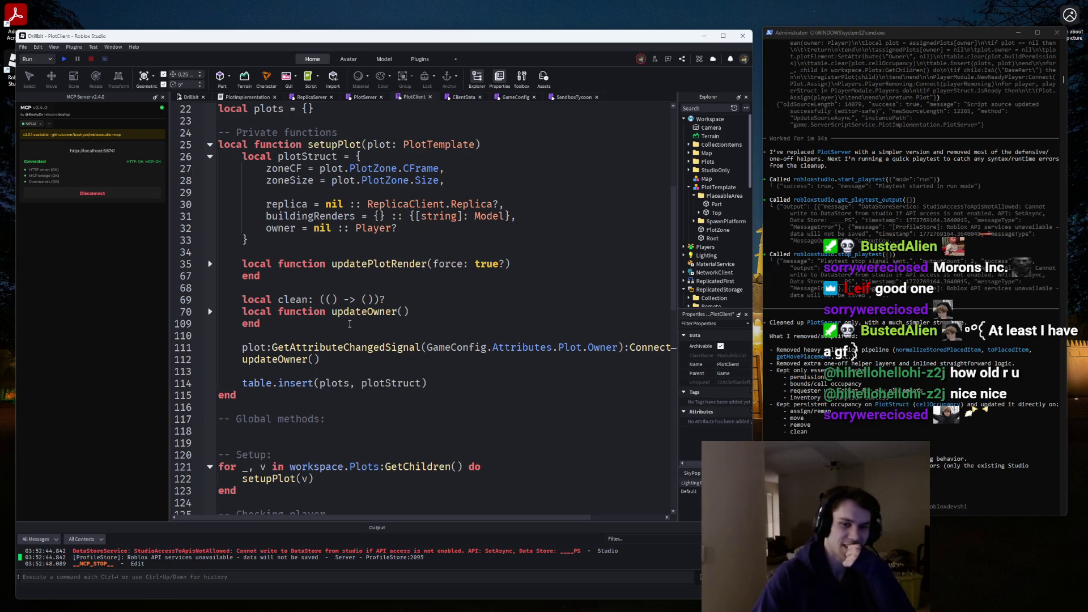
scroll(349, 323, "down", 8)
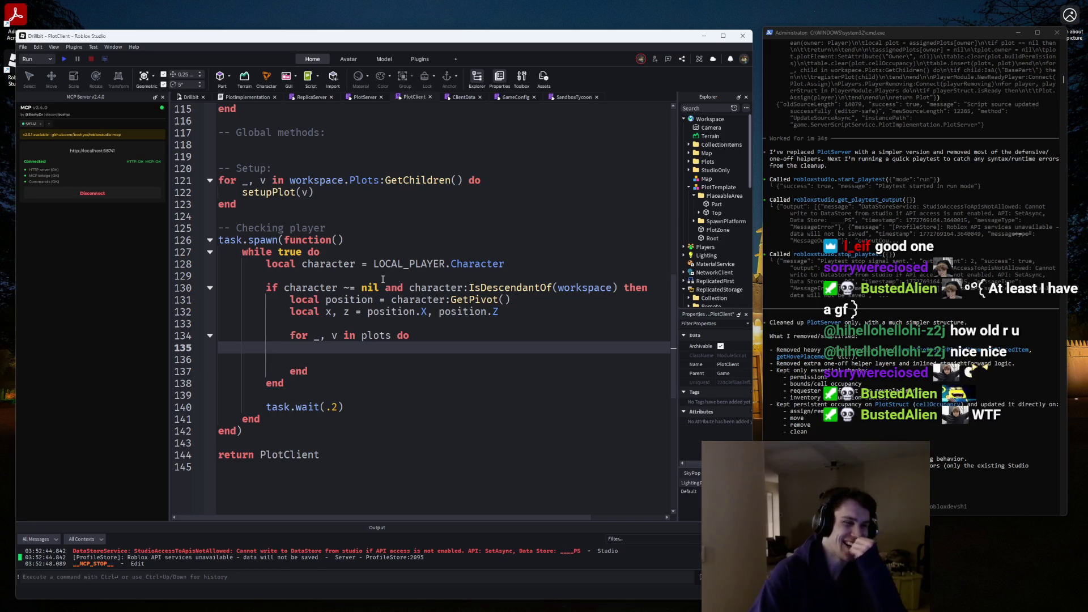
left_click(338, 364)
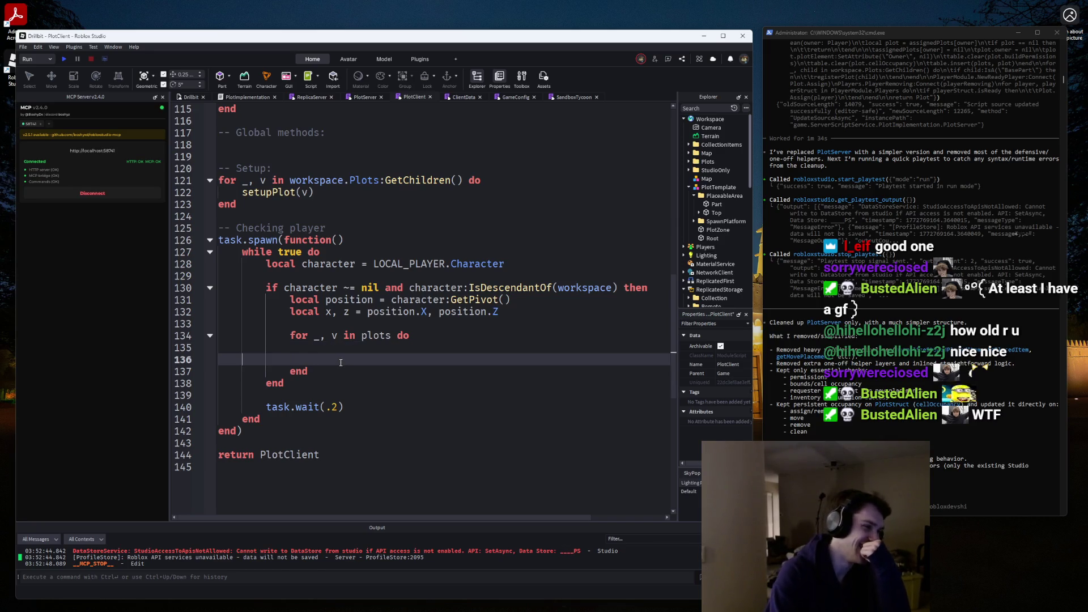
key("ctrl+shift+k")
key("End")
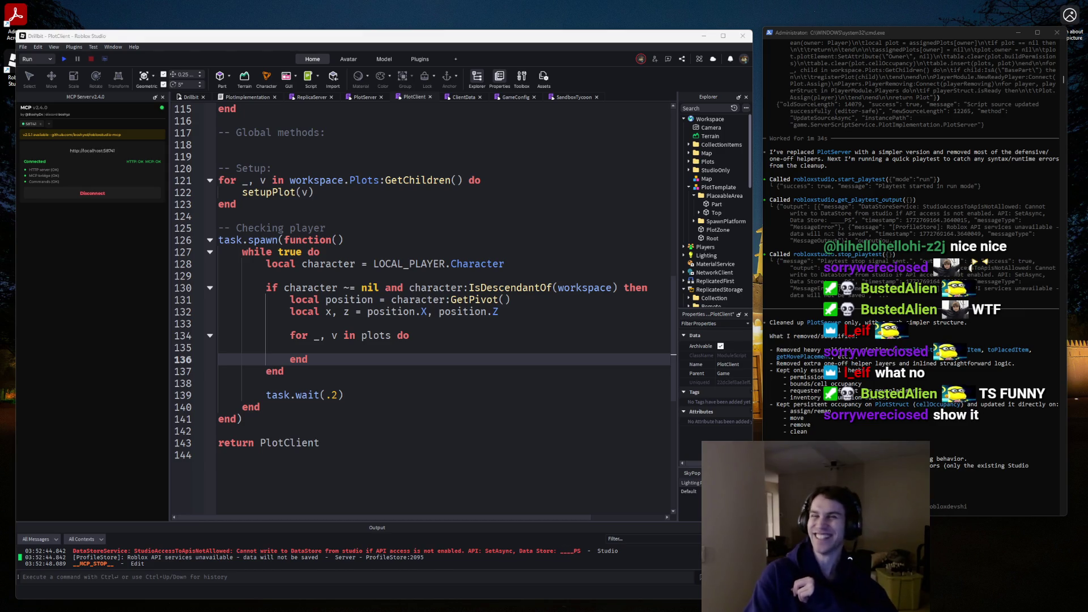
key("alt+Tab")
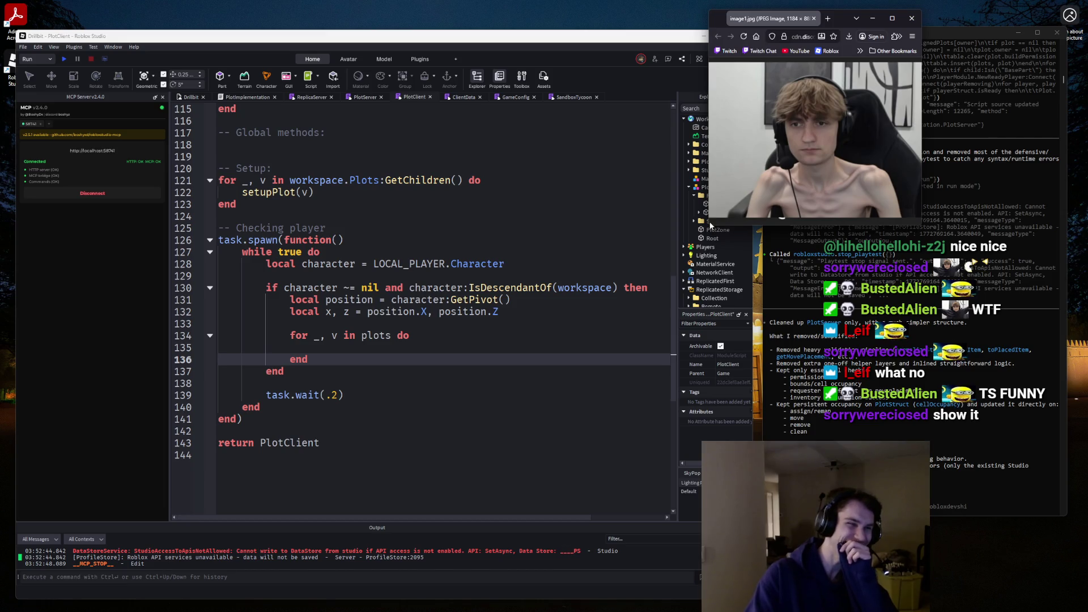
left_click_drag(711, 227, 115, 582)
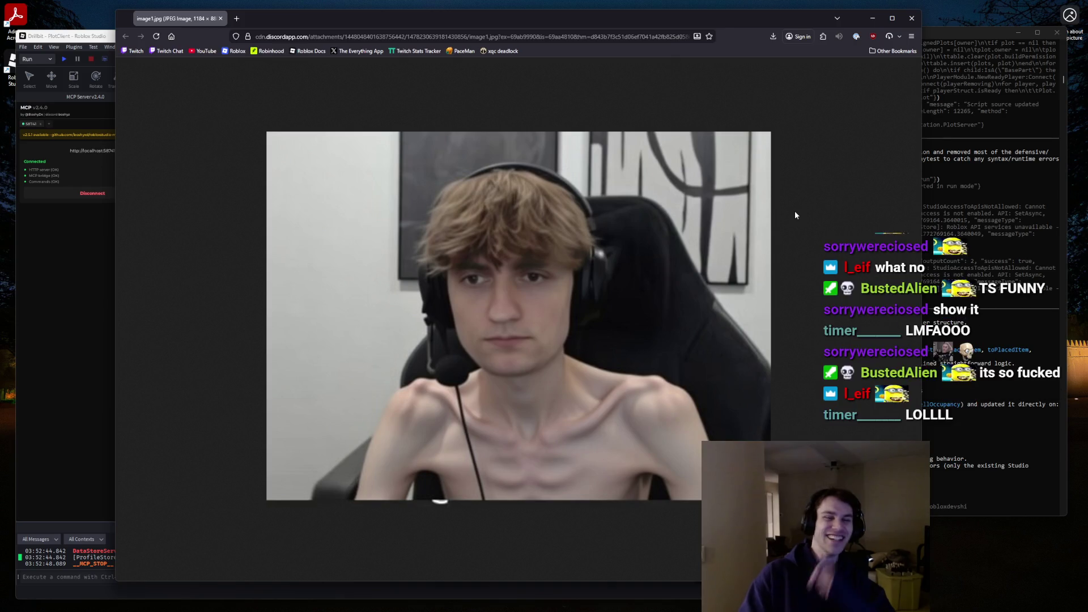
key("ctrl+w")
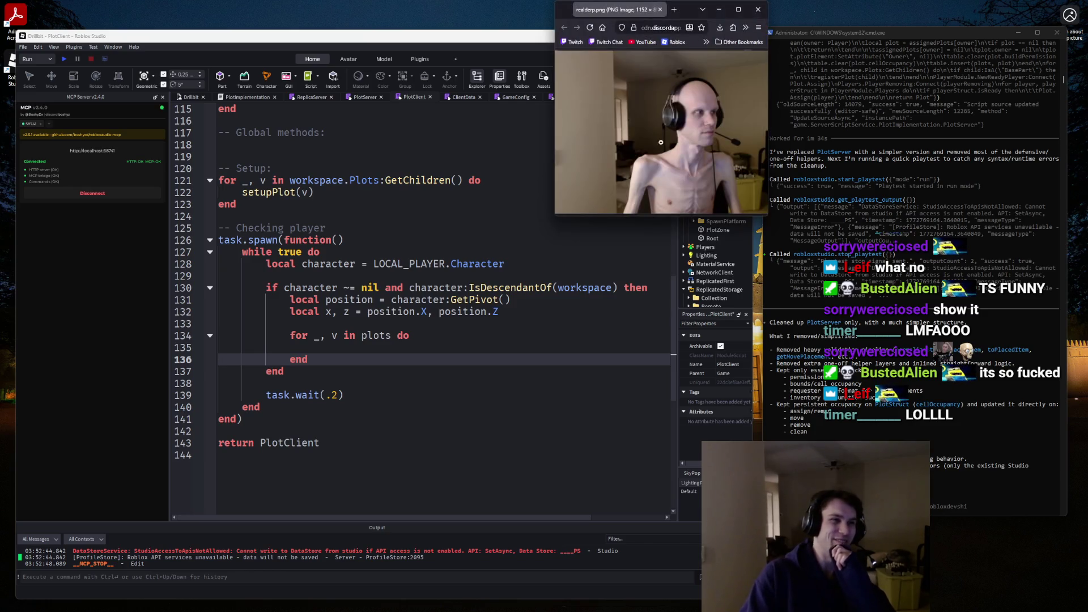
left_click_drag(558, 235, 62, 609)
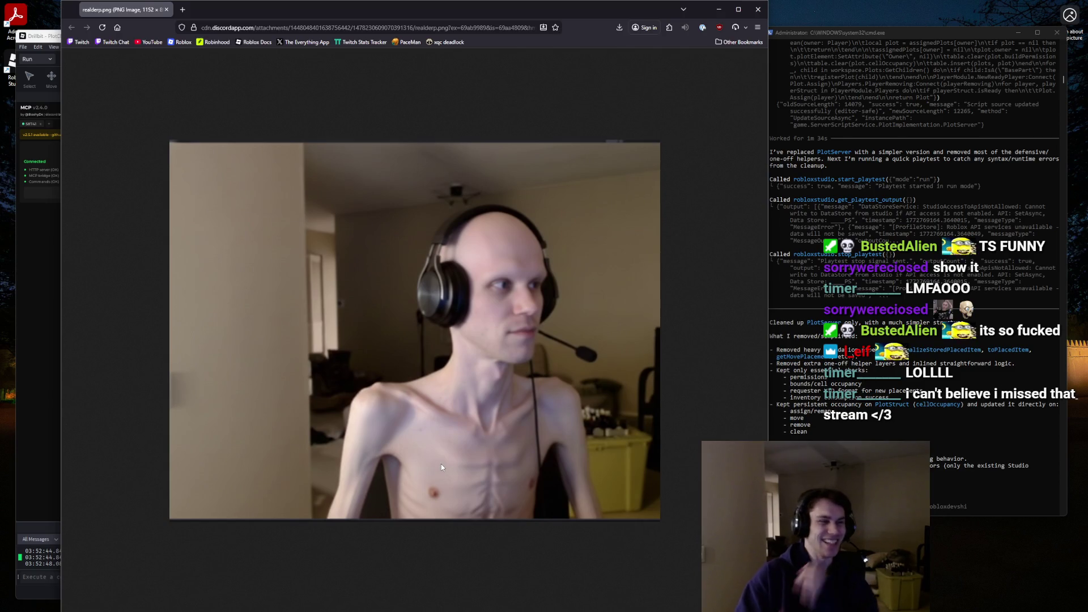
middle_click(111, 12)
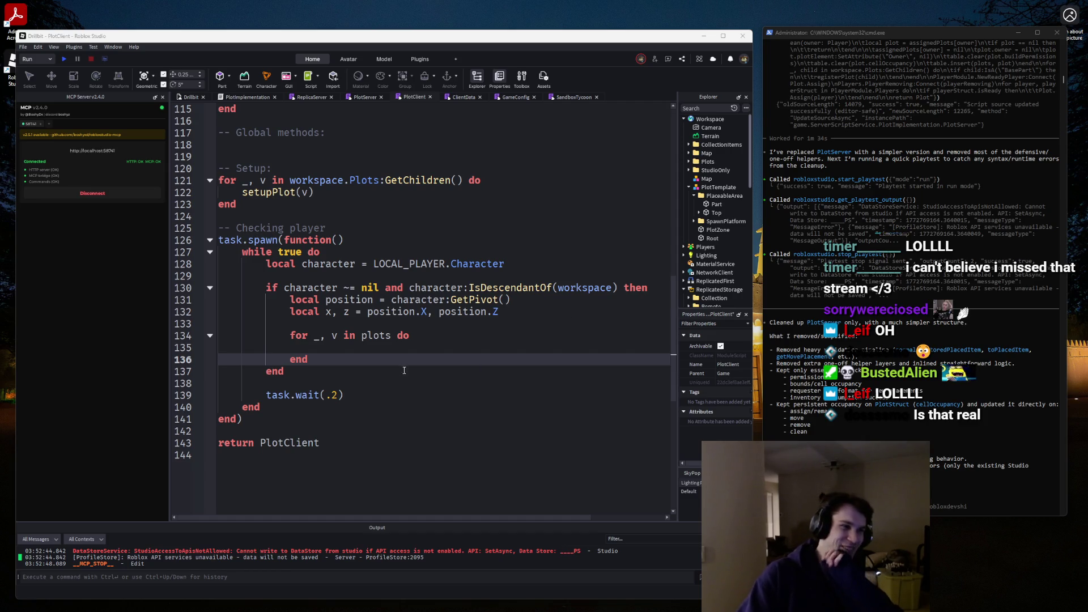
Open a new indented line inside the plots loop body.
left_click(380, 348)
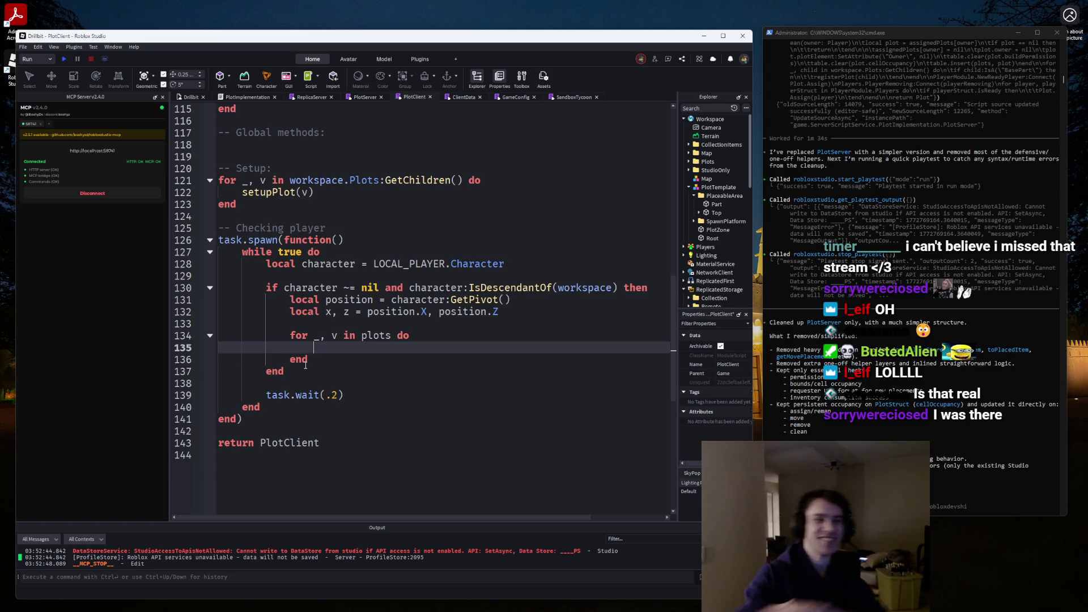
scroll(313, 320, "up", 2)
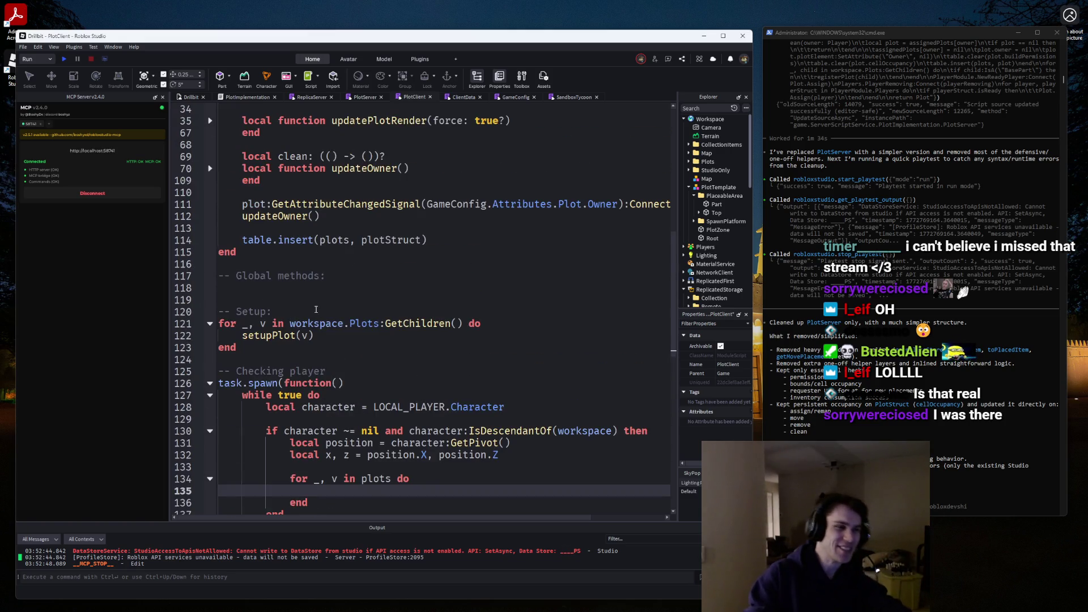
key("Return")
key("Return")
key("Up")
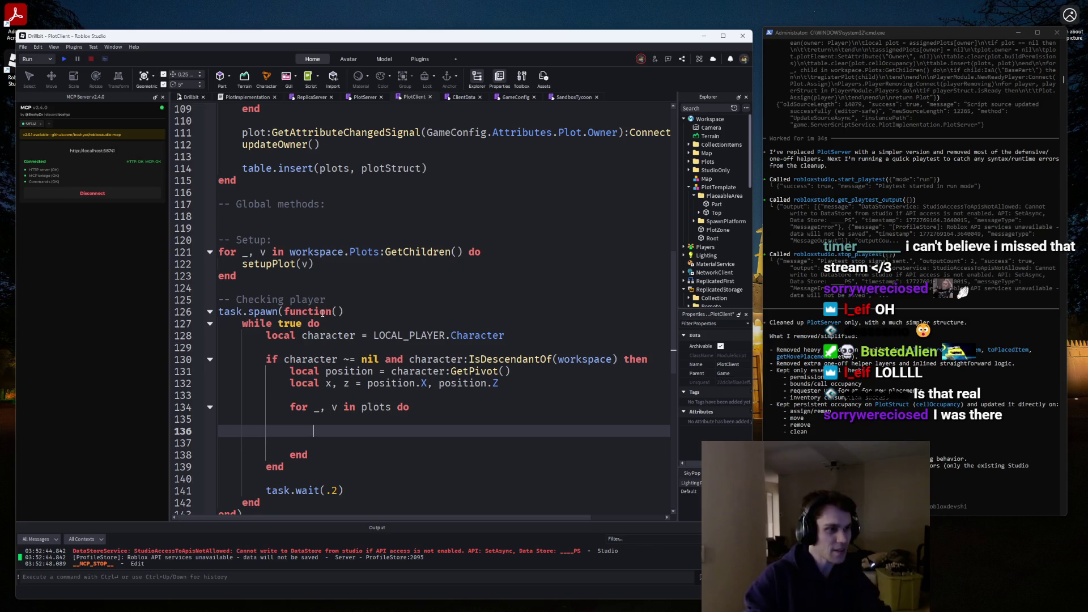
scroll(309, 334, "up", 4)
scroll(305, 347, "down", 5)
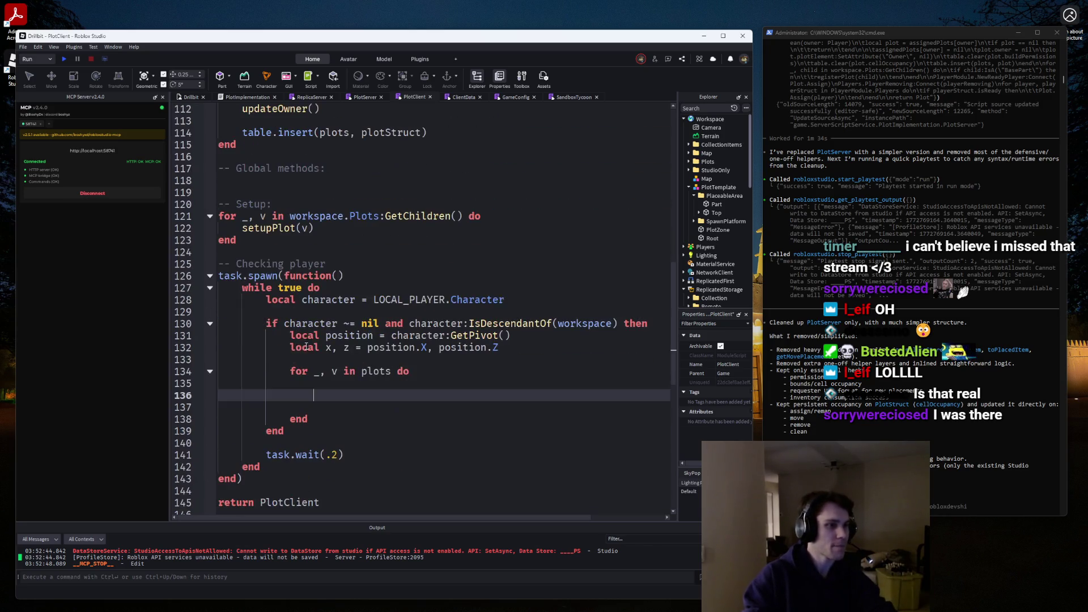
key("Down")
left_click(343, 386)
key("Return")
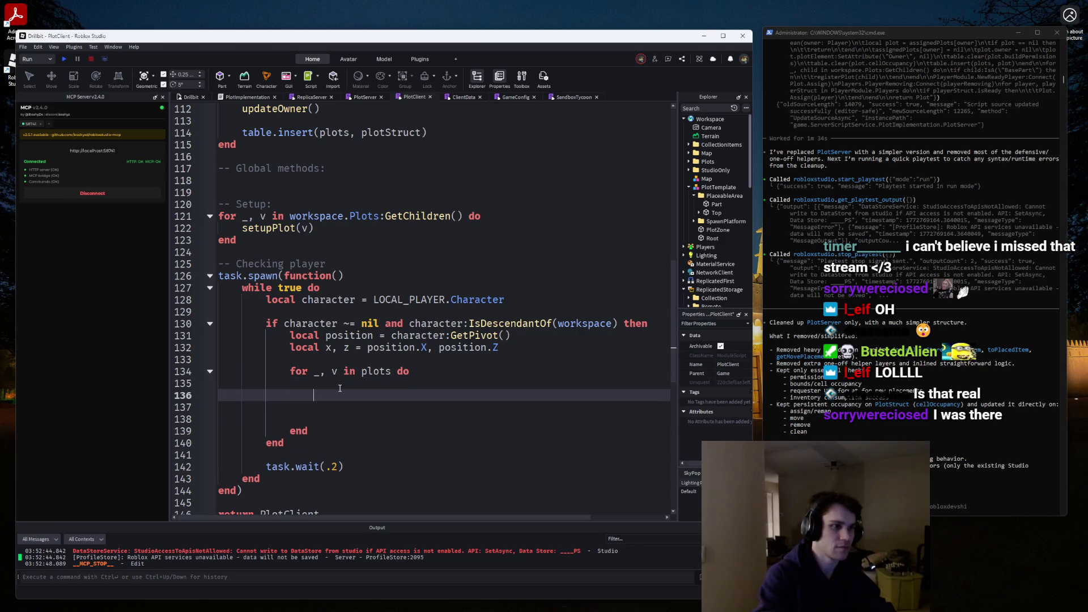
Add 'if playerInBase then break end' inside the plots loop.
type("if playerInBase")
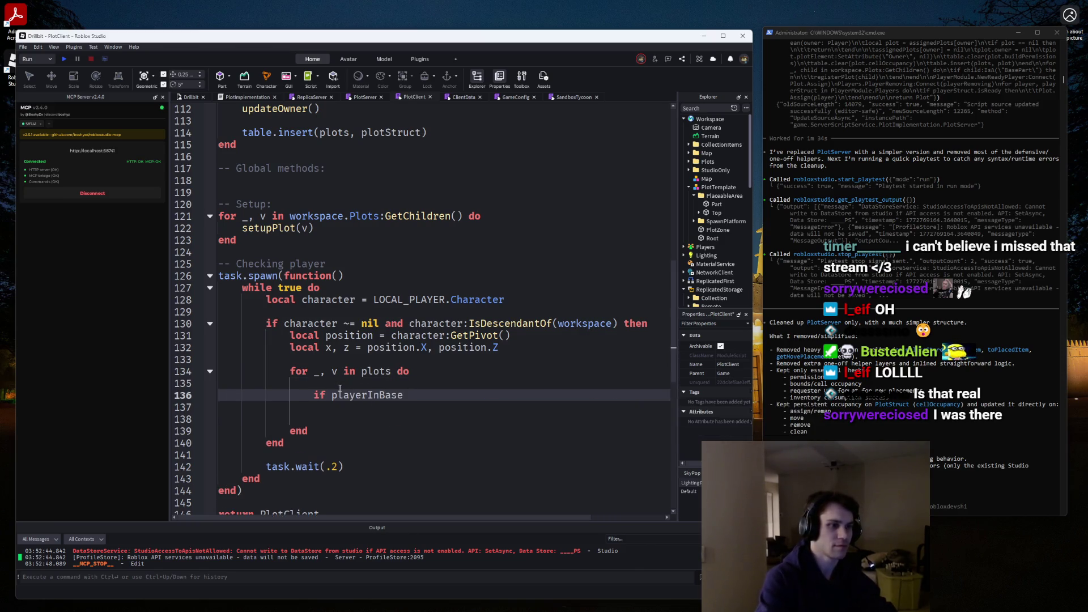
type(" then")
key("Return")
key("Return")
type("brt")
key("Return")
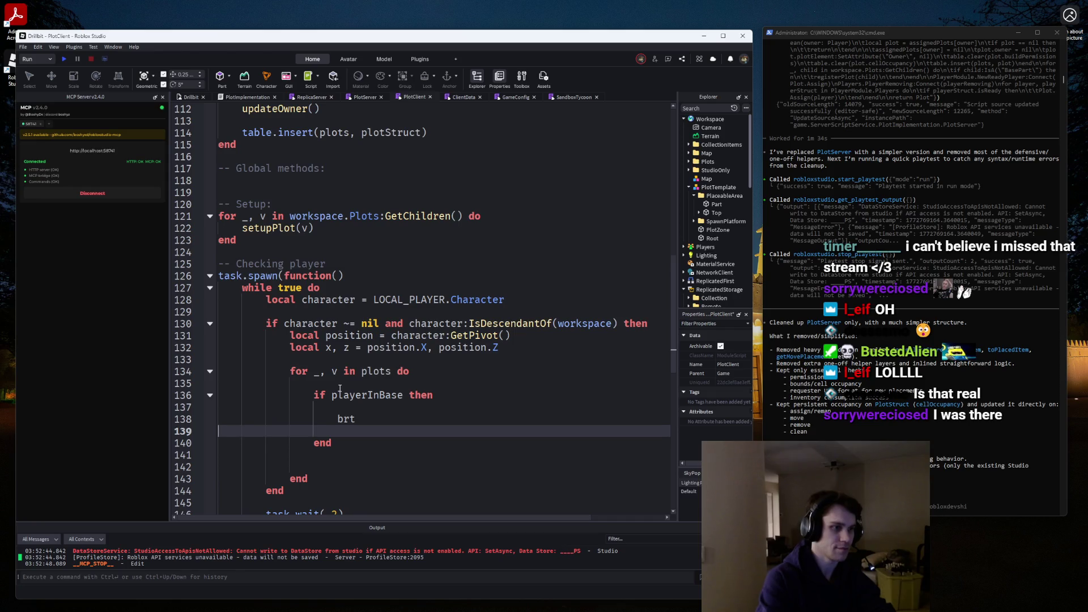
key("BackSpace")
key("BackSpace")
type("eak")
key("Down")
key("Down")
key("BackSpace")
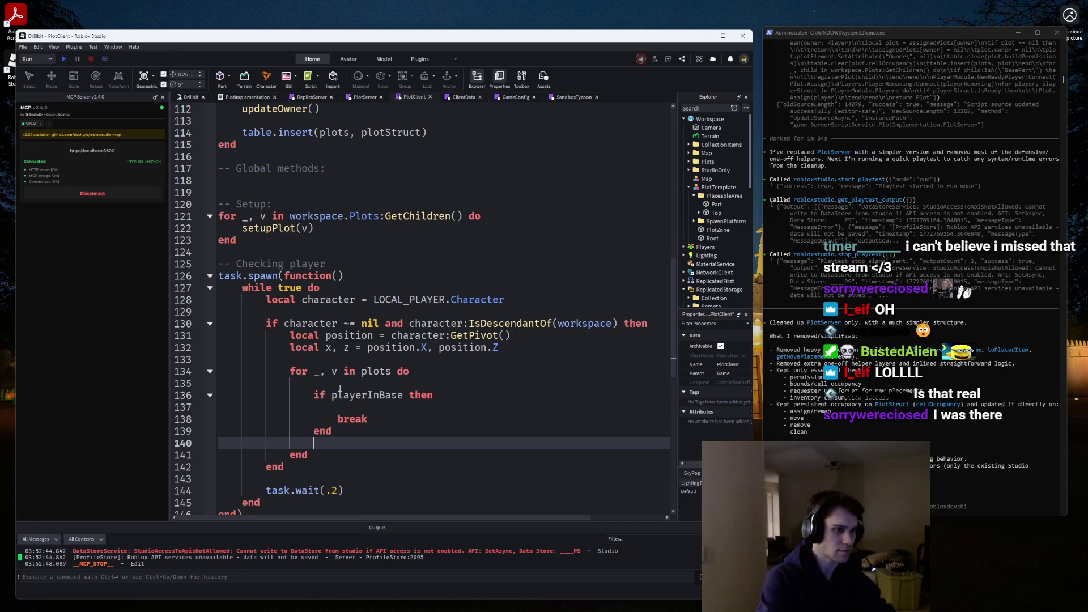
key("BackSpace")
Rename playerInBase to playerInPlotBounds and remove the blank line above the check.
left_click_drag(403, 395, 379, 395)
type("PlotBou")
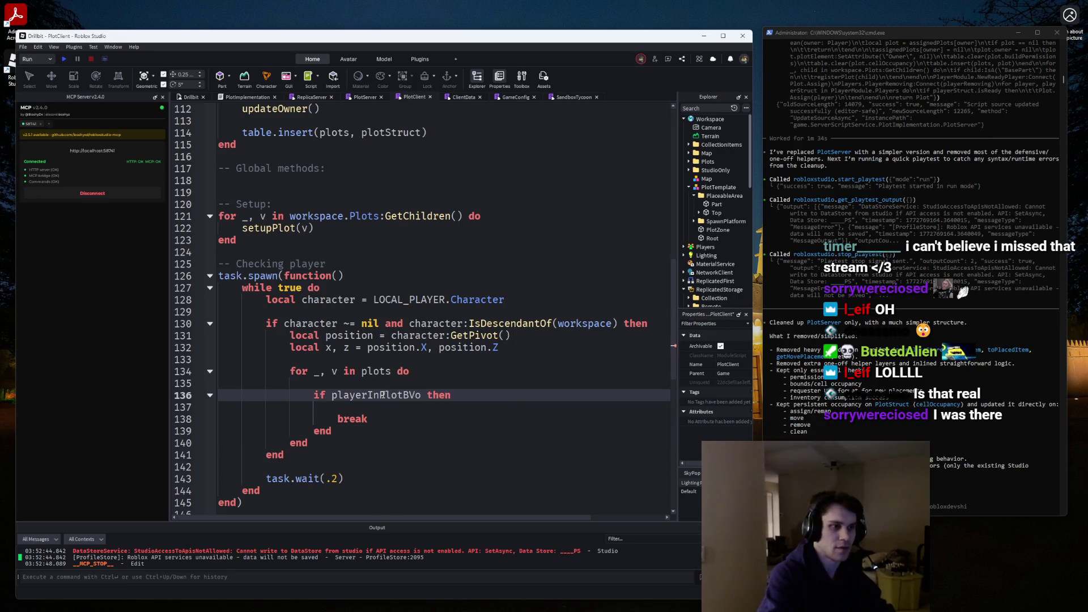
type("nds")
key("Up")
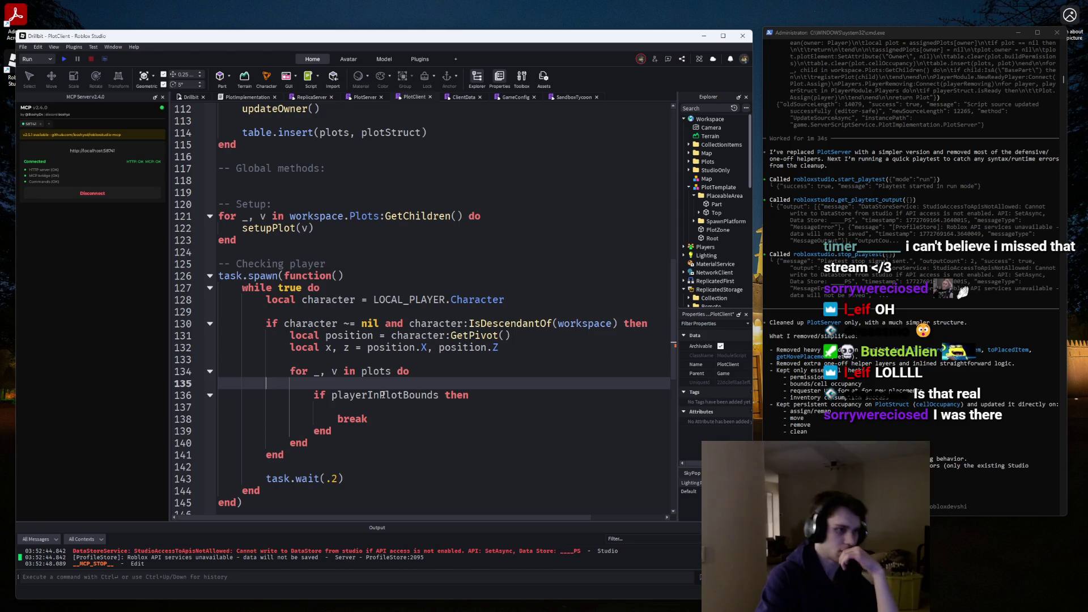
key("BackSpace")
scroll(383, 395, "up", 20)
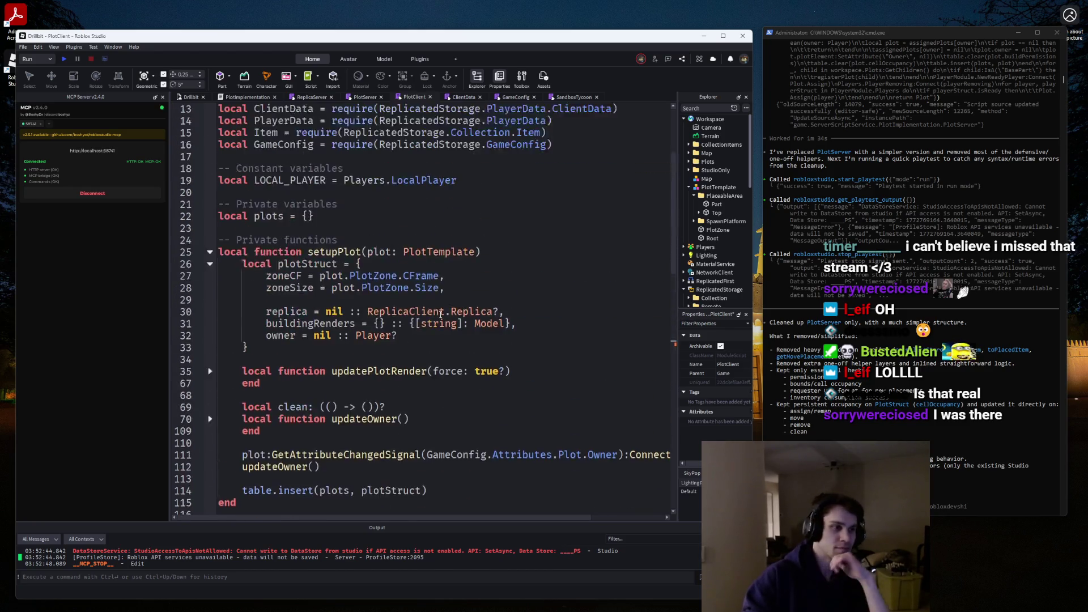
scroll(383, 395, "down", 3)
scroll(720, 190, "down", 6)
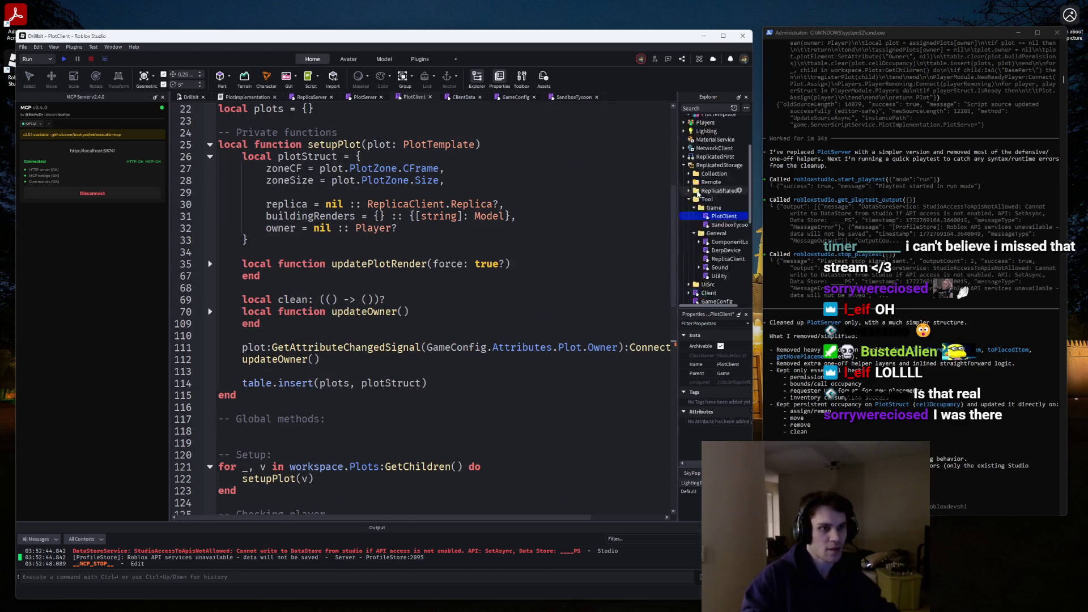
left_click(727, 189)
Insert a ModuleScript in the Game folder and name it PlotUtils.
type("module")
key("Return")
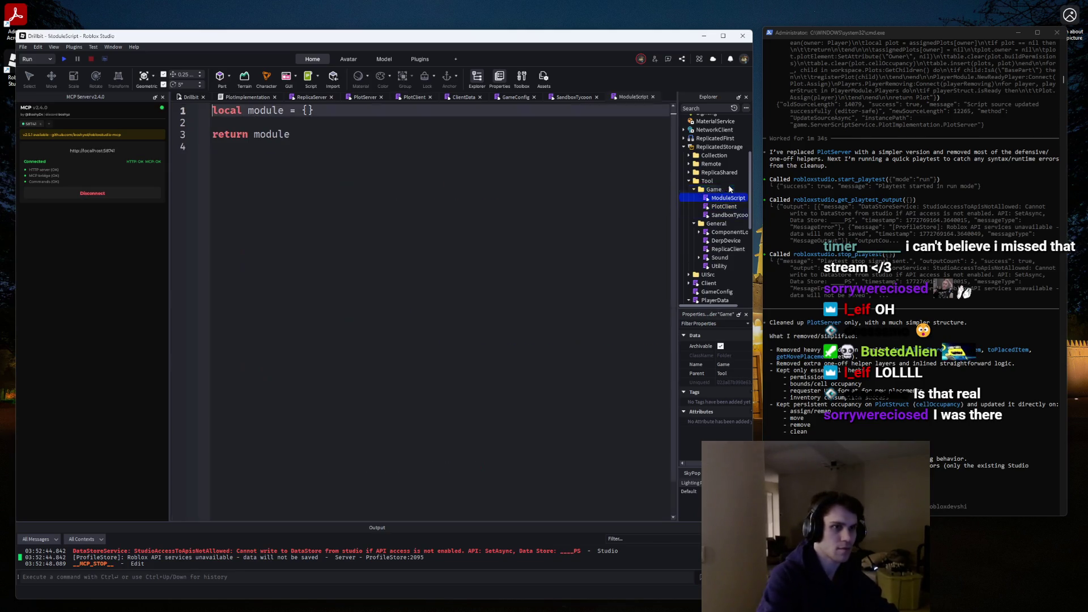
left_click(729, 198)
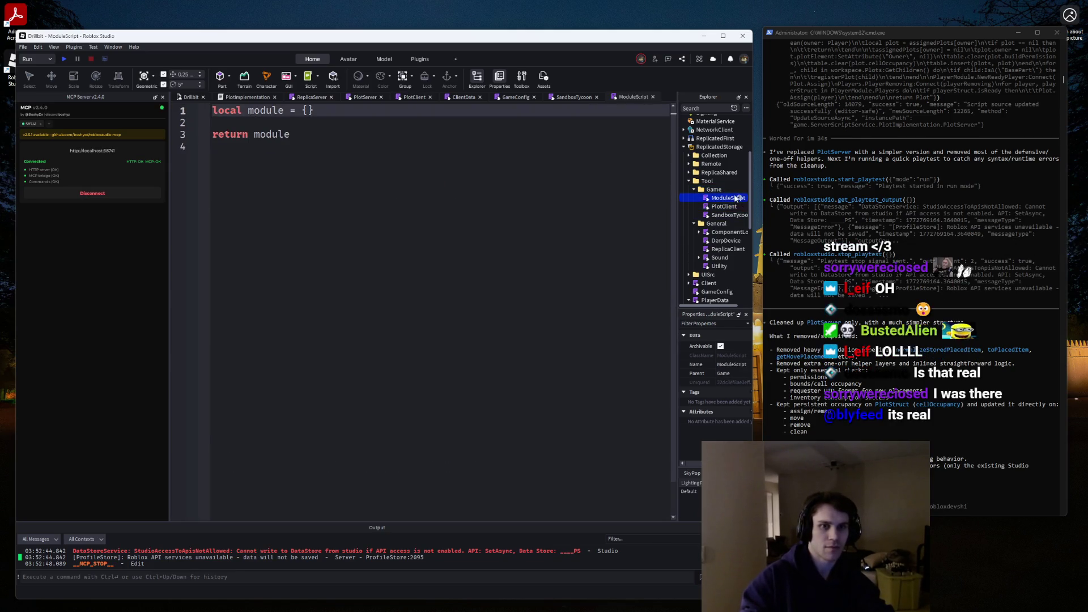
key("F2")
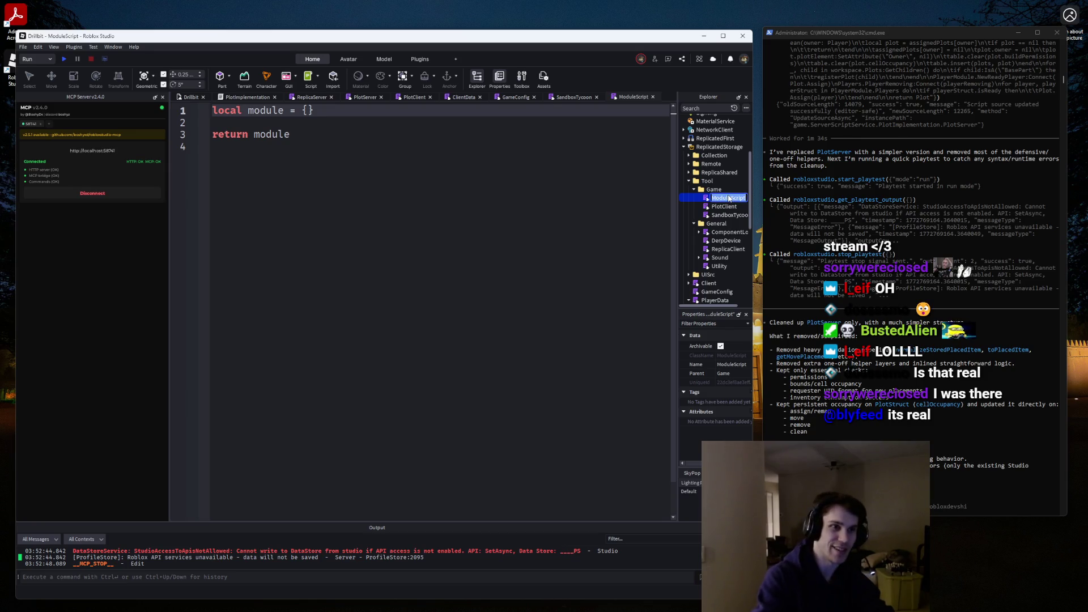
type("PlotUtils")
key("Return")
Replace the default code with --!strict and a header comment about items and item renders.
key("ctrl+a")
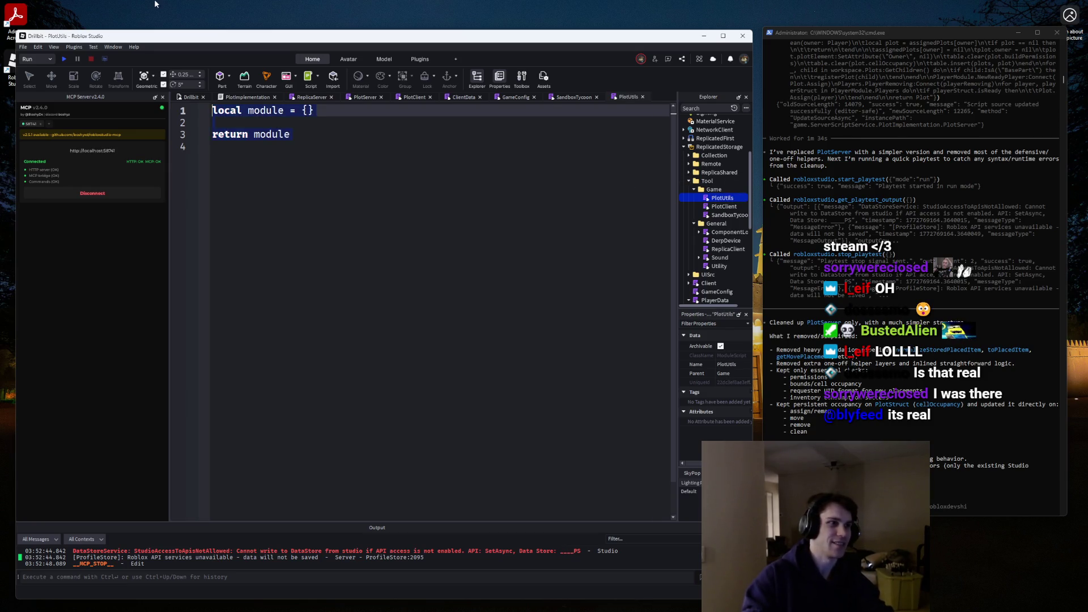
key("BackSpace")
type("--!")
key("Return")
key("Return")
key("Return")
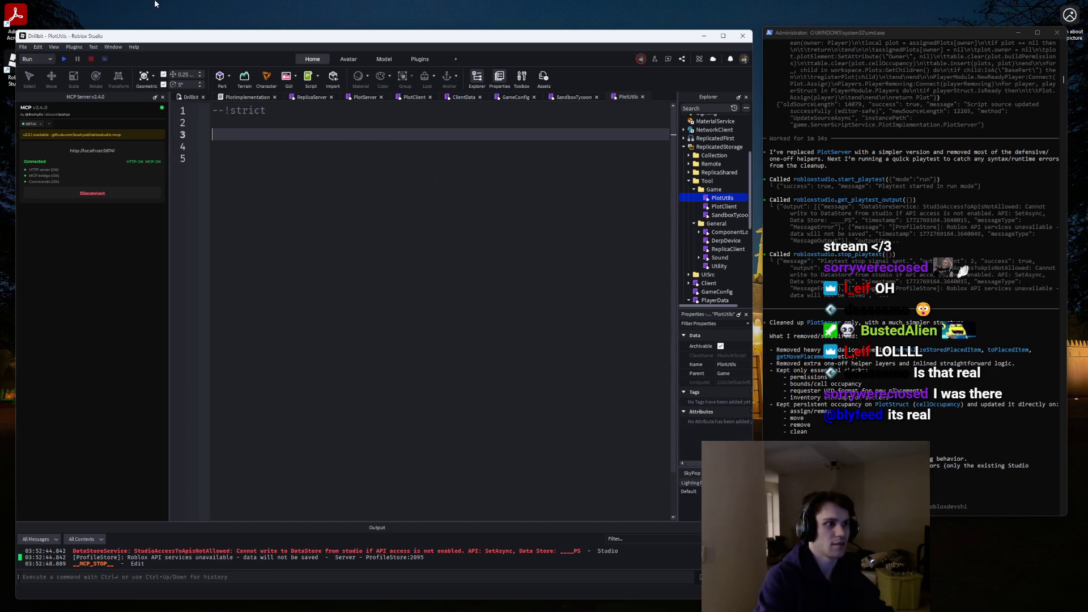
type("-- general module used for placement of")
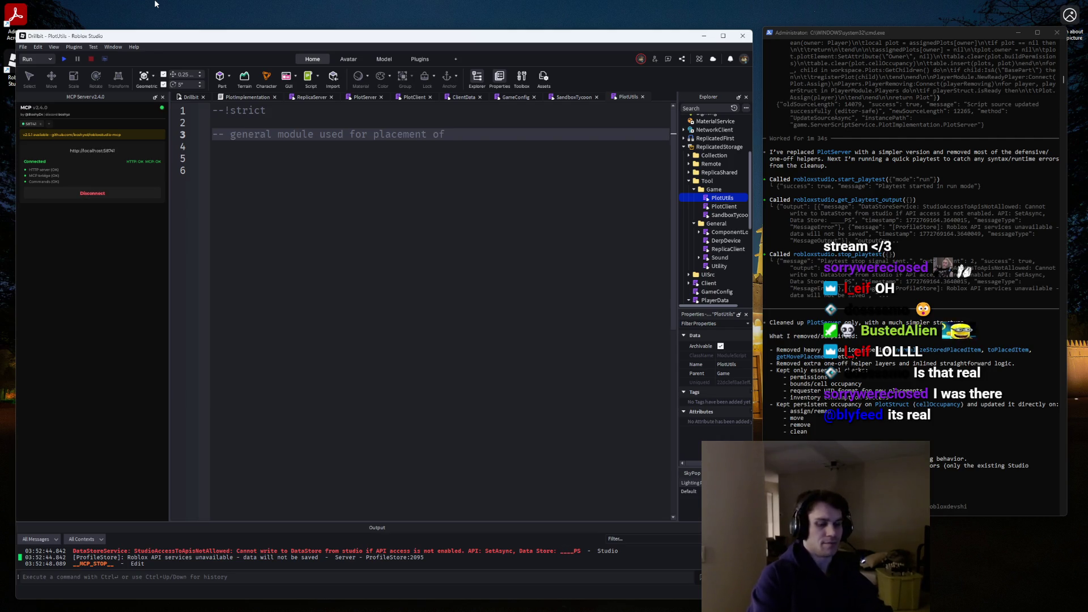
type(" items")
key("Return")
key("Return")
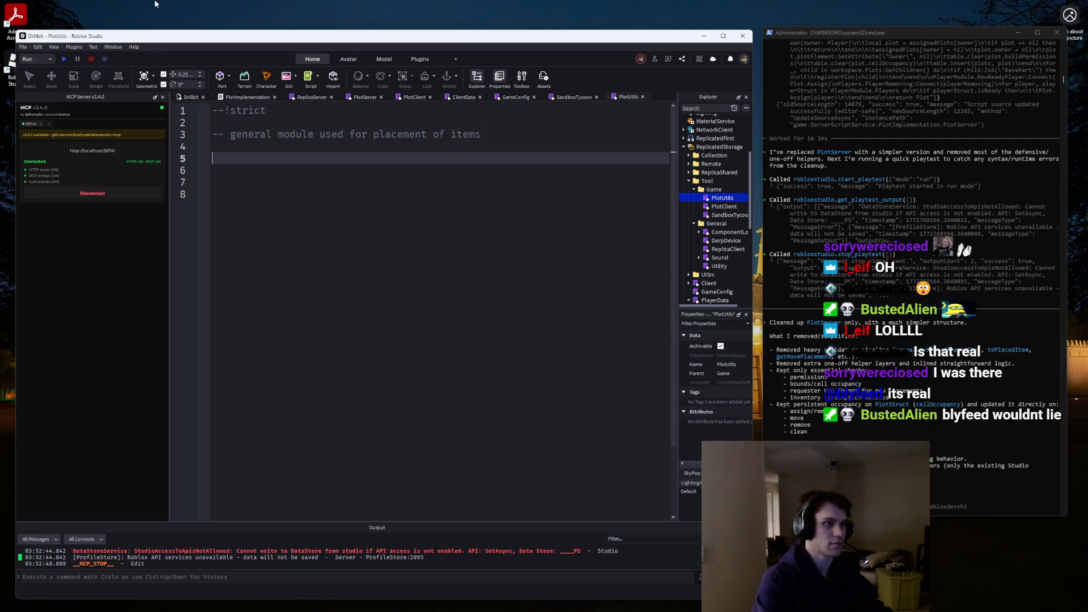
key("BackSpace")
key("BackSpace")
type(", getting it")
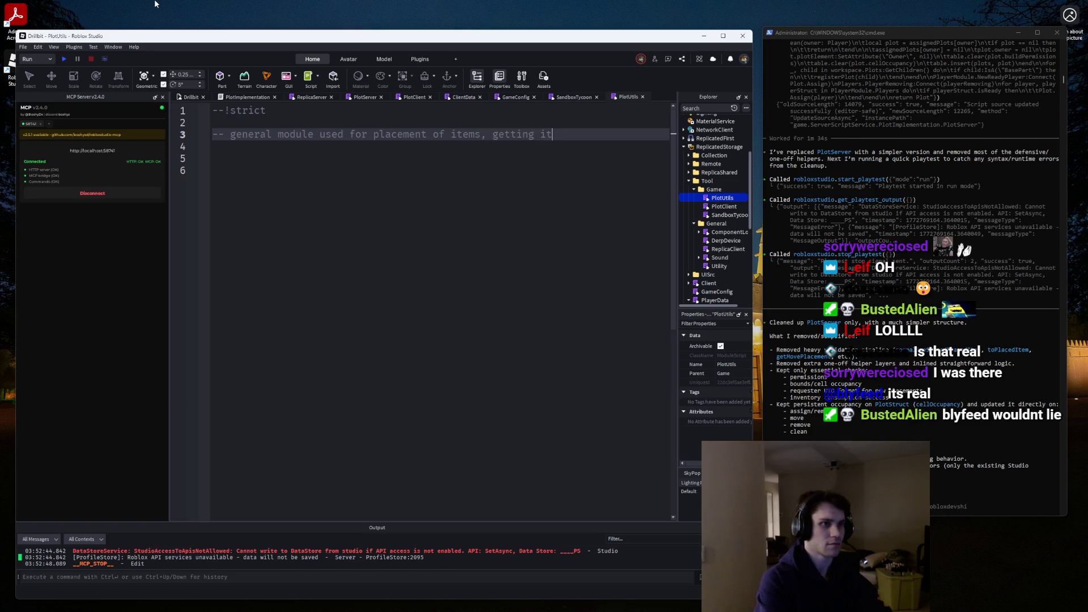
type("em renders,")
key("Return")
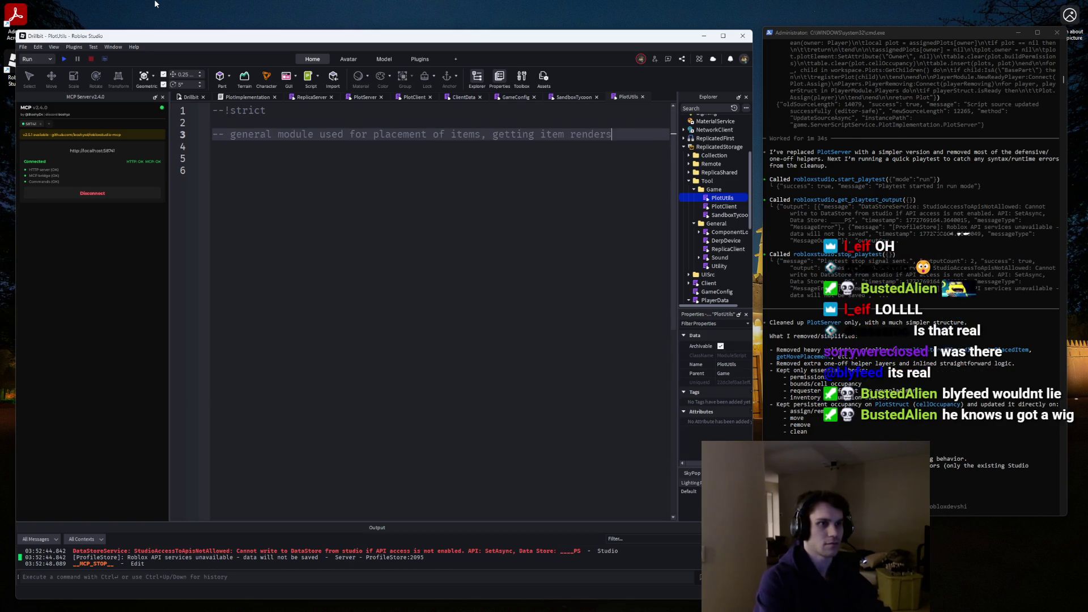
type("-- and other reusable methods")
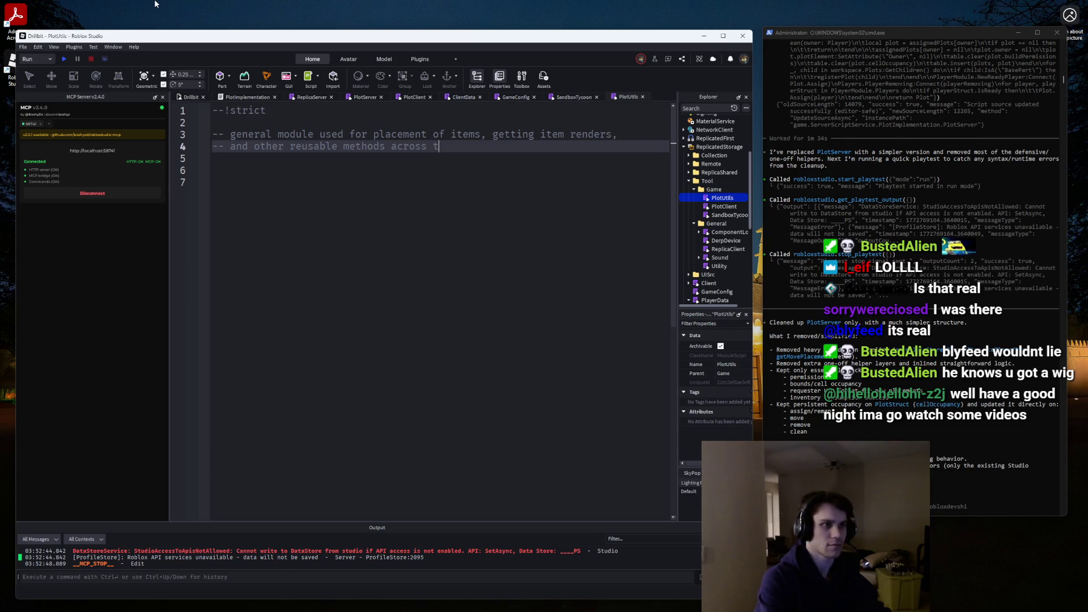
key("ctrl+BackSpace")
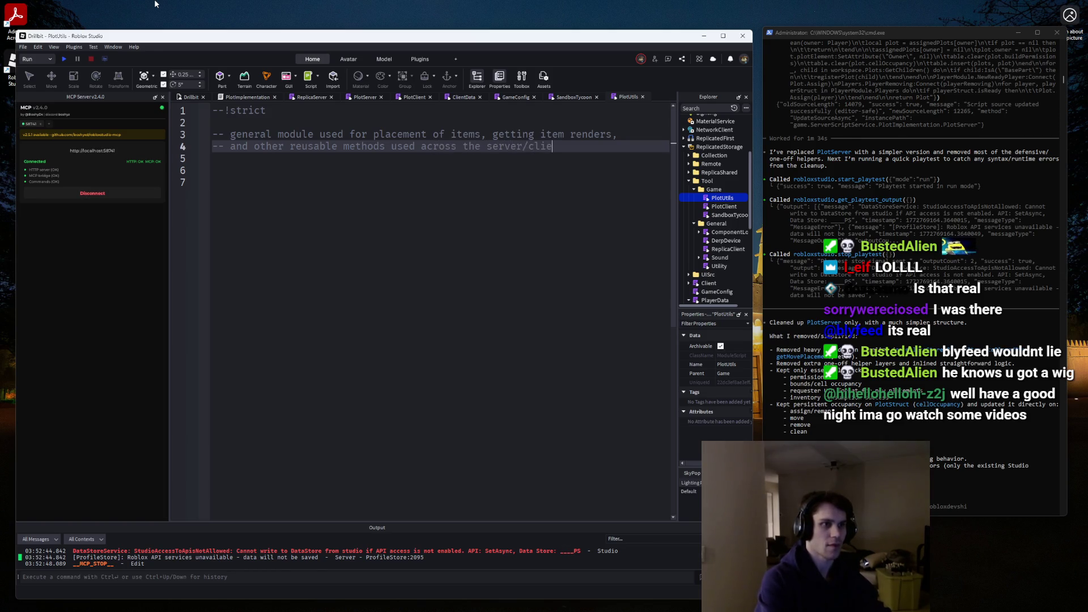
key("Return")
key("Return")
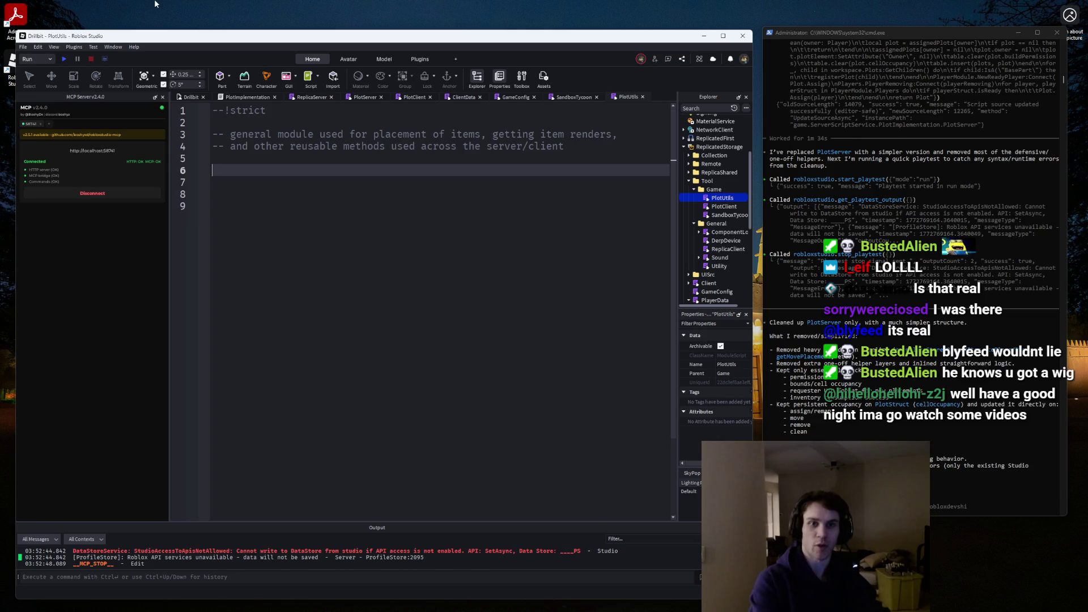
Add 'local PlotUtils = {}' and 'return PlotUtils' with blank lines between them.
key("Return")
key("Return")
type("ret")
key("Tab")
key("Up")
key("Up")
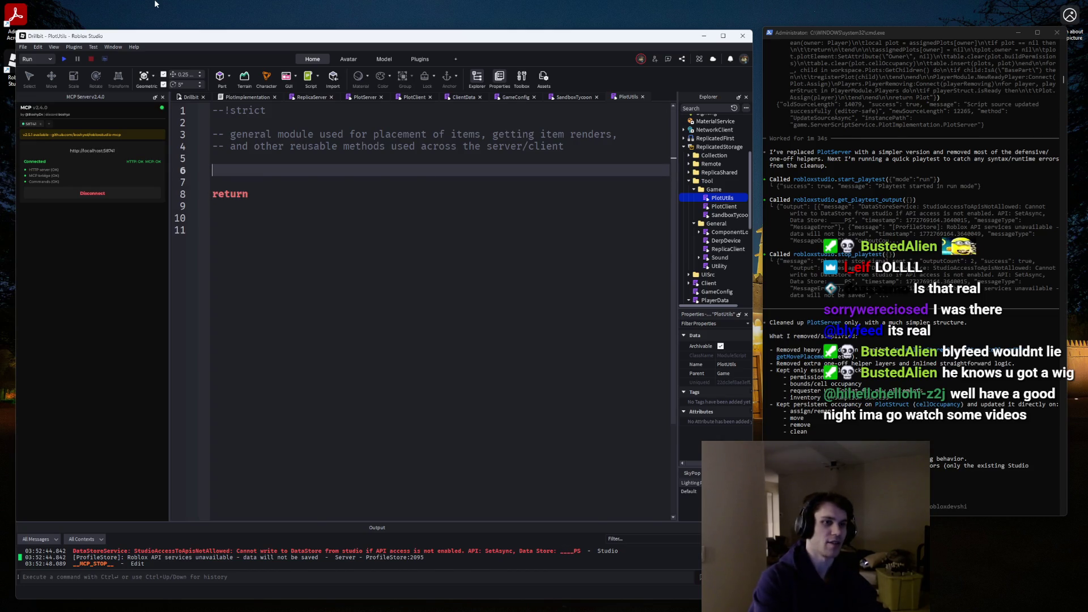
key("Return")
type("local ")
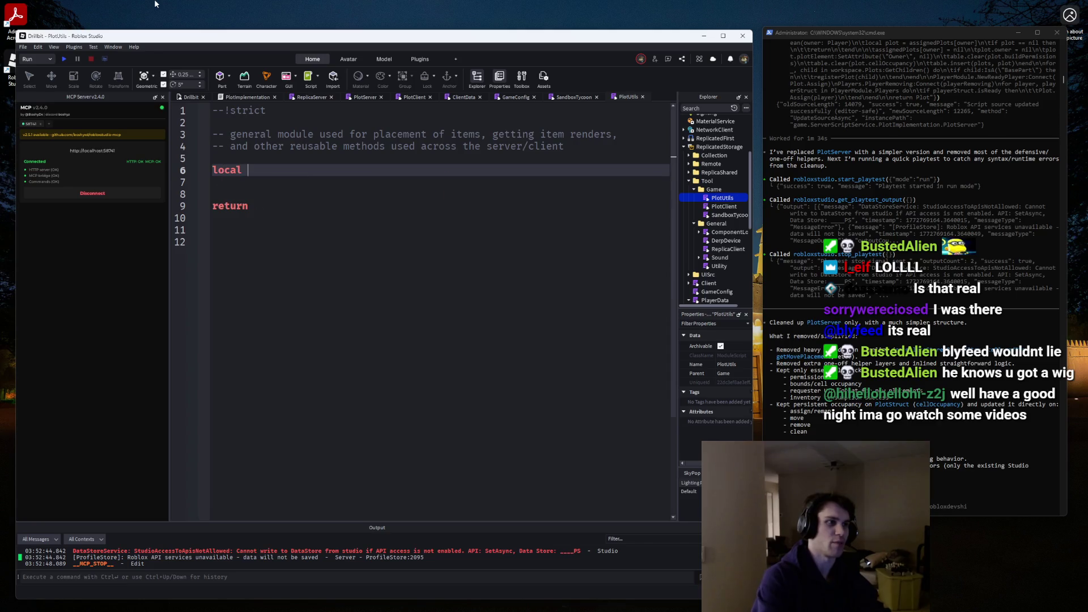
type("PlotUtils = {}")
key("Return")
key("Return")
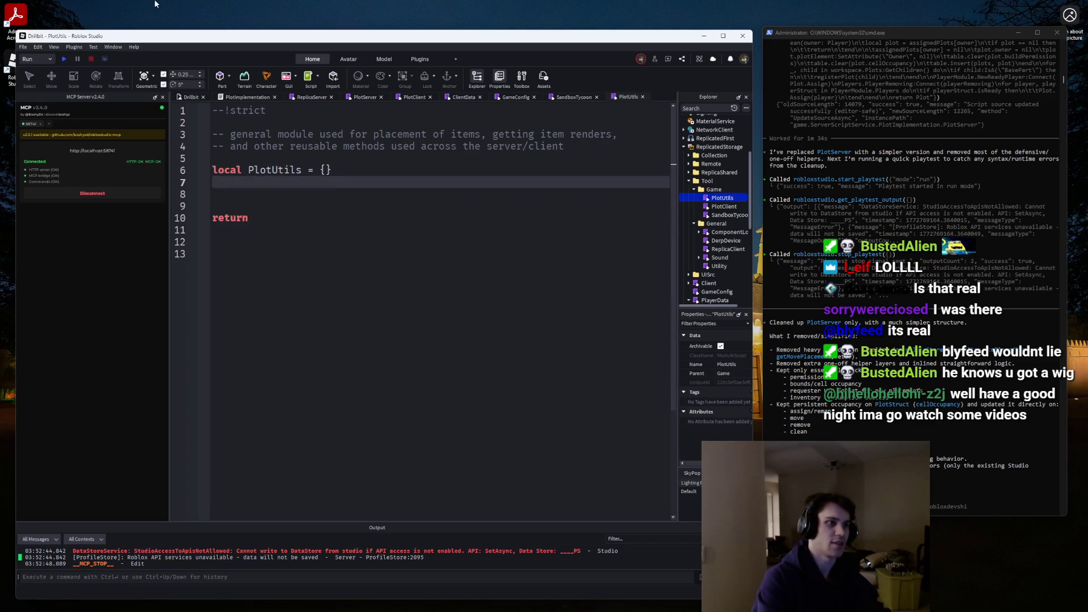
type("PlotU")
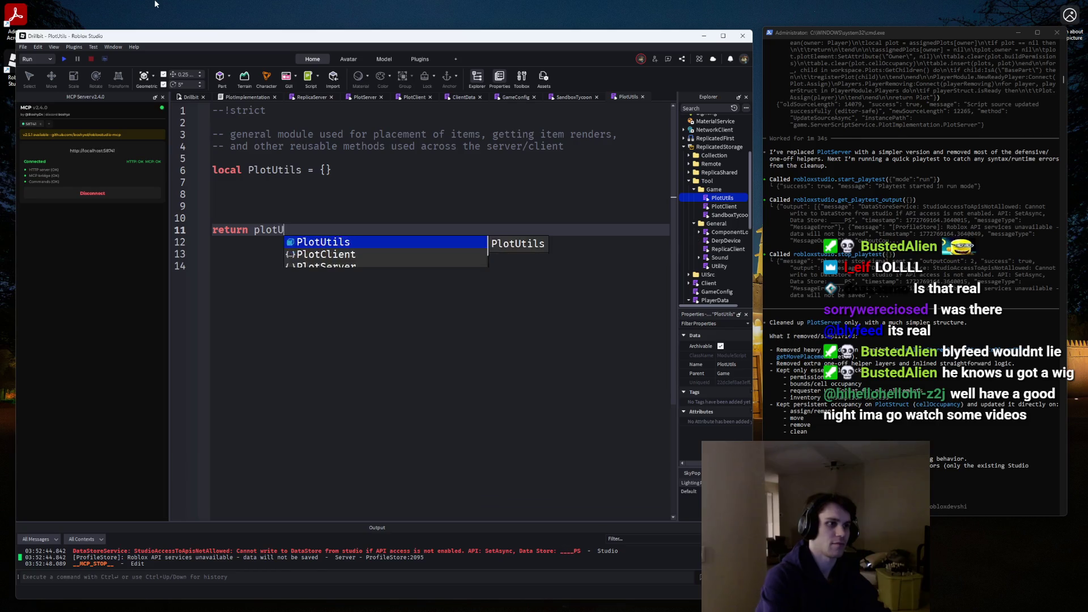
key("Tab")
key("Return")
key("Up")
key("Up")
key("Up")
key("Return")
key("Return")
key("Up")
Add a '-- Module table' comment above the PlotUtils table and blank lines below it.
type("--")
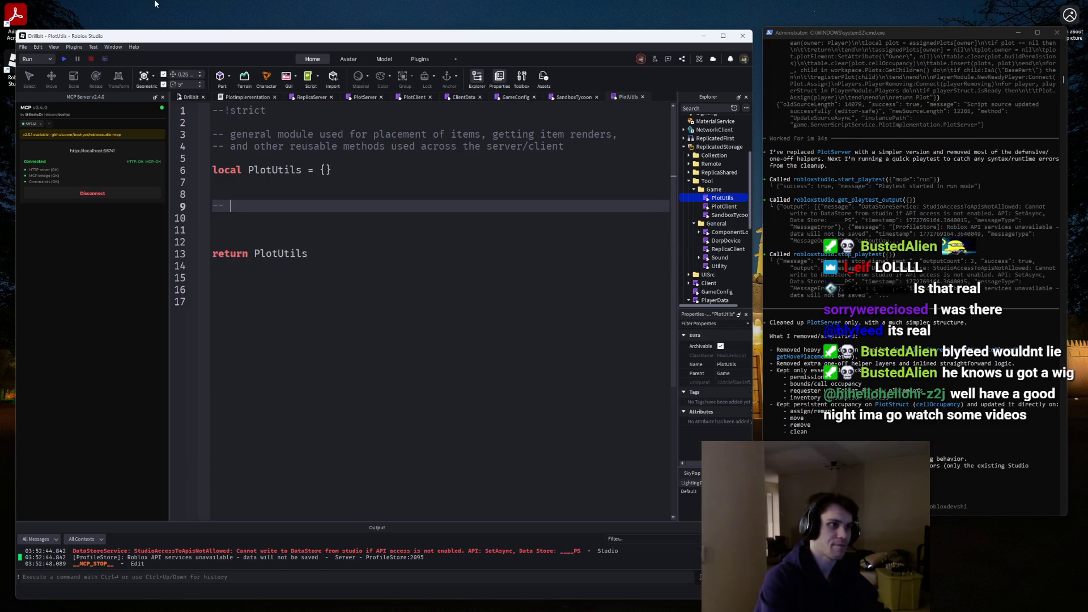
key("BackSpace")
key("BackSpace")
key("BackSpace")
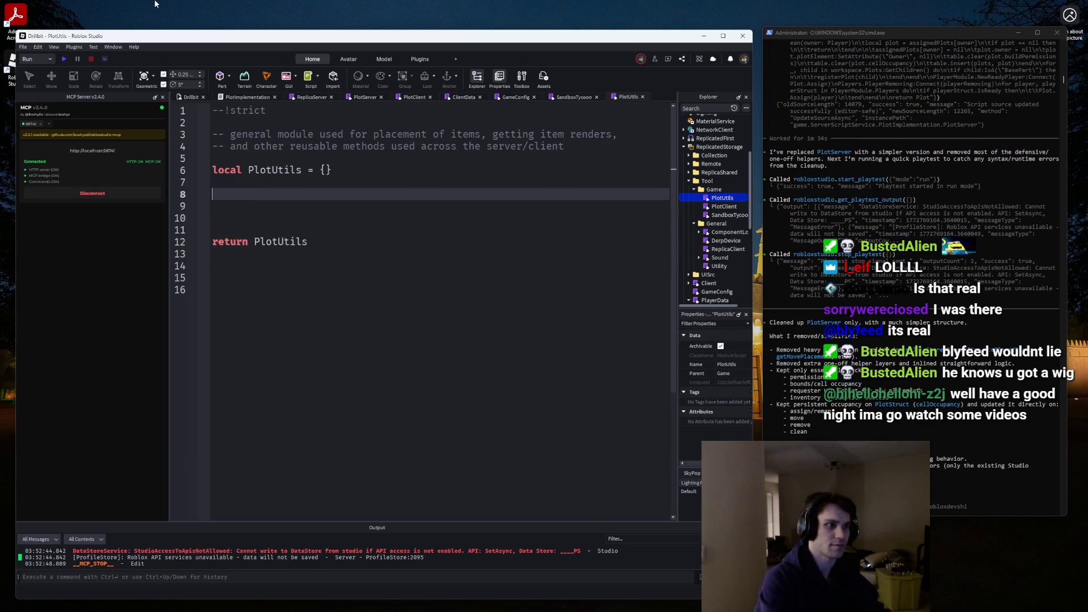
key("Up")
key("Return")
type("-- D")
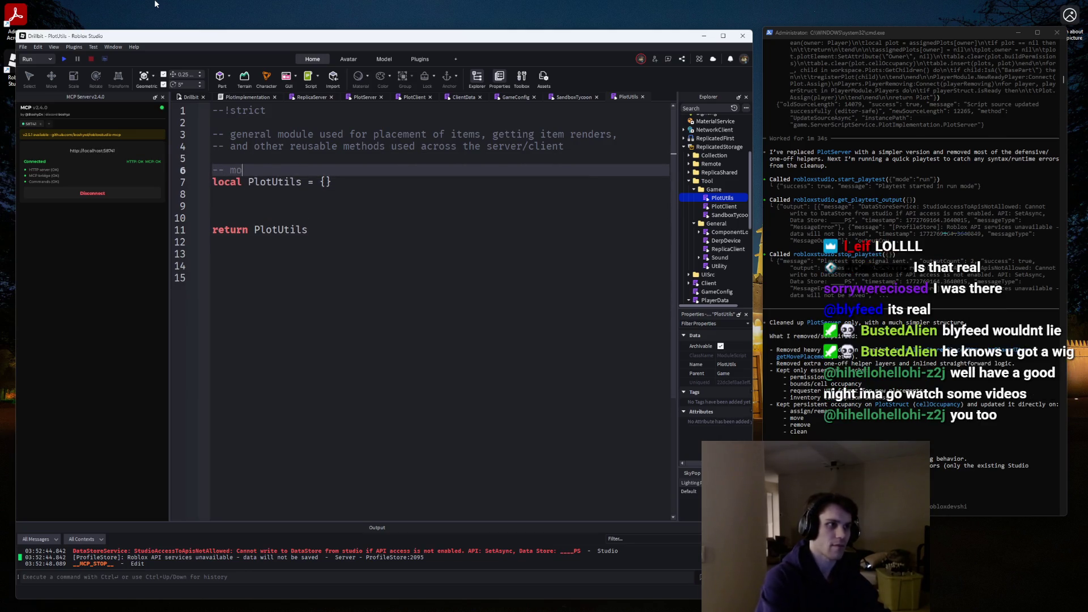
type("Modu")
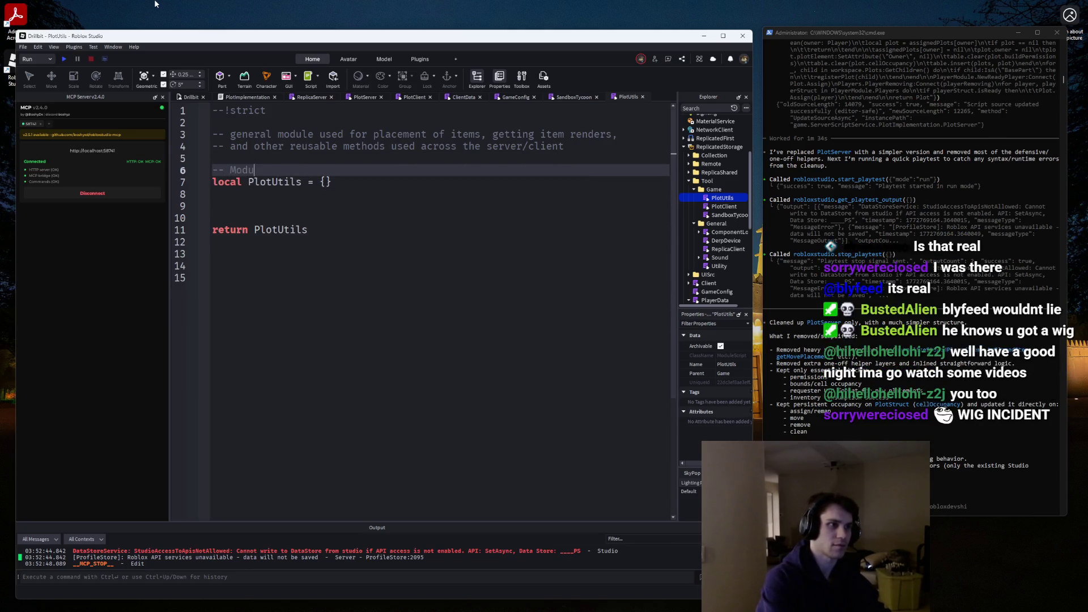
type("le table:")
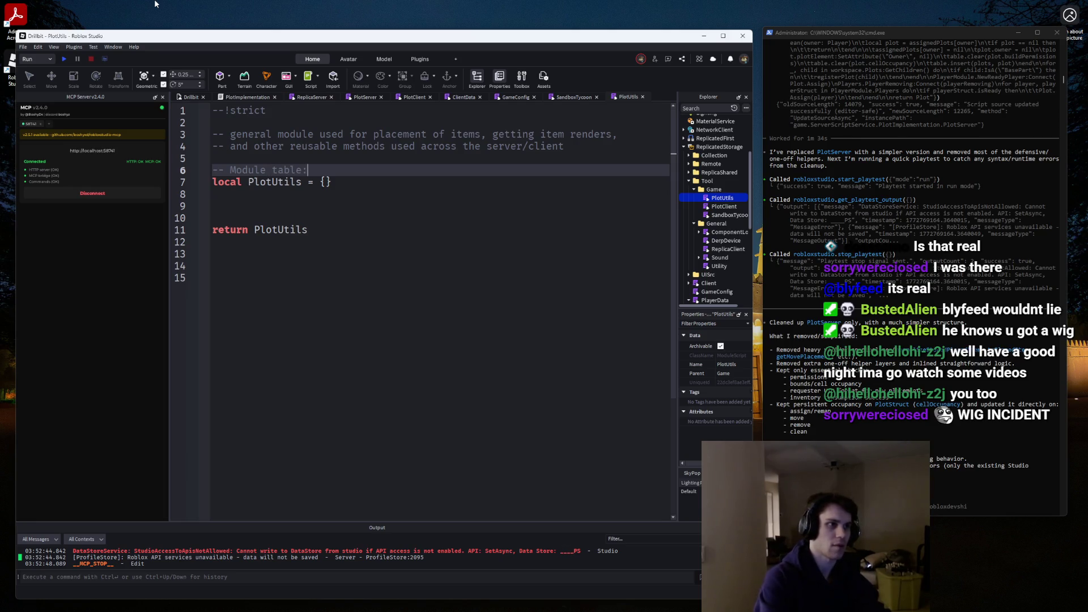
key("Down")
key("Down")
key("Return")
key("Return")
double_click(726, 215)
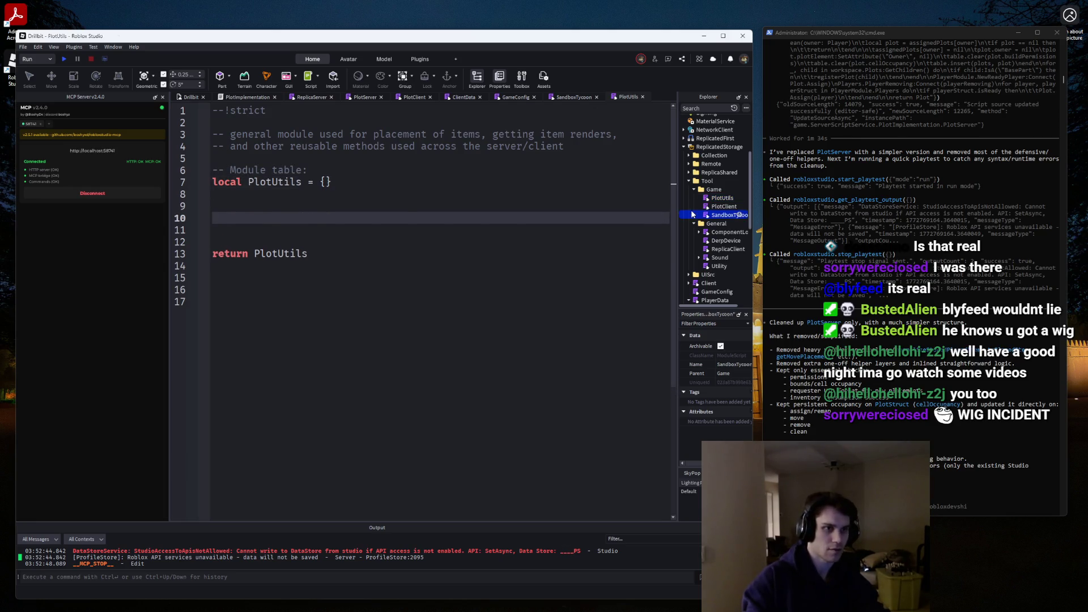
Fold and copy CreateItem from SandboxTycoon, then paste it into PlotUtils.
scroll(461, 384, "down", 20)
scroll(461, 384, "down", 10)
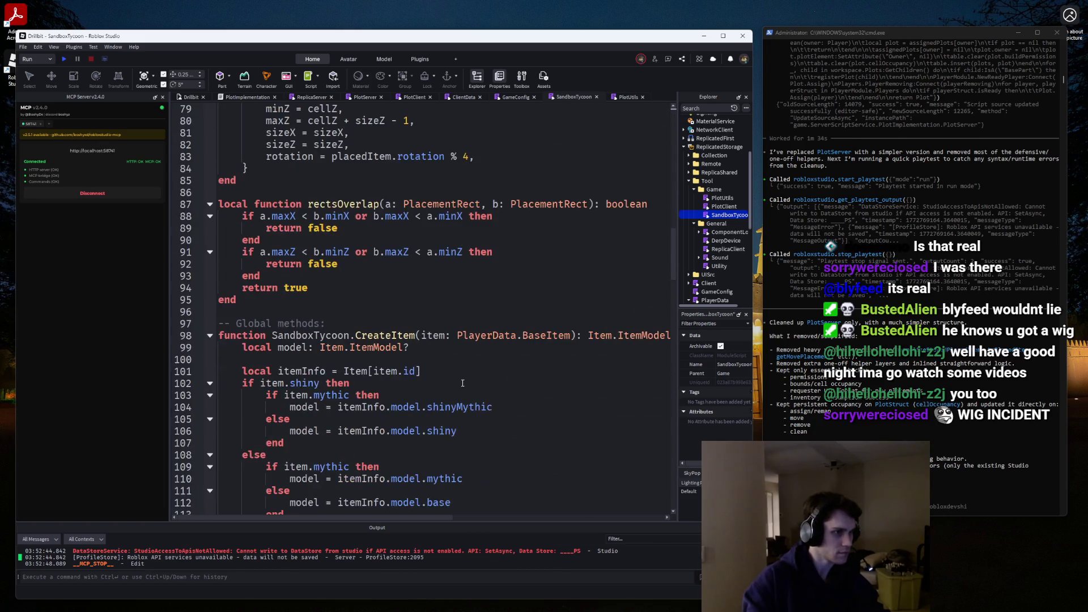
left_click(209, 121)
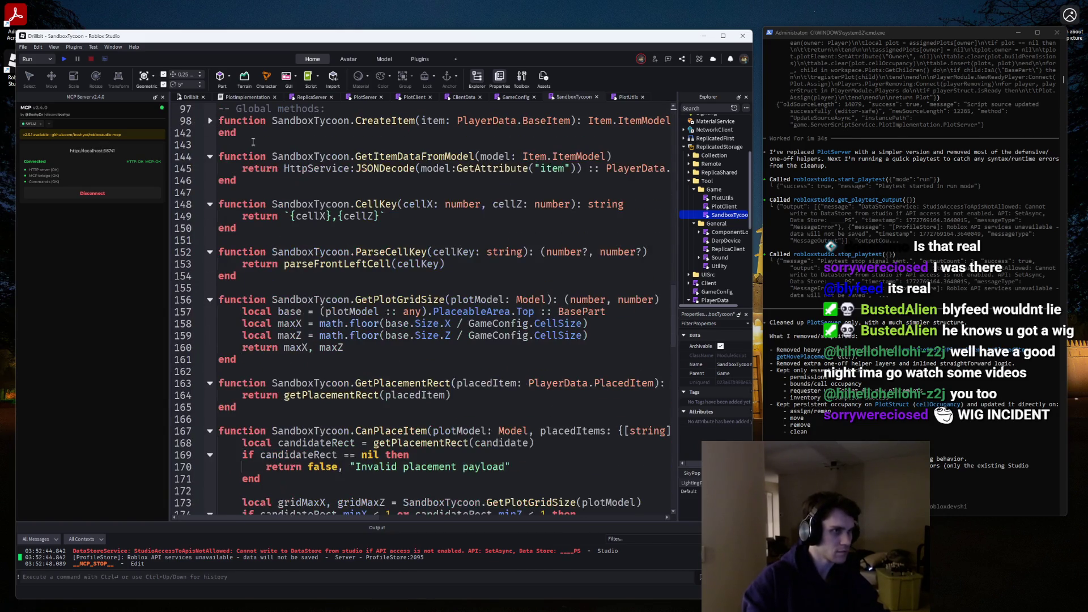
left_click(194, 130)
left_click(191, 121)
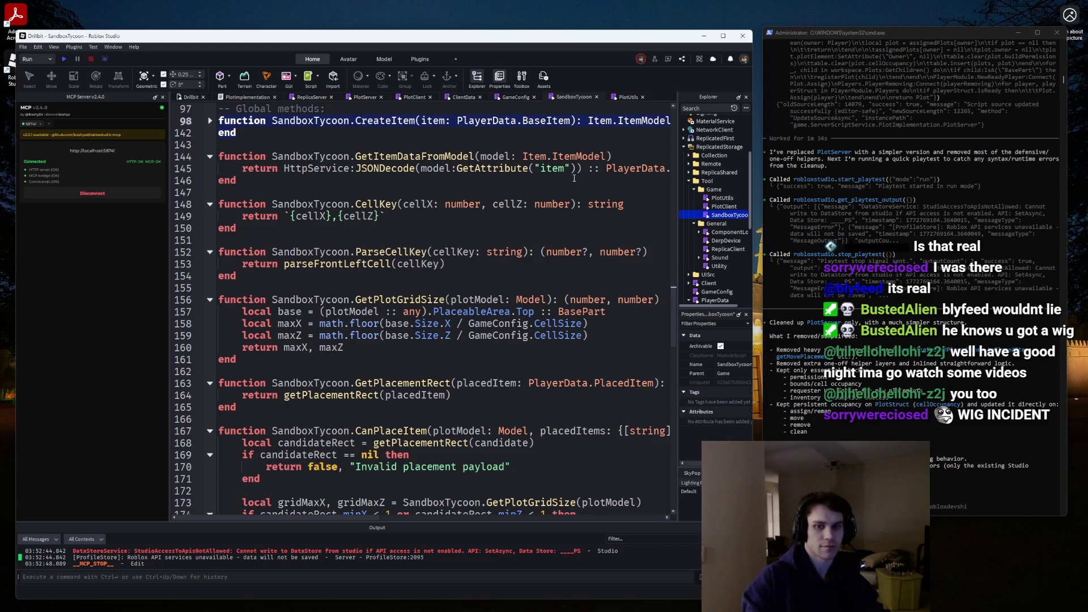
left_click(617, 97)
key("ctrl+v")
scroll(283, 227, "up", 6)
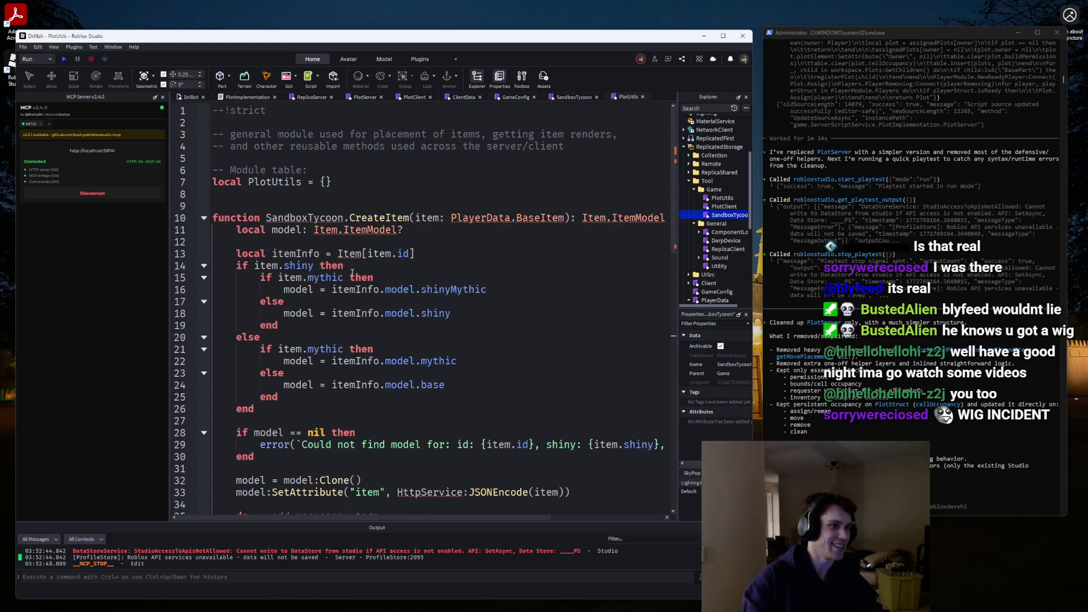
Rename SandboxTycoon.CreateItem to PlotUtils.CreateItem and auto-require Item and PlayerData via autocomplete.
left_click(302, 182)
double_click(300, 218)
type("PlotUtils")
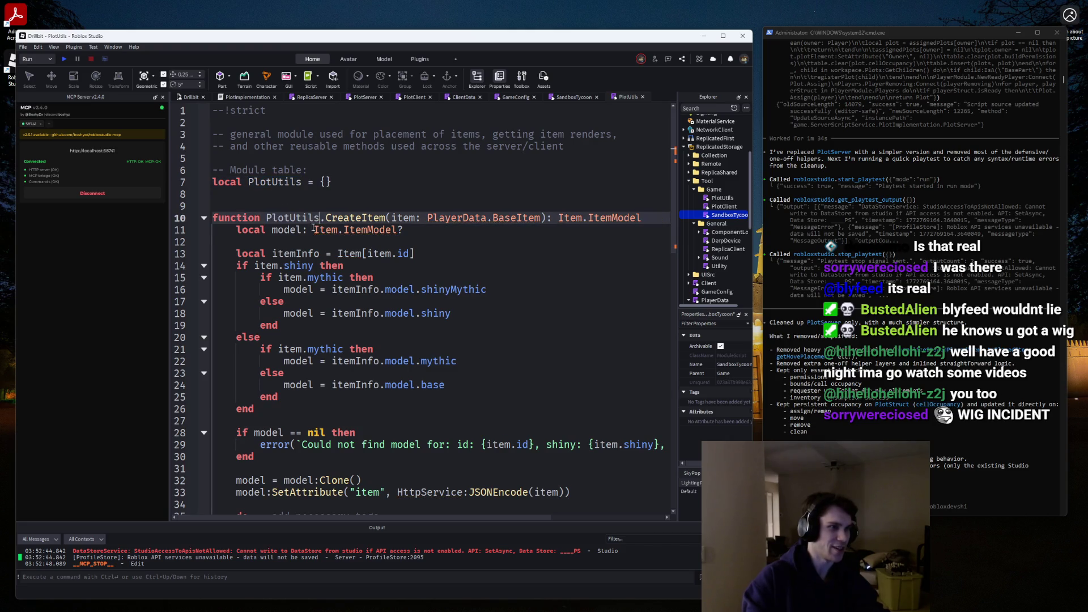
left_click(318, 230)
key("BackSpace")
key("BackSpace")
key("BackSpace")
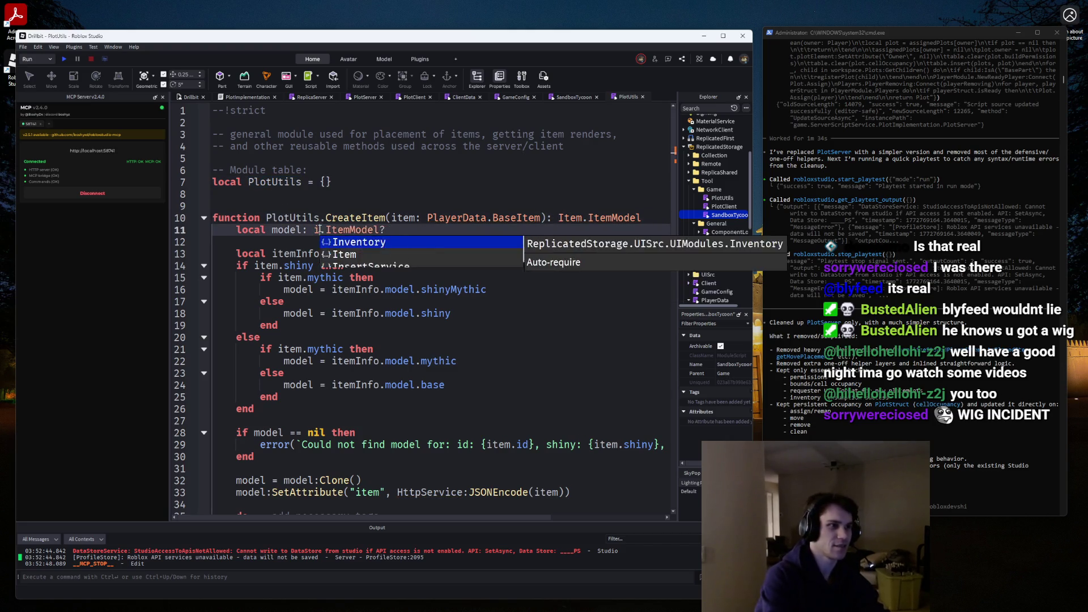
key("Tab")
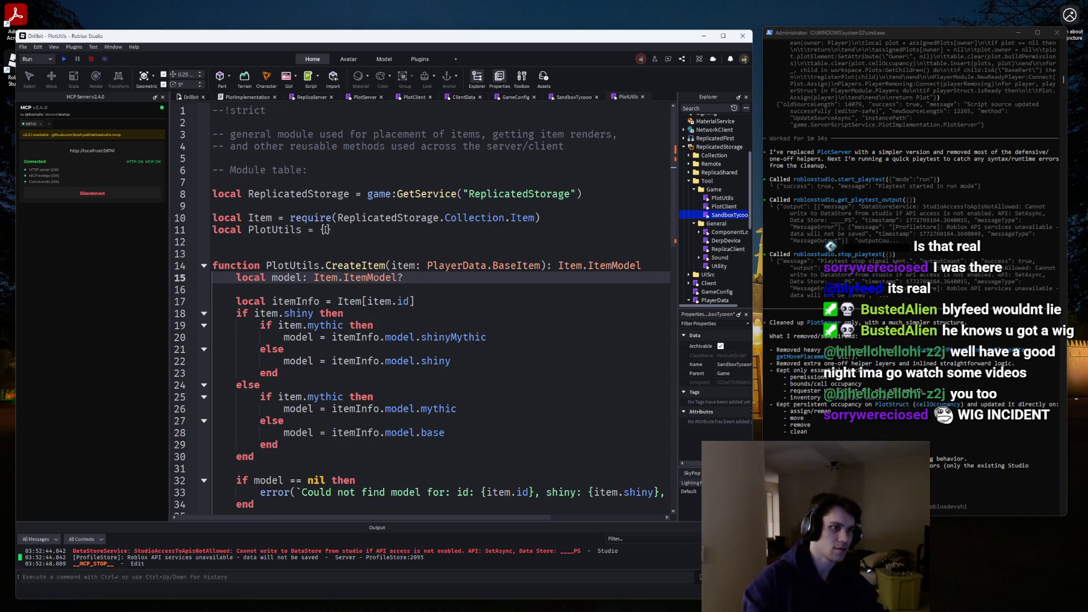
double_click(460, 265)
type("PlayerDa")
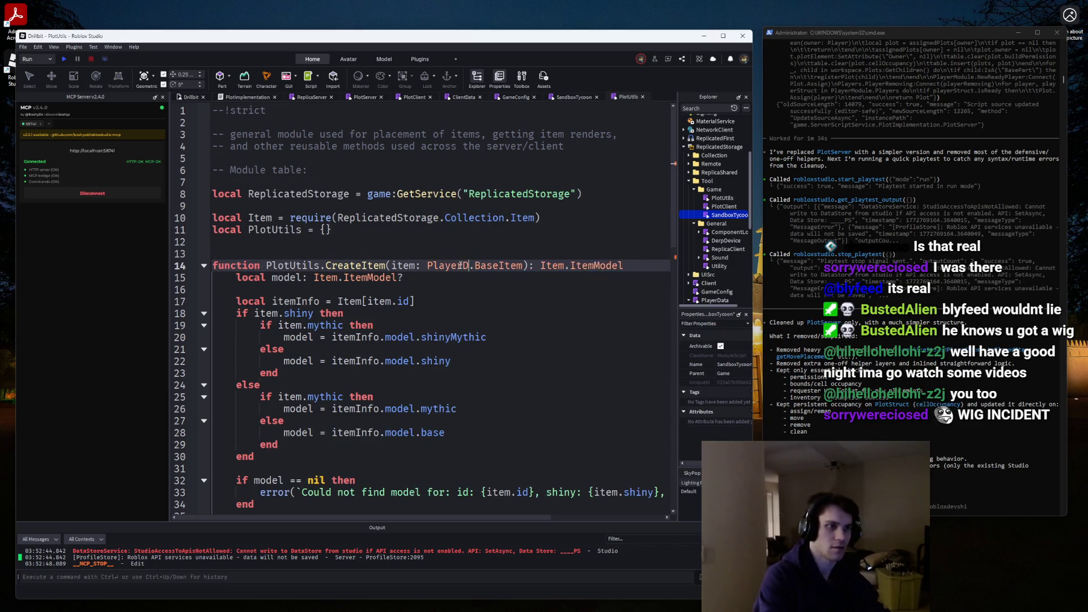
key("Tab")
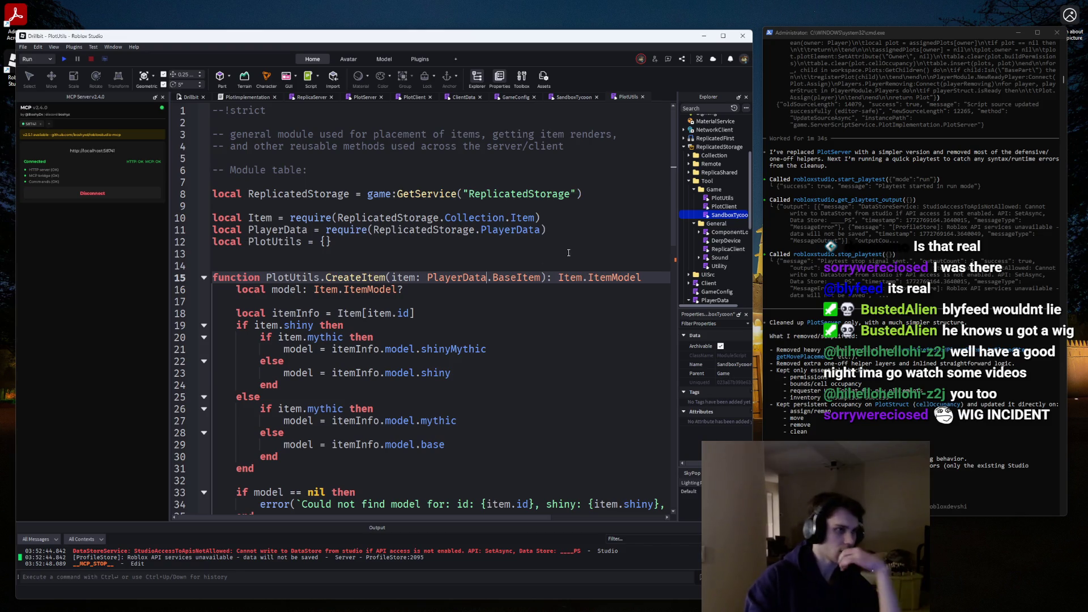
Move the PlotUtils table up and add '-- Loaded services' and '-- Global methods' section comments.
left_click(605, 229)
key("Return")
key("Return")
type("-- M")
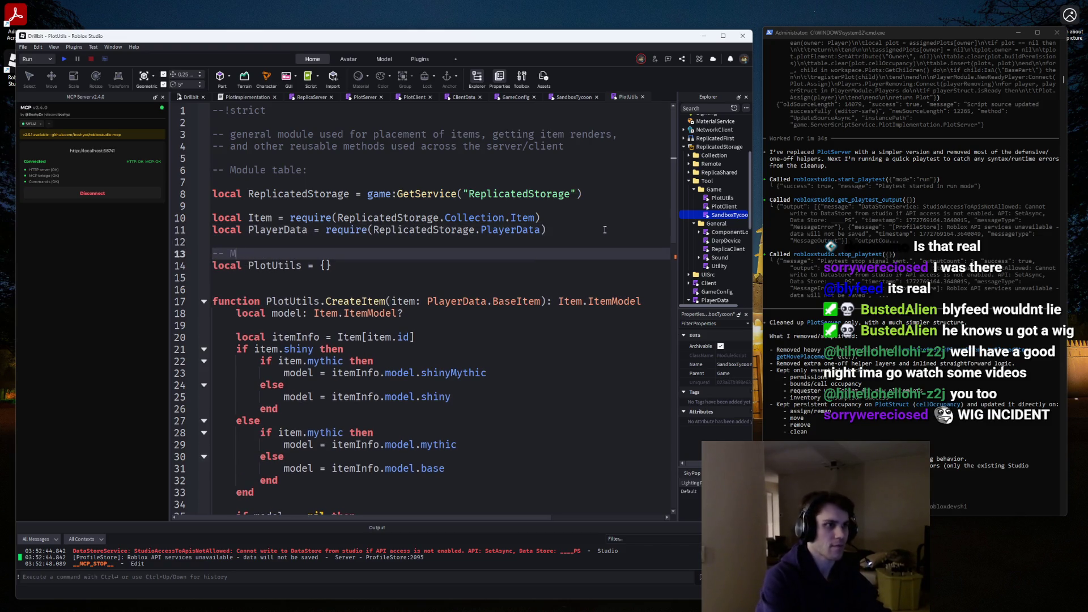
key("BackSpace")
key("BackSpace")
key("BackSpace")
left_click_drag(334, 253, 107, 253)
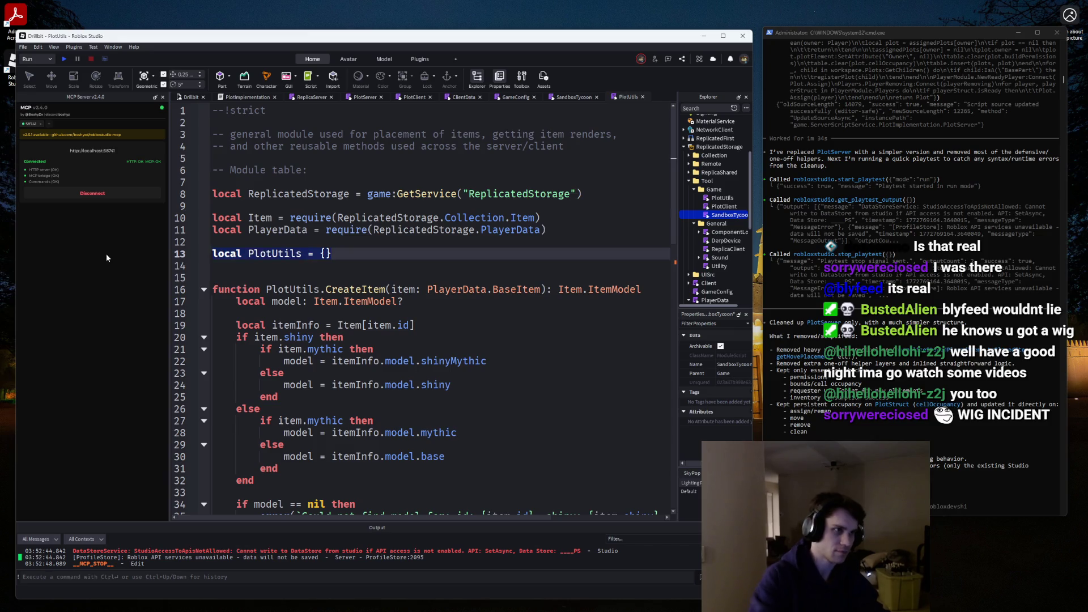
key("alt+Up")
key("alt+Up")
key("alt+Up")
key("Down")
key("Return")
type("--")
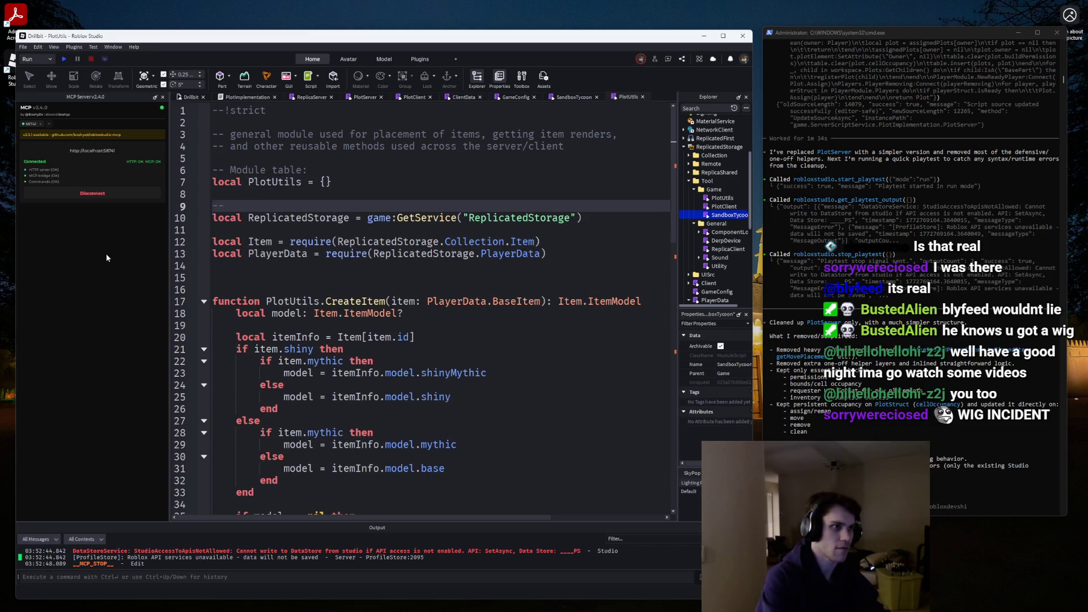
type(" Loadd")
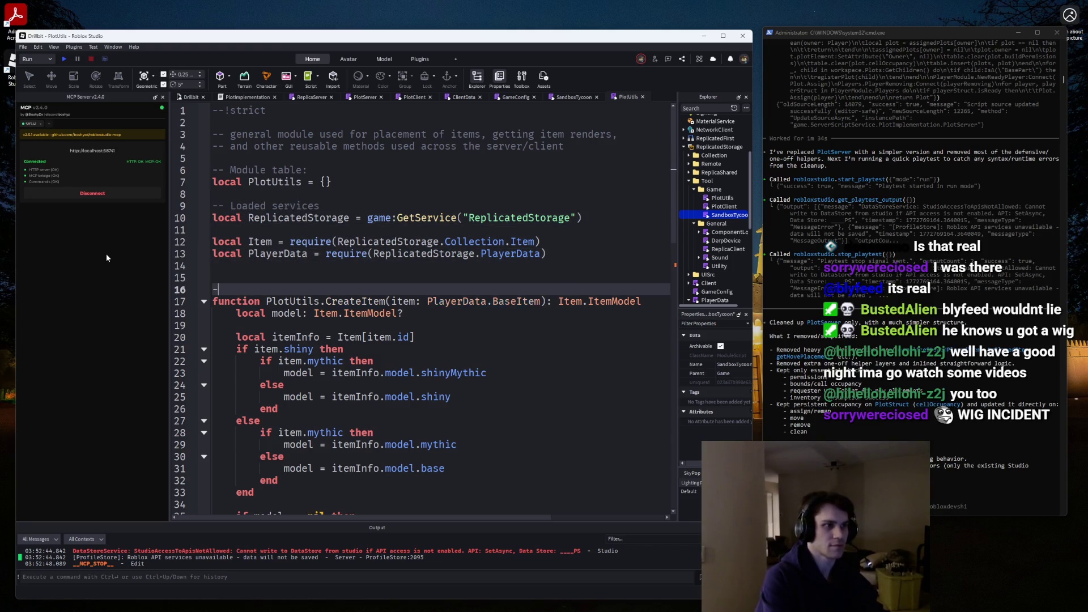
key("BackSpace")
key("BackSpace")
type("-- Global methods:")
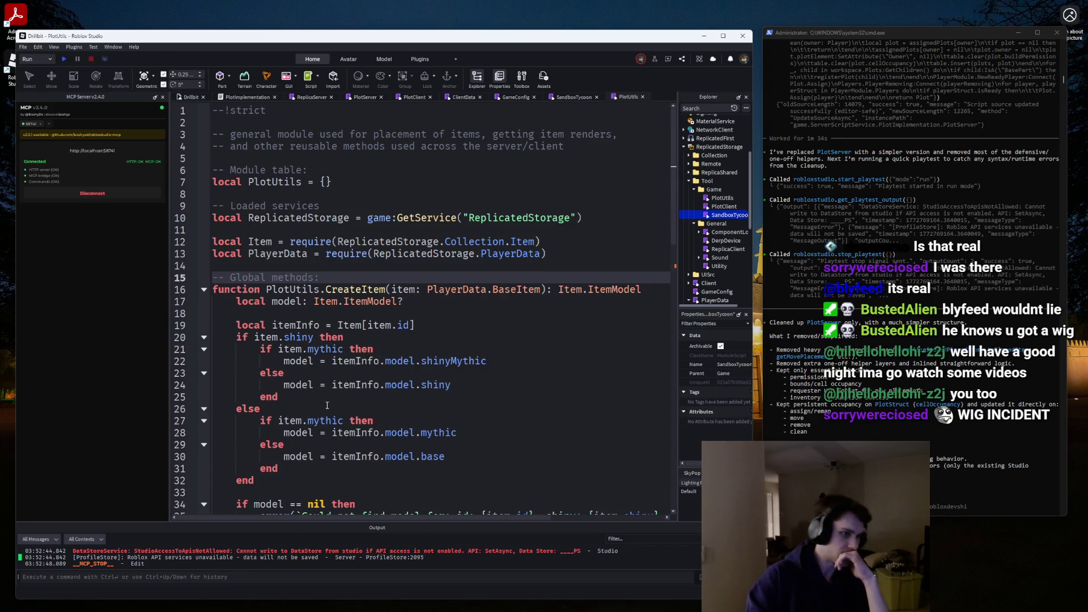
Auto-add the HttpService lookup used inside CreateItem.
scroll(249, 405, "down", 5)
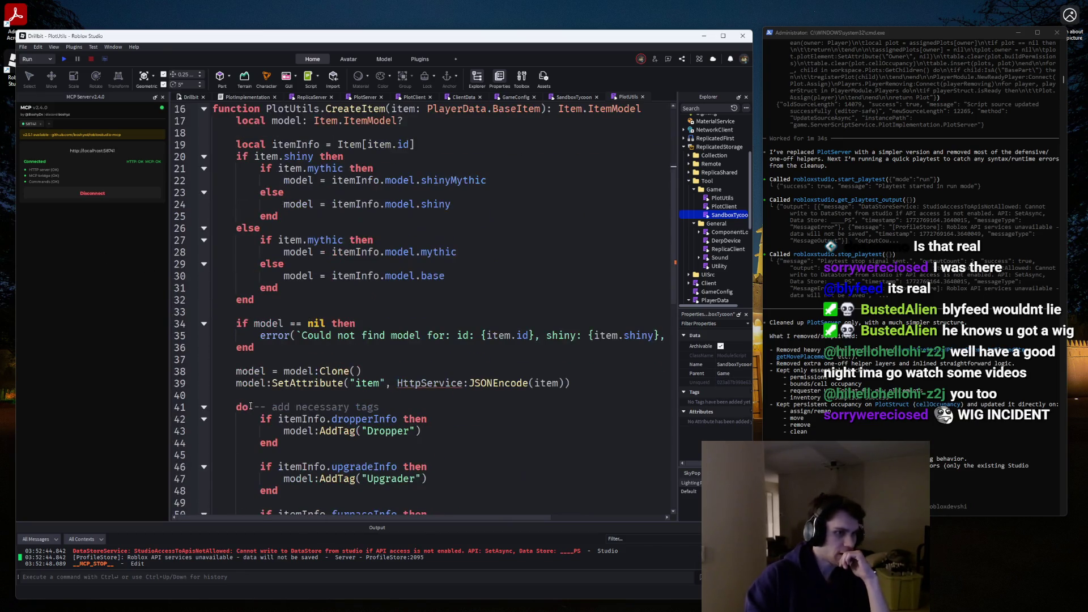
scroll(250, 405, "down", 2)
left_click(463, 311)
key("Return")
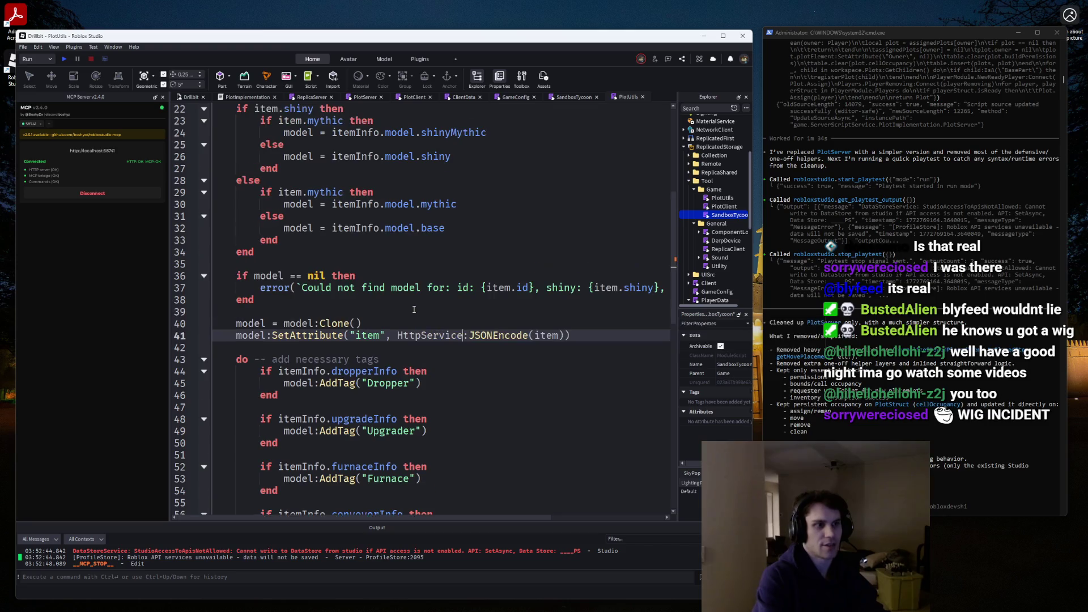
Review CreateItem, then bring up the Google Images results for voldemort in Firefox.
scroll(414, 309, "down", 3)
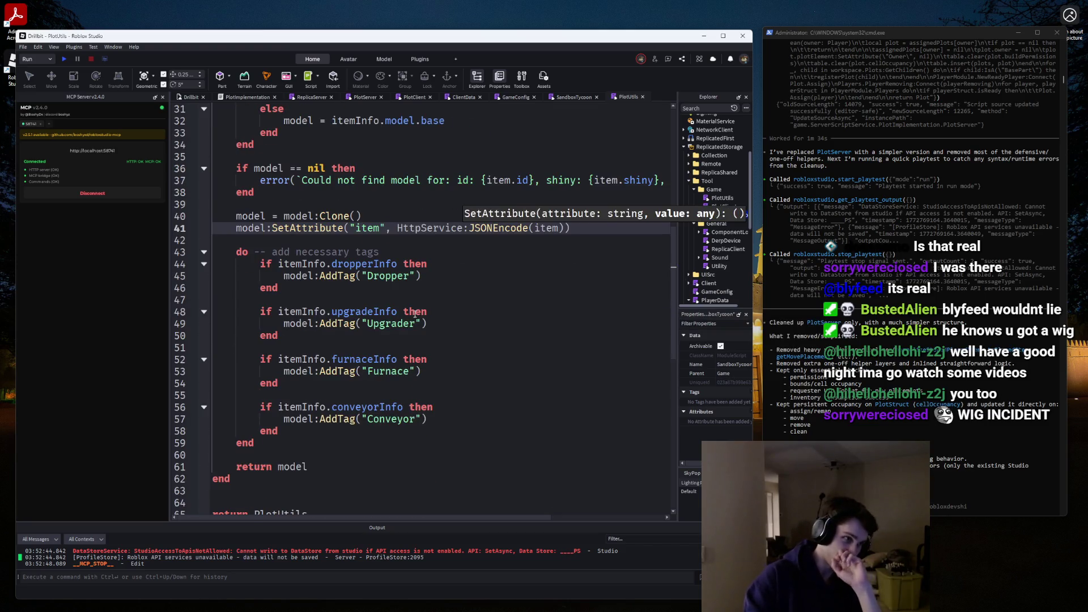
scroll(368, 283, "up", 2)
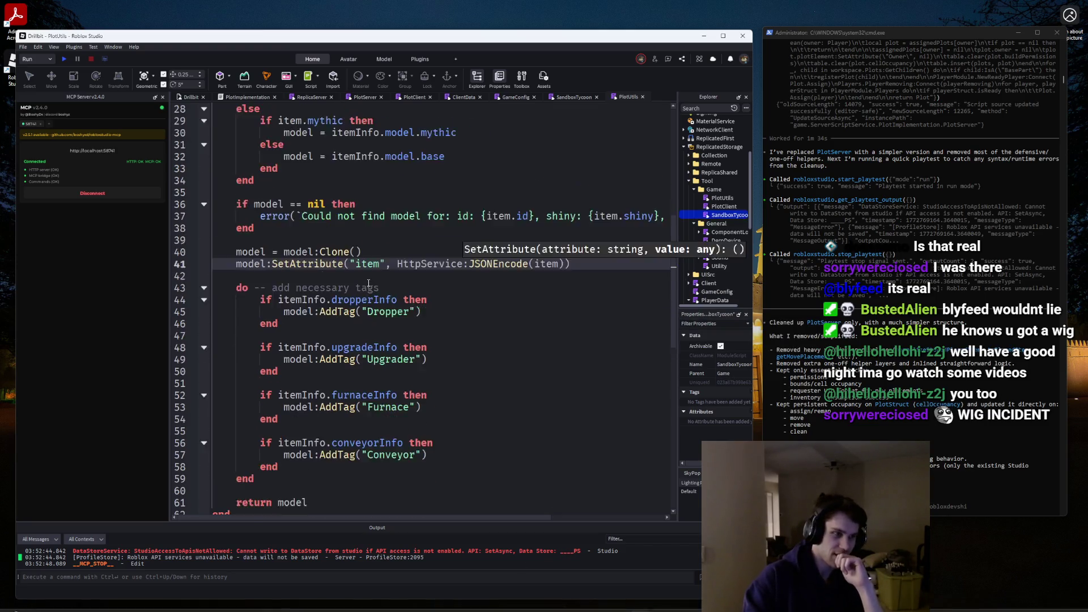
scroll(368, 283, "down", 3)
scroll(368, 282, "up", 3)
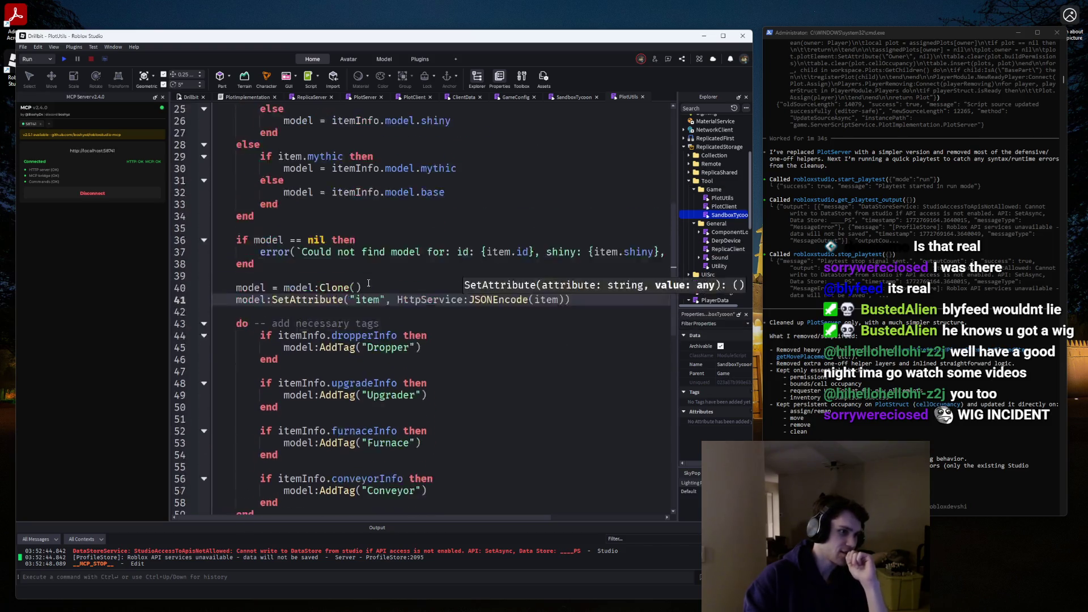
scroll(368, 283, "down", 3)
scroll(368, 282, "up", 3)
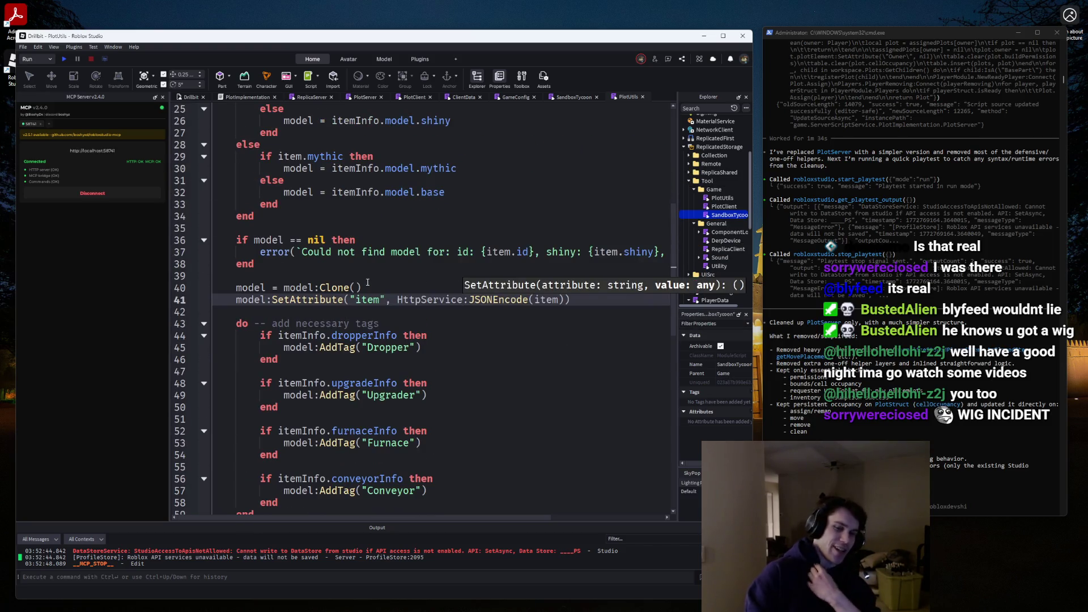
scroll(367, 282, "down", 4)
scroll(359, 273, "up", 4)
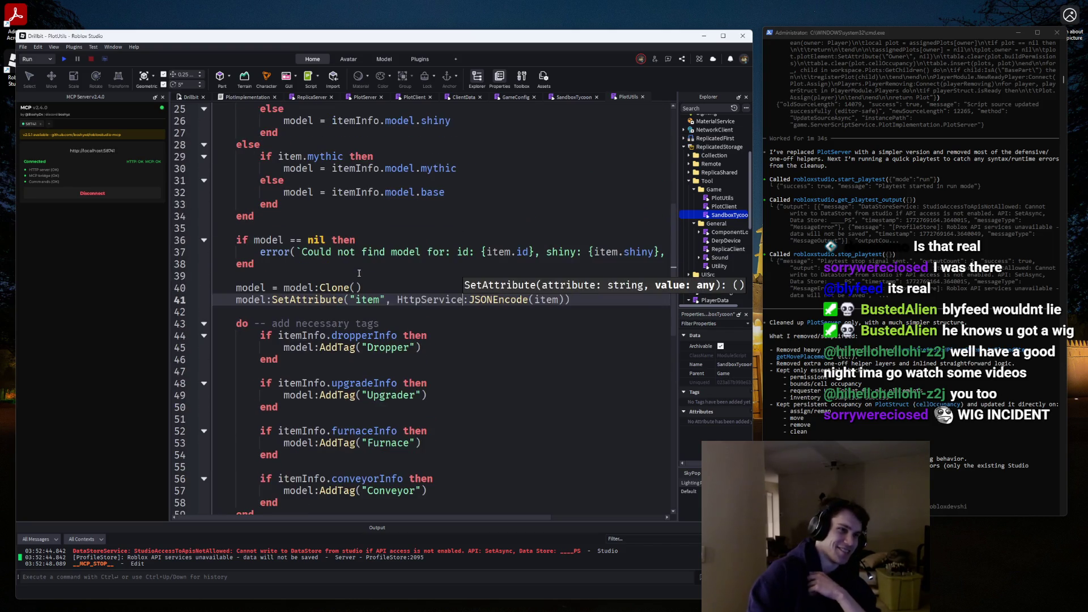
left_click(411, 245)
scroll(492, 225, "up", 3)
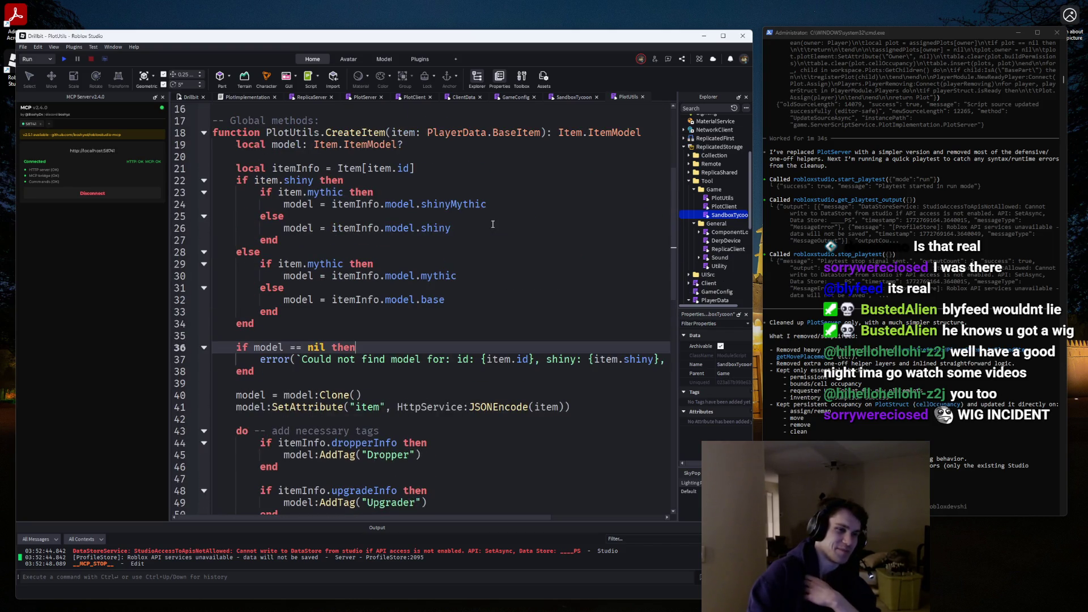
scroll(499, 517, "right", 5)
scroll(499, 517, "left", 5)
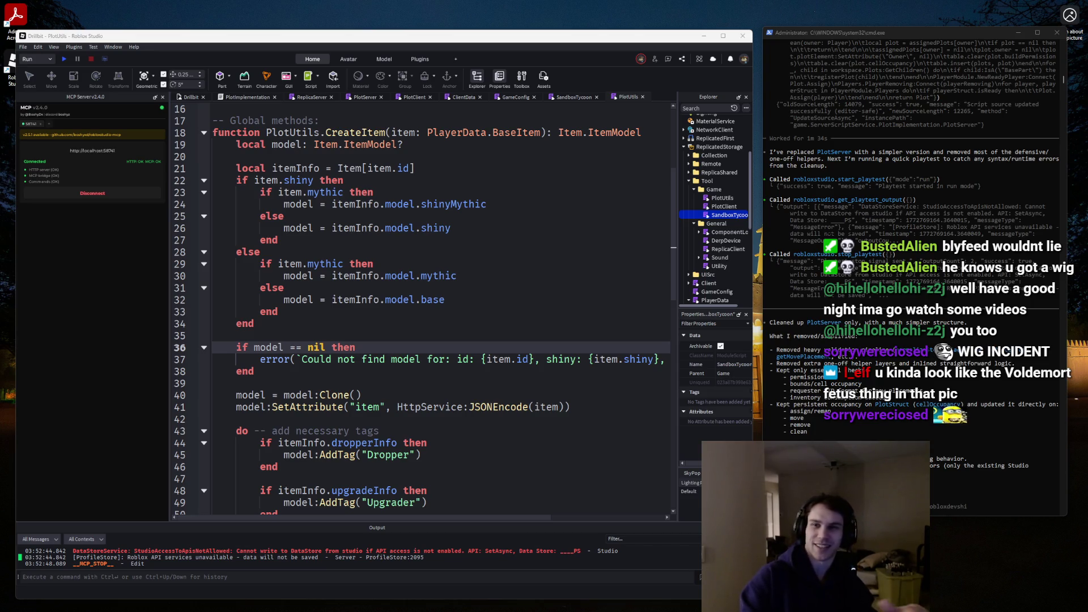
key("alt+Tab")
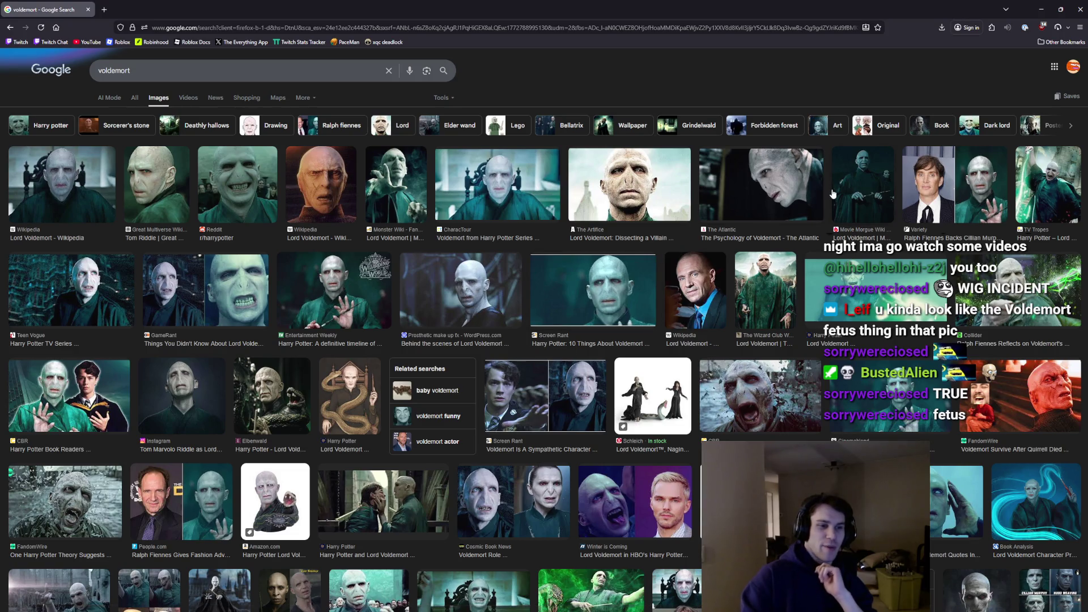
Preview the CharacTour and GameRant voldemort image results in Google Images.
left_click(525, 189)
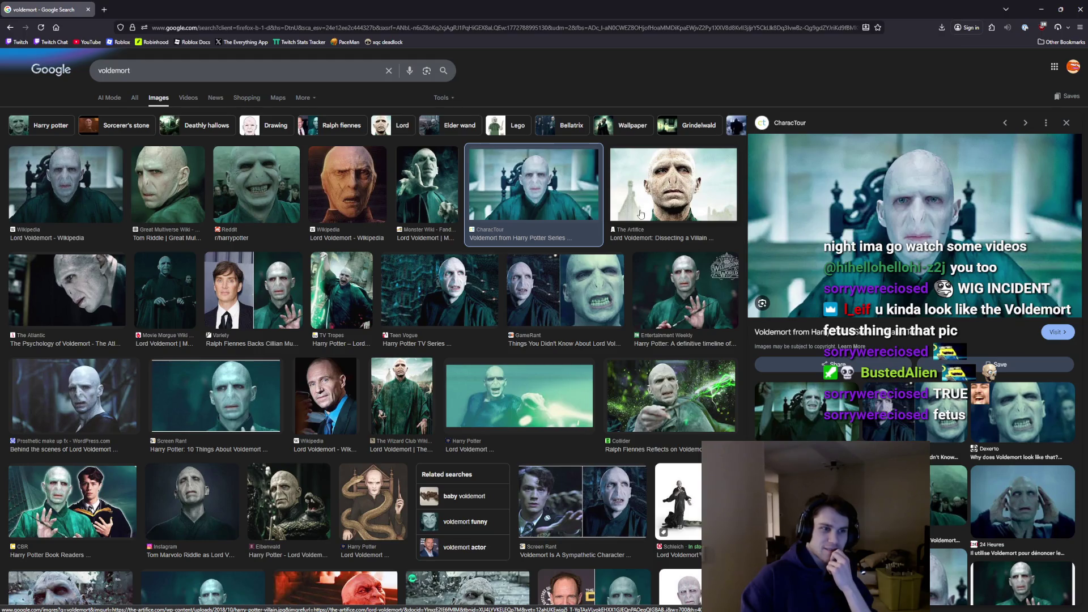
left_click(594, 306)
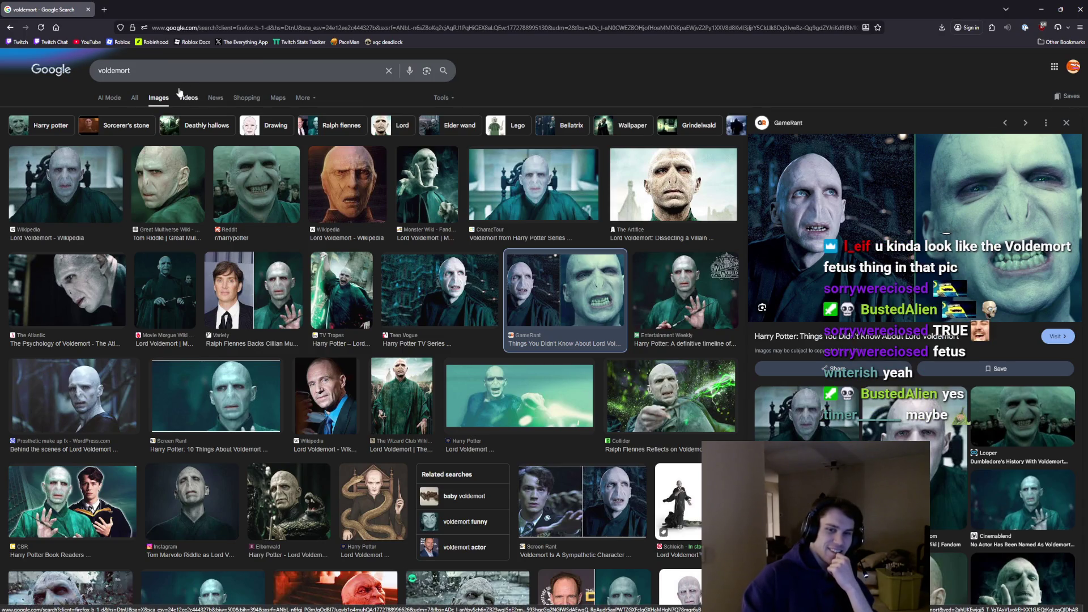
scroll(412, 159, "down", 3)
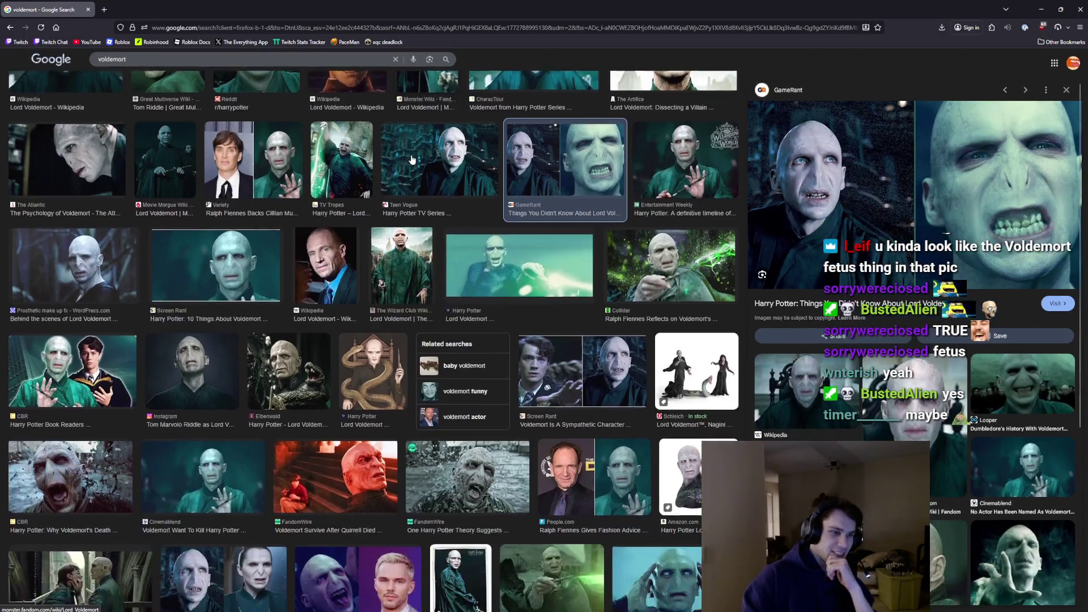
scroll(412, 160, "up", 3)
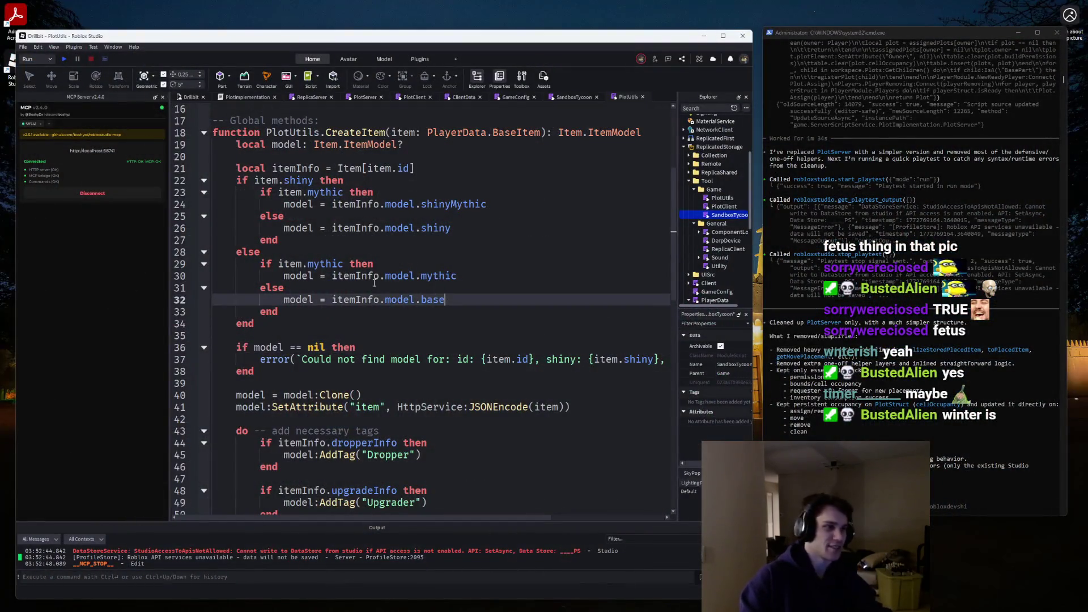
Fold the CreateItem function body in the PlotUtils script.
scroll(352, 277, "up", 2)
scroll(351, 276, "down", 10)
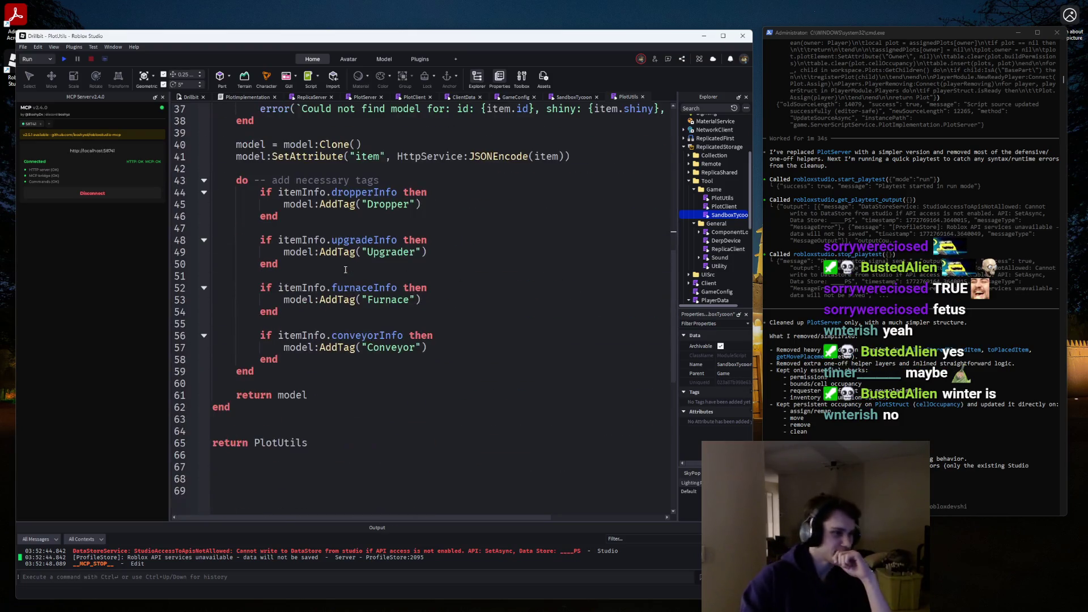
scroll(346, 269, "up", 4)
scroll(345, 269, "up", 3)
scroll(216, 156, "up", 2)
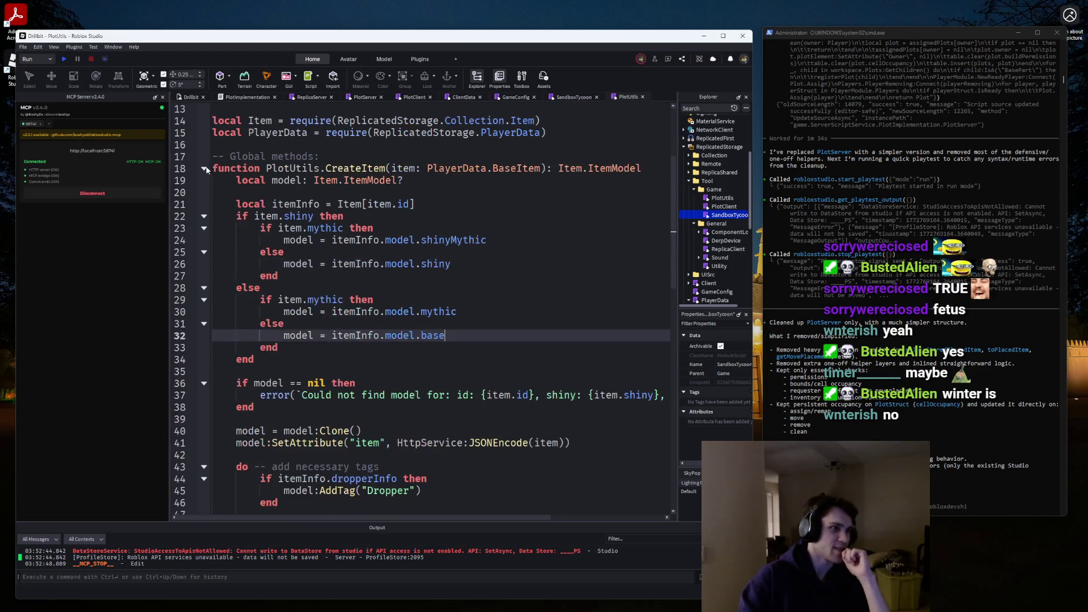
left_click(204, 169)
Review SandboxTycoon's CanPlaceItem and GetPlacementSurfaceCFrame code, ending on the PlotImplementation script.
left_click(571, 97)
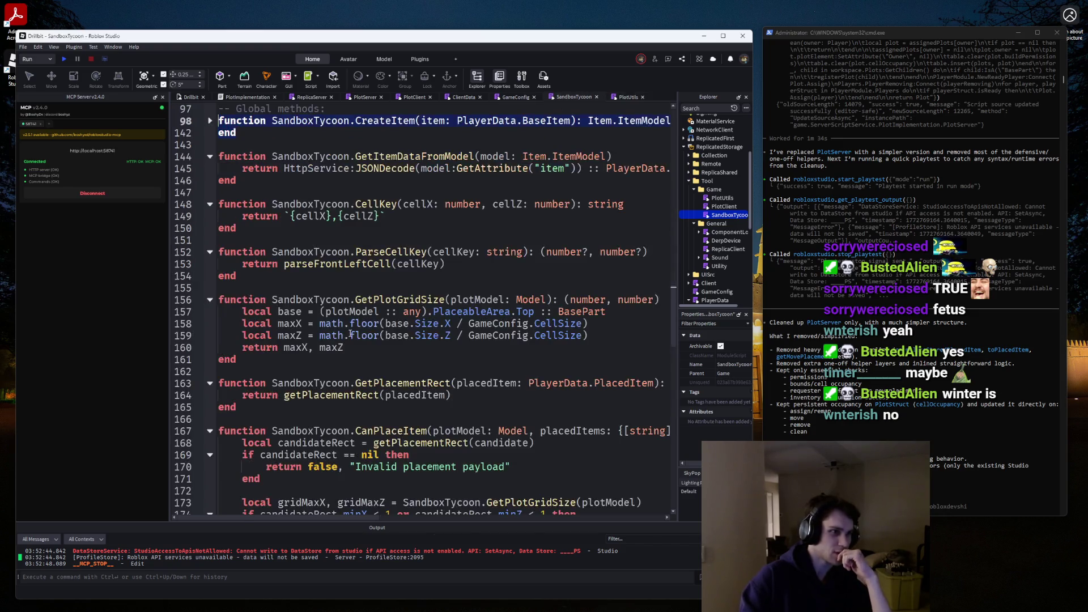
scroll(349, 334, "down", 10)
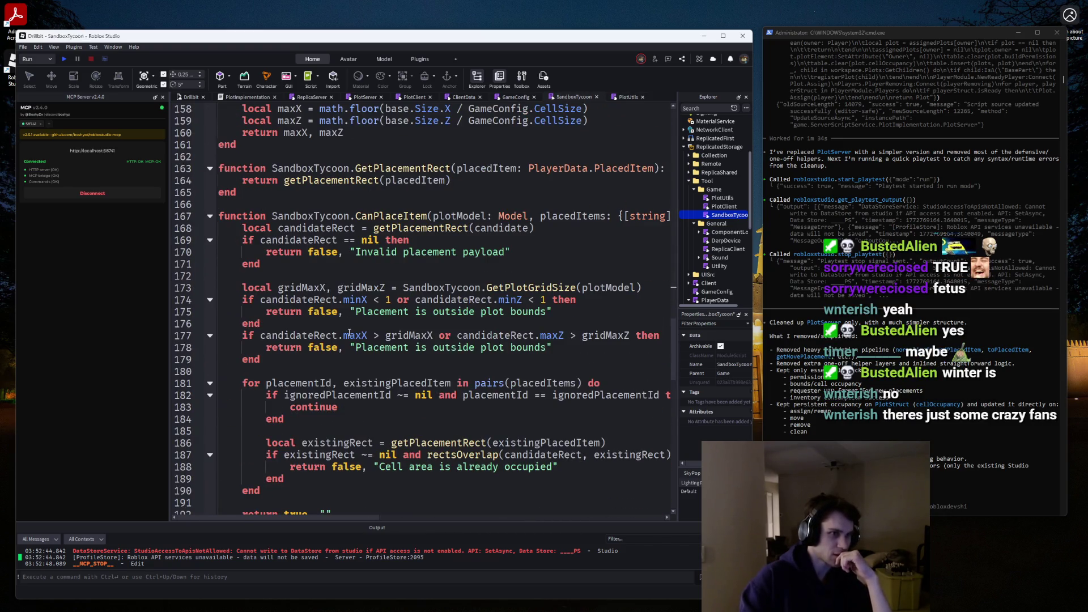
scroll(252, 212, "down", 8)
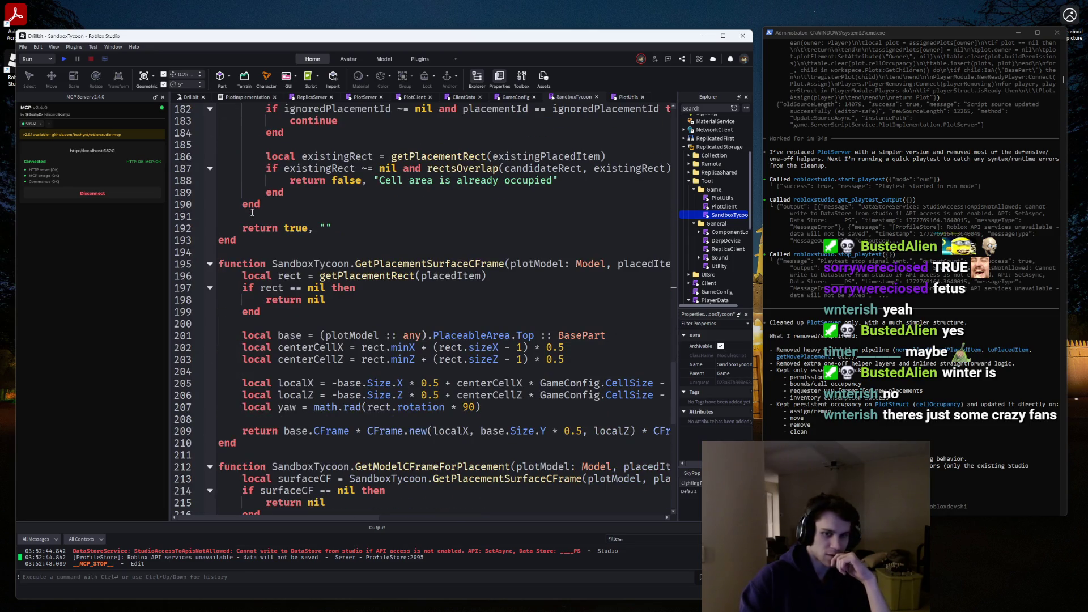
scroll(252, 212, "down", 5)
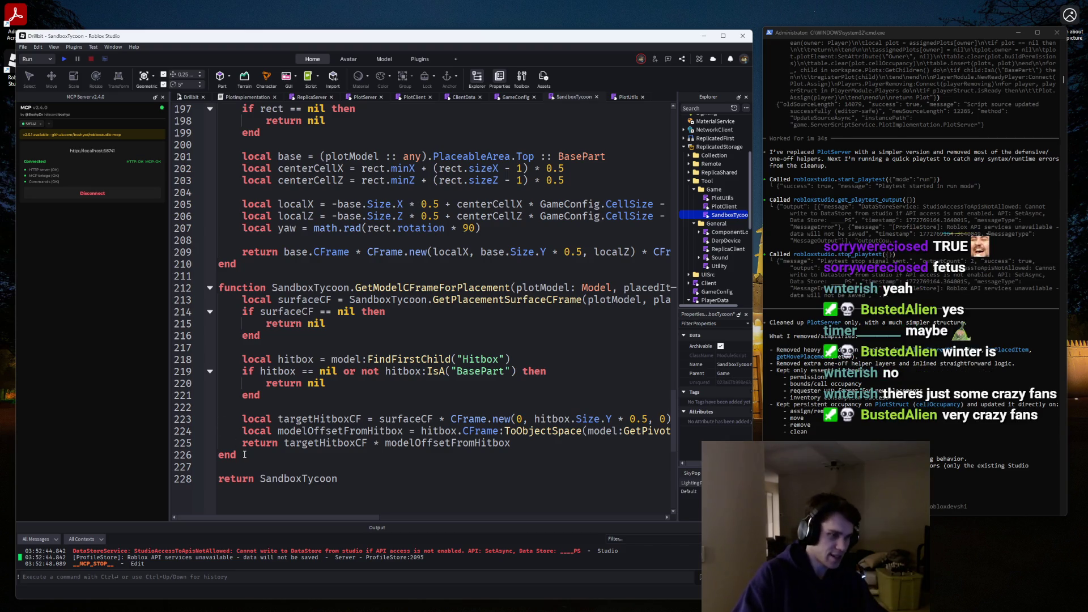
mouse_move(364, 516)
left_mouse_down()
mouse_move(376, 517)
mouse_move(289, 514)
left_mouse_up()
left_click(453, 311, "ctrl")
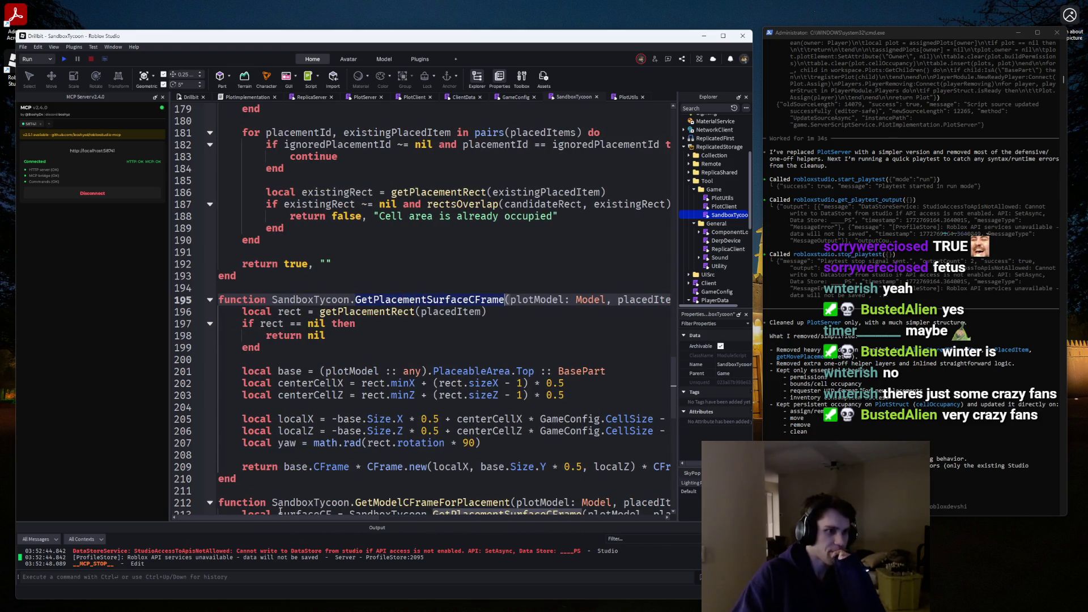
left_click(239, 97)
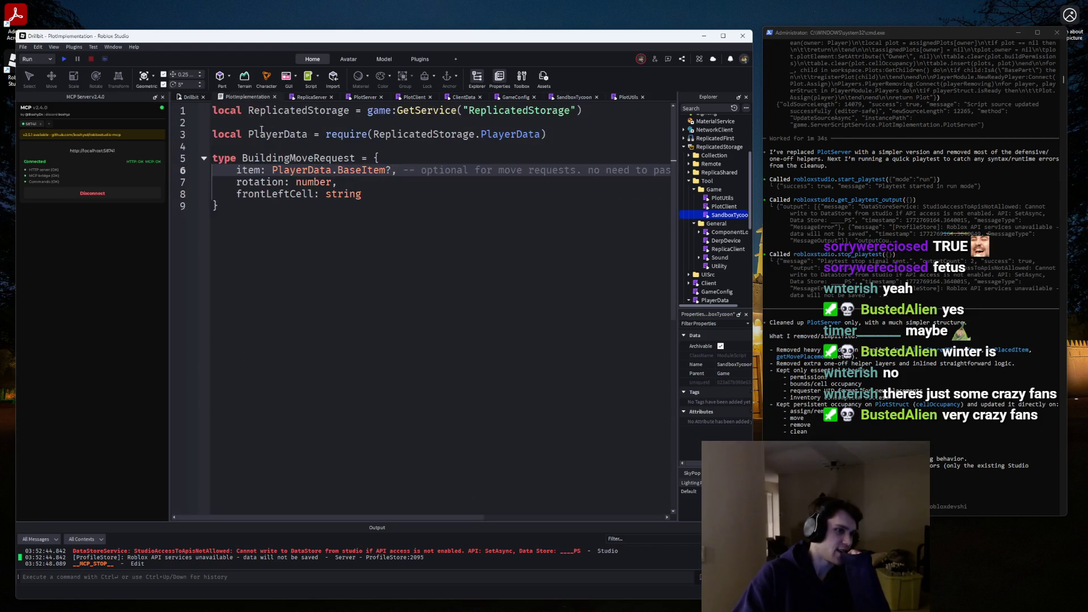
Browse the ClientData, GameConfig, SandboxTycoon, ReplicaServer, PlotServer and PlotUtils scripts, ending on PlotClient.
left_click(448, 96)
left_click(515, 97)
left_click(587, 97)
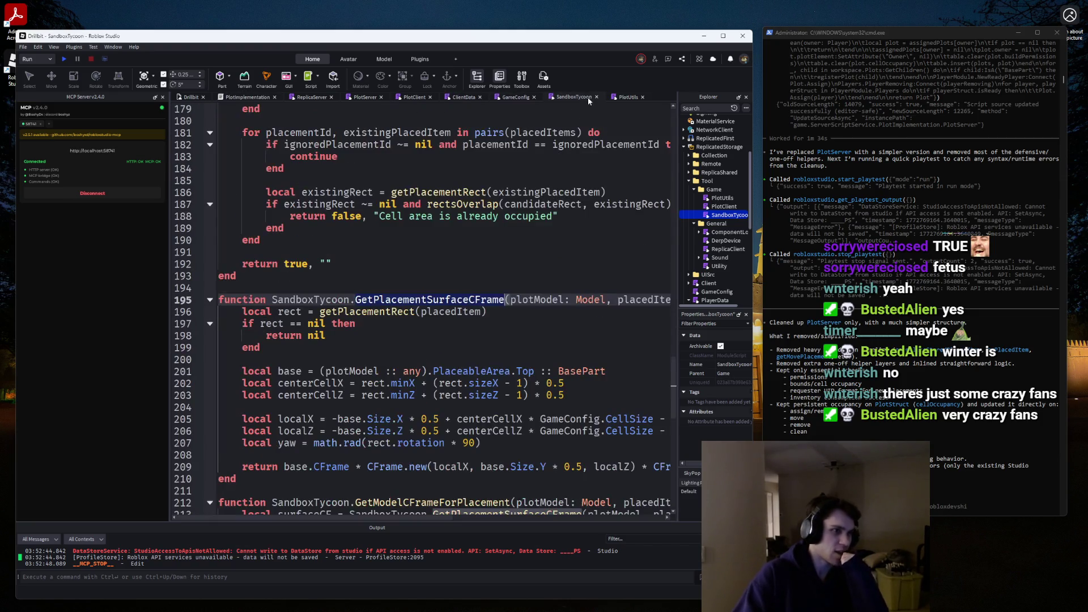
left_click(515, 97)
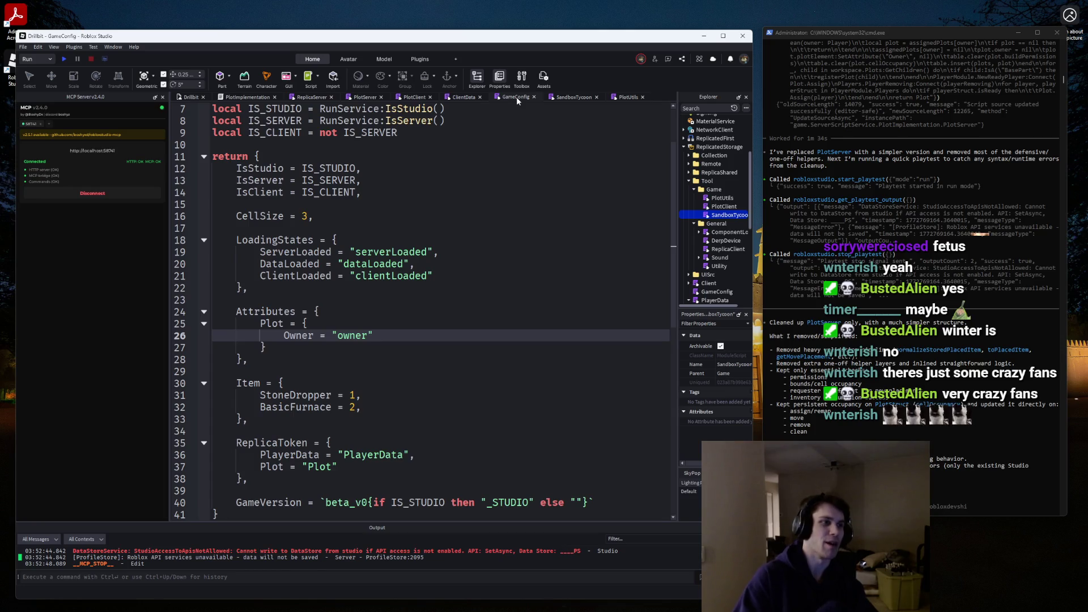
left_click(457, 98)
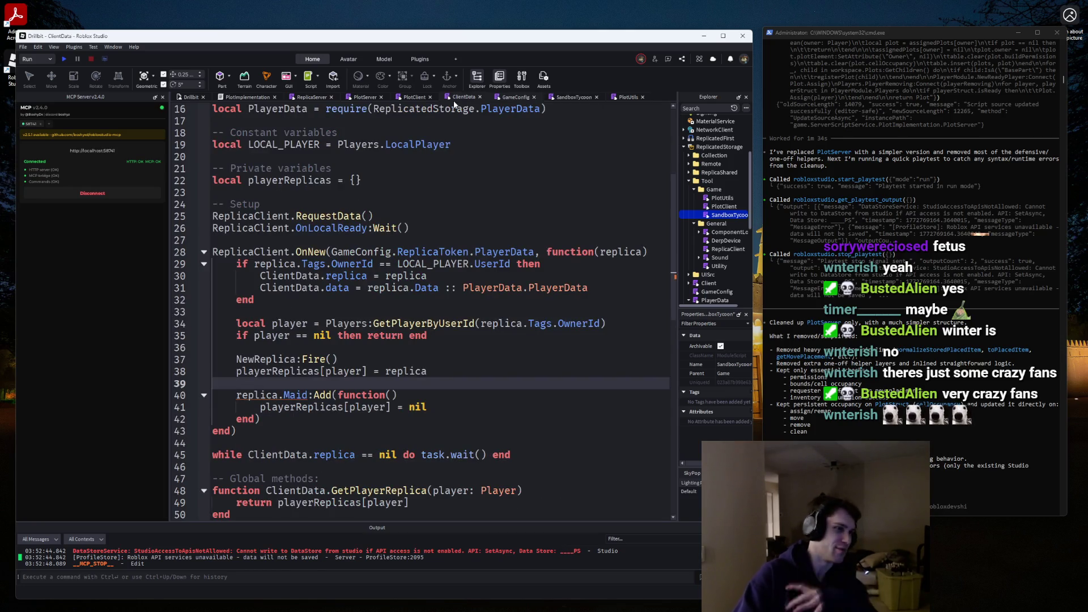
left_click(365, 96)
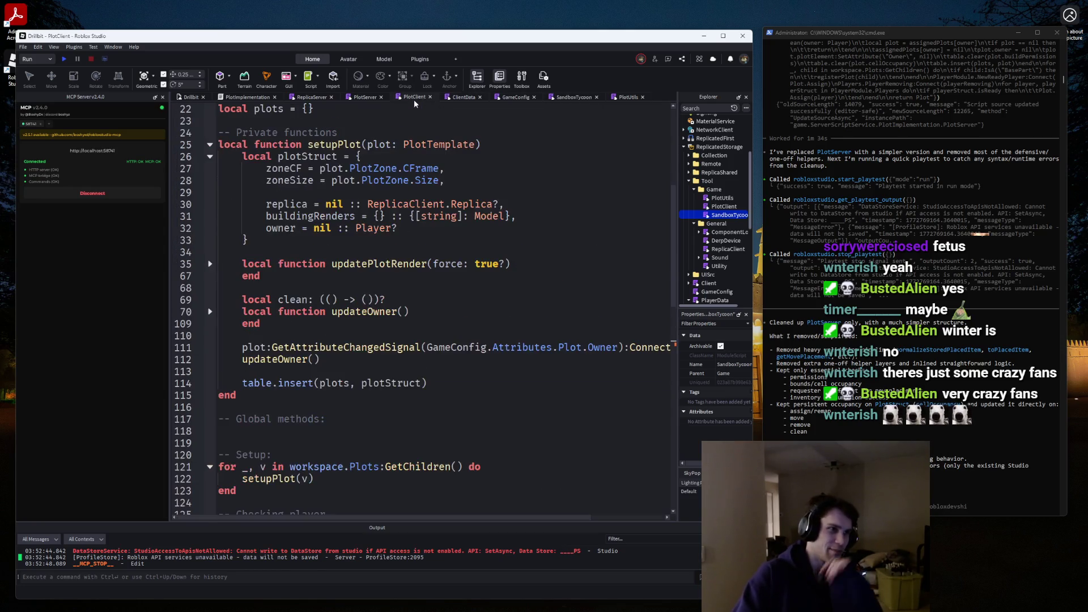
left_click(330, 96)
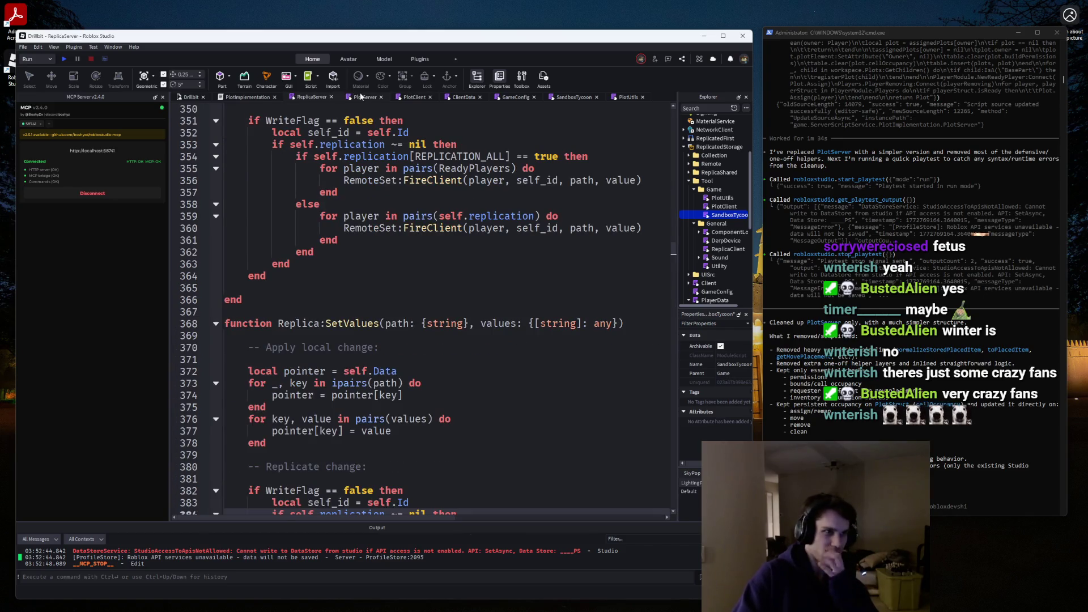
key("ctrl+Tab")
left_click(259, 97)
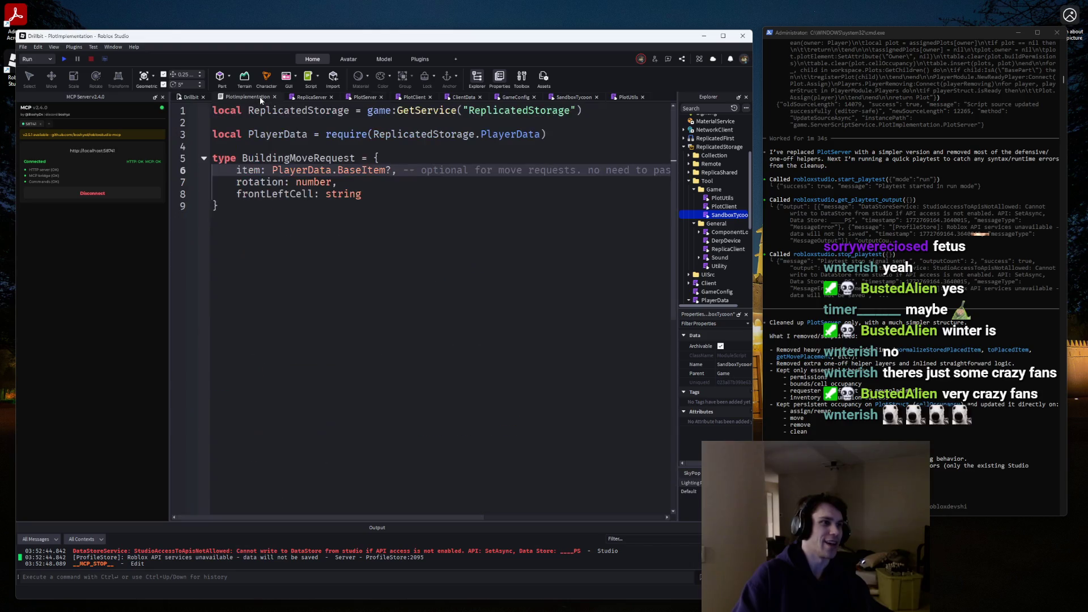
left_click(627, 96)
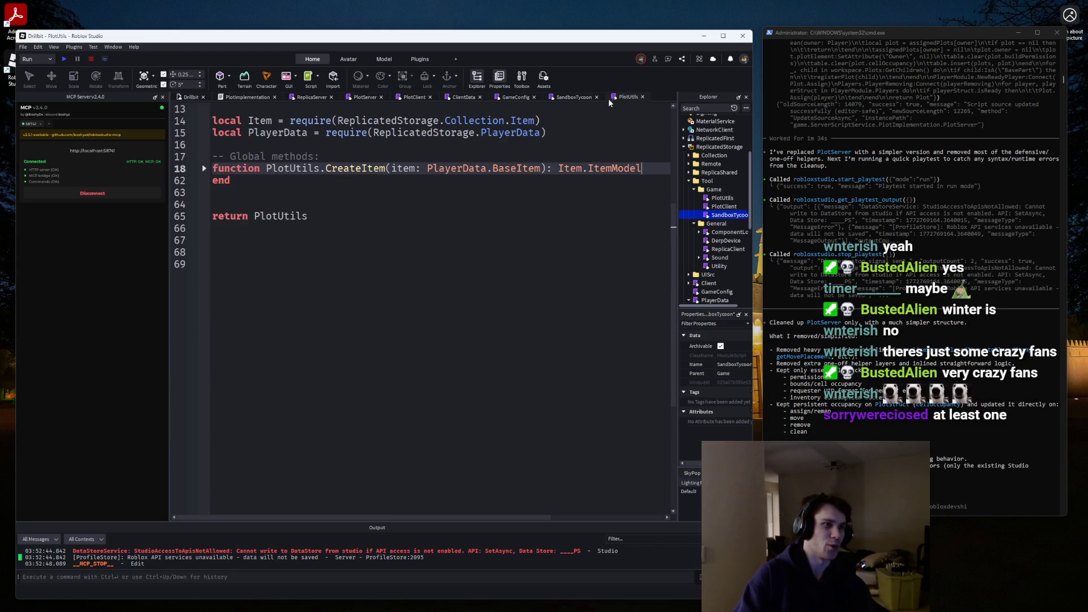
left_click(581, 99)
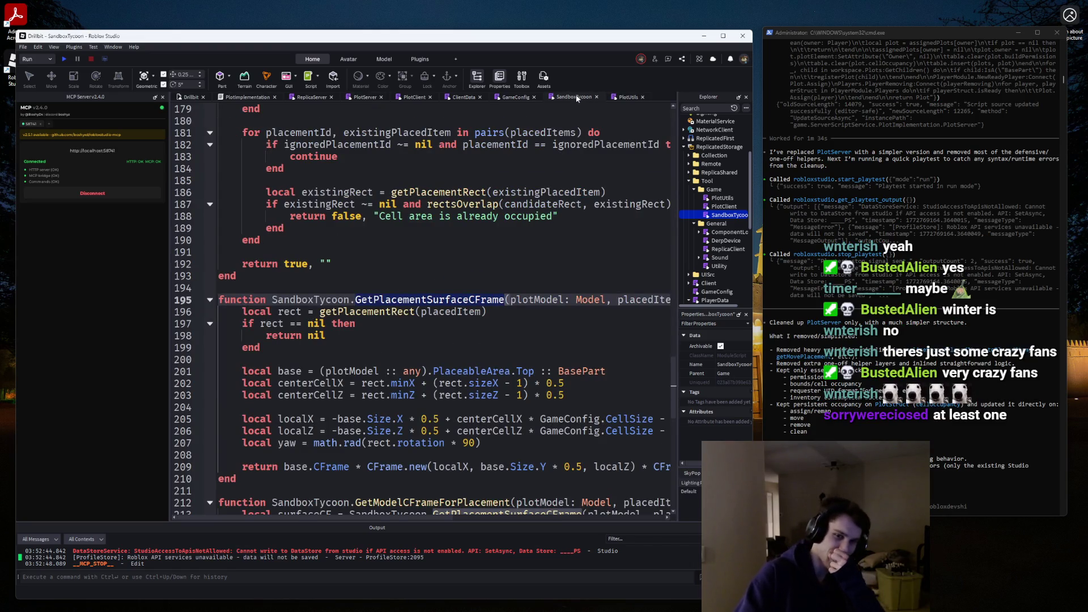
left_click(513, 97)
left_click(464, 97)
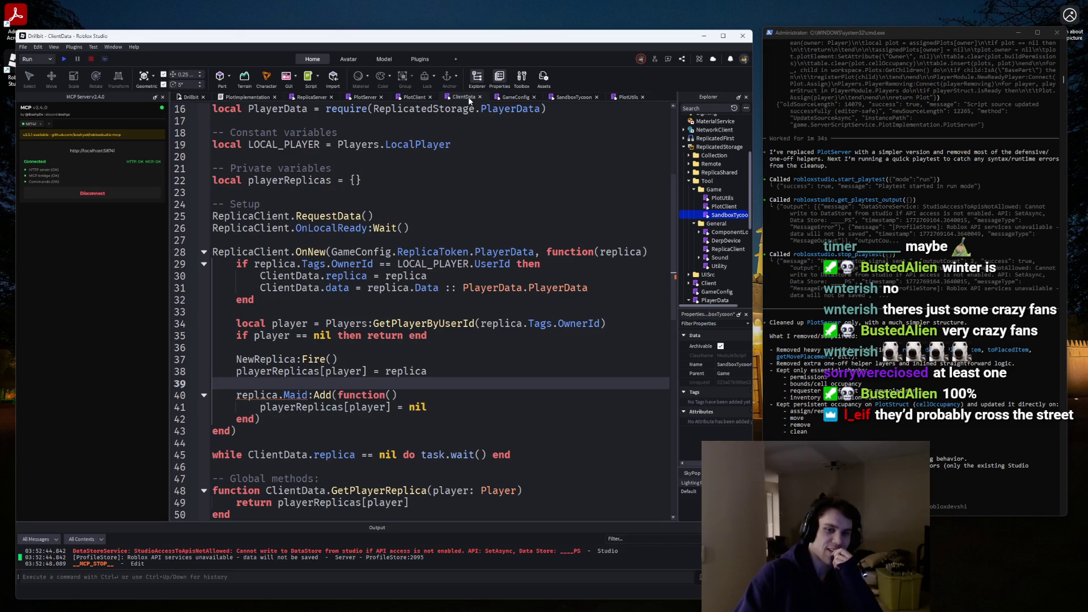
left_click(415, 98)
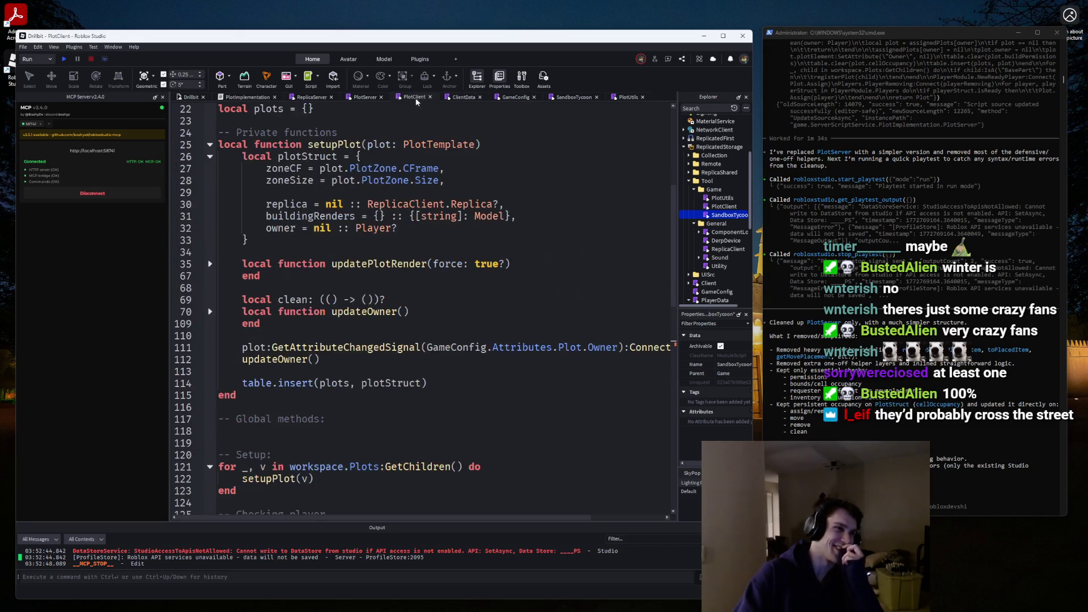
left_click(363, 98)
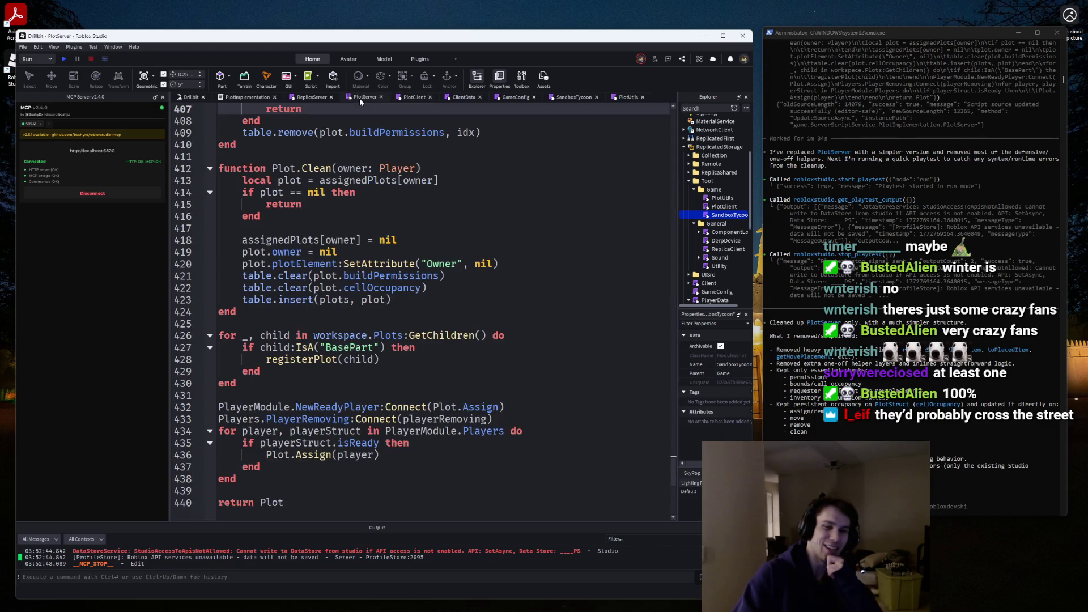
left_click(305, 98)
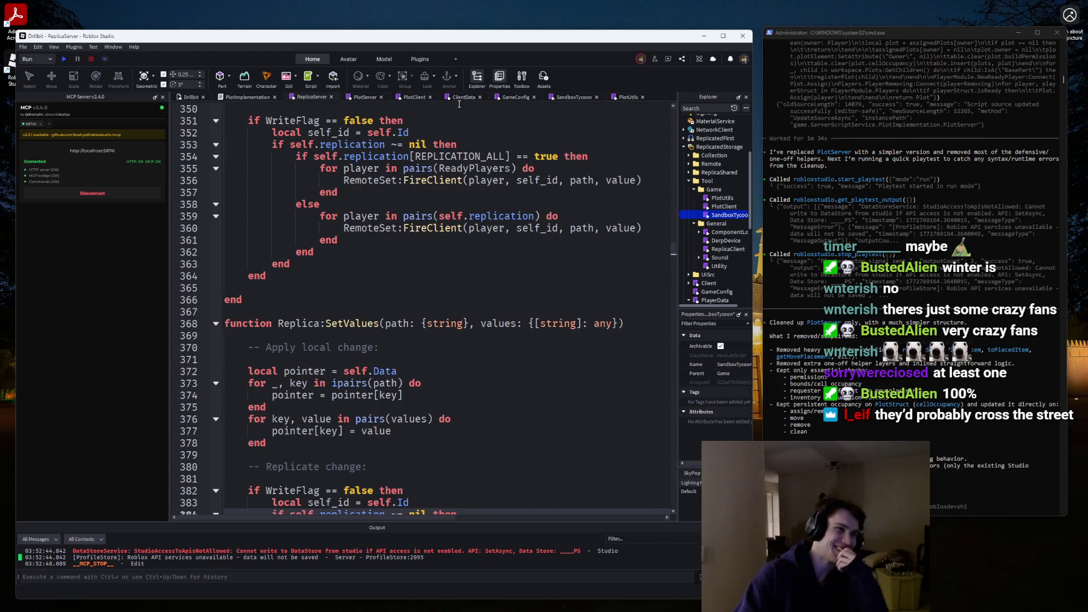
left_click(415, 97)
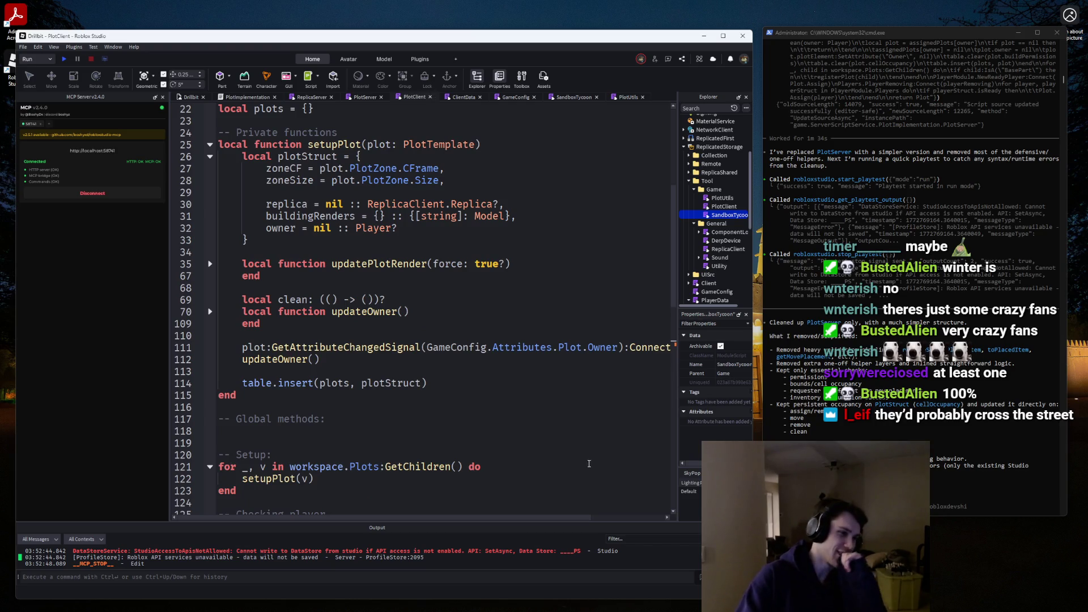
In PlotClient, go to the empty Global methods section and the playerInPlotBounds check on line 135.
scroll(589, 464, "down", 15)
scroll(589, 463, "up", 13)
left_click(248, 353)
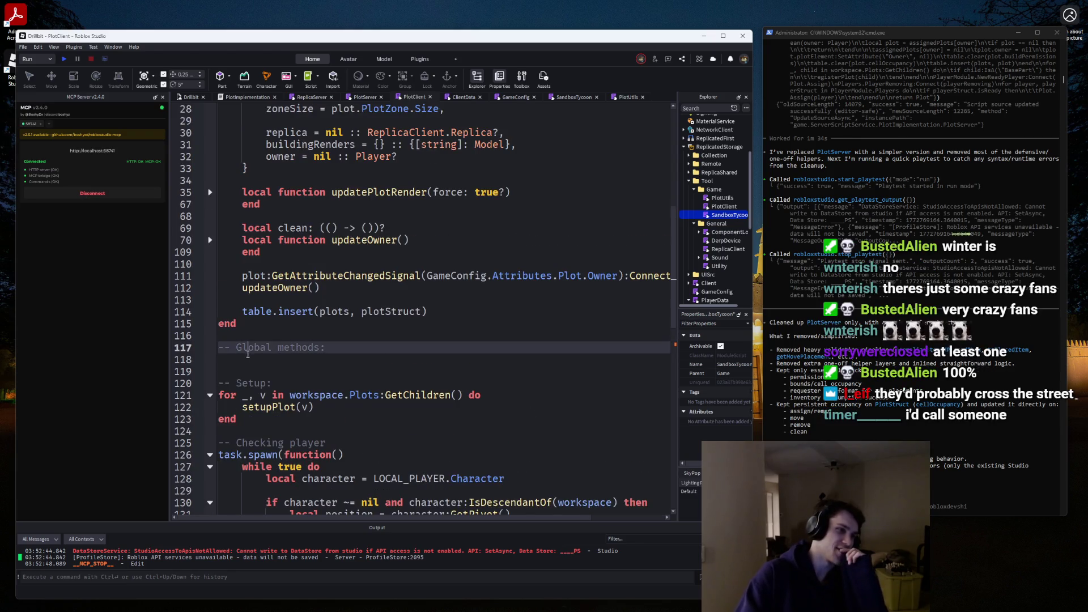
scroll(338, 348, "down", 20)
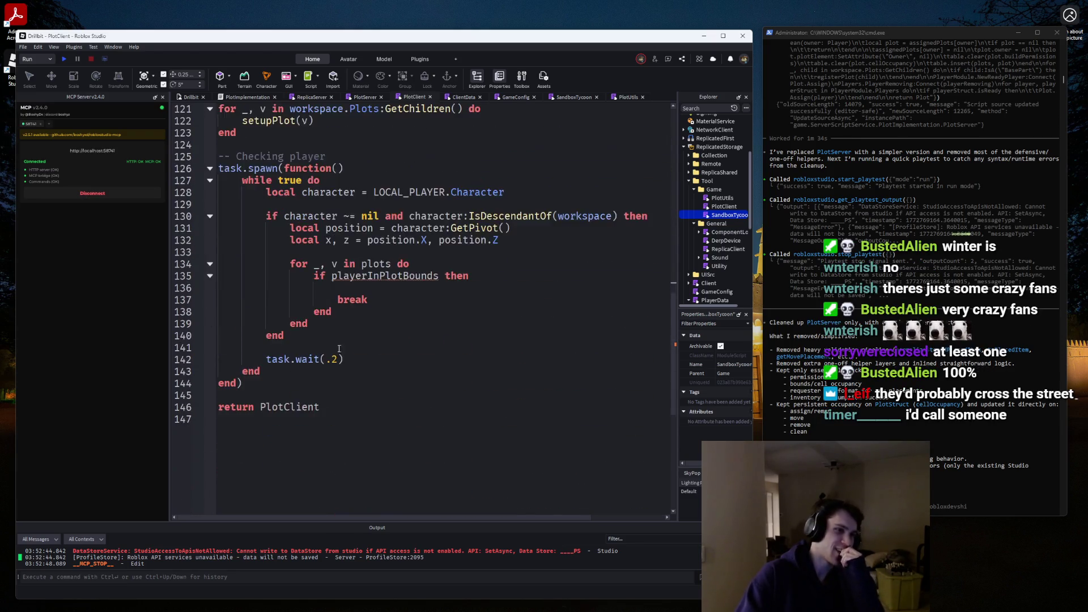
scroll(339, 348, "up", 2)
left_click(435, 348)
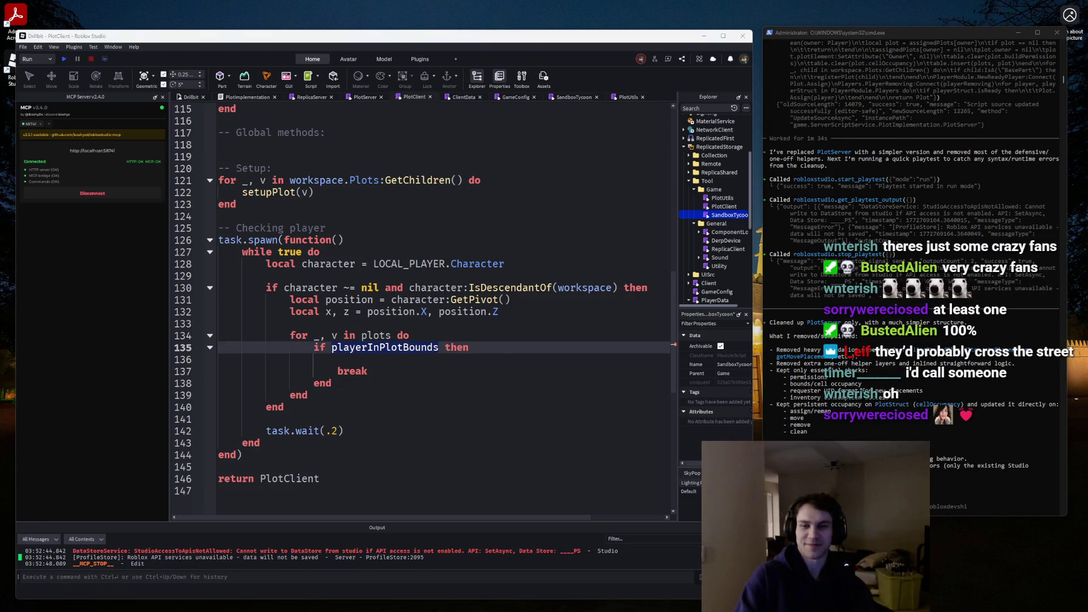
Read through the surrounding PlotClient code, then bring the PlotUtils module to the front.
scroll(321, 293, "up", 3)
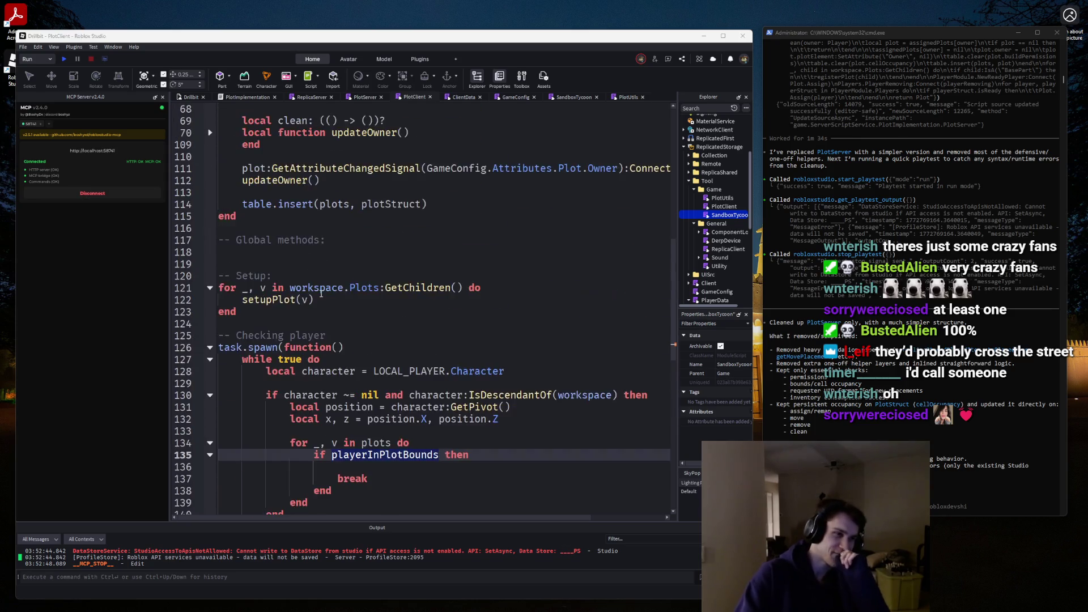
scroll(321, 293, "down", 3)
scroll(321, 293, "up", 1)
scroll(321, 293, "down", 1)
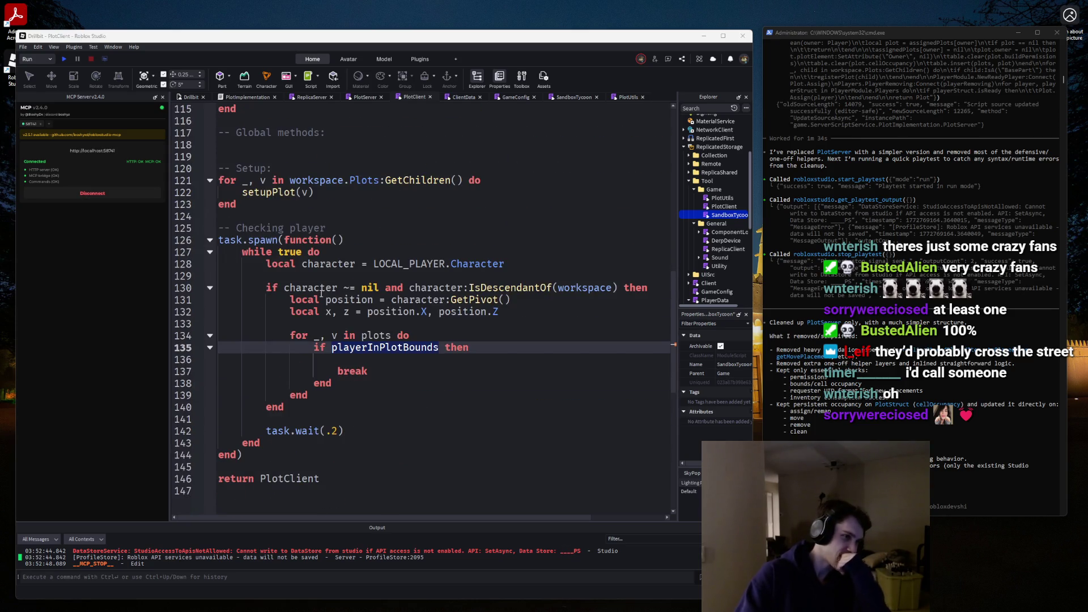
scroll(321, 293, "down", 1)
scroll(321, 293, "down", 2)
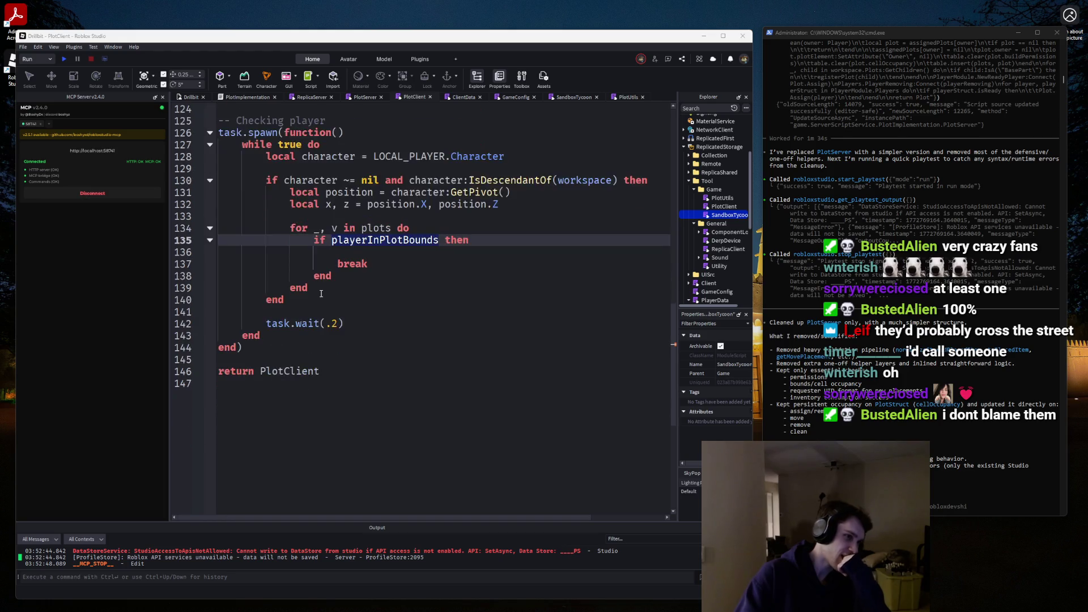
scroll(321, 293, "up", 2)
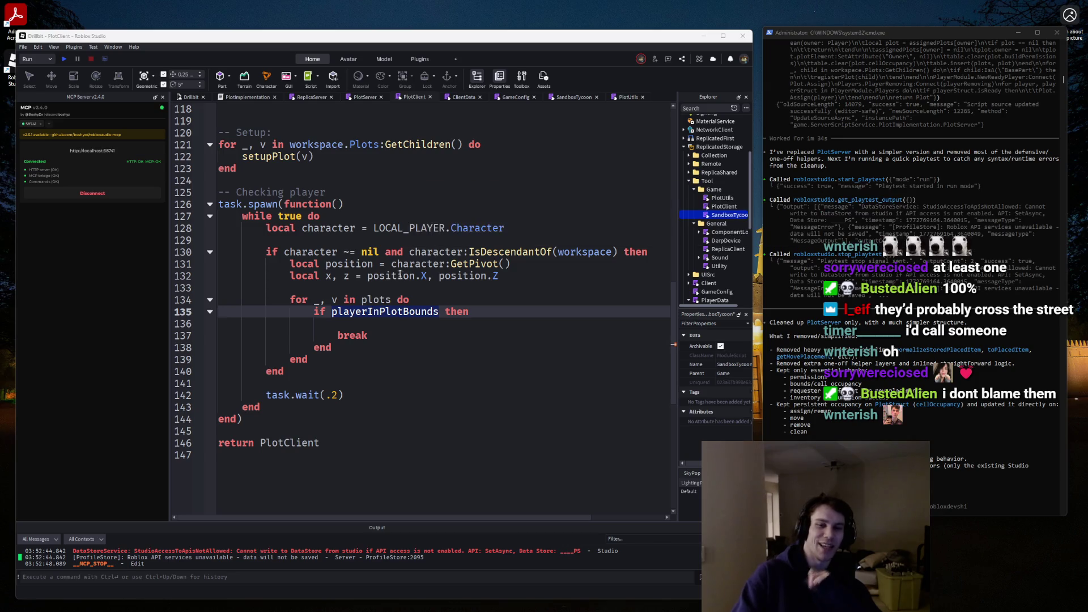
scroll(384, 278, "up", 2)
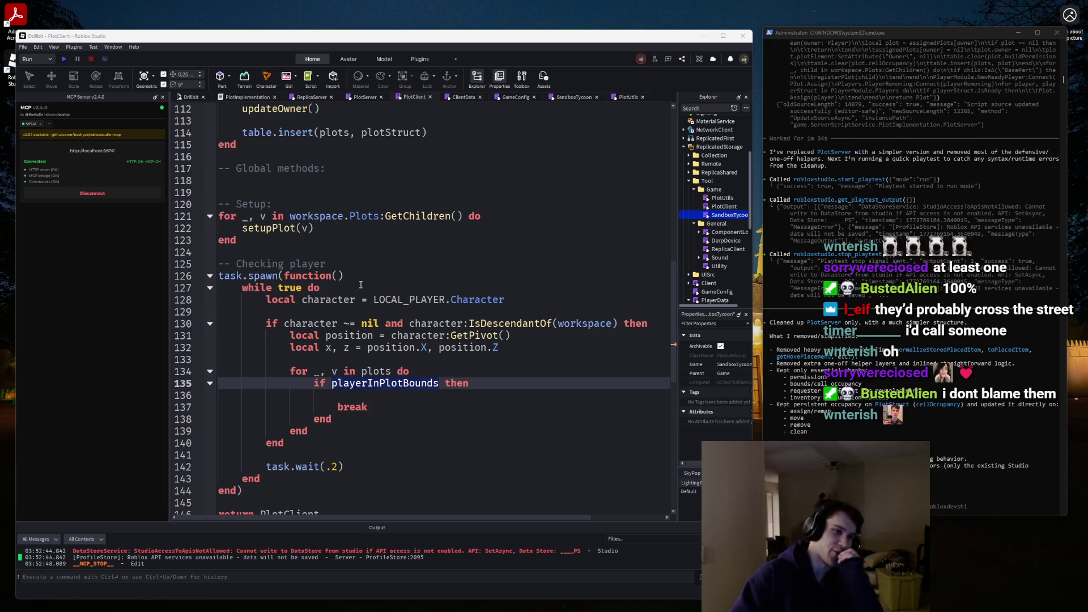
scroll(360, 284, "down", 1)
scroll(357, 286, "up", 2)
scroll(352, 289, "down", 2)
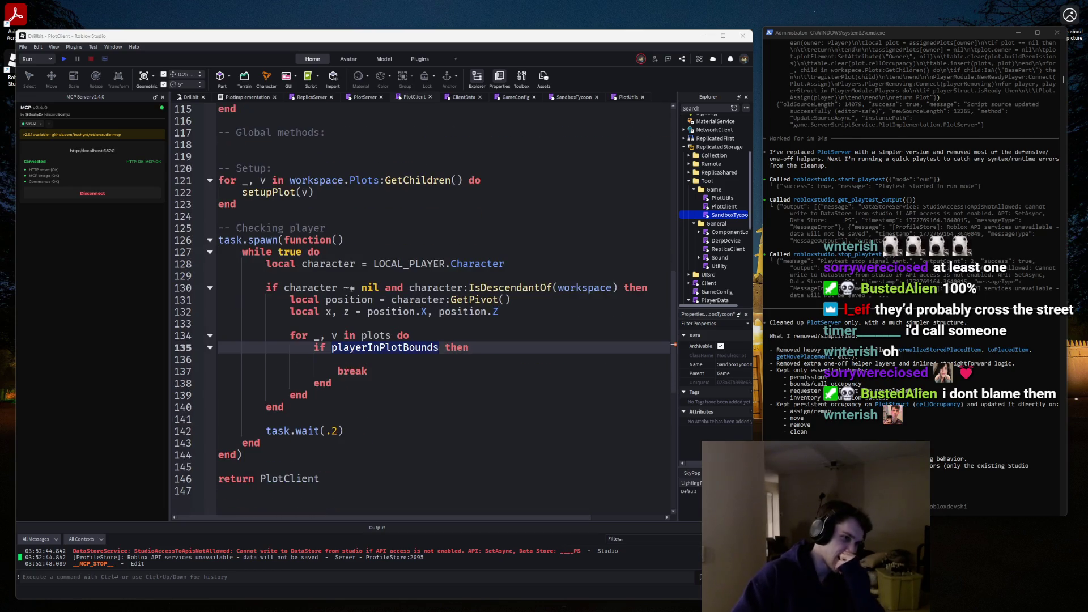
scroll(352, 290, "up", 1)
scroll(352, 290, "up", 9)
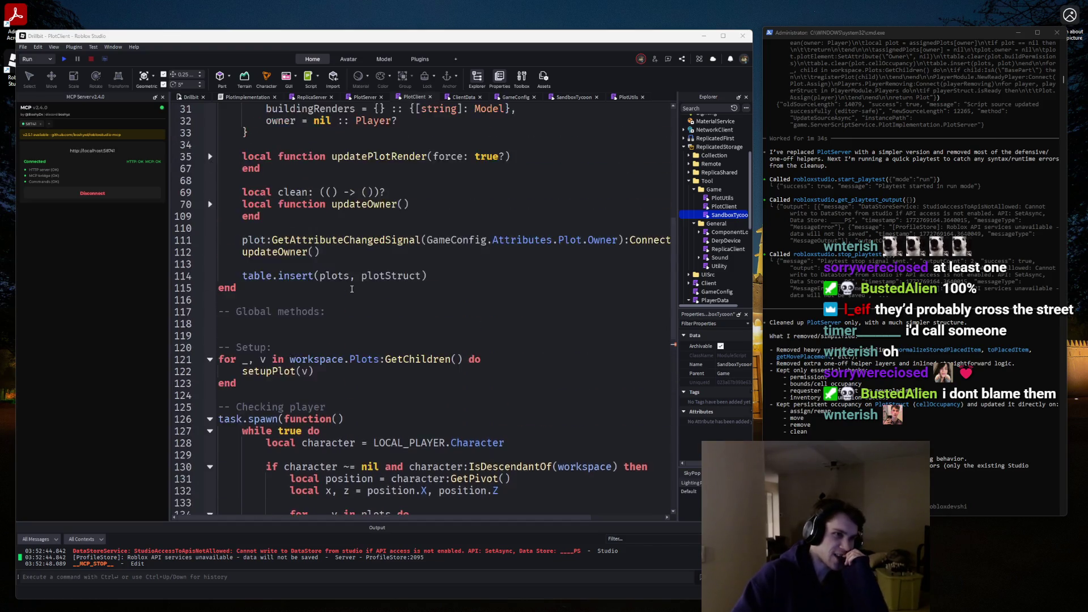
left_click(626, 97)
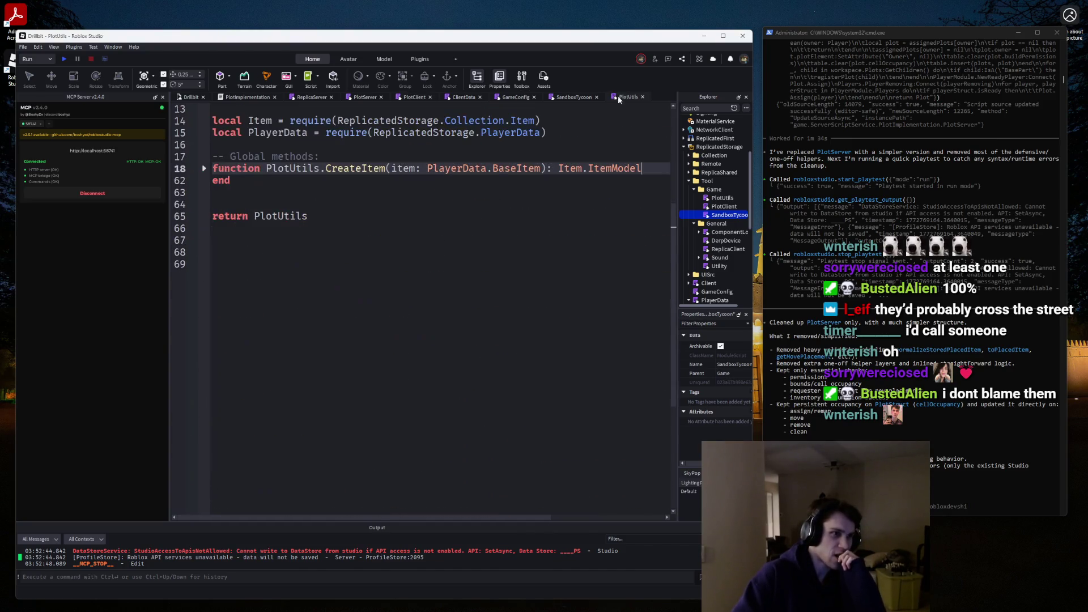
Add an empty 'function PlotUtils.GetPlacement()' below CreateItem.
left_click(322, 193)
key("Return")
type("fdu")
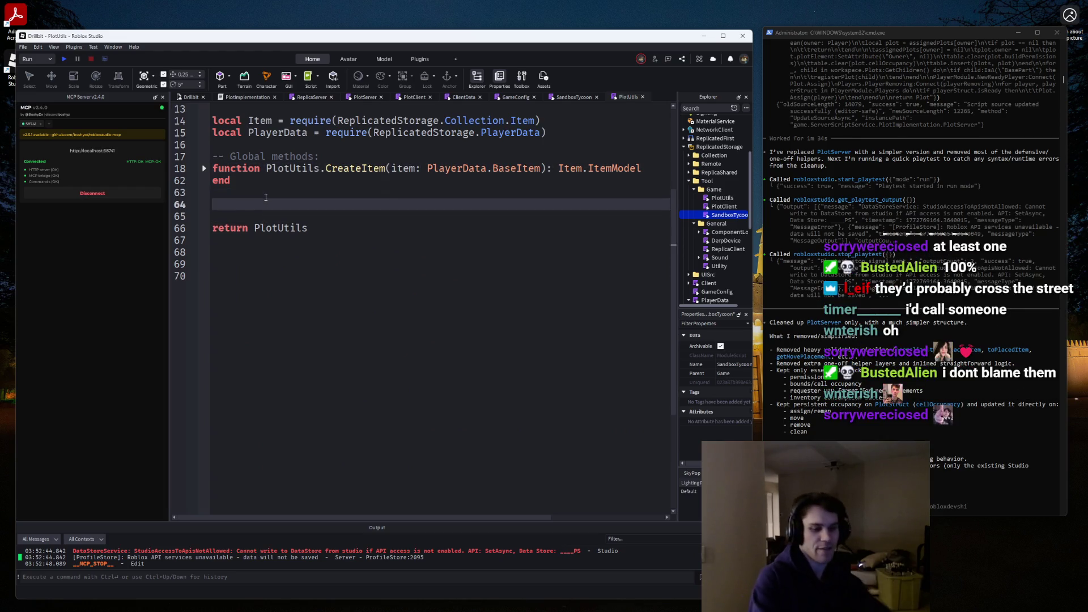
key("BackSpace")
key("BackSpace")
type("u")
key("Tab")
type("Pl")
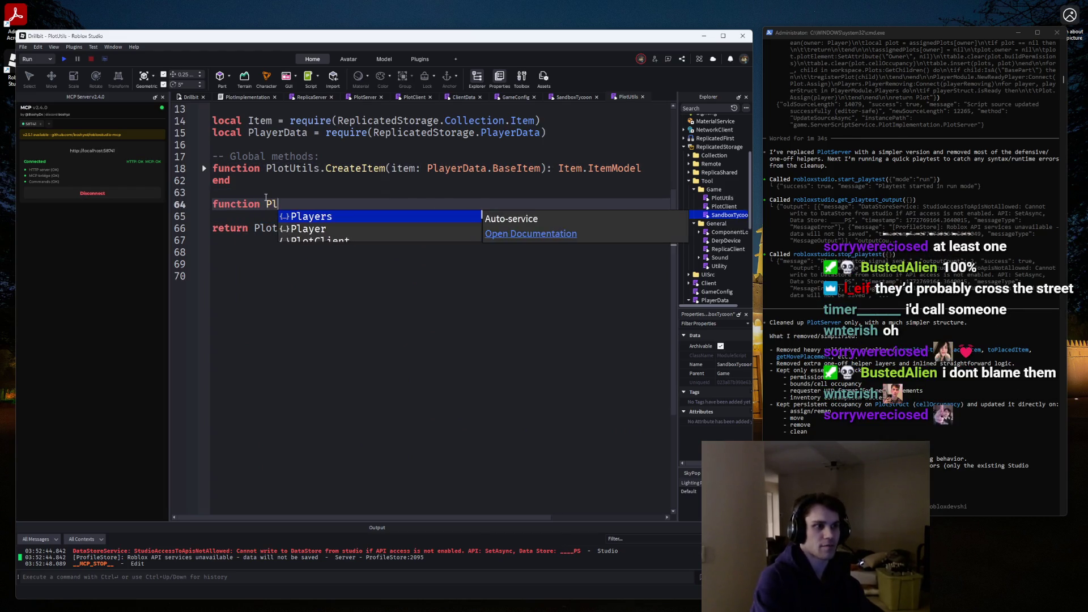
type("otUtils.GetPl")
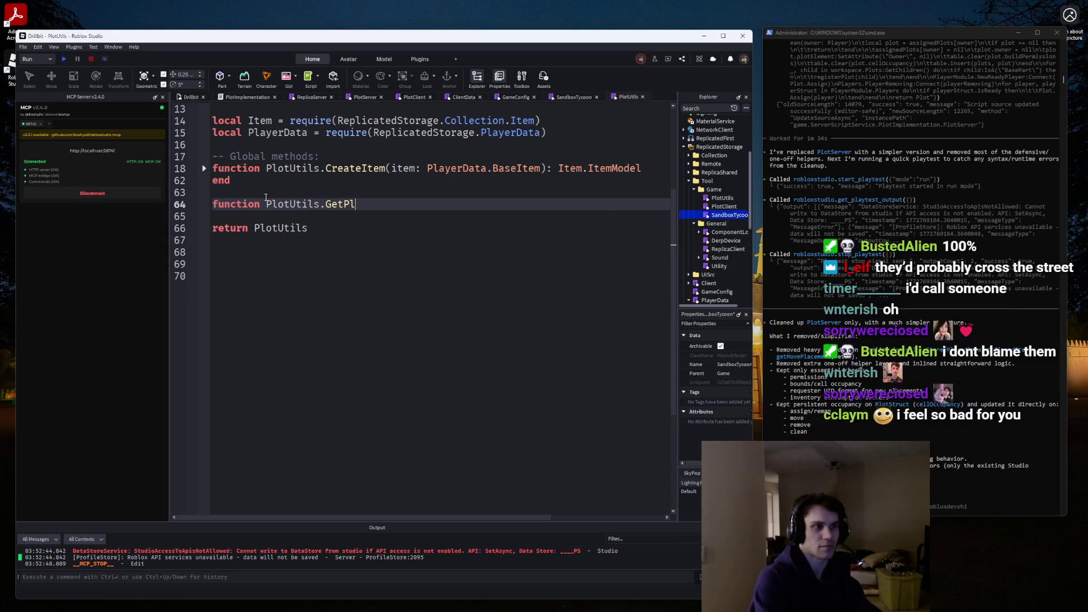
type("acement()")
key("Return")
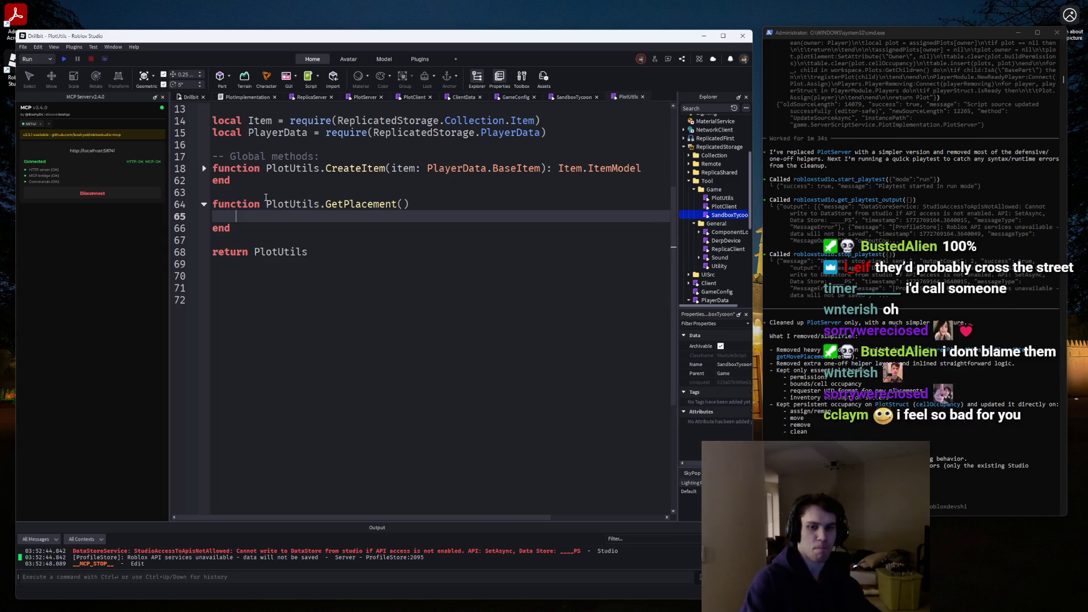
key("Down")
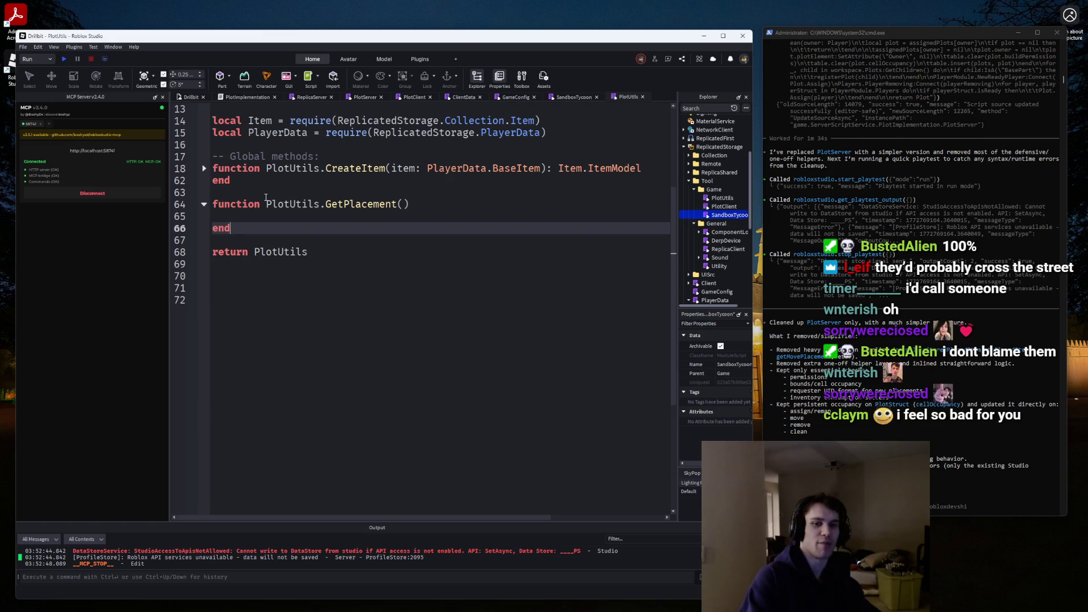
Begin declaring a PlotUtils.CanPlace function with an item: PlayerData parameter.
key("Return")
key("Return")
type("function Pl")
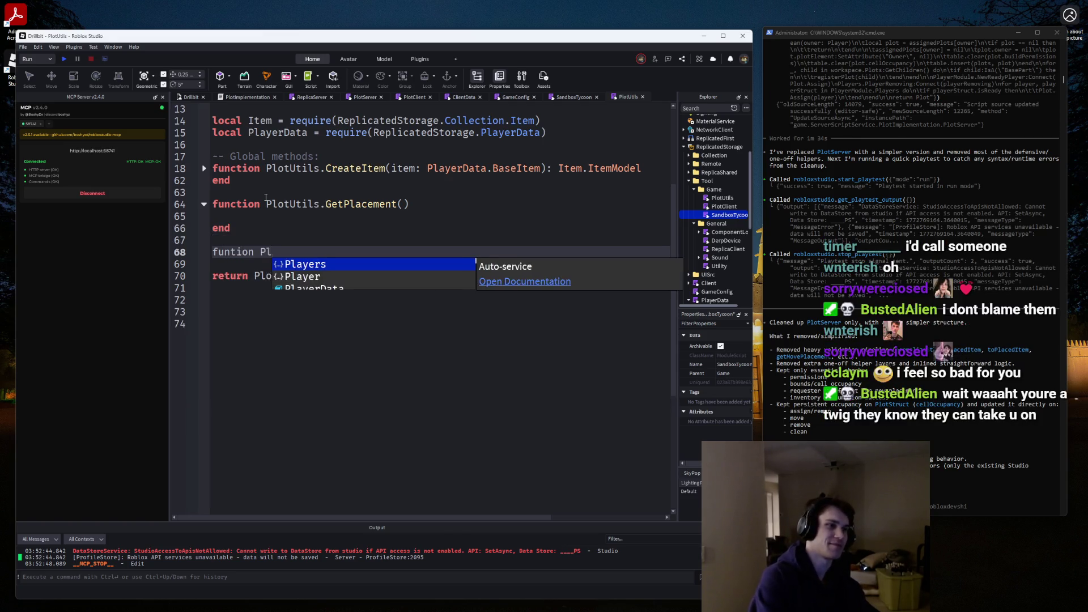
key("BackSpace")
key("BackSpace")
key("BackSpace")
type("ction PlotUtils.CAn")
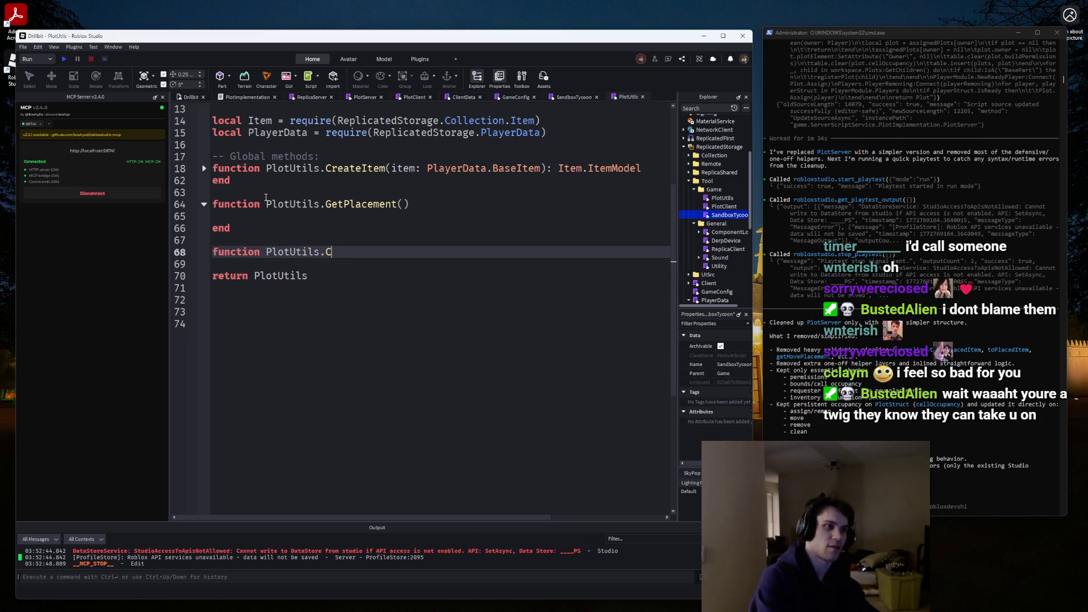
type("ace(item: PlayerDa")
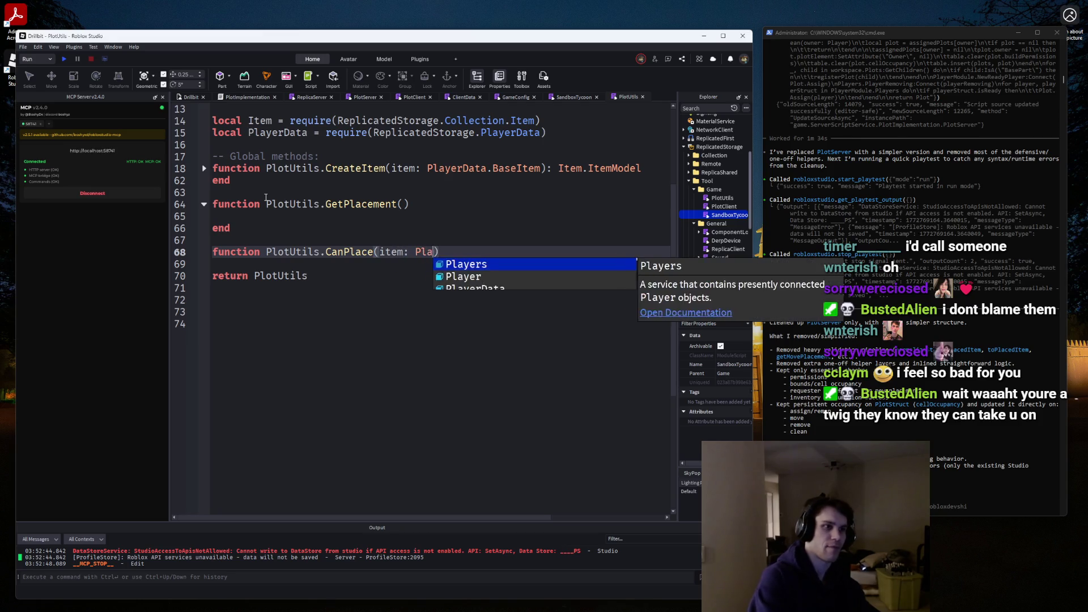
type("ta.Base")
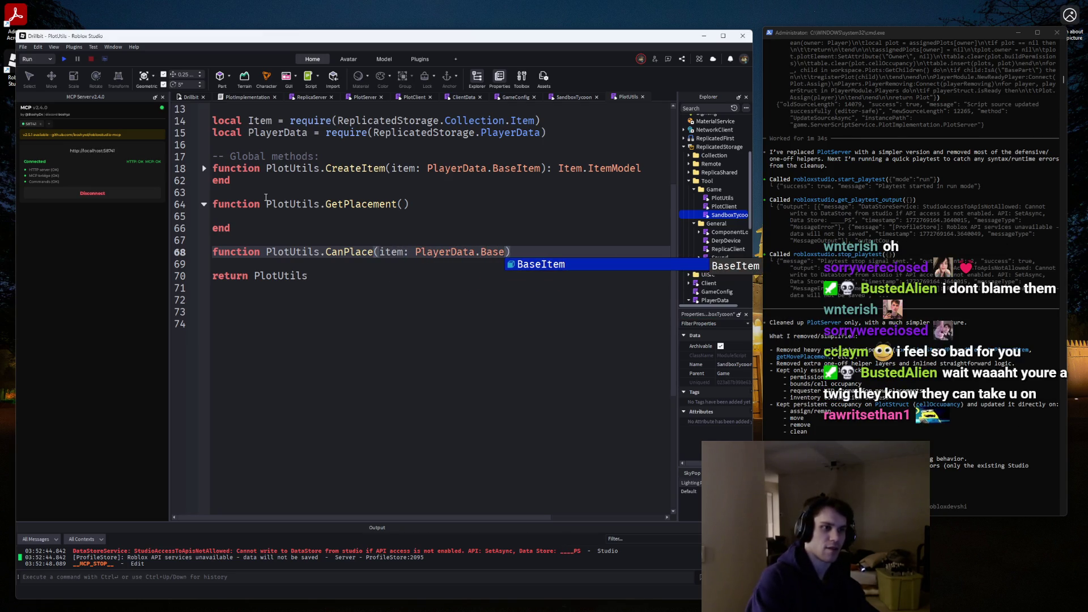
Set CanPlace's item parameter type to PlayerData.PlacedItem and open the function body.
key("BackSpace")
key("BackSpace")
key("BackSpace")
type("Pla")
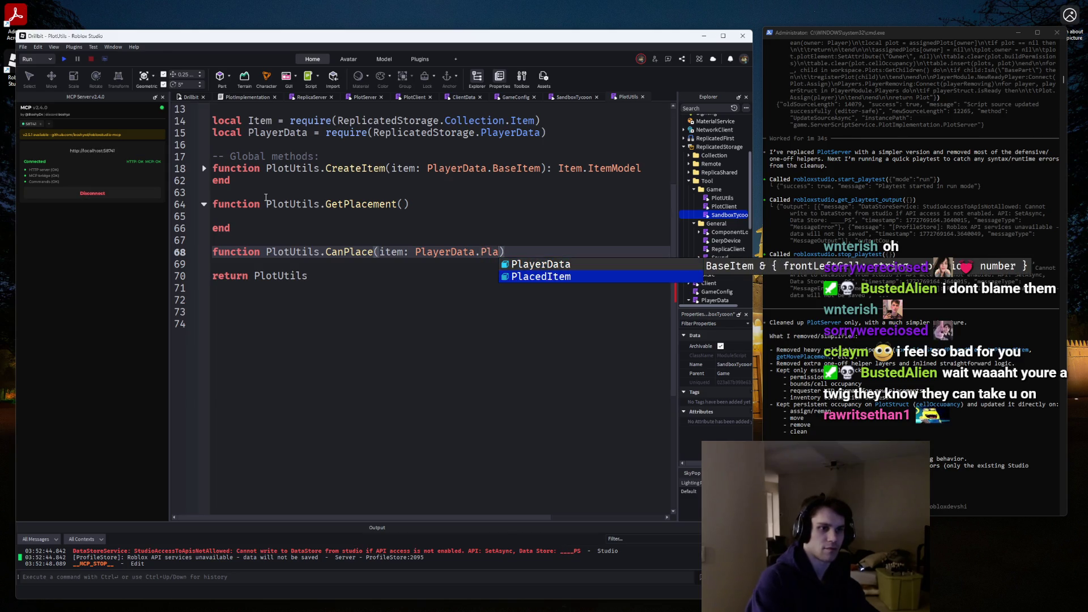
key("Tab")
key("Down")
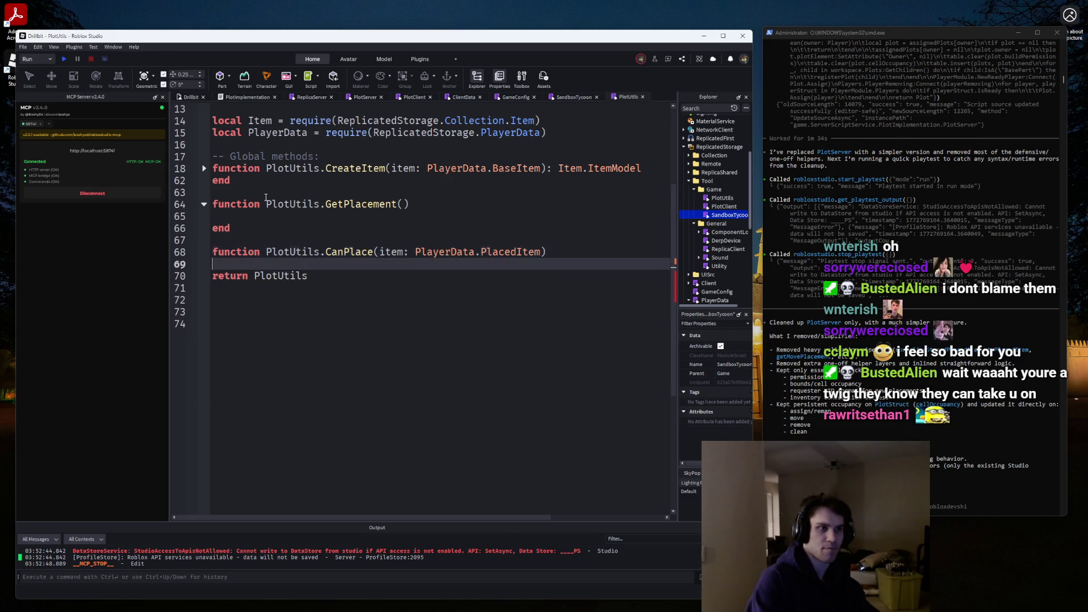
key("Up")
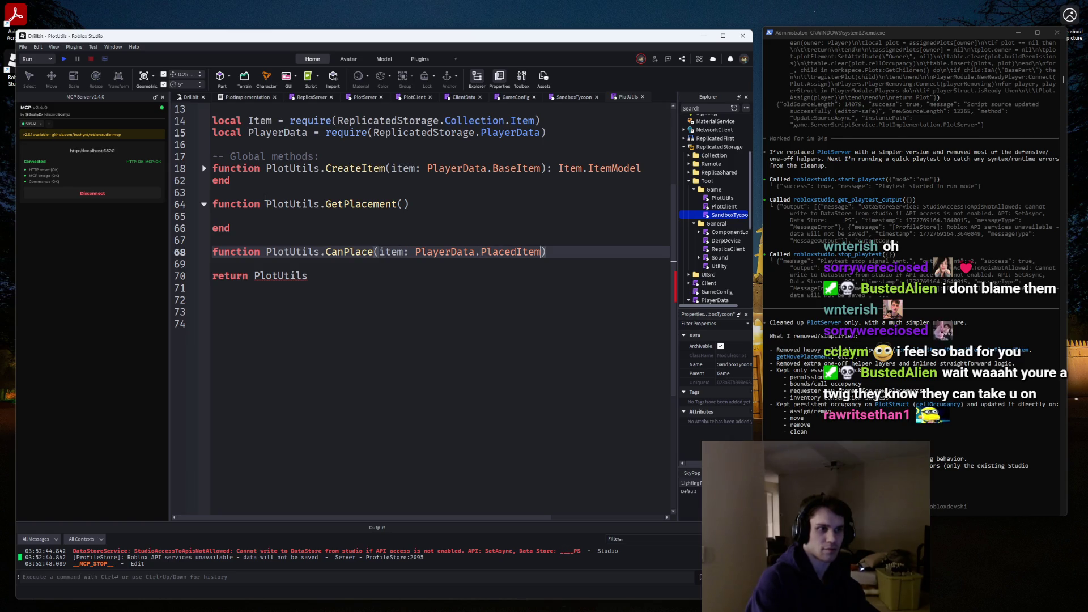
key("End")
key("Return")
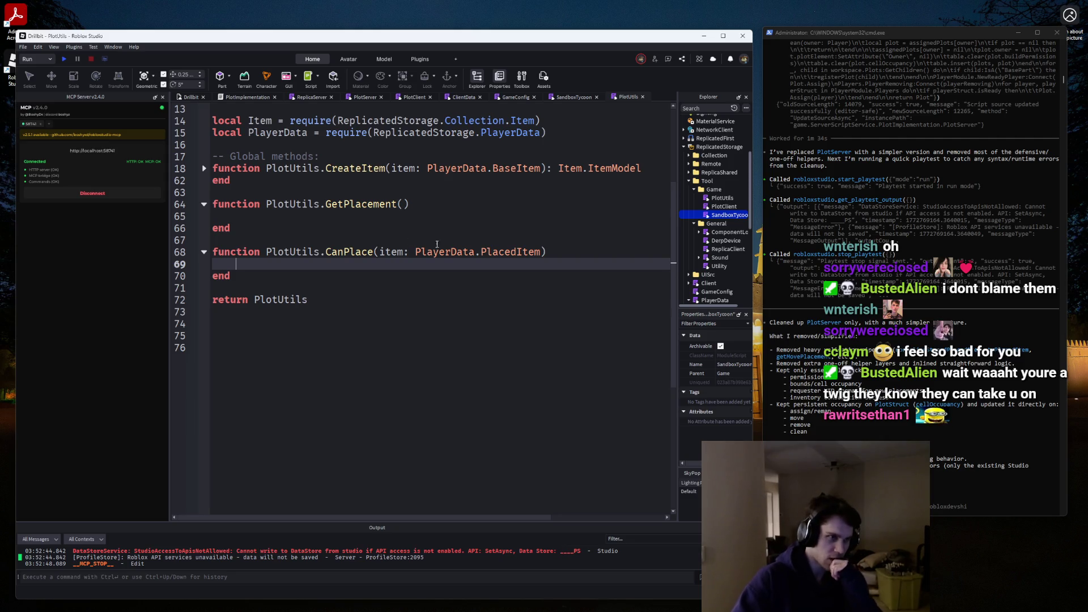
Add a second parameter 'occupancyCells: {[string]: boolean}' to CanPlace, leaving blank body lines.
left_click(541, 252)
type(", occ")
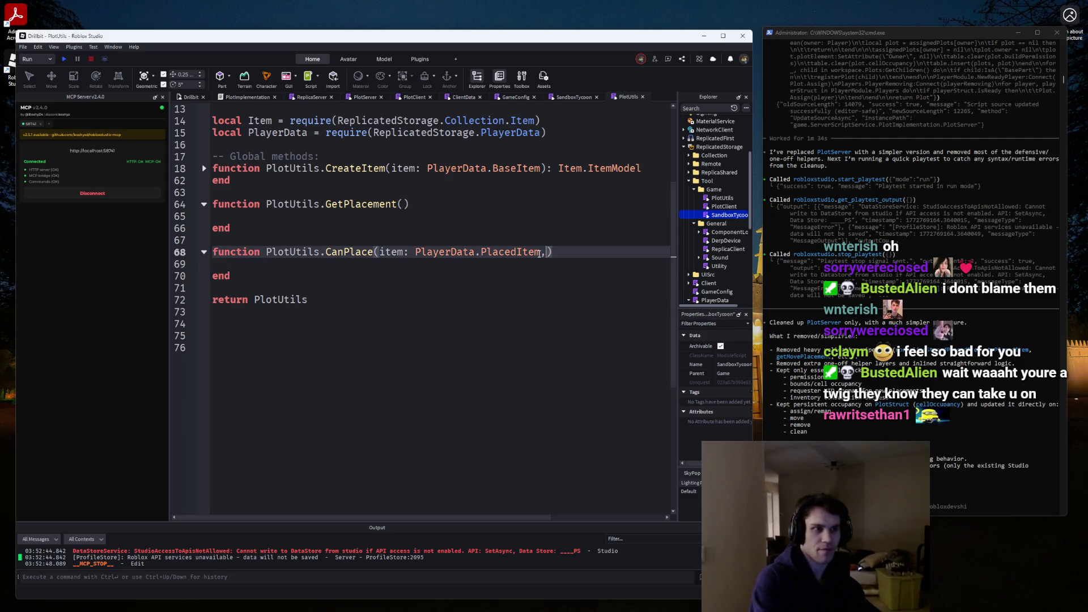
type("upancyC")
type("ells: {s")
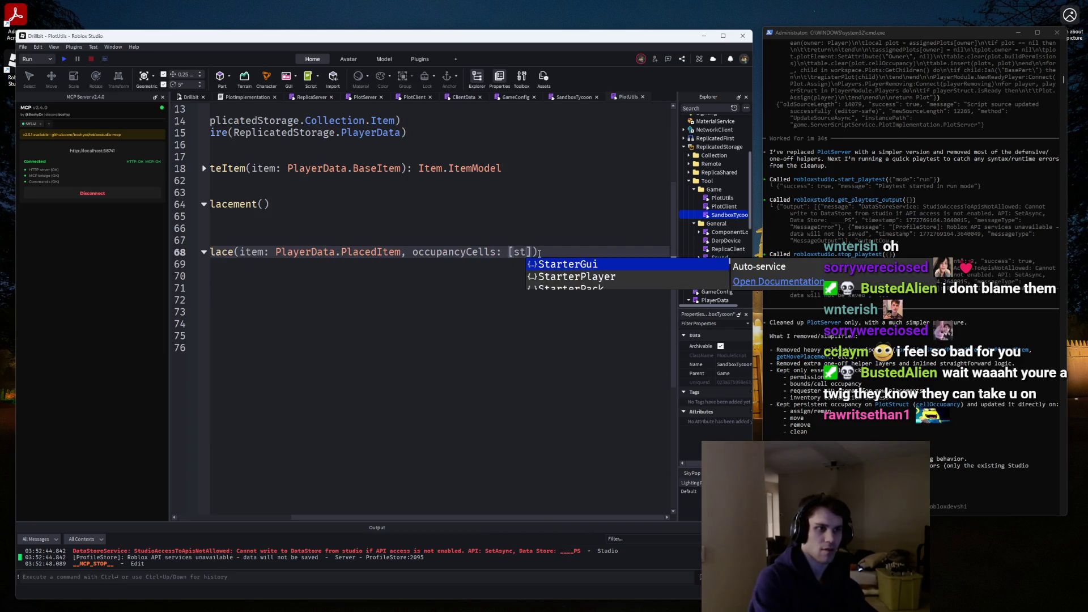
key("BackSpace")
type("[string]:")
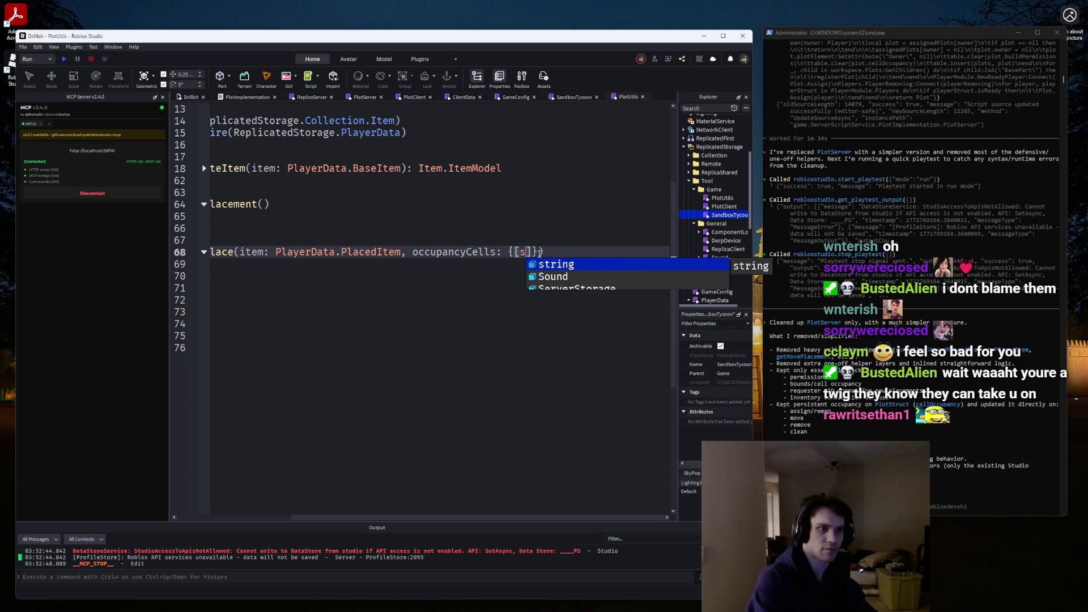
type("boolean")
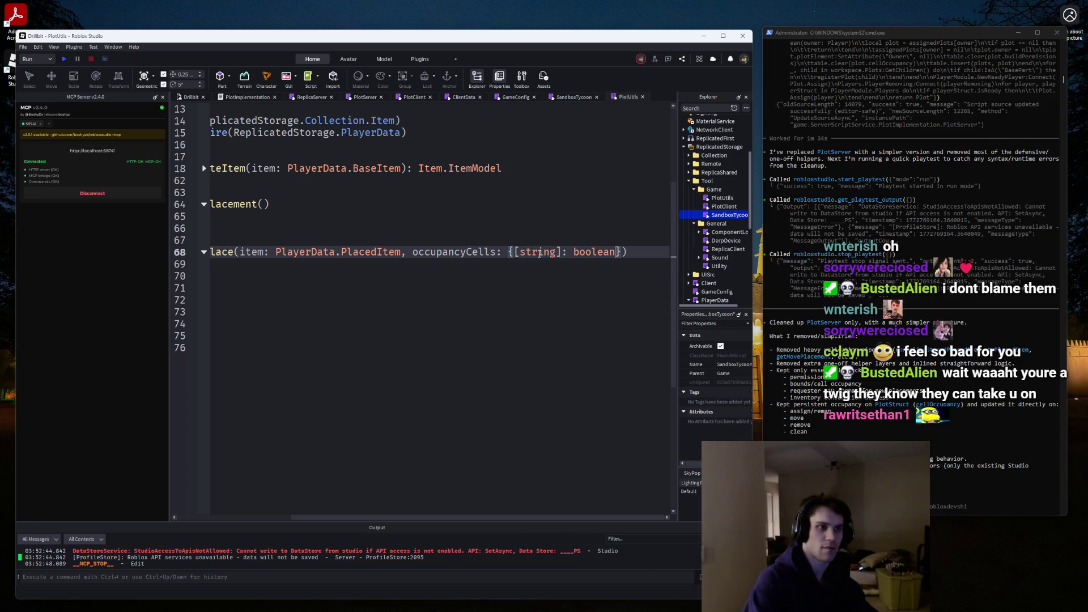
key("Return")
key("Return")
key("Return")
key("Up")
key("Up")
key("Up")
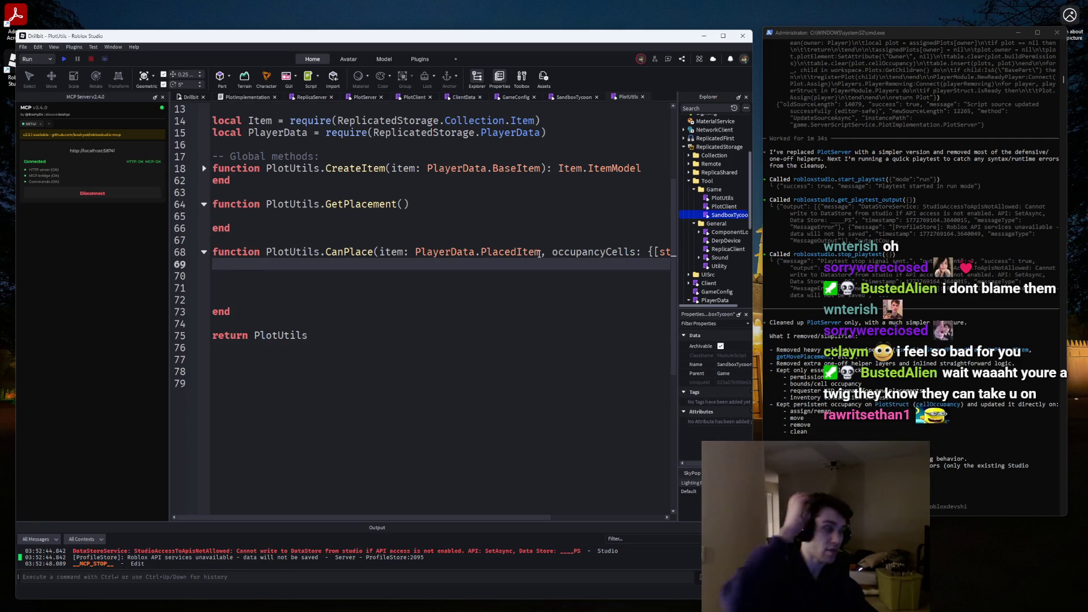
key("Return")
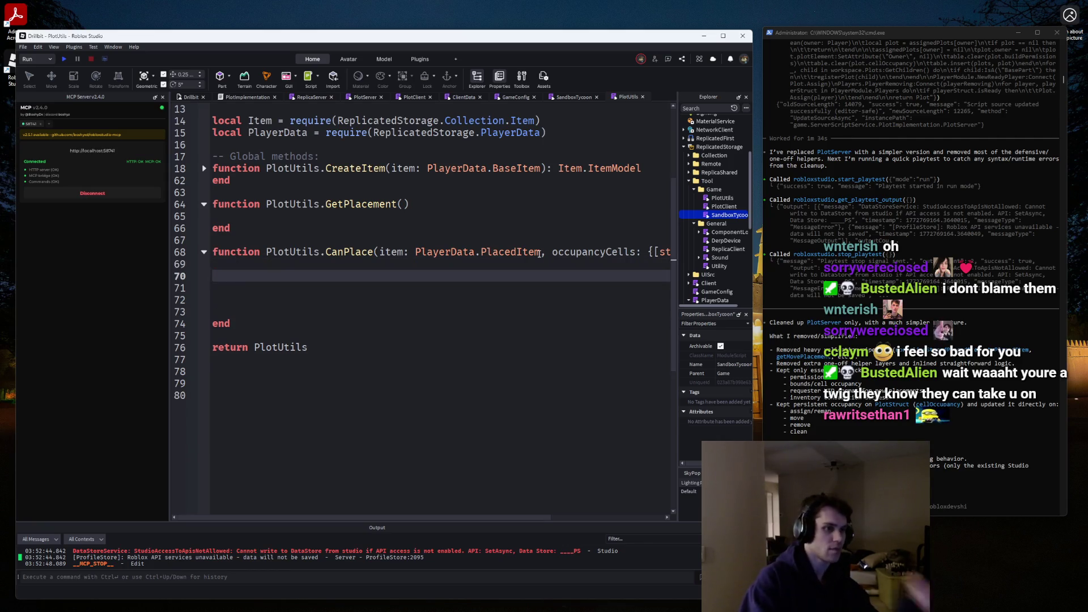
Declare 'local occupiedCells = {}' and start a 'for _, cell in occupiedCells do' loop.
key("Return")
key("Up")
type("fo")
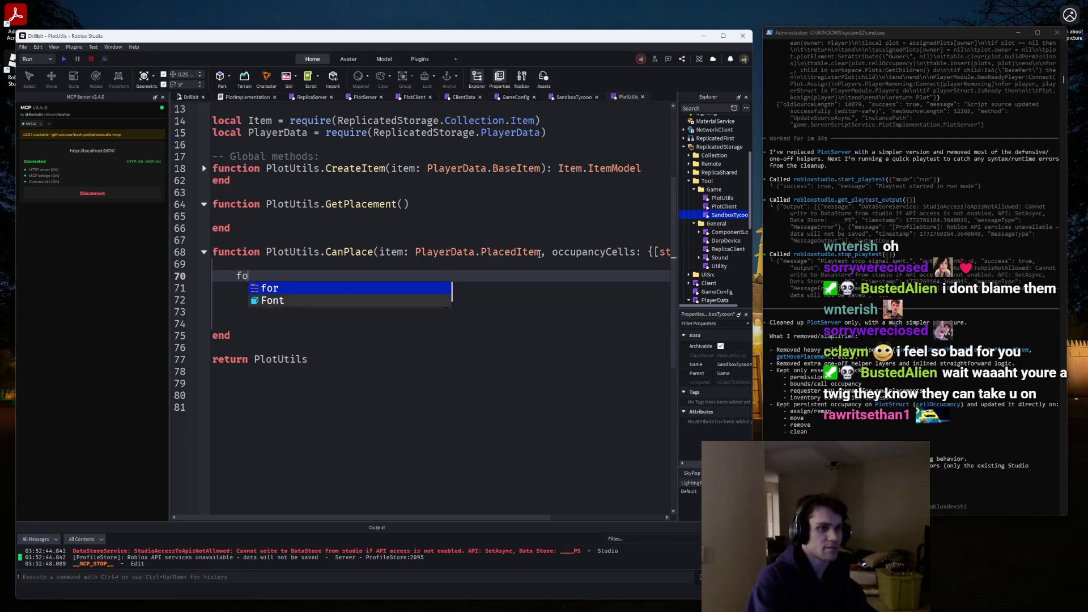
key("BackSpace")
key("BackSpace")
type("lo")
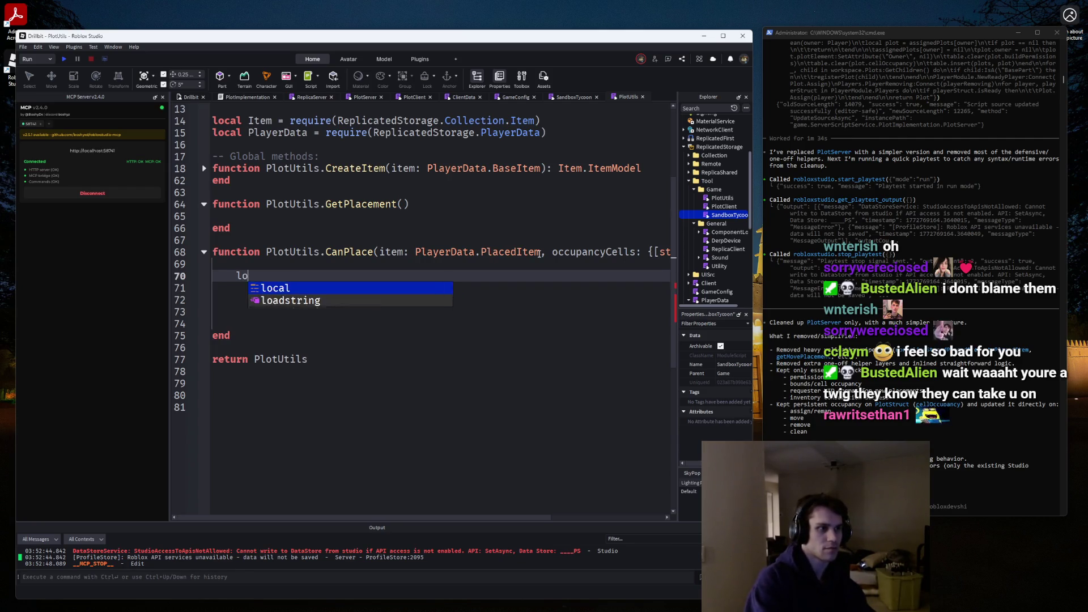
type("cal occupie")
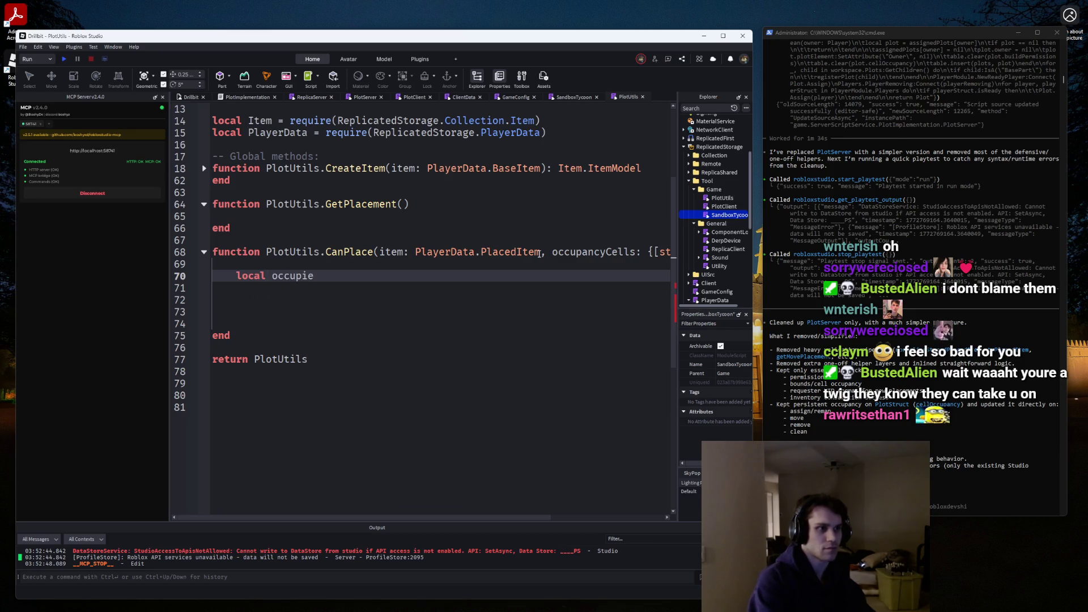
type("dCells = {")
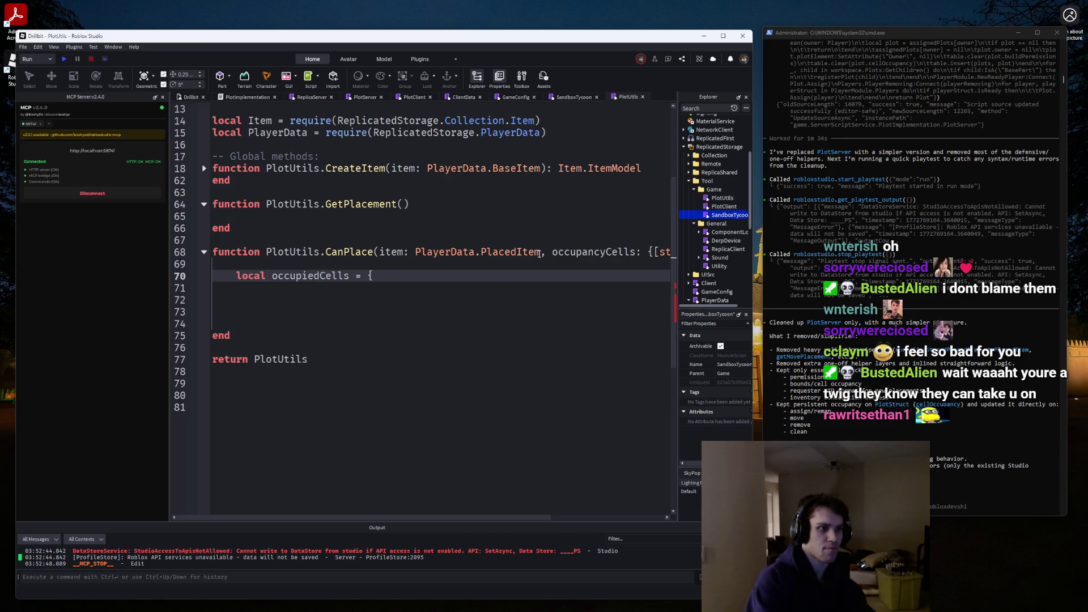
key("Return")
key("Return")
type("for")
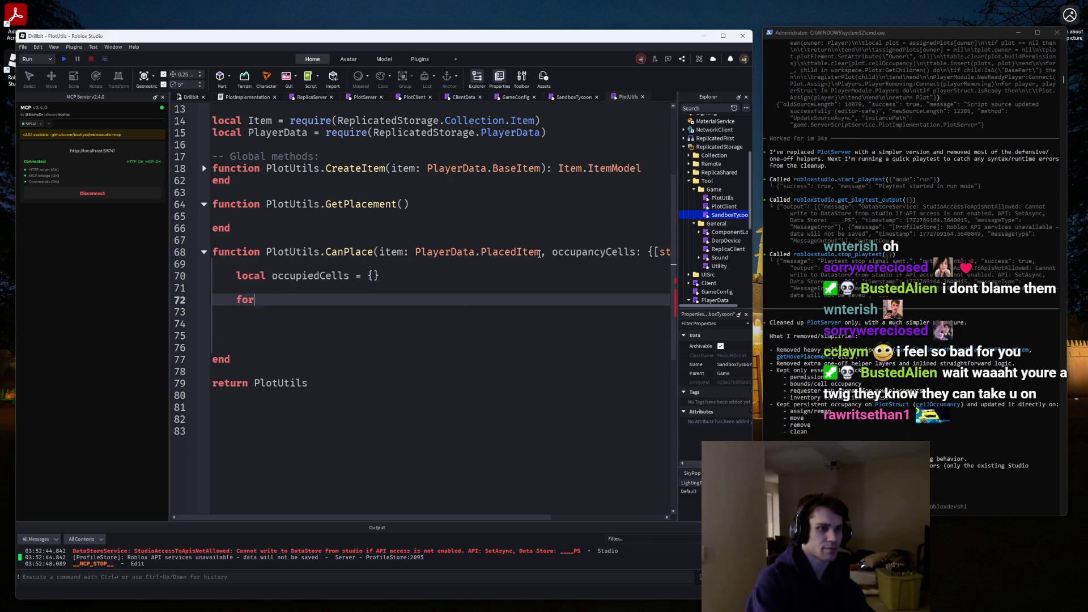
type(" _), v in")
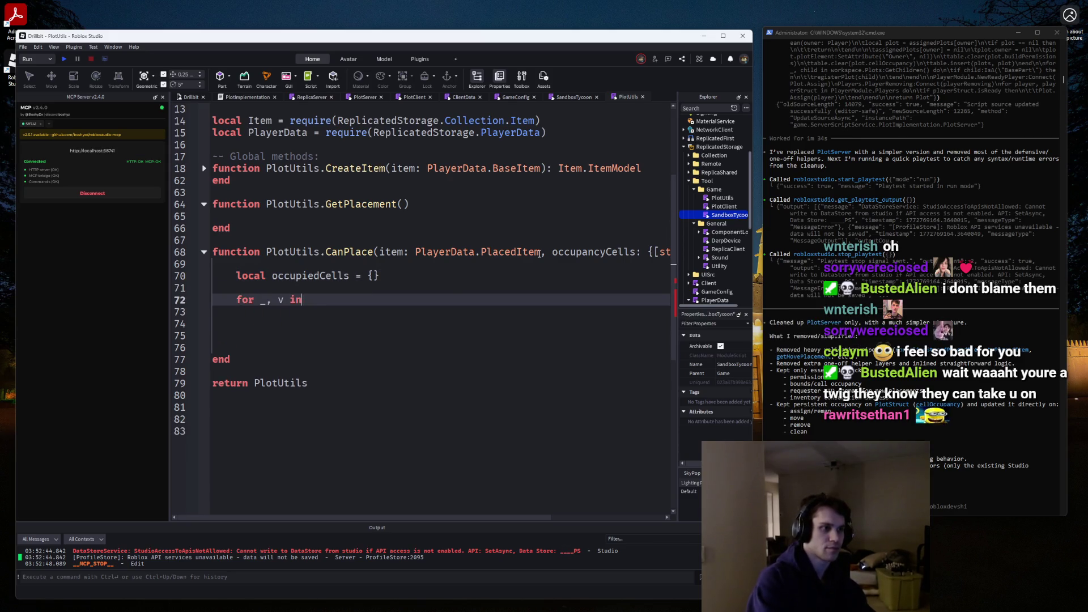
type("cell in o")
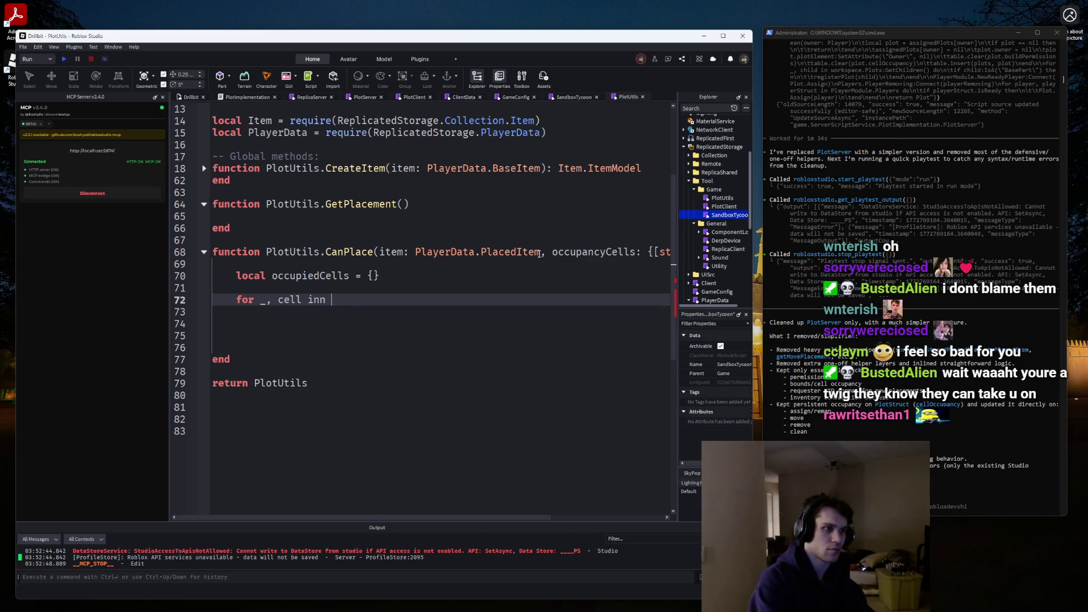
type("ccupiedCells do")
key("Return")
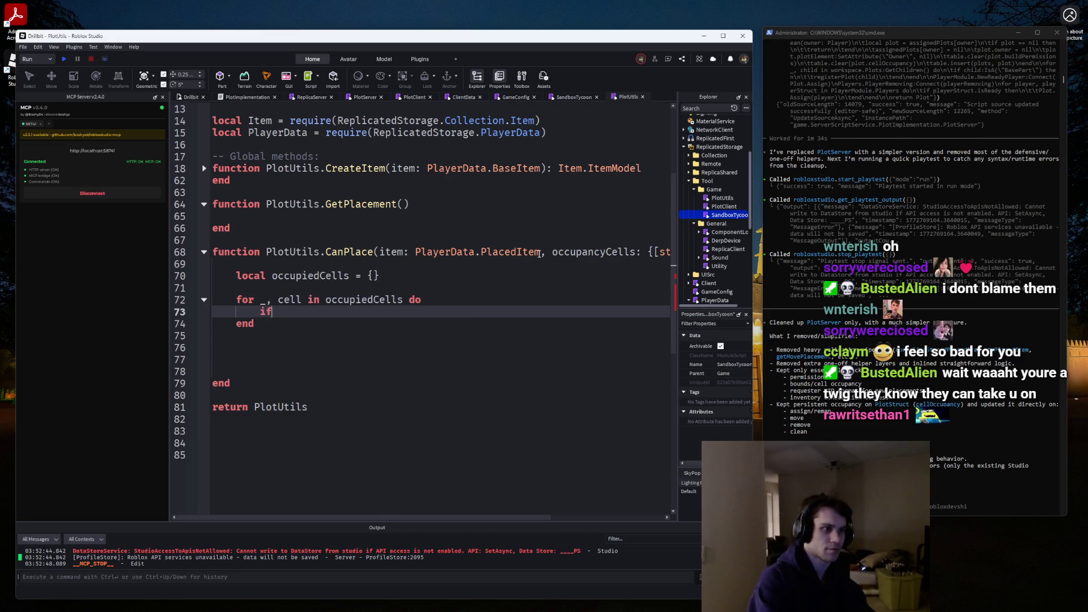
type("if cell")
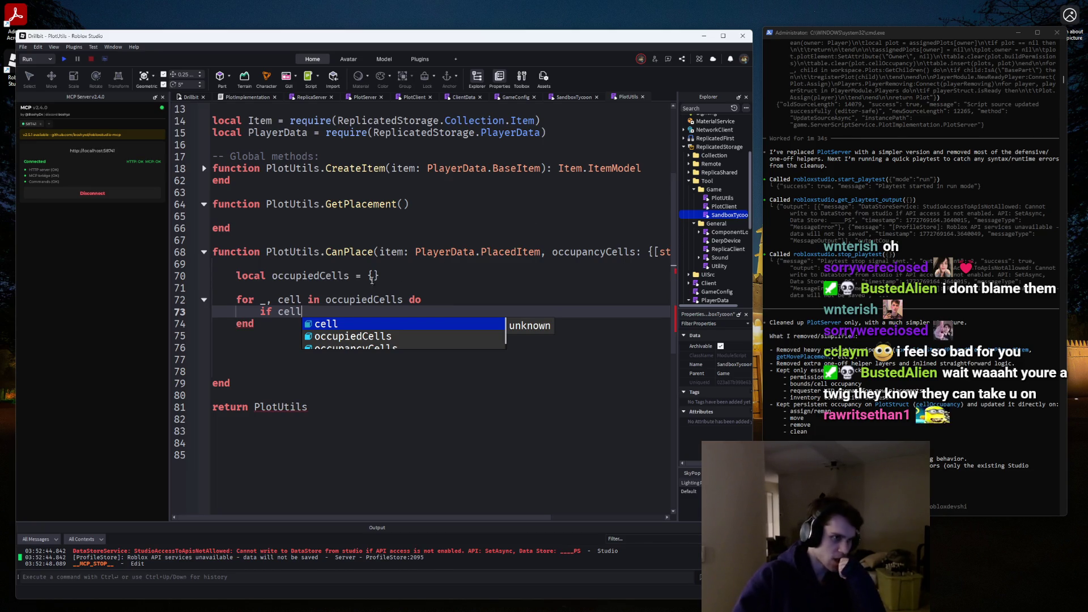
Add an inBounds variable initialised to true, with 'if inBounds == false then return false'.
left_click(272, 275)
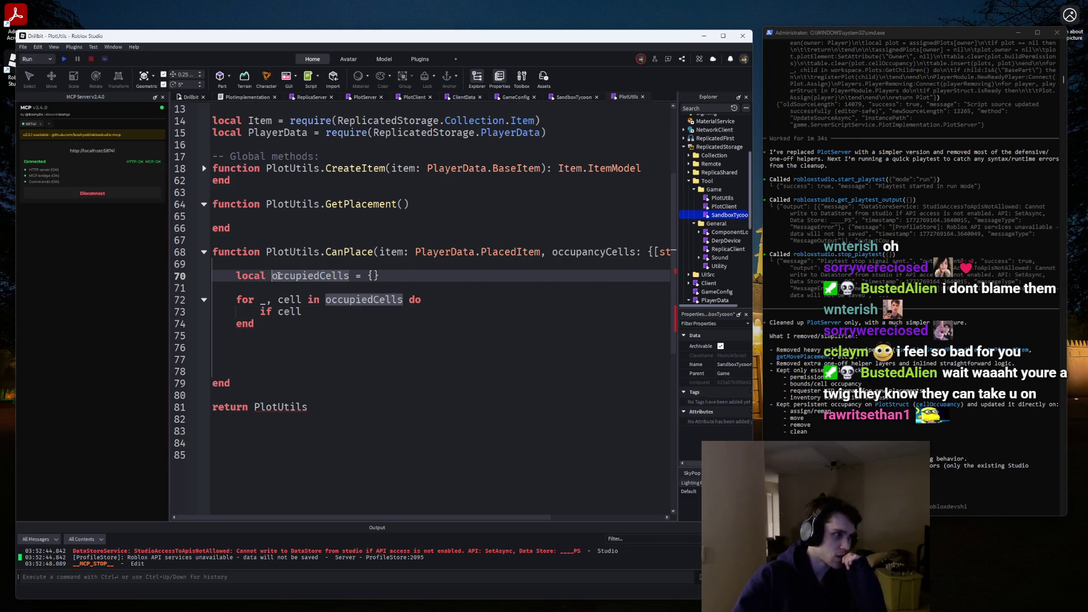
key("ctrl+Right")
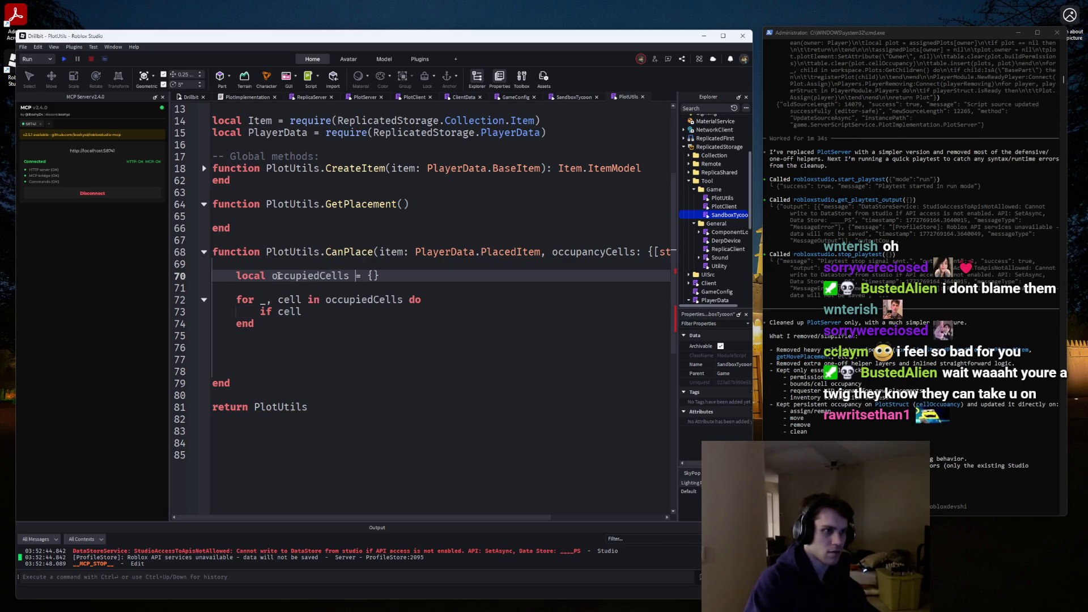
type(", inBounds")
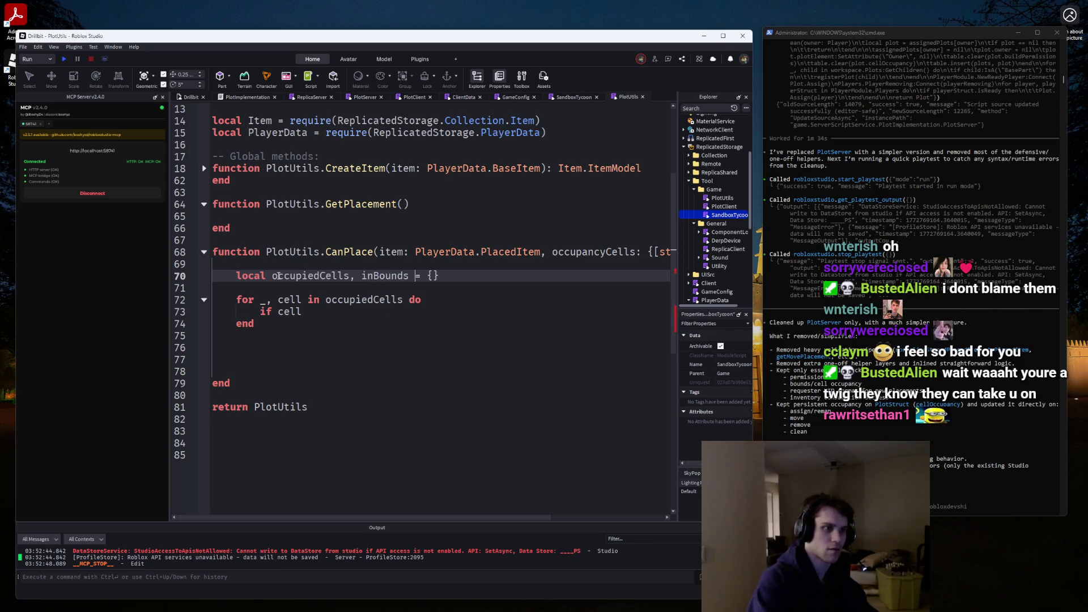
key("End")
type(", false")
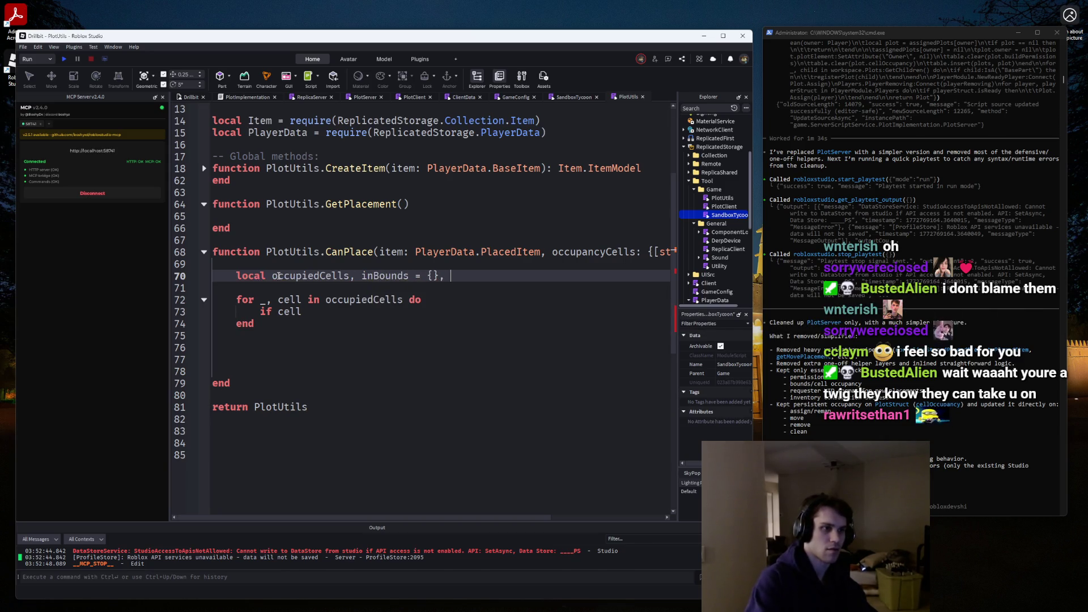
key("BackSpace")
key("BackSpace")
key("BackSpace")
type("true")
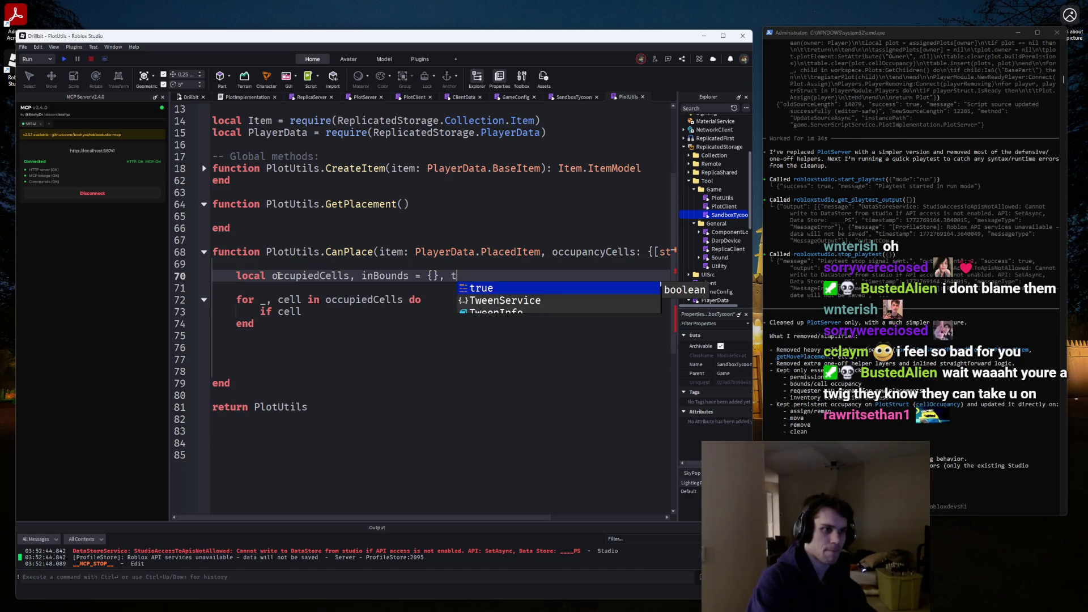
key("Return")
type("if inBounds then")
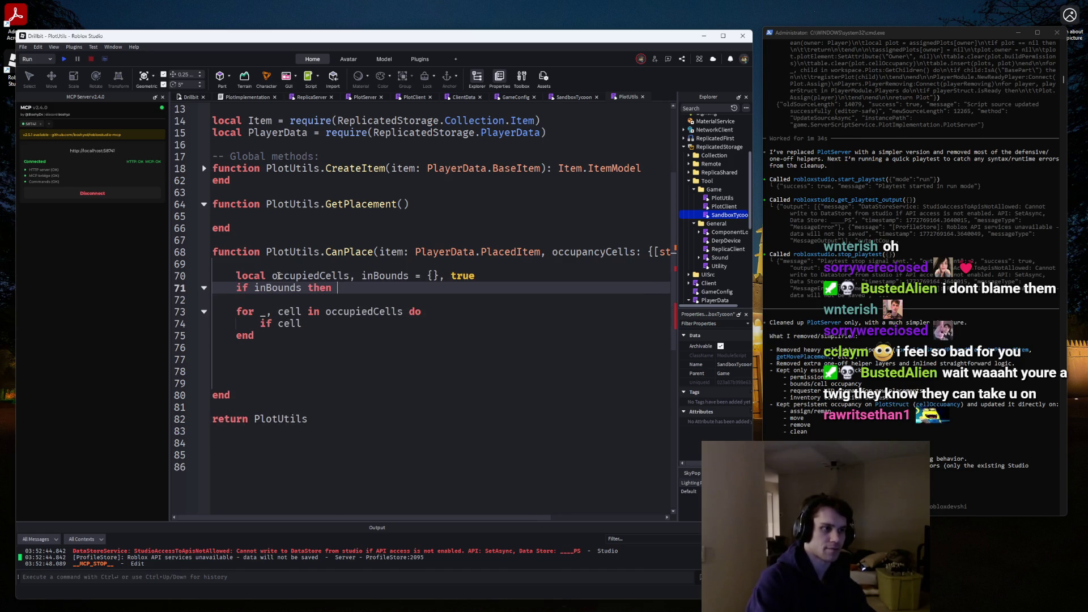
key("BackSpace")
key("BackSpace")
type("== false")
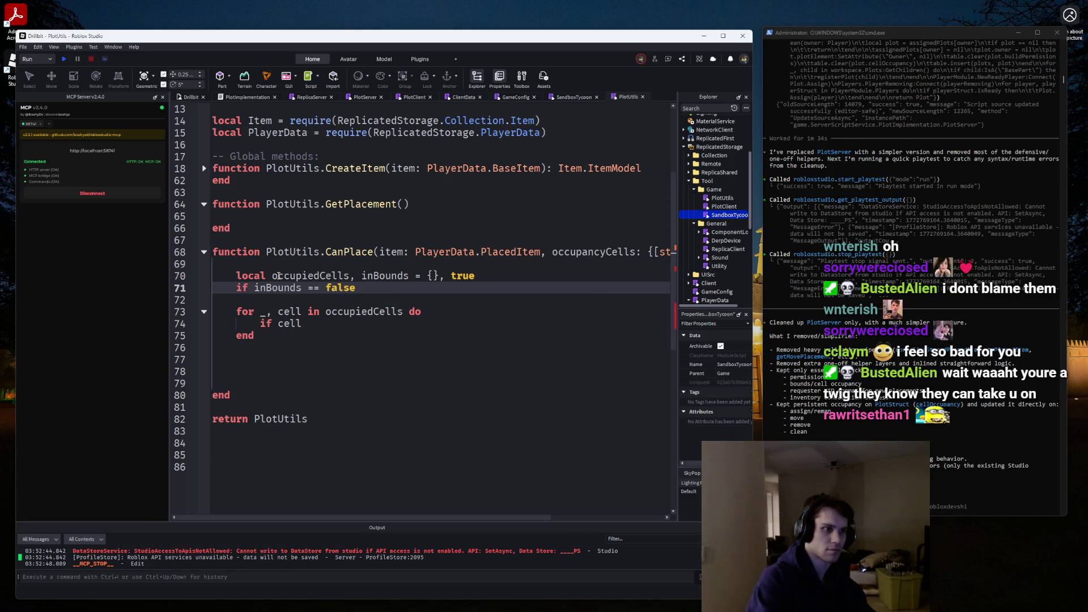
type(" tehnn then")
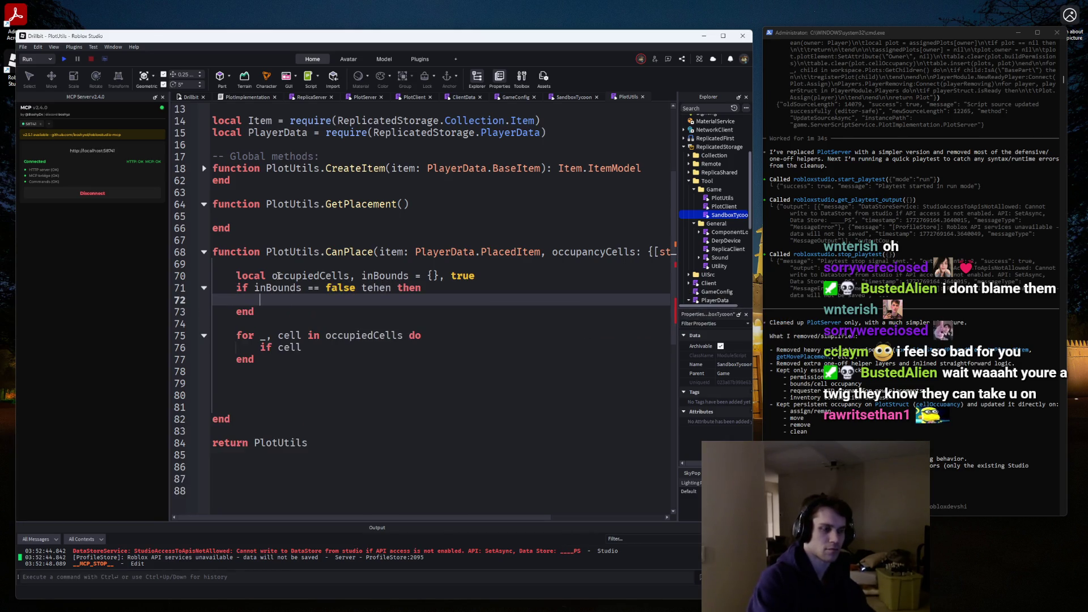
key("BackSpace")
key("BackSpace")
key("BackSpace")
type("th")
key("Tab")
key("Return")
type("return false")
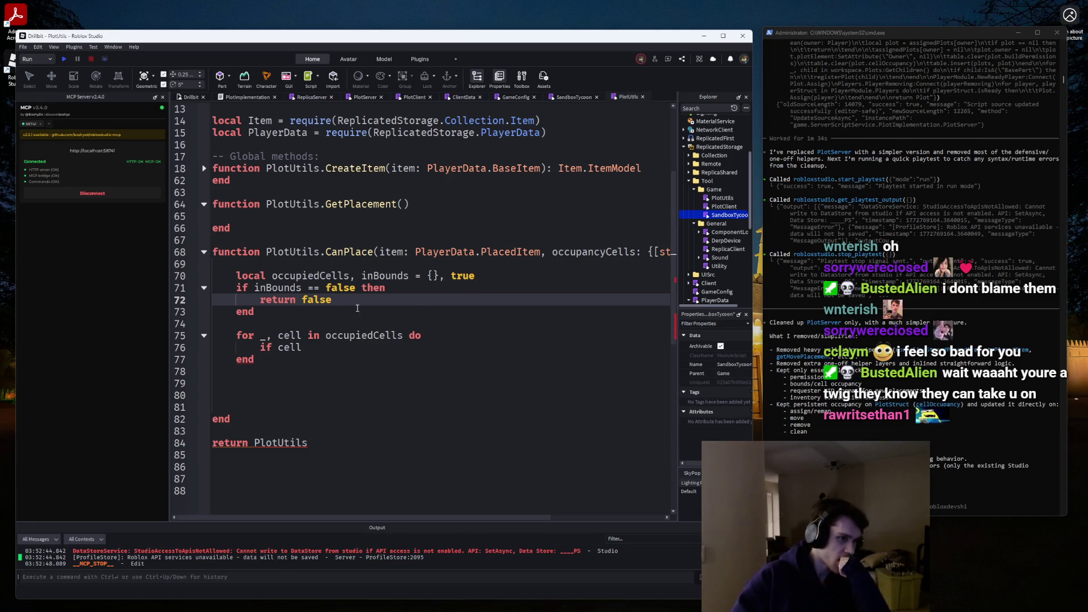
Join the inBounds check onto line 71 as 'if inBounds == false then return false end'.
left_click(258, 300)
key("BackSpace")
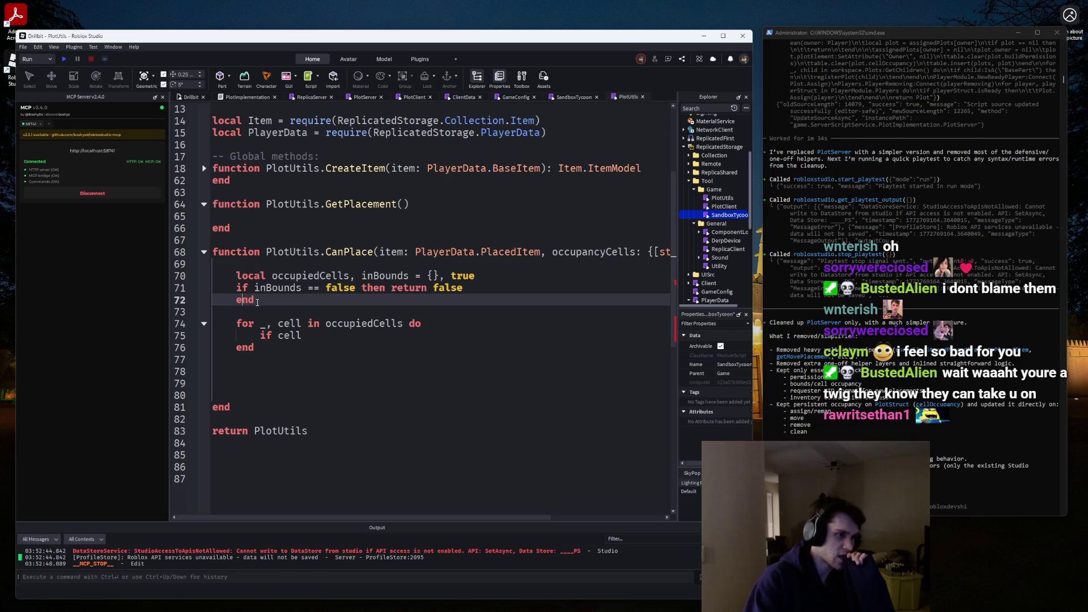
key("Home")
key("BackSpace")
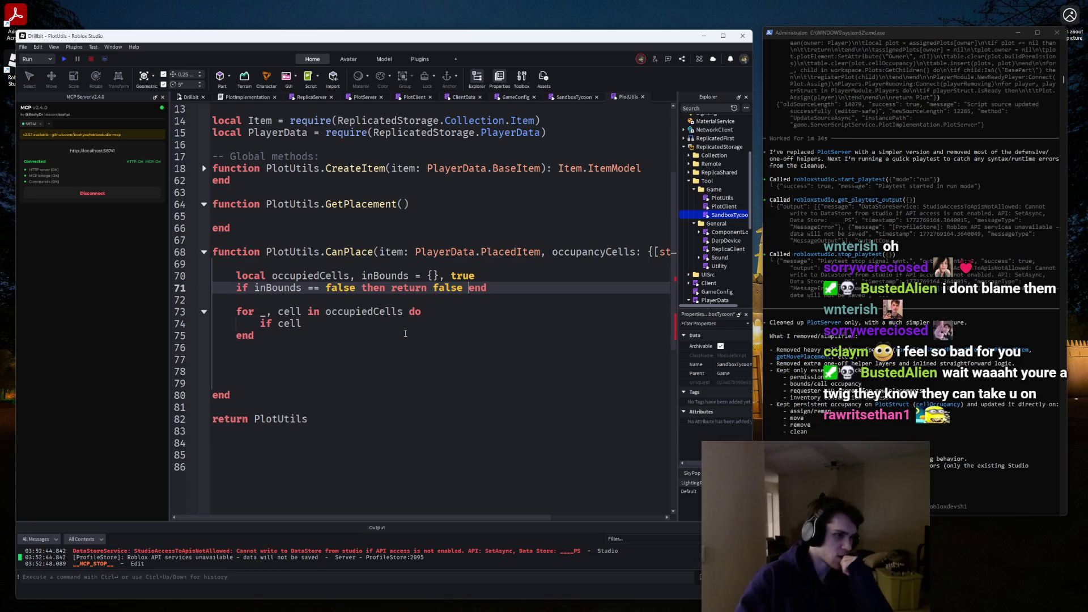
Remove 'cell' from the unfinished if condition inside the occupiedCells loop.
left_click(311, 324)
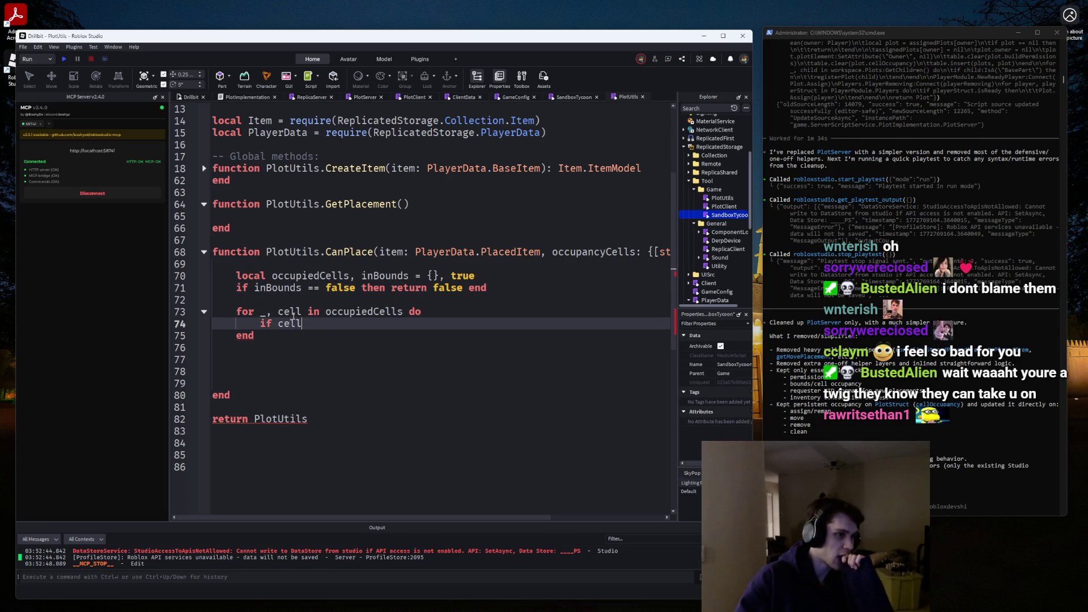
mouse_move(292, 318)
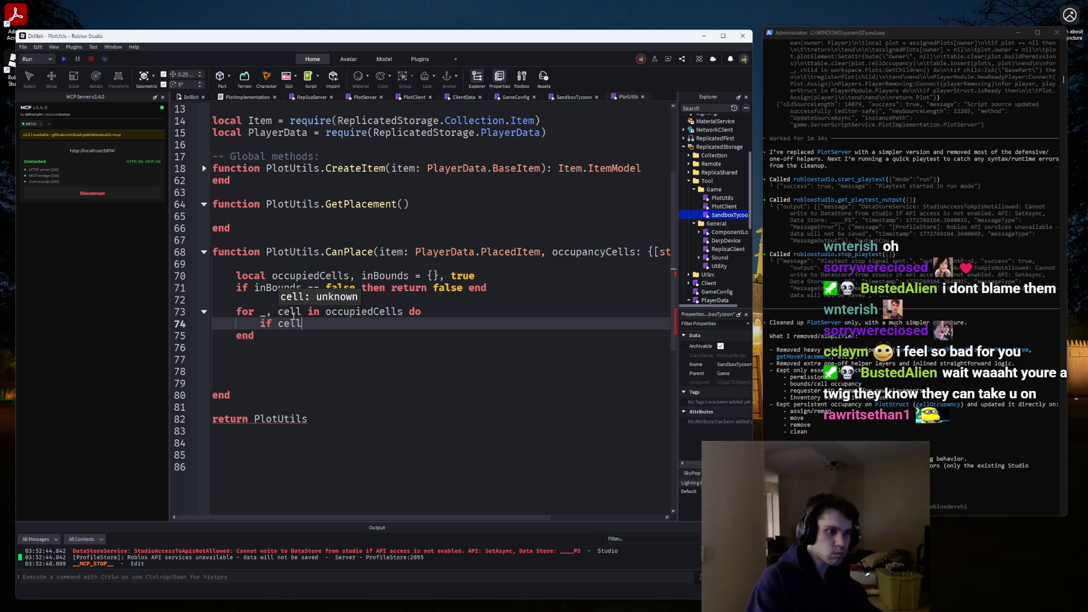
key("BackSpace")
key("BackSpace")
key("BackSpace")
Start the loop's if condition with occupancyCells.
type("o")
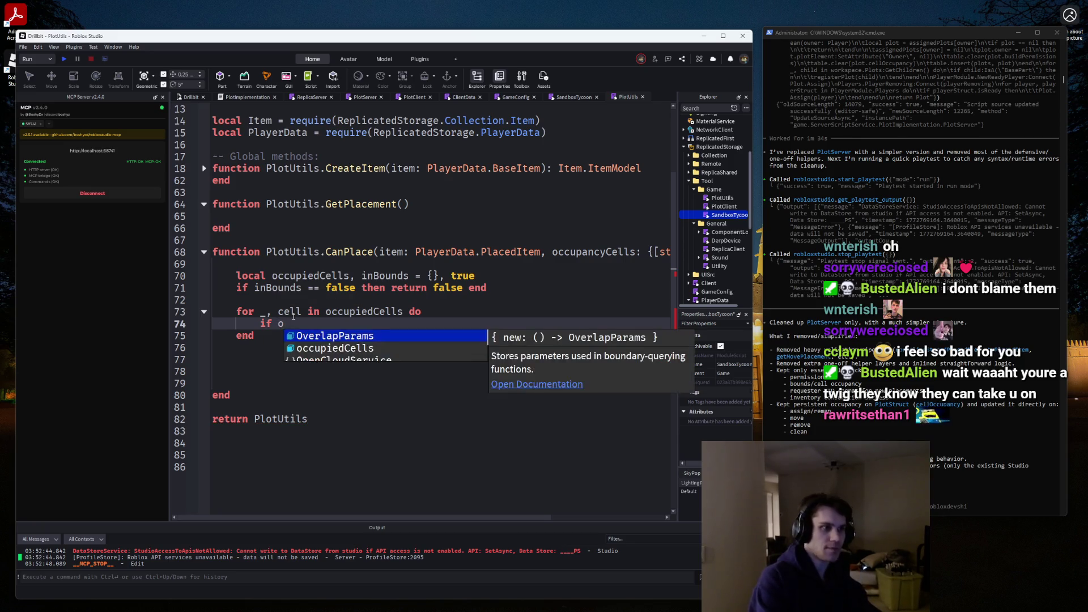
type("ccu")
key("BackSpace")
key("BackSpace")
key("BackSpace")
type("occ")
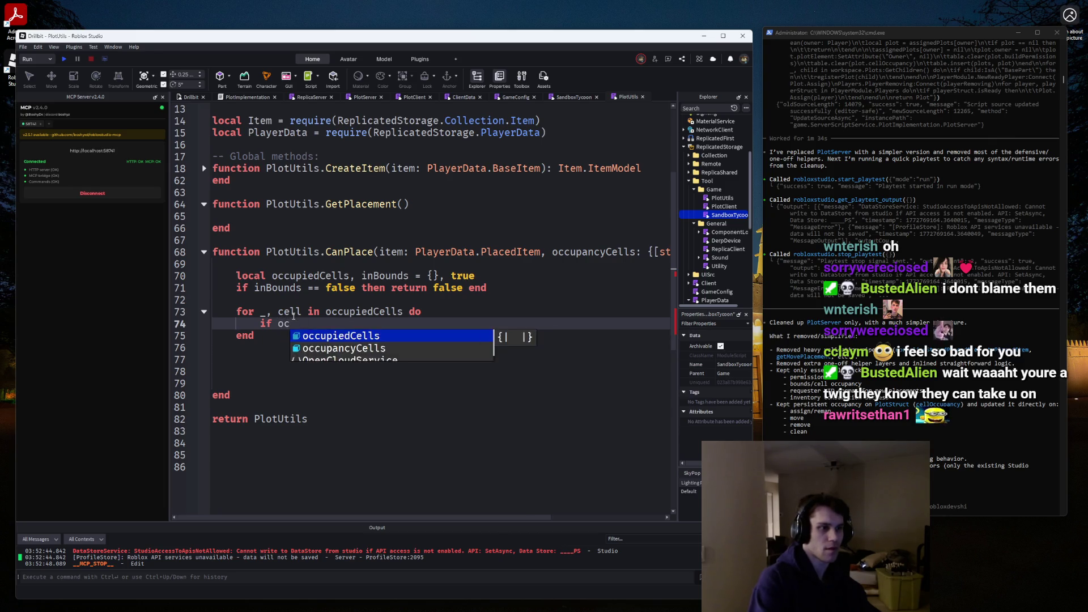
key("Down")
key("Tab")
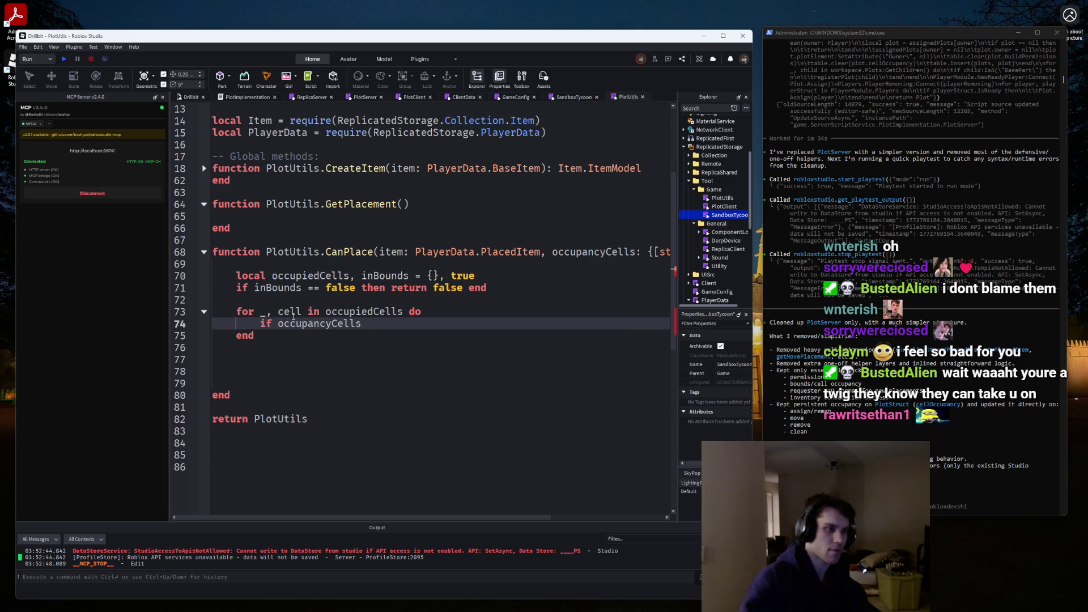
Rename occupiedCells to itemCells on line 70 and in the loop header.
double_click(293, 276)
type("itemCells")
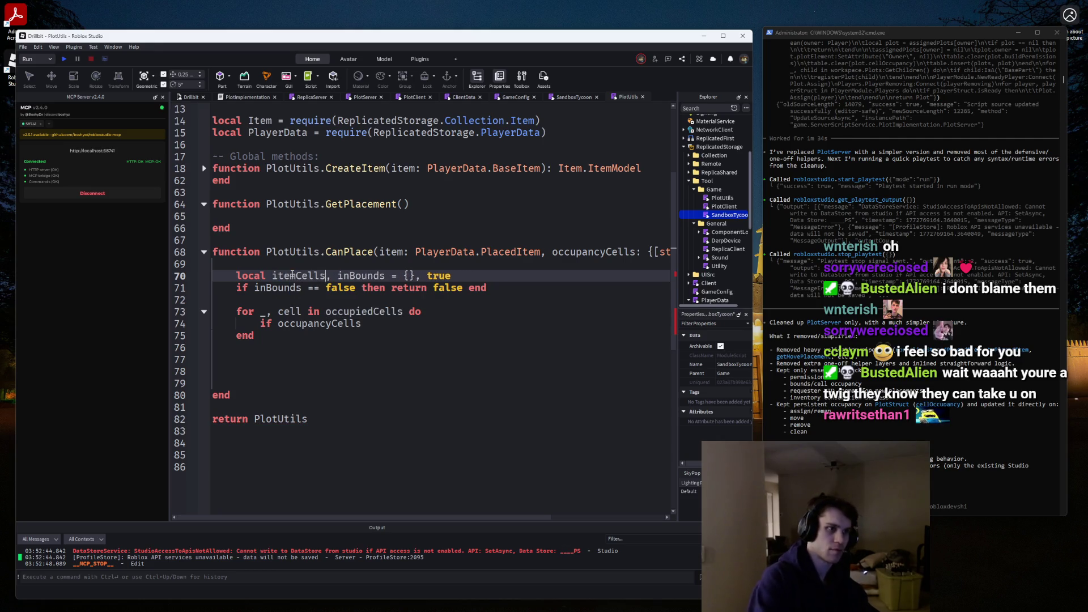
double_click(292, 276)
key("ctrl+c")
double_click(351, 311)
key("ctrl+v")
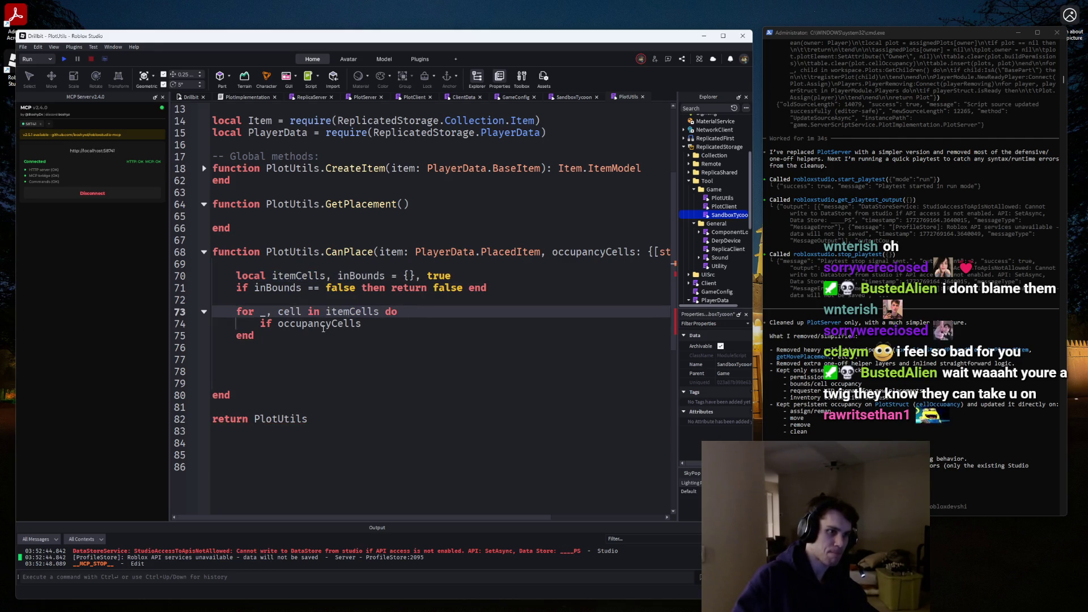
Complete 'if occupancyCells[cell] == false then return false' and add 'return true' after the loop.
left_click(375, 325)
type("[cell")
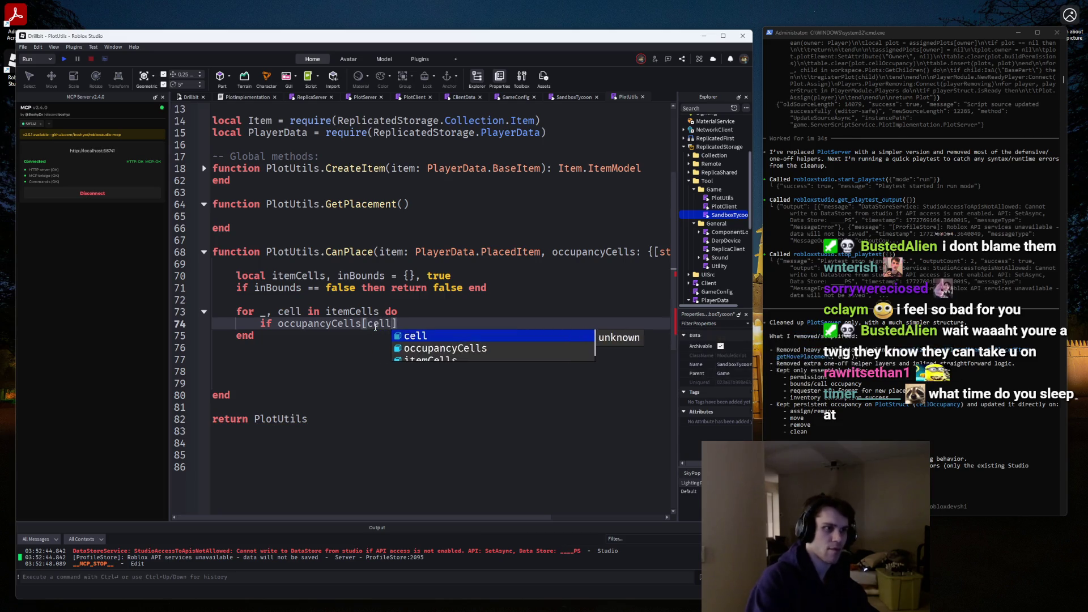
type(" t")
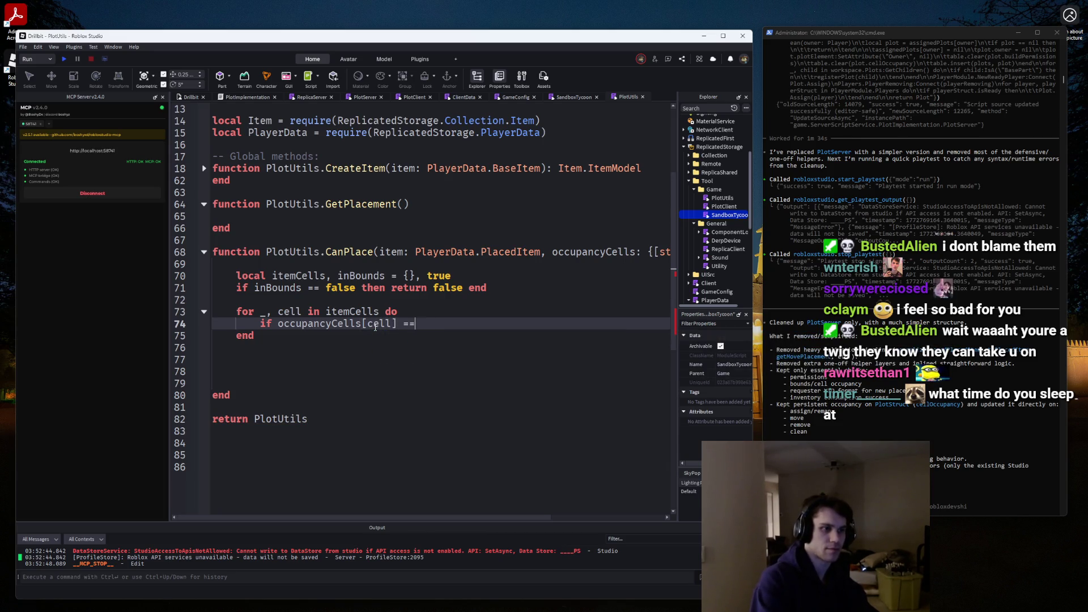
type(" false then")
key("Return")
type("return")
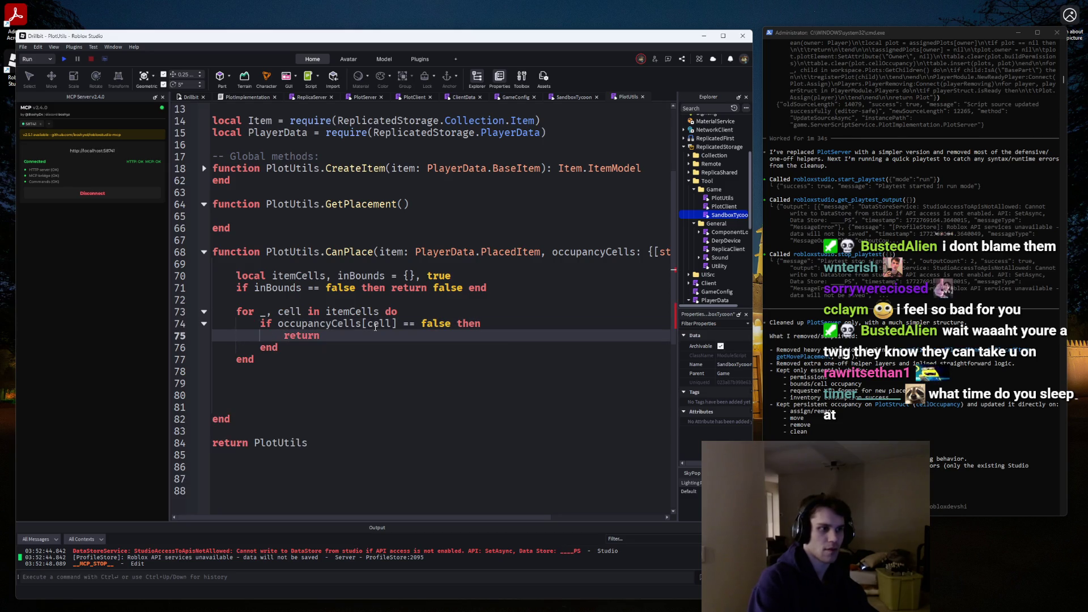
type(" false")
key("Down")
key("Down")
key("Down")
type("return true")
key("Return")
key("Return")
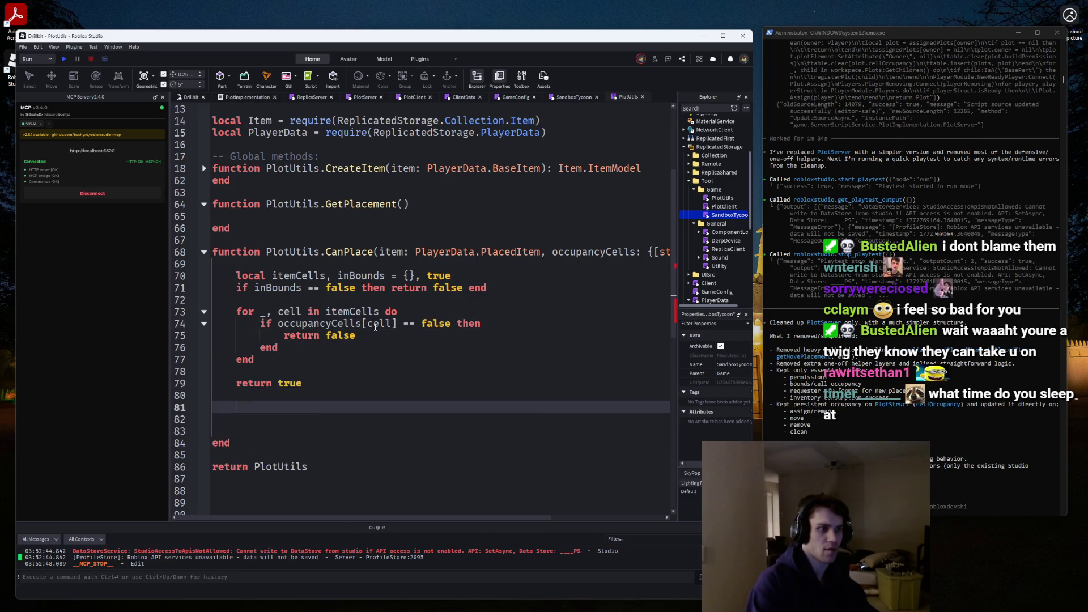
key("Delete")
key("Delete")
key("BackSpace")
key("BackSpace")
key("BackSpace")
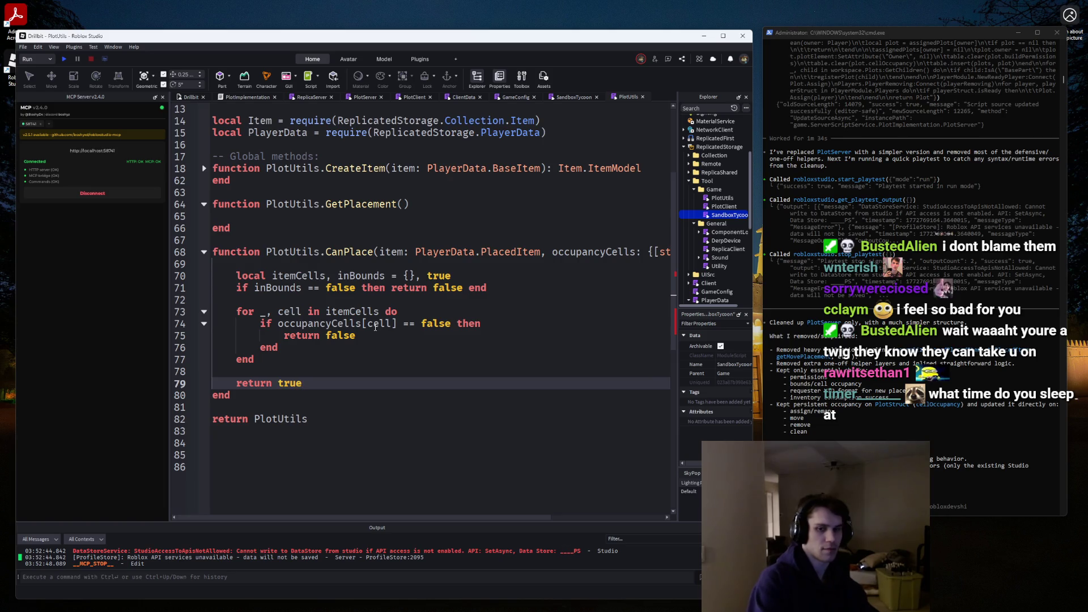
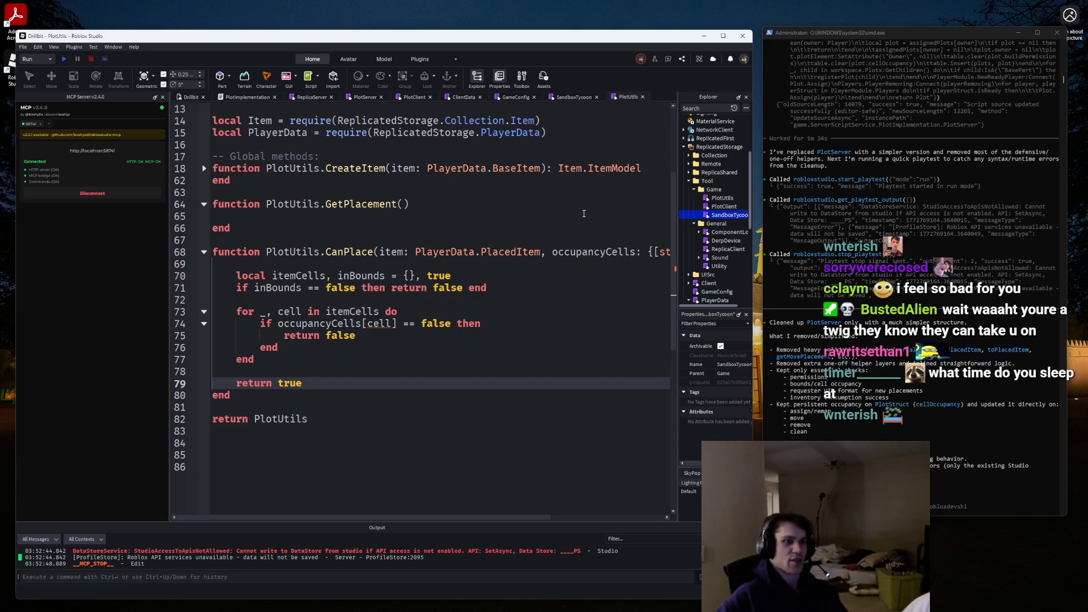
Correct the misspelled 'dp' to 'do' on line 73 of the CanPlace loop.
left_click(392, 315)
key("Delete")
type("o")
key("Down")
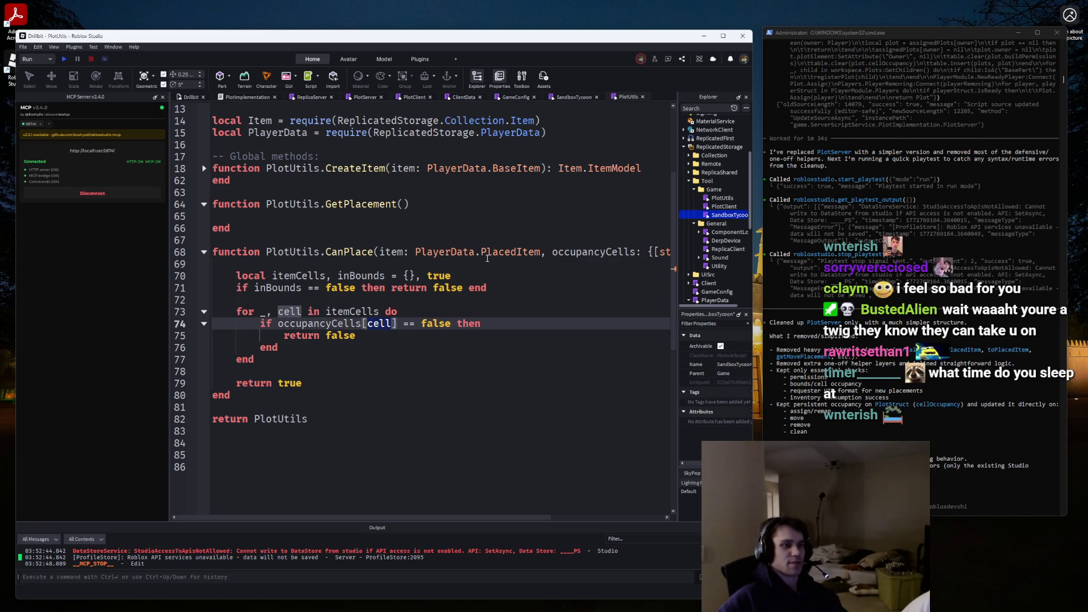
Annotate the empty itemCells table on line 70 with ':: {string}' and check its type.
left_click(423, 275)
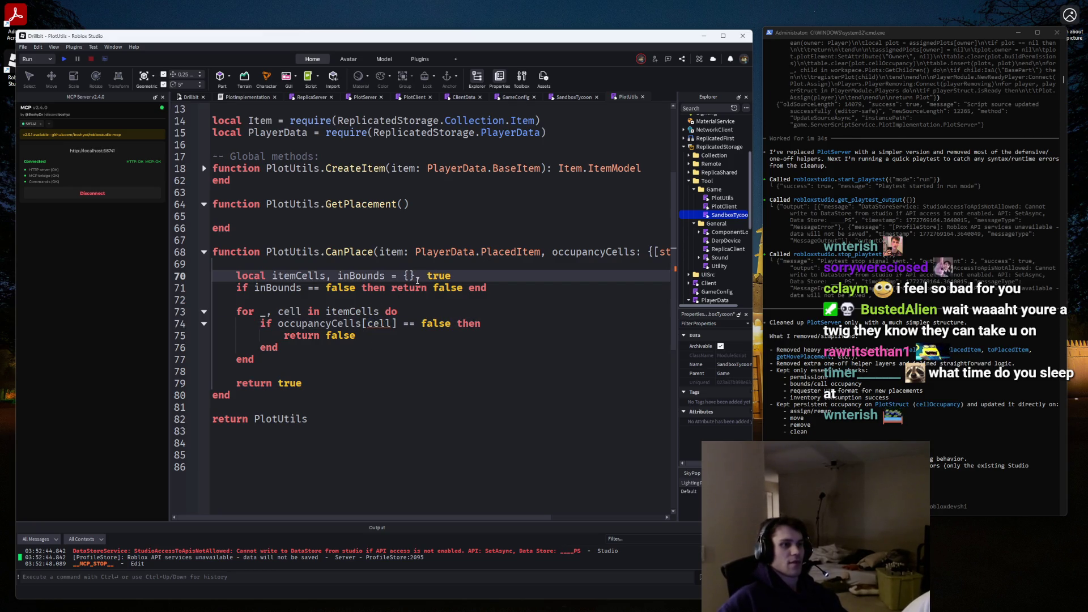
type(":: {")
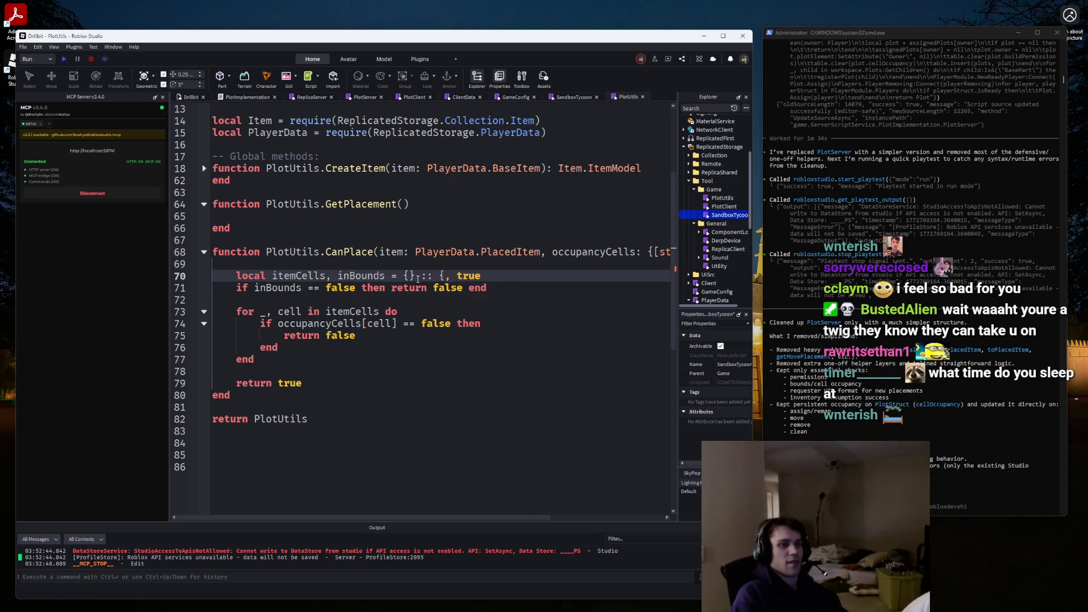
type("string}")
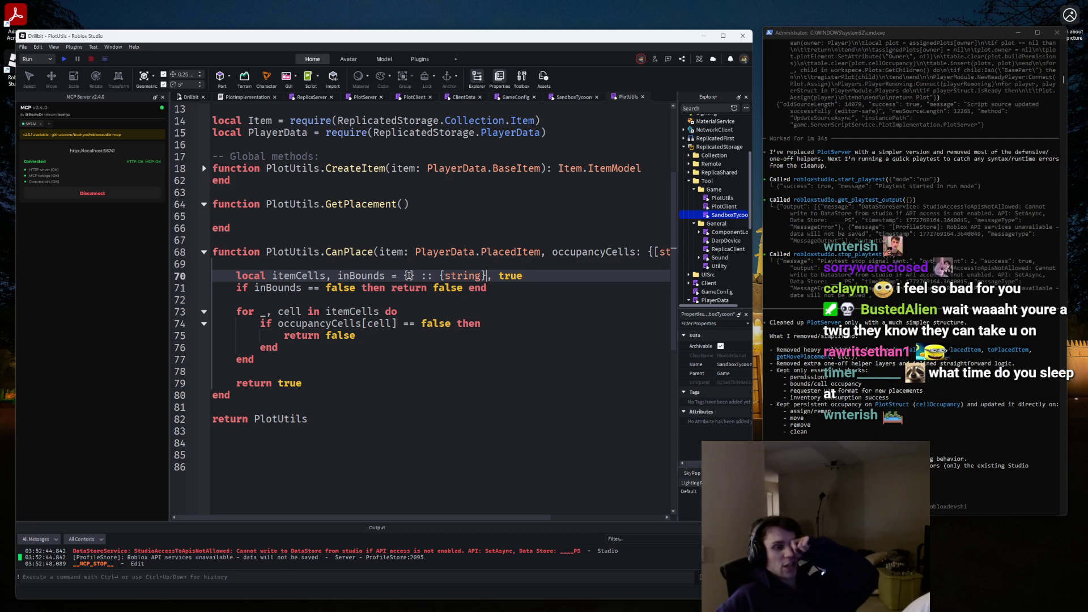
left_click(402, 276)
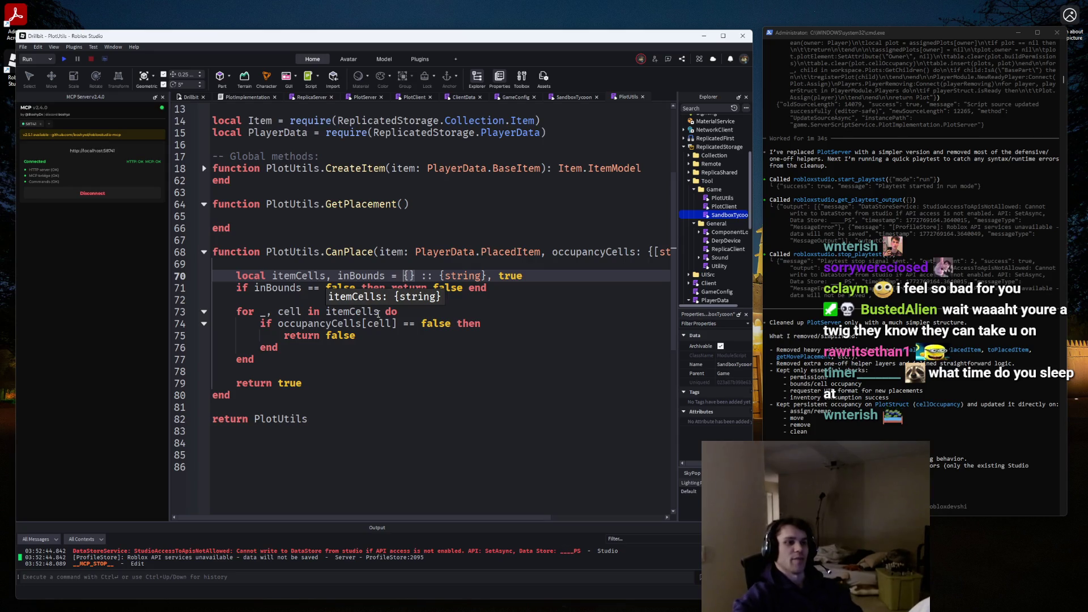
left_click(287, 265)
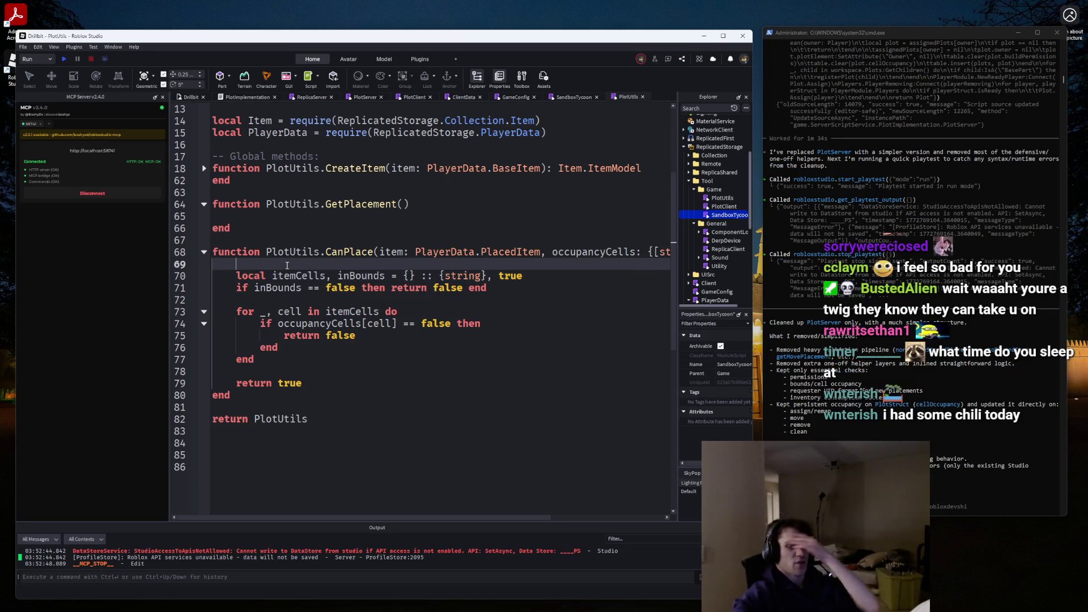
Remove the extra blank lines around CanPlace and discard the unfinished 'function Plot' line.
key("BackSpace")
key("BackSpace")
key("Up")
key("Return")
key("Return")
key("Up")
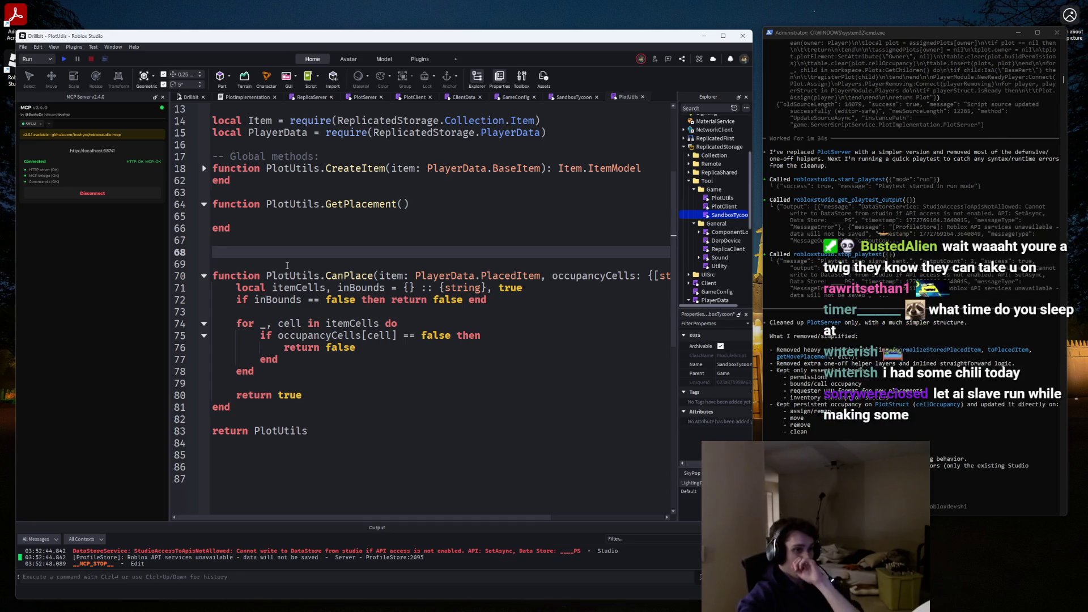
type("function Plot")
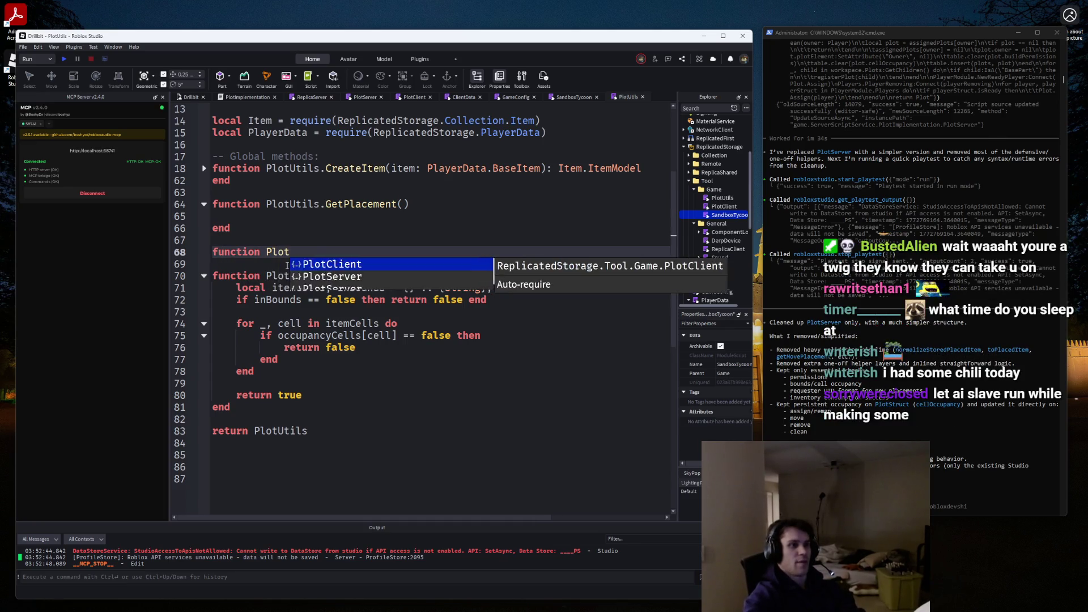
key("Escape")
key("BackSpace")
key("BackSpace")
key("BackSpace")
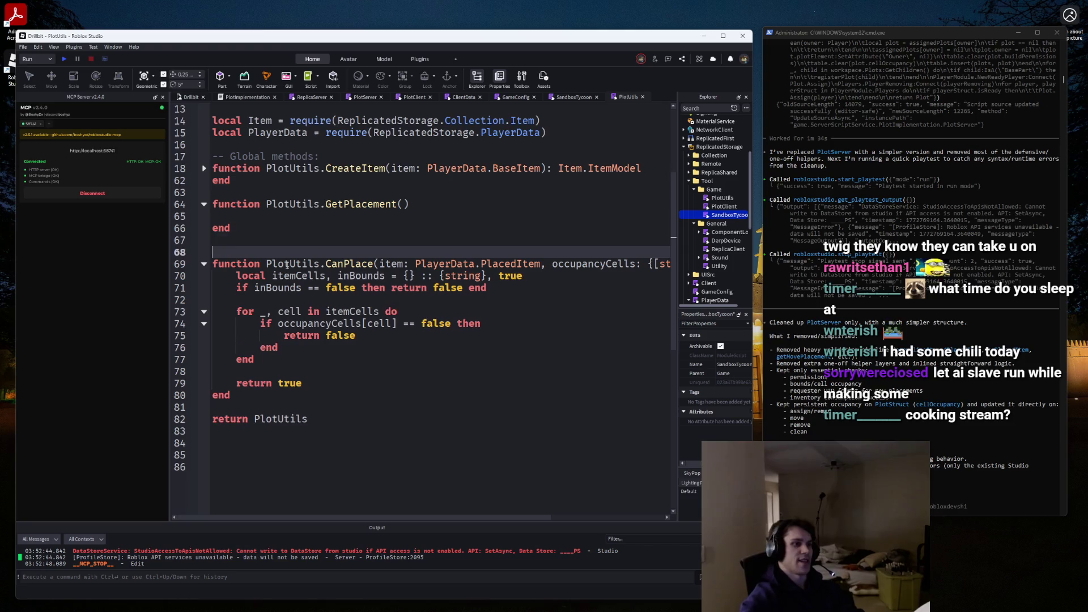
key("BackSpace")
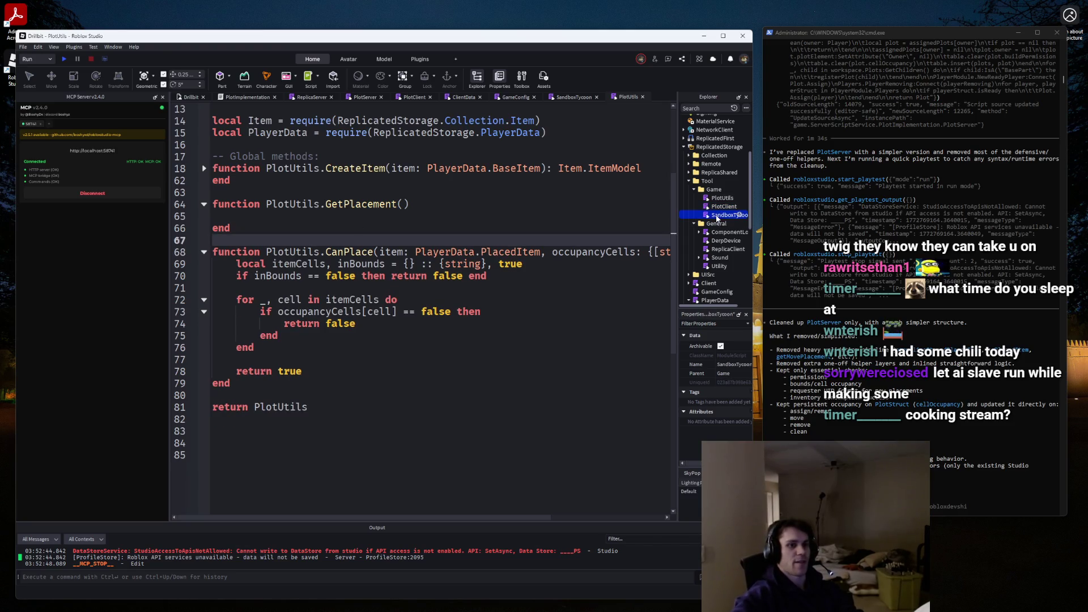
Delete the SandboxTycoon script from the Explorer.
double_click(717, 215)
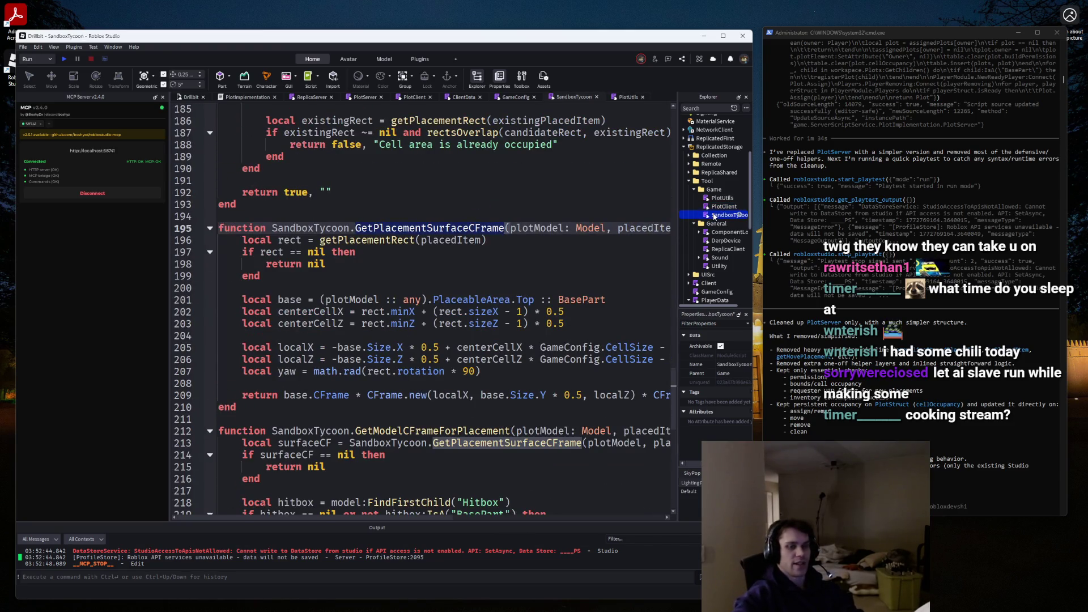
key("Delete")
scroll(718, 216, "down", 6)
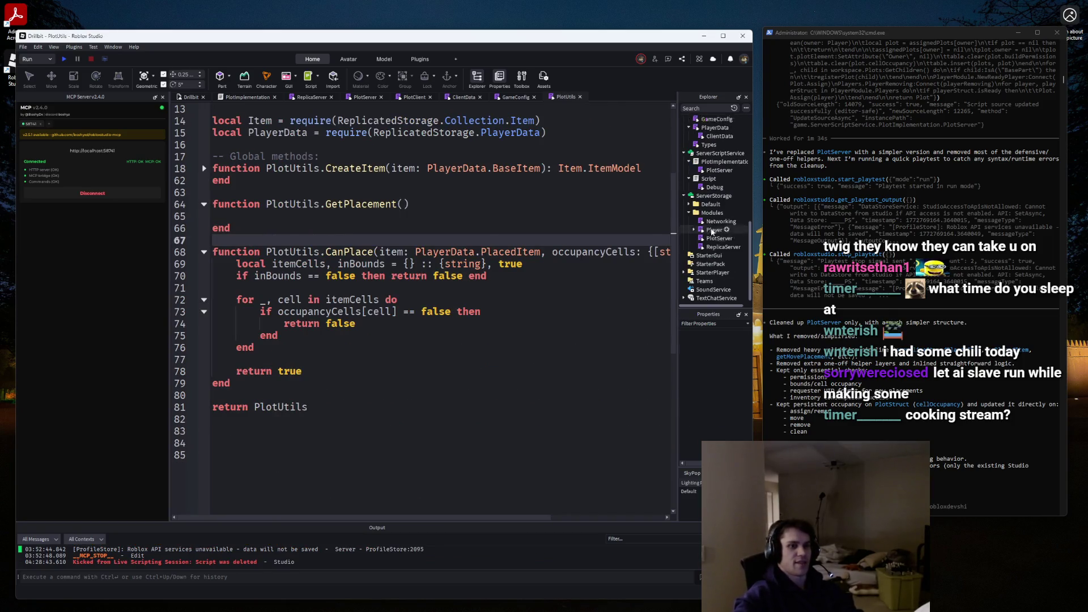
Look through the PlotServer script, then reopen the PlotUtils module.
left_click(369, 98)
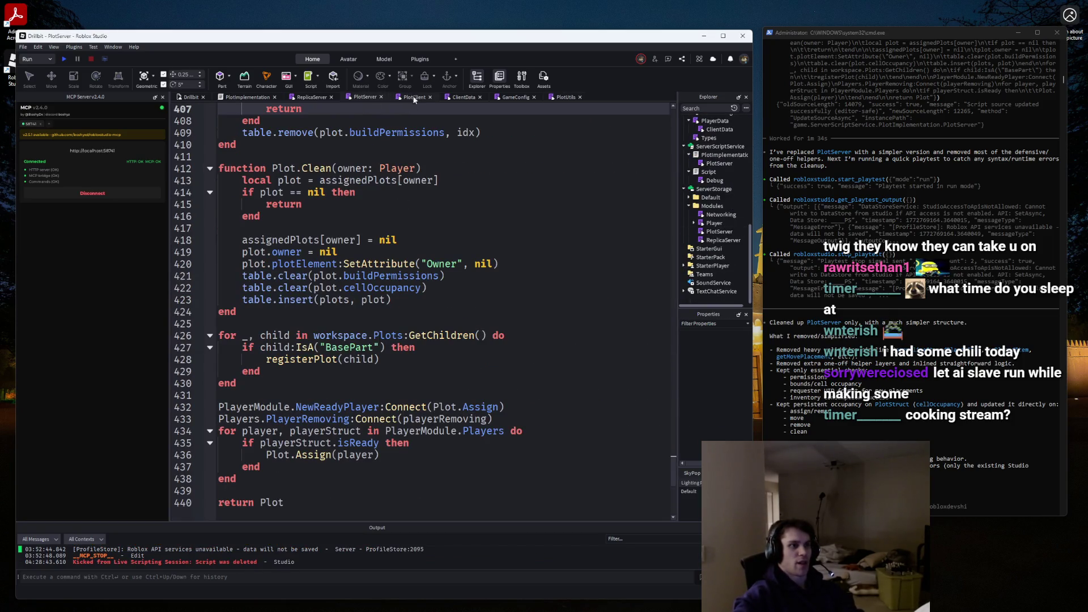
scroll(430, 255, "up", 10)
mouse_move(673, 448)
left_mouse_down()
mouse_move(653, 55)
mouse_move(634, 515)
mouse_move(628, 136)
left_mouse_up()
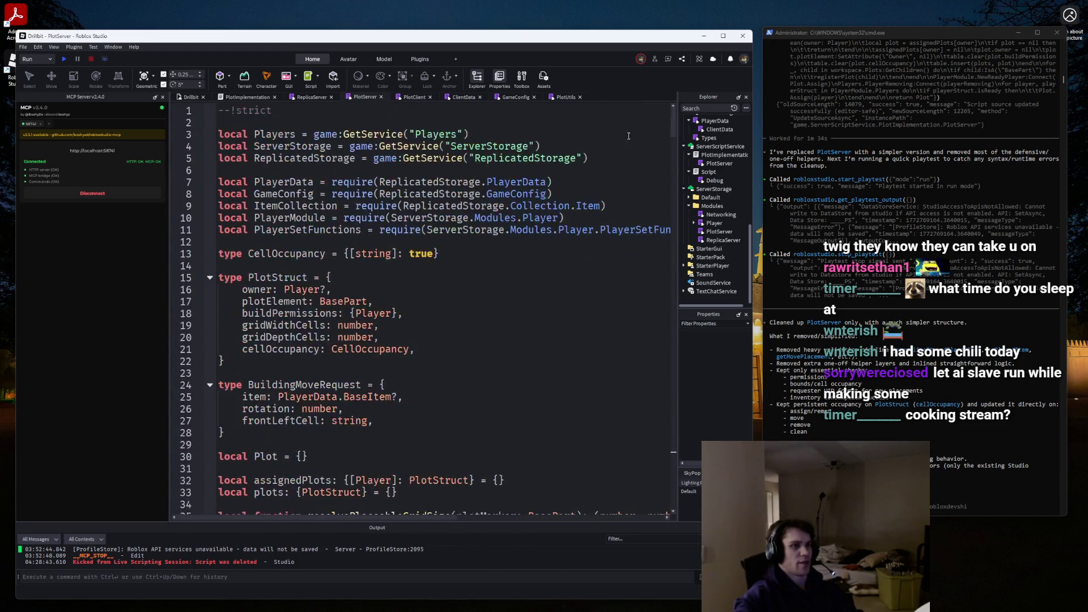
scroll(628, 136, "down", 1)
scroll(440, 239, "up", 1)
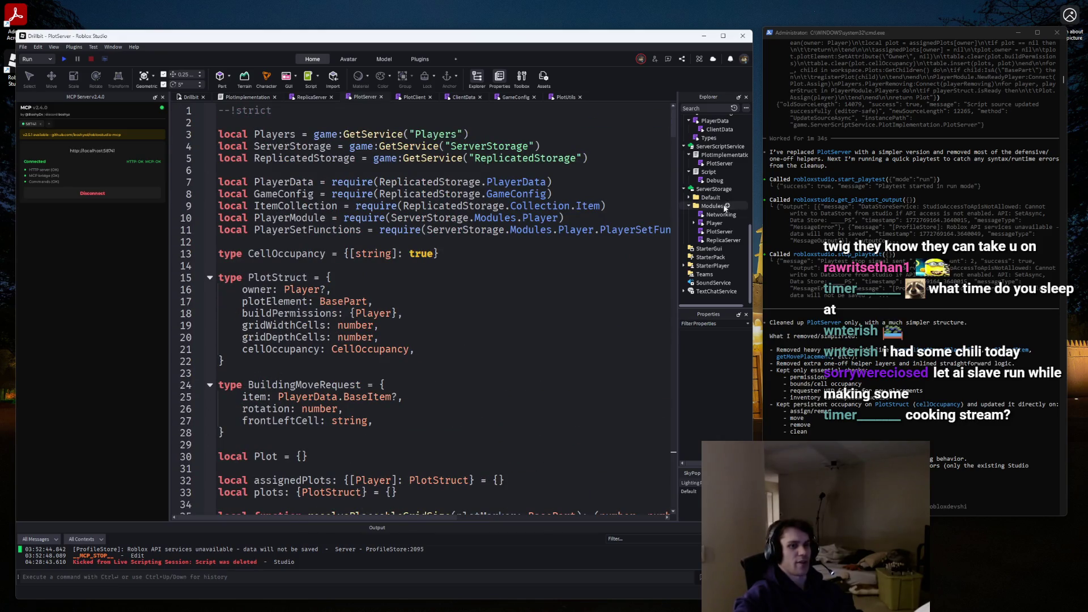
scroll(715, 210, "up", 3)
scroll(716, 221, "up", 1)
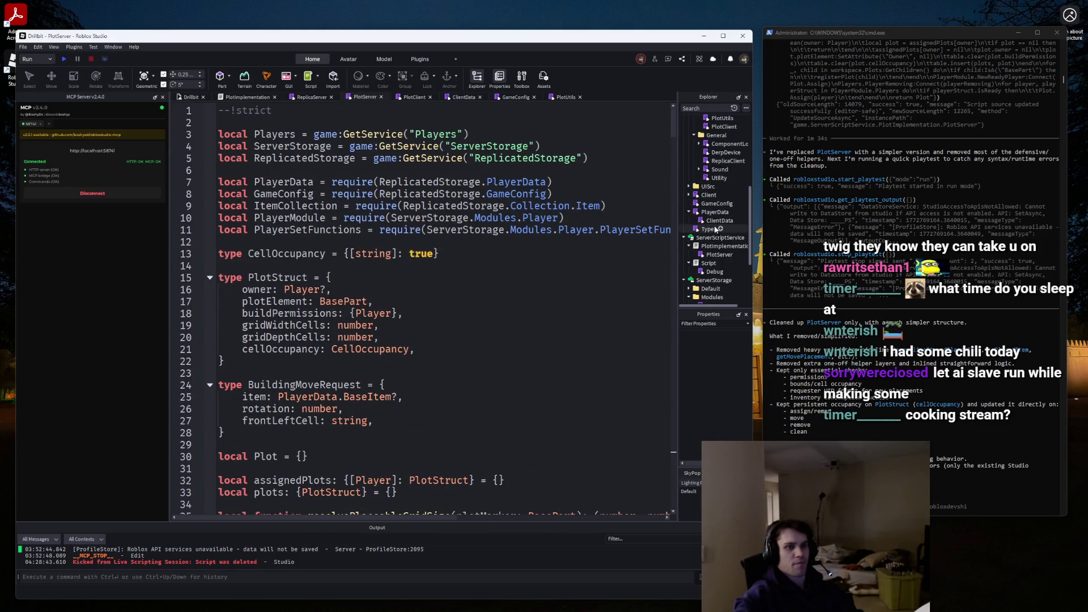
scroll(715, 229, "up", 3)
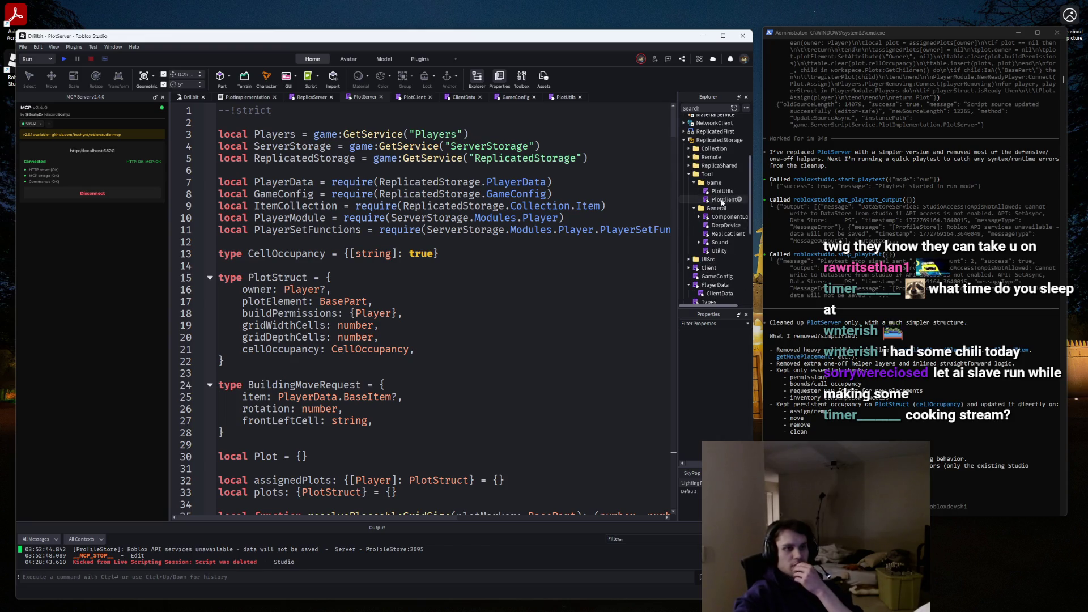
double_click(719, 191)
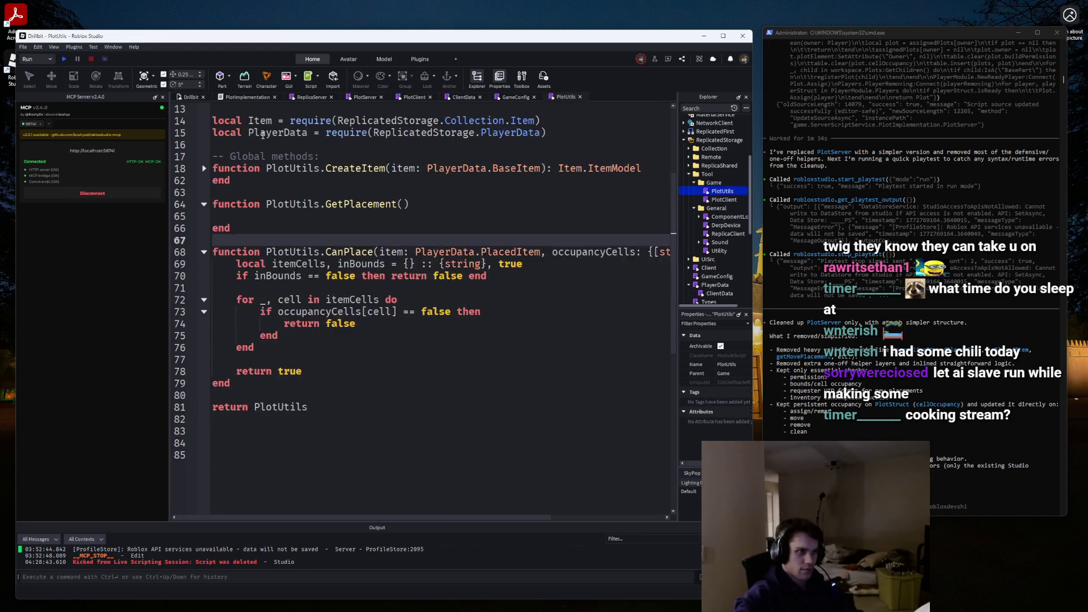
Start an 'export type Derp = {' declaration on a new line under --!strict in PlotUtils.
scroll(262, 134, "up", 5)
left_click(289, 112)
key("Return")
key("Return")
type("expo")
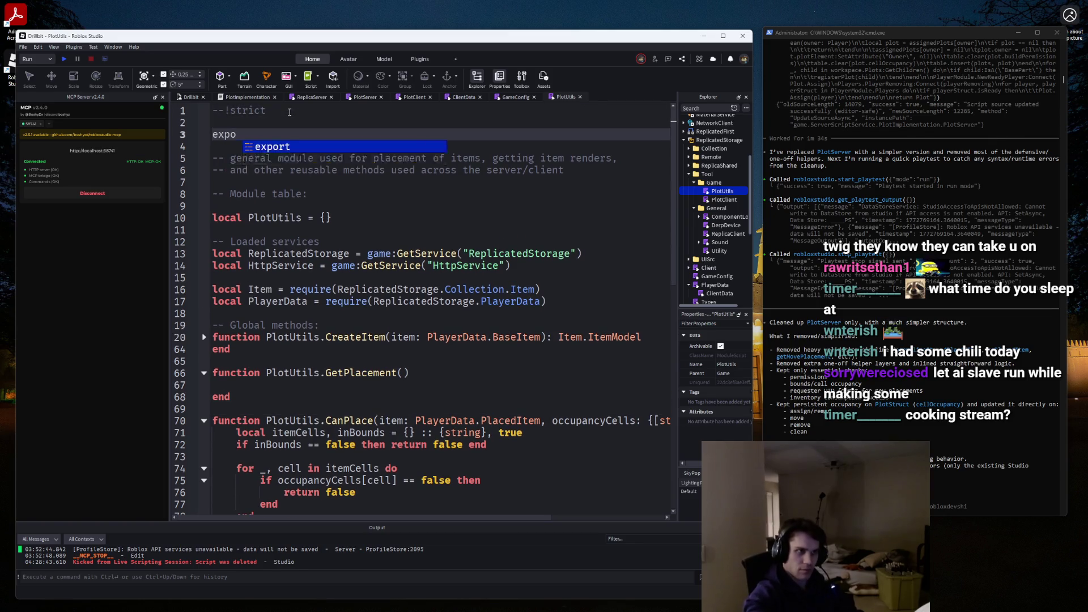
type("rt type ")
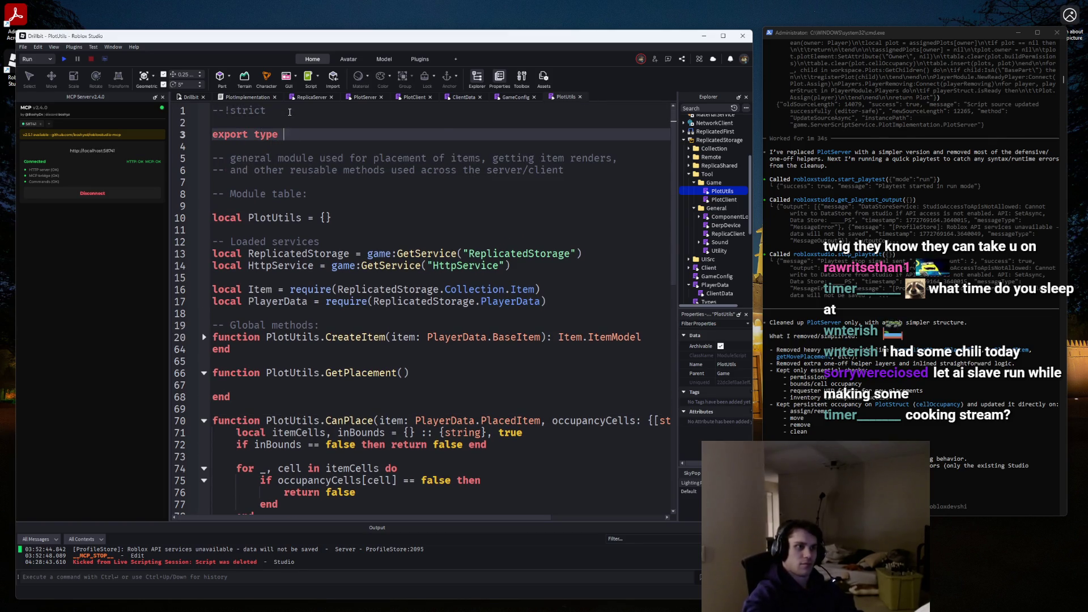
type("= Depr =")
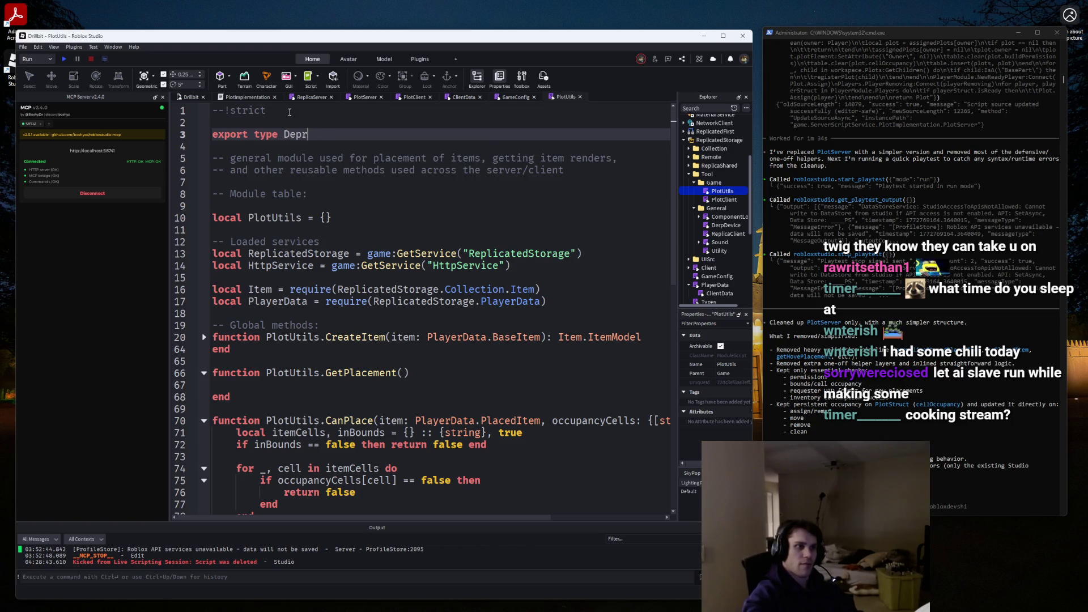
key("BackSpace")
key("BackSpace")
type("rp = {")
key("Return")
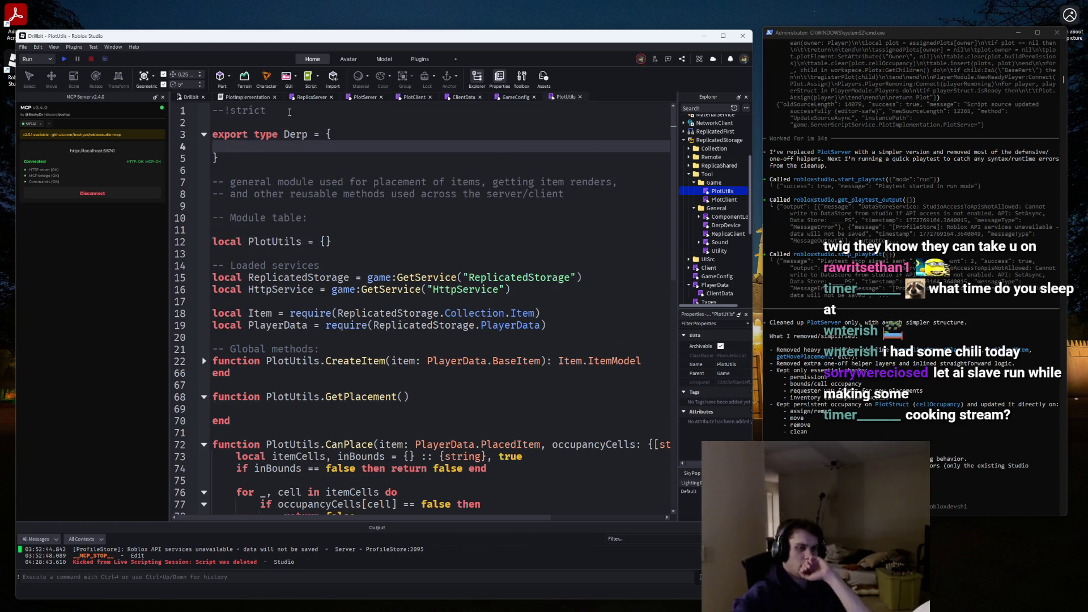
Find and copy the BuildingMoveRequest type block from PlotServer, then return to PlotUtils.
double_click(723, 199)
scroll(545, 108, "up", 5)
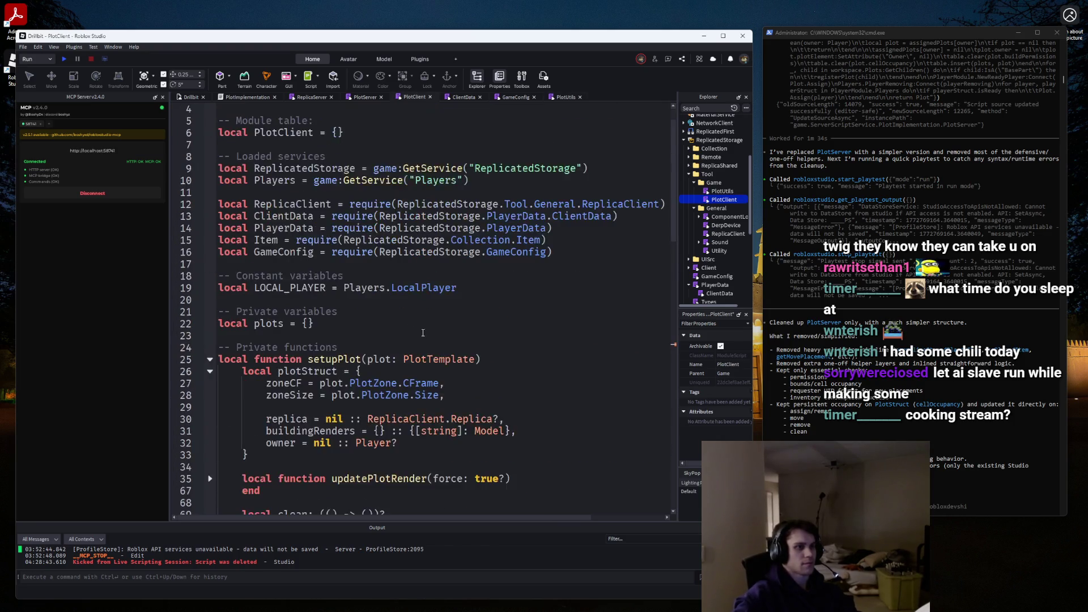
left_click(564, 97)
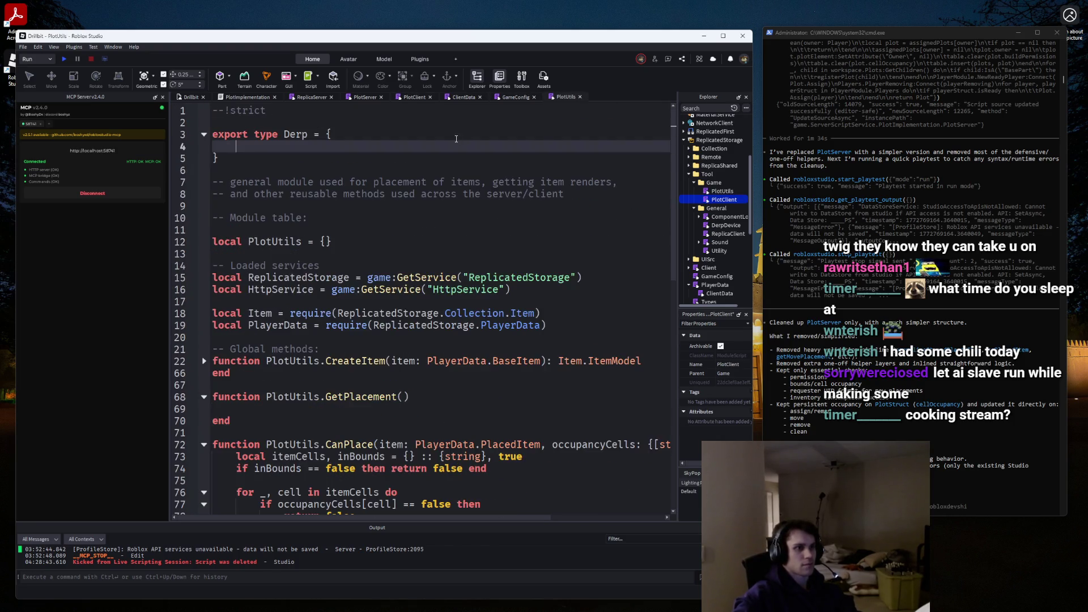
left_click(301, 97)
scroll(510, 255, "up", 5)
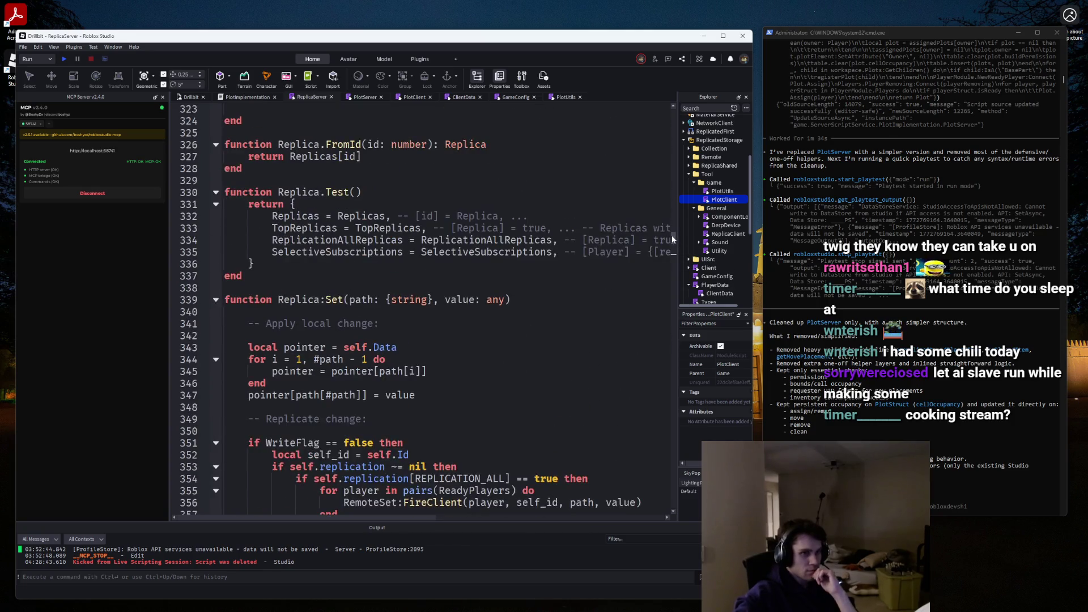
left_click_drag(671, 236, 678, 85)
left_click(509, 97)
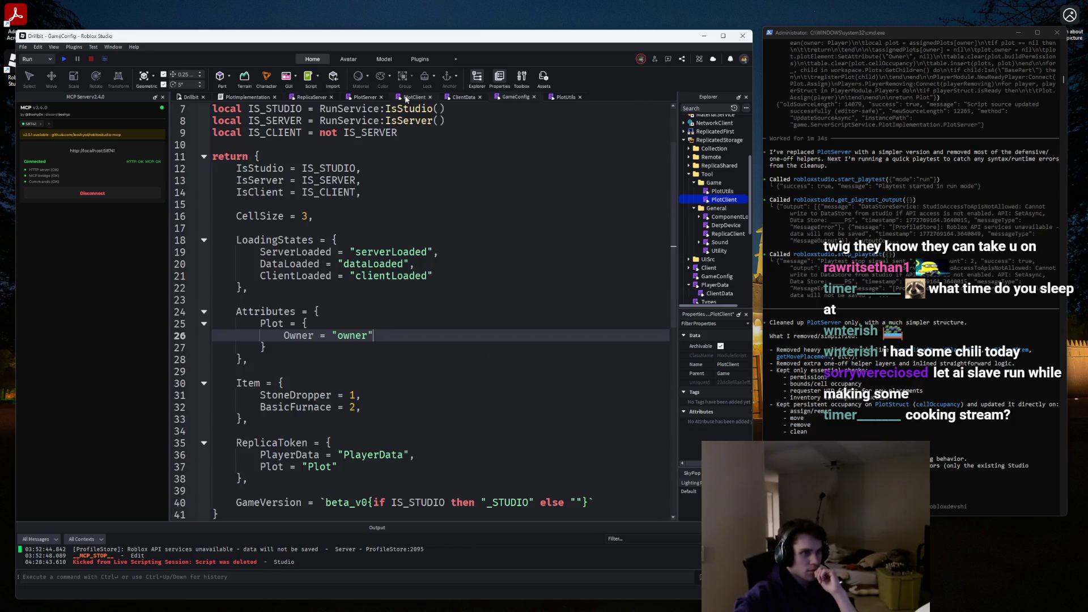
left_click(366, 97)
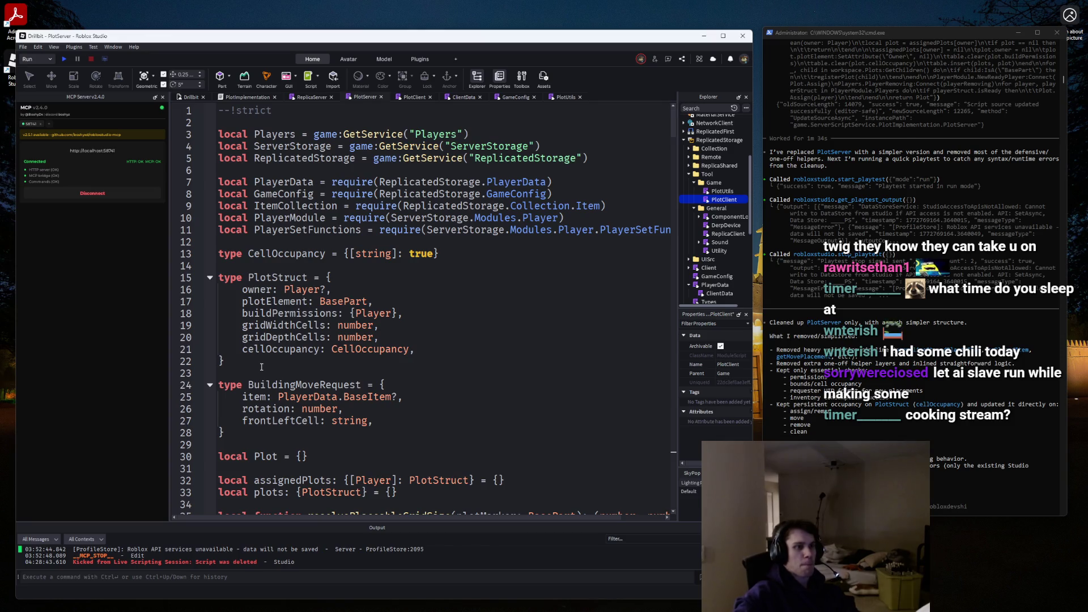
scroll(261, 367, "down", 2)
left_click_drag(255, 359, 212, 305)
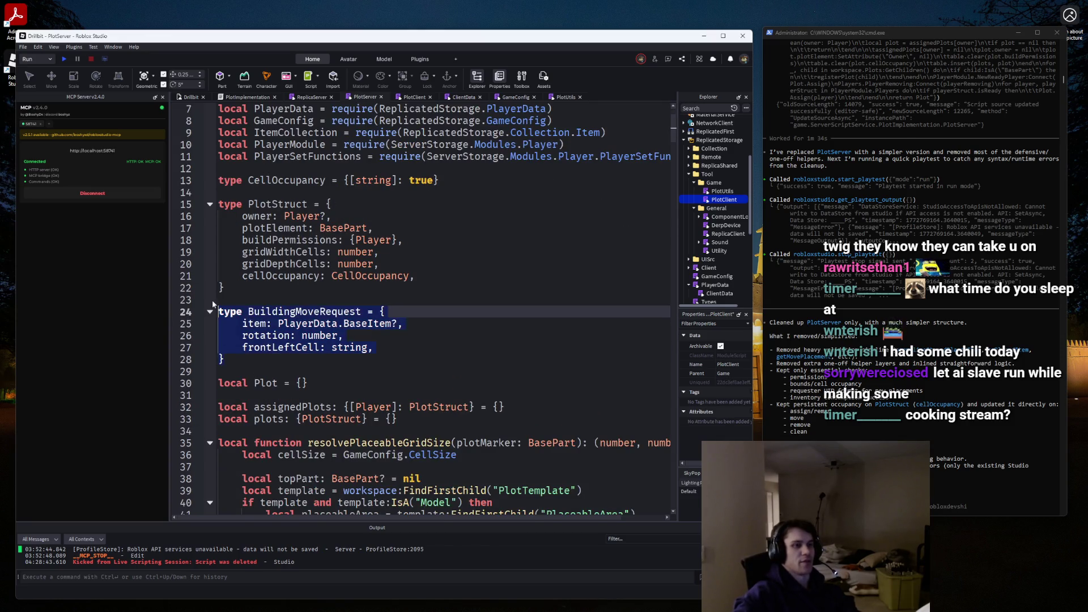
left_click(566, 98)
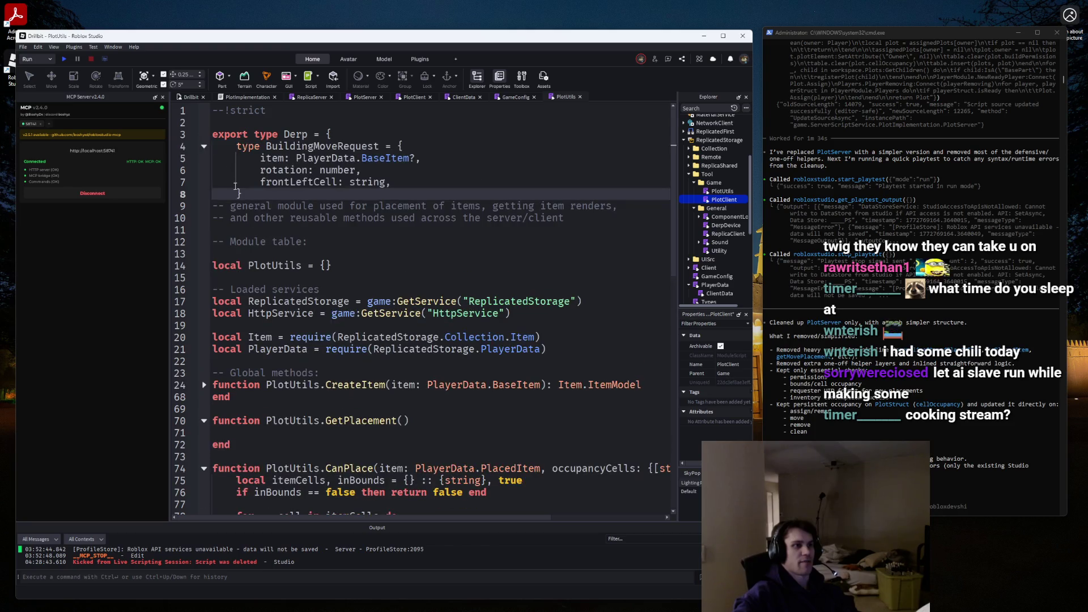
Prefix the pasted BuildingMoveRequest type with 'export' and tidy the blank lines around it.
left_click(205, 134)
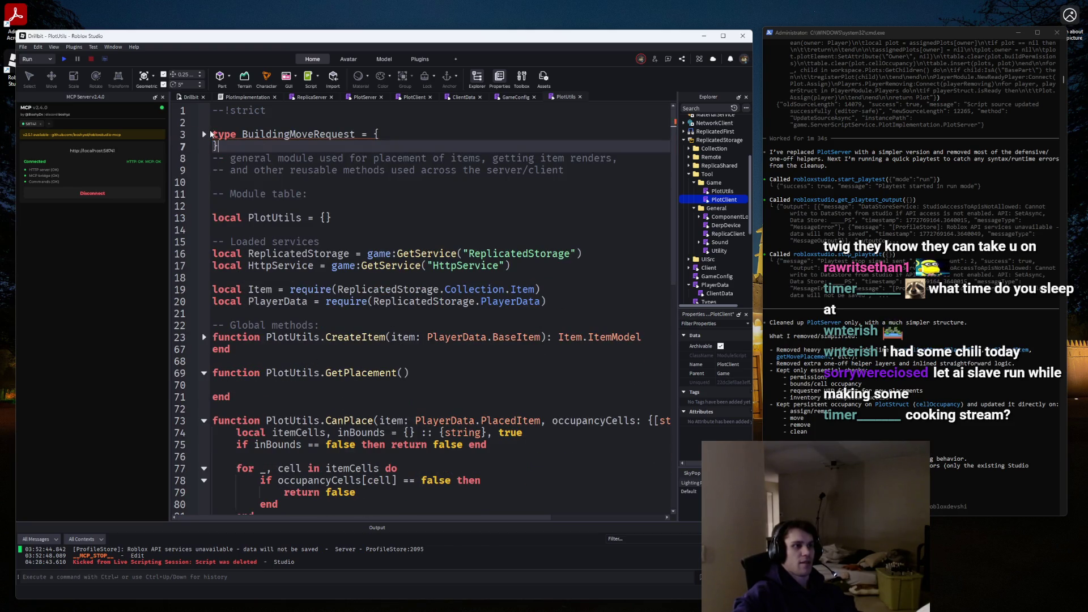
left_click(220, 134)
type("export")
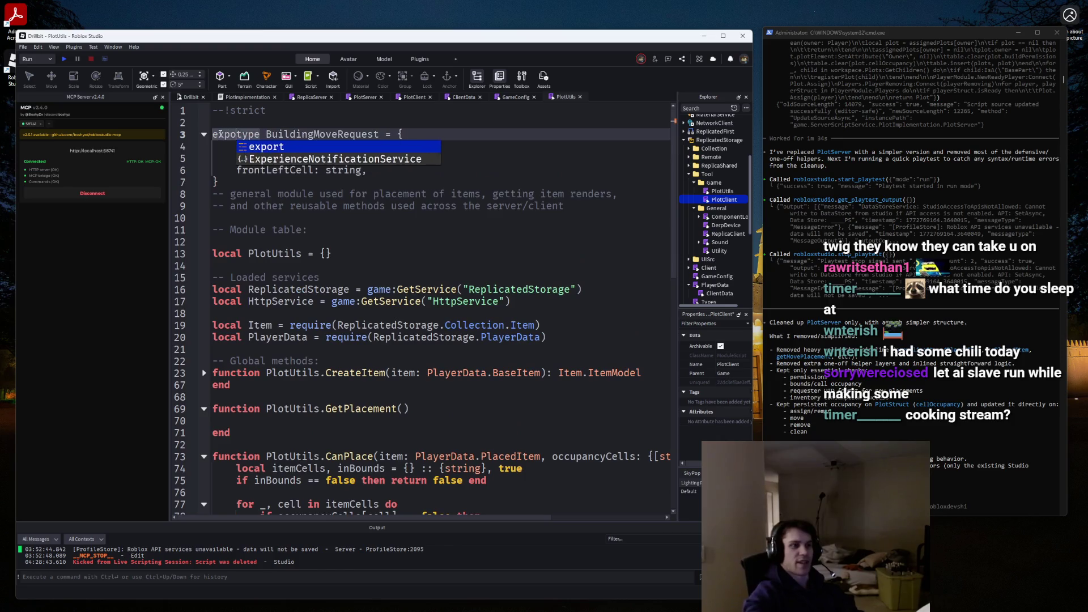
left_click(273, 180)
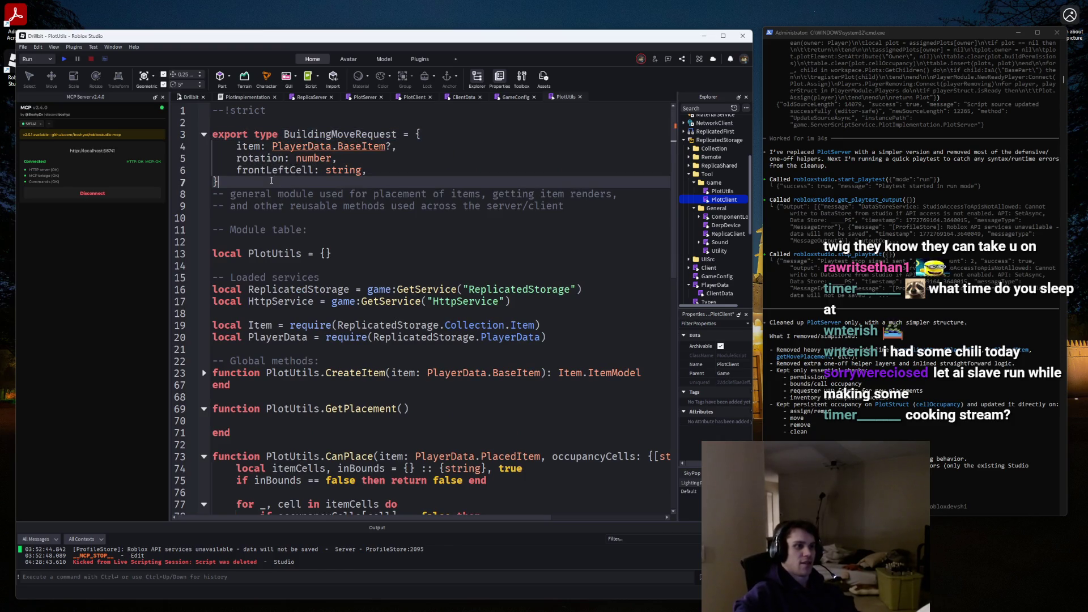
key("Return")
left_click(236, 251)
key("BackSpace")
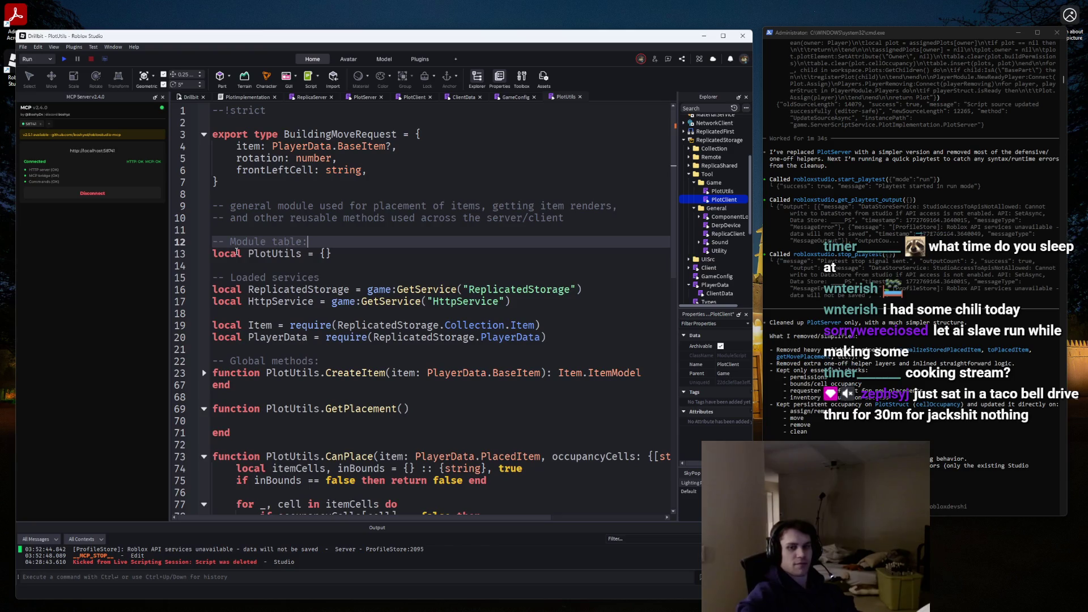
Move the Loaded services block up to sit under --!strict.
mouse_move(545, 337)
left_mouse_down()
mouse_move(177, 340)
mouse_move(171, 274)
left_mouse_up()
key("ctrl+x")
key("ctrl+z")
key("ctrl+x")
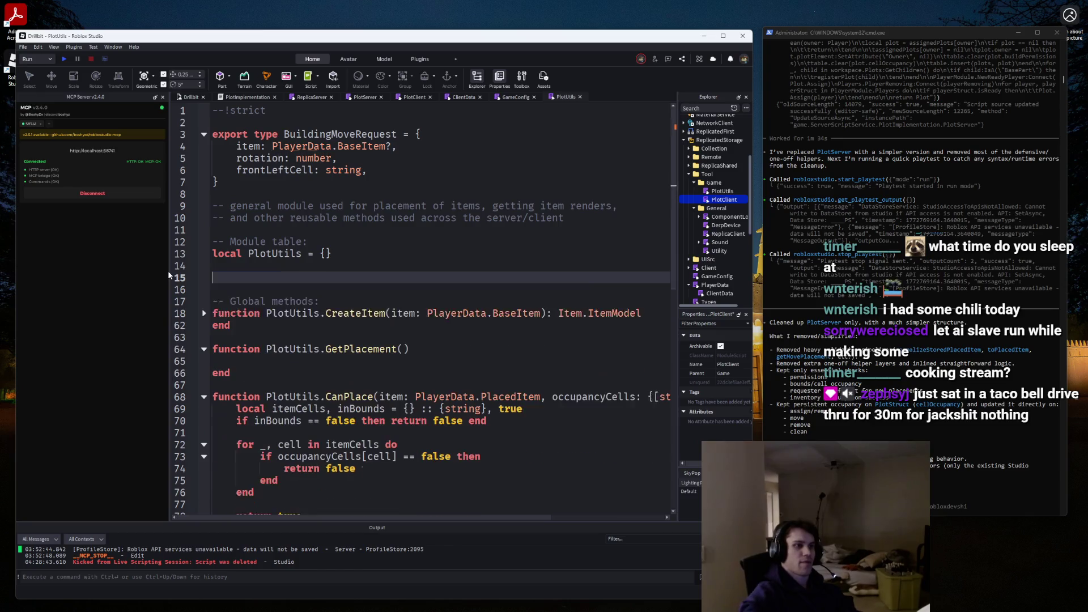
left_click(260, 122)
key("Return")
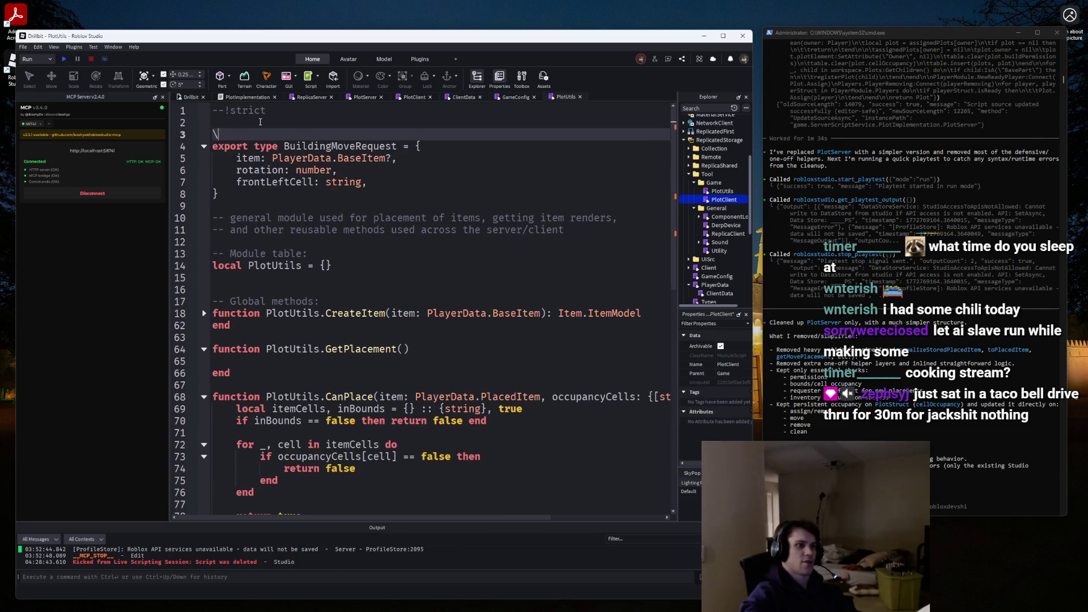
key("ctrl+v")
Add a '-- Type definitions' comment above the exported type.
scroll(277, 299, "down", 3)
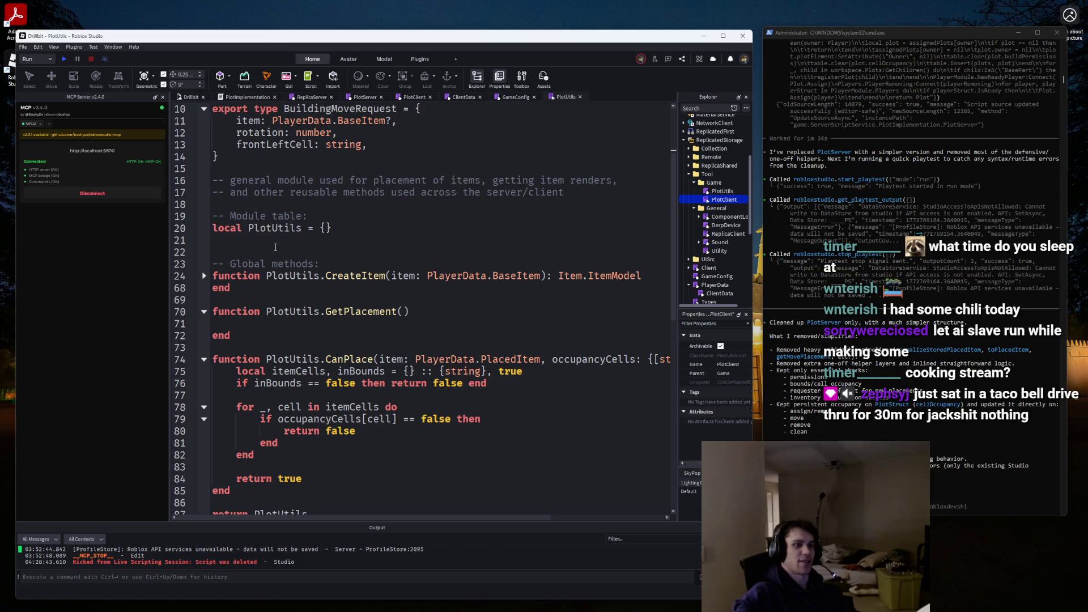
left_click(275, 247)
key("alt+Up")
key("alt+Up")
key("alt+Up")
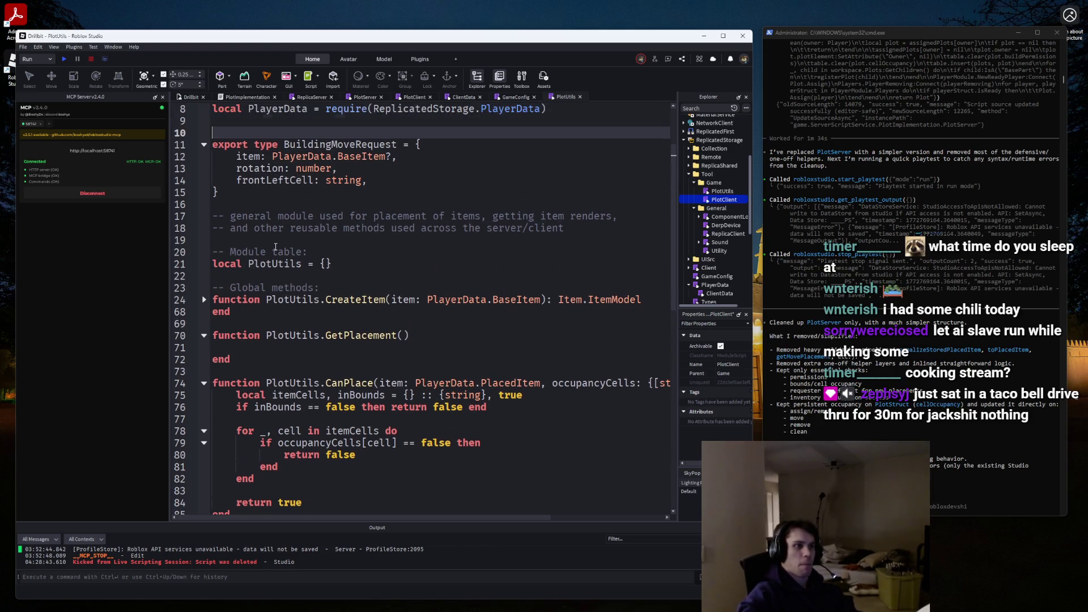
type("-- Type definit")
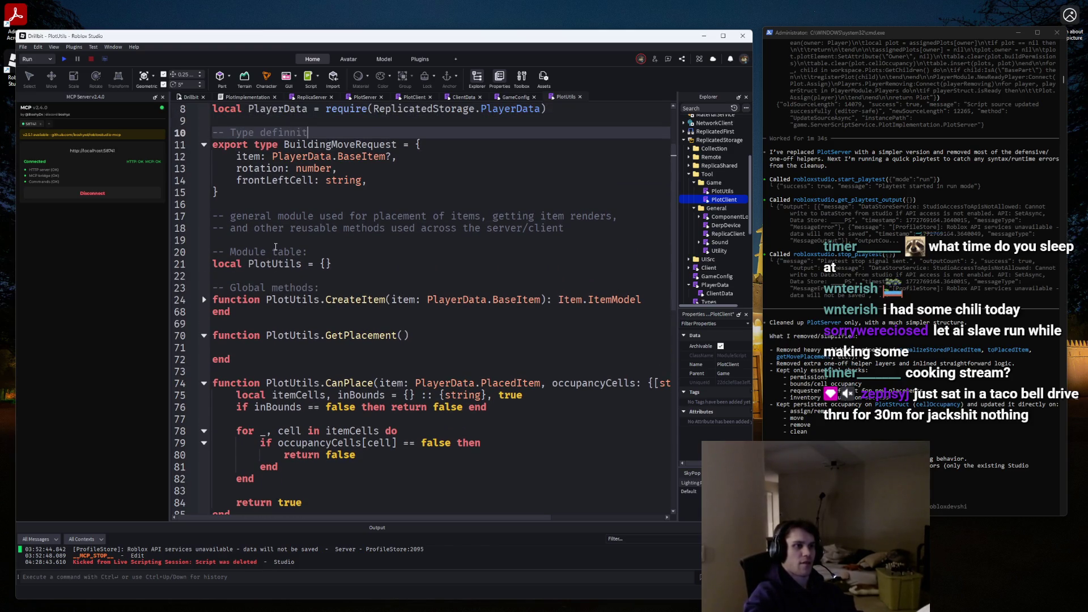
type("ions")
Move the module description comment to the top under --!strict and remove a stray blank line.
left_click(585, 234)
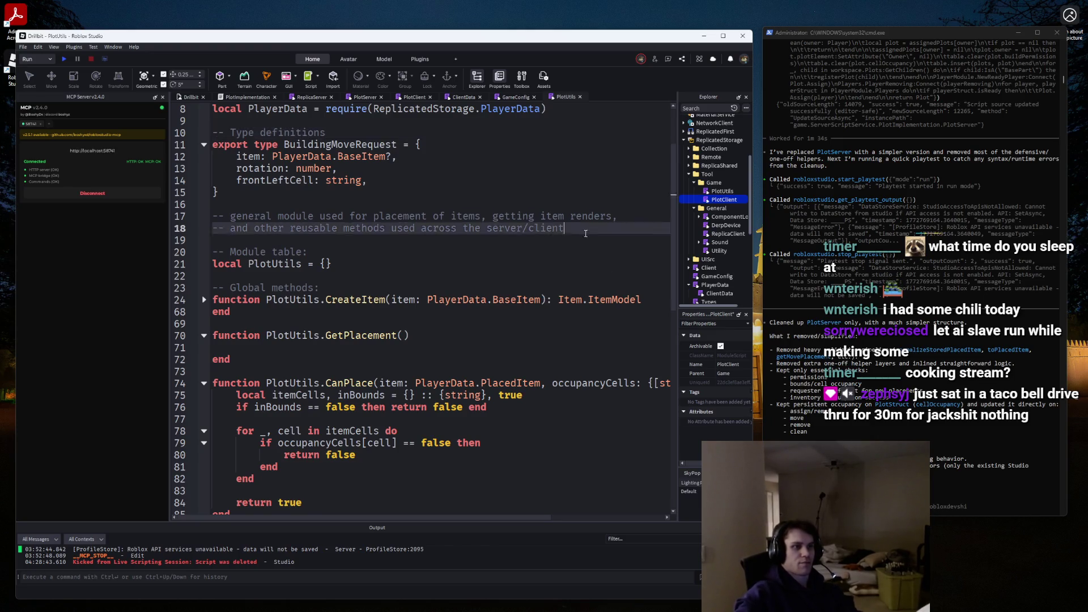
left_click_drag(585, 234, 113, 215)
key("BackSpace")
key("BackSpace")
scroll(291, 141, "up", 3)
left_click(291, 113)
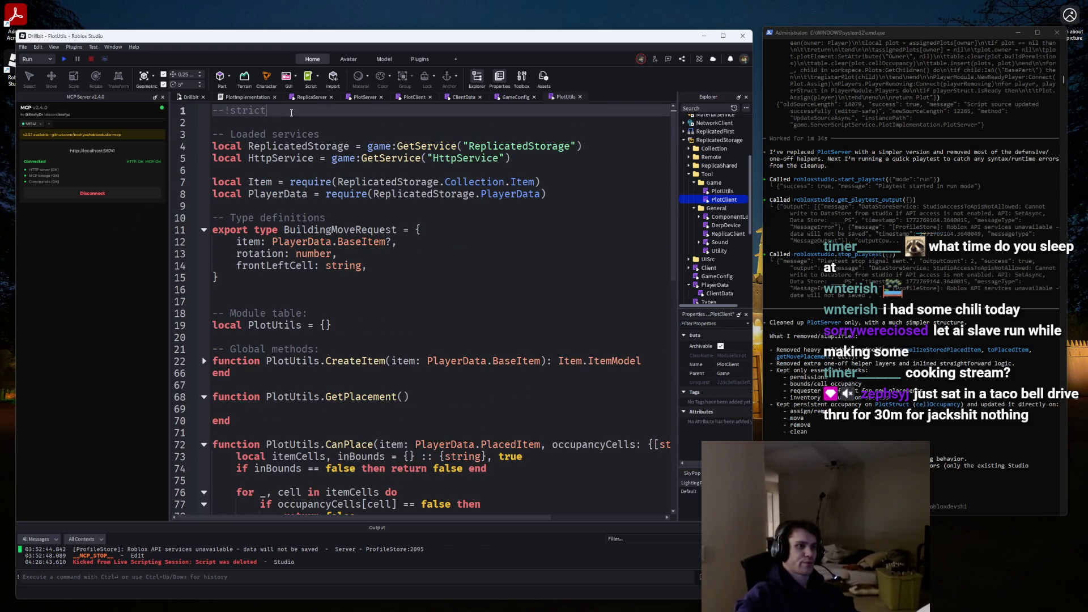
key("ctrl+v")
left_click(288, 326)
key("BackSpace")
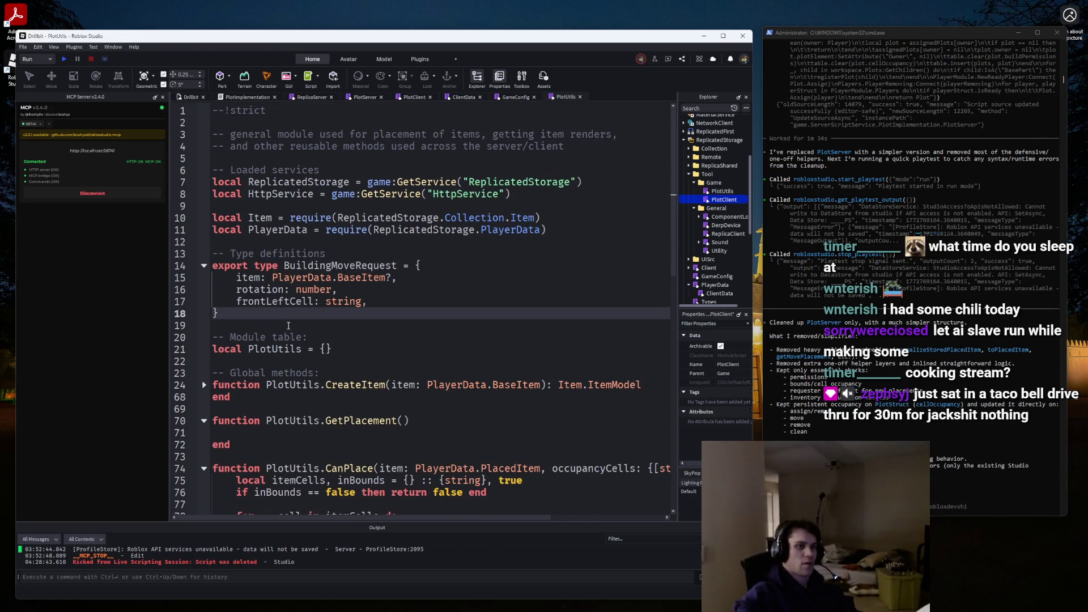
left_click(365, 97)
scroll(259, 415, "up", 2)
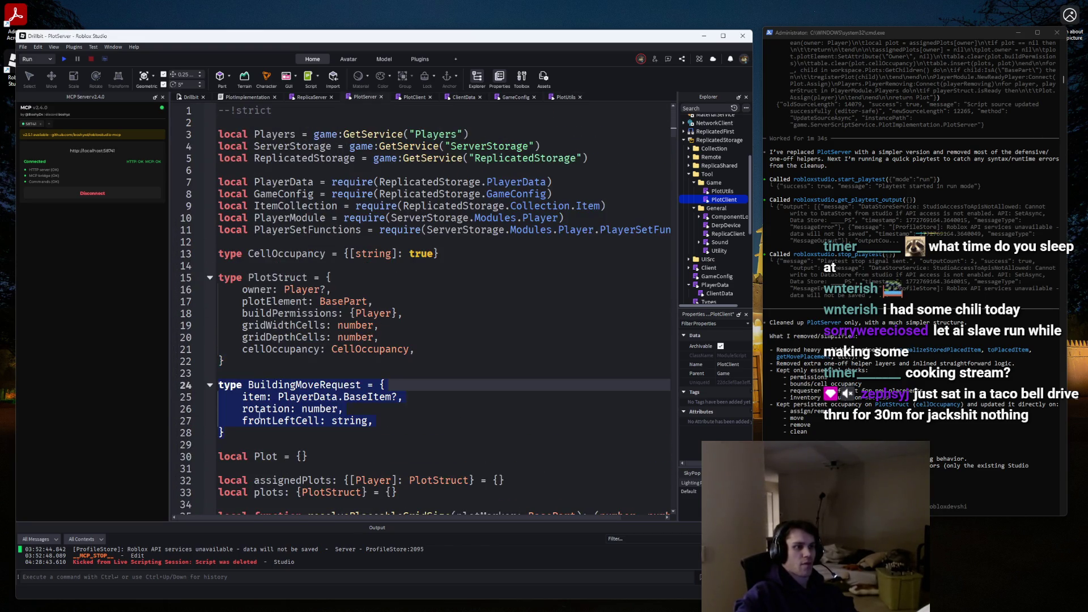
Delete the duplicate BuildingMoveRequest type block from PlotServer and close the leftover gap.
key("BackSpace")
left_click(198, 392)
key("BackSpace")
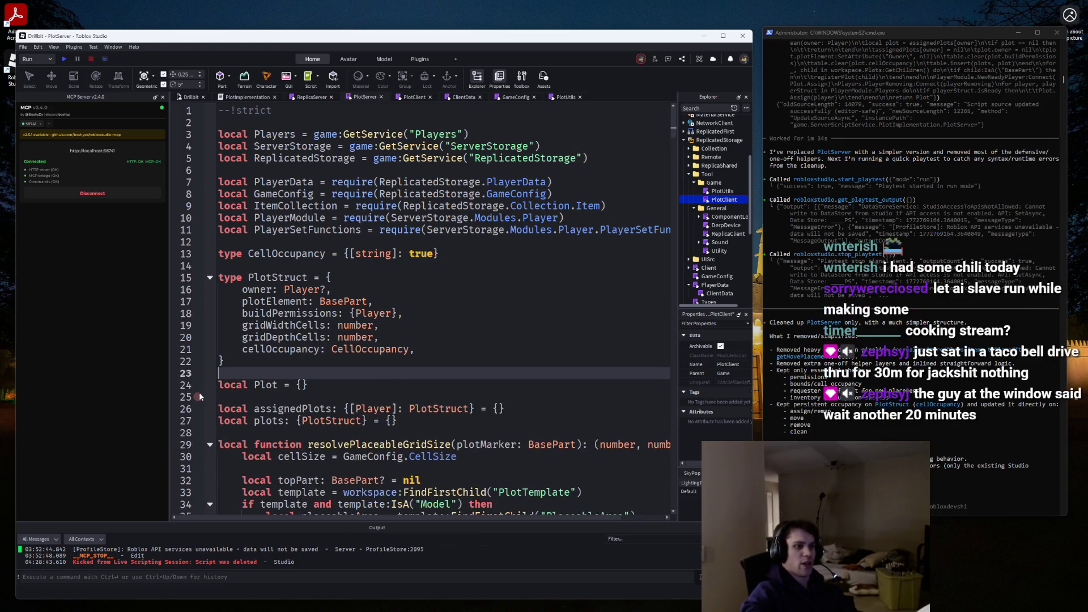
scroll(296, 272, "down", 4)
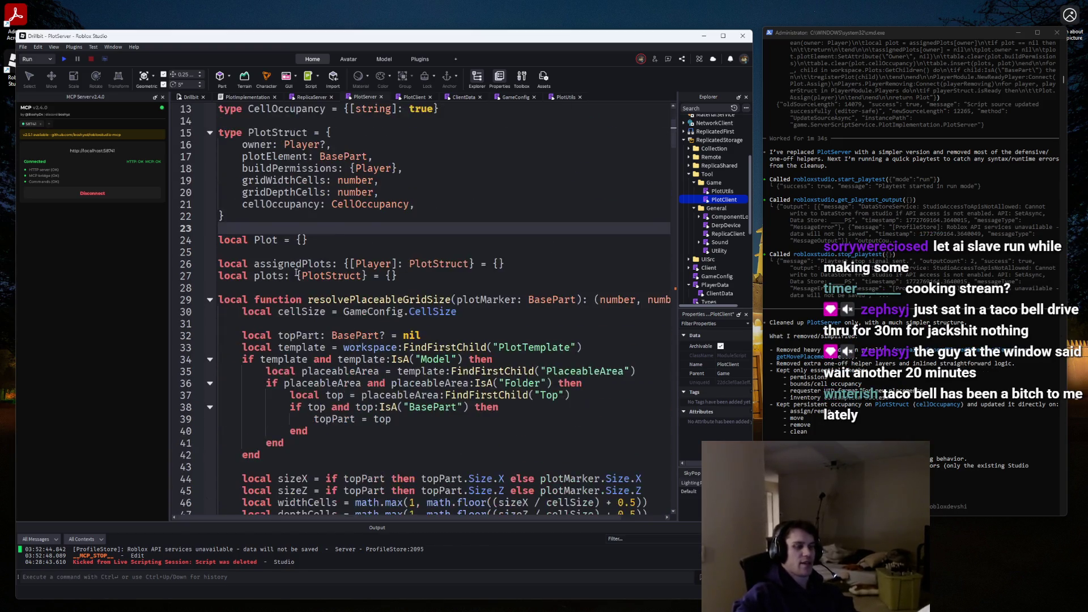
scroll(296, 272, "up", 2)
Highlight gridWidthCells usages and select the cellKey helper while reviewing the script.
double_click(283, 251)
scroll(318, 312, "down", 6)
scroll(354, 367, "up", 4)
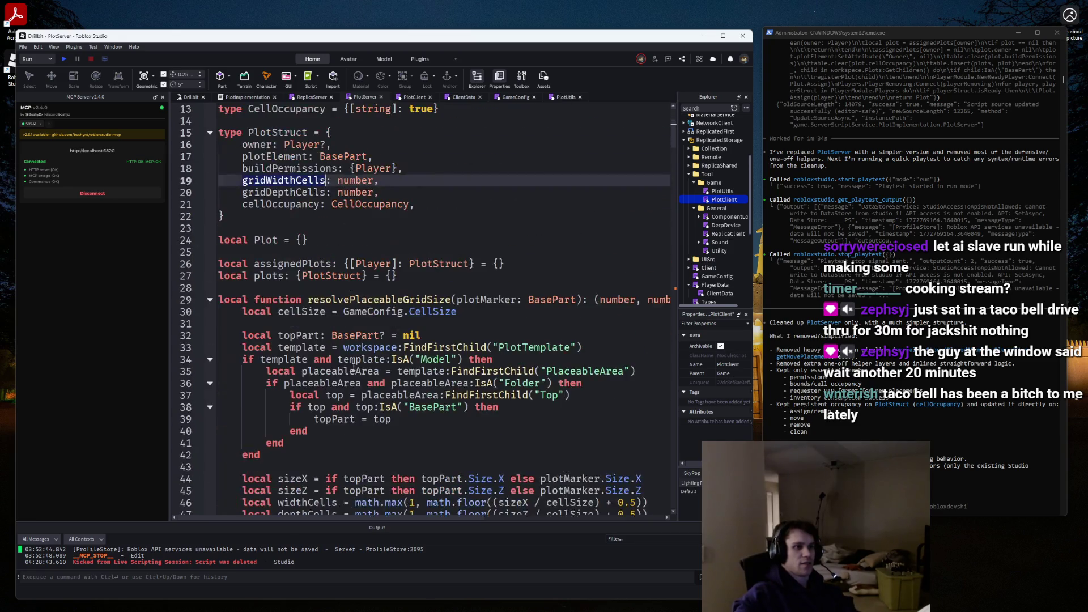
scroll(353, 367, "down", 4)
scroll(353, 368, "down", 5)
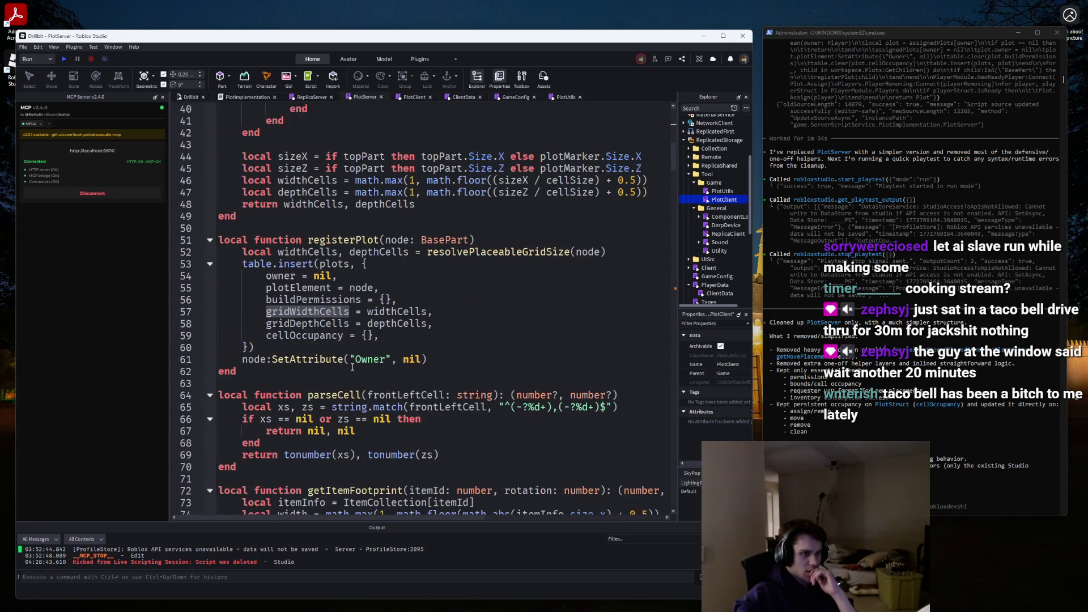
scroll(352, 367, "down", 2)
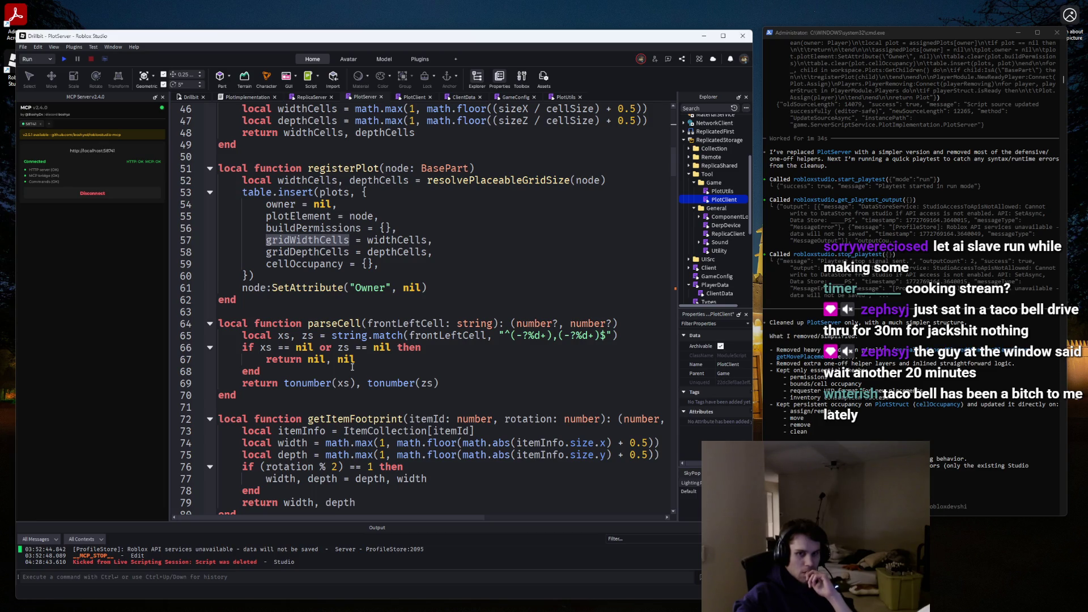
scroll(353, 367, "down", 5)
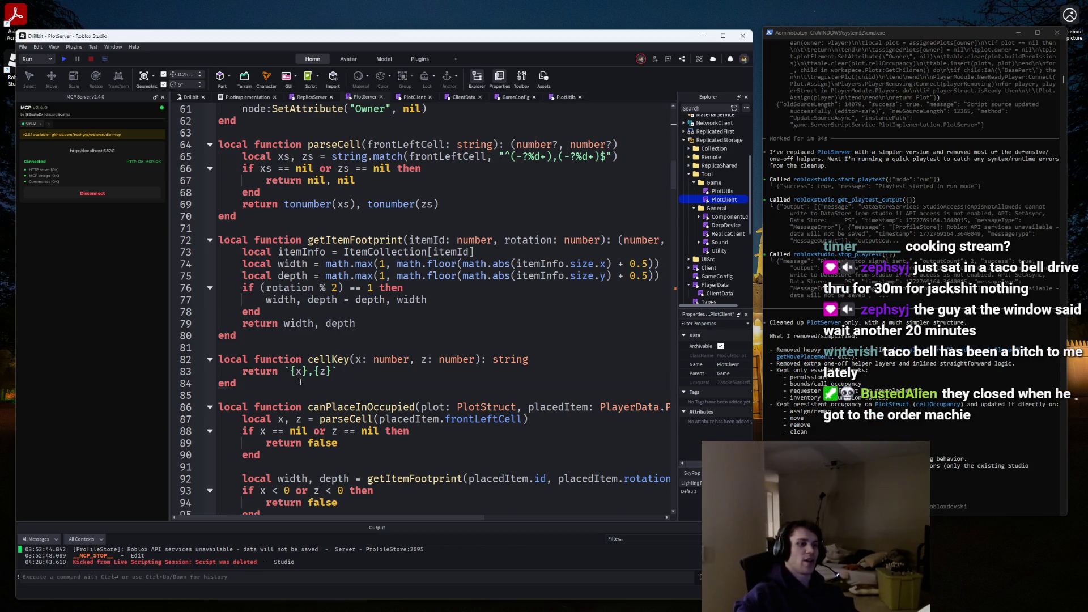
left_click_drag(300, 383, 217, 362)
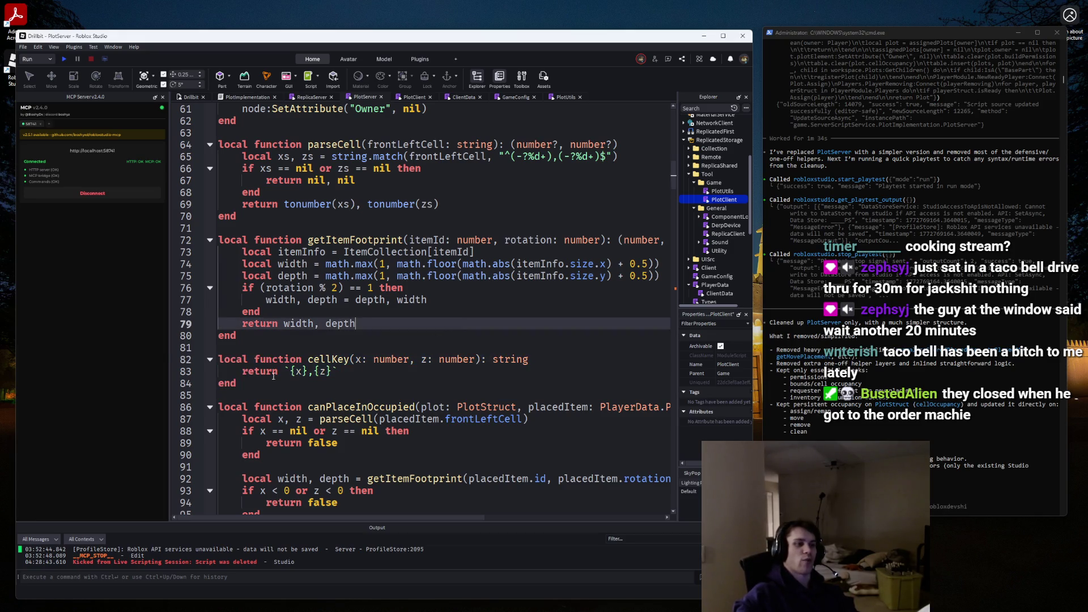
scroll(339, 310, "up", 3)
scroll(363, 320, "down", 5)
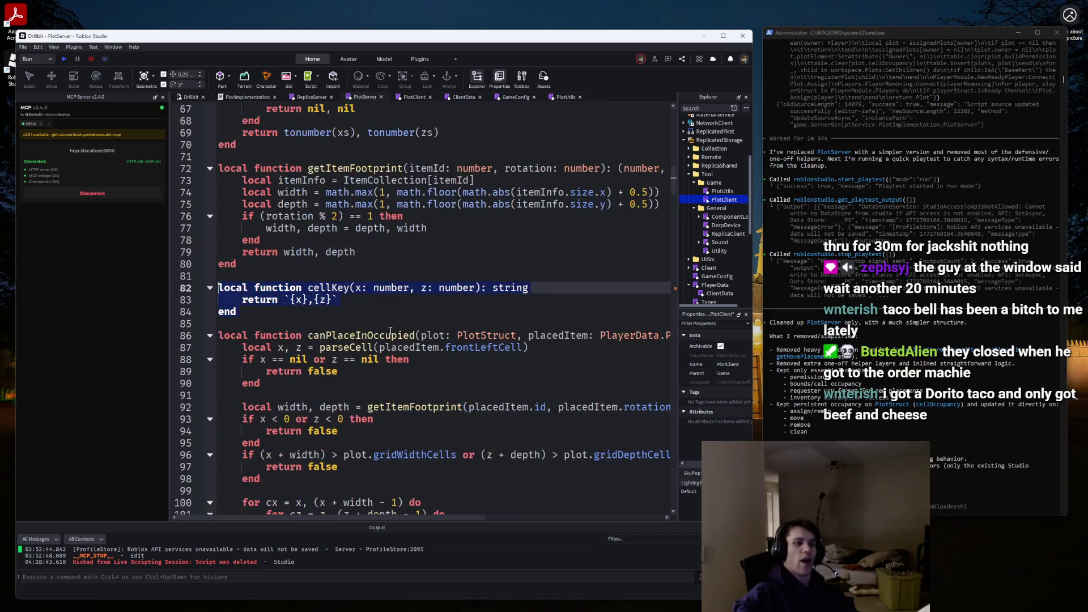
scroll(390, 330, "up", 2)
scroll(390, 331, "down", 5)
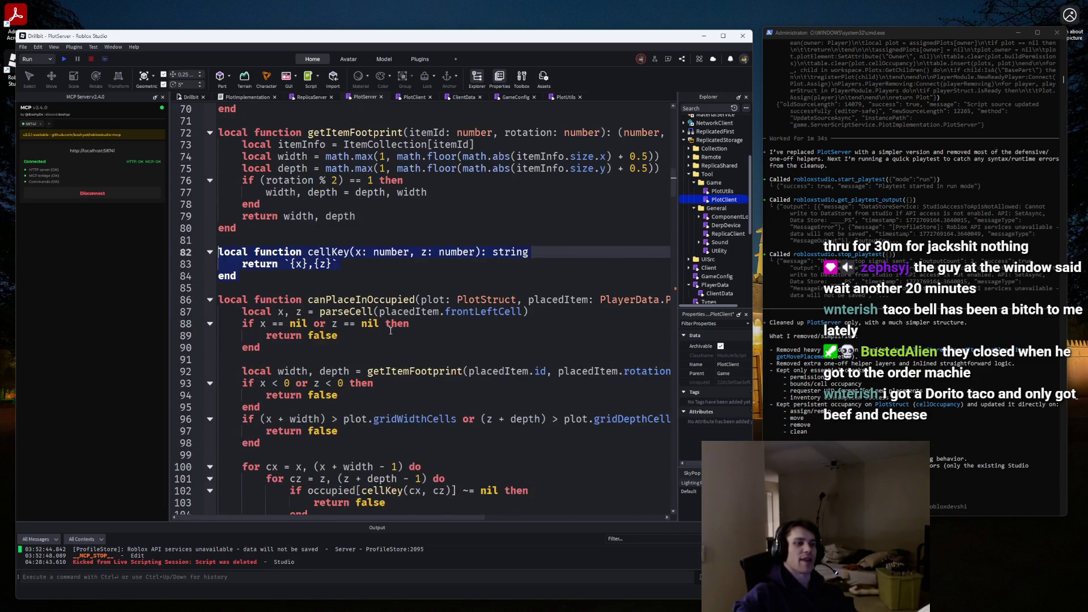
scroll(391, 330, "up", 1)
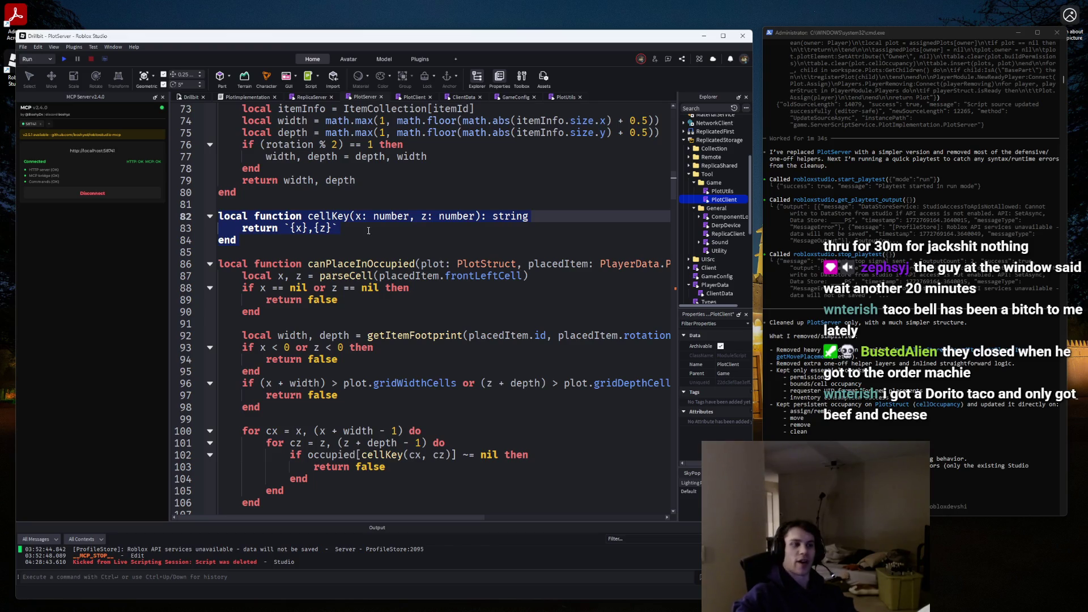
scroll(369, 231, "down", 2)
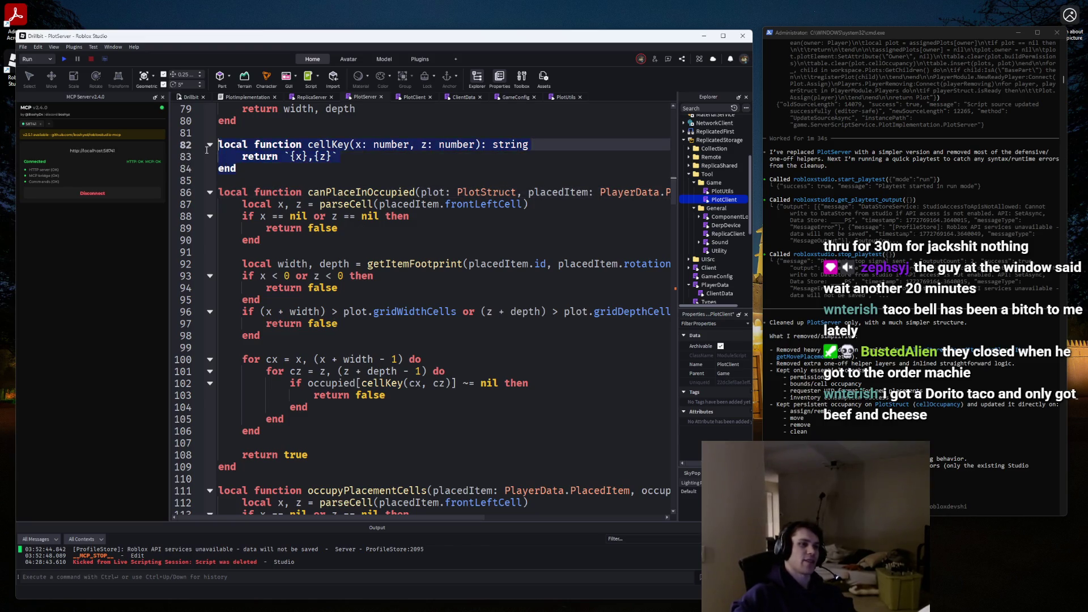
scroll(411, 175, "up", 2)
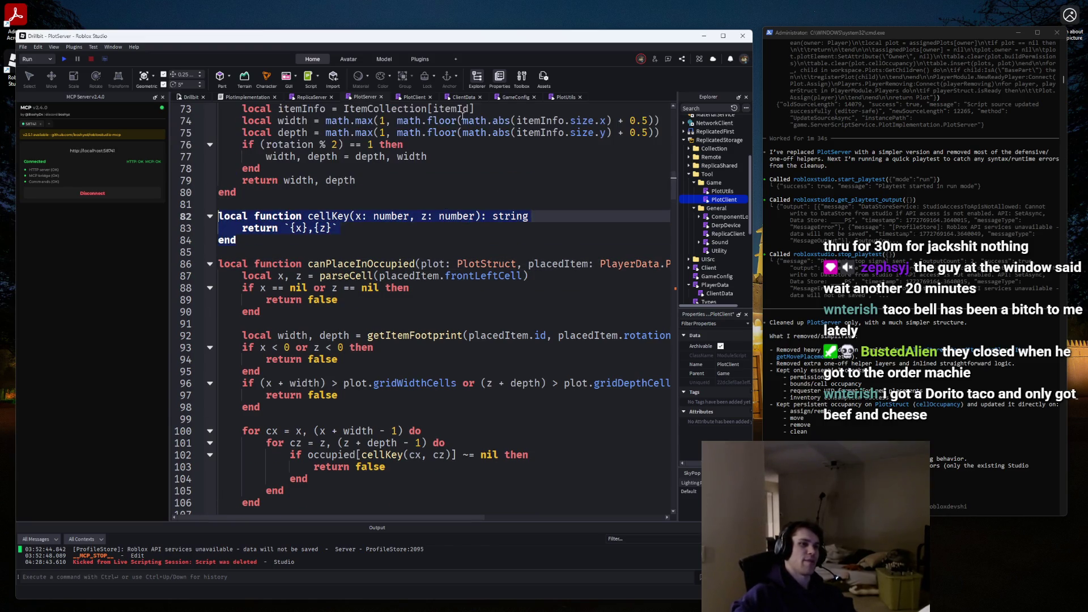
In PlotUtils, collapse CanPlace and add blank lines below it for a new function.
left_click(415, 97)
left_click(555, 98)
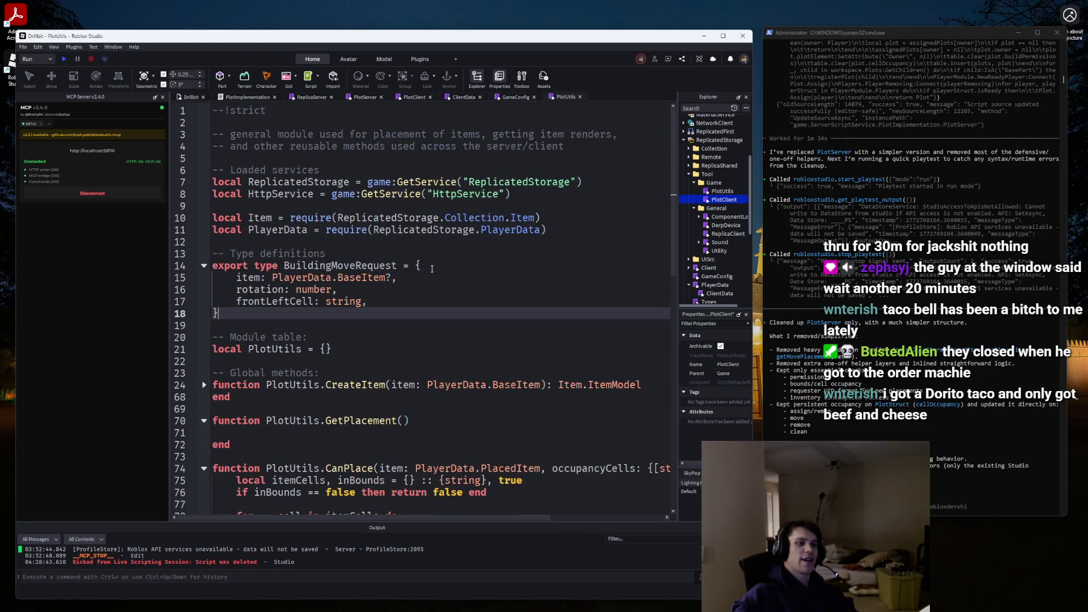
scroll(203, 351, "down", 3)
left_click(204, 361)
left_click(217, 384)
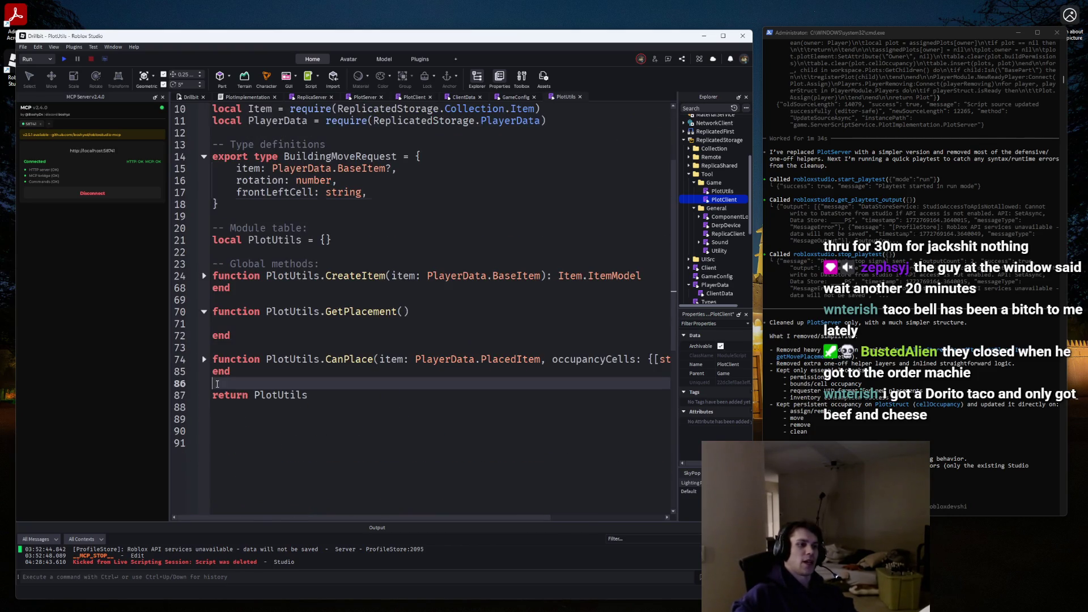
key("Return")
key("Return")
key("Up")
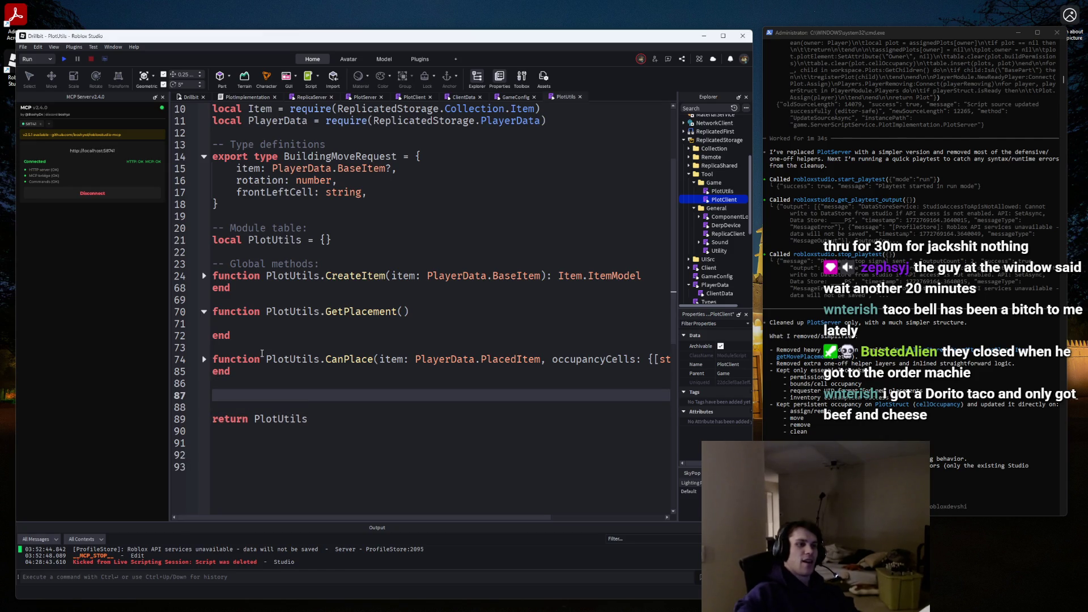
Back in PlotServer, fold the canPlaceInOccupied function closed.
left_click(368, 98)
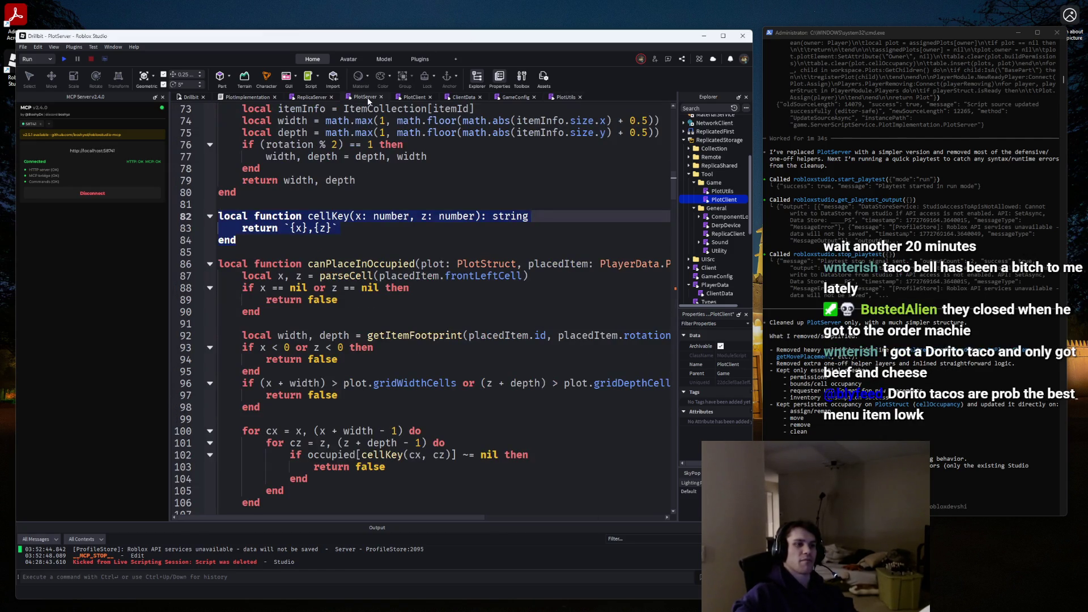
scroll(338, 143, "down", 5)
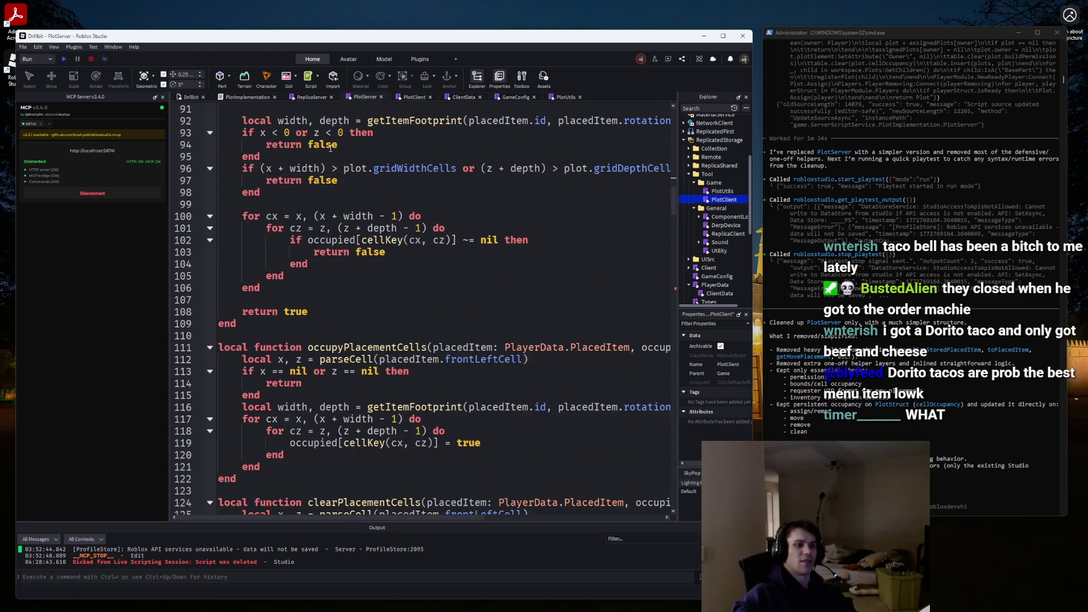
scroll(339, 144, "up", 2)
scroll(338, 144, "up", 2)
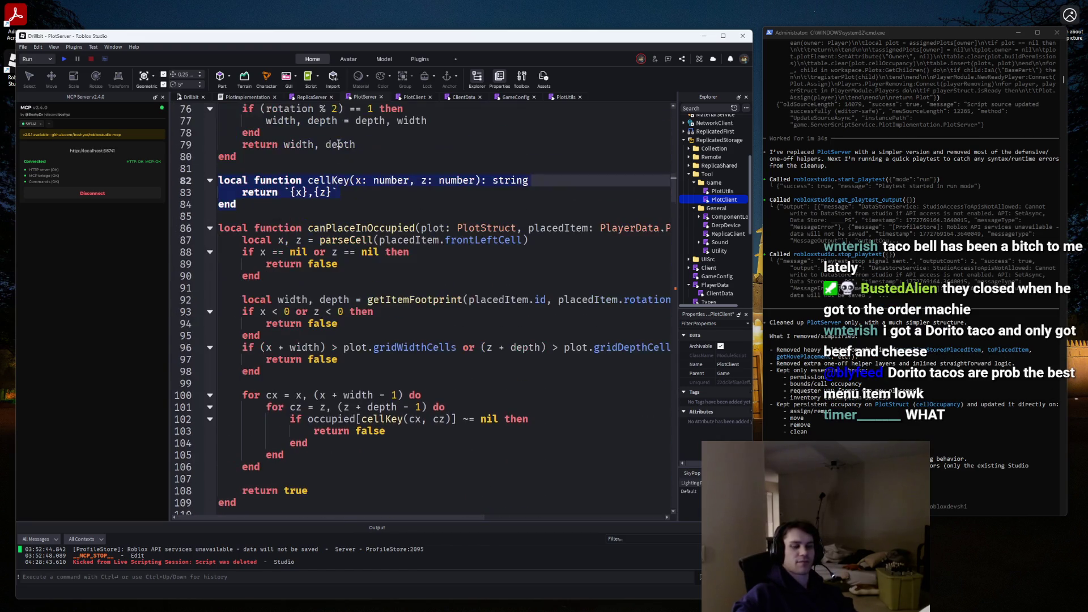
scroll(338, 143, "down", 3)
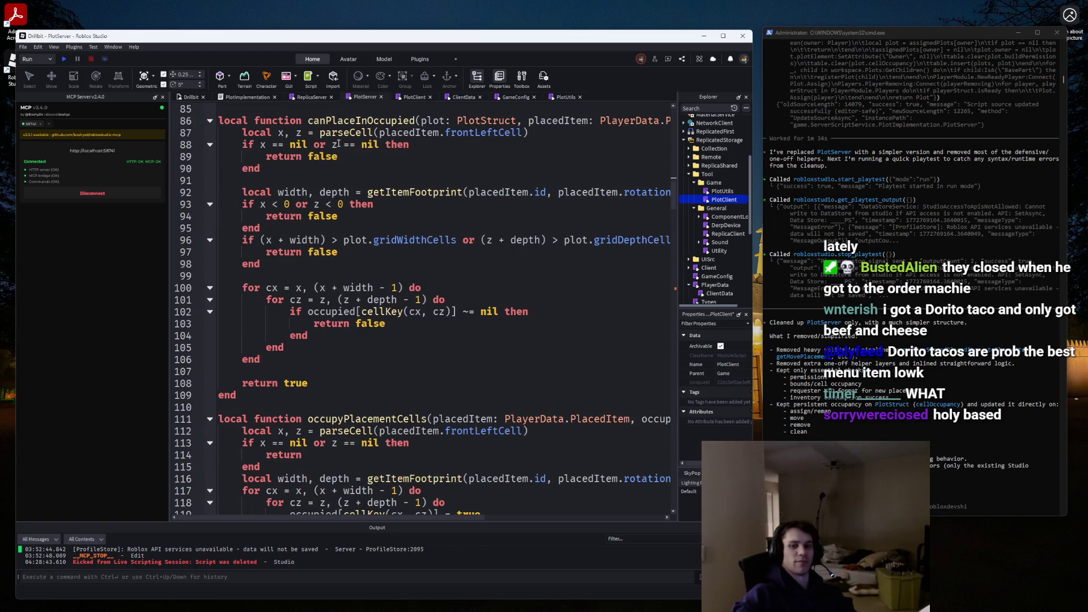
scroll(338, 144, "down", 9)
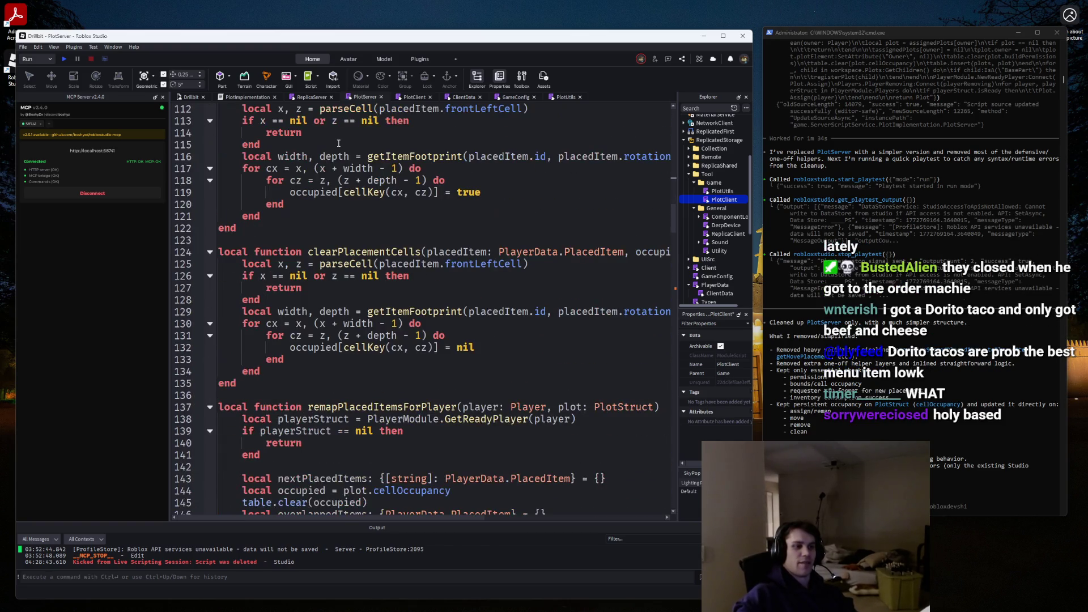
scroll(338, 143, "up", 3)
scroll(282, 168, "up", 7)
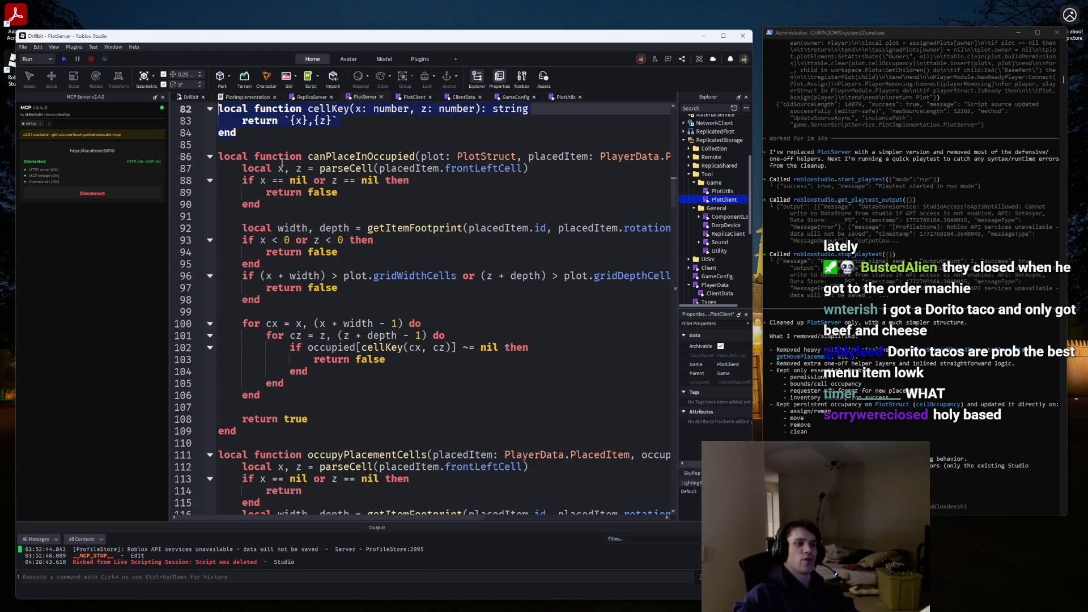
left_click(326, 174)
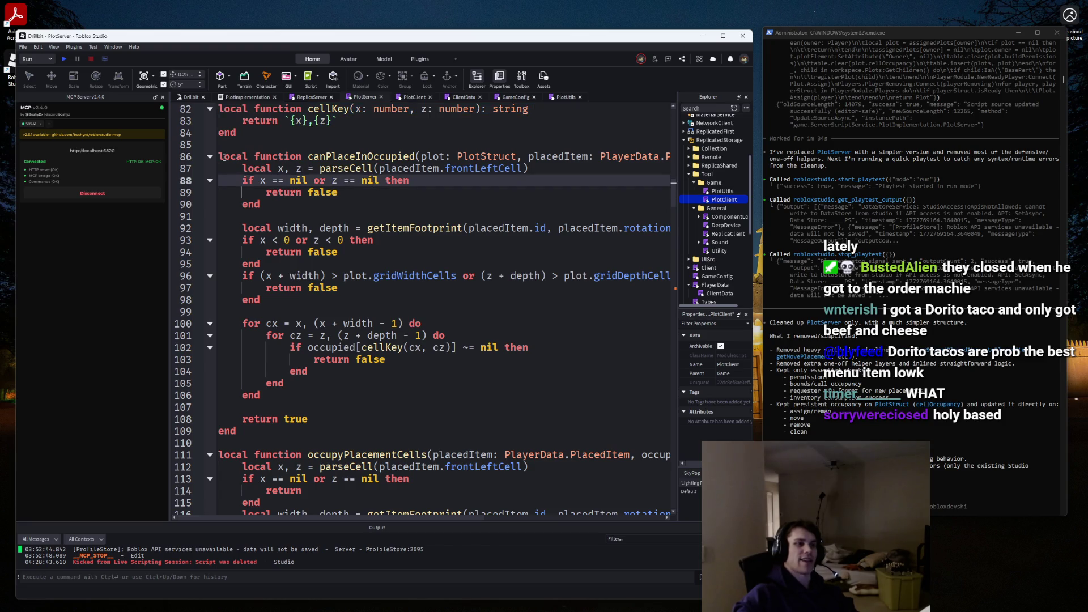
left_click(209, 156)
scroll(266, 340, "up", 3)
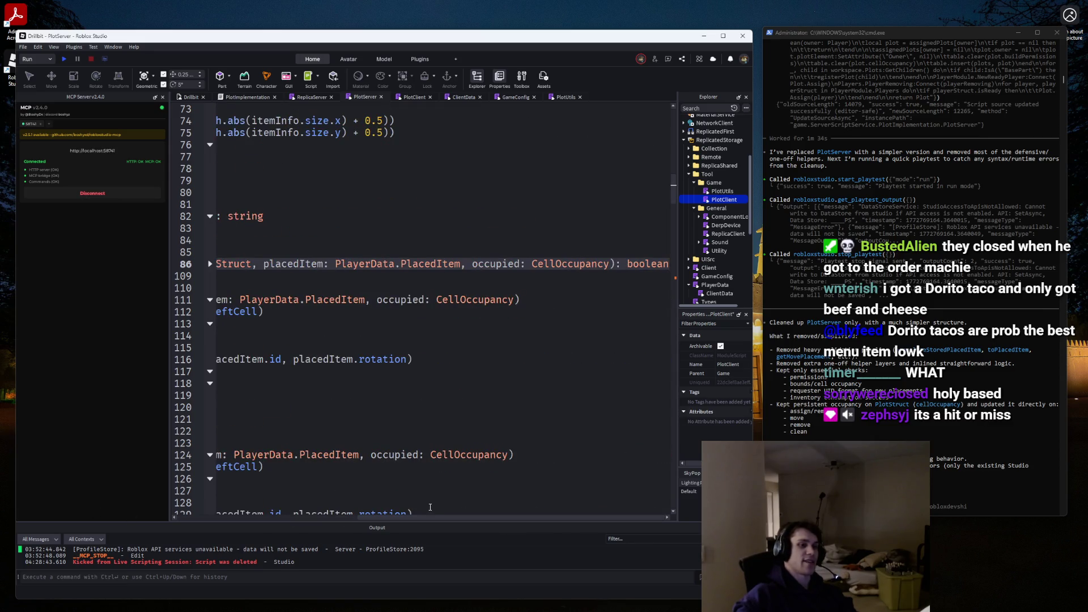
Scroll the editor back left, click into line 84, then go to the iceberg lettuce image search.
left_click_drag(430, 517, 200, 514)
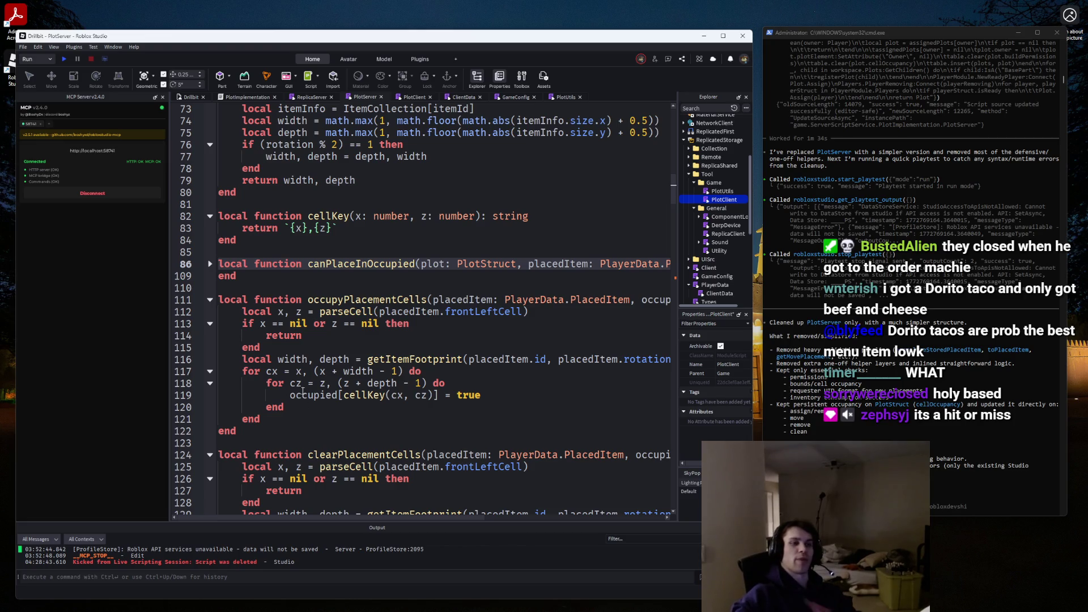
mouse_move(303, 389)
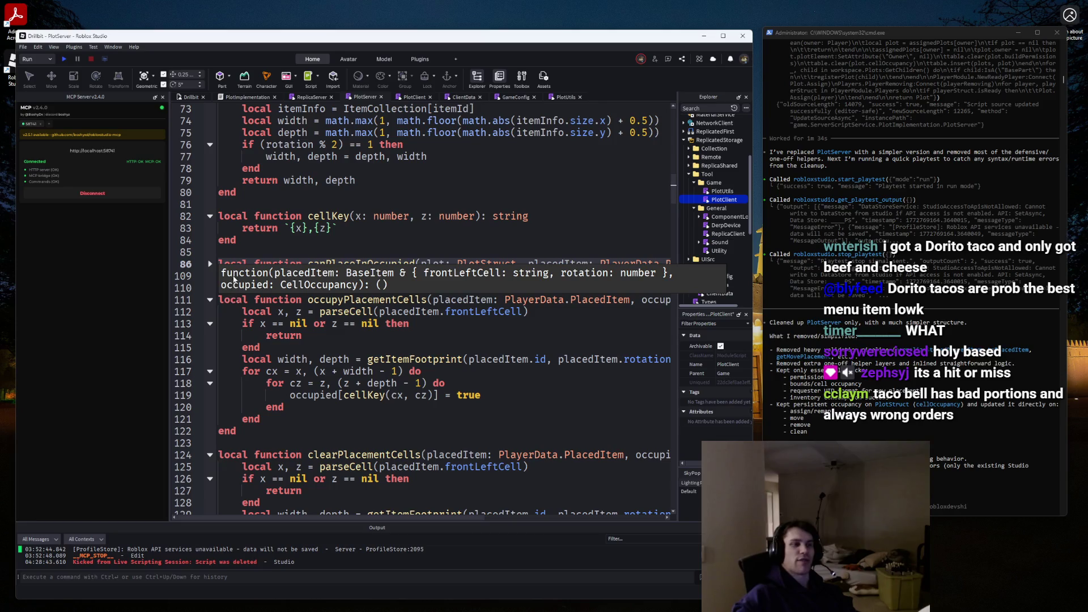
left_click(311, 240)
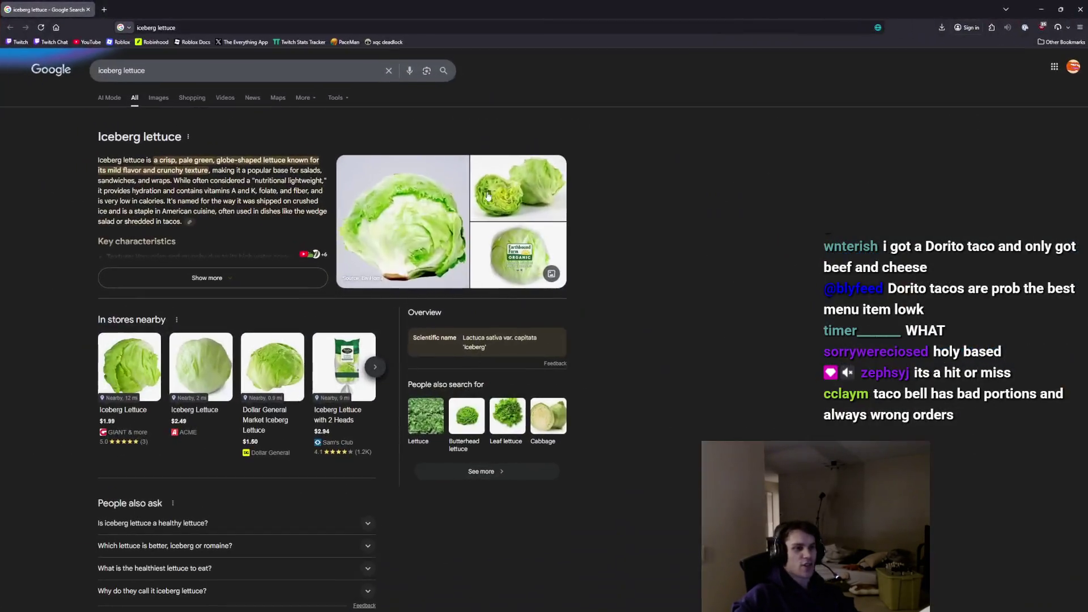
left_click(403, 221)
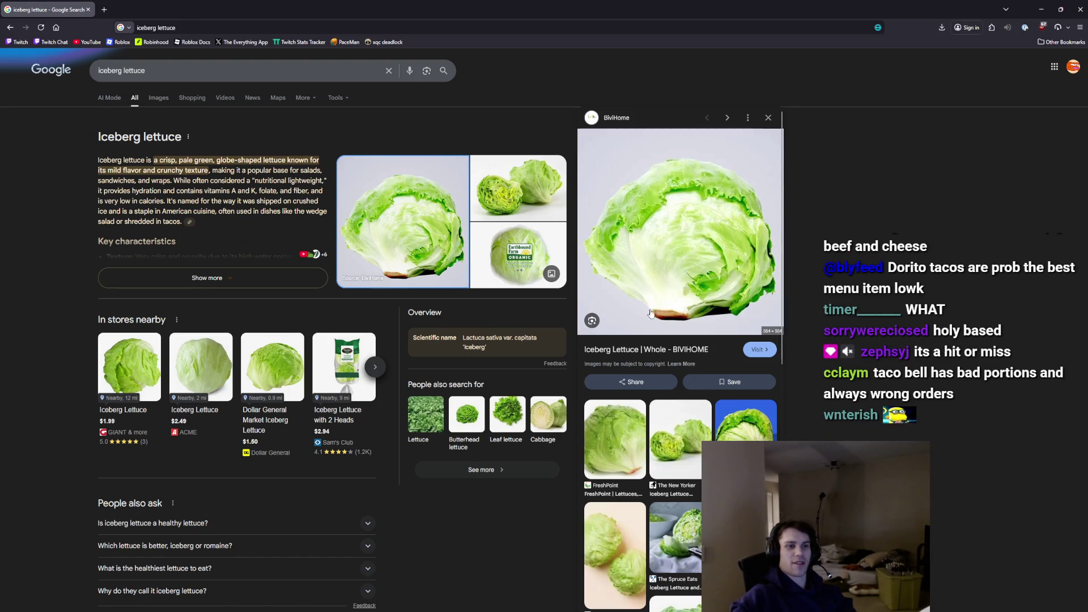
View the Greatist iceberg lettuce photo, then return to Roblox Studio with Alt+Tab.
left_click(746, 421)
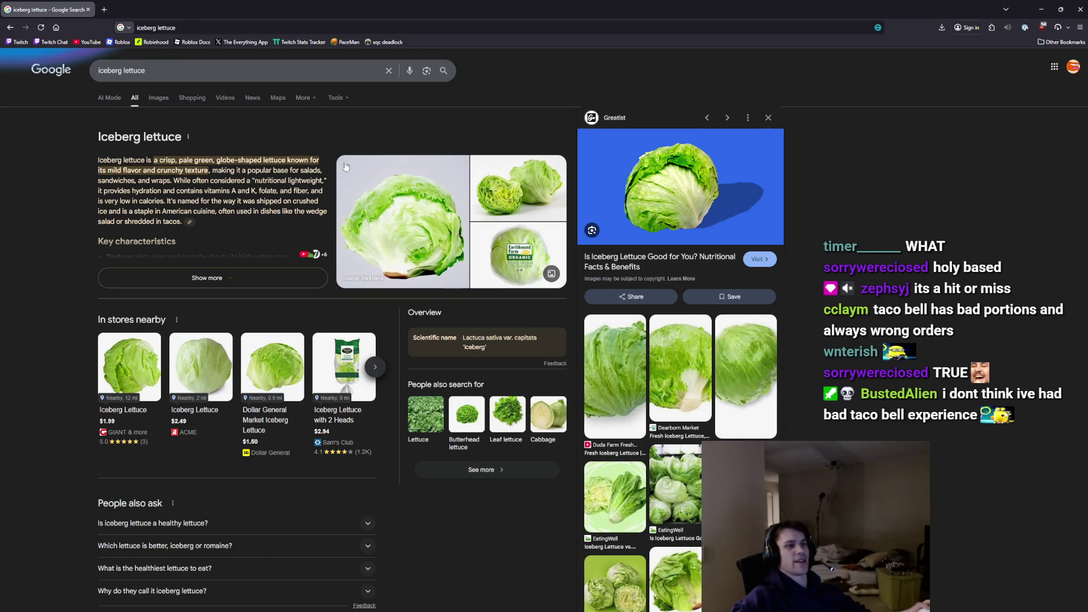
key("alt+Tab")
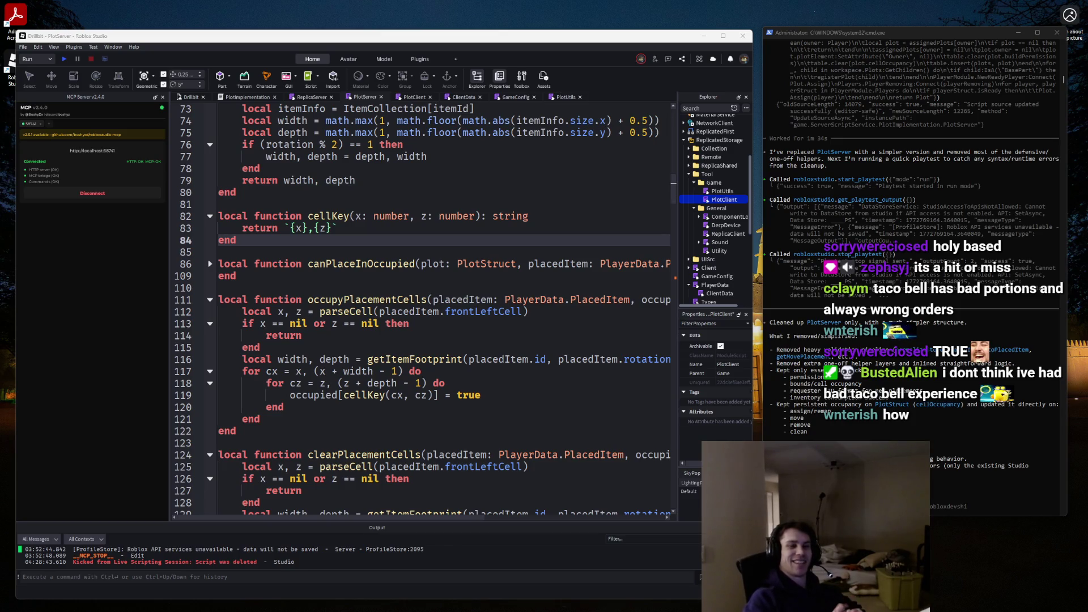
Check where inventoryKey and requester are used in PlotServer.
scroll(534, 361, "down", 15)
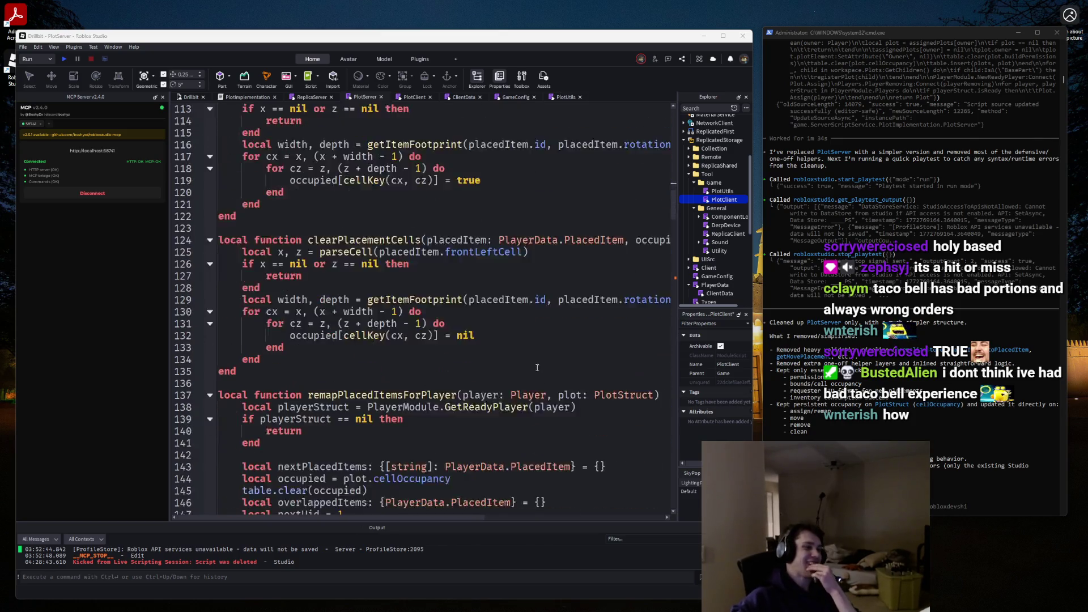
scroll(533, 360, "down", 12)
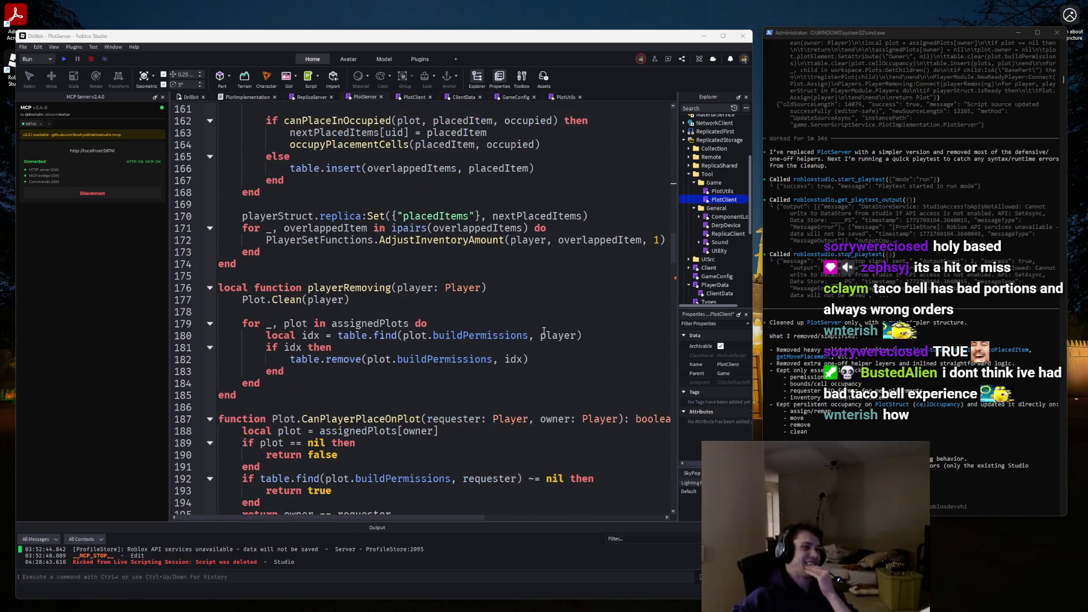
scroll(480, 297, "up", 2)
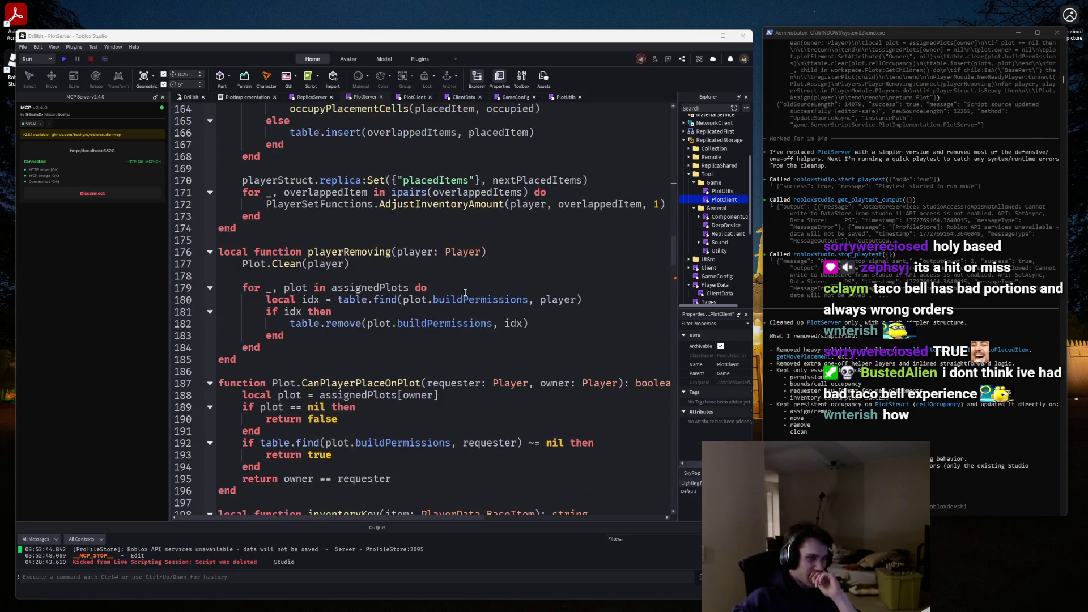
scroll(463, 292, "down", 3)
scroll(463, 292, "down", 1)
scroll(458, 292, "up", 3)
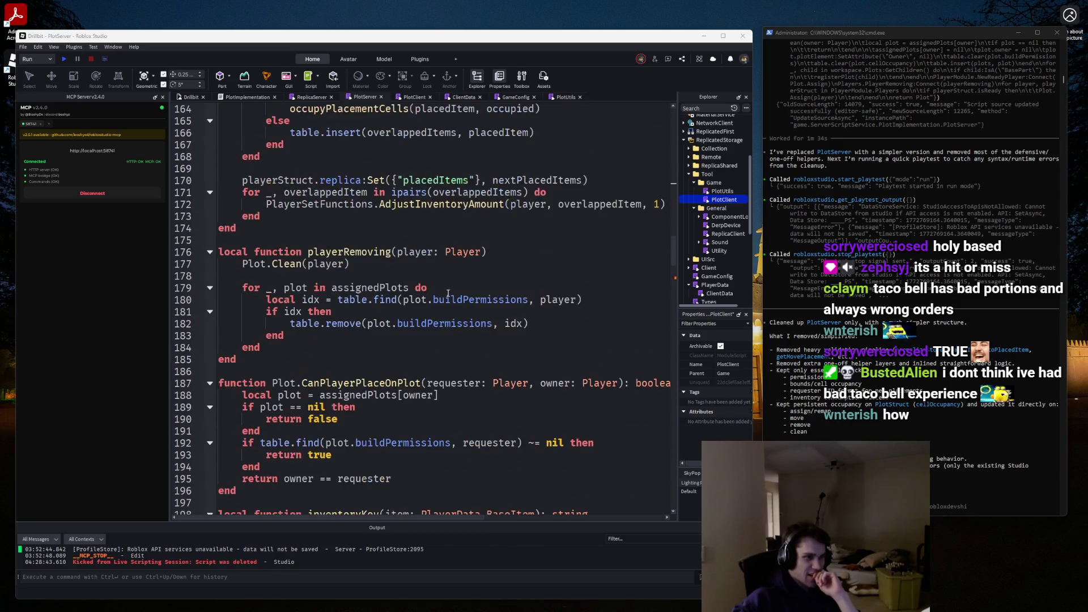
scroll(453, 293, "down", 3)
scroll(448, 292, "down", 3)
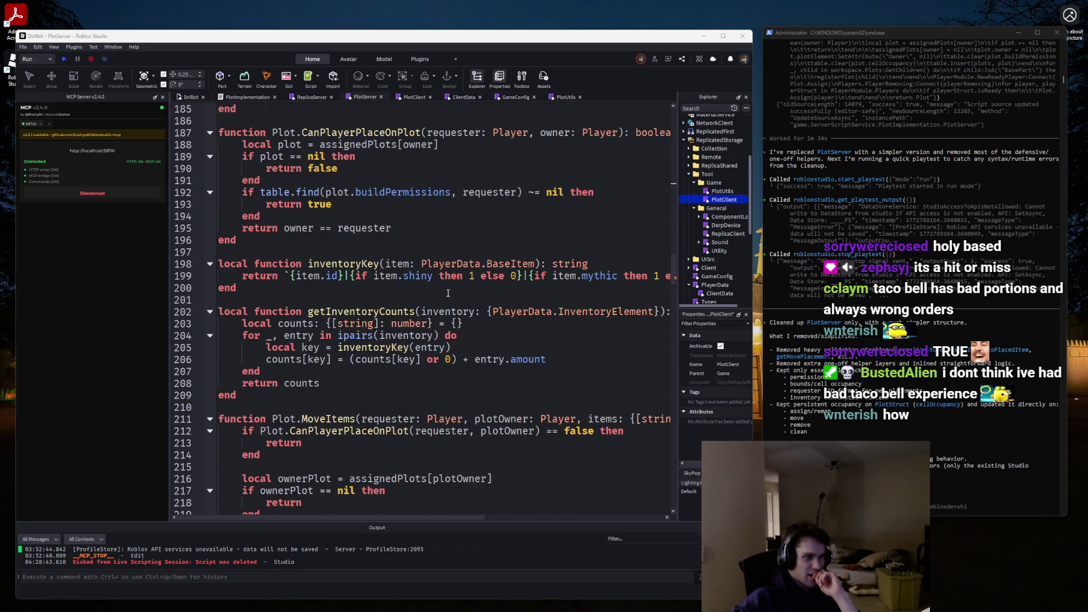
double_click(355, 263)
scroll(355, 266, "up", 1)
left_click(363, 265)
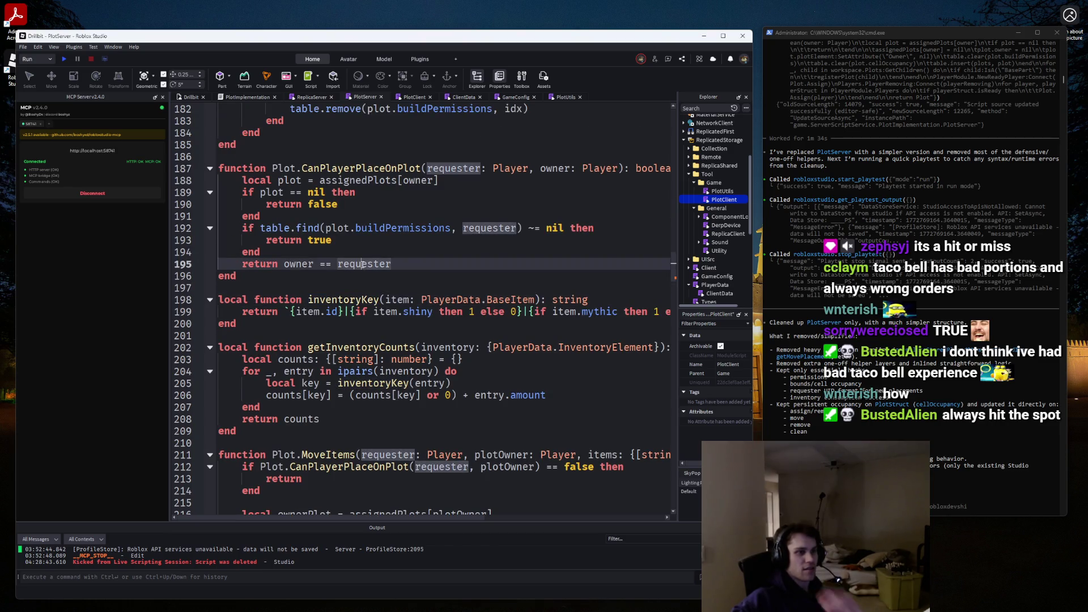
Delete the inventoryKey and getInventoryCounts helper functions.
scroll(363, 264, "down", 4)
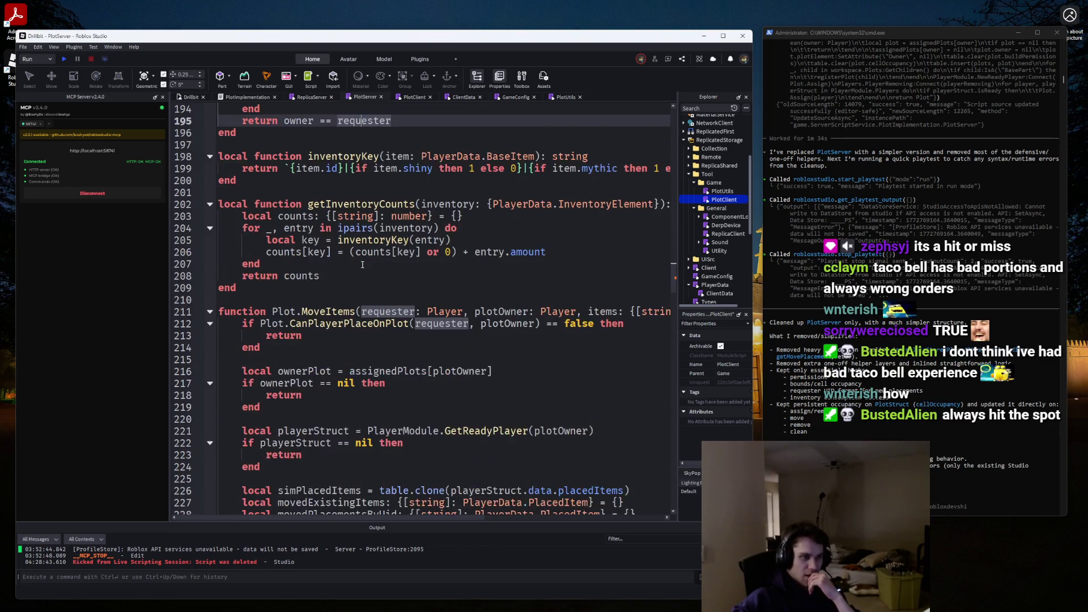
scroll(363, 265, "up", 2)
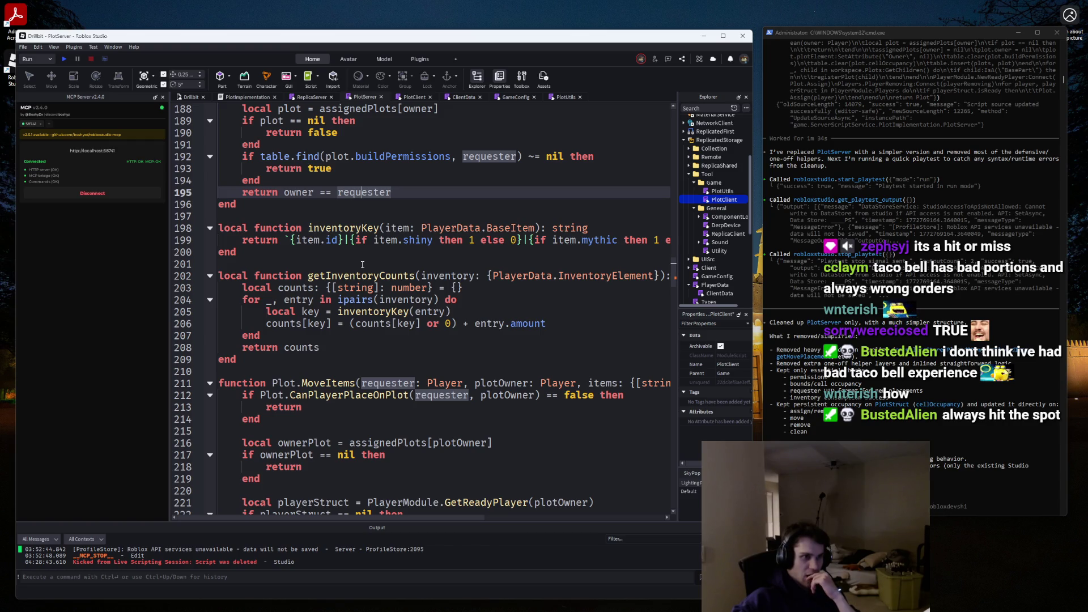
left_click_drag(246, 363, 196, 223)
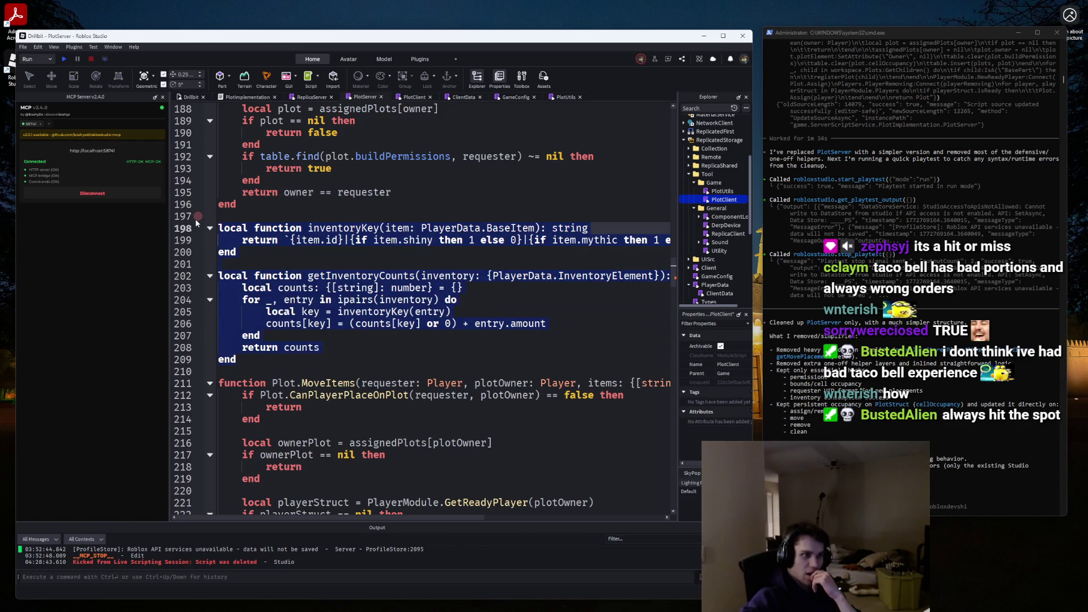
key("BackSpace")
Delete the consumeInventory function block.
scroll(625, 302, "down", 10)
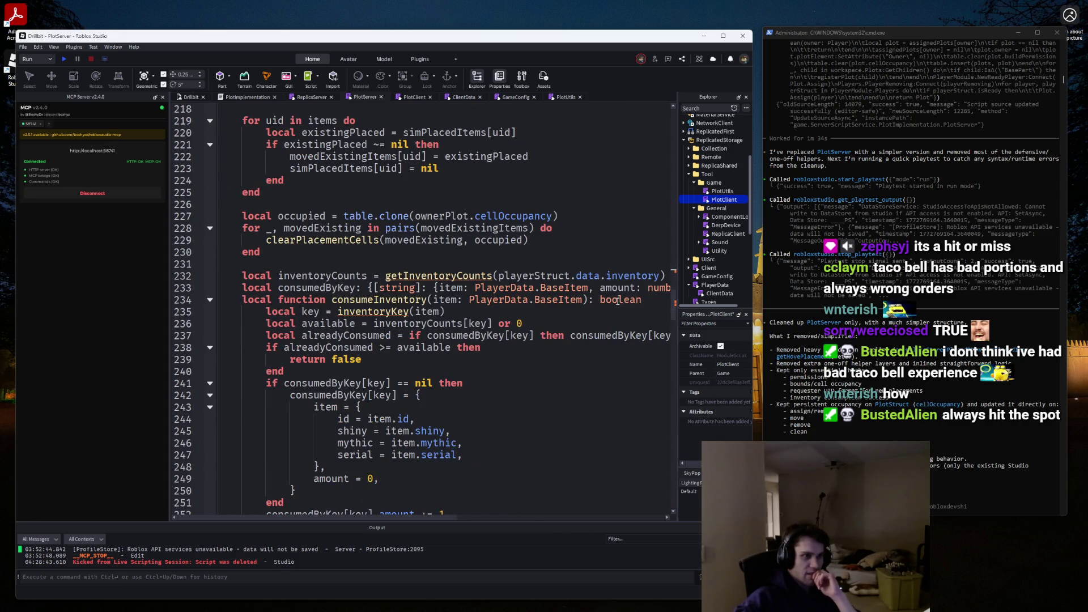
scroll(611, 300, "down", 6)
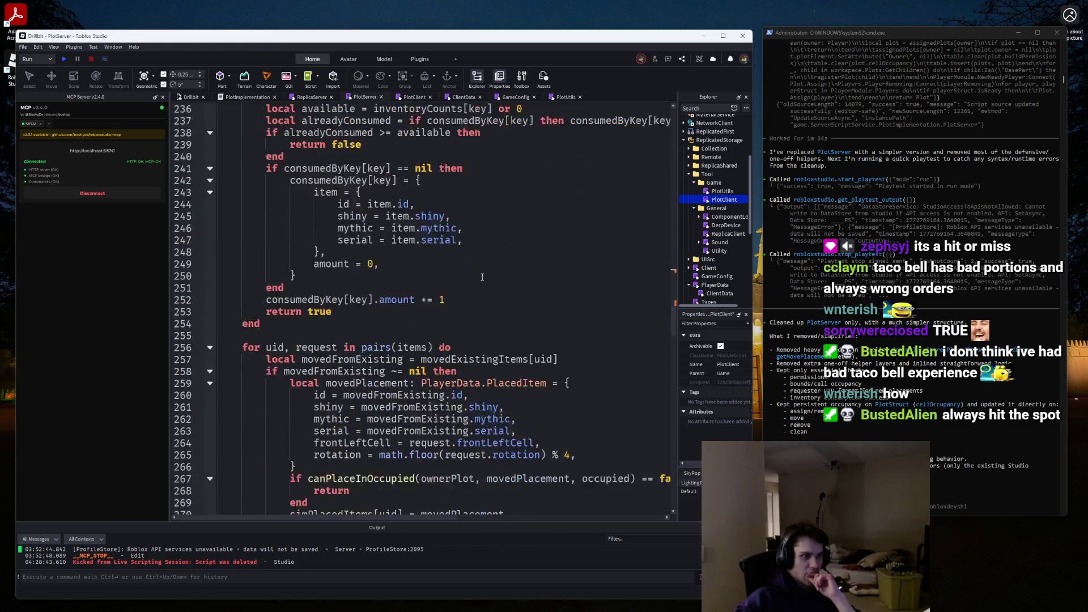
scroll(480, 276, "up", 2)
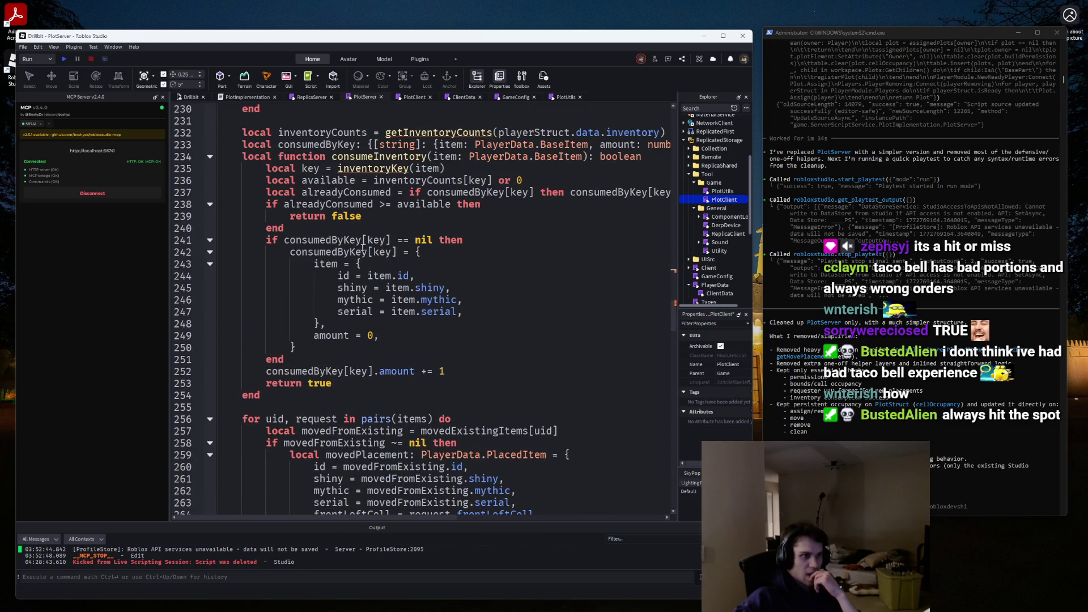
mouse_move(284, 393)
left_mouse_down()
mouse_move(238, 272)
mouse_move(170, 195)
mouse_move(136, 195)
left_mouse_up()
key("BackSpace")
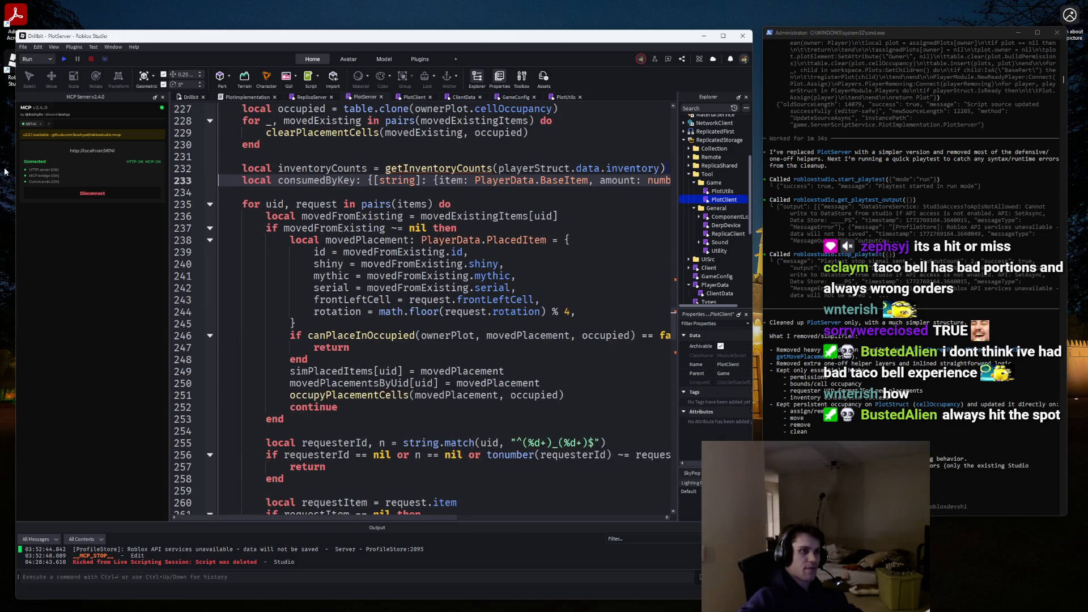
Remove the unused inventoryCounts line, leaving consumedByKey before the placement loop.
key("Down")
left_click(666, 166)
key("shift+Home")
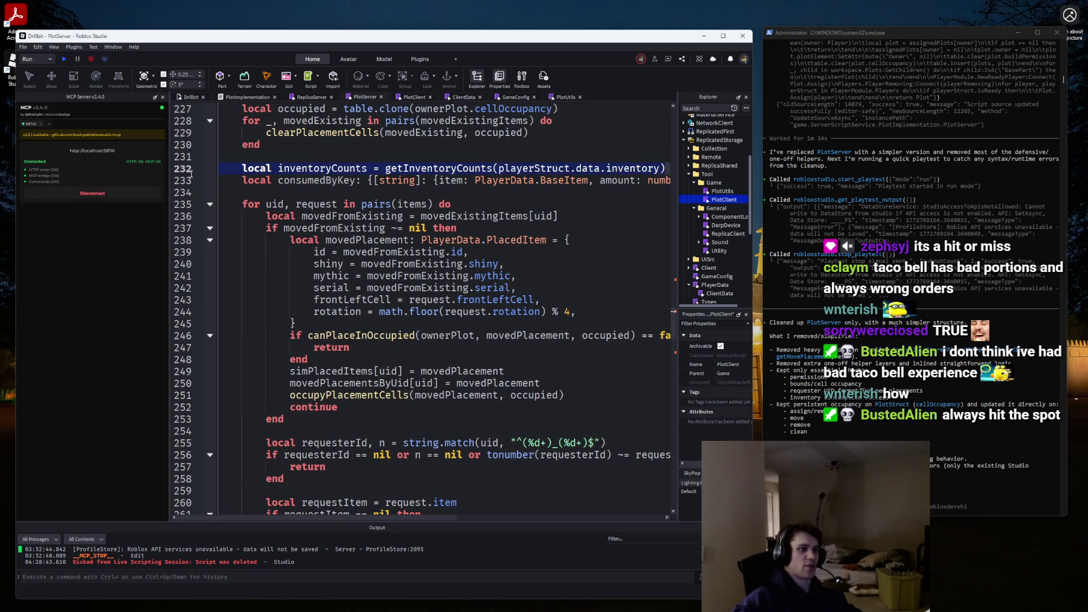
key("BackSpace")
key("BackSpace")
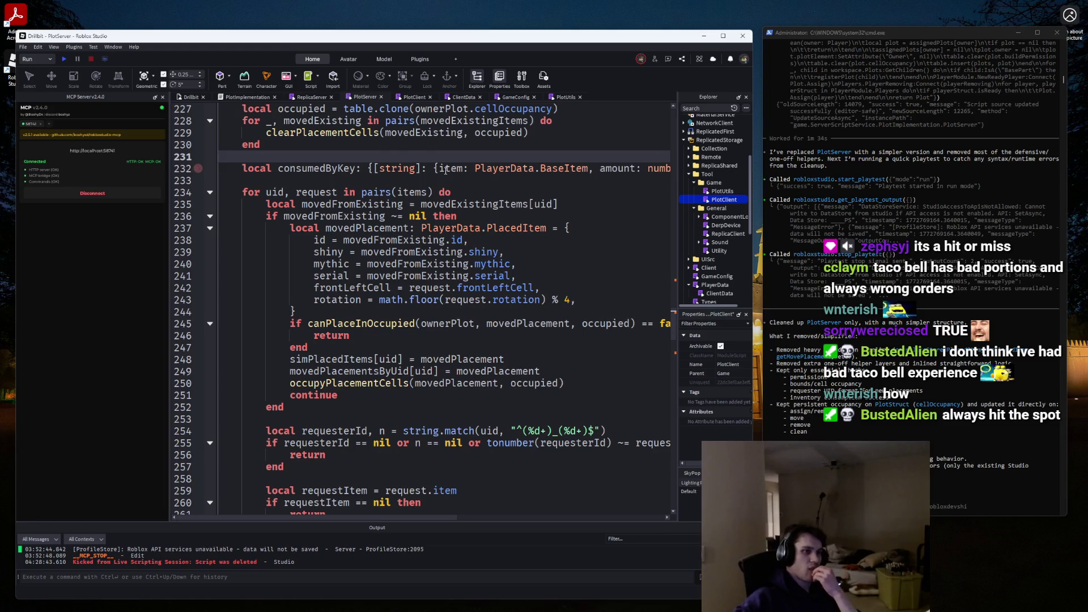
scroll(434, 169, "down", 12)
scroll(434, 168, "up", 5)
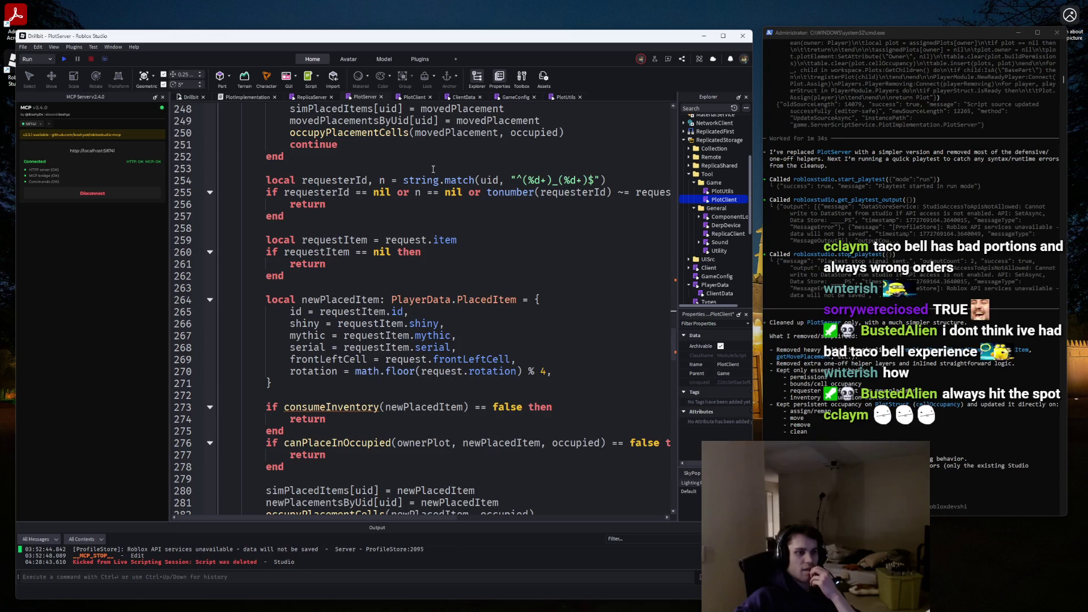
Read through the Plot.MoveItems code in PlotServer.
scroll(433, 168, "down", 7)
scroll(433, 168, "up", 6)
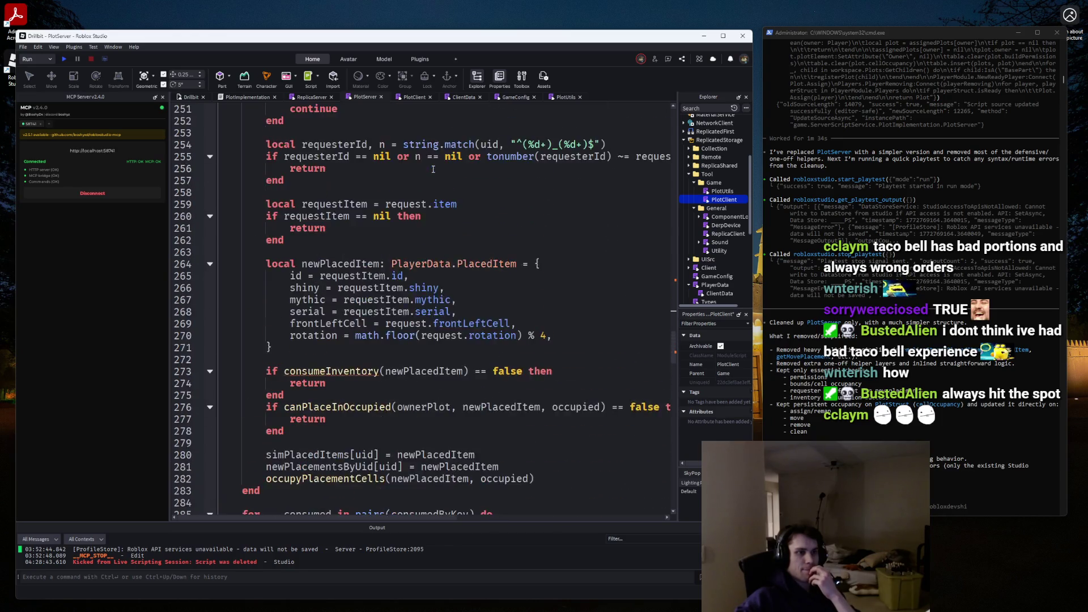
scroll(433, 168, "up", 13)
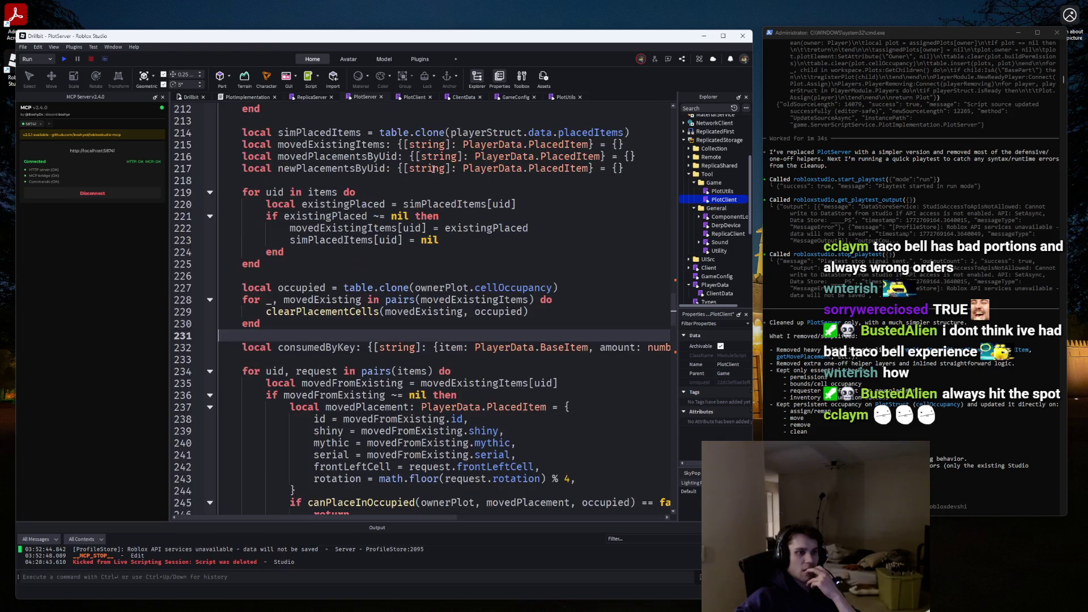
scroll(433, 169, "up", 12)
scroll(433, 169, "down", 4)
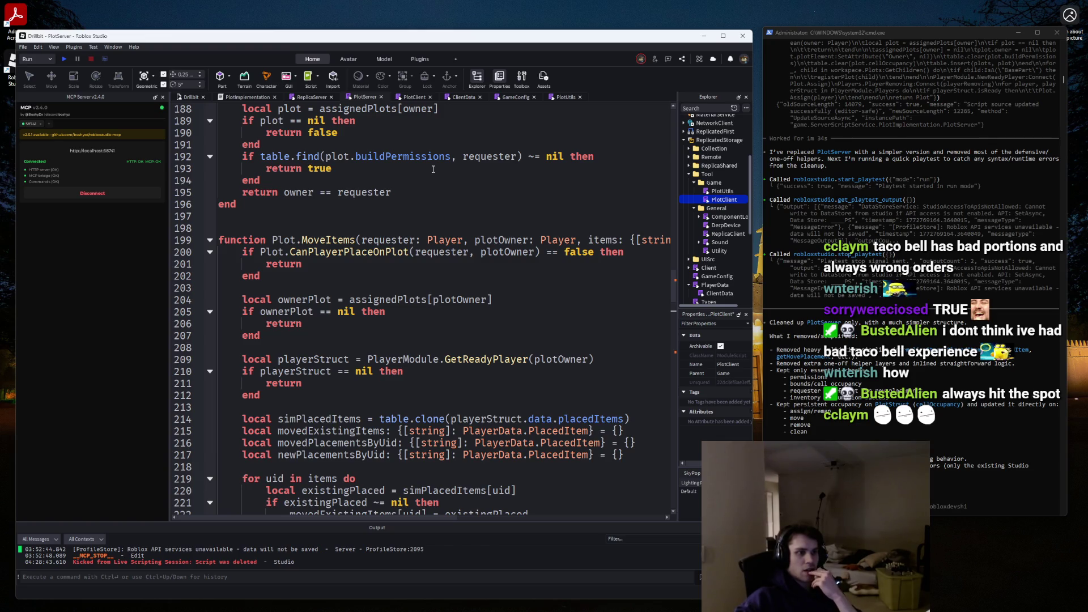
scroll(433, 169, "down", 14)
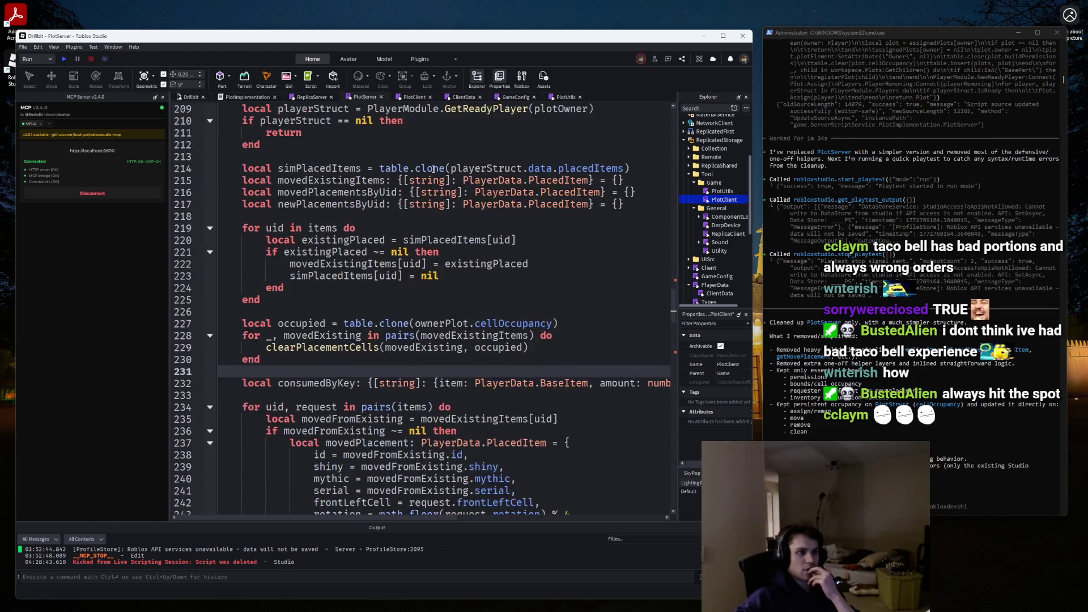
scroll(433, 168, "down", 13)
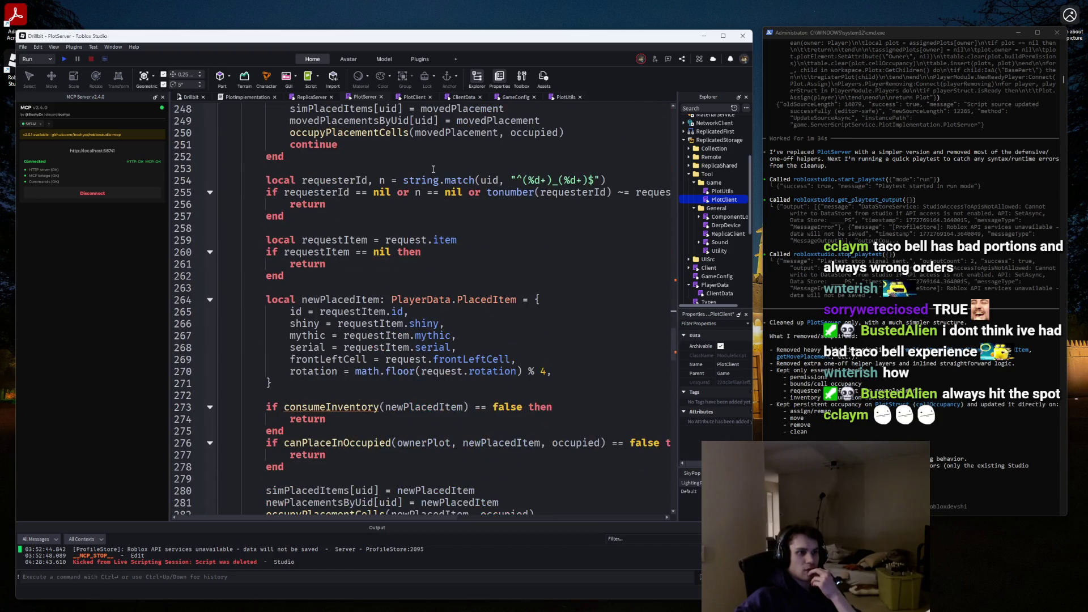
scroll(433, 169, "down", 8)
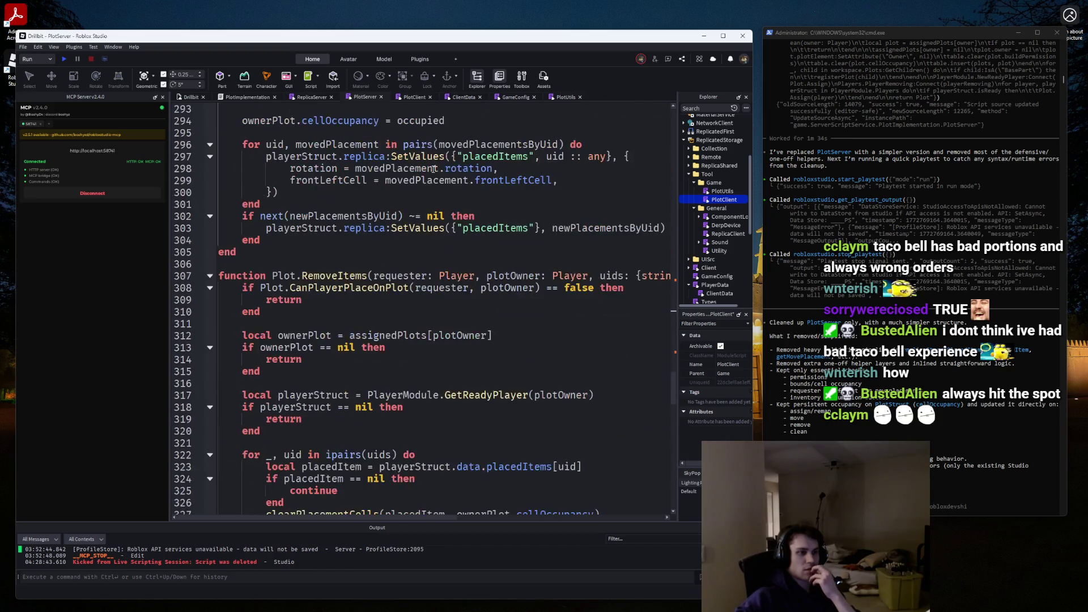
scroll(432, 169, "up", 7)
scroll(433, 169, "up", 15)
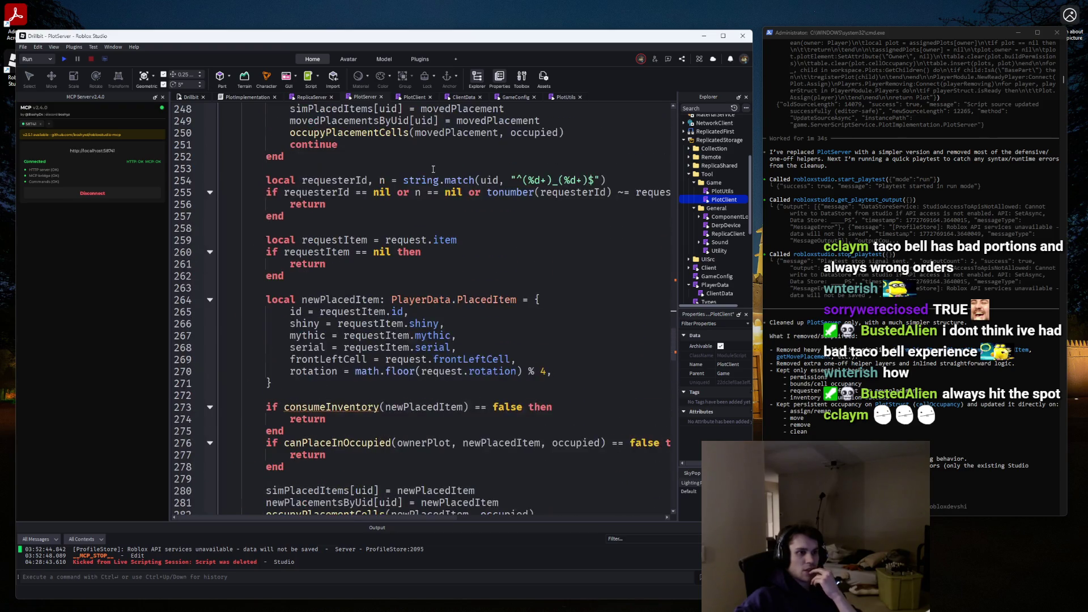
scroll(432, 169, "up", 6)
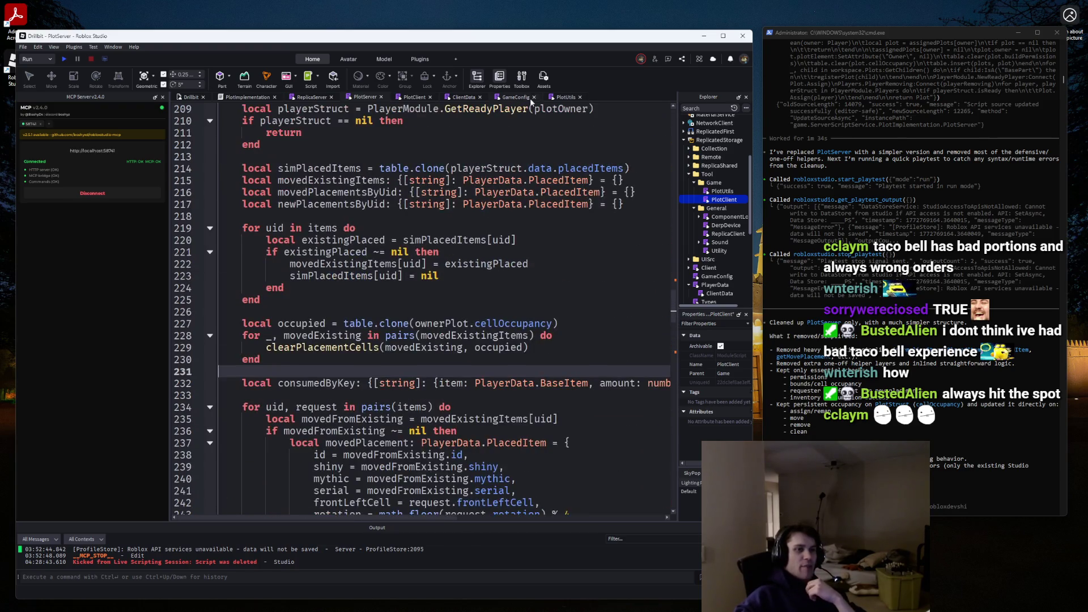
scroll(522, 242, "up", 6)
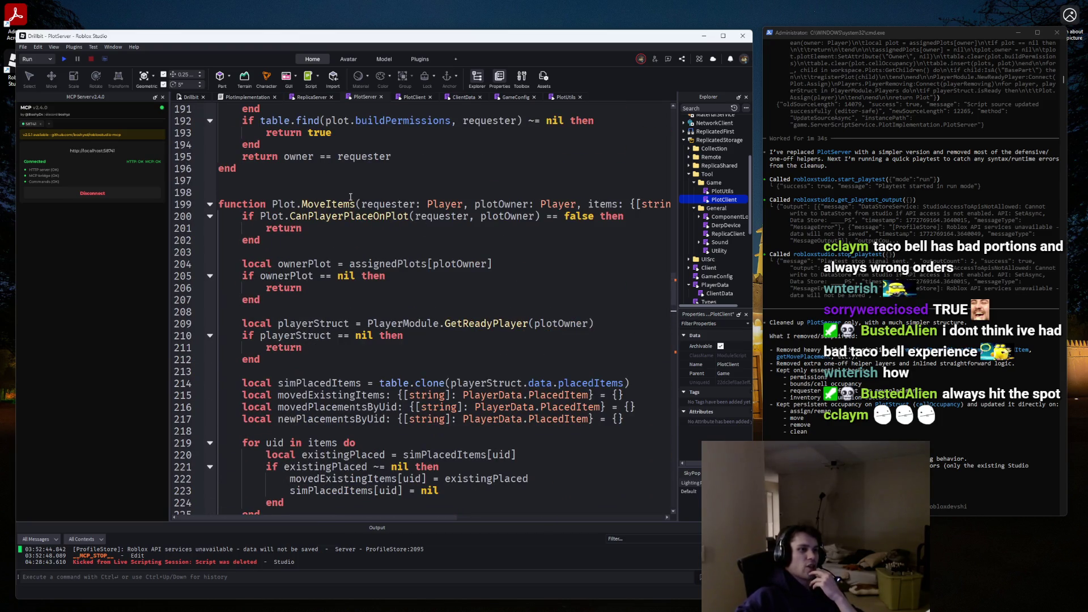
scroll(350, 197, "down", 7)
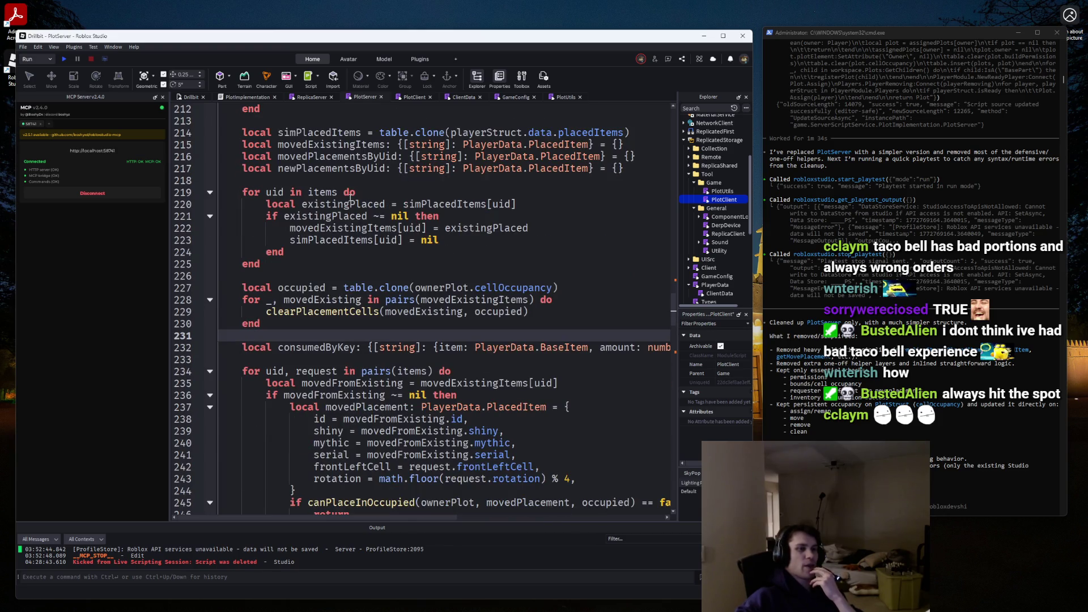
scroll(350, 197, "down", 3)
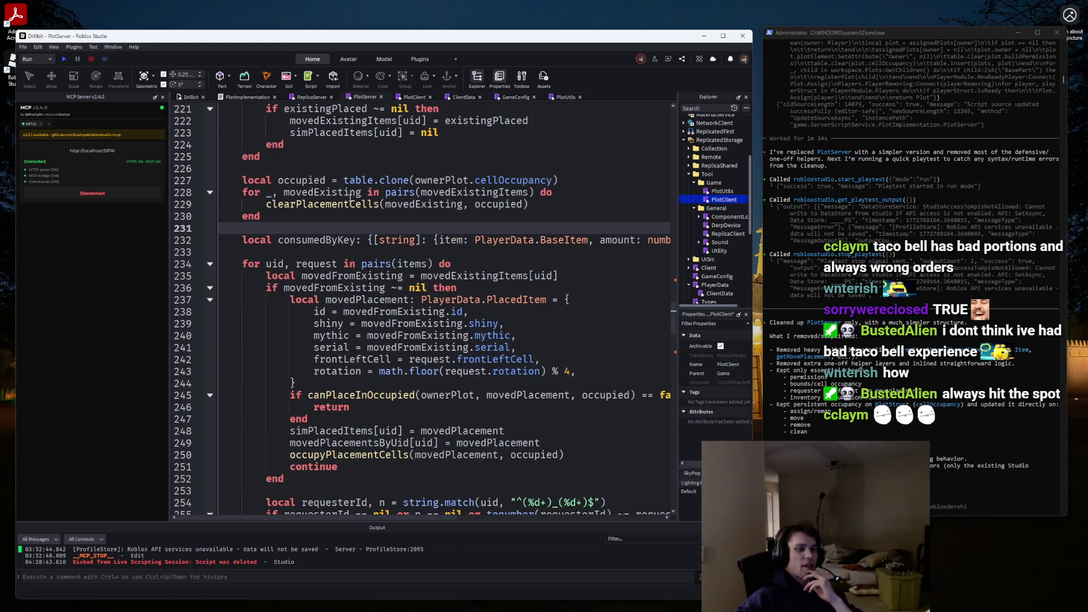
Select the MoveItems body from line 200 to the last inner 'end' at line 304.
mouse_move(354, 196)
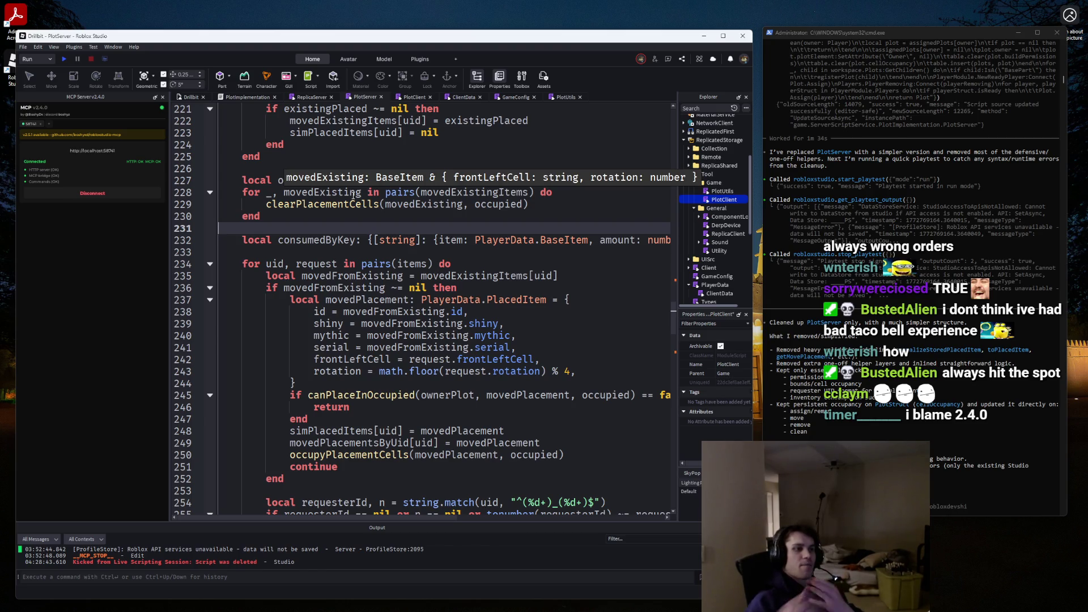
scroll(354, 196, "up", 9)
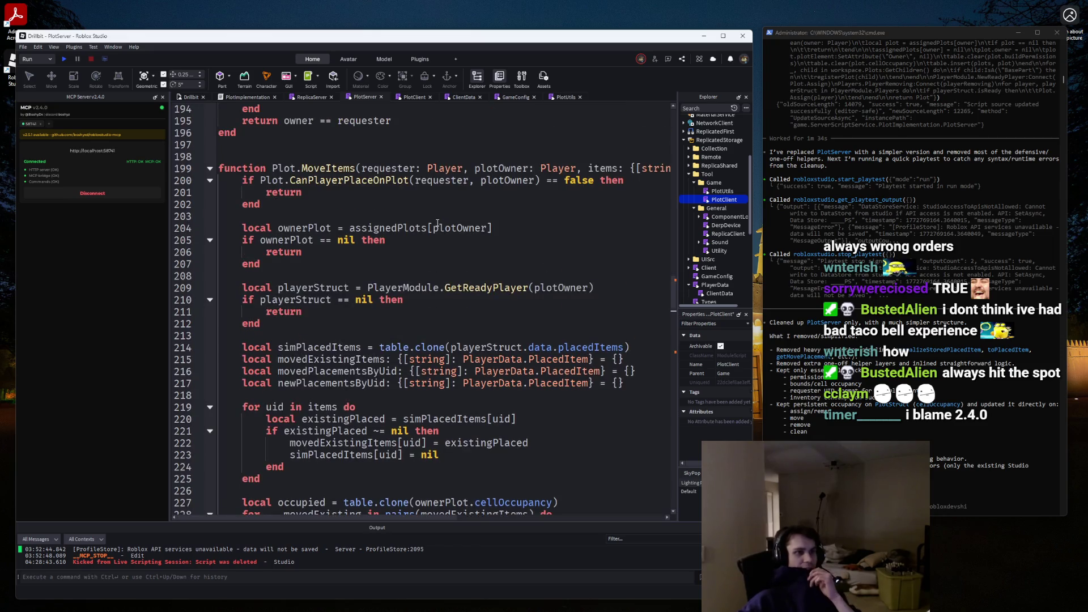
scroll(349, 183, "down", 20)
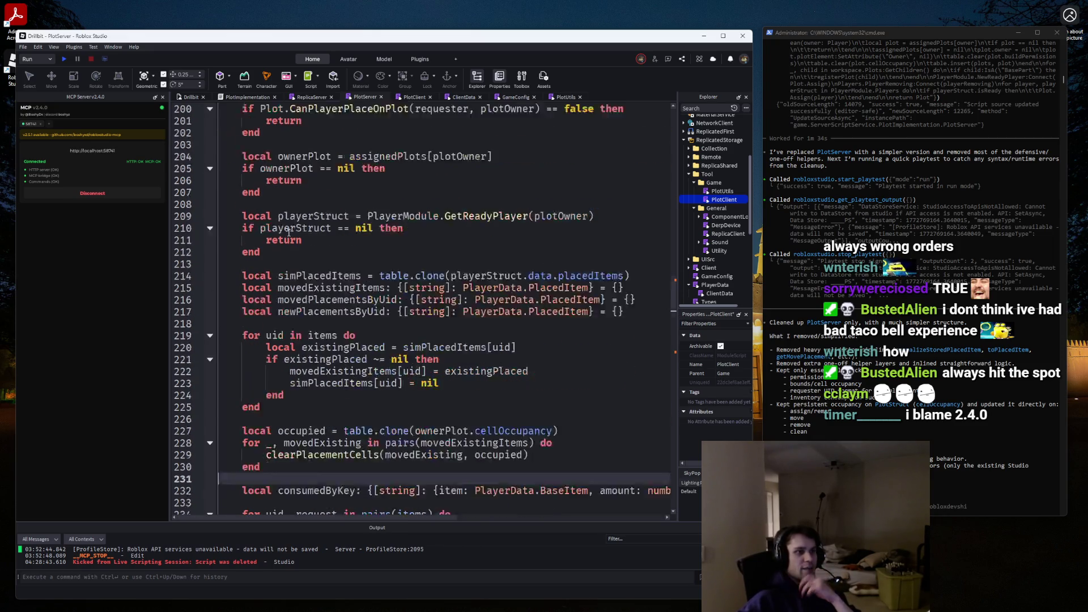
scroll(326, 298, "down", 8)
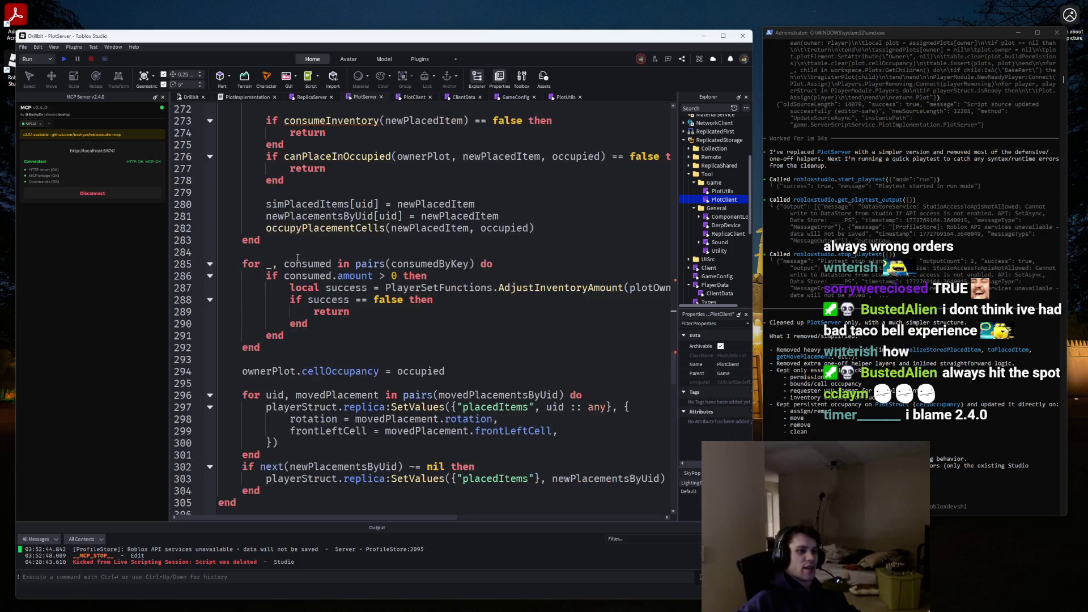
mouse_move(282, 273)
left_mouse_down()
mouse_move(266, 107)
mouse_move(255, 340)
mouse_move(252, 213)
mouse_move(239, 205)
mouse_move(385, 363)
mouse_move(340, 499)
mouse_move(351, 405)
mouse_move(340, 417)
mouse_move(279, 346)
left_mouse_up()
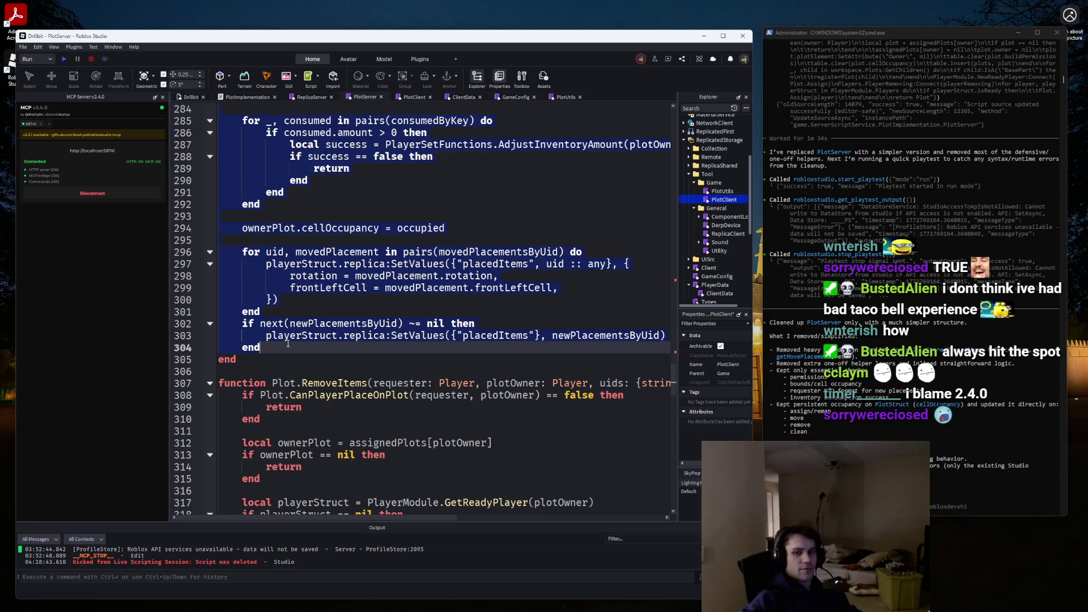
Delete the old MoveItems body and add a comment to check the requester's permission.
key("Delete")
scroll(320, 303, "up", 6)
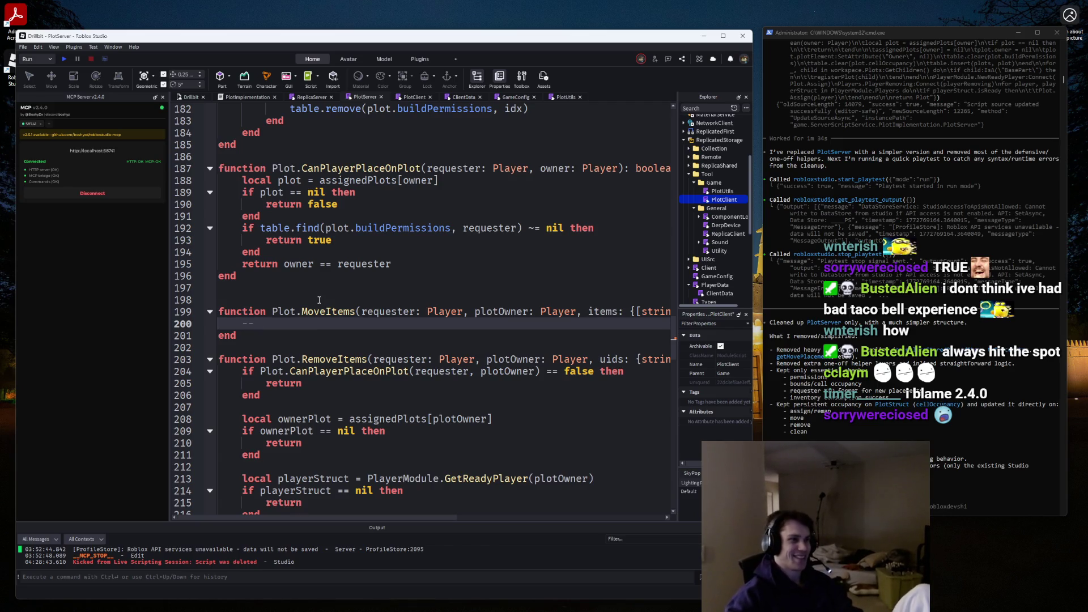
type("--")
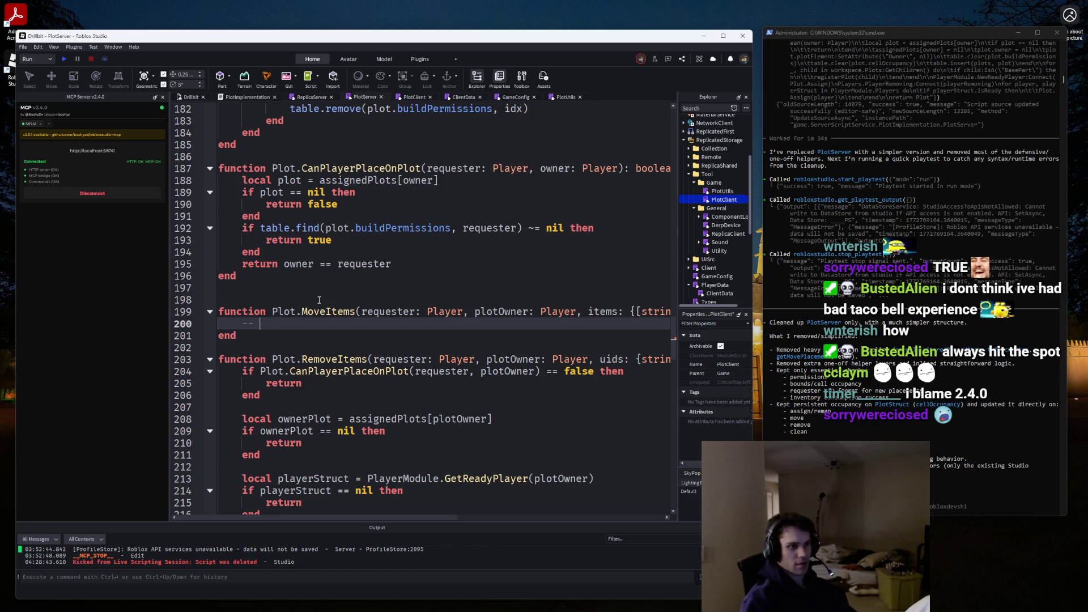
type("Check if")
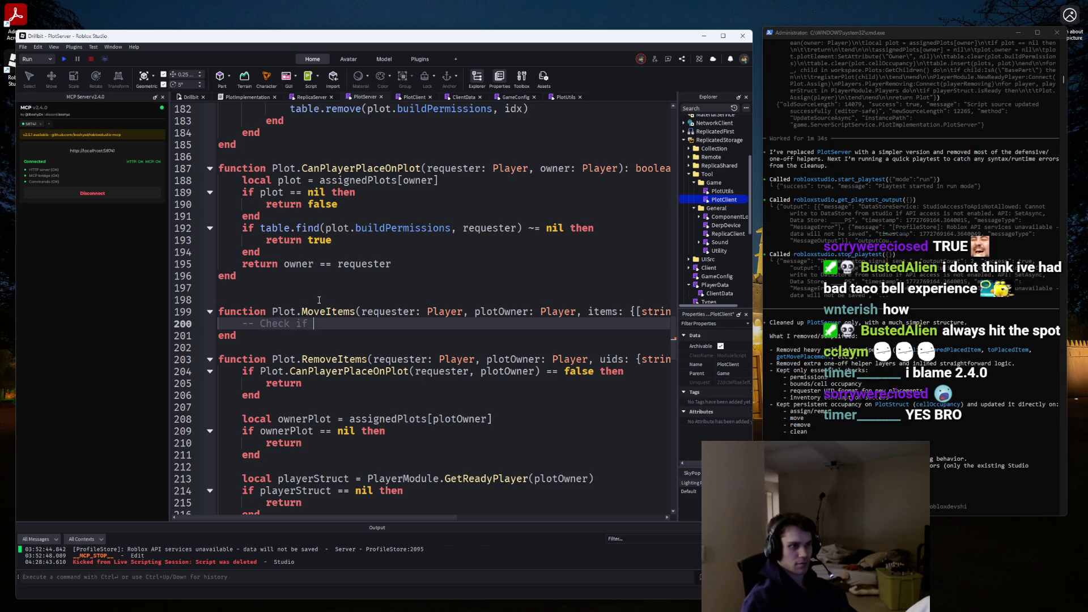
type("requester can place on owner")
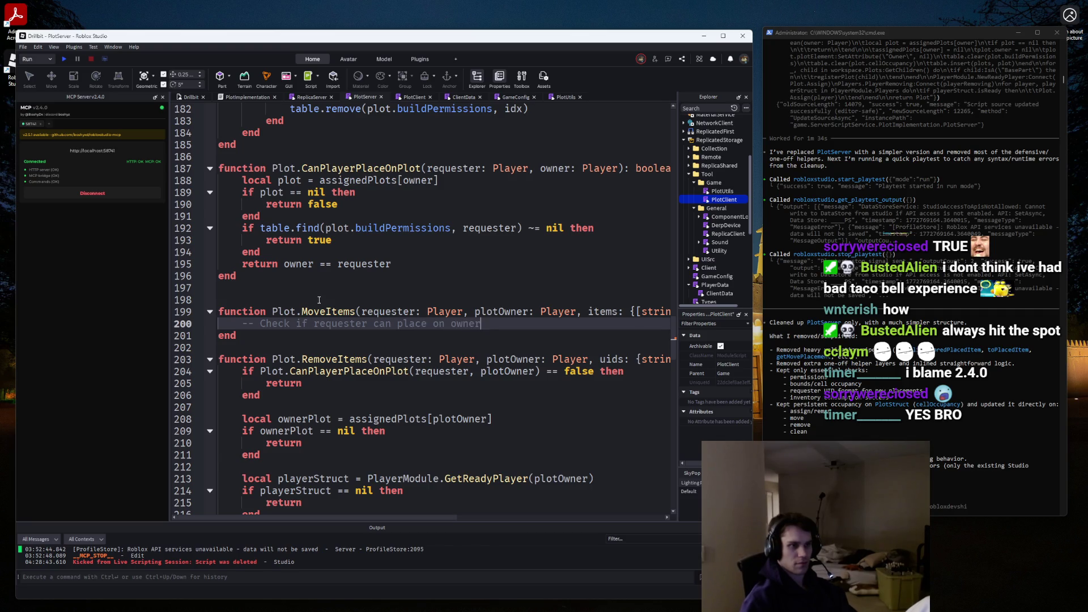
type("'s base")
key("Return")
Add comments '-- Loop through each item' and '-- Identify move or place'.
type("--")
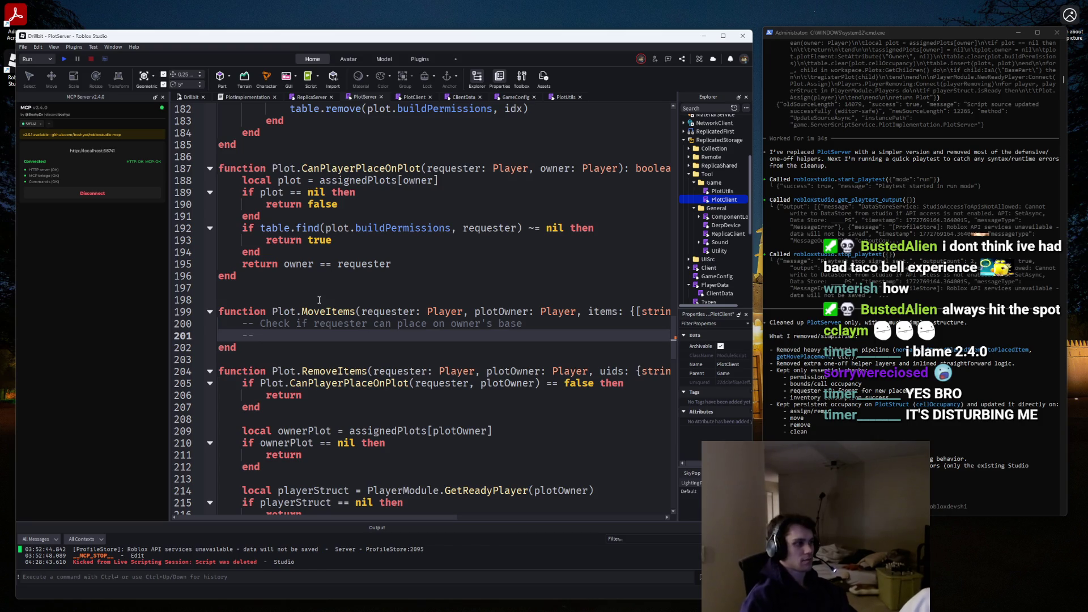
type(" Loop thro")
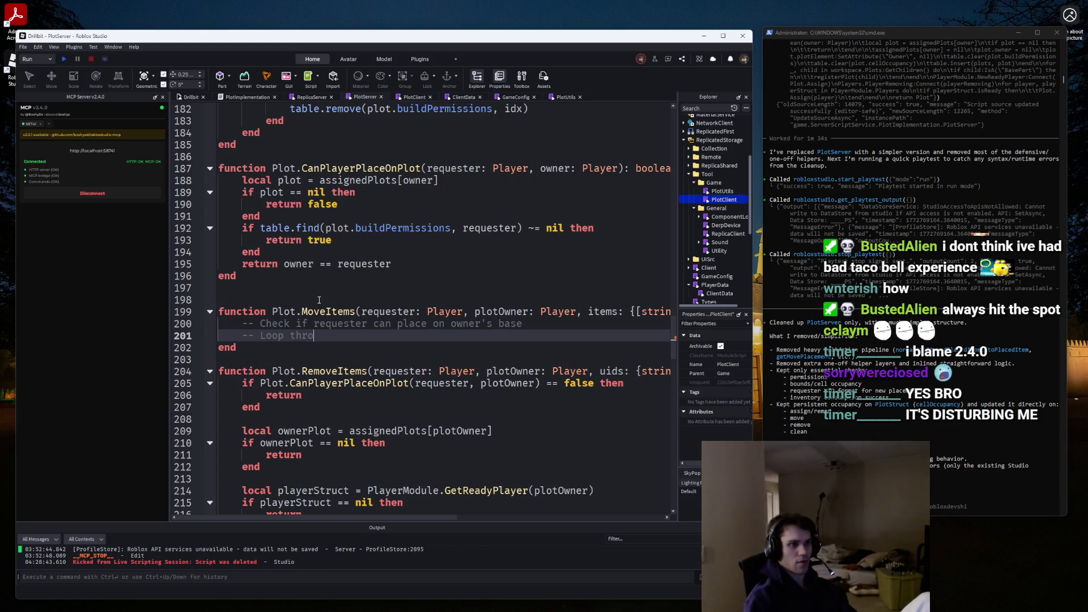
type("ugh each item")
key("Return")
type("-- ")
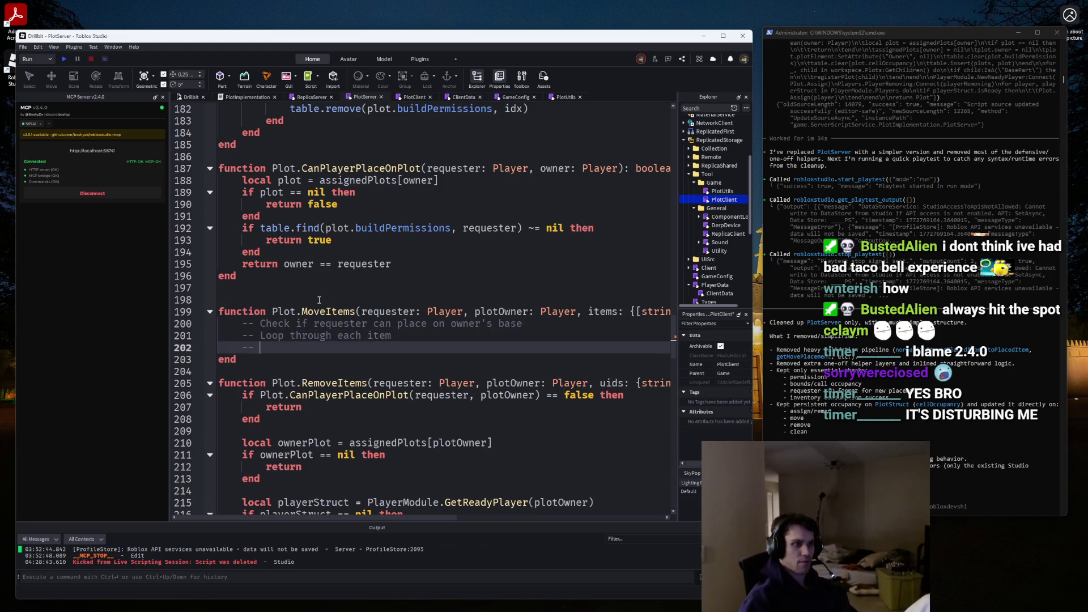
type("Idejn")
key("BackSpace")
key("BackSpace")
type("ntify if")
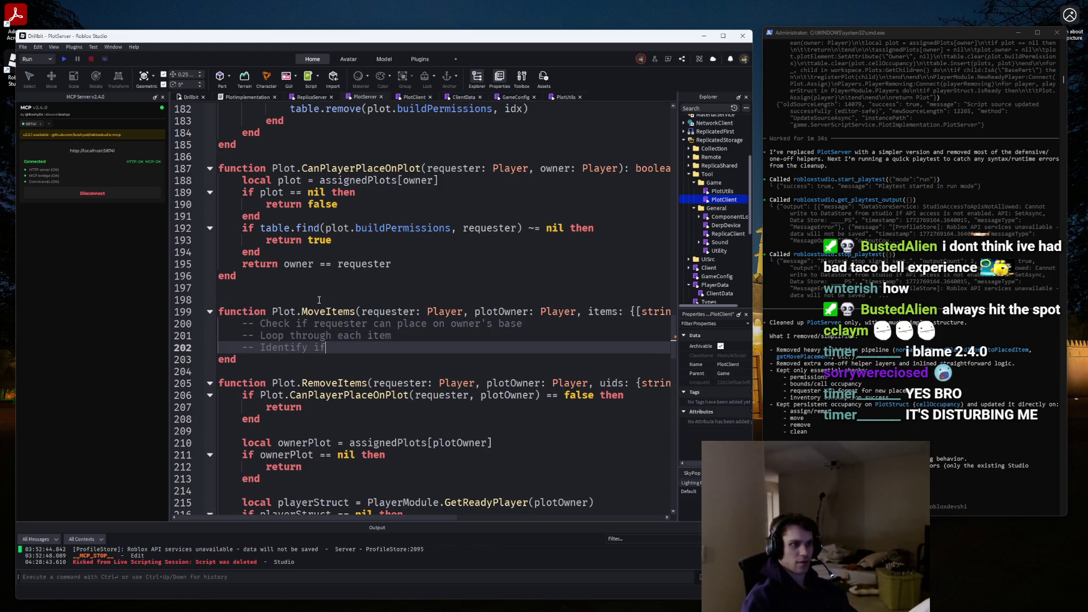
type(" a move or a place")
Add comments: move when the uid already exists, place when no uid is provided.
key("Return")
type("-- Move =")
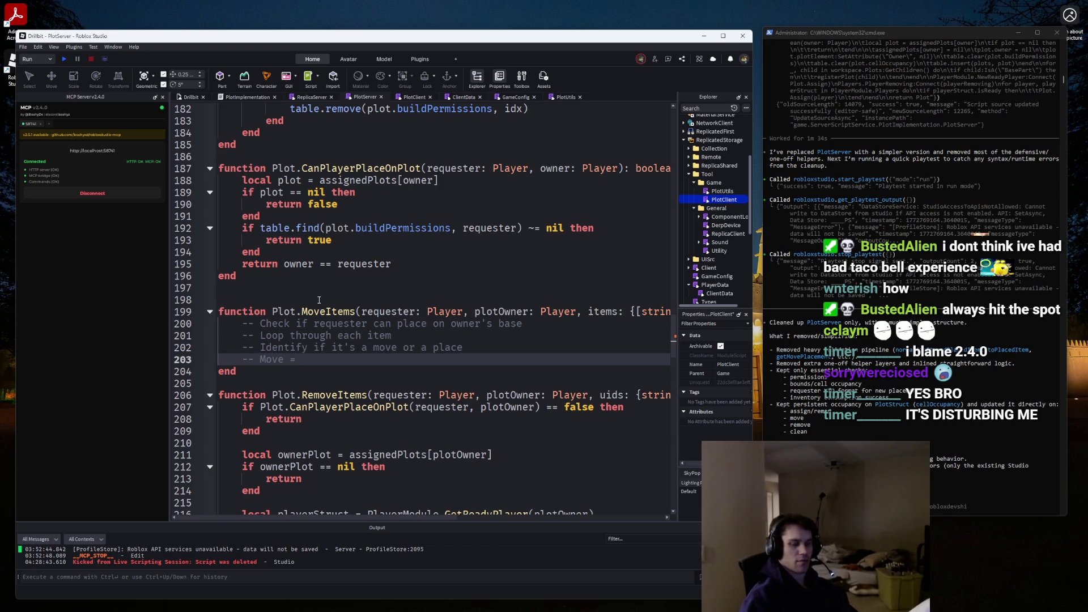
type(" item exis")
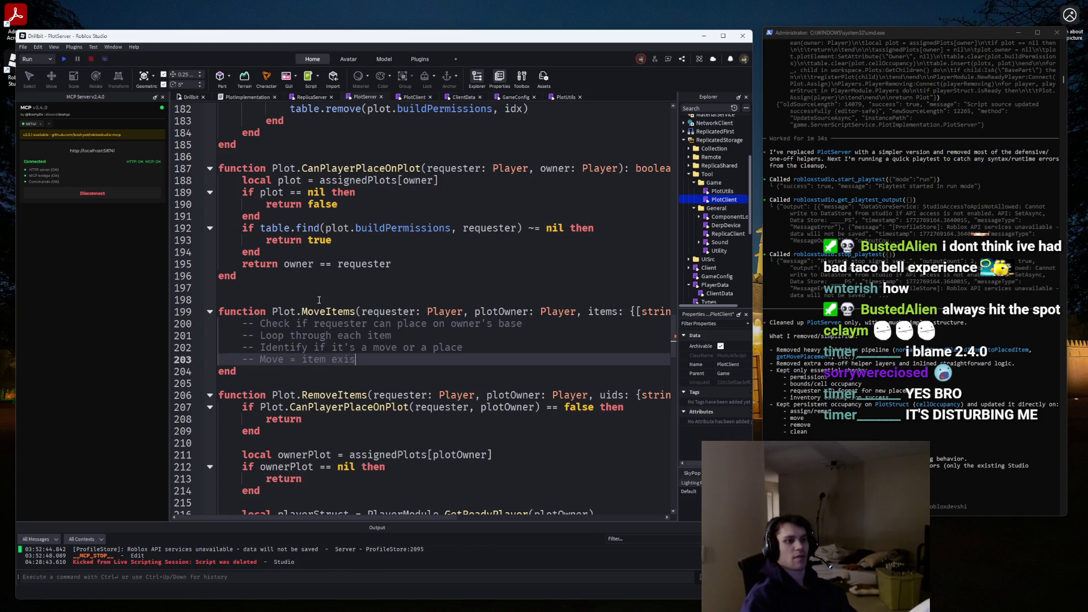
type("ts already")
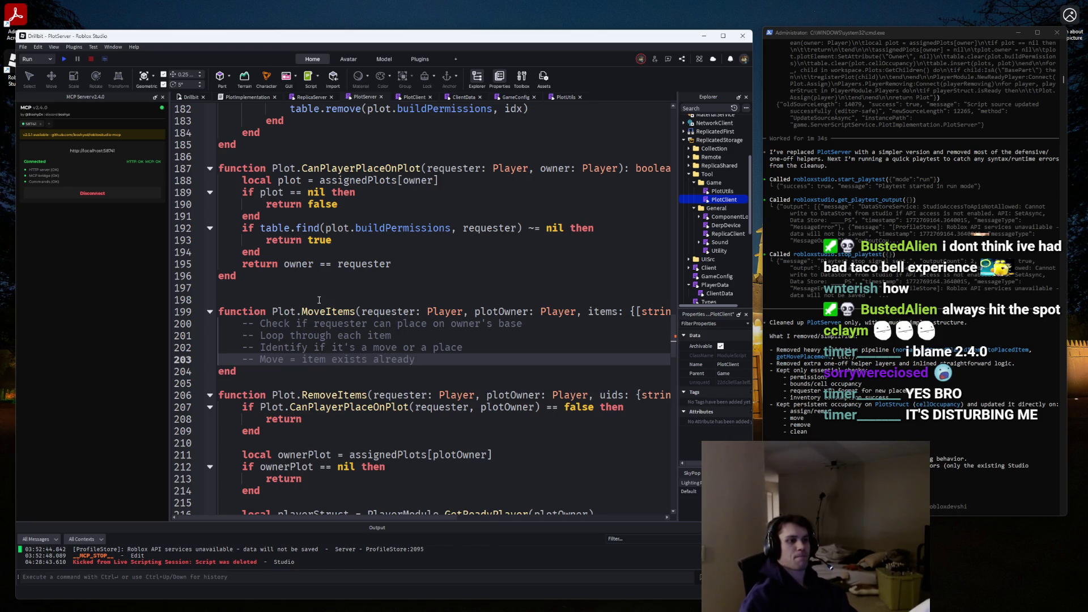
key("ctrl+BackSpace")
key("ctrl+BackSpace")
key("ctrl+BackSpace")
type("uid ")
type("eady")
key("Return")
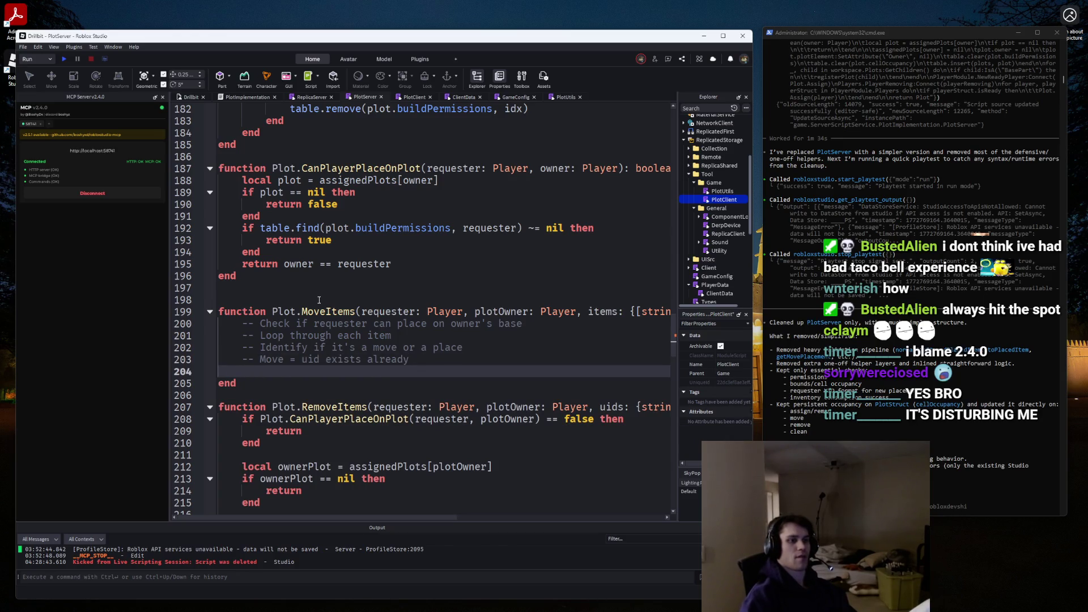
type("-- Place ")
type("= uid does not exist, and an item must")
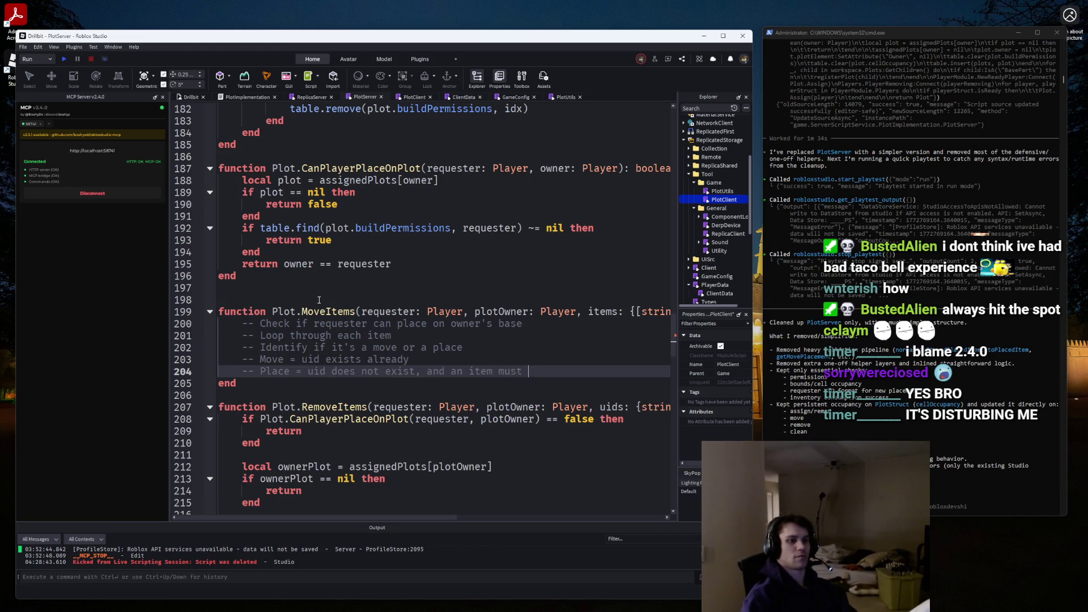
type("be provided (if not")
type(" item, do nothing")
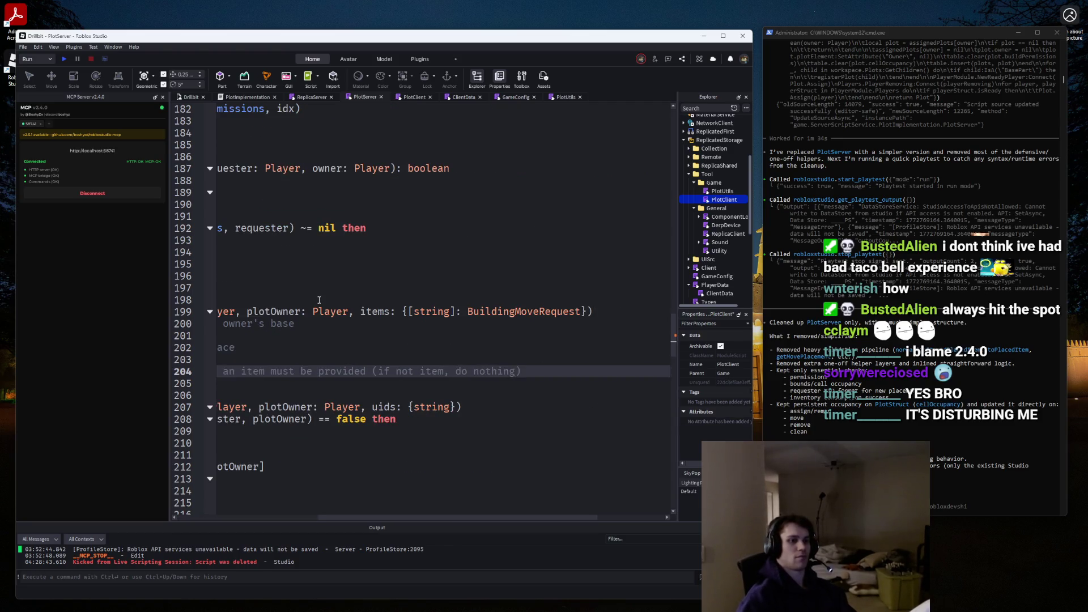
key("Return")
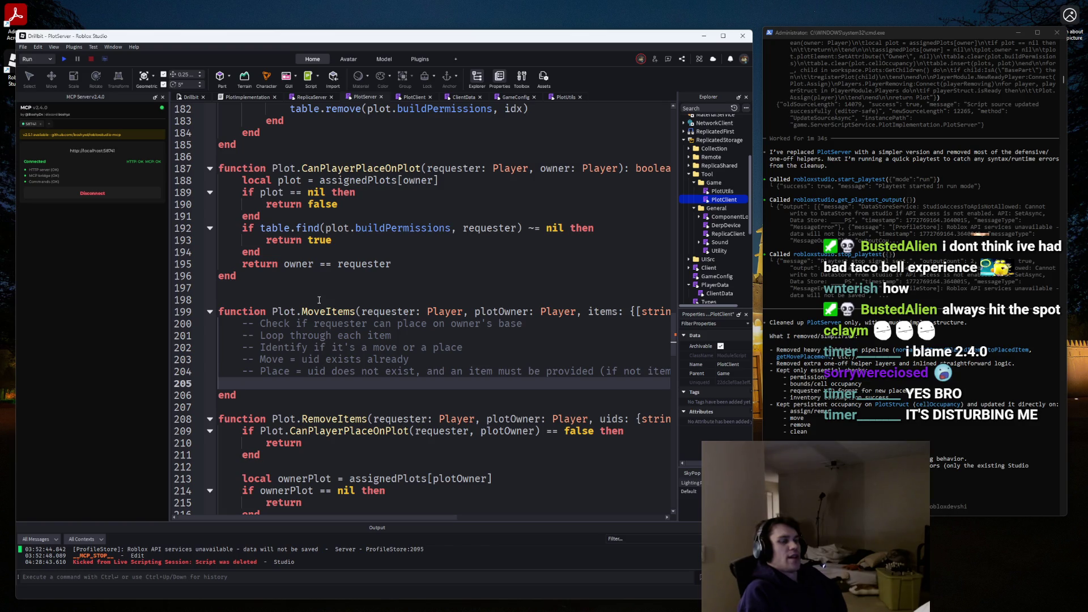
left_click(23, 47)
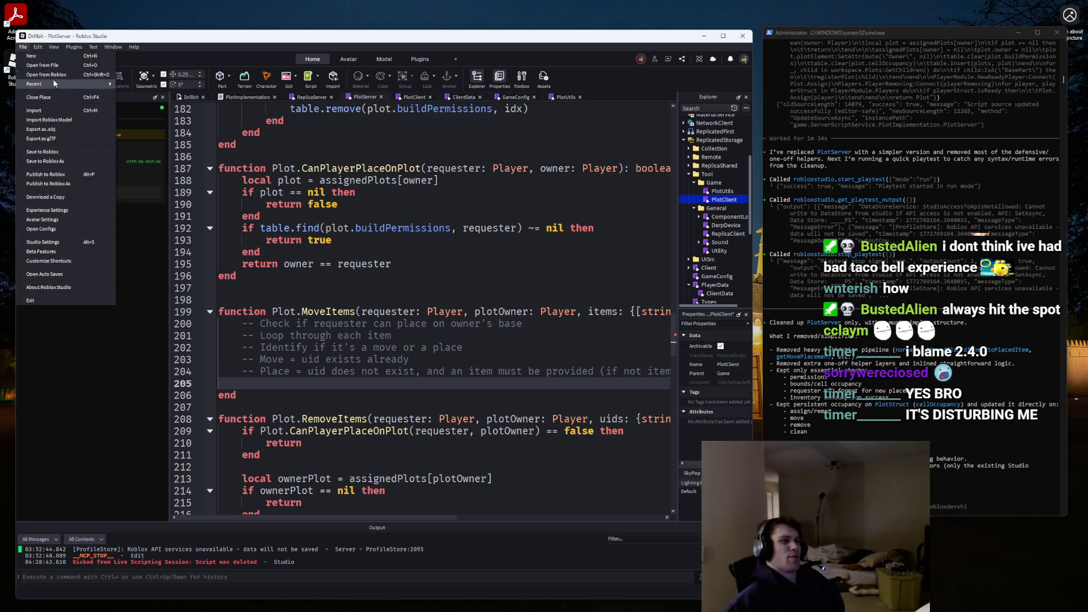
Open a new Studio window, filter Group Experiences to Derp LLC, and open Drillbit and Co.
left_click(45, 74)
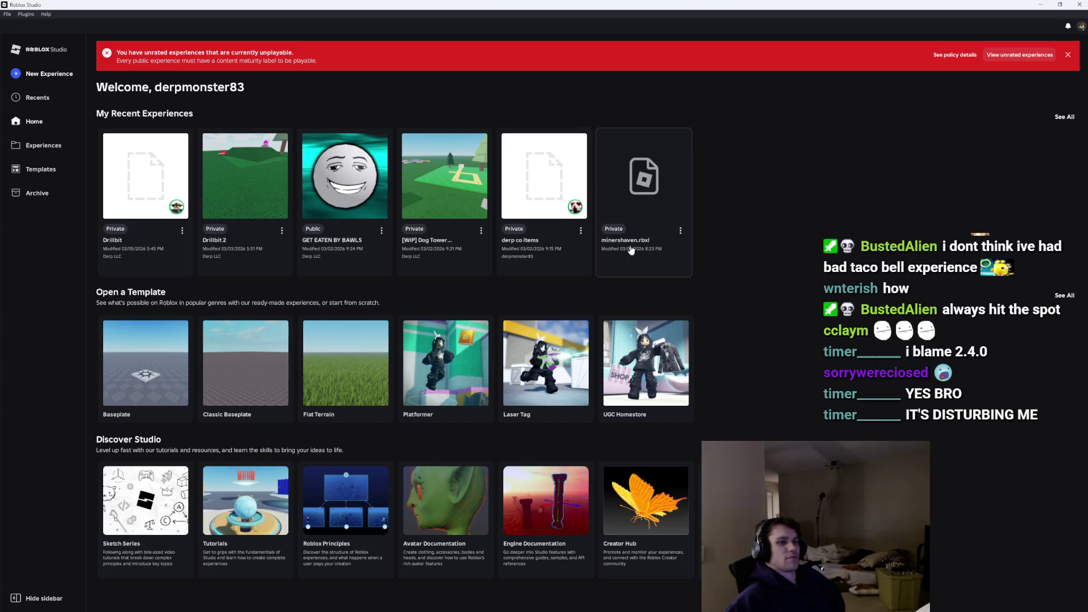
left_click(36, 99)
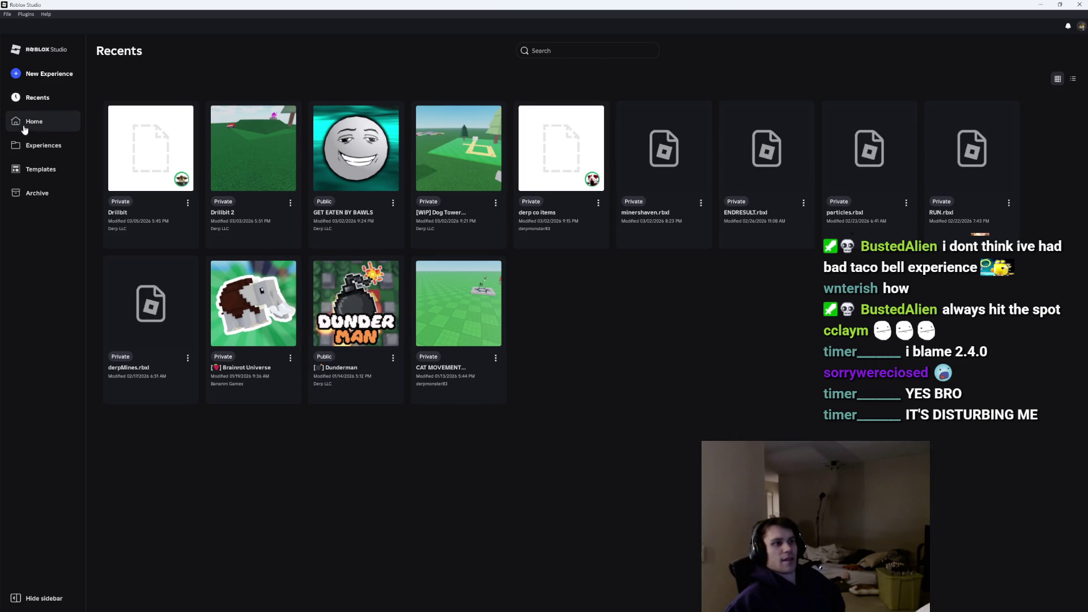
left_click(41, 145)
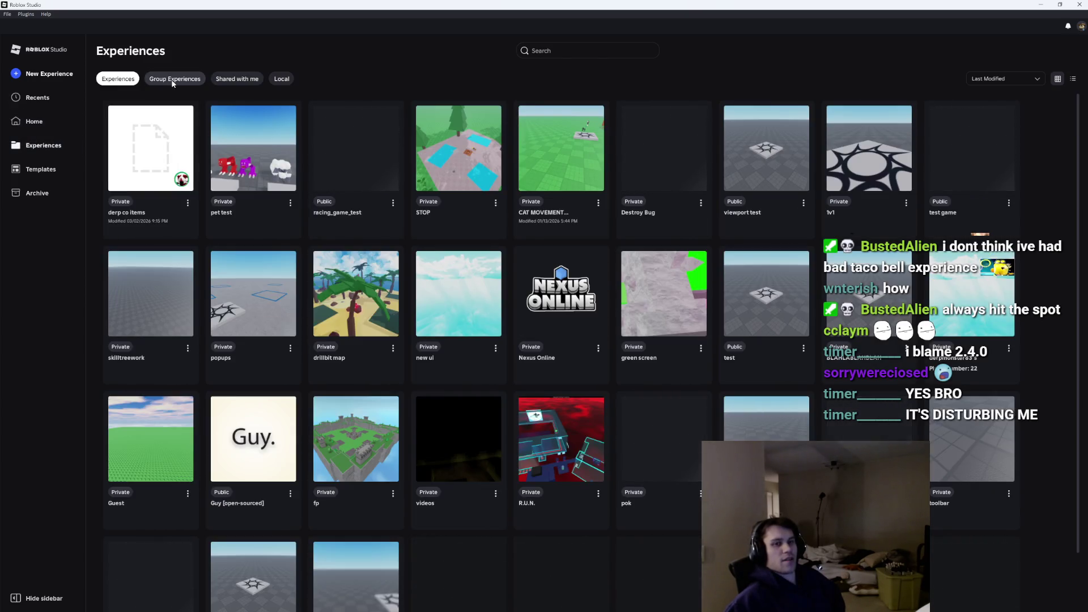
left_click(173, 80)
left_click(118, 79)
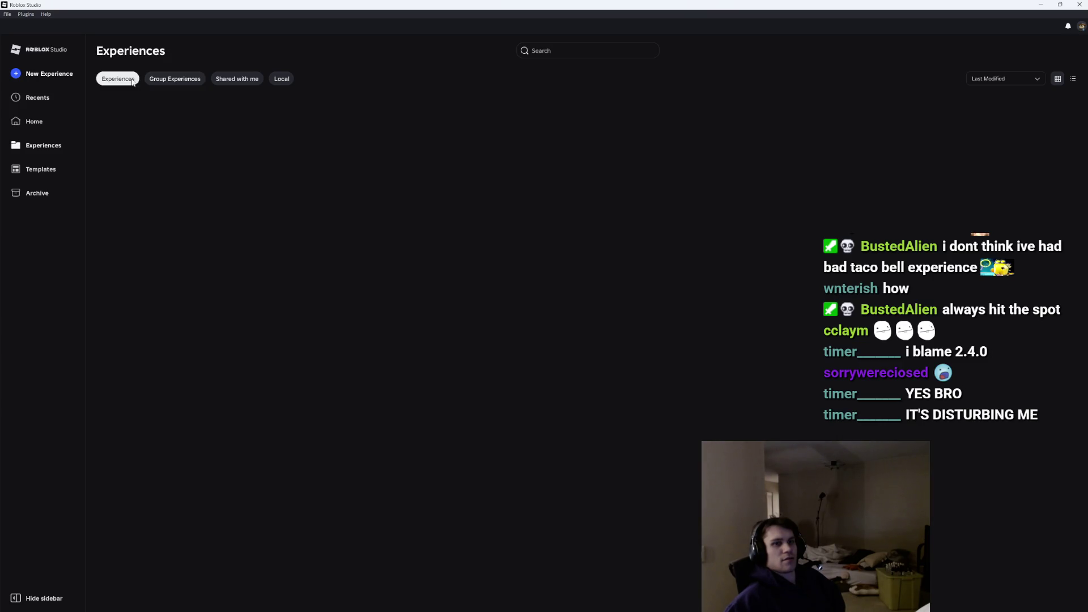
left_click(199, 81)
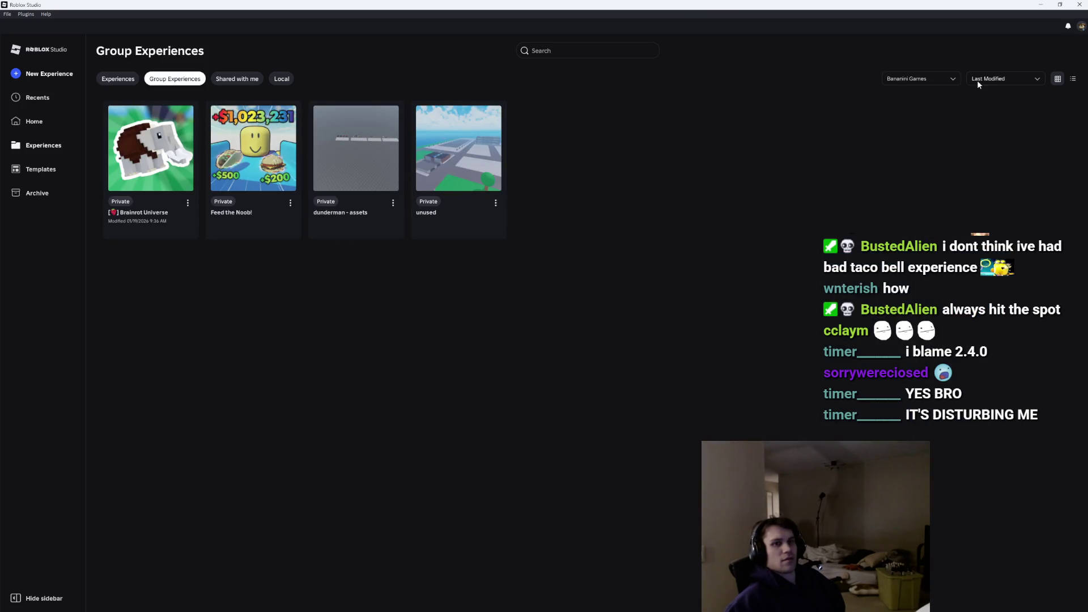
left_click(929, 78)
left_click(901, 141)
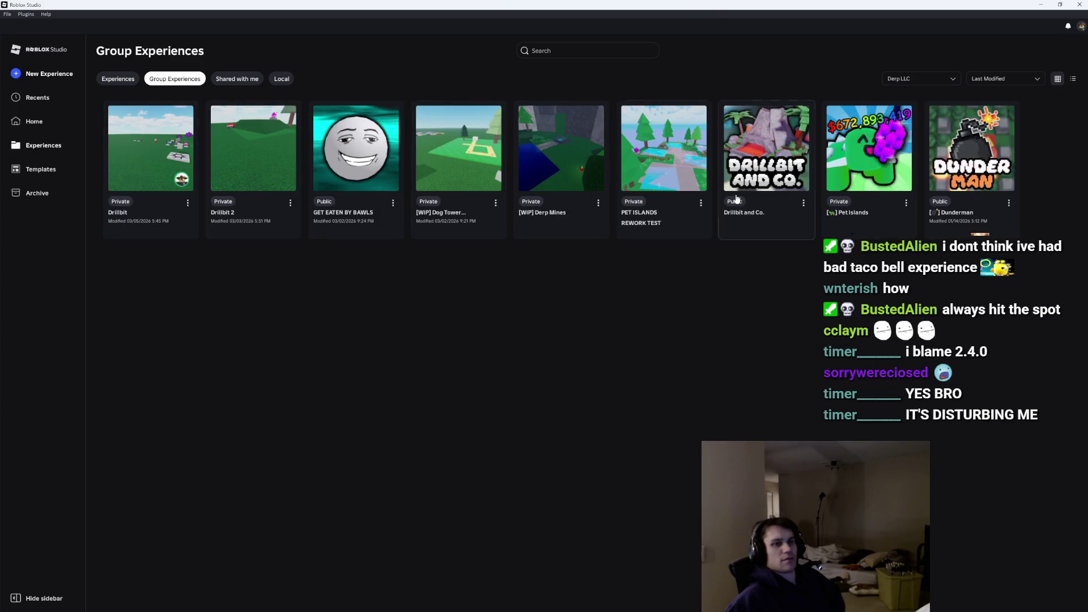
left_click(740, 162)
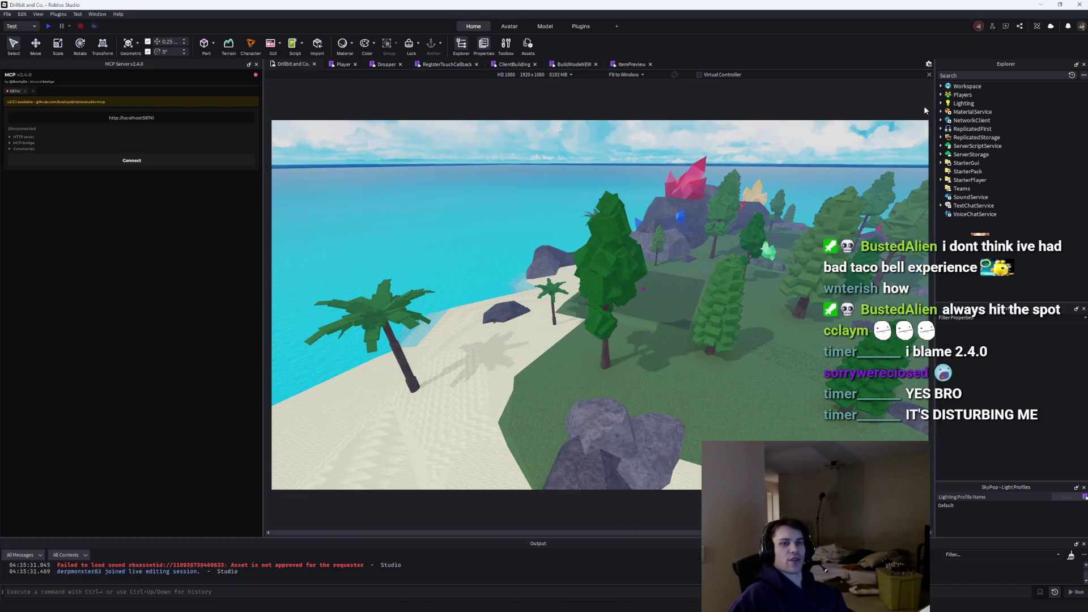
Find and open the PlotServer script via an Explorer search for 'plotse'.
left_click(957, 75)
type("plotse")
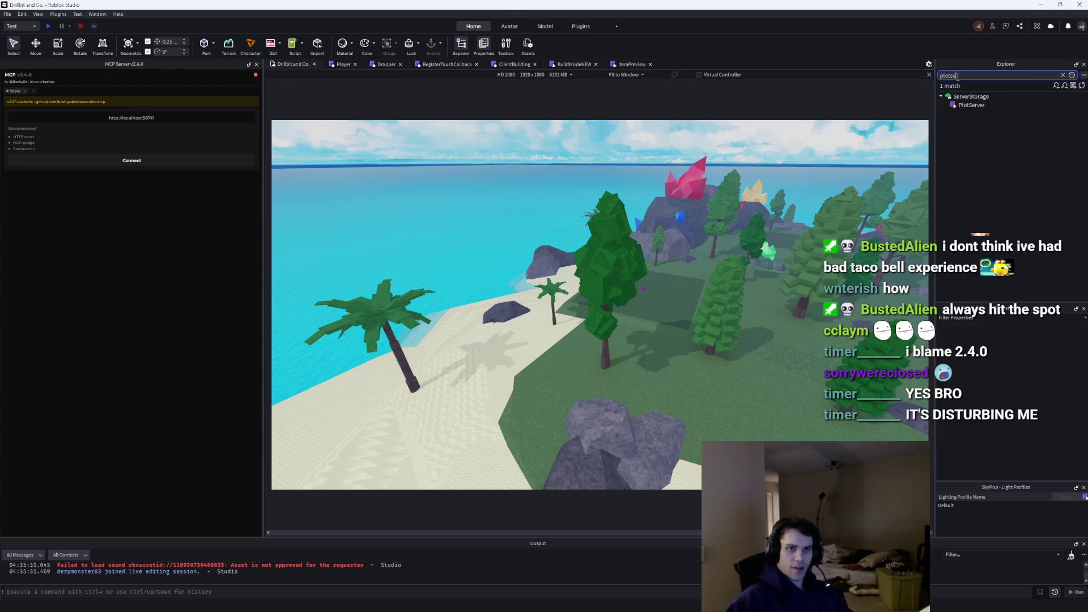
double_click(967, 106)
mouse_move(930, 186)
left_mouse_down()
mouse_move(930, 476)
mouse_move(930, 439)
mouse_move(930, 451)
left_mouse_up()
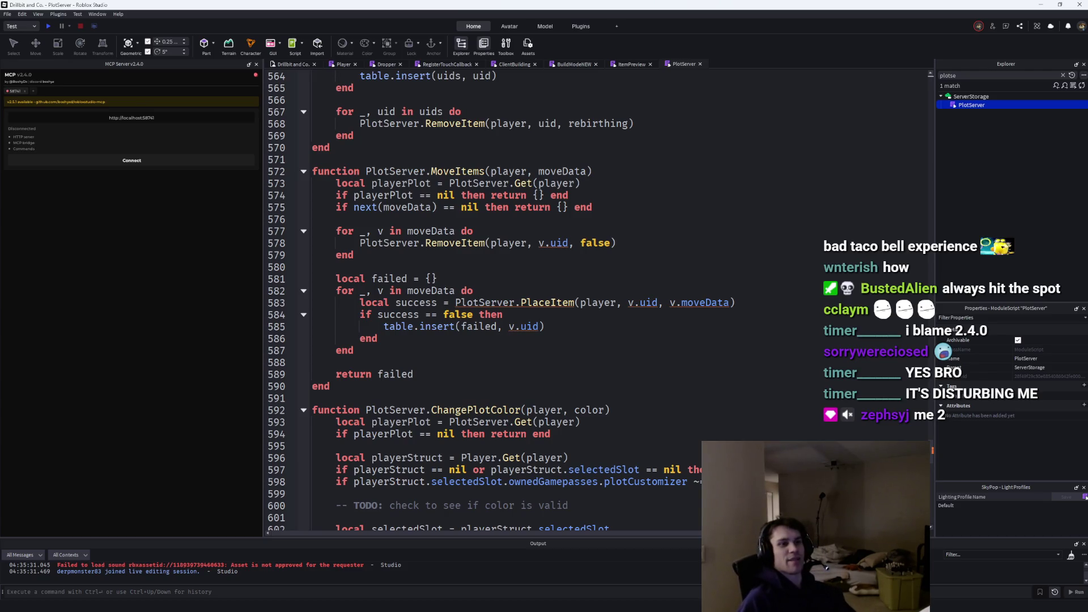
Inspect the RemoveItem-then-PlaceItem loop in MoveItems, then return to the Plot.MoveItems stub.
left_click(484, 242)
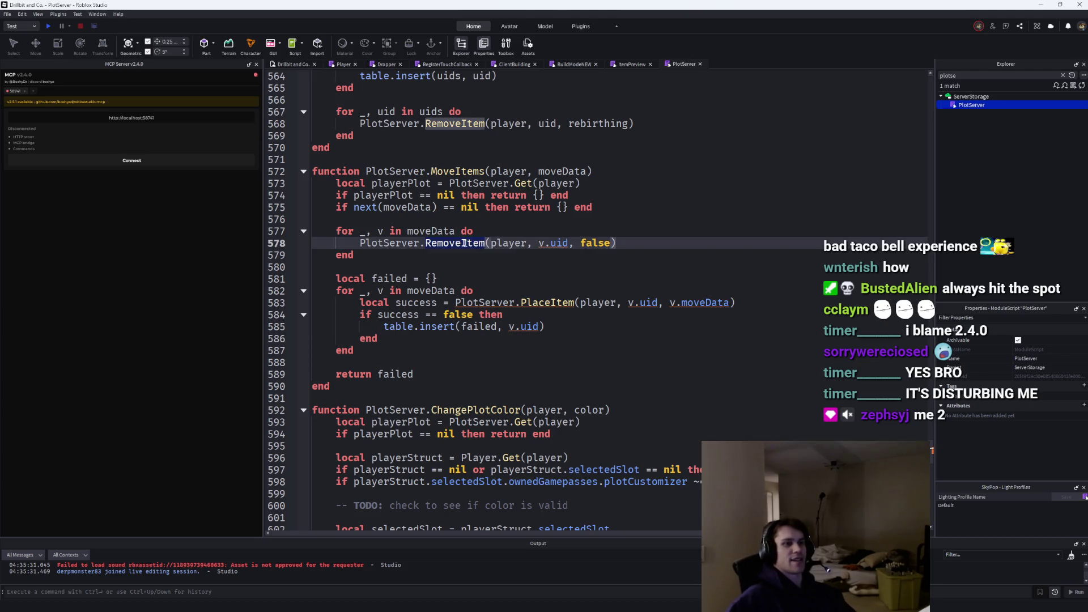
scroll(499, 263, "up", 5)
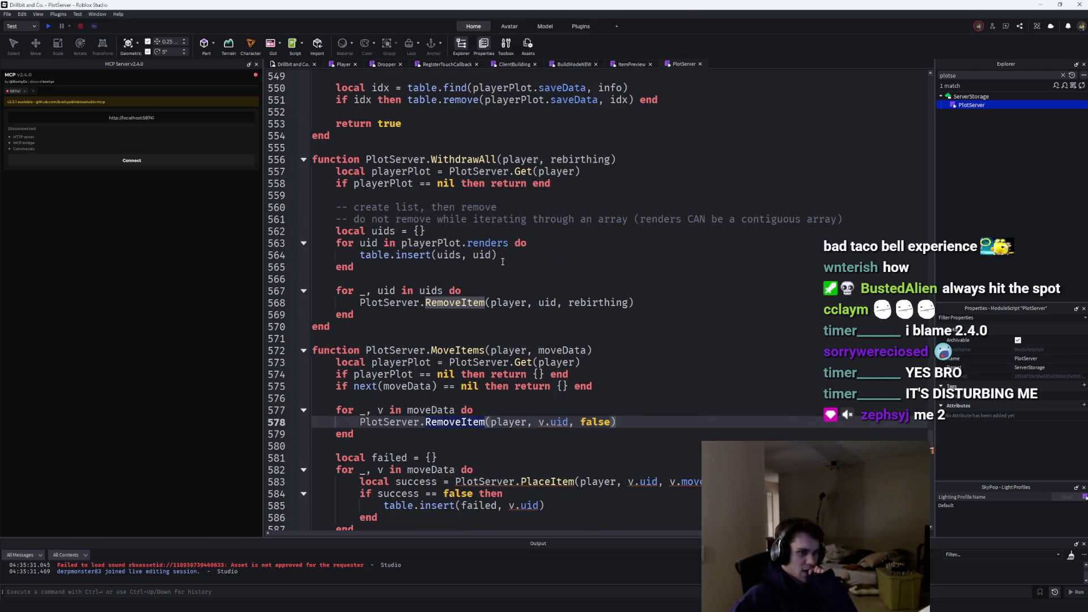
scroll(503, 261, "down", 3)
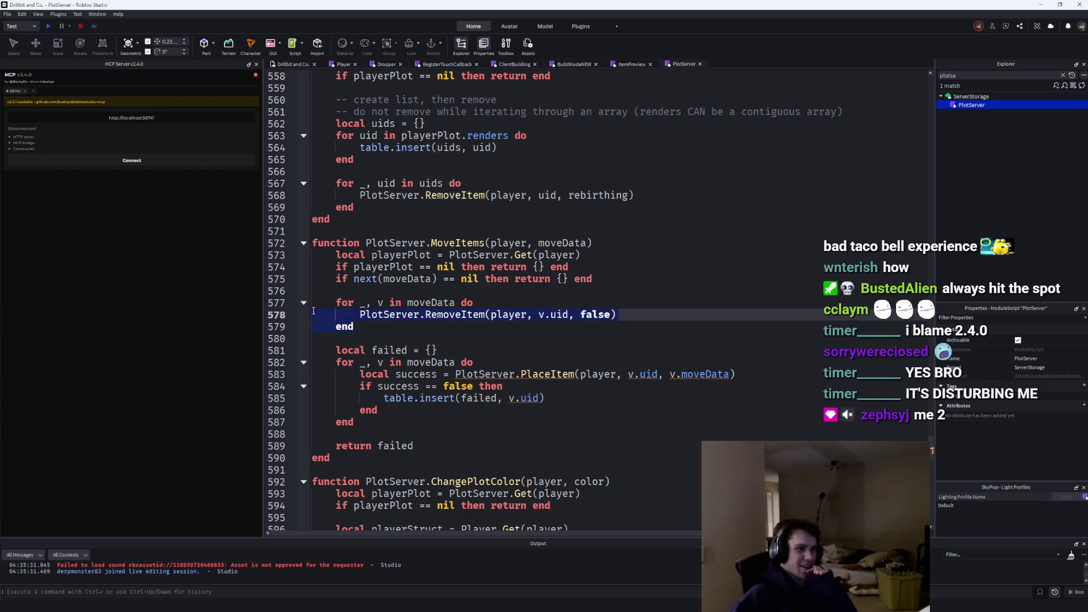
left_click(342, 292)
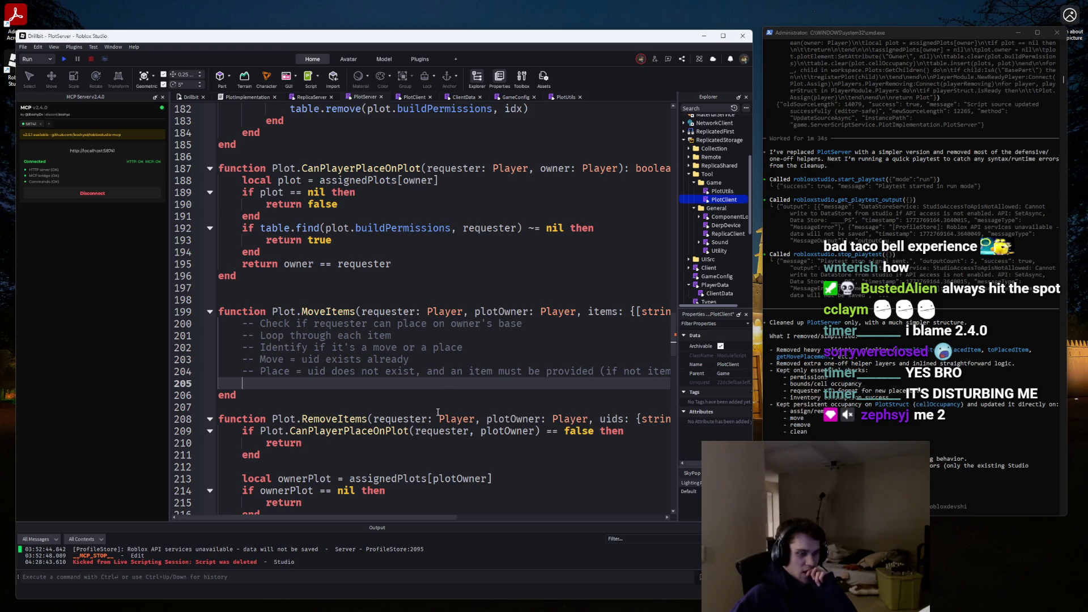
Below the plan comments, start a 'for _, uid in items do' loop.
mouse_move(383, 515)
left_mouse_down()
mouse_move(475, 515)
mouse_move(278, 512)
left_mouse_up()
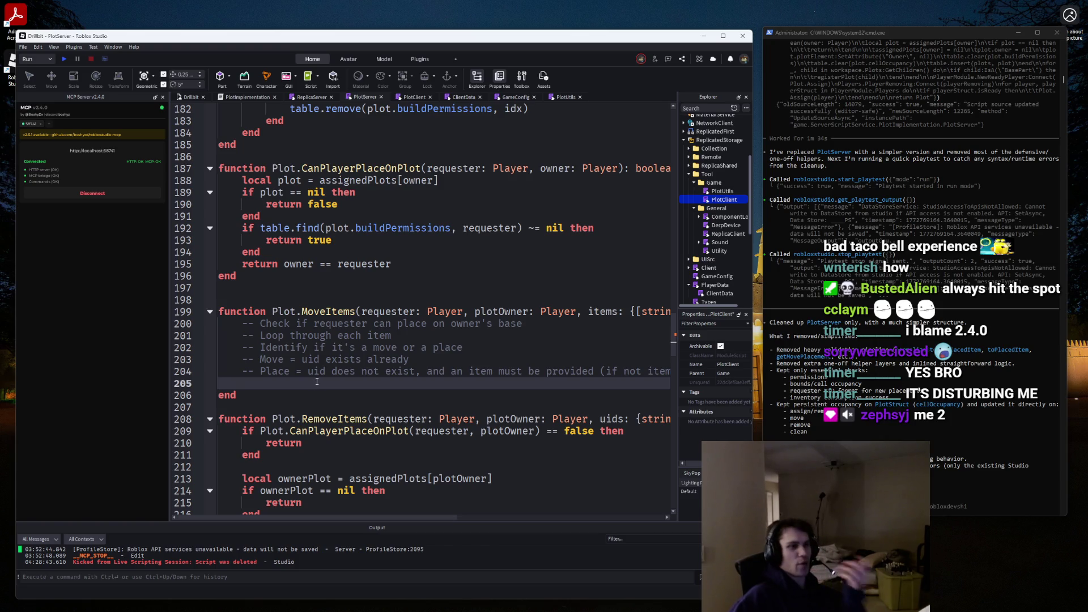
key("Return")
key("Return")
key("Up")
type("for _, ")
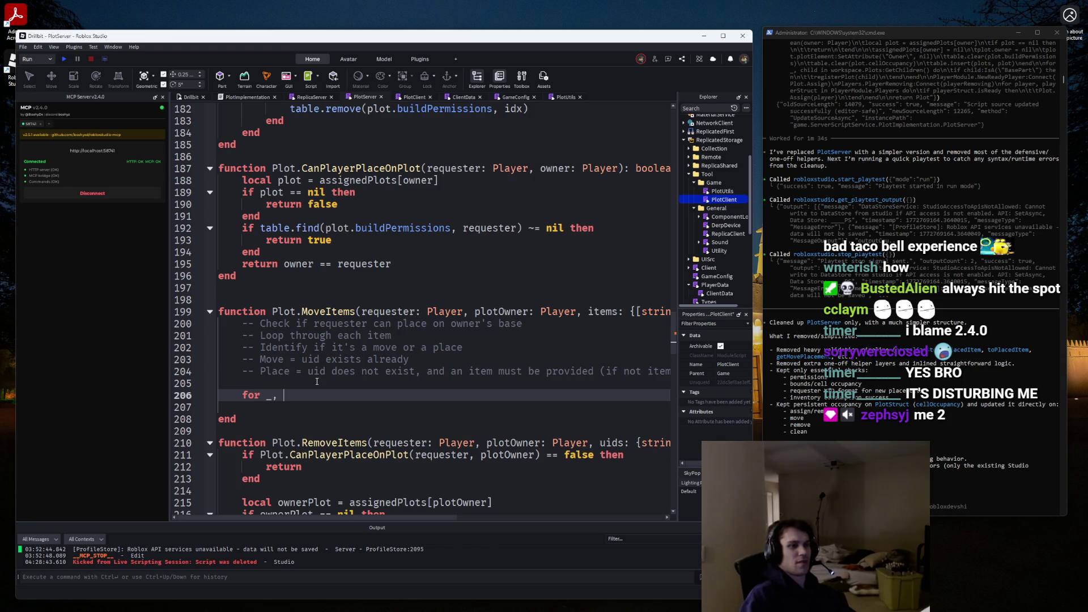
type("uid ii")
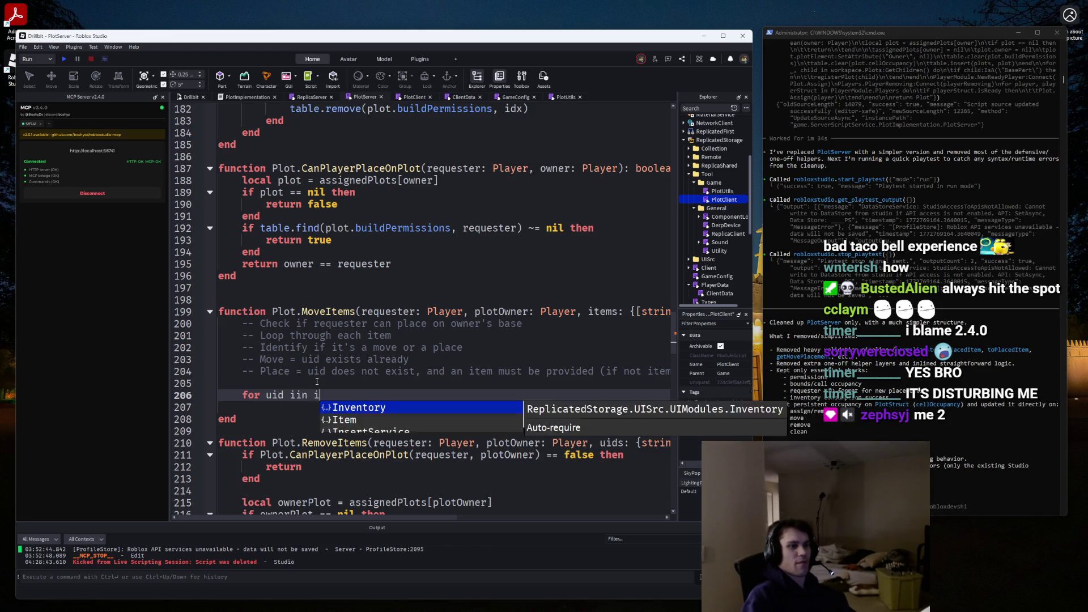
key("BackSpace")
type("n itemsm")
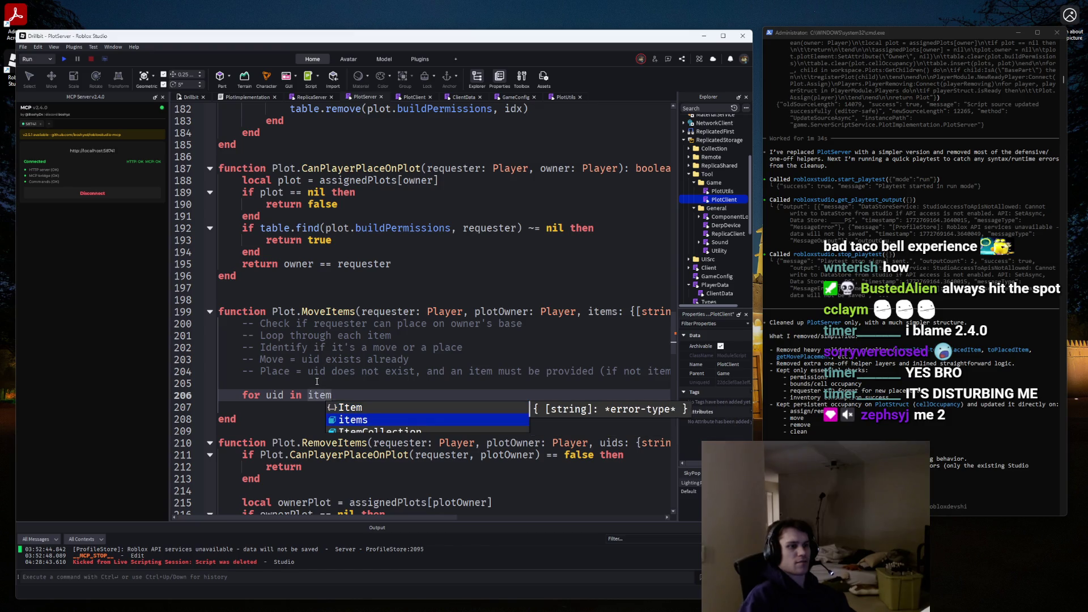
key("BackSpace")
type("do")
key("Return")
Inside the loop, call Plot.RemoveItems({uid} per item, discarding a started second loop.
type("Plot.Remo")
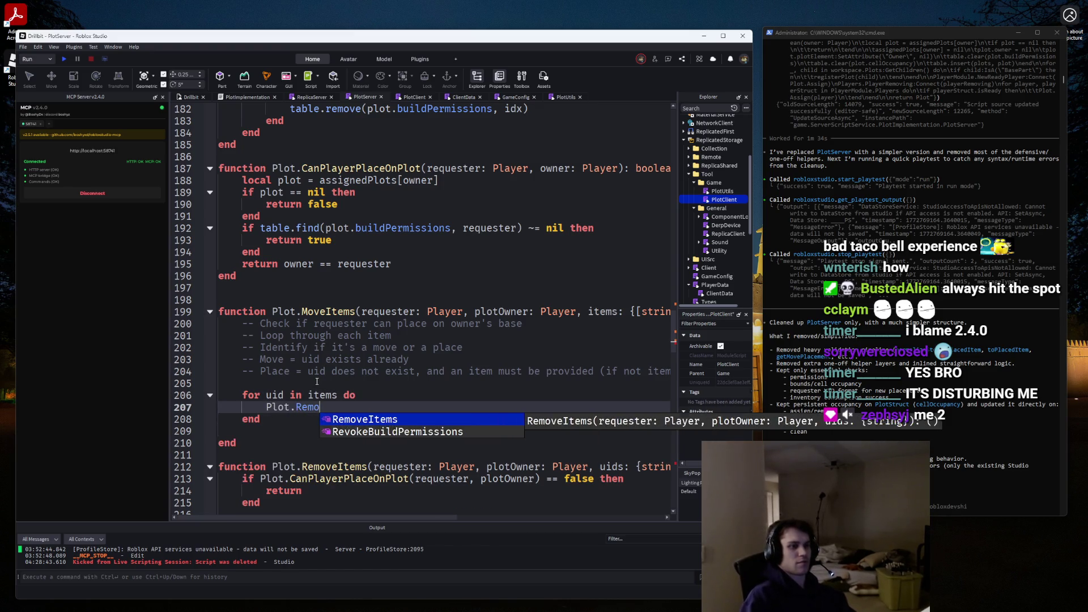
key("Tab")
type("(")
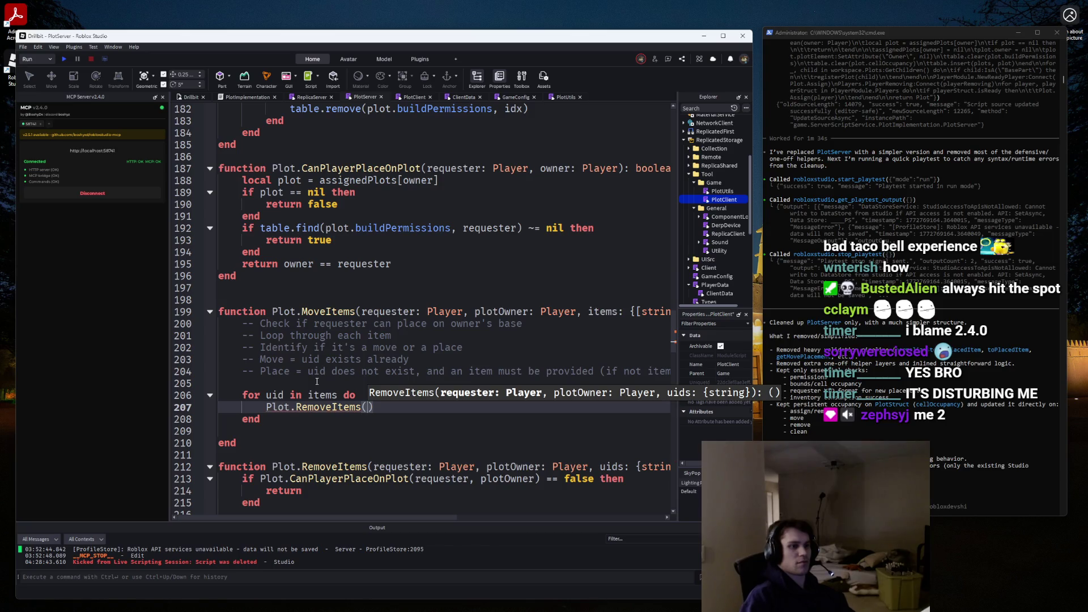
type("{")
type("uid")
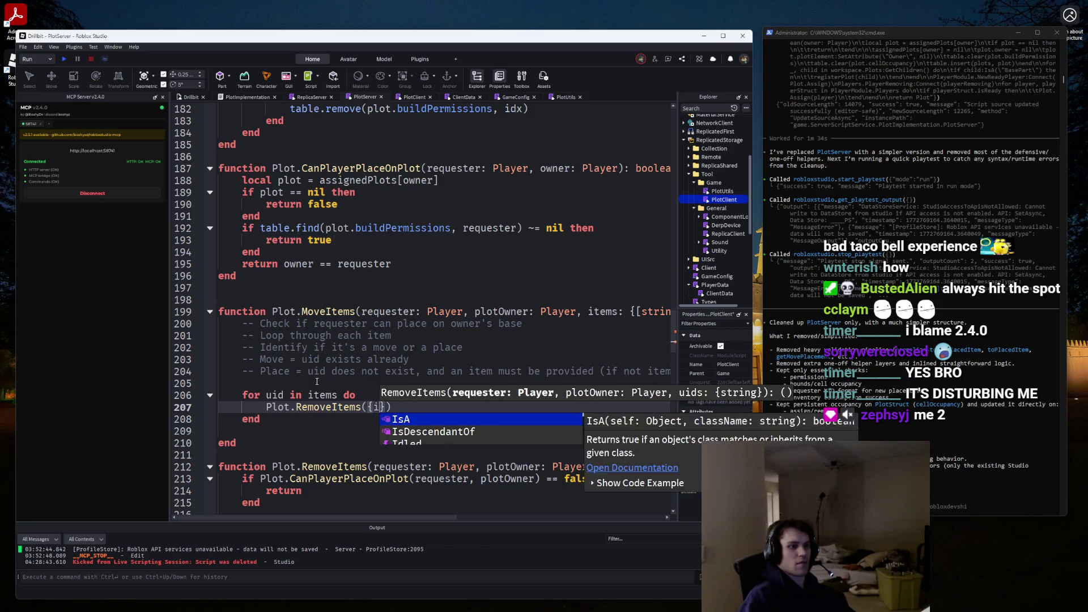
key("Escape")
key("Down")
key("Return")
key("Return")
type("for")
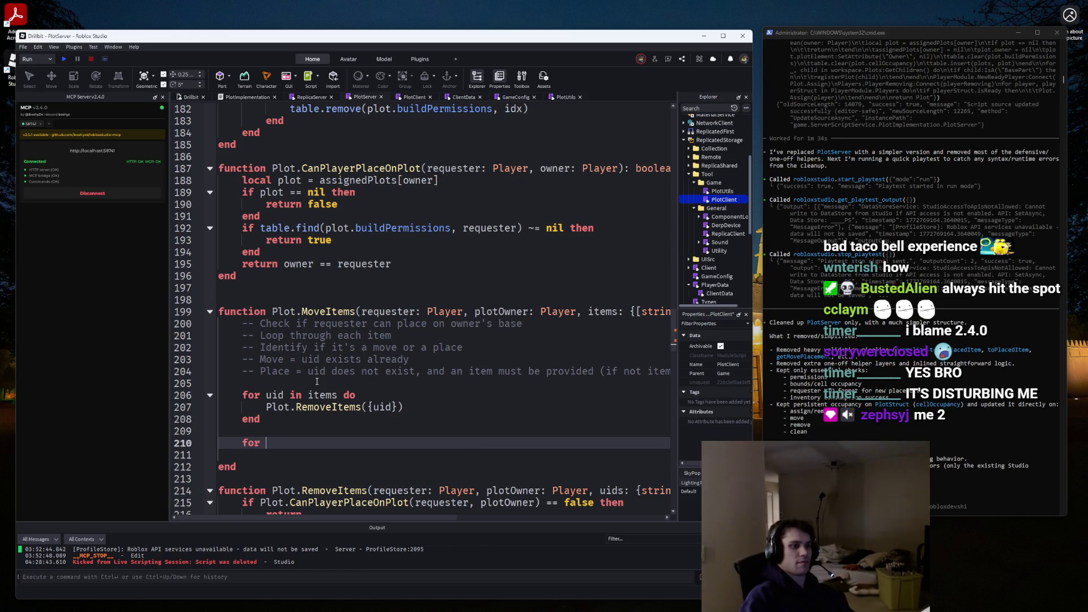
key("BackSpace")
key("BackSpace")
key("BackSpace")
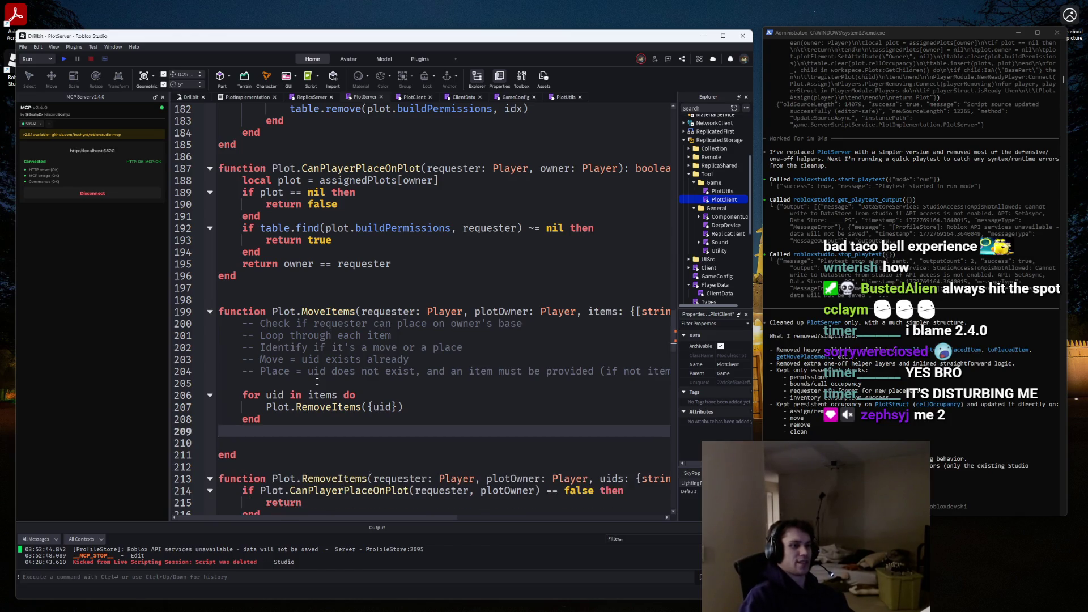
Reread the Move plan comment and review the per-item RemoveItems call and uid loop.
scroll(323, 380, "down", 2)
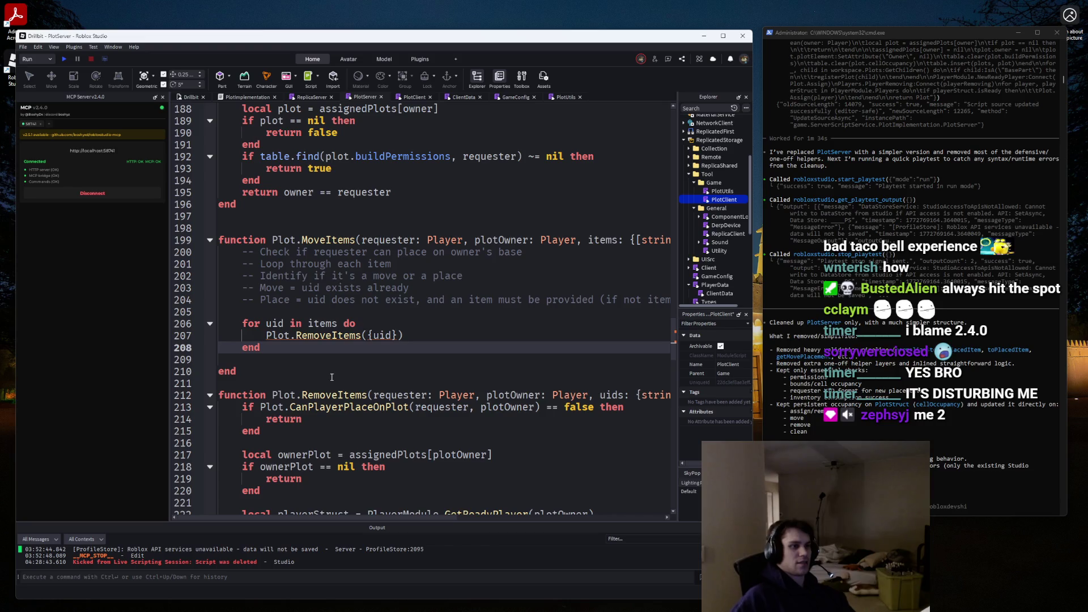
double_click(272, 288)
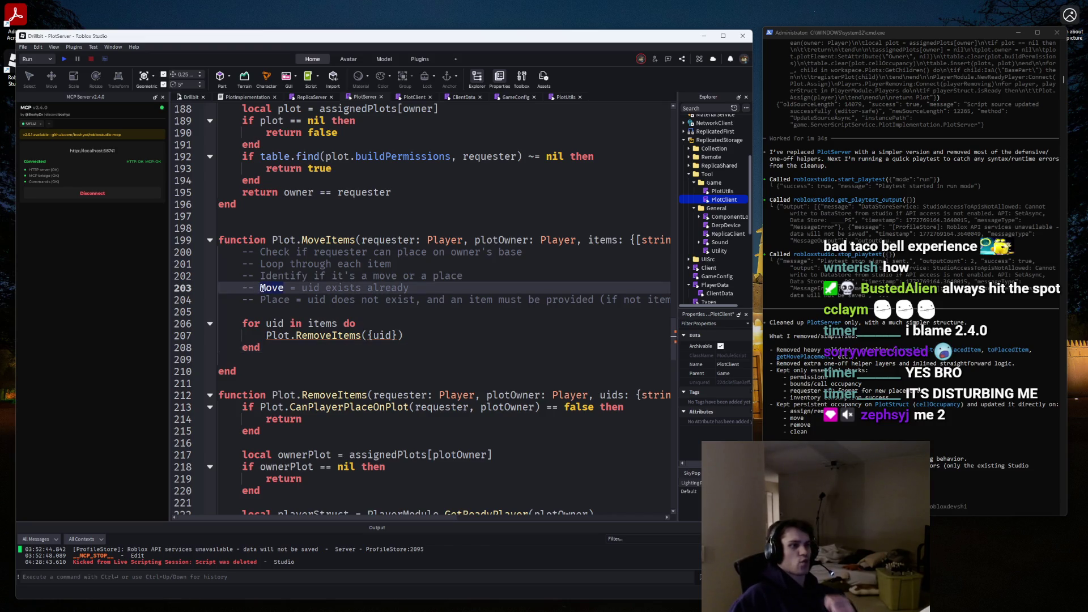
scroll(381, 364, "down", 5)
scroll(380, 362, "down", 3)
scroll(380, 362, "up", 8)
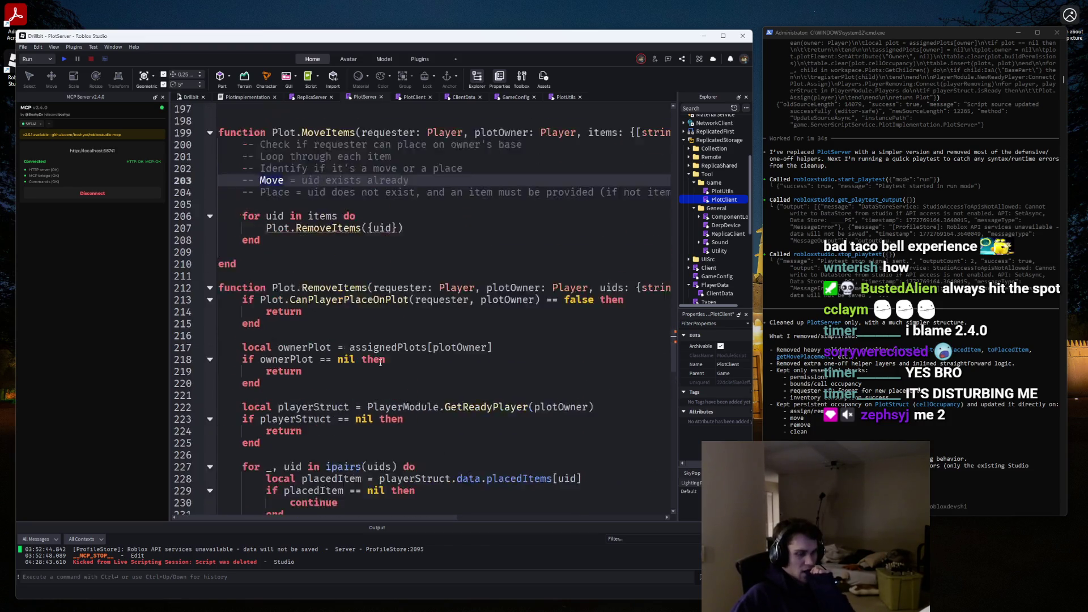
mouse_move(409, 335)
left_mouse_down()
mouse_move(265, 336)
mouse_move(239, 324)
left_mouse_up()
left_click(265, 347)
left_click(265, 349)
left_click(265, 350)
left_click(272, 351)
scroll(300, 323, "down", 2)
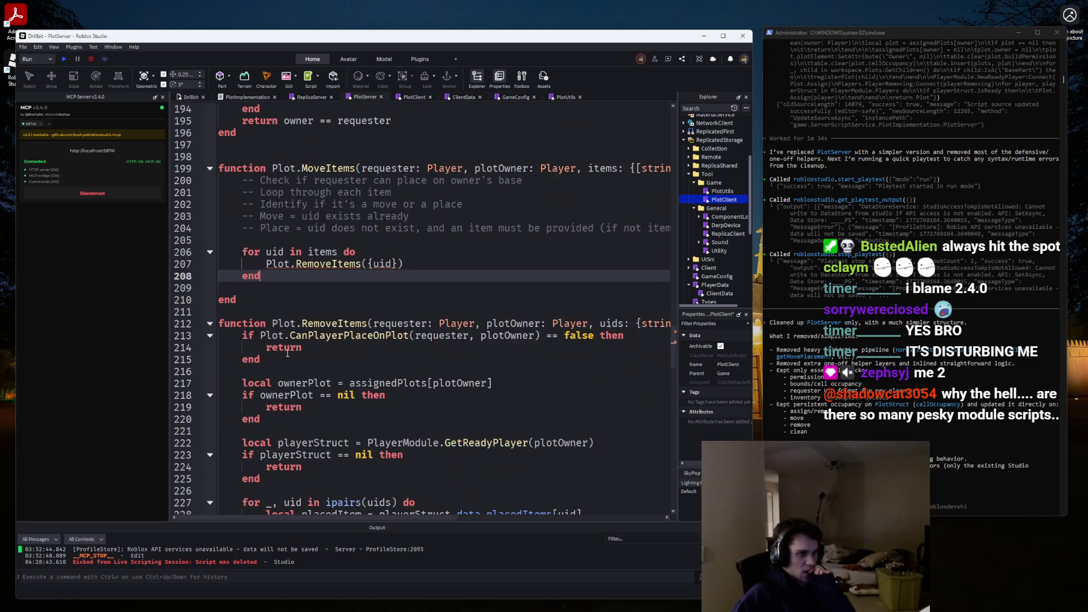
scroll(317, 294, "up", 1)
left_click(334, 287)
left_click(335, 276)
Declare 'local uids = {}' above the loop and replace the call with table.insert(uids, uid).
key("Return")
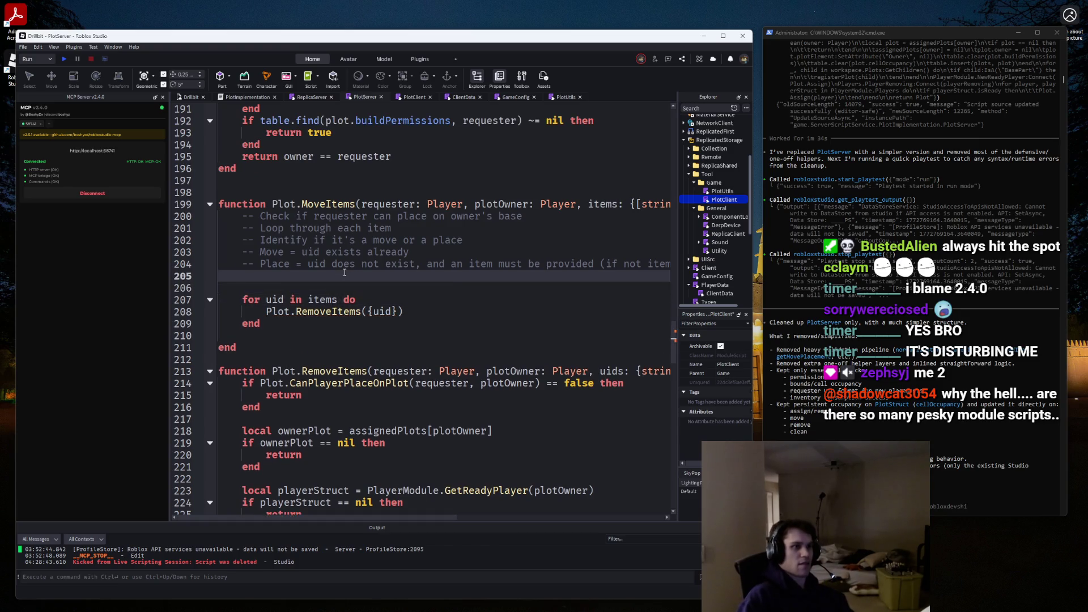
key("Up")
type("local uids = {}")
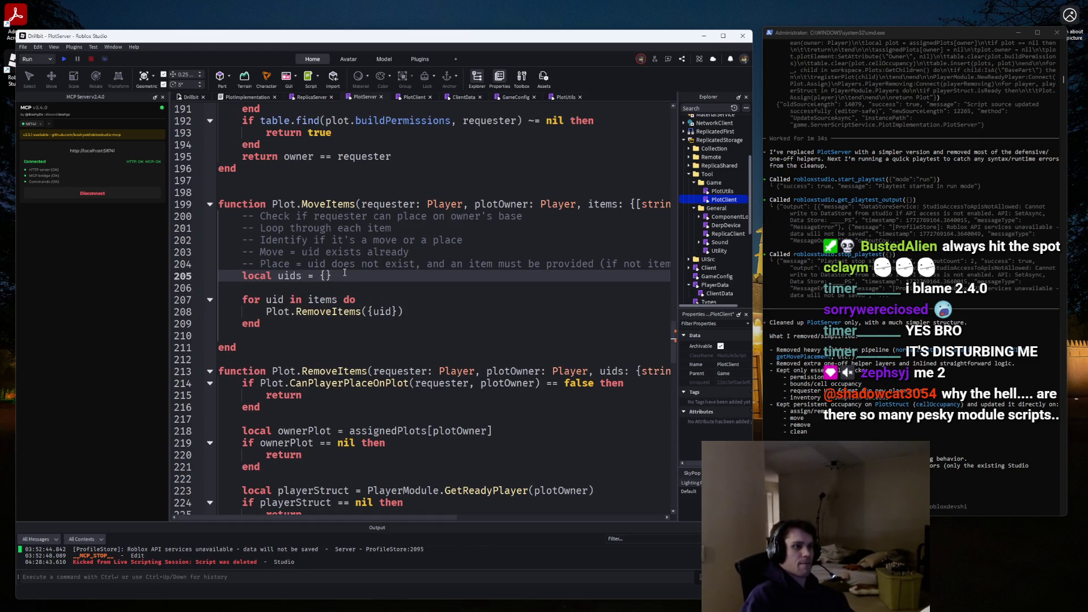
key("Down")
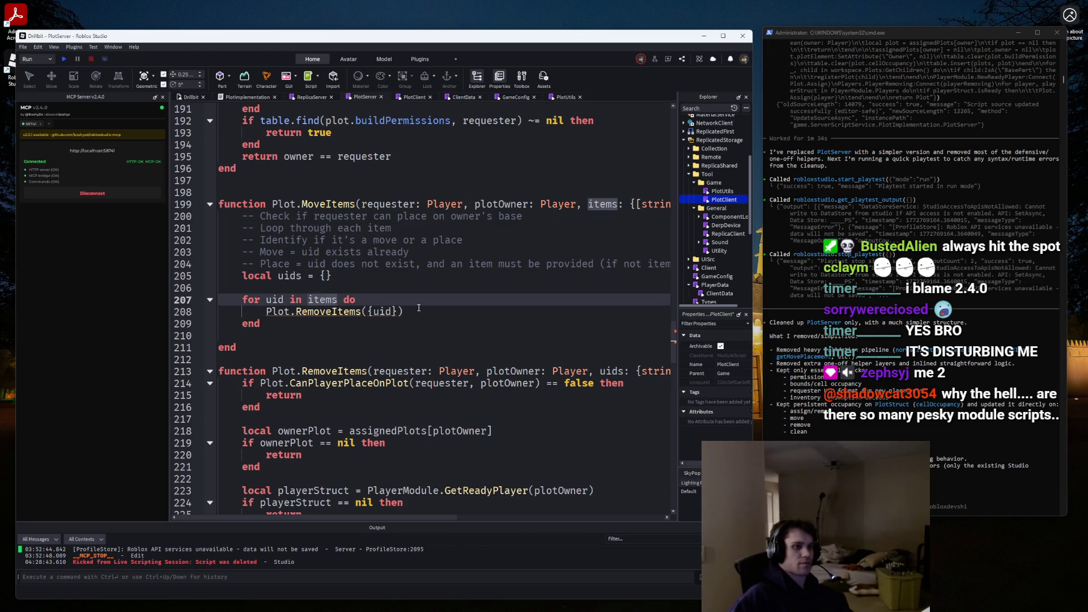
left_click_drag(403, 311, 260, 311)
type("table.insert(uids, uid)")
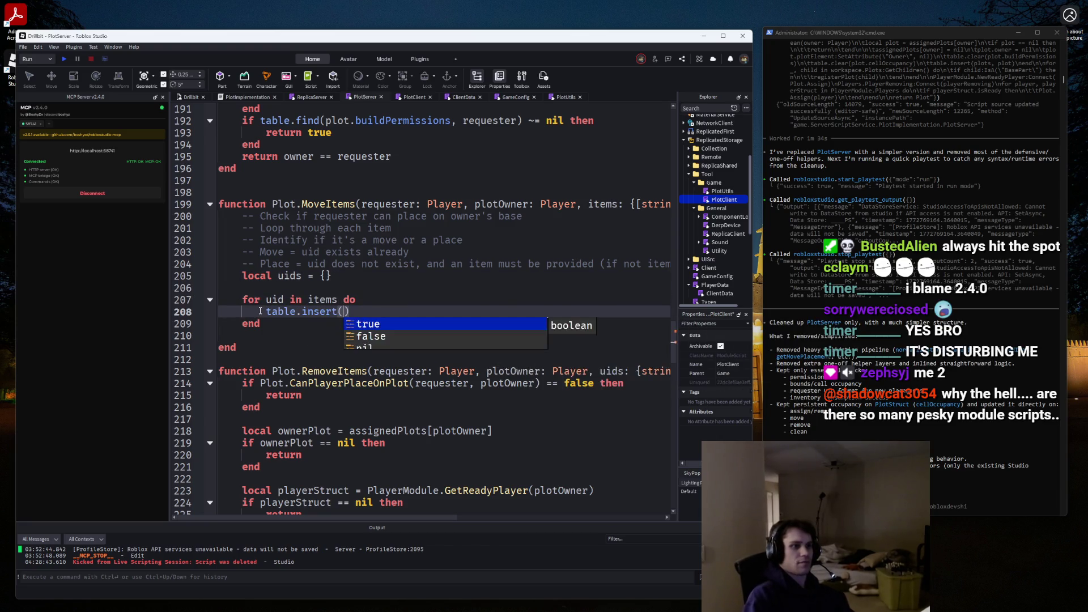
key("Escape")
key("Up")
key("Up")
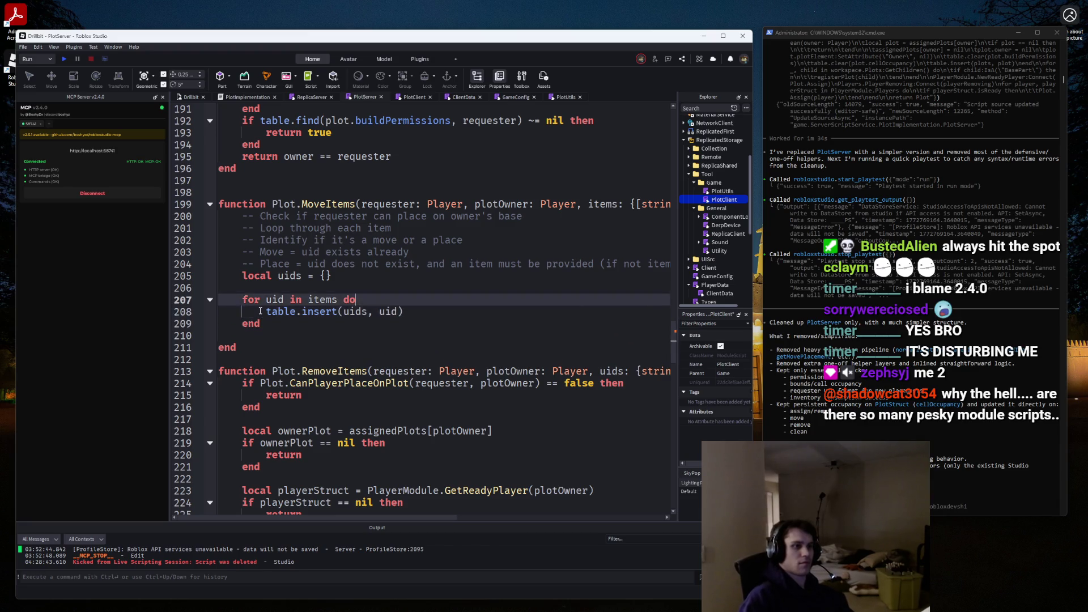
key("BackSpace")
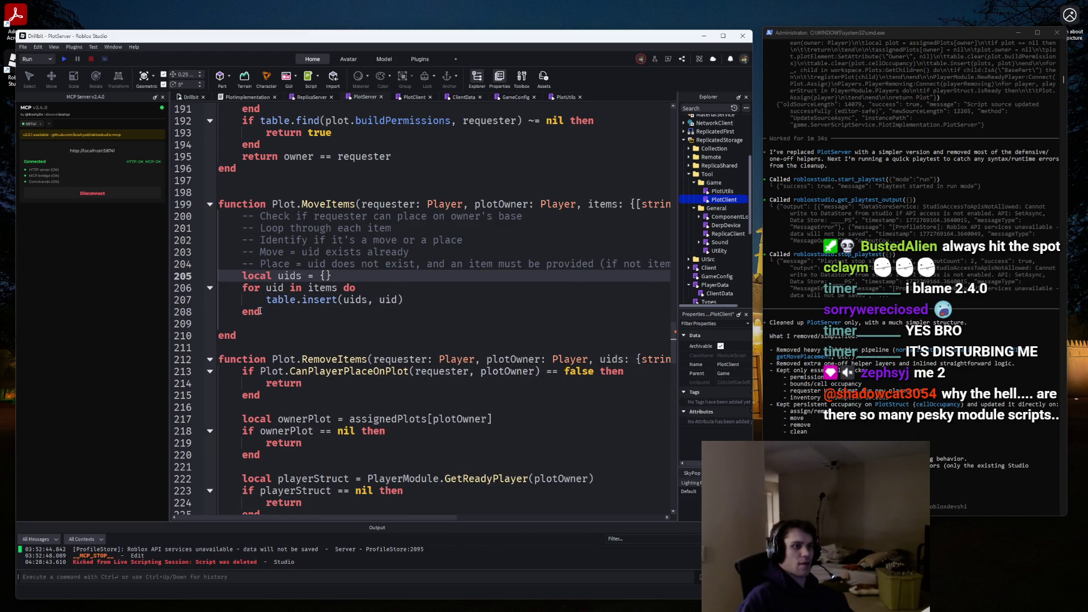
After the loop, add Plot.RemoveItems(requester, plotOwner, uids), correcting 'request' to 'requester'.
key("Home")
key("Return")
key("Down")
key("Down")
key("Down")
key("Return")
key("Return")
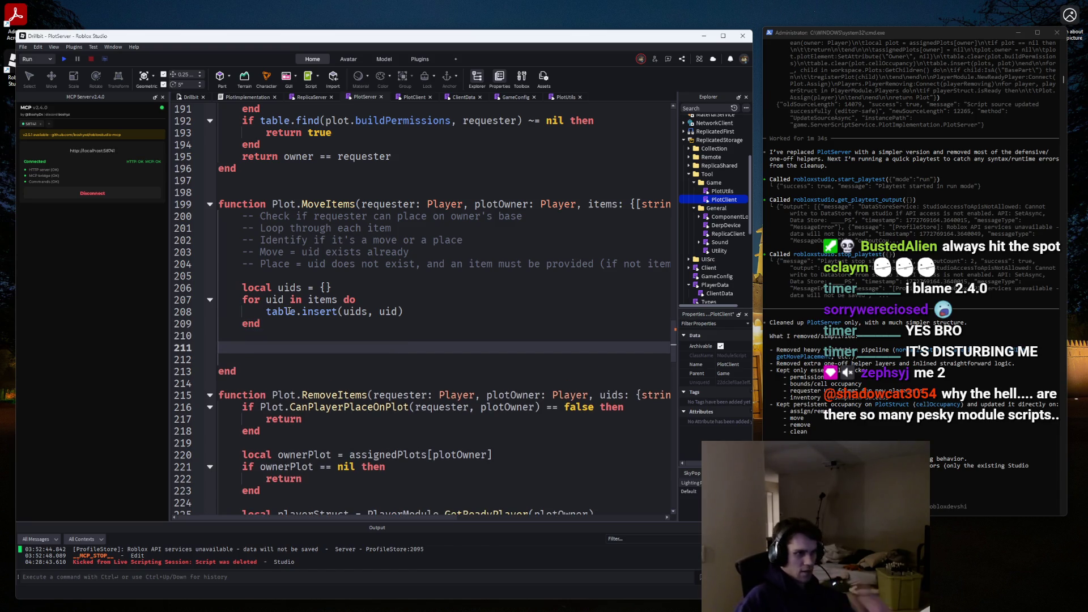
type("Plot.Re")
key("Tab")
type("uids")
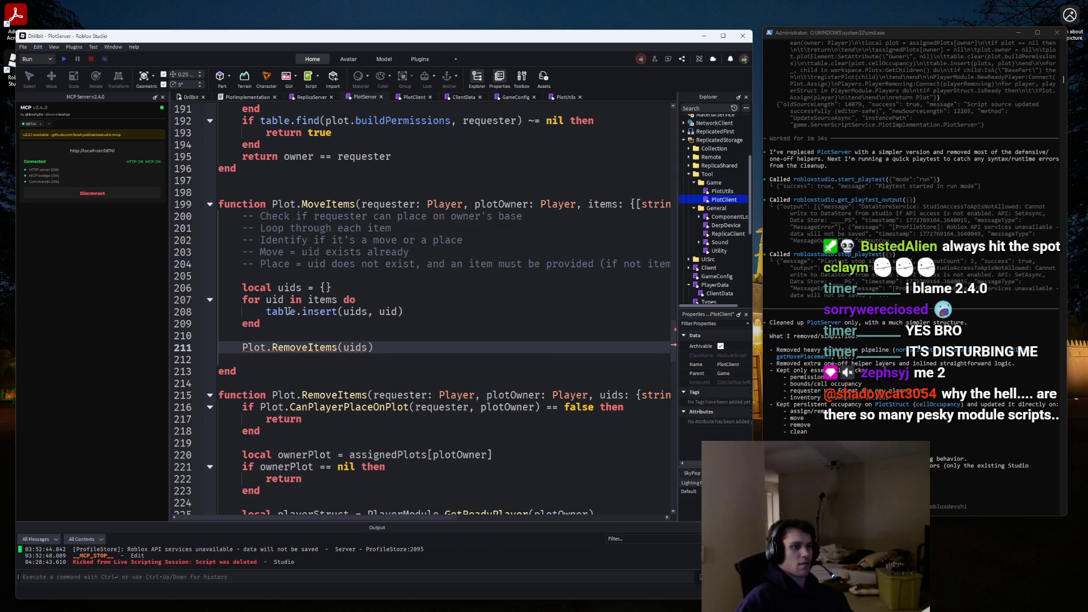
key("Left")
key("Left")
key("Left")
type("request, ")
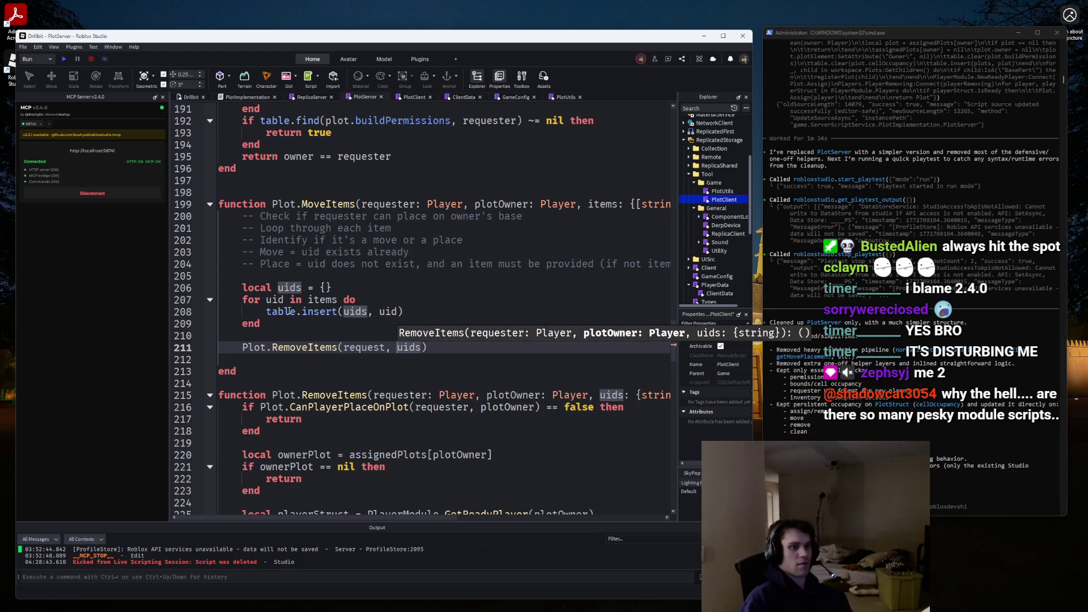
type("plotOwner,")
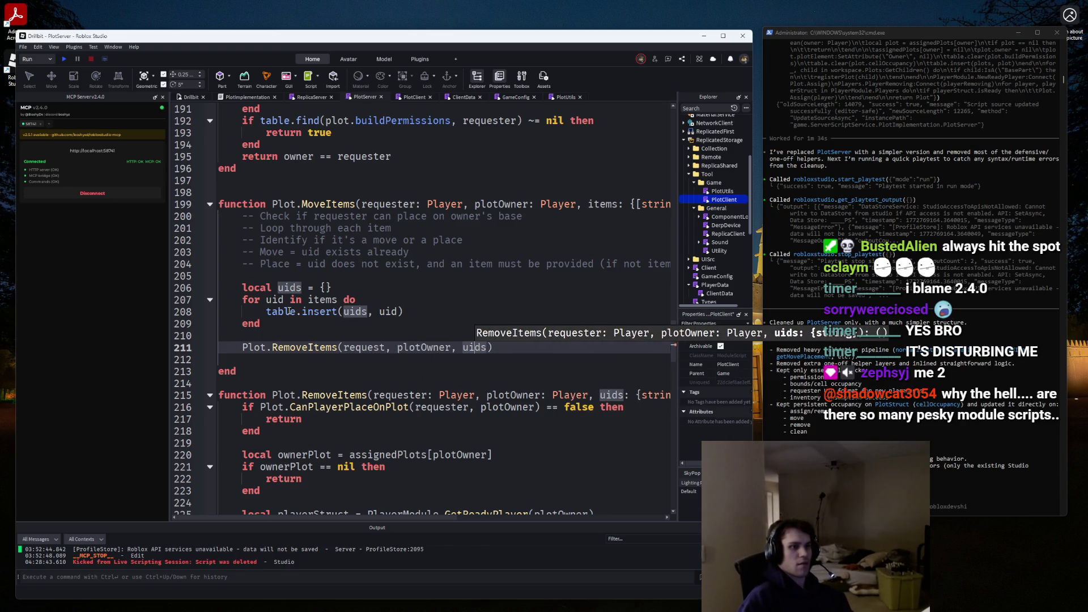
key("Up")
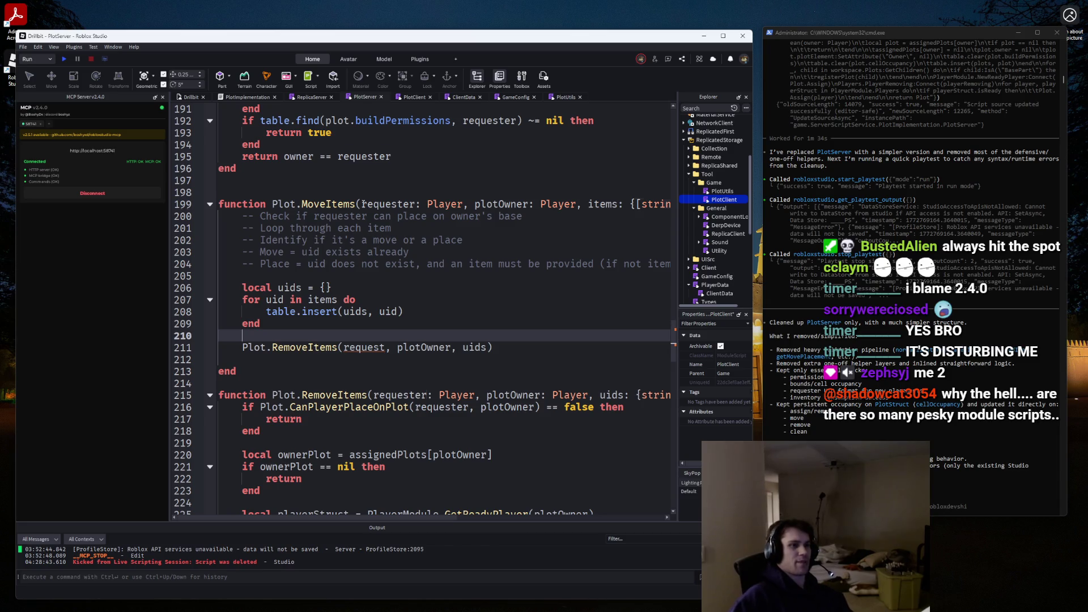
double_click(363, 347)
type("requester")
left_click(563, 346)
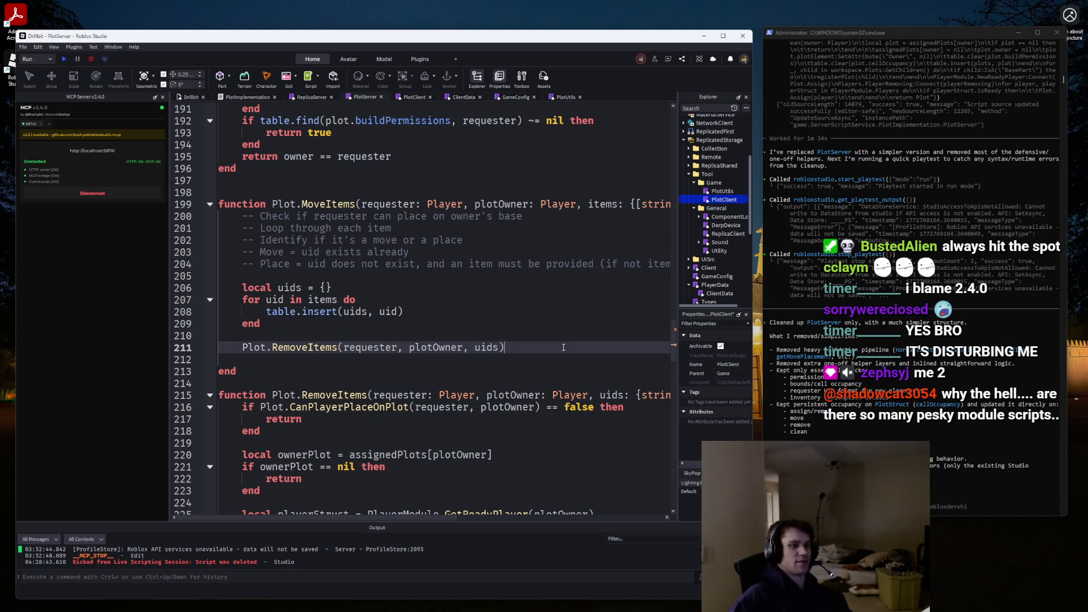
Begin the placement loop with 'for _, v'.
key("Return")
key("Return")
type("for _,")
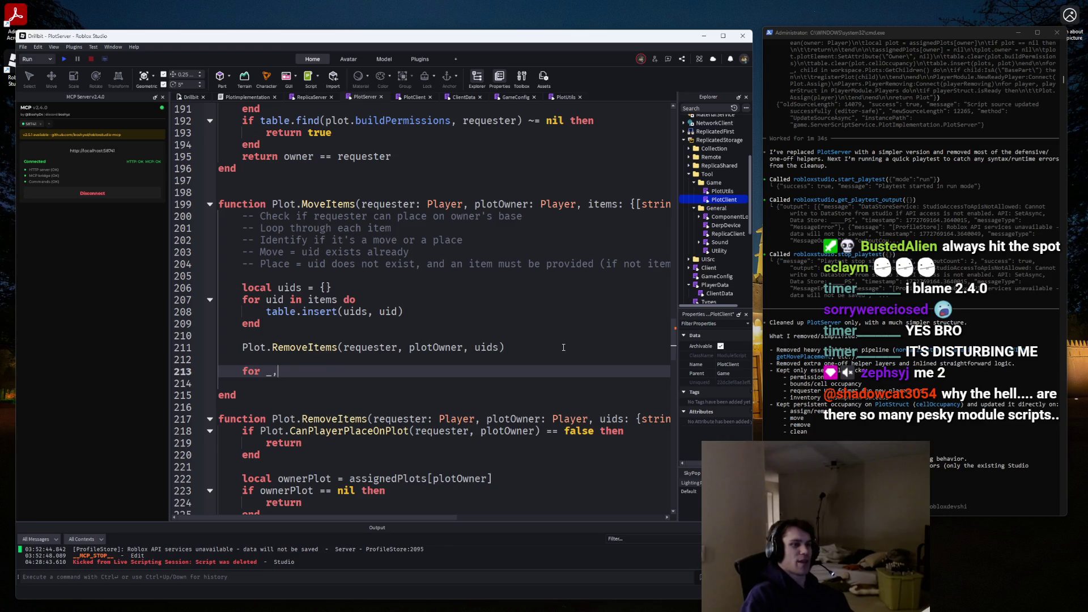
type(" v")
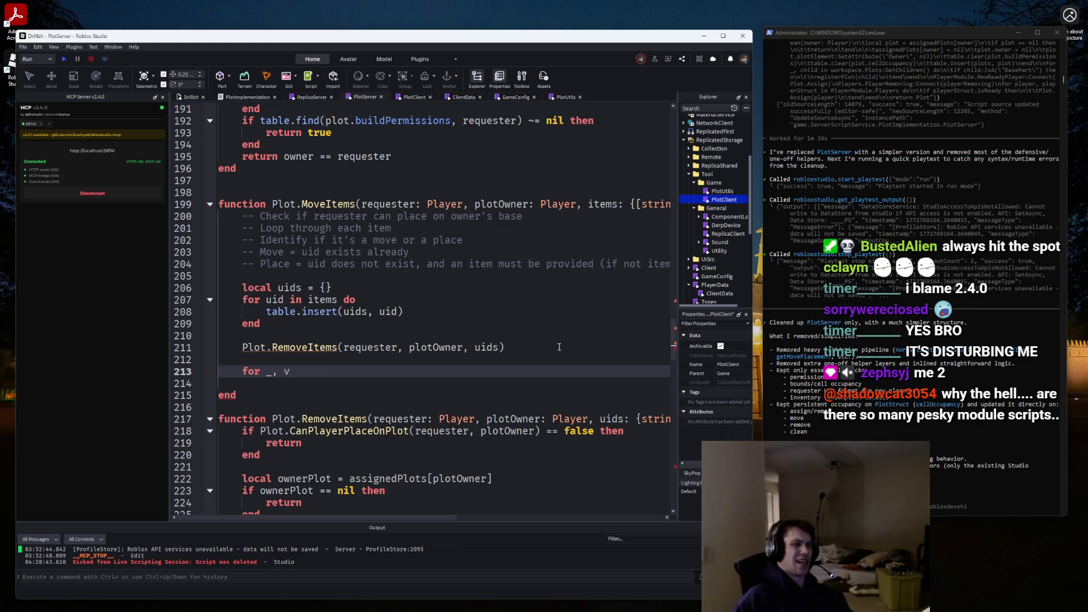
scroll(465, 479, "down", 3)
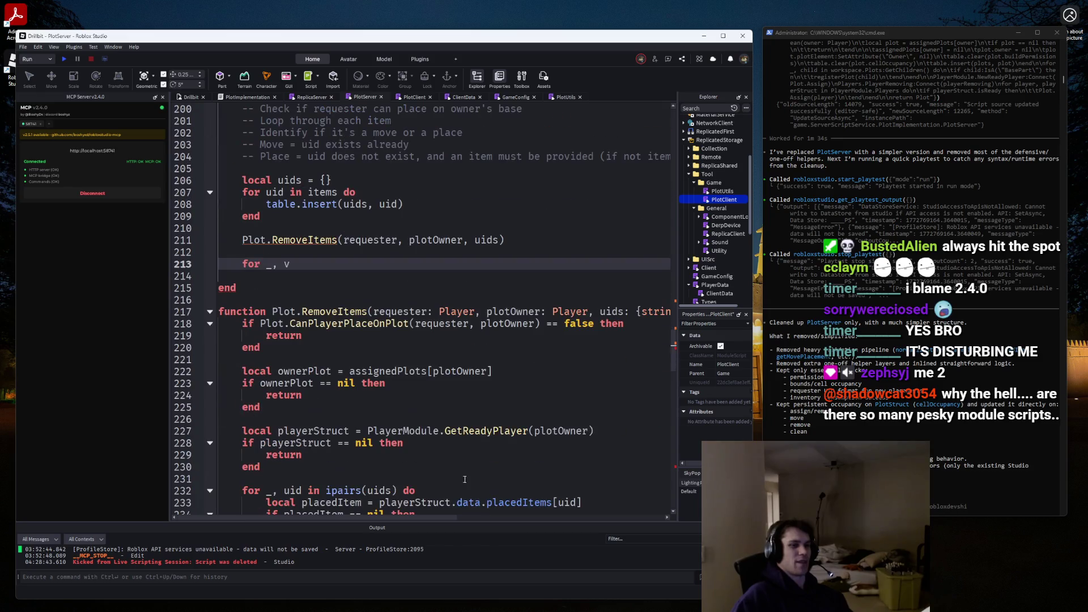
Paste the cut Plot.RemoveItems function above MoveItems in PlotServer.
scroll(464, 479, "down", 2)
scroll(453, 454, "up", 3)
left_click(430, 347)
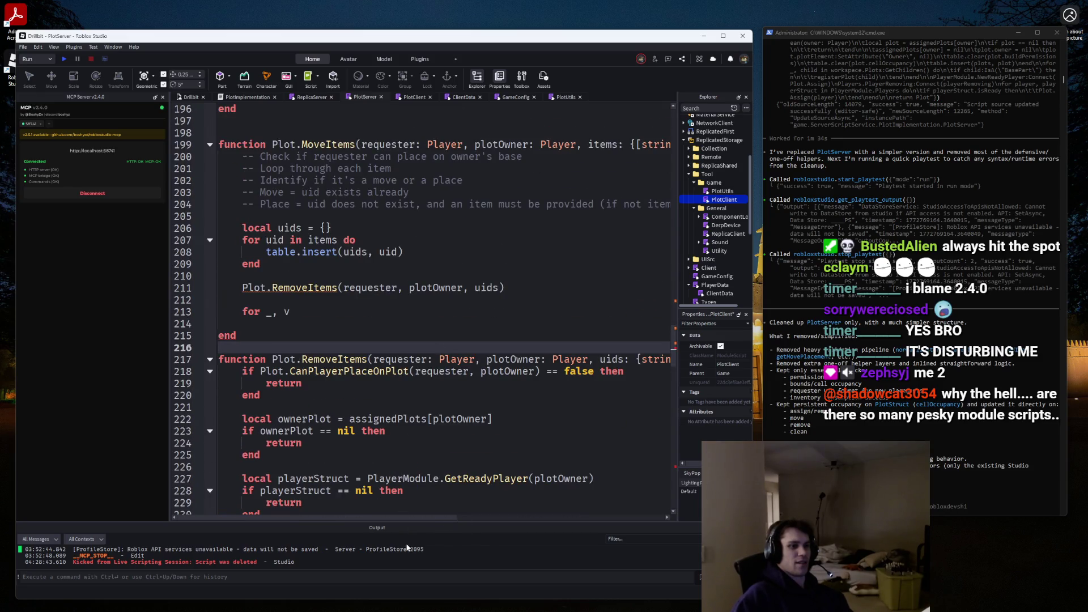
scroll(403, 517, "right", 3)
scroll(431, 518, "left", 3)
scroll(353, 356, "up", 2)
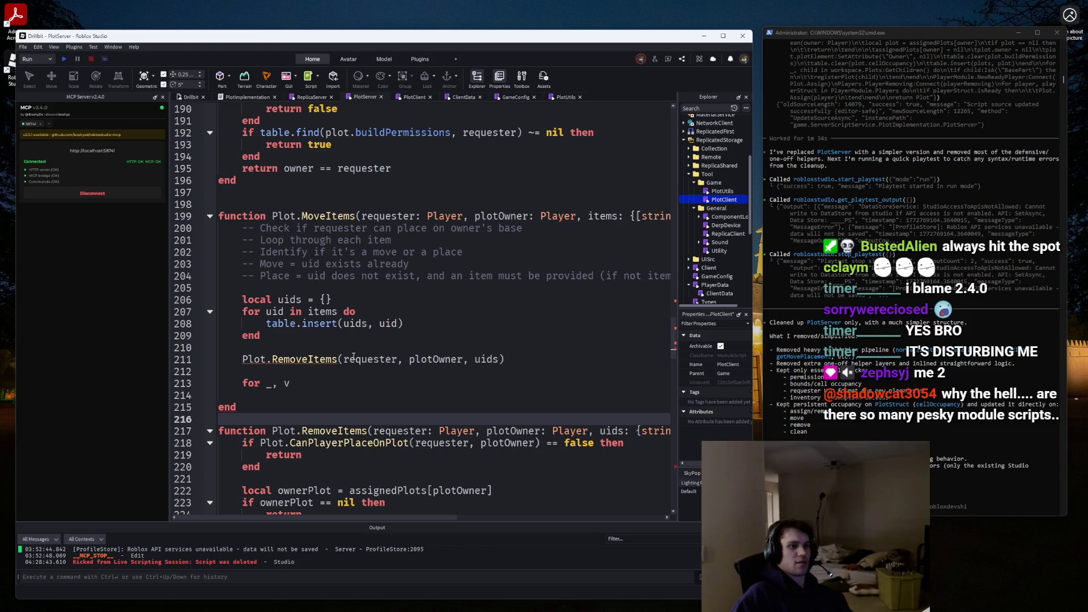
mouse_move(297, 357)
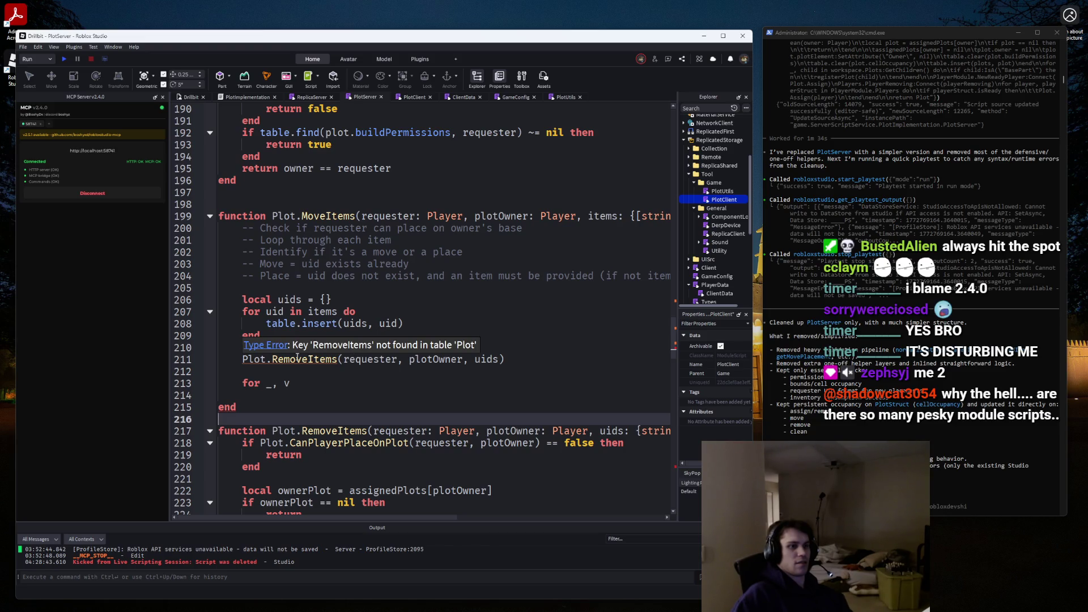
scroll(296, 357, "down", 3)
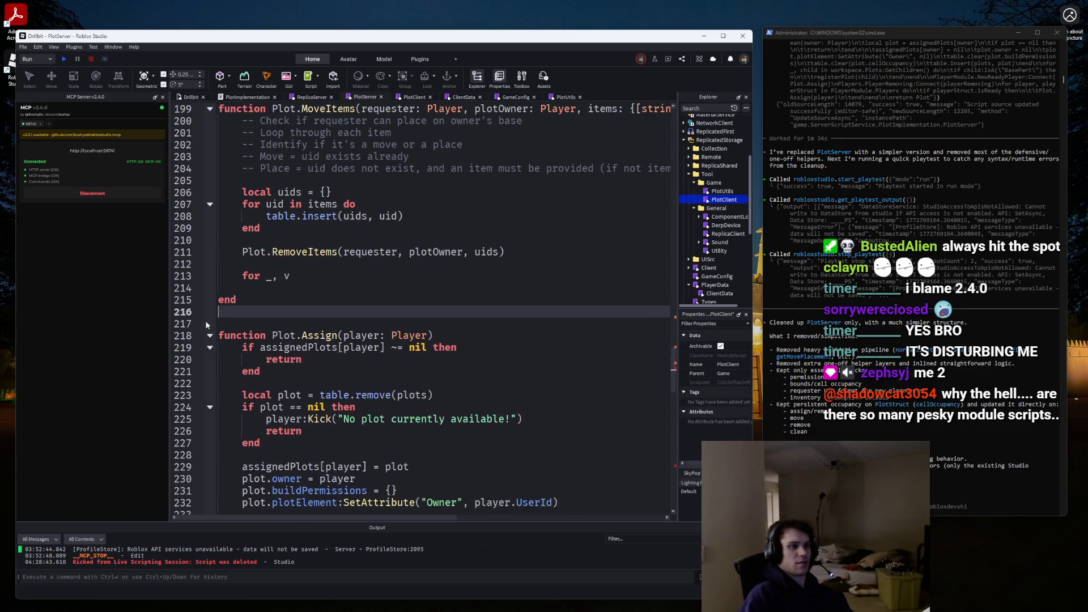
scroll(206, 325, "up", 4)
left_click(251, 234)
key("ctrl+v")
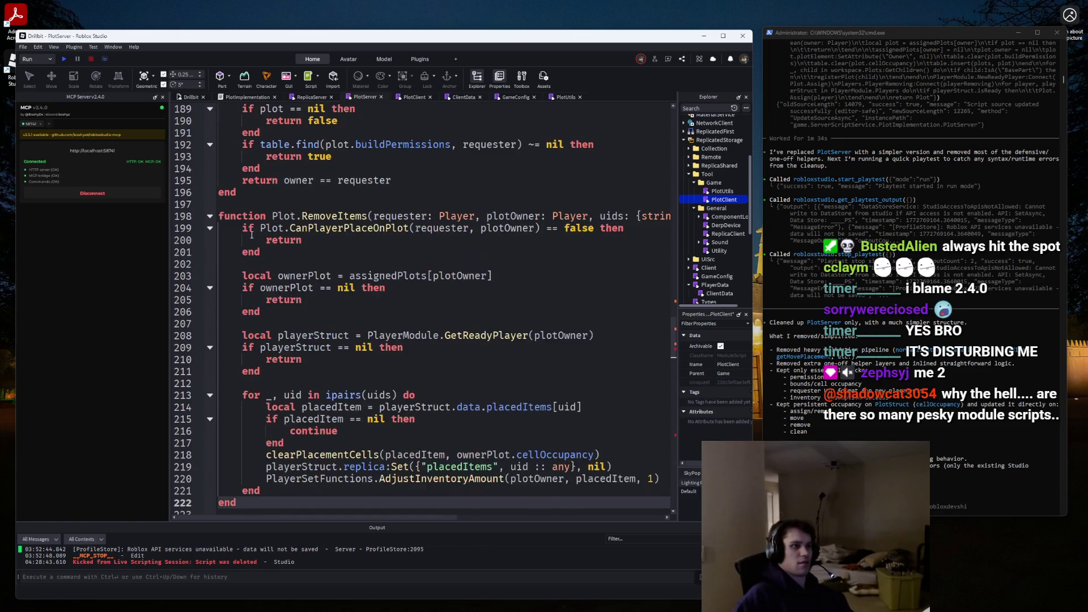
Rewrite MoveItems' second loop header as 'for uid, item in items do' with an empty body.
scroll(252, 234, "down", 3)
scroll(255, 243, "up", 3)
scroll(275, 281, "down", 14)
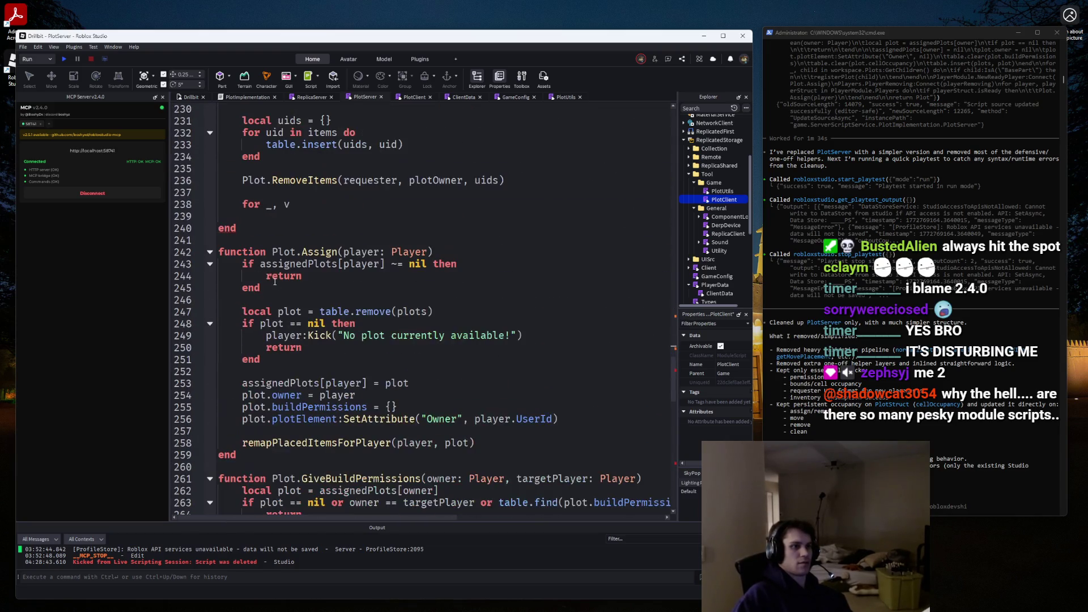
left_click(311, 209)
type("in")
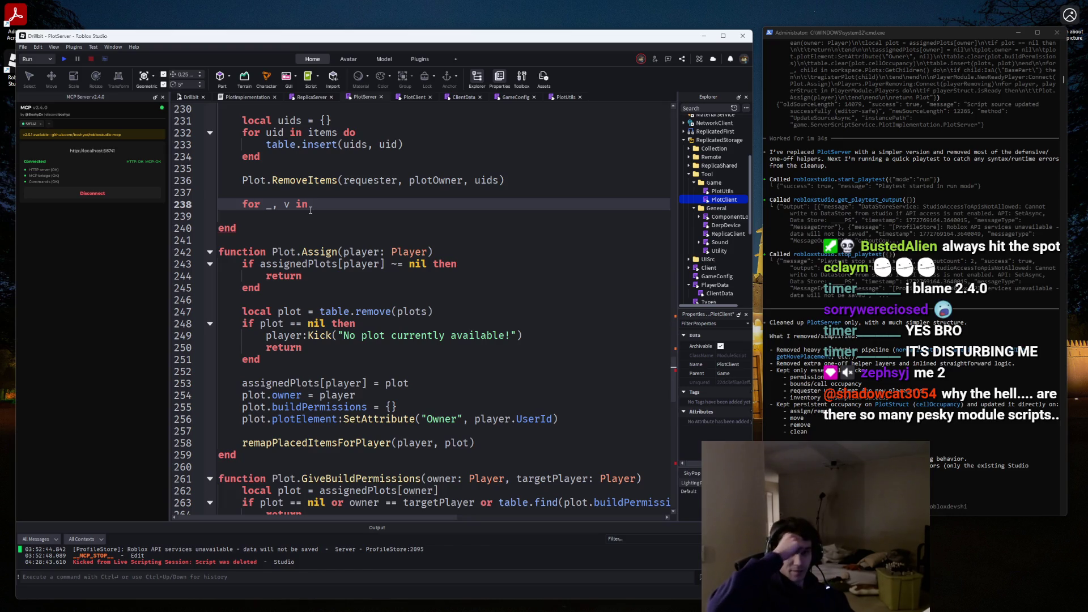
scroll(312, 209, "up", 4)
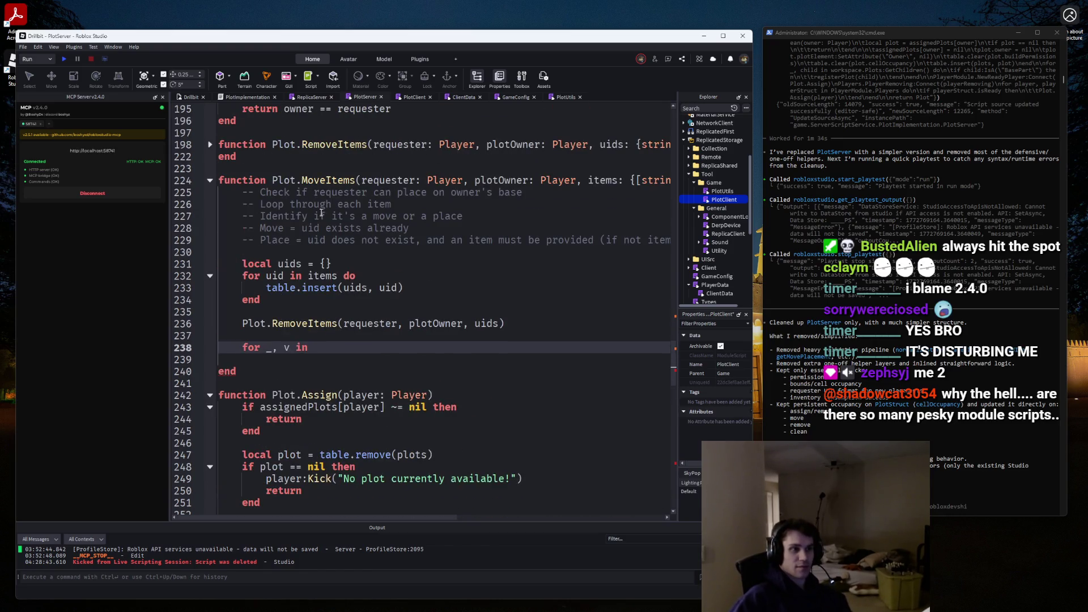
key("BackSpace")
key("BackSpace")
key("BackSpace")
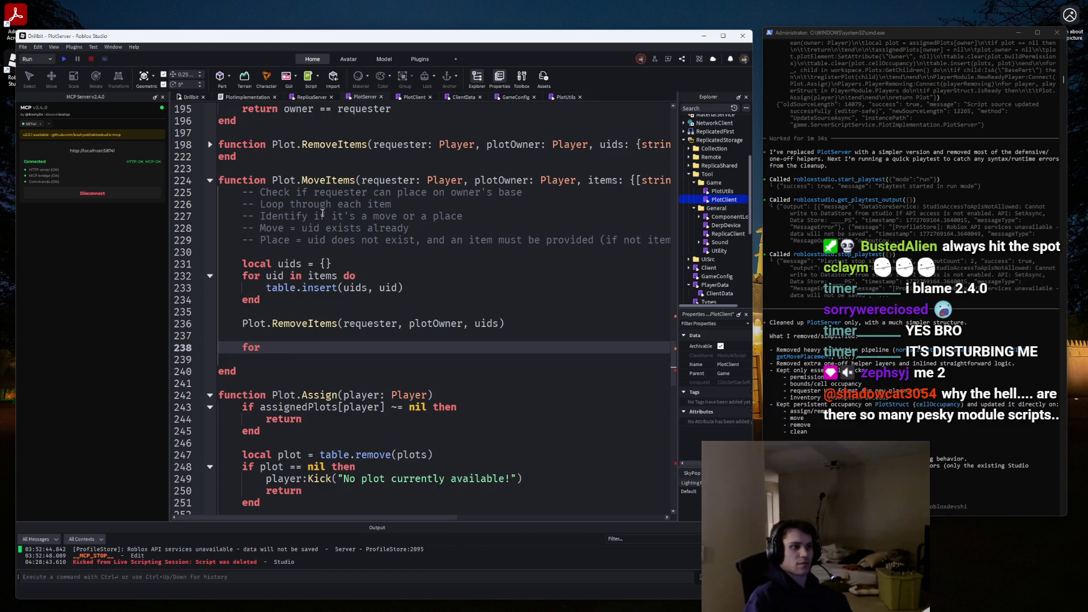
type(" uid, item")
type(" in items do")
key("Return")
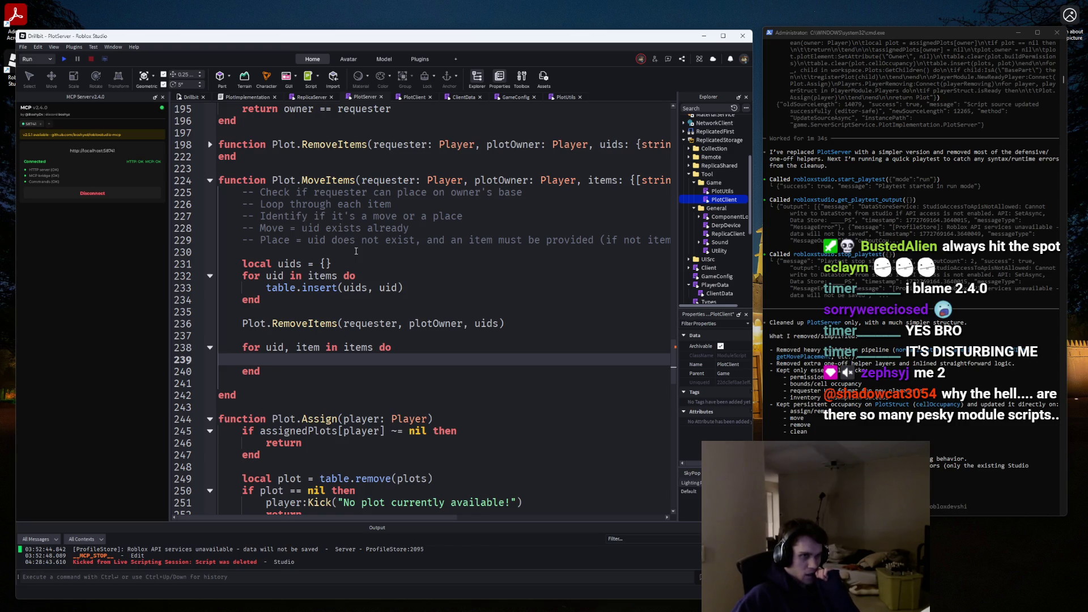
left_click(514, 98)
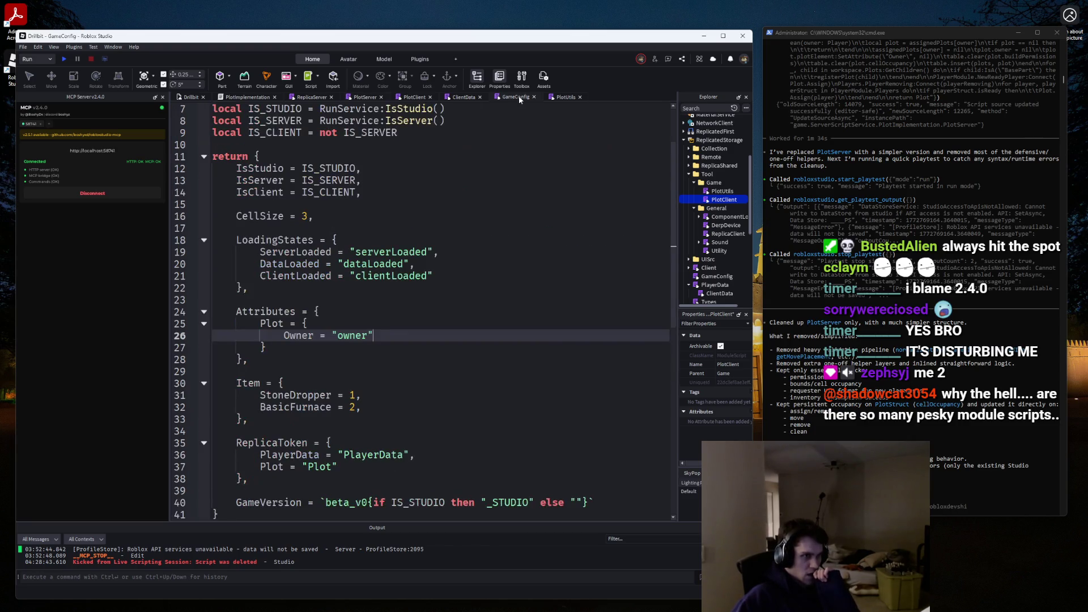
Switch to the older project's Studio window and inspect how its MoveItems uses moveData.
left_click(557, 97)
left_click(409, 96)
left_click(363, 96)
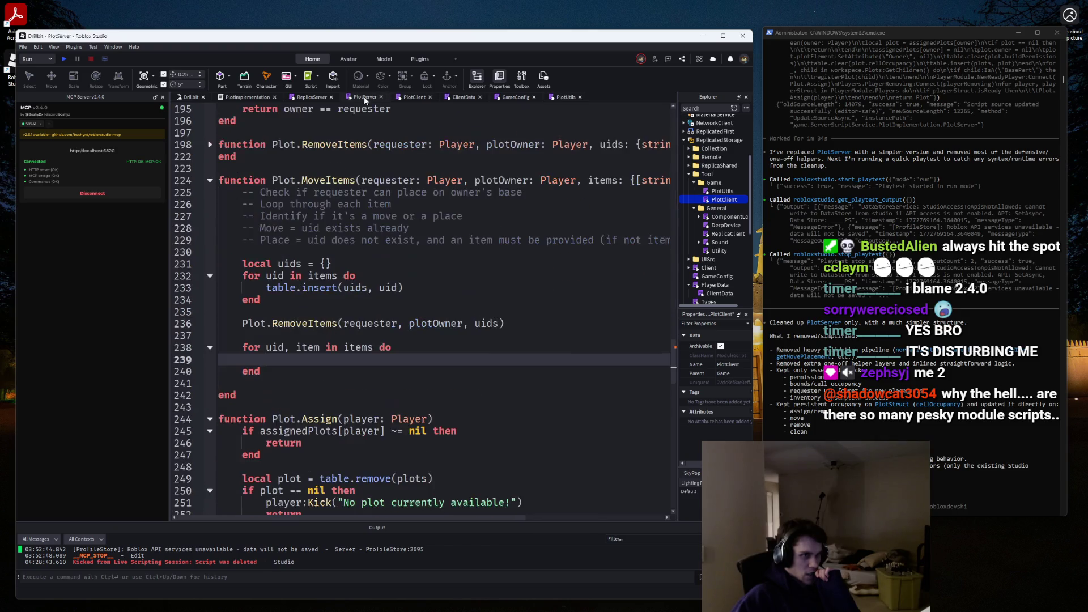
left_click(311, 97)
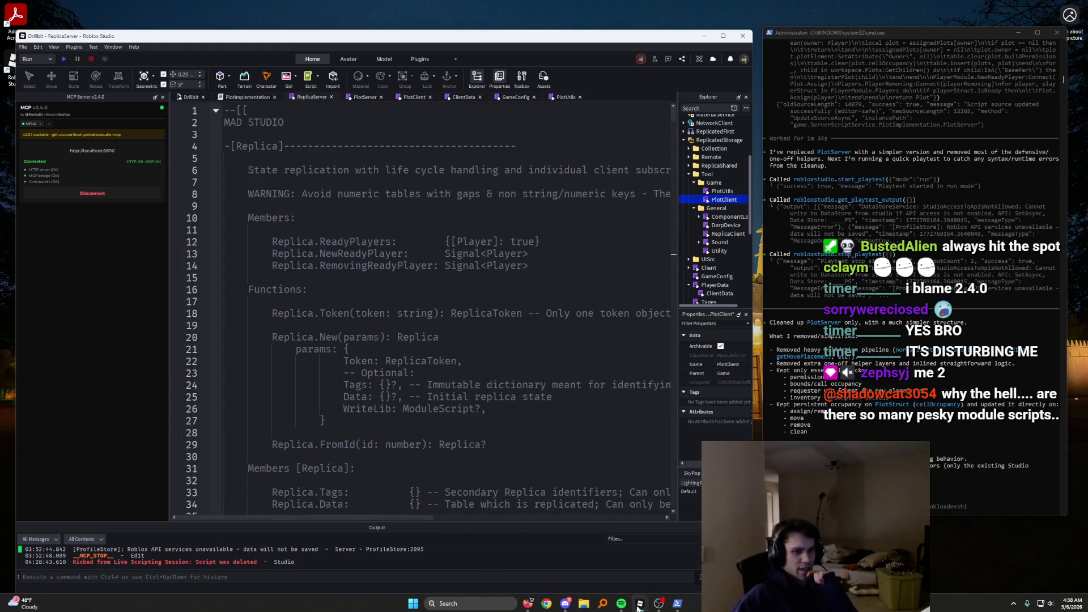
mouse_move(640, 603)
left_click(665, 560)
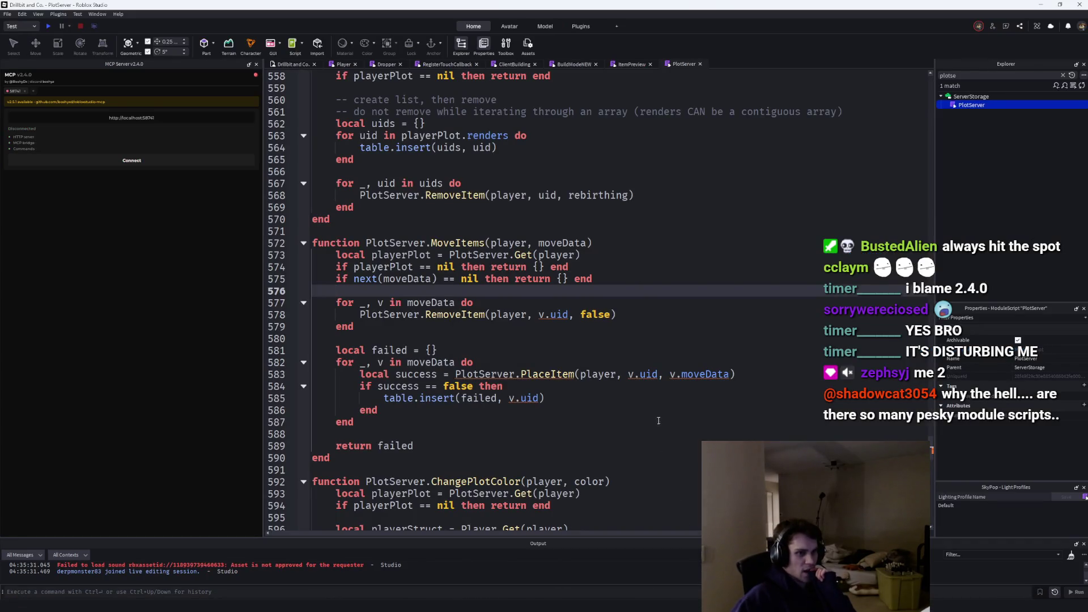
double_click(694, 373)
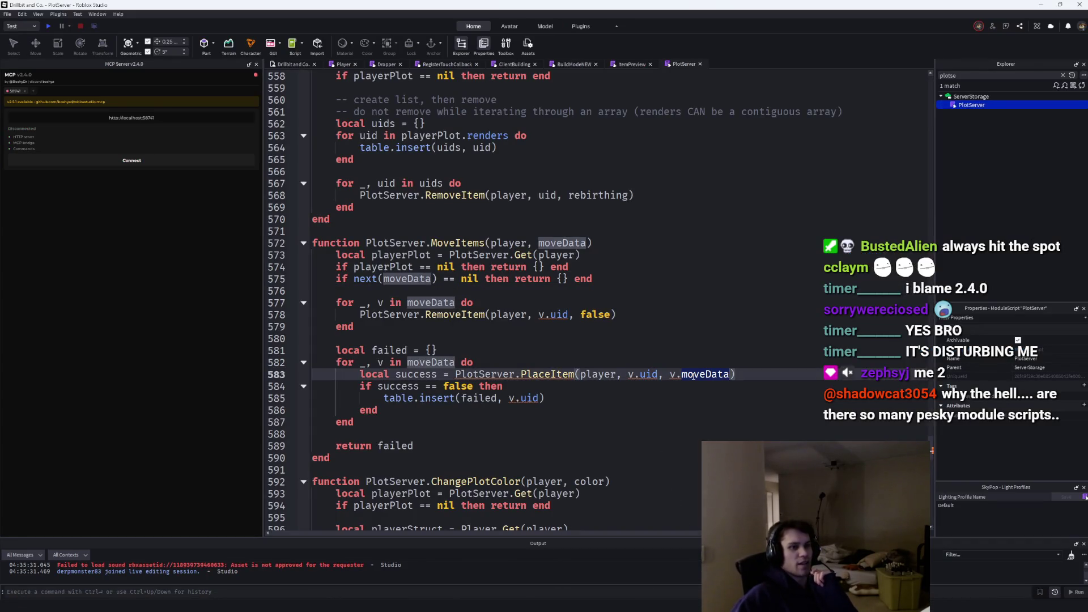
mouse_move(642, 375)
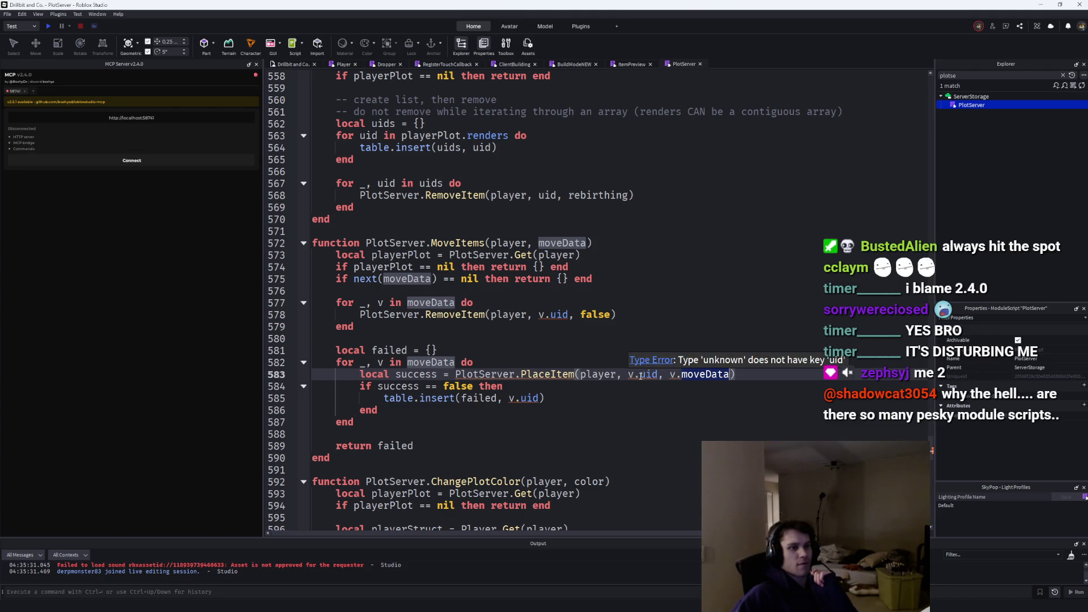
scroll(641, 375, "up", 14)
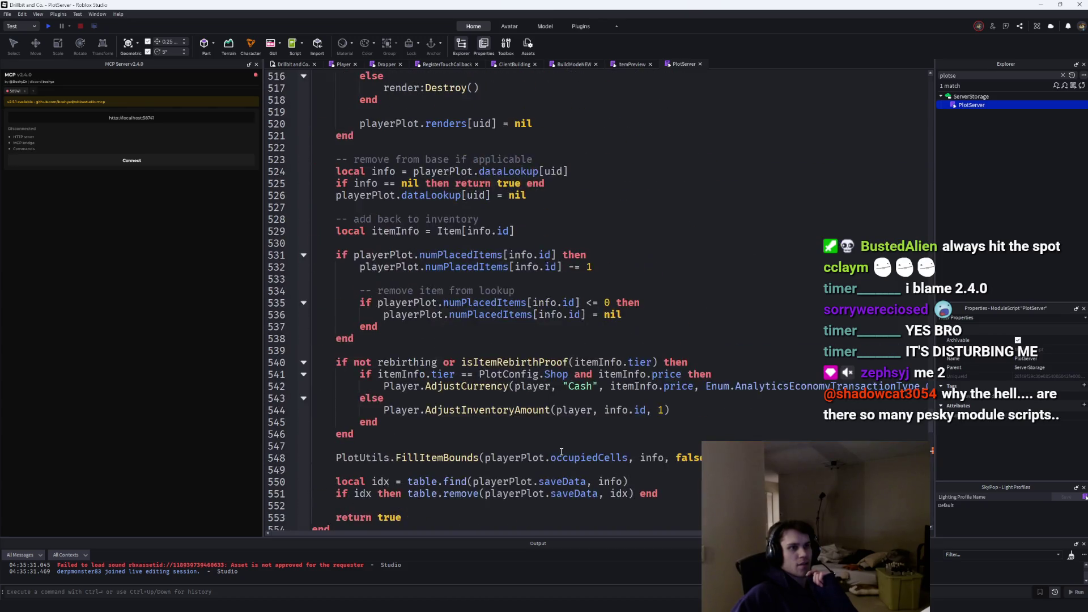
scroll(560, 452, "up", 11)
scroll(590, 483, "down", 15)
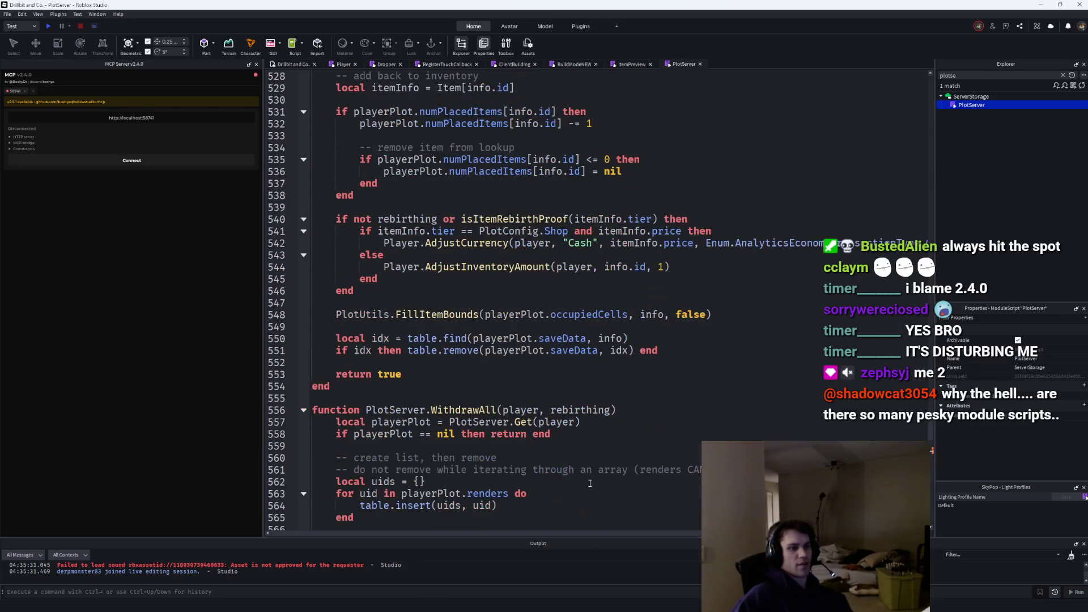
scroll(590, 483, "down", 7)
scroll(464, 421, "down", 2)
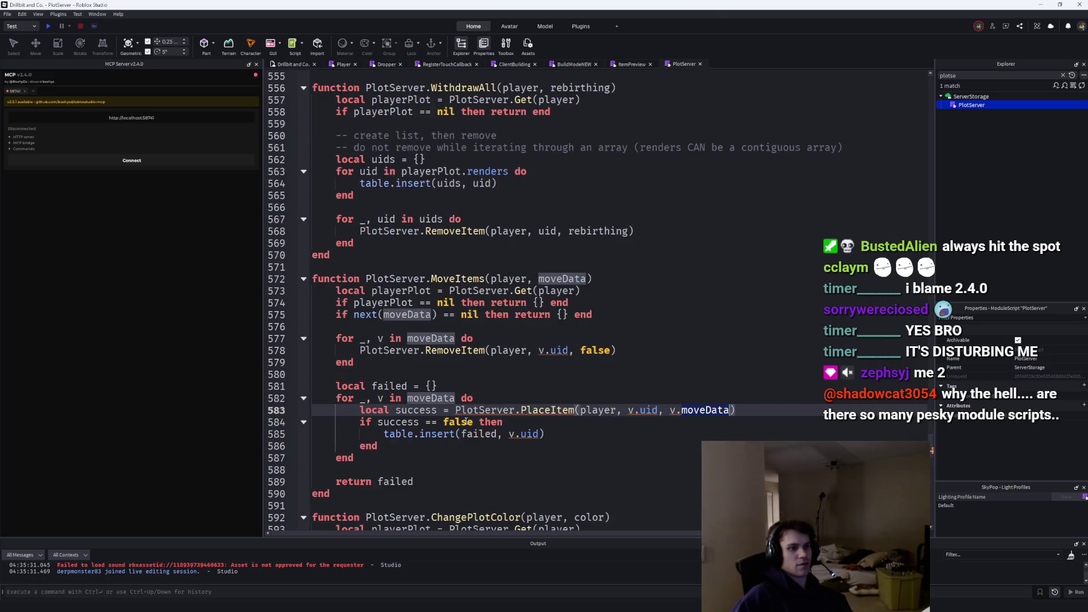
Search the older PlotServer for PlaceItem, step through the matches, then minimize that window.
key("ctrl+f")
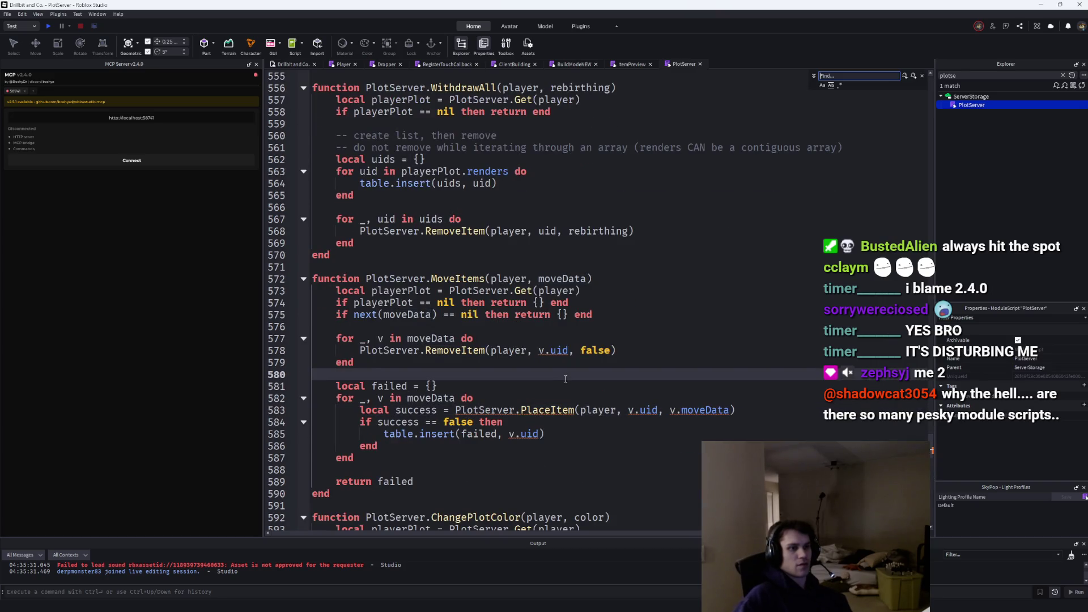
type("PlaceIt")
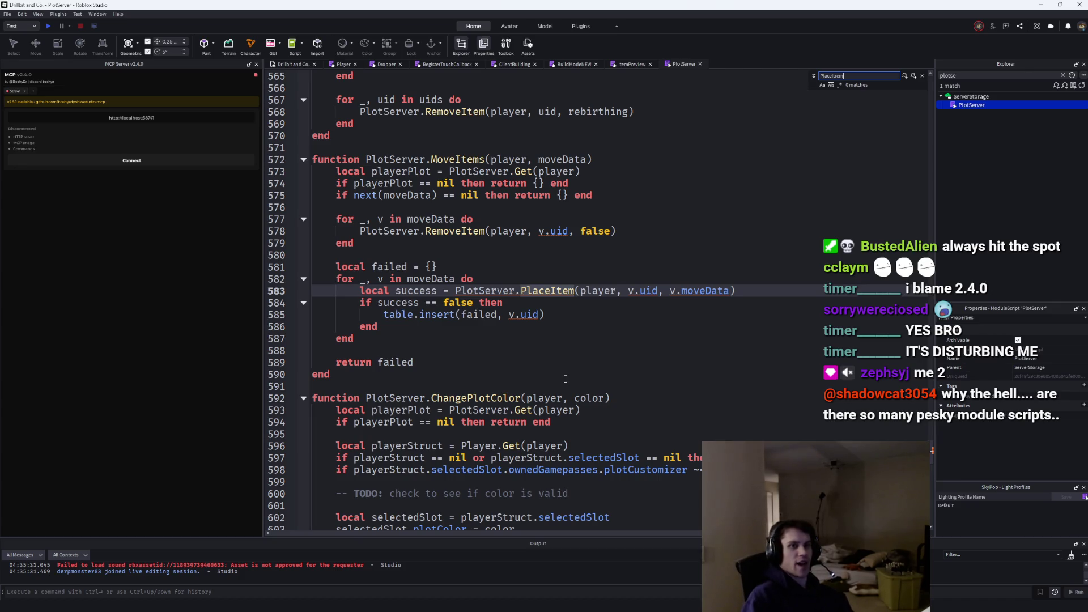
type("em")
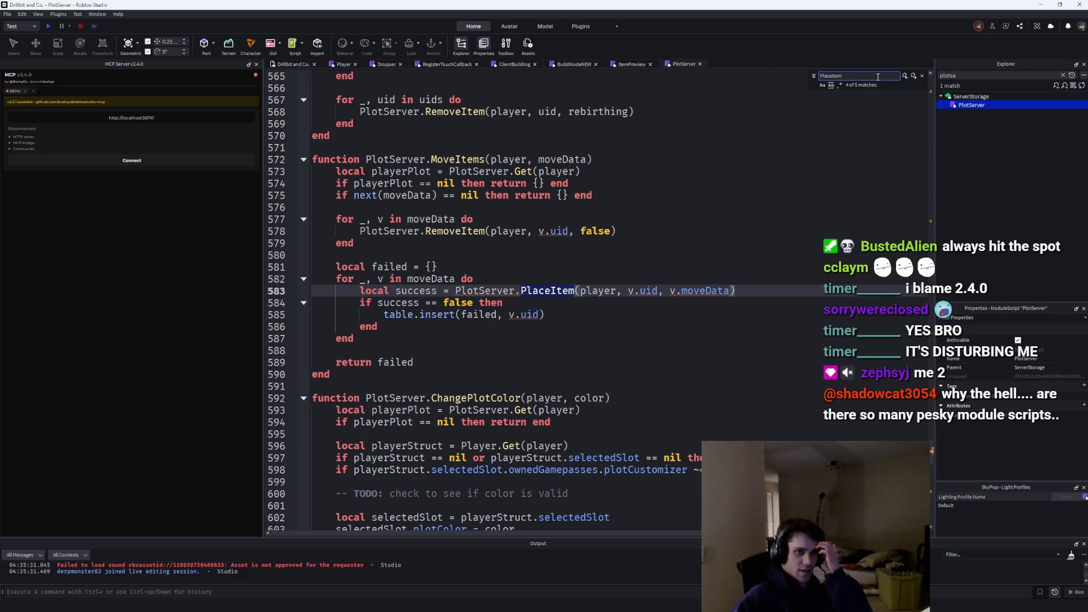
left_click(912, 76)
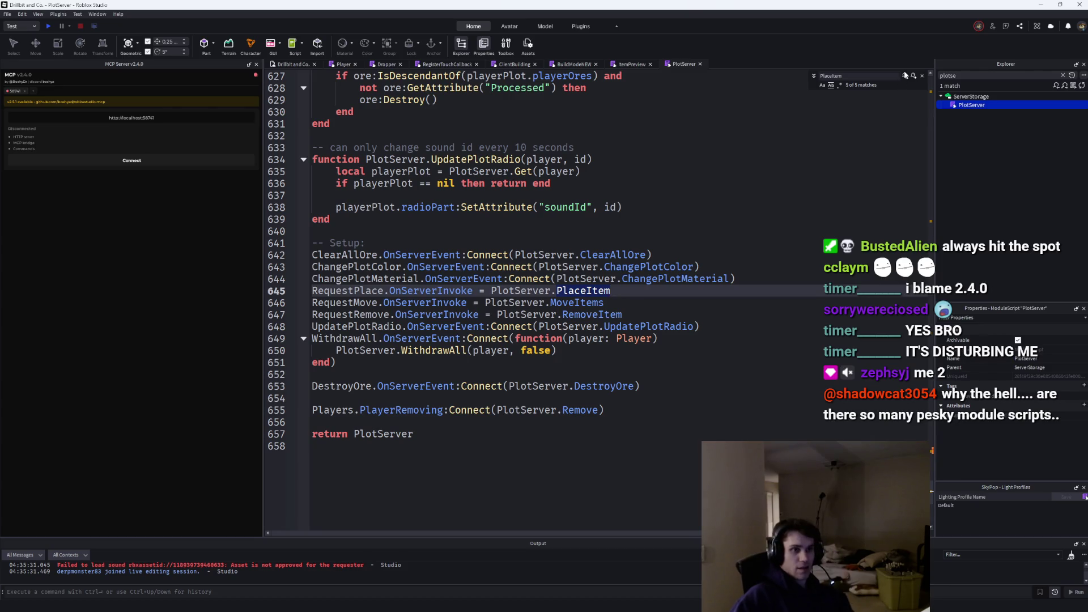
left_click(904, 76)
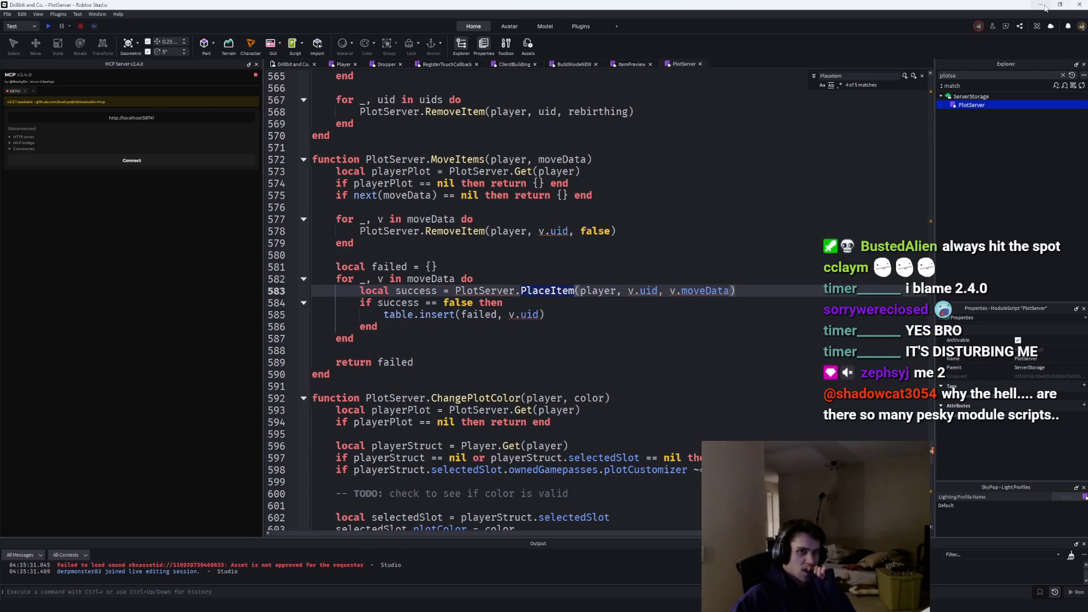
left_click(1041, 5)
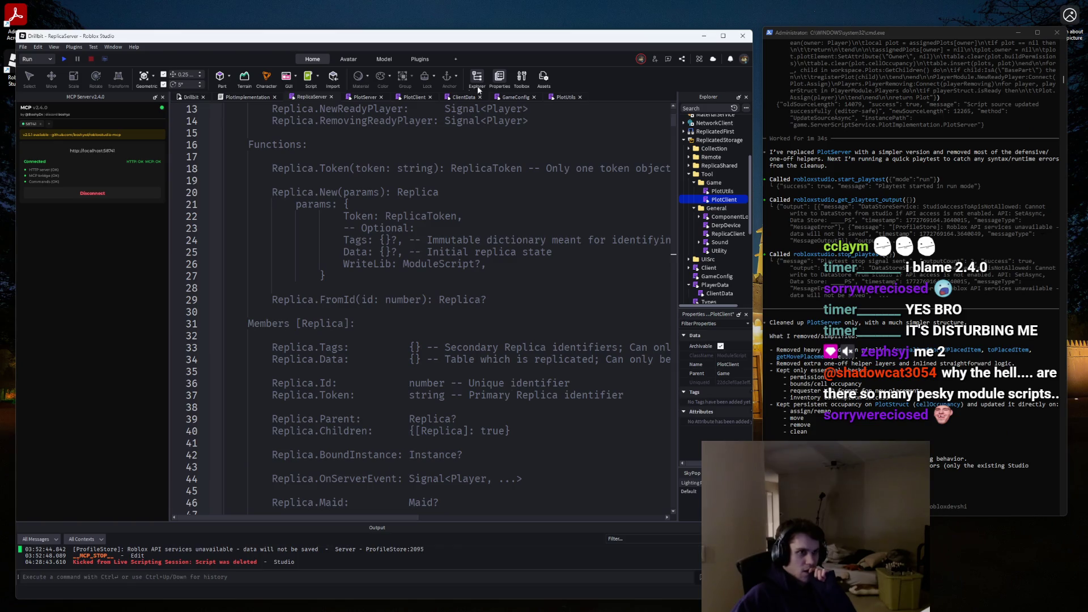
Cycle through the open script tabs and bring the current Studio window back to front.
left_click(557, 97)
left_click(513, 97)
left_click(450, 98)
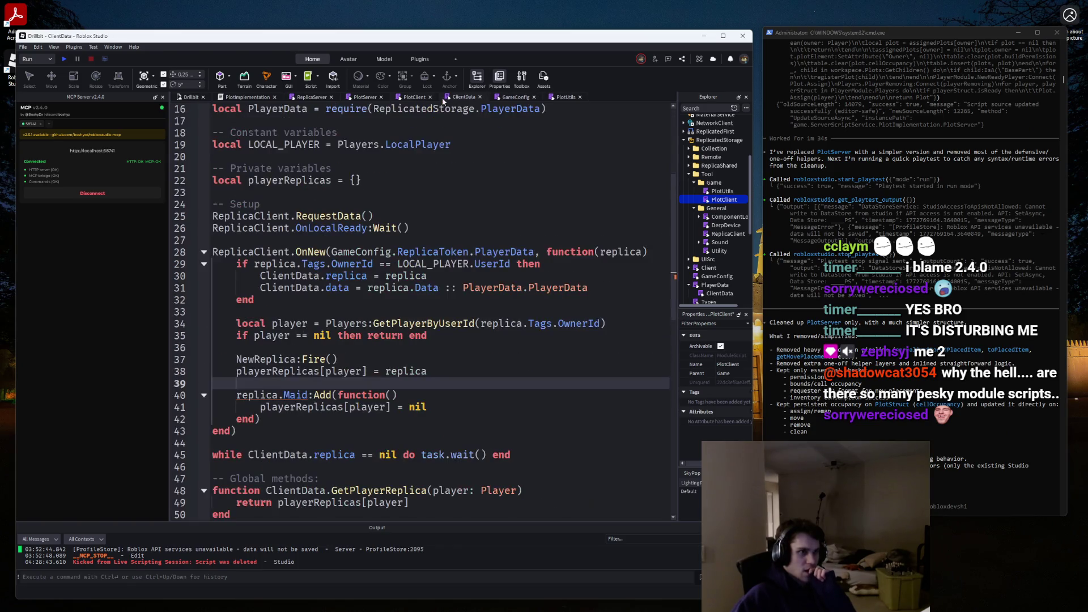
left_click(412, 97)
left_click(364, 98)
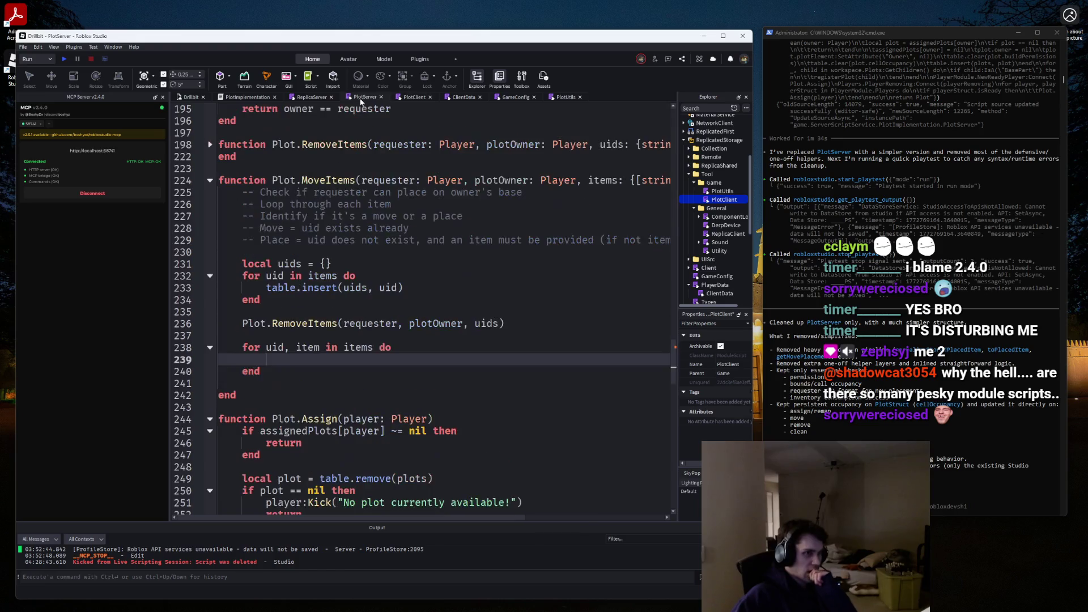
left_click(300, 98)
left_click(249, 98)
left_click(414, 97)
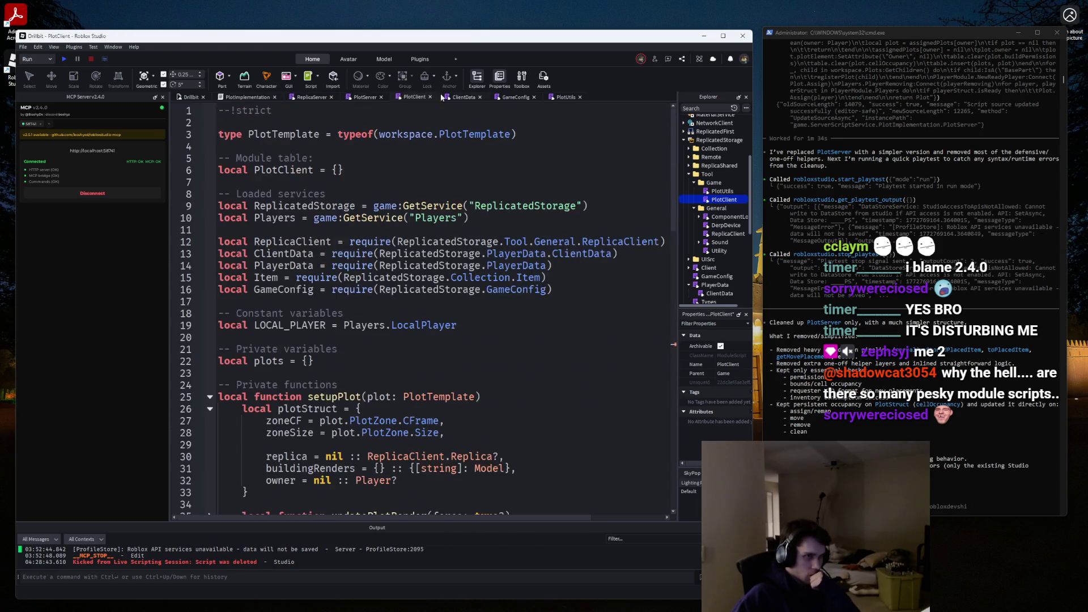
left_click(519, 98)
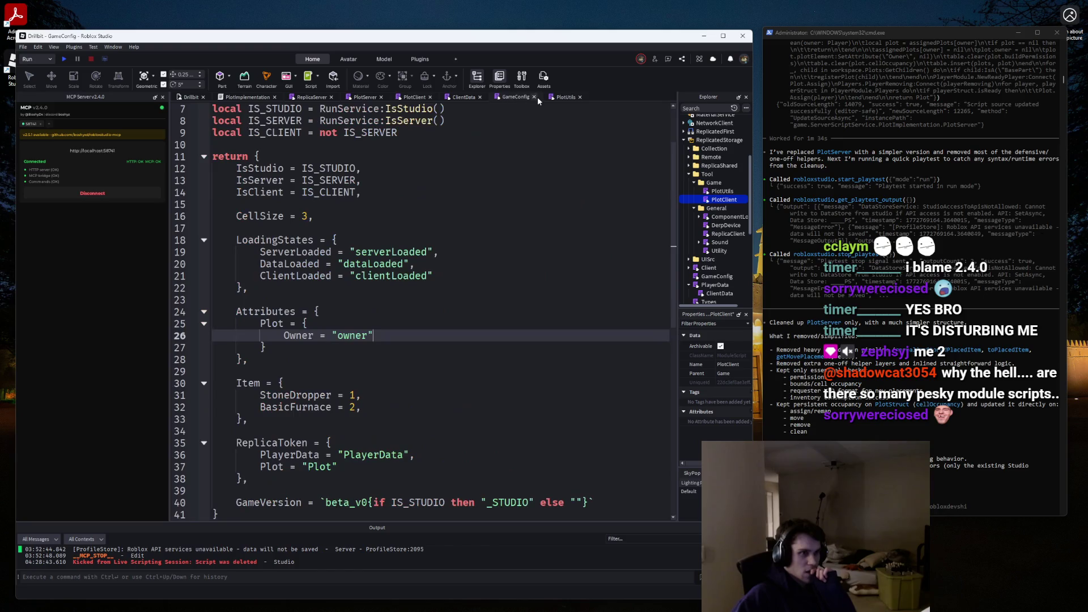
left_click(556, 97)
left_click(447, 97)
left_click(413, 97)
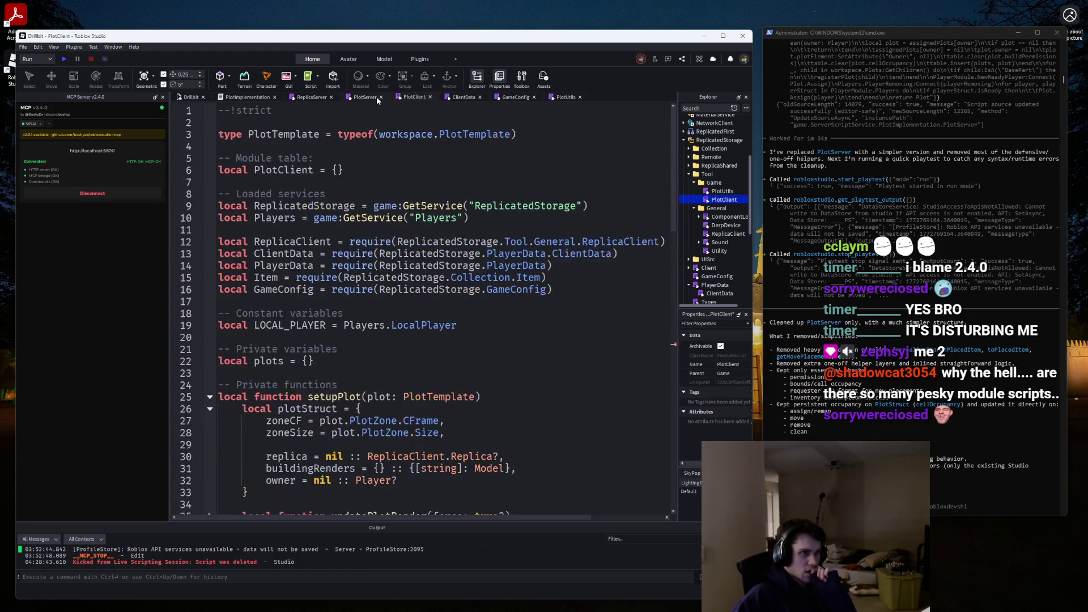
left_click(375, 97)
left_click(332, 98)
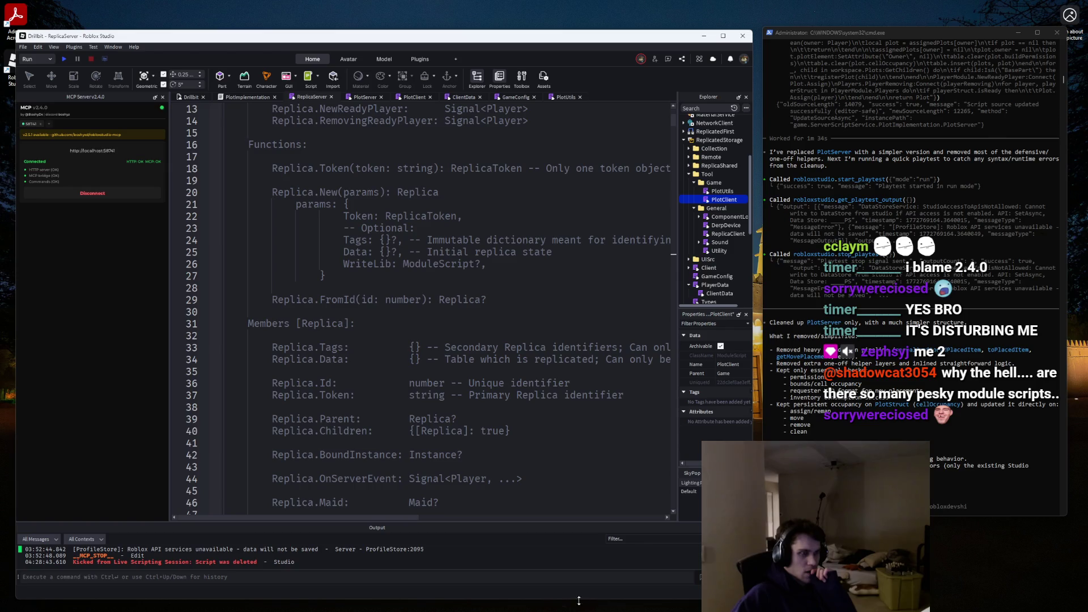
mouse_move(640, 603)
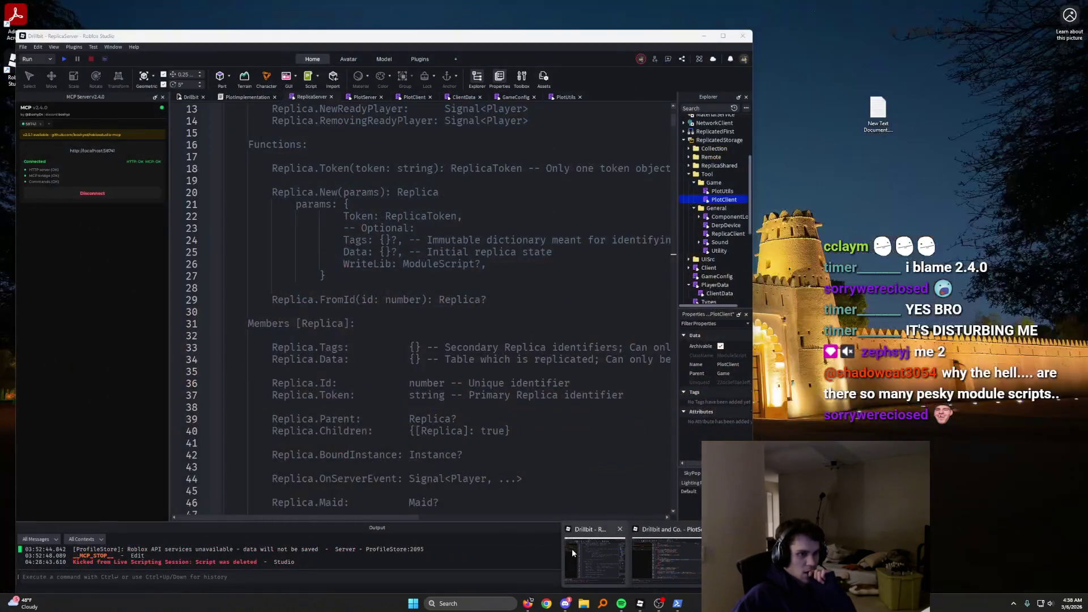
left_click(572, 548)
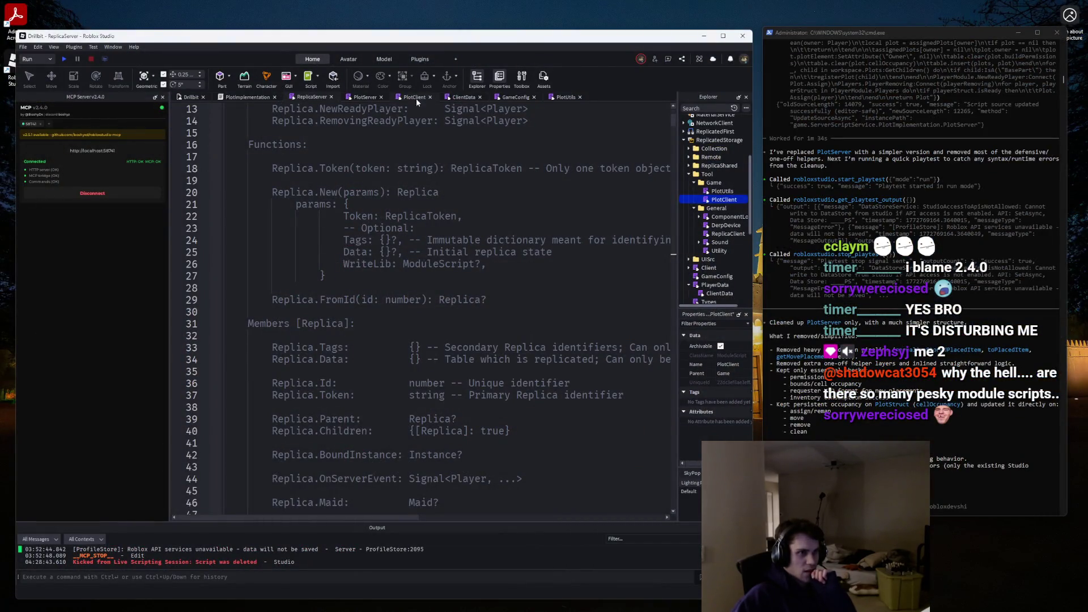
Review the MoveItems function in the PlotServer script.
left_click(365, 97)
scroll(459, 332, "down", 1)
scroll(447, 335, "up", 2)
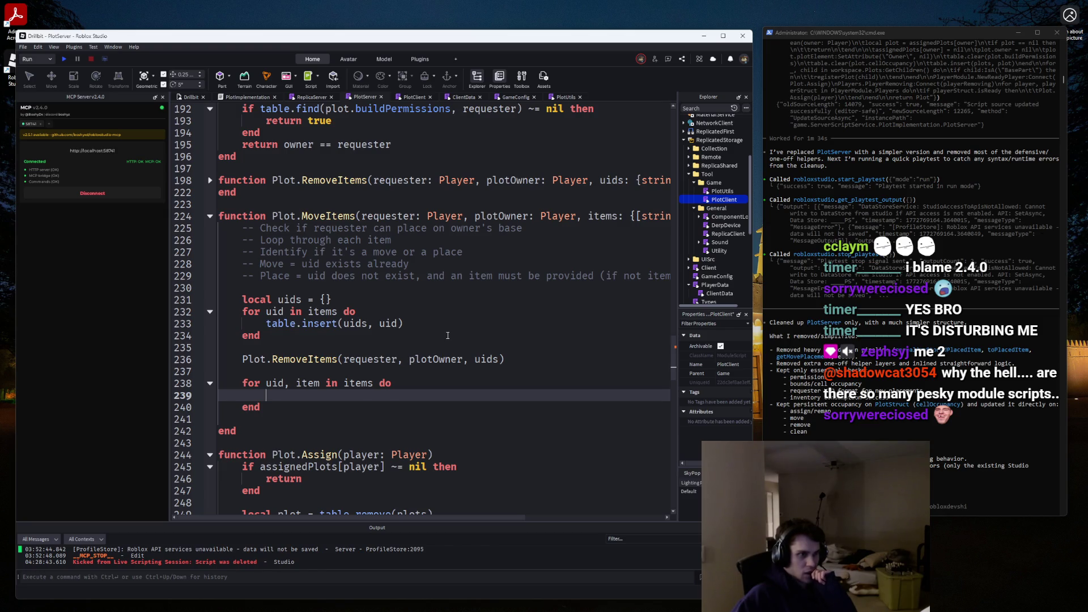
scroll(448, 335, "up", 4)
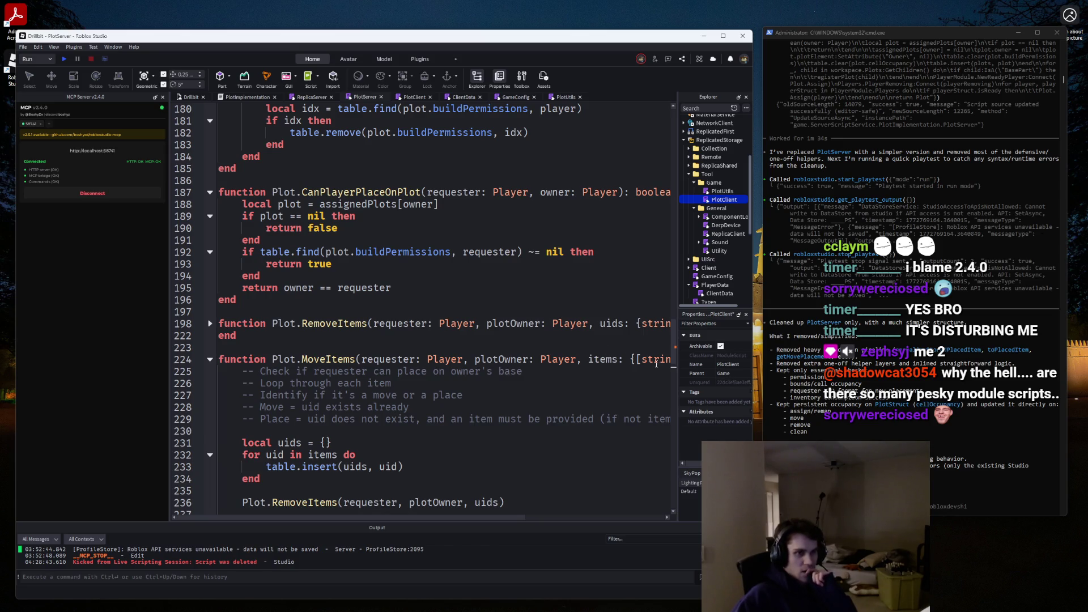
scroll(567, 311, "up", 20)
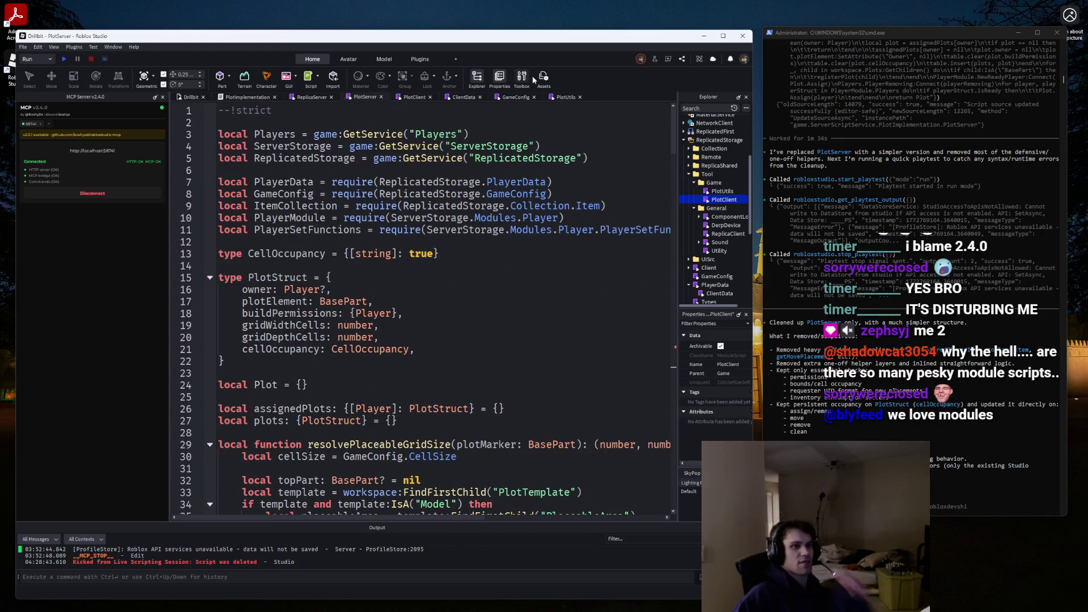
In PlotUtils, delete the '?' so BuildingMoveRequest's item is a required PlayerData.BaseItem.
left_click(561, 97)
scroll(415, 137, "up", 1)
left_click(395, 204)
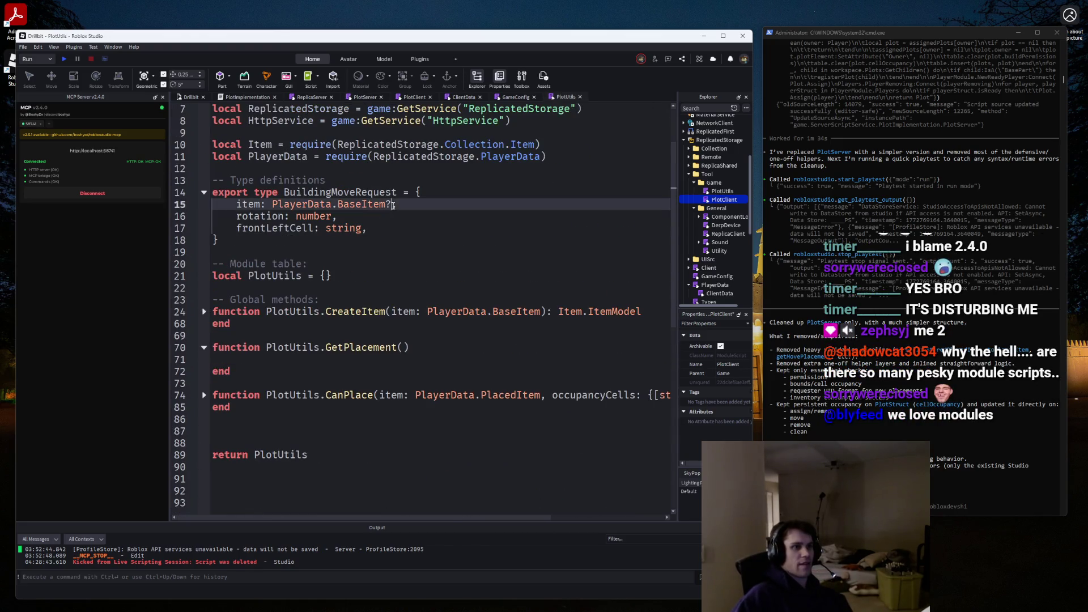
key("BackSpace")
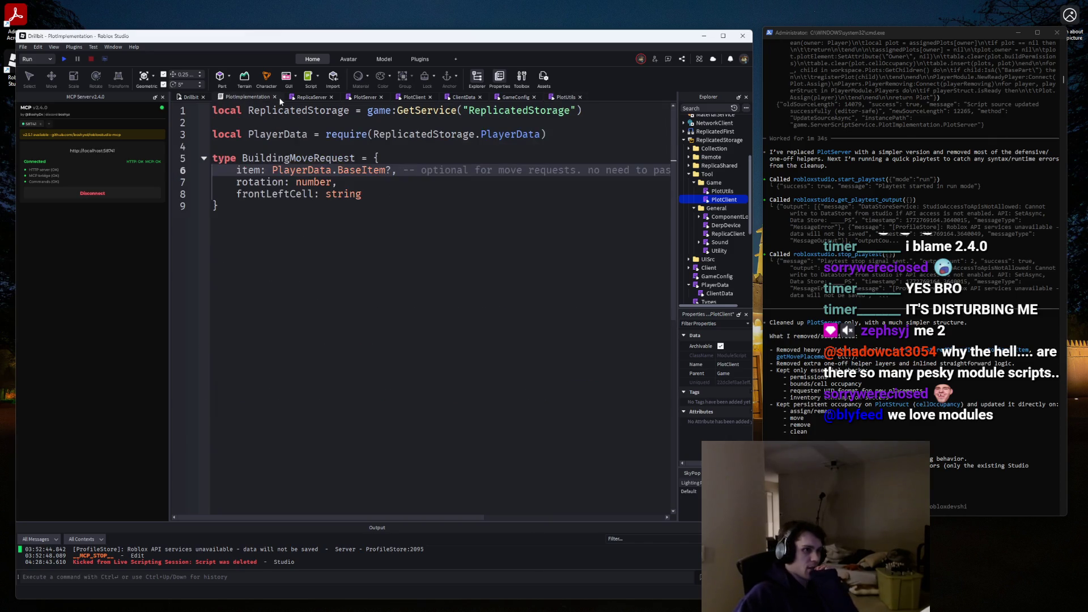
Look over PlotImplementation, PlotServer, PlotClient, ClientData and GameConfig before returning to PlotUtils.
left_click(292, 98)
left_click(361, 98)
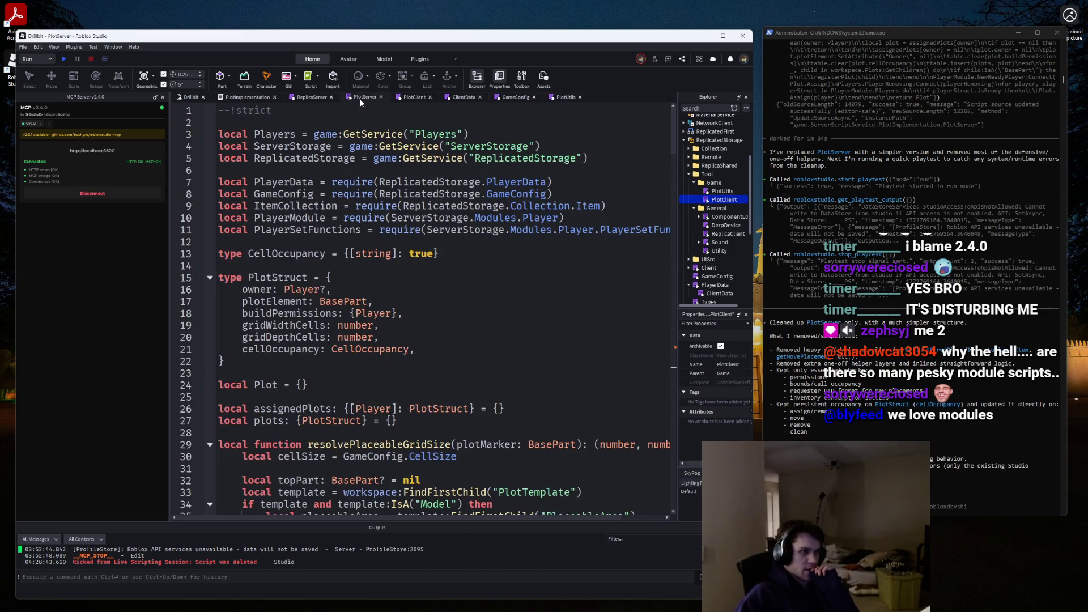
left_click(416, 98)
scroll(461, 123, "down", 10)
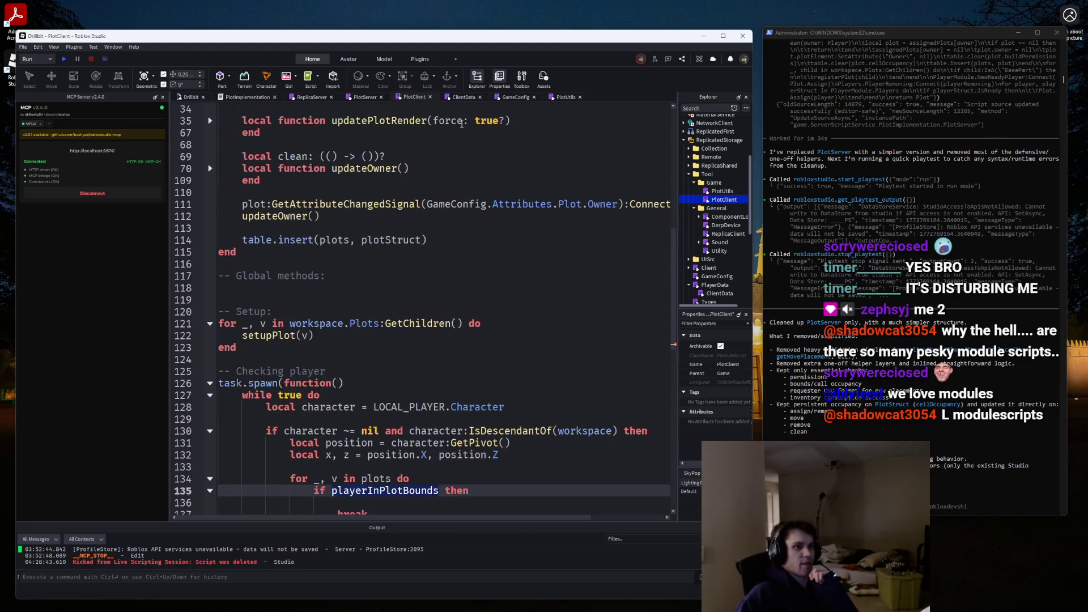
left_click(463, 97)
scroll(453, 219, "down", 4)
left_click(514, 97)
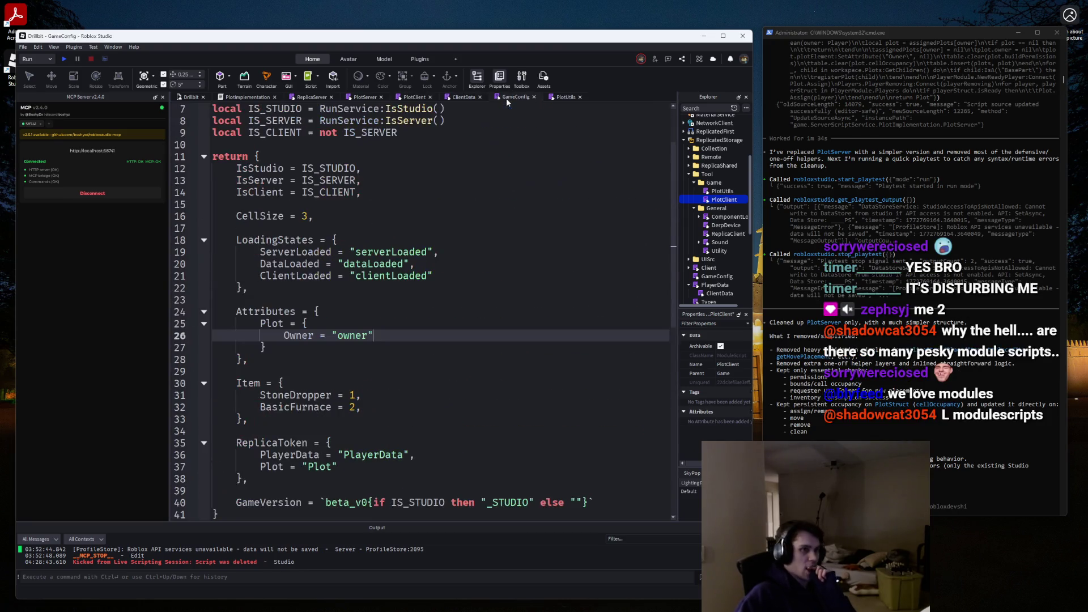
left_click(418, 97)
left_click(355, 98)
scroll(342, 181, "down", 15)
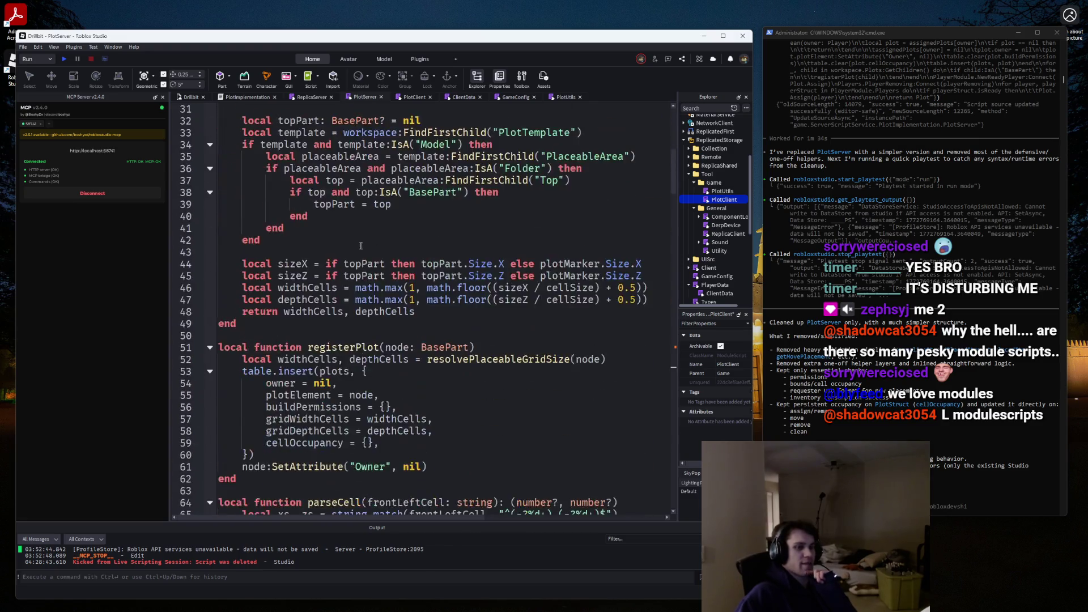
left_click(564, 97)
scroll(425, 193, "up", 1)
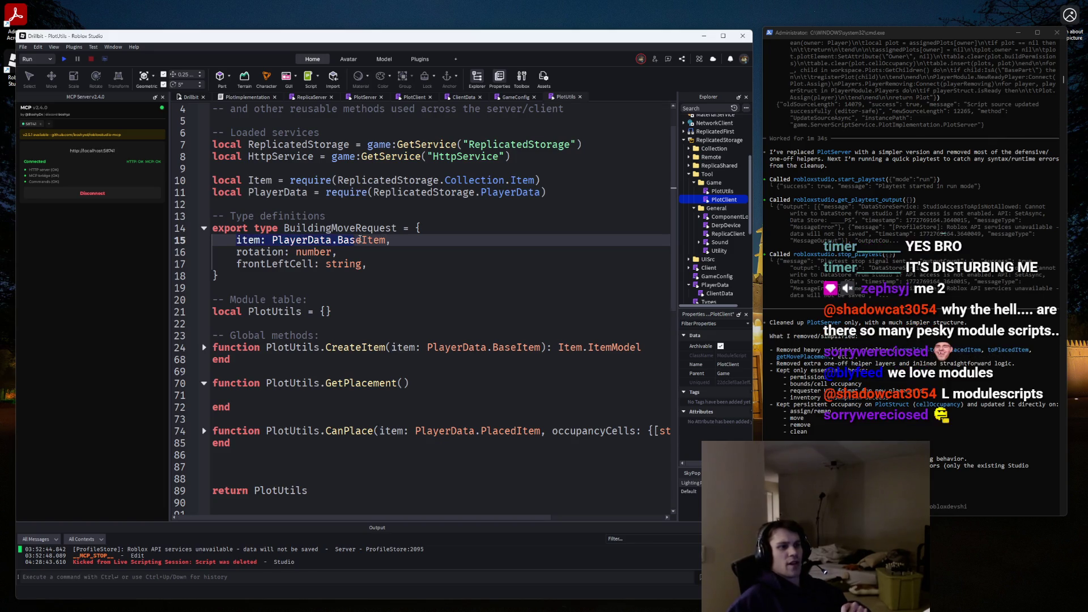
Replace PlotUtils line 15 with 'item: PlayerData.BaseItem,' so the field has no '?'.
left_click(397, 238)
type("?")
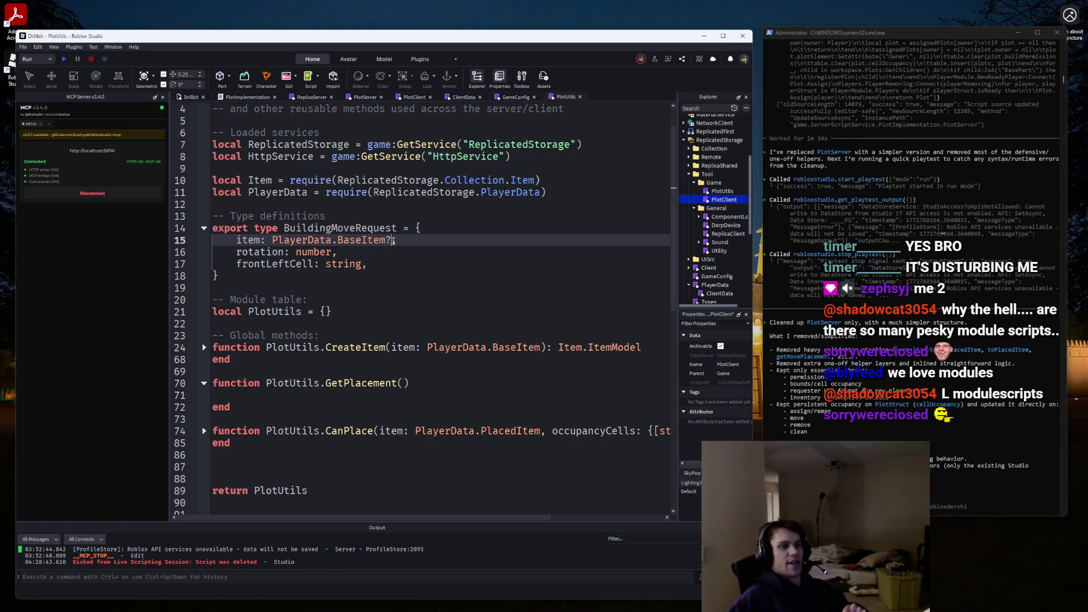
mouse_move(395, 240)
left_mouse_down()
mouse_move(236, 240)
mouse_move(407, 239)
left_mouse_up()
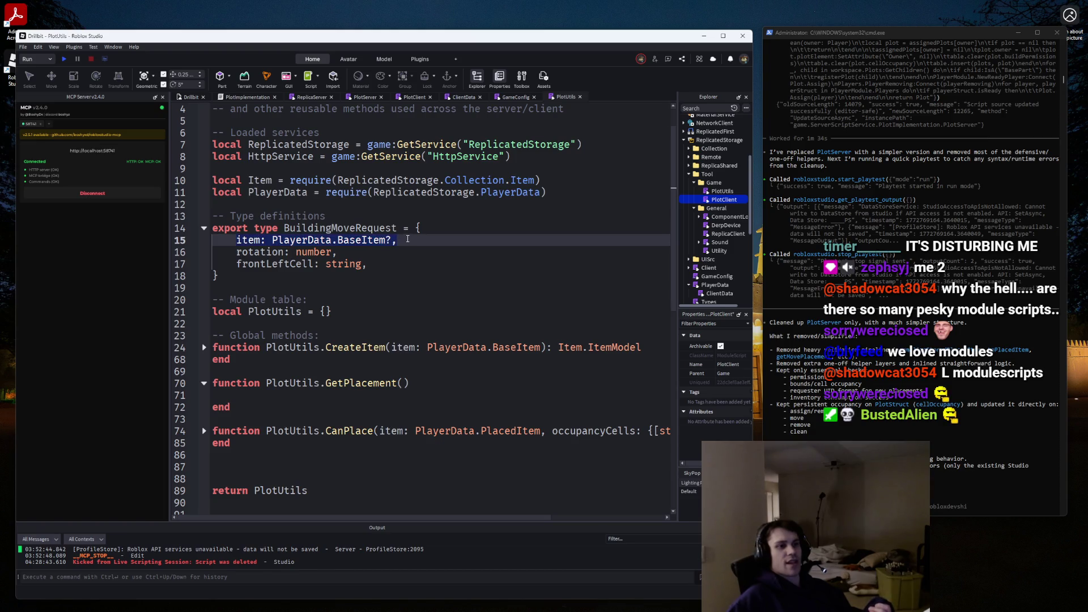
left_click(371, 256)
key("shift+Home")
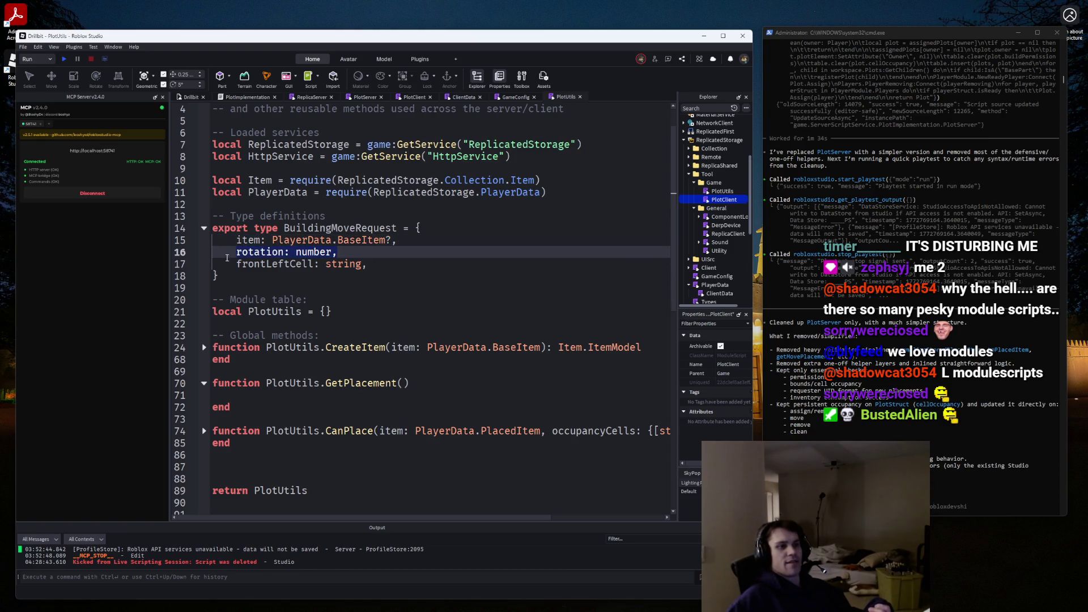
left_click(233, 263)
key("shift+End")
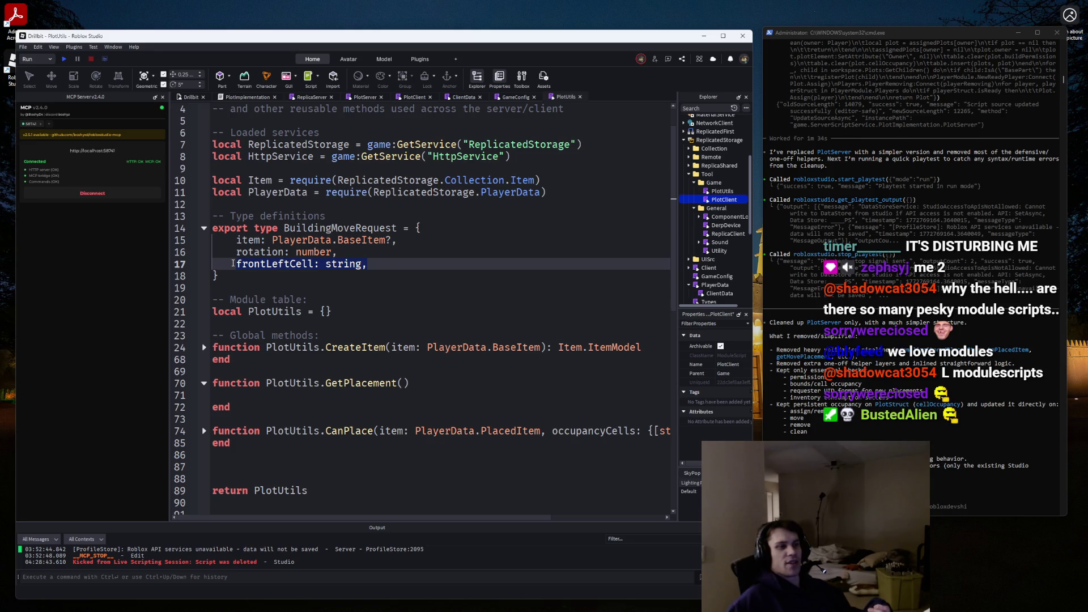
left_click(244, 240)
key("shift+End")
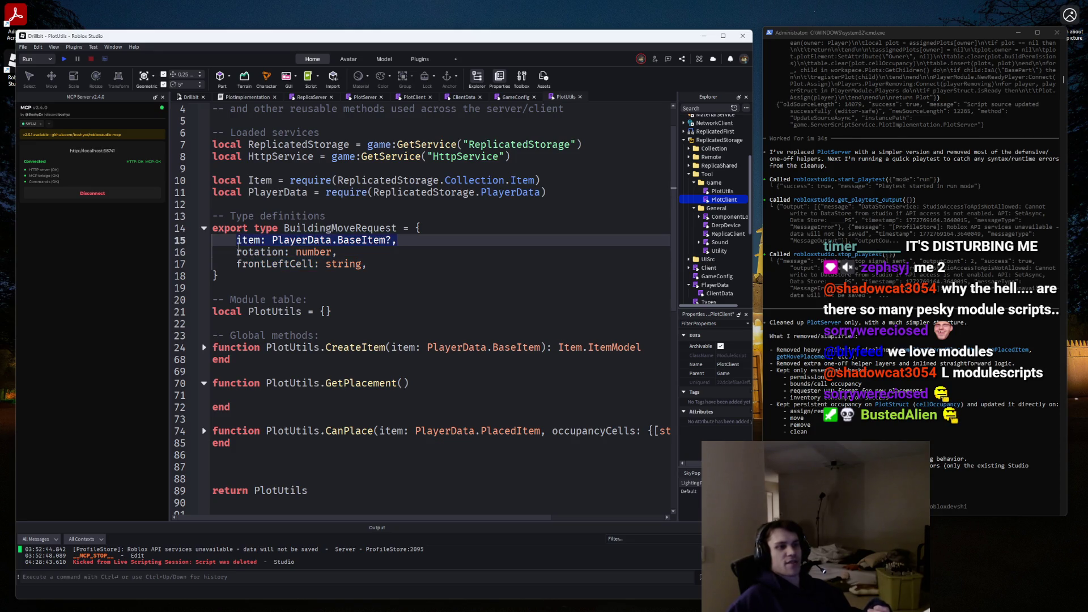
key("ctrl+v")
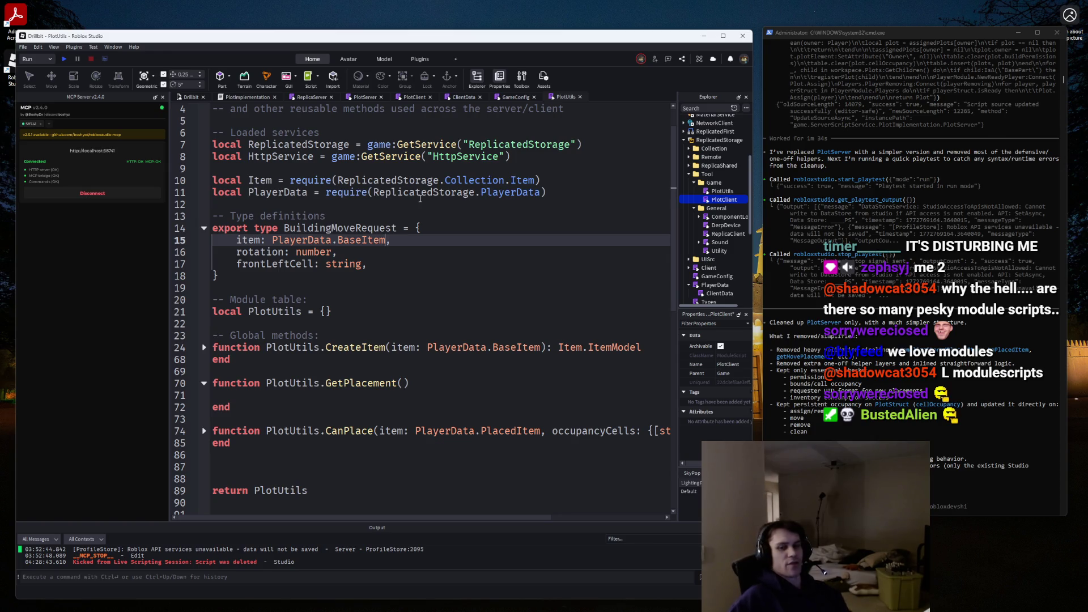
key("Down")
key("Home")
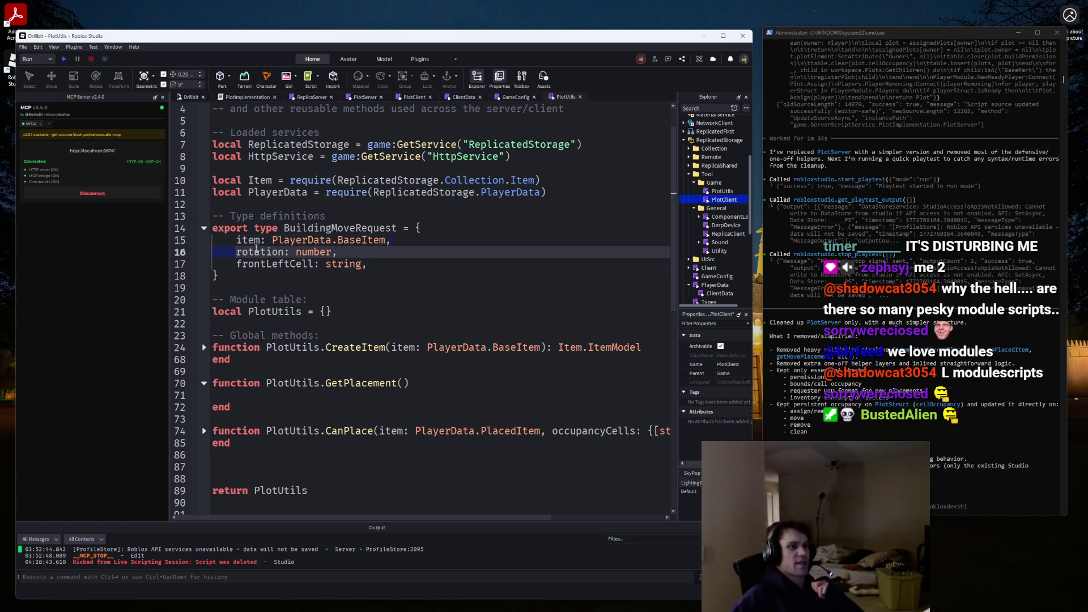
left_click(357, 98)
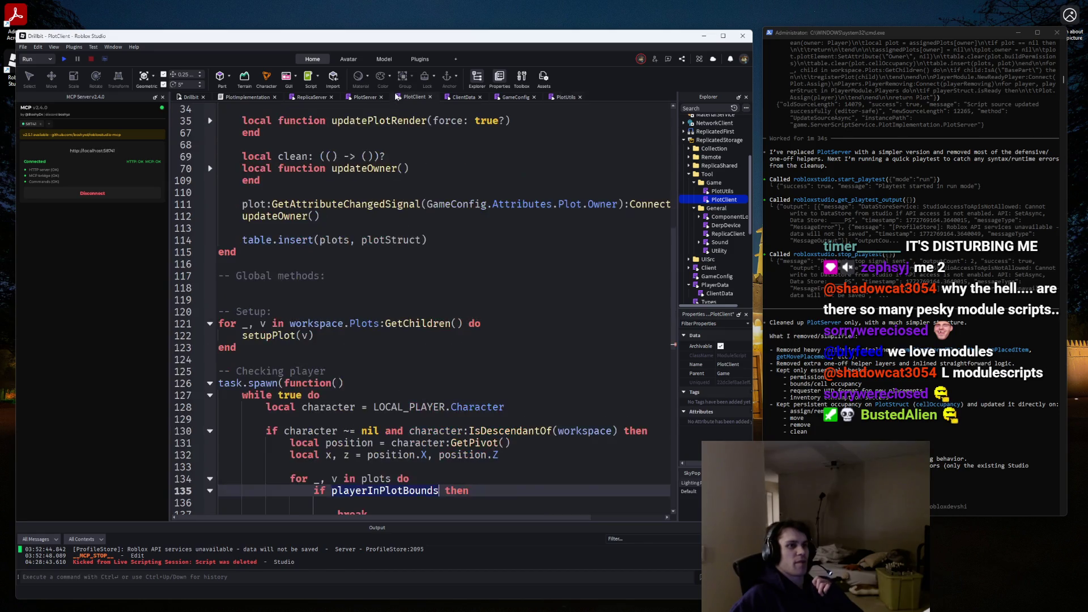
Browse ReplicaServer, PlotClient, ClientData, GameConfig and PlotUtils, highlighting playerInPlotBounds in PlotClient.
left_click(309, 98)
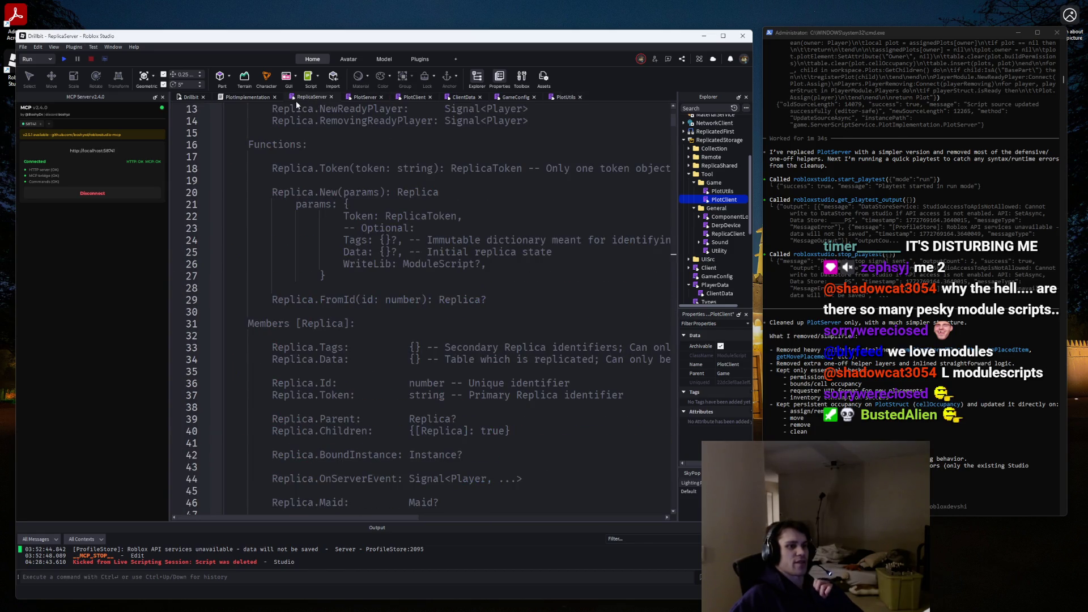
left_click(255, 97)
left_click(419, 97)
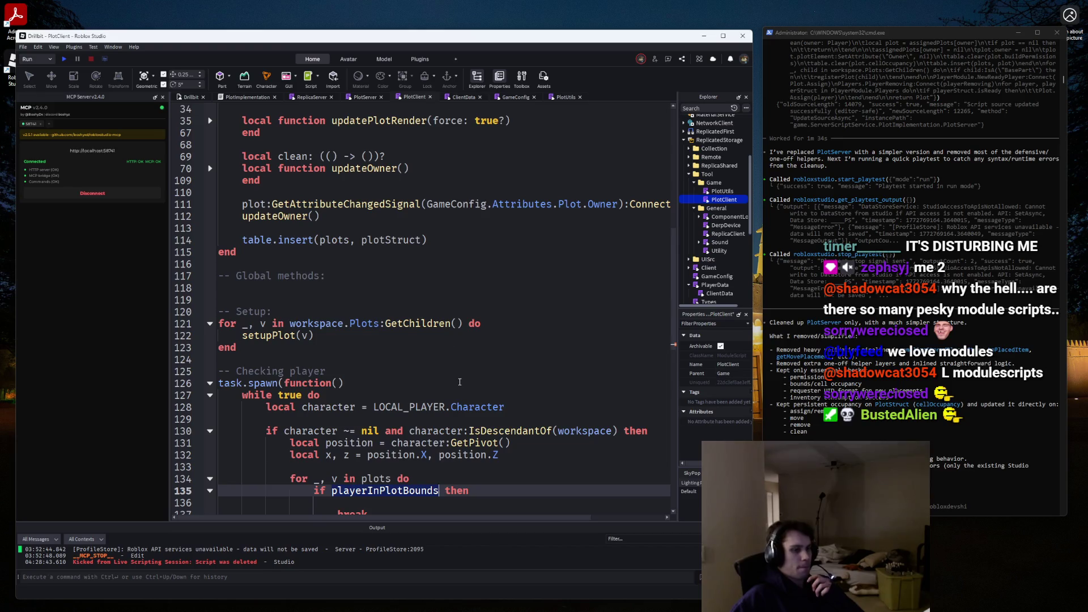
scroll(460, 381, "down", 3)
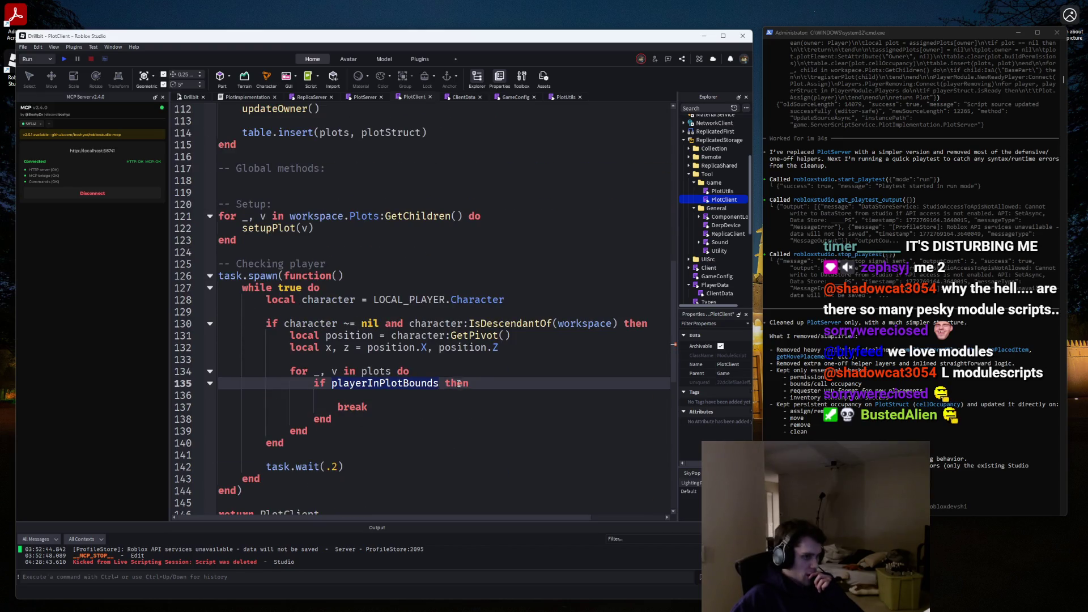
double_click(420, 385)
left_click(462, 97)
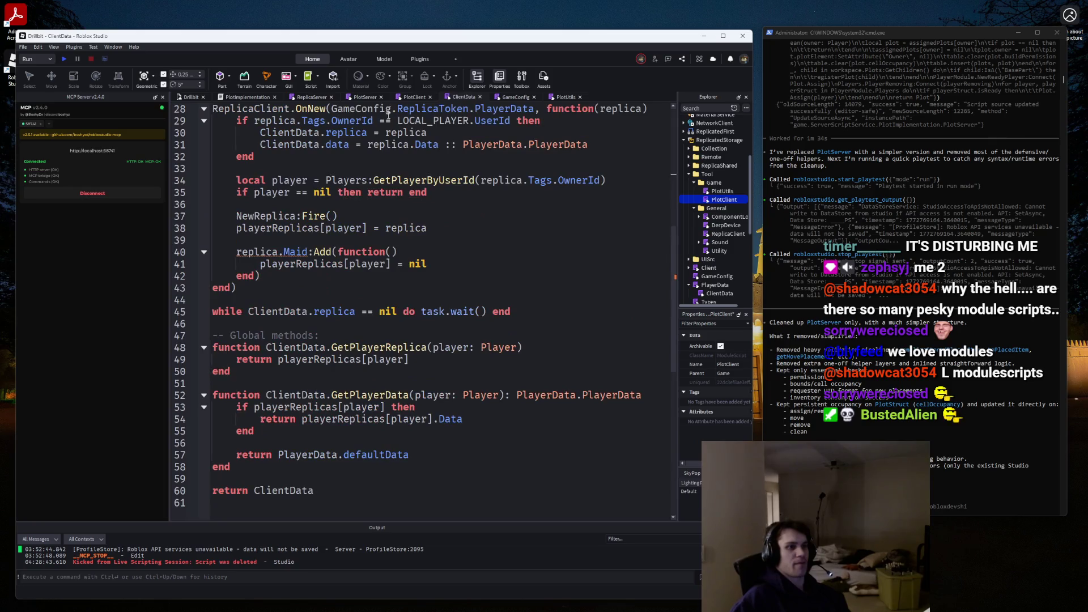
left_click(359, 98)
left_click(311, 97)
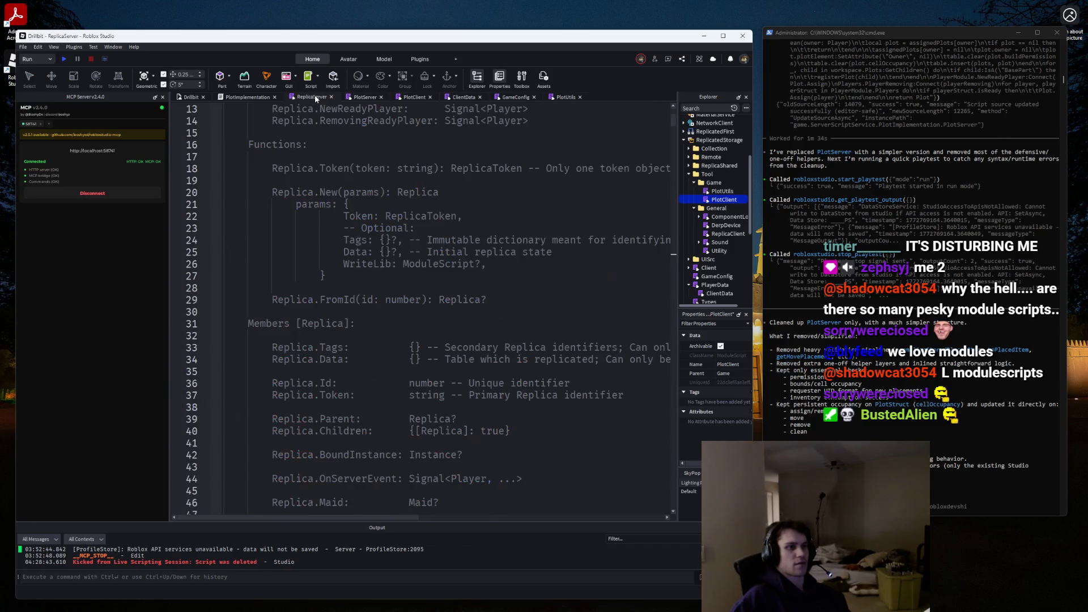
left_click(404, 99)
left_click(461, 97)
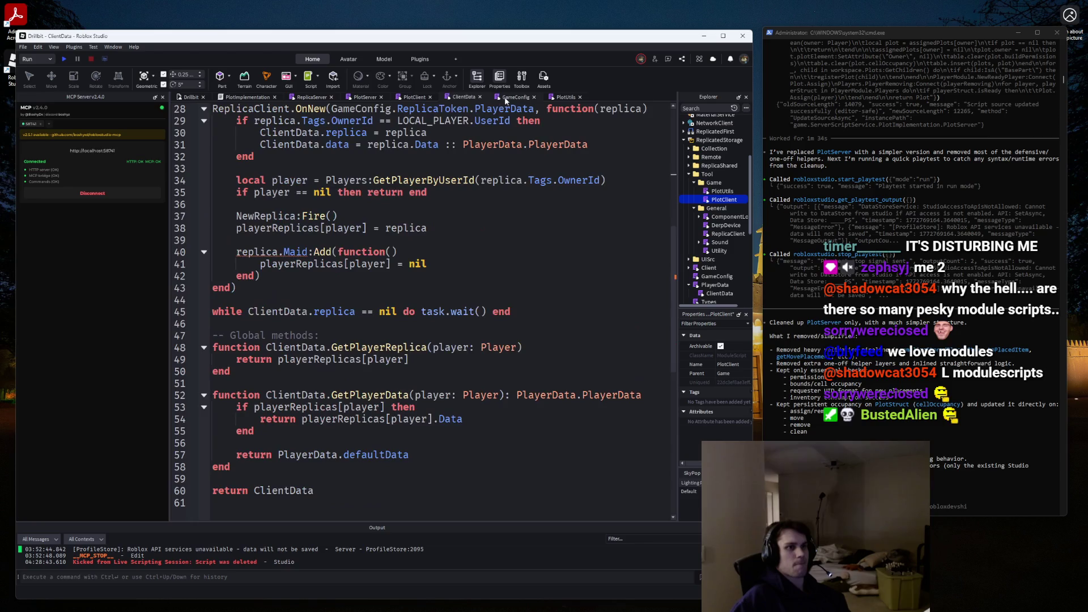
left_click(520, 98)
left_click(561, 98)
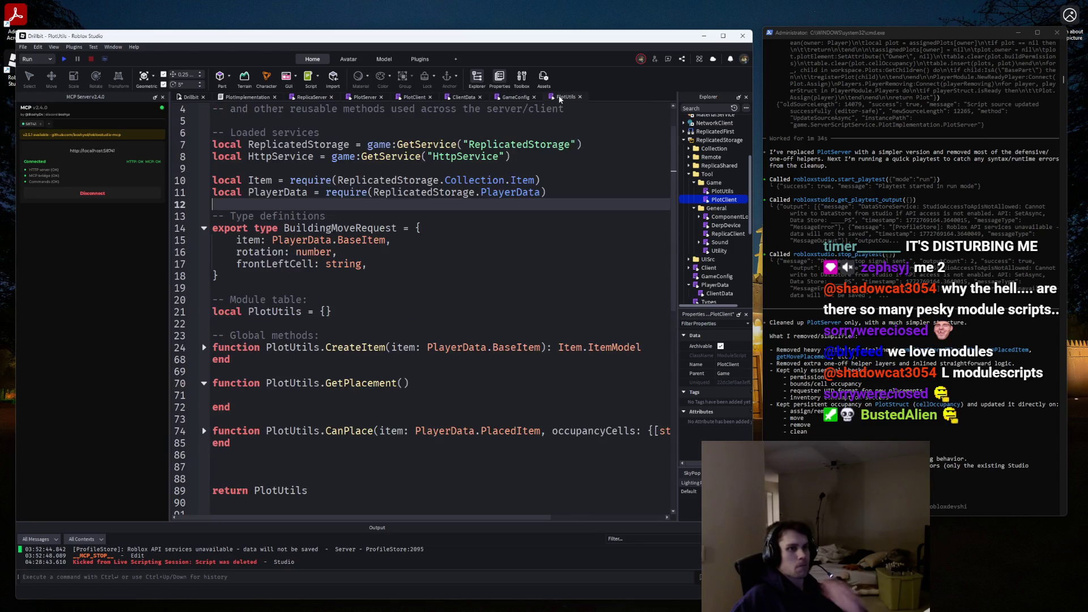
Cycle through the remaining tabs and return to PlotServer's remapPlacedItemsForPlayer function.
left_click(509, 98)
left_click(446, 97)
left_click(397, 98)
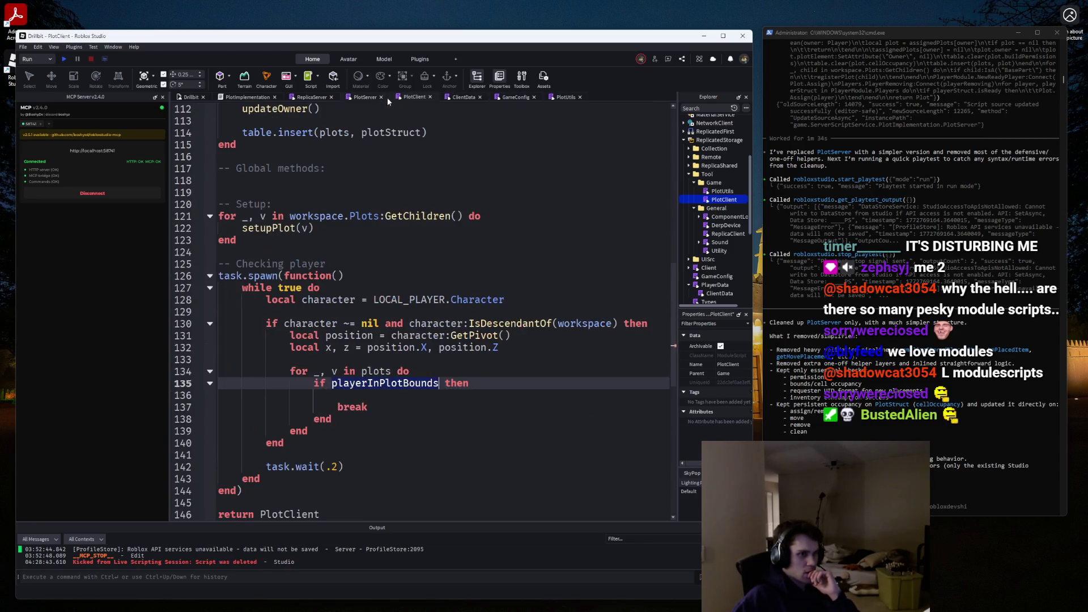
left_click(360, 100)
left_click(314, 97)
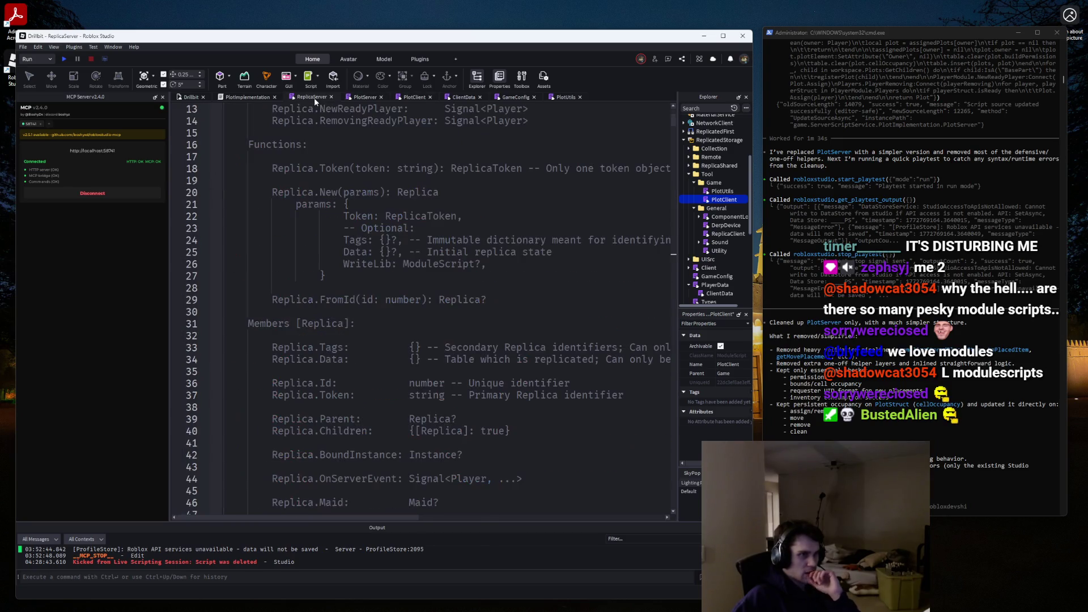
left_click(465, 97)
left_click(503, 96)
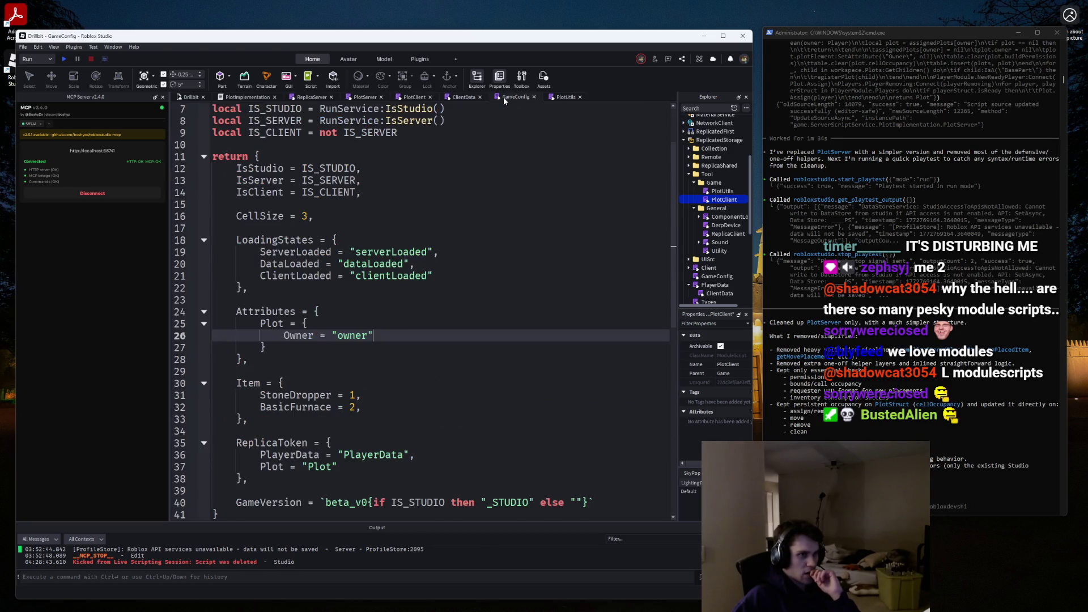
left_click(255, 98)
left_click(562, 97)
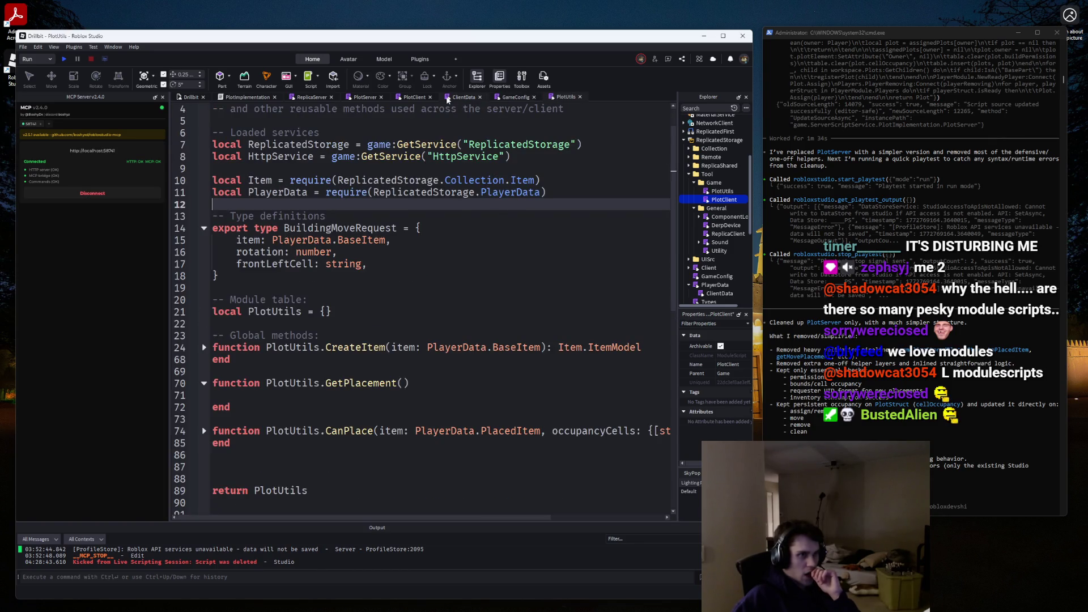
left_click(365, 97)
scroll(352, 417, "down", 10)
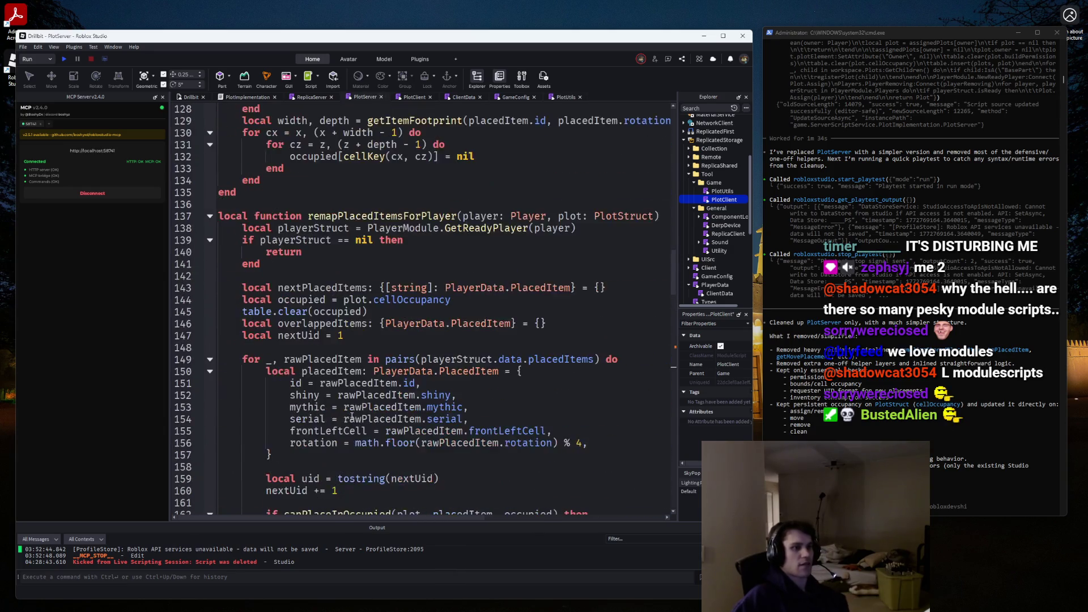
Inside the loop, write Plot.PlaceItem(requester, plotOwner, uid, item).
scroll(351, 417, "down", 20)
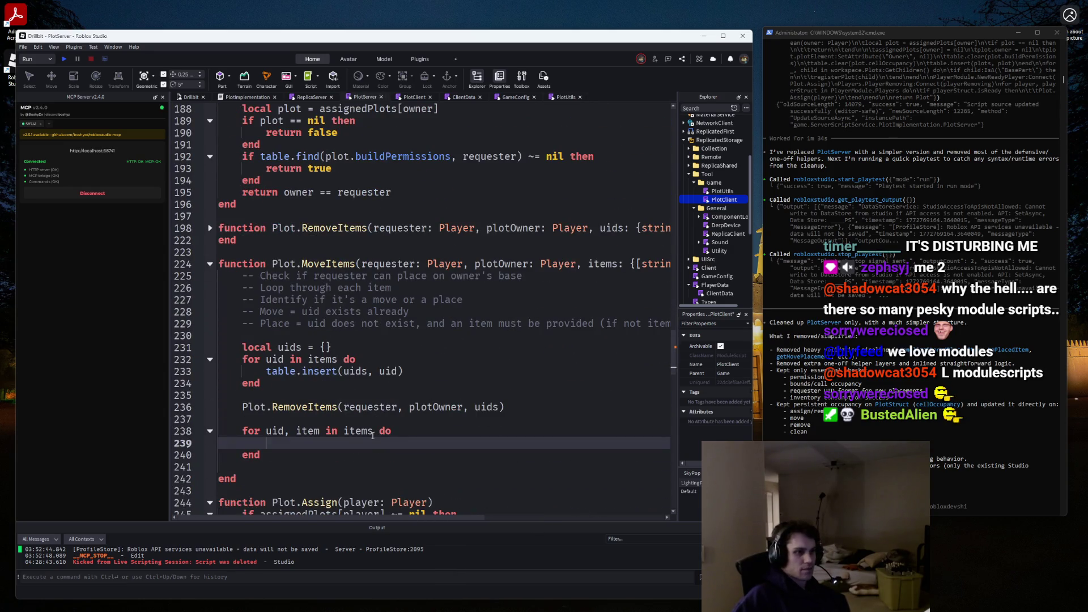
type("Plot.P")
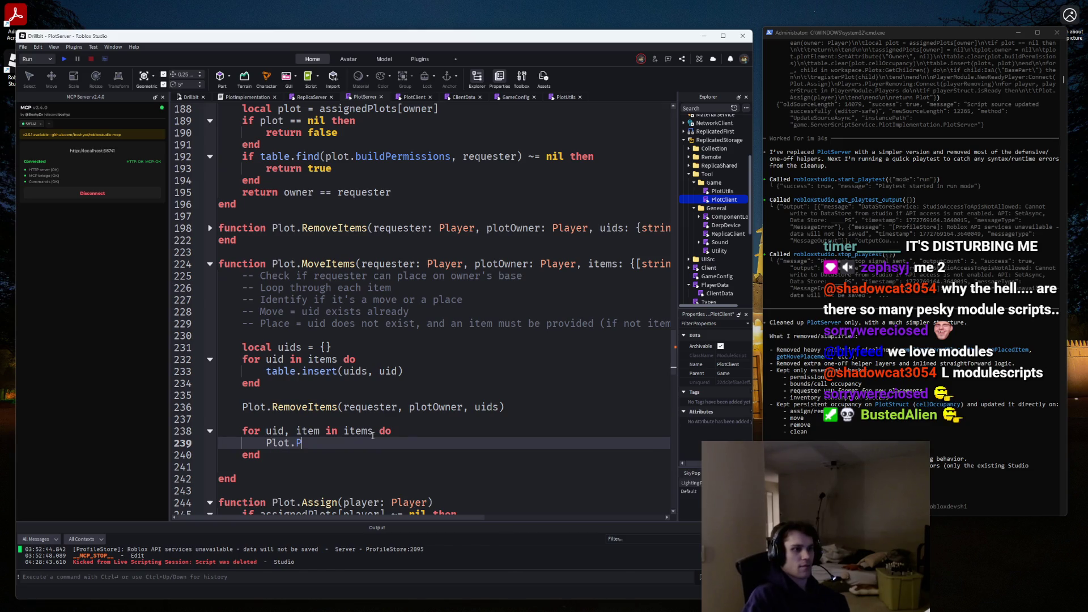
type("laceItem(requ")
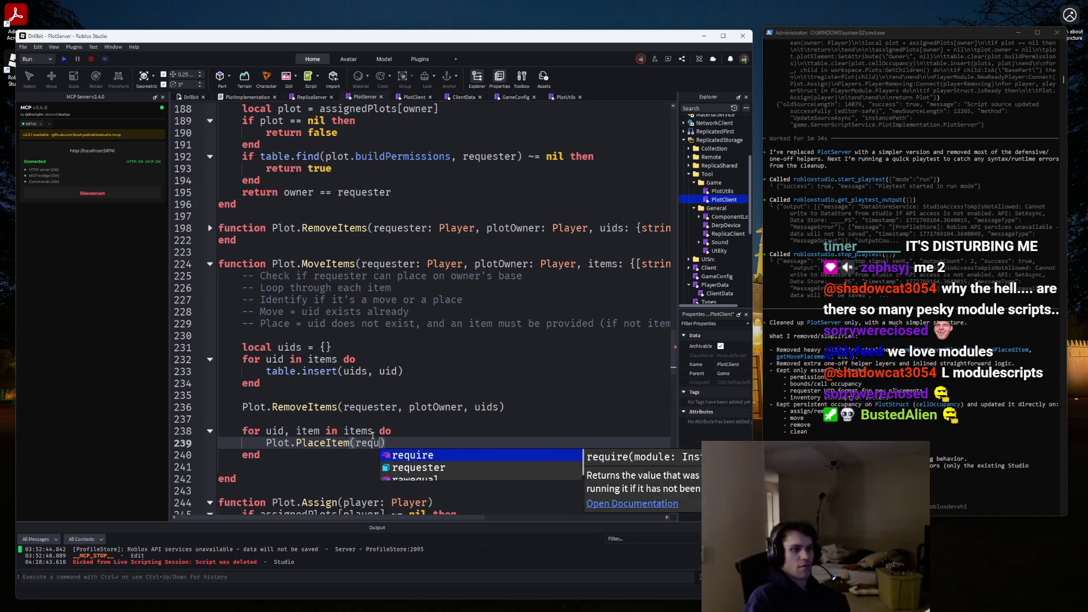
type("est, plotOwner,")
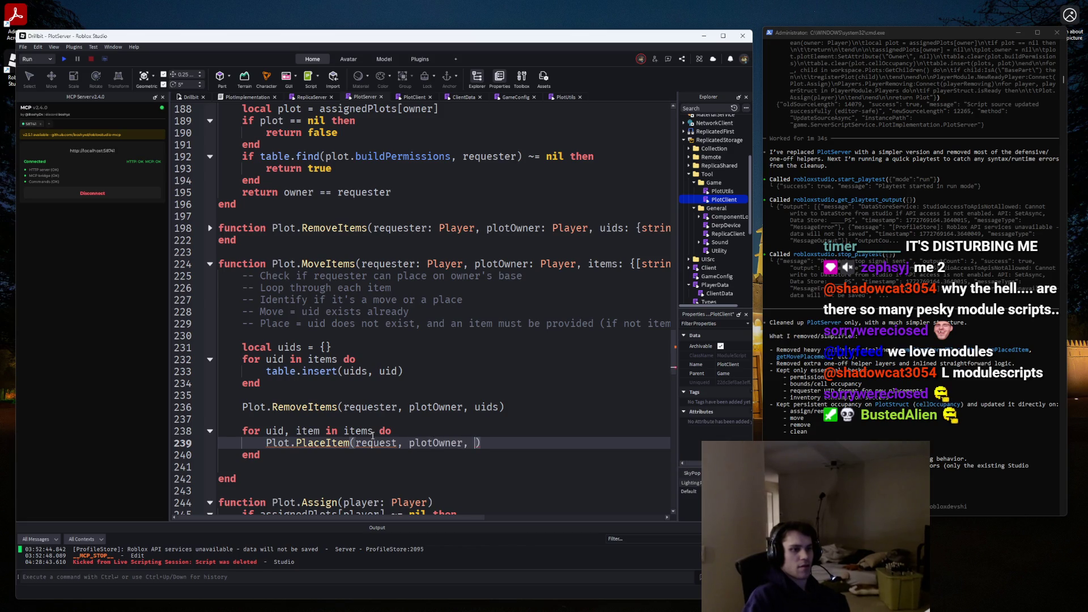
type(" uid, ite")
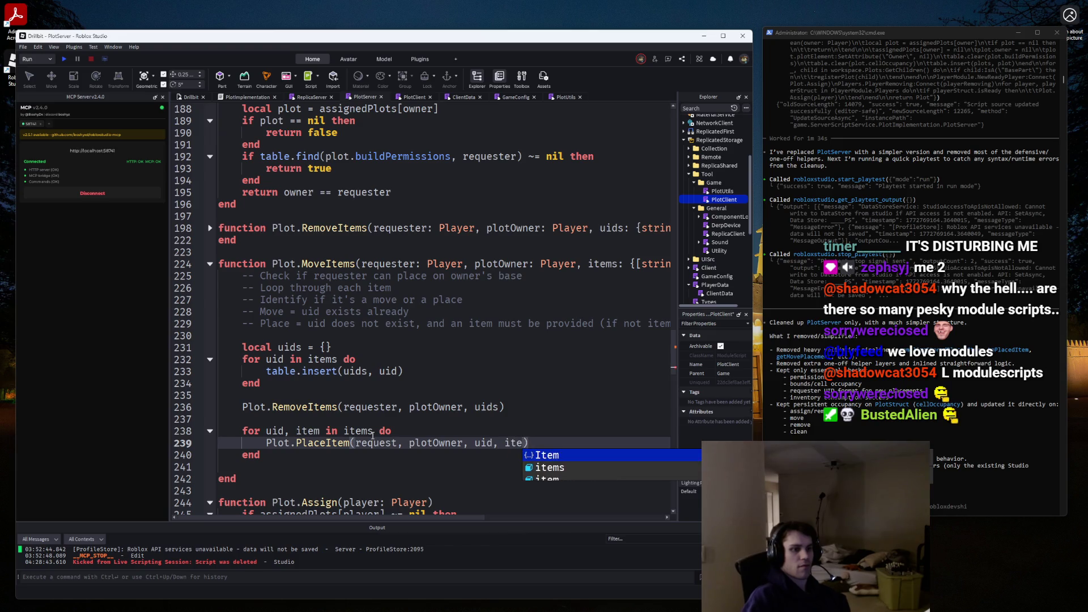
key("Down")
key("Down")
key("Right")
key("Return")
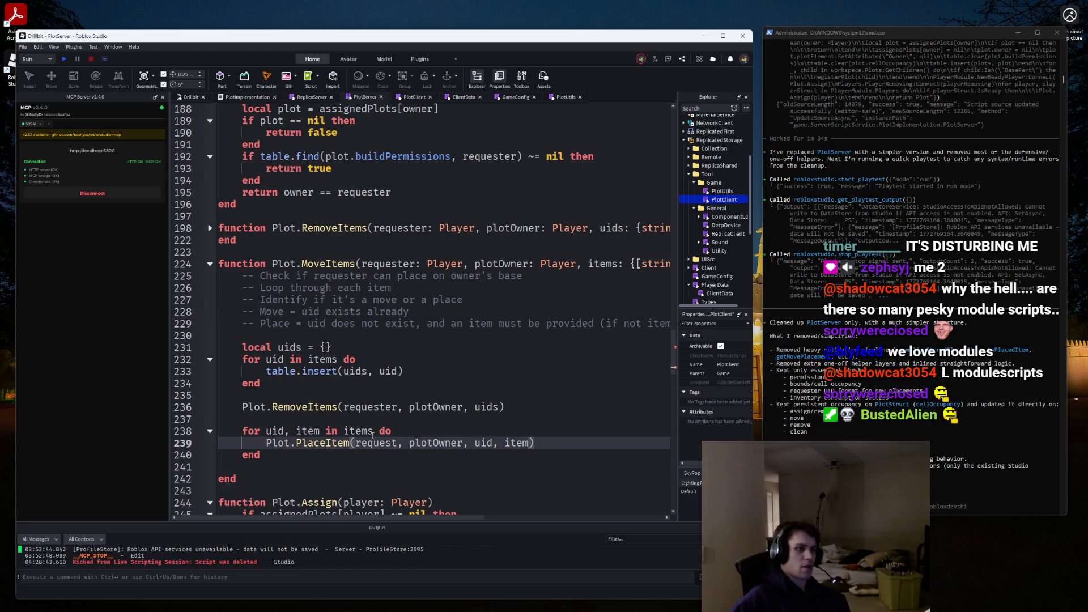
mouse_move(416, 517)
left_mouse_down()
mouse_move(526, 517)
mouse_move(419, 518)
left_mouse_up()
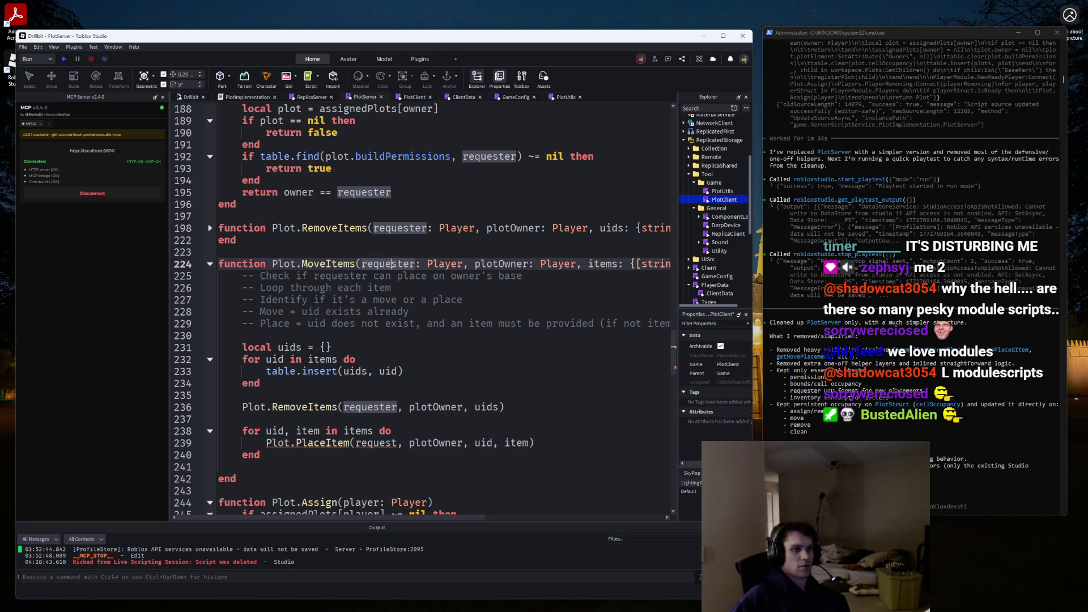
left_click(397, 443)
type("er")
Delete the extra blank line and surplus comment lines, keeping only the permission-check comment.
left_click(294, 467)
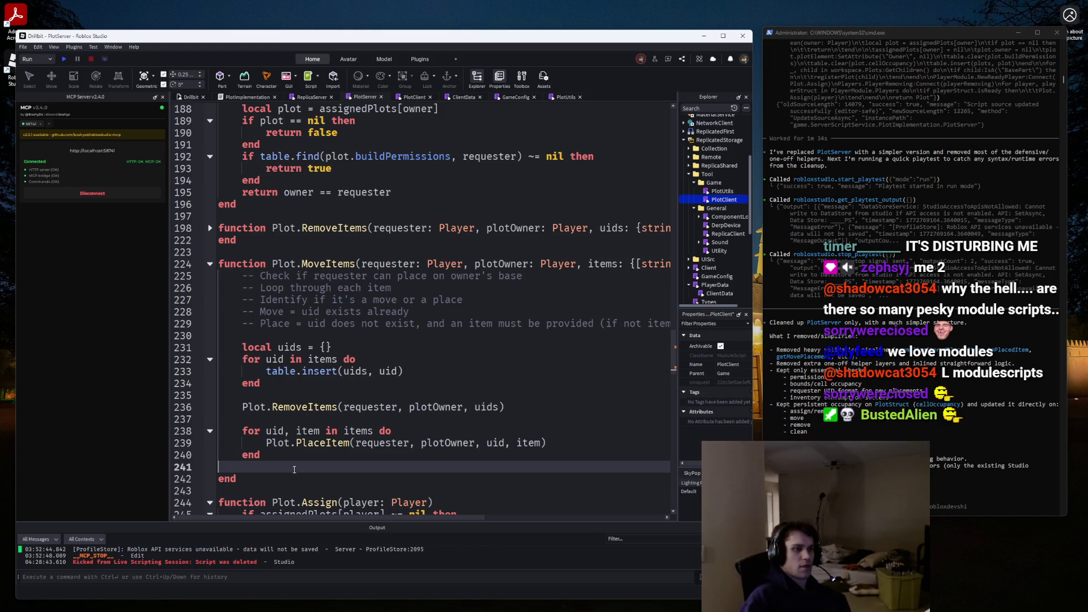
key("BackSpace")
key("Up")
key("Up")
key("Up")
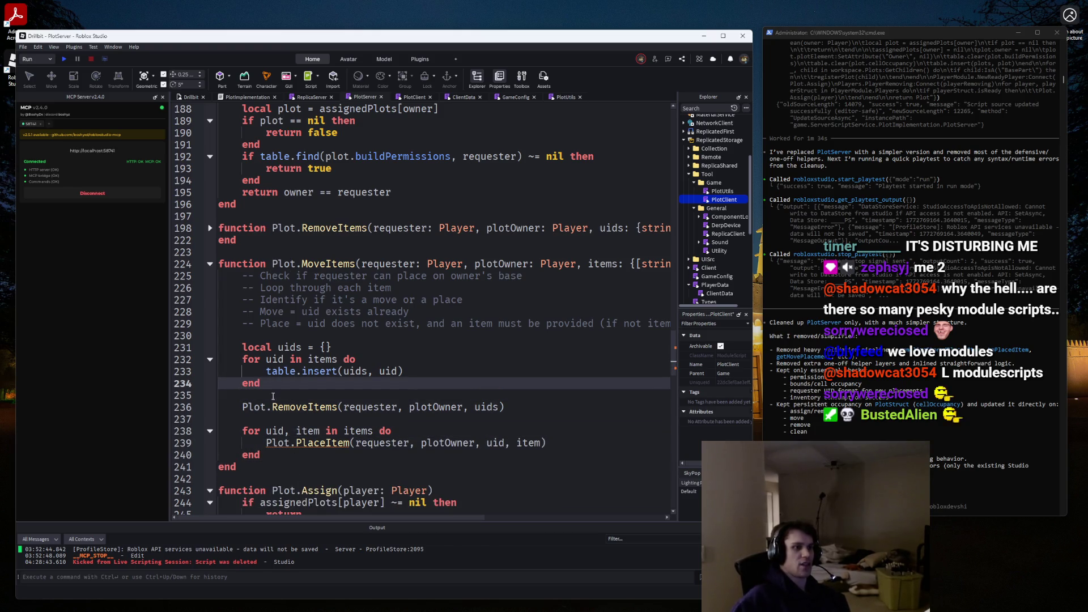
left_click_drag(278, 335, 201, 279)
left_click(251, 323)
mouse_move(242, 335)
left_mouse_down()
mouse_move(255, 322)
mouse_move(212, 300)
left_mouse_up()
left_click_drag(242, 335, 213, 287)
key("BackSpace")
key("Return")
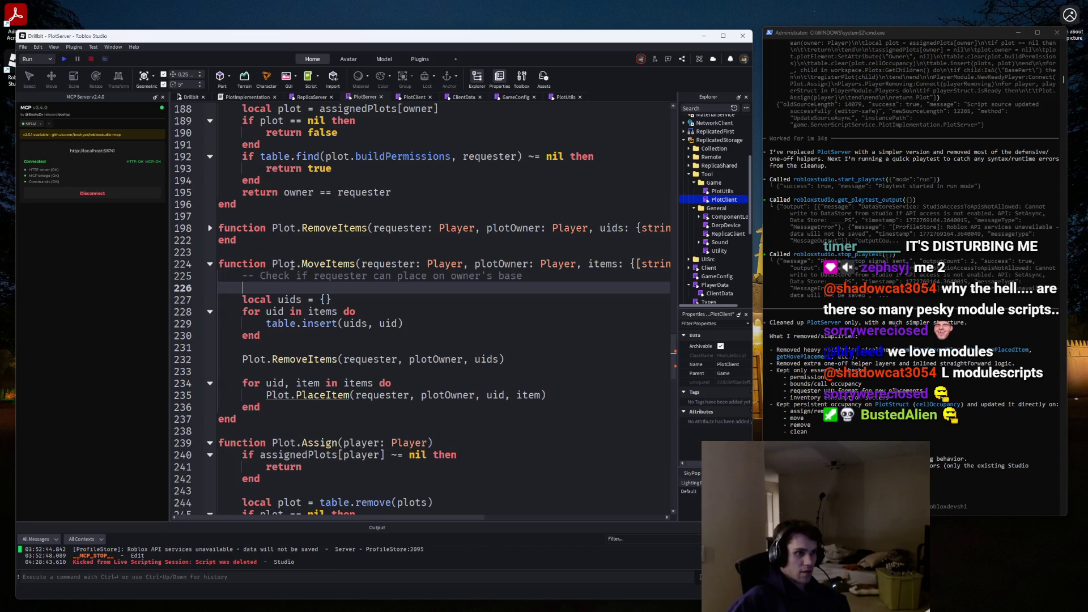
Prefix the ownership-check comment with 'TODO:' and add a function Plot.PlaceItem header above MoveItems.
left_click(261, 276)
type("TODO:")
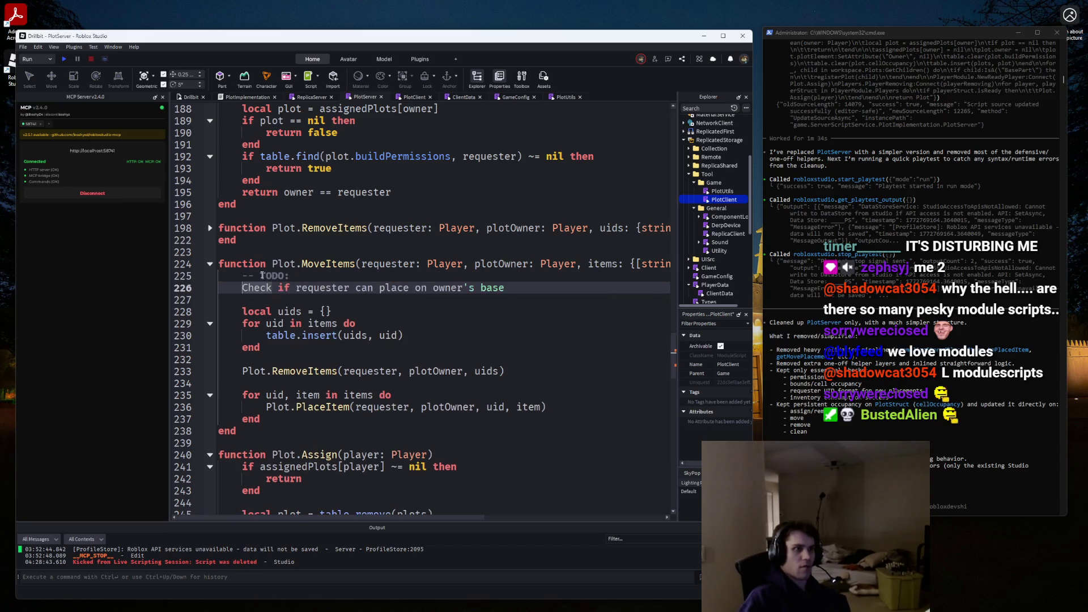
key("Up")
key("Up")
key("Return")
key("Return")
key("Up")
type("functi")
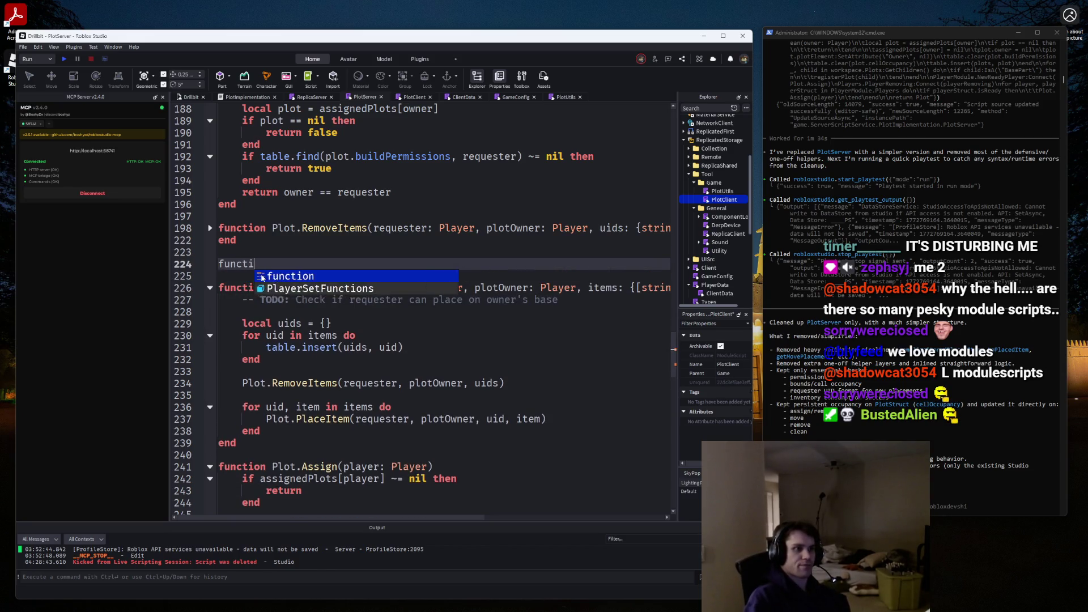
type("on Plot.PalceItem")
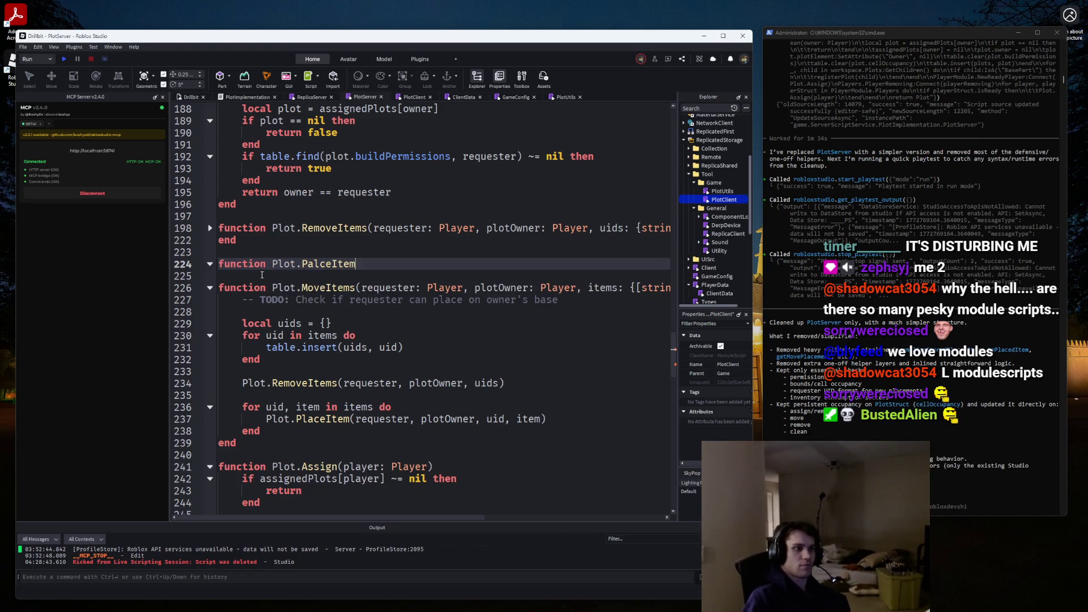
key("BackSpace")
key("BackSpace")
key("BackSpace")
type("laceItem")
Give PlaceItem MoveItems' parameter list without requester, leaving plotOwner and items.
left_click_drag(218, 287, 665, 288)
key("ctrl+c")
left_click(437, 268)
key("ctrl+v")
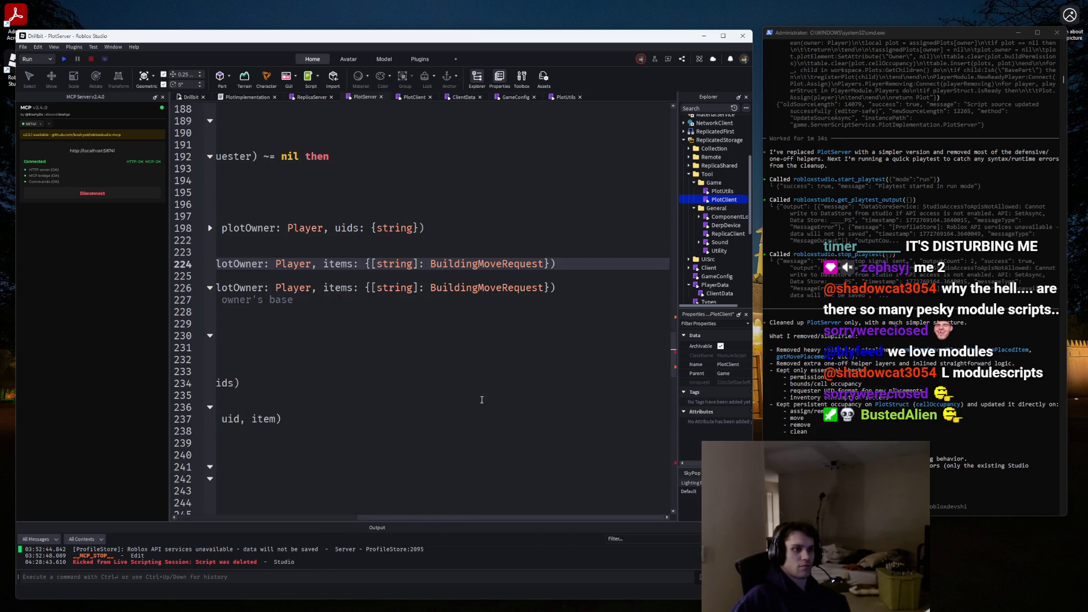
scroll(474, 517, "left", 5)
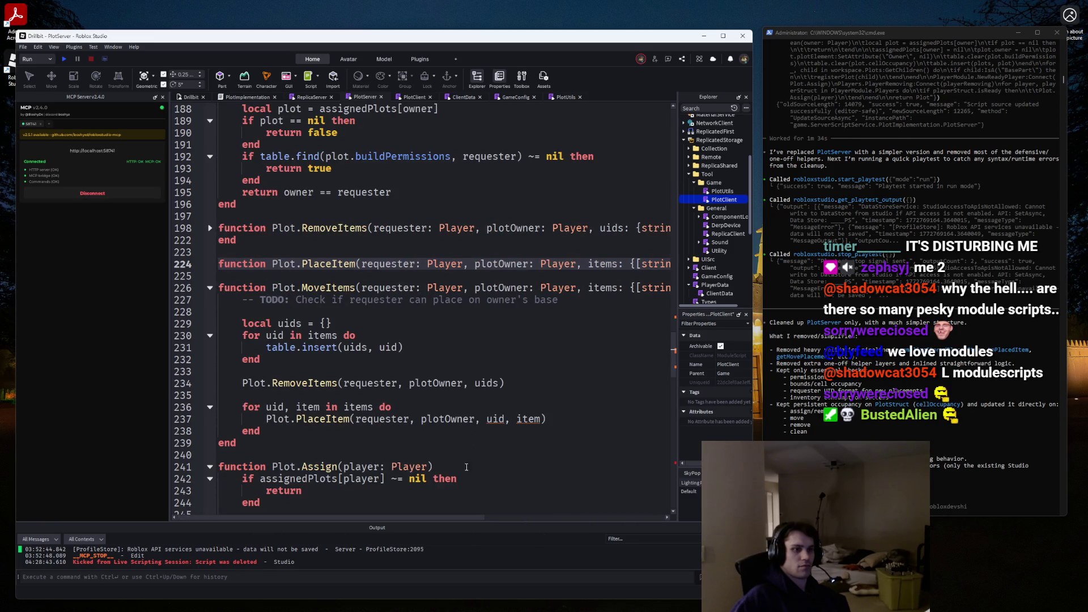
scroll(473, 517, "right", 5)
key("Return")
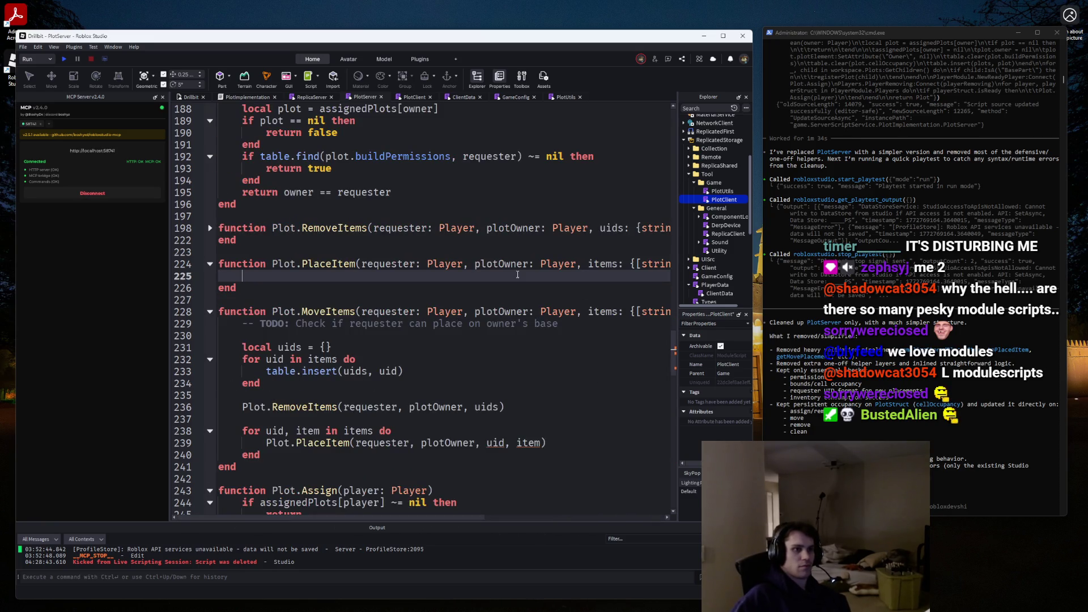
left_click_drag(473, 265, 362, 267)
key("BackSpace")
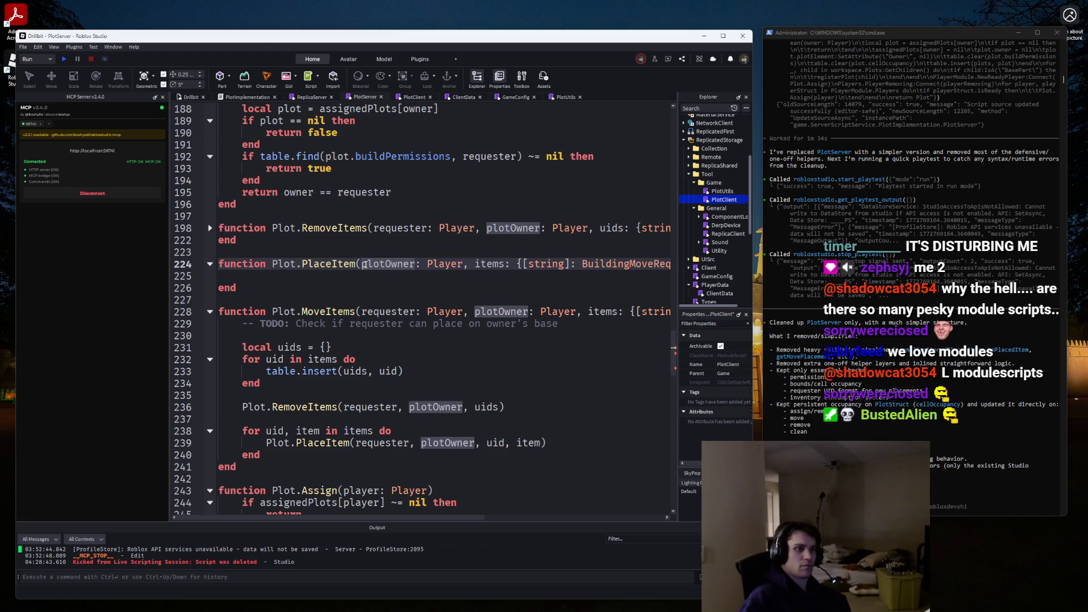
Remove requester from the Plot.PlaceItem call inside MoveItems.
scroll(474, 316, "down", 4)
scroll(474, 316, "up", 1)
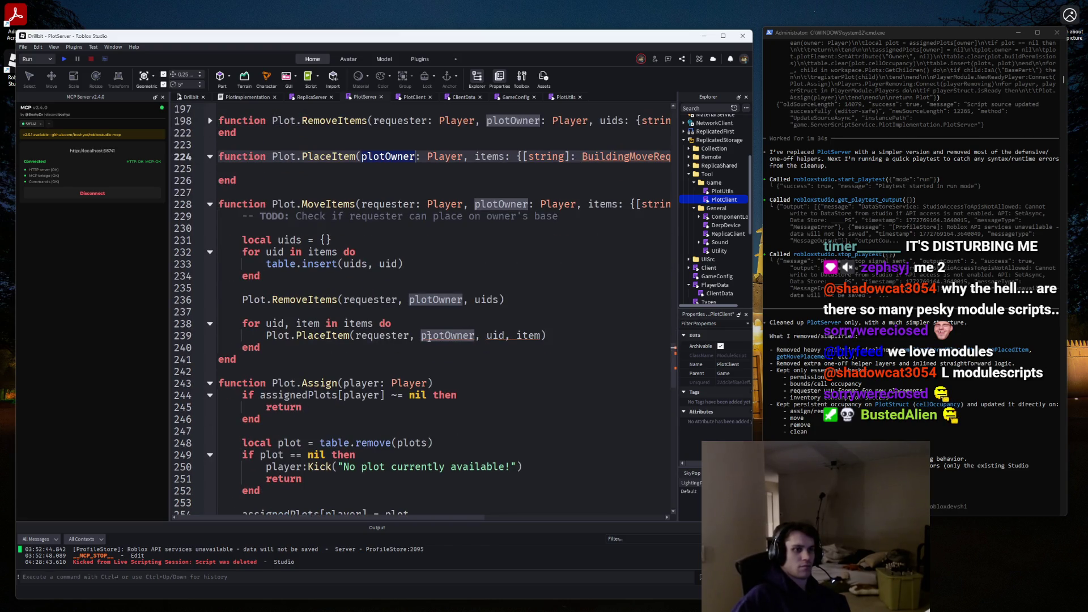
left_click_drag(421, 337, 357, 336)
key("BackSpace")
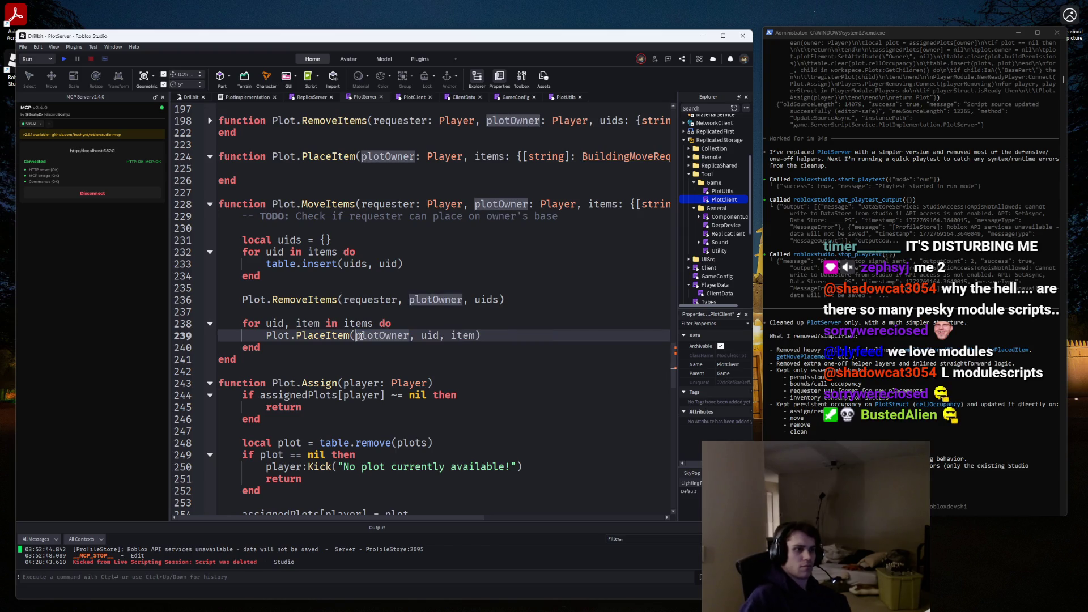
left_click(415, 288)
left_click(409, 299)
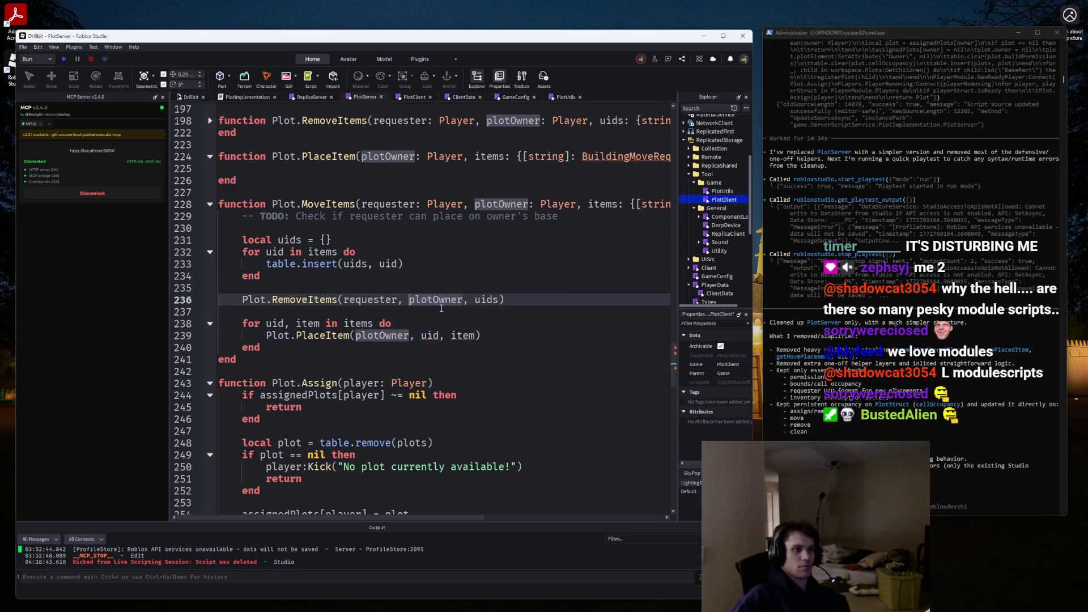
scroll(453, 315, "up", 1)
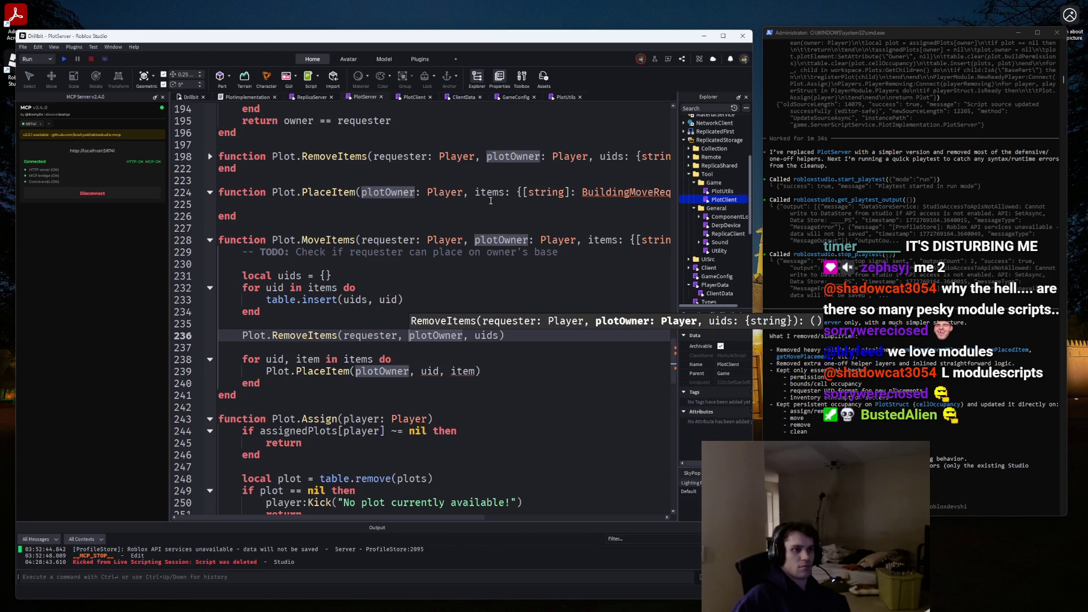
Add a 'uid: string,' parameter before items in PlaceItem's signature.
left_click(475, 192)
type("uid: st")
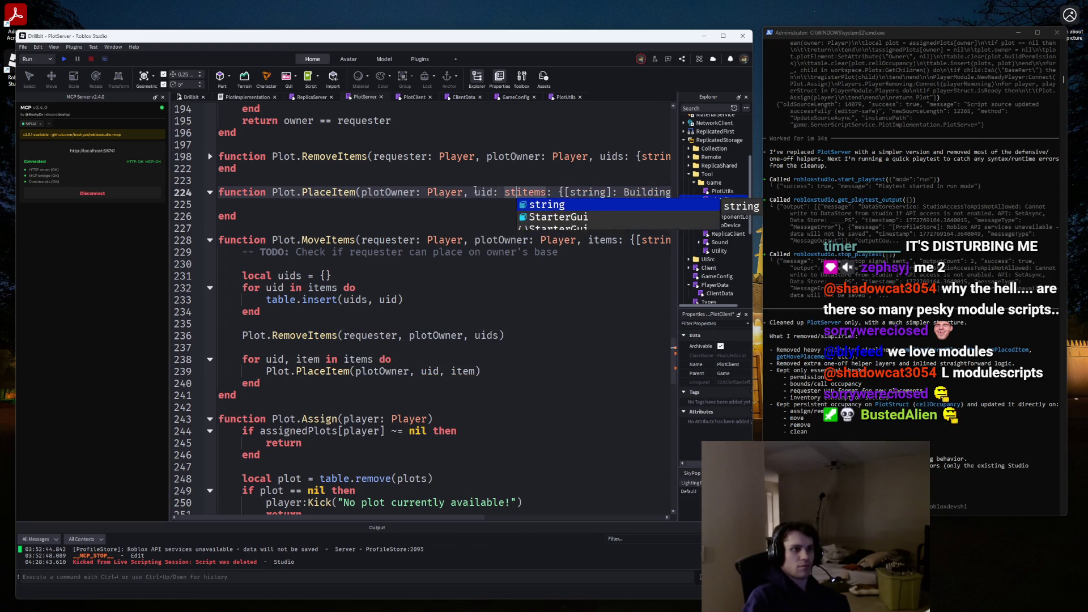
key("Tab")
type(",")
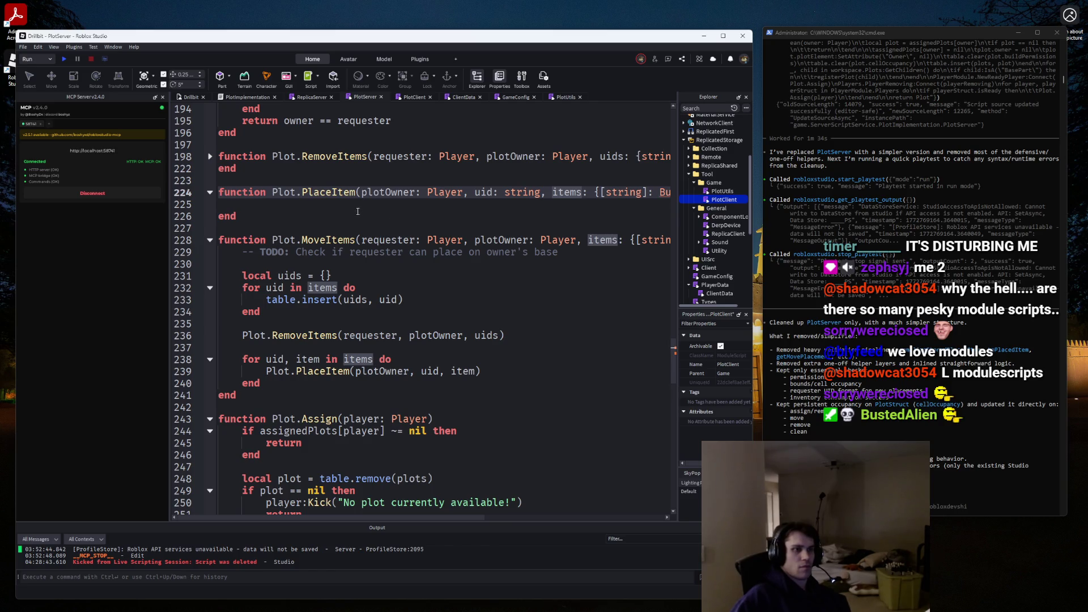
Put plotOwner, uid, items and the closing parenthesis of PlaceItem each on their own line.
left_click(361, 192)
key("Return")
left_click(357, 204)
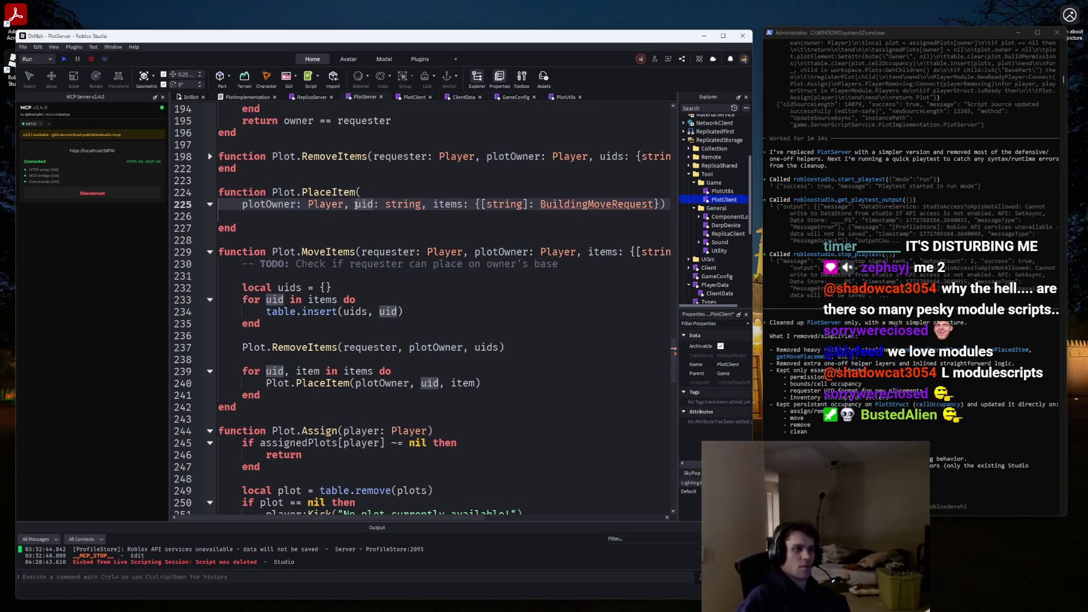
key("Return")
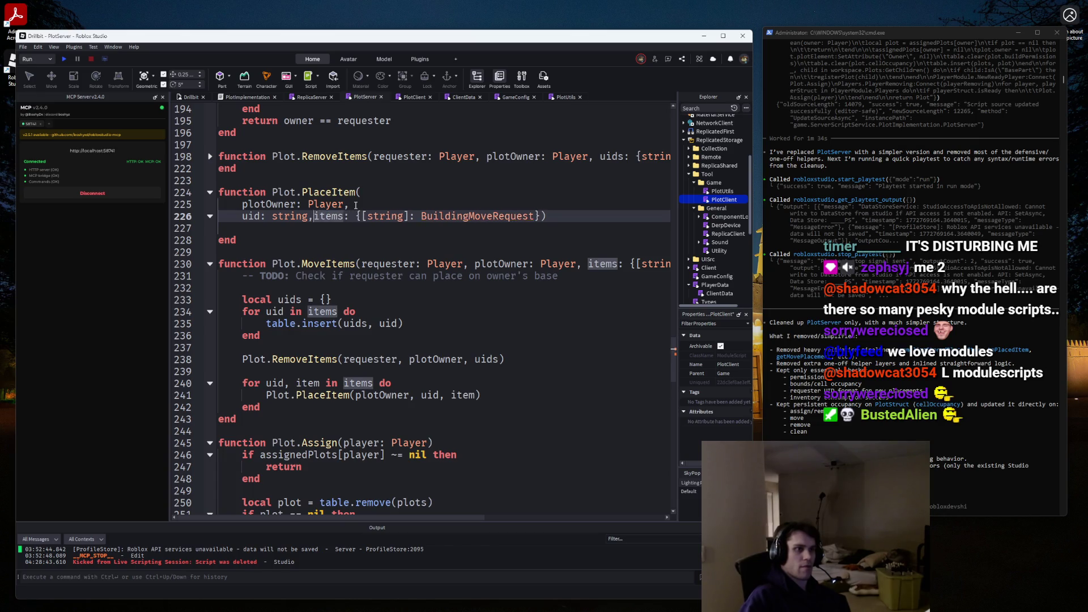
key("Return")
key("Down")
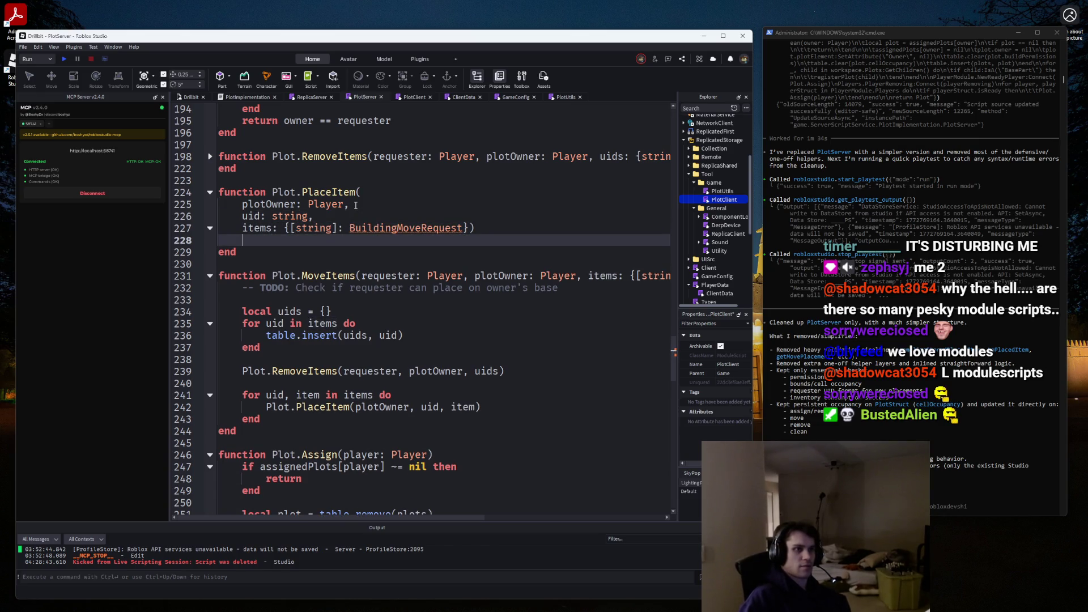
left_click(468, 228)
key("Return")
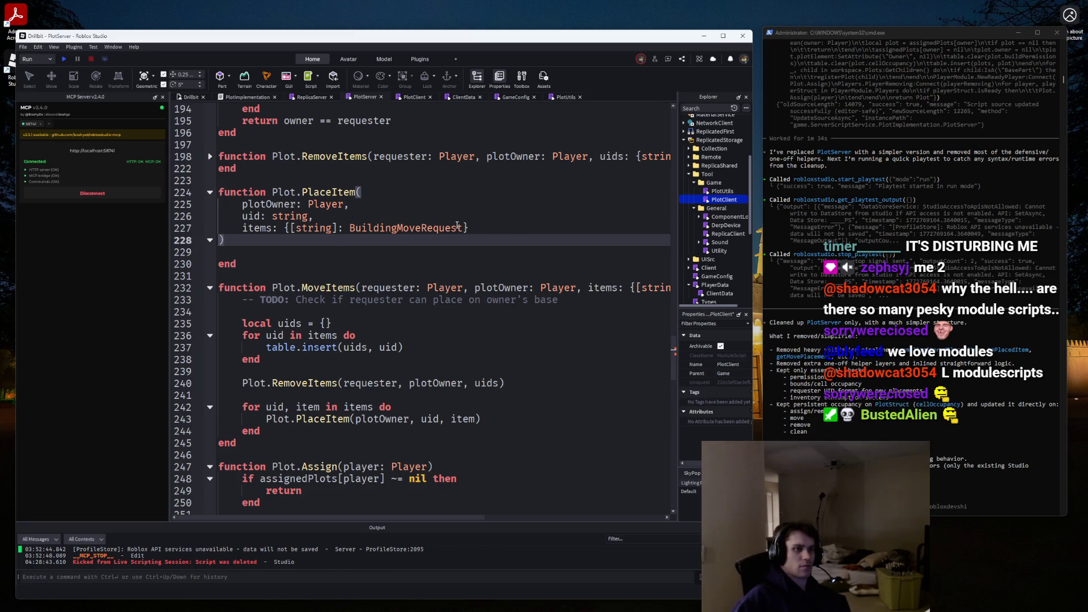
Retype PlaceItem's items type from BuildingMoveRequest to PlotUtils.PlaceBuildingRequest.
double_click(457, 226)
type("PlotUT")
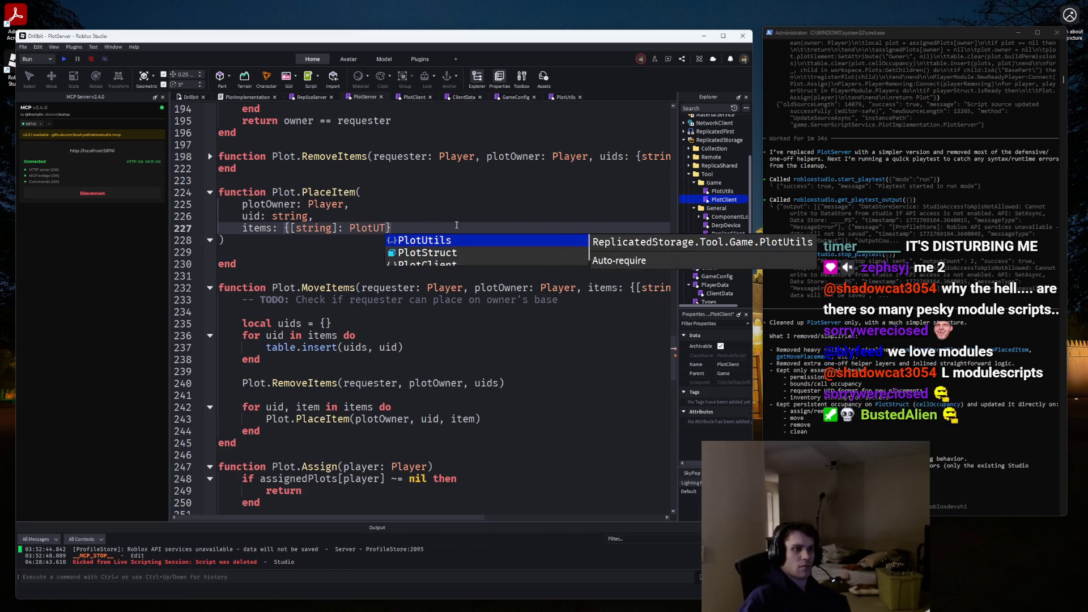
key("Tab")
type(".")
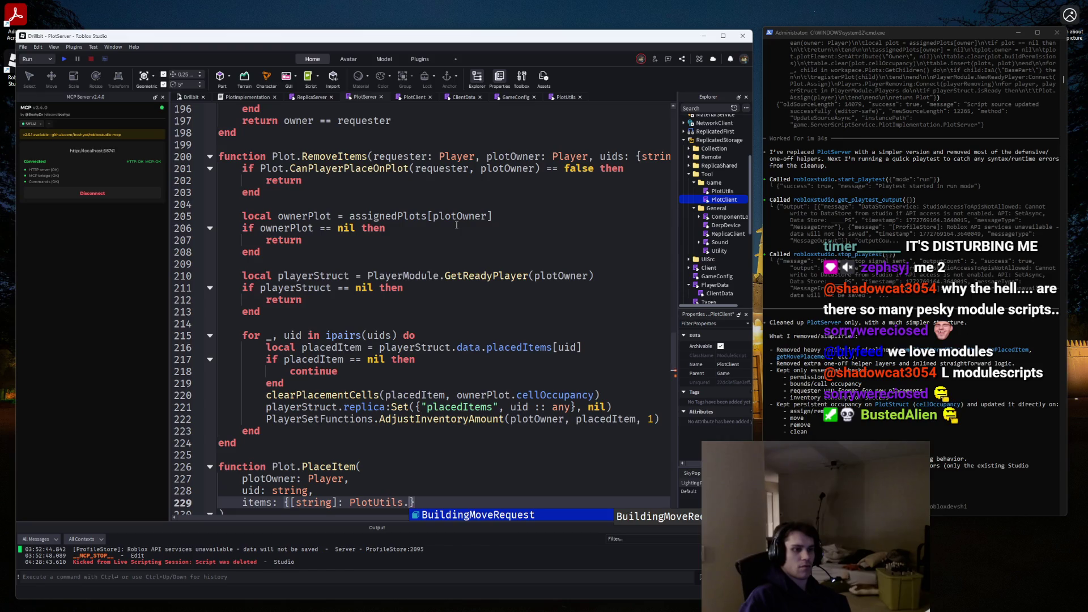
type("BuildingMoveReque")
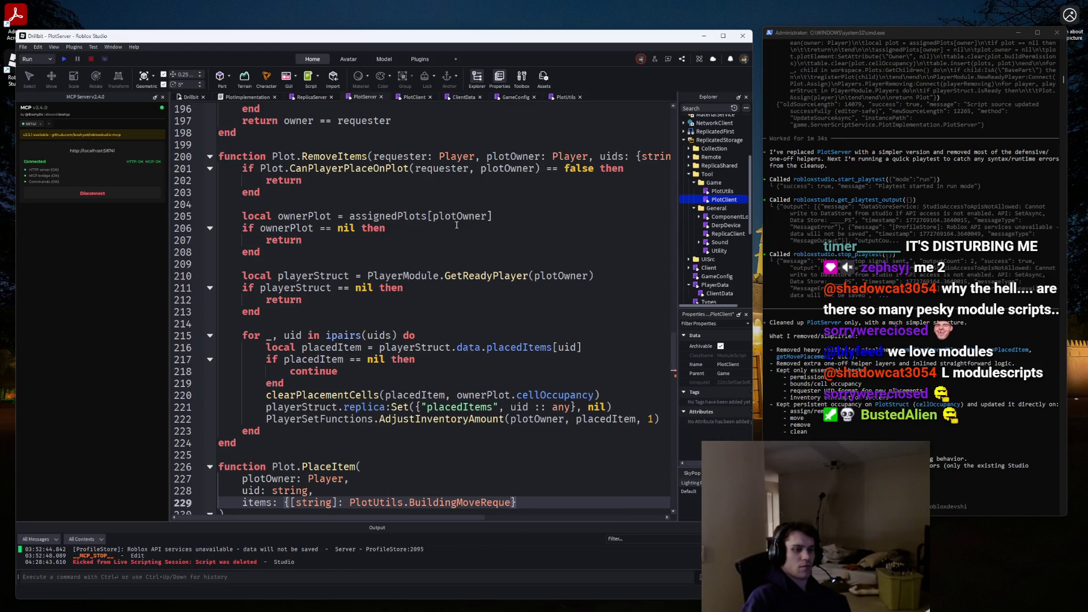
key("BackSpace")
key("BackSpace")
key("BackSpace")
type("PlaceBui")
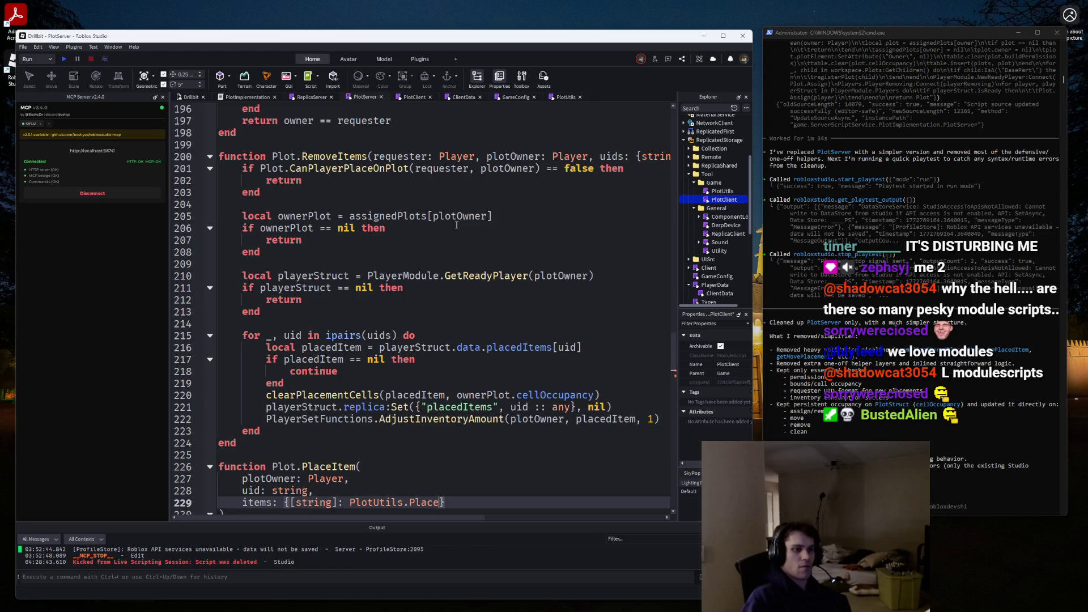
type("ldingRequyes")
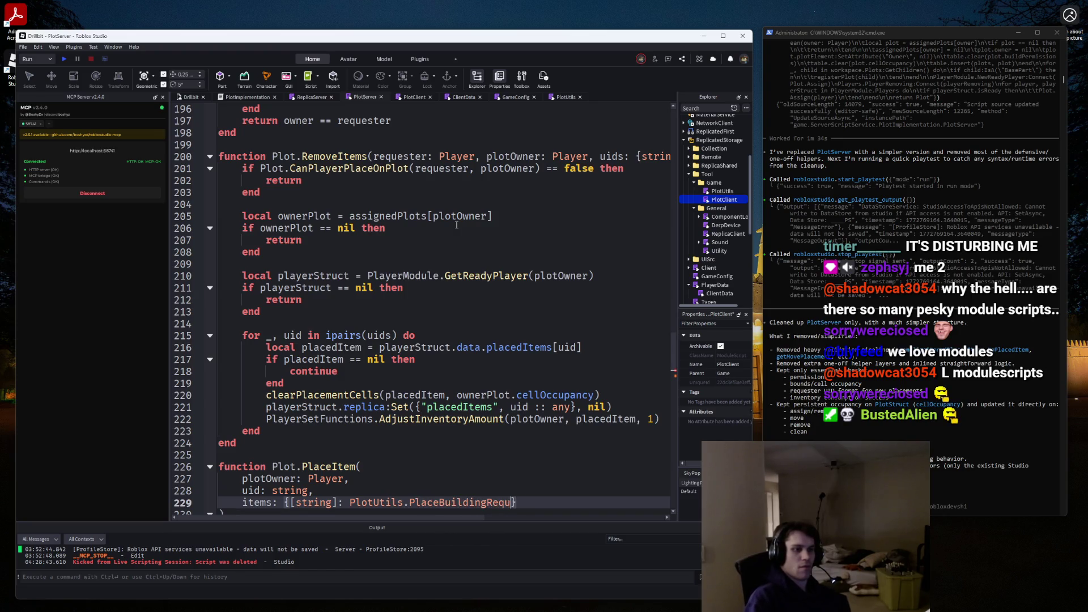
key("BackSpace")
key("BackSpace")
key("BackSpace")
type("est")
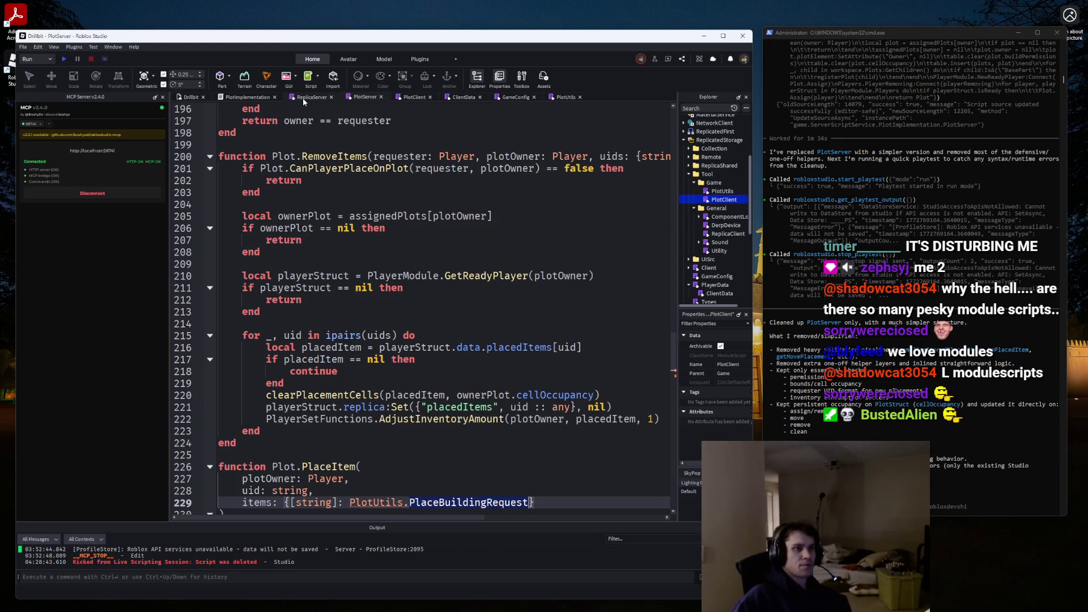
Review the type definitions in PlotUtils, PlotImplementation, ReplicaServer and PlotClient, then start clearing PlaceItem's PlaceBuildingRequest type.
left_click(565, 97)
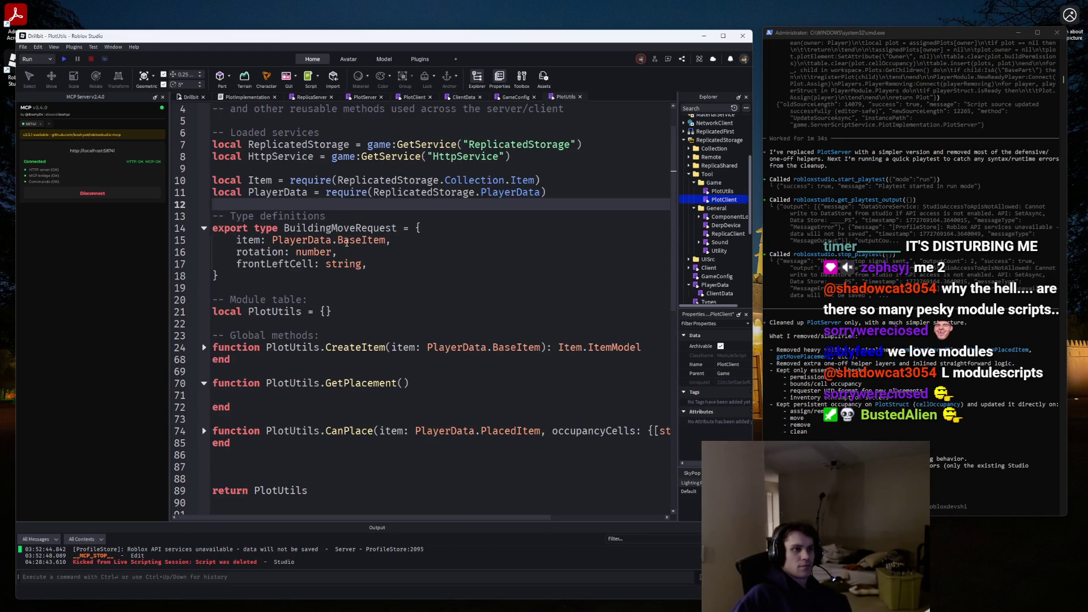
double_click(339, 228)
type("PlaceBuildingRequest")
left_click(262, 97)
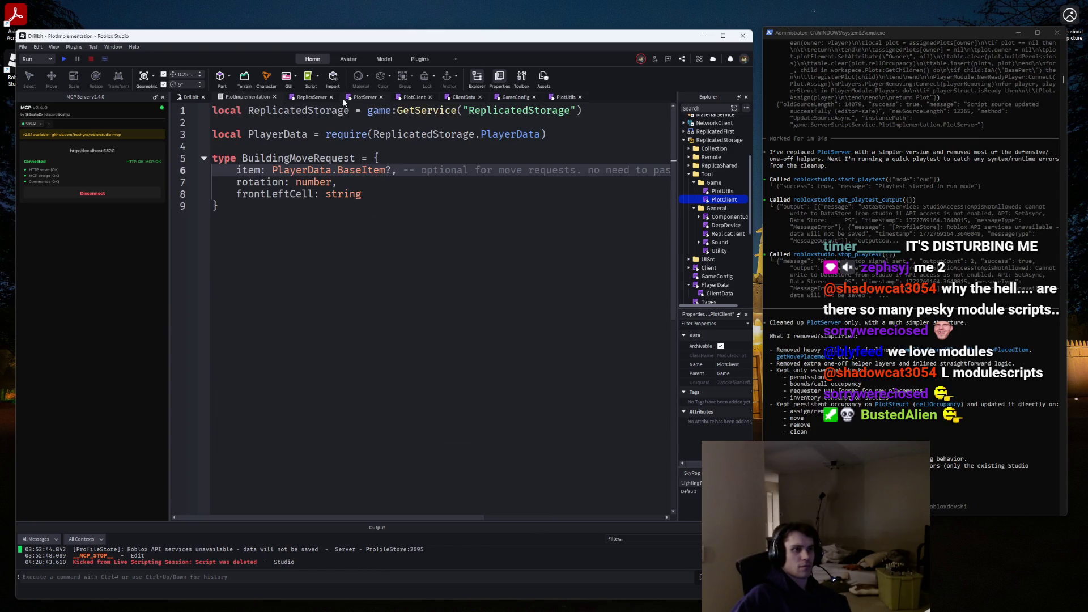
left_click(309, 97)
left_click(396, 97)
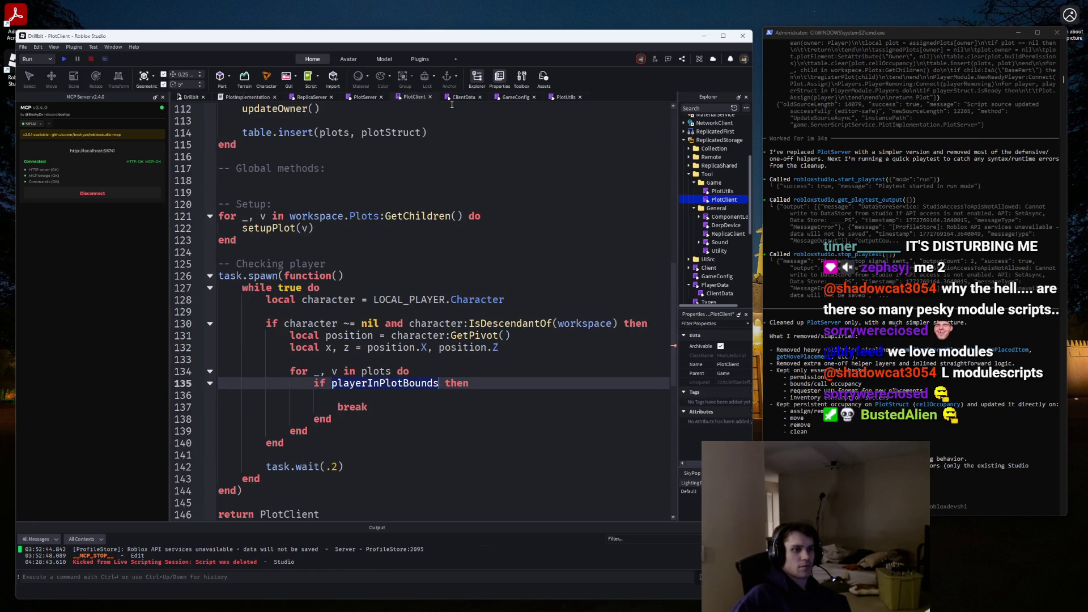
left_click(460, 97)
left_click(511, 98)
left_click(419, 98)
scroll(473, 261, "down", 4)
left_click(360, 96)
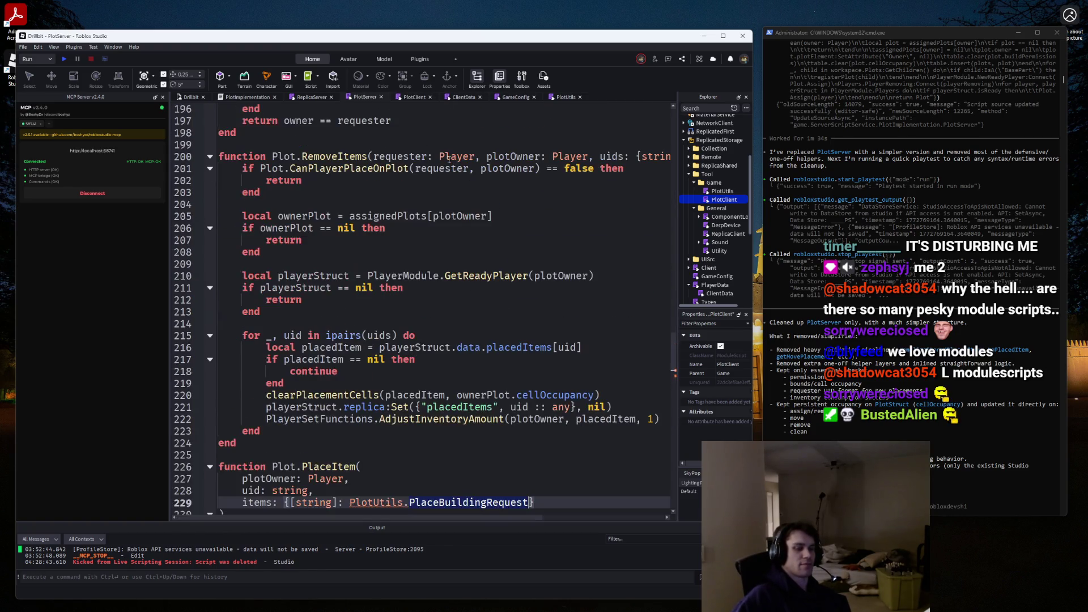
scroll(483, 361, "down", 5)
key("BackSpace")
key("BackSpace")
key("BackSpace")
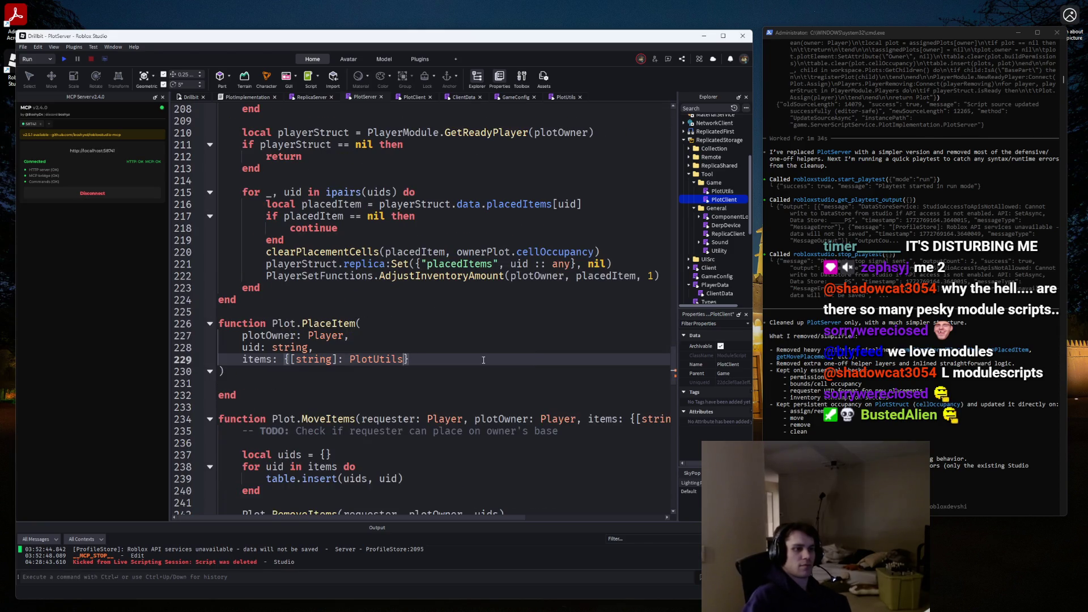
Set PlaceItem's items type to {[string]: PlayerData.PlacedItem} on line 229.
type("PlayerDa")
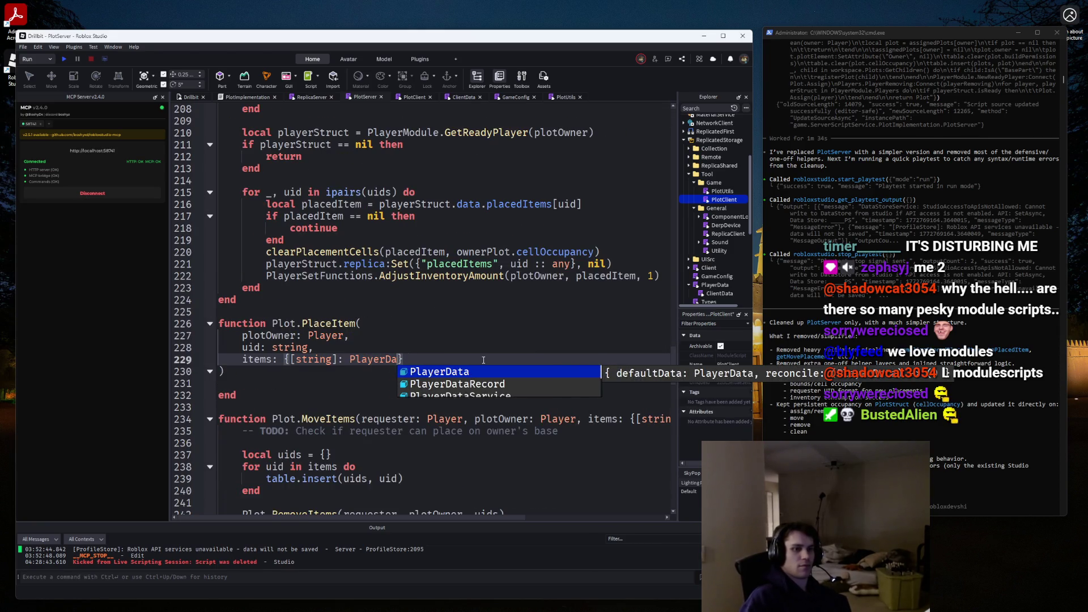
key("Tab")
type(".")
key("Escape")
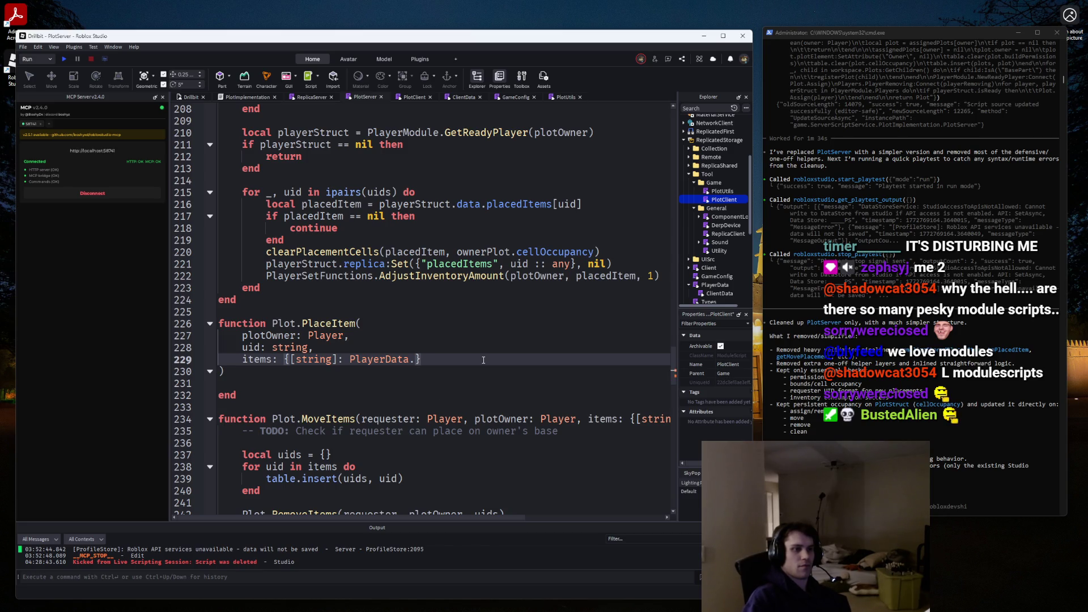
type("Pl")
key("Down")
key("Tab")
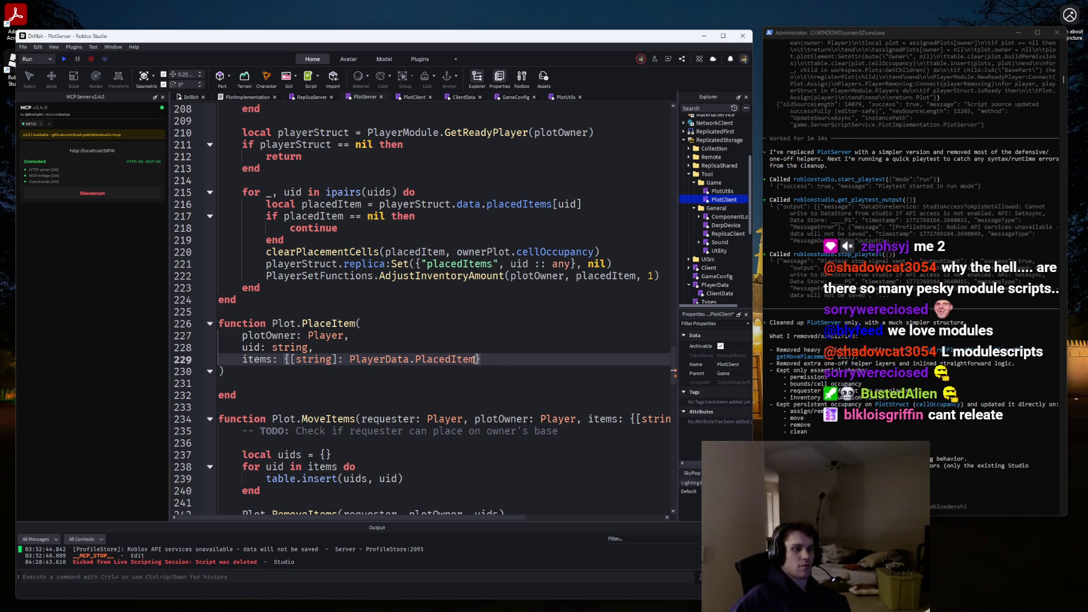
left_click_drag(478, 359, 350, 359)
key("ctrl+c")
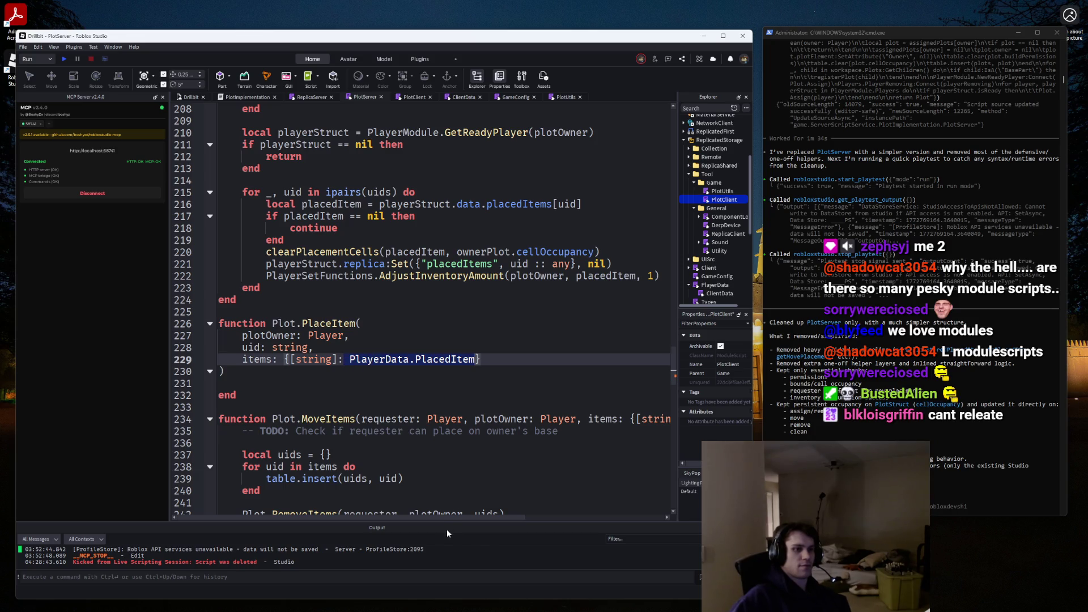
Split MoveItems' requester, plotOwner and items parameters onto separate lines.
left_click(356, 419)
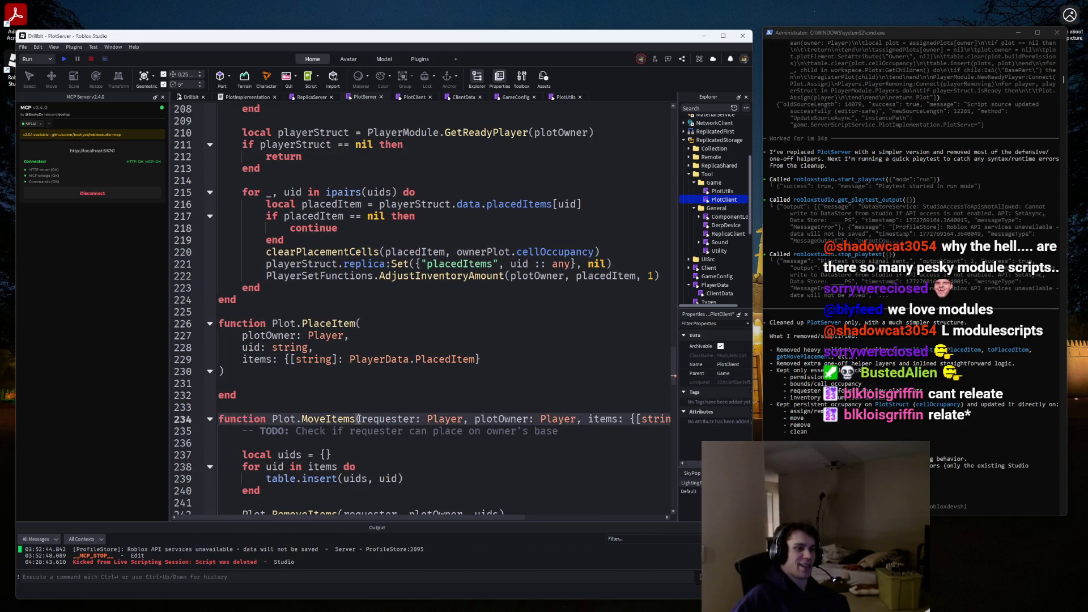
key("Return")
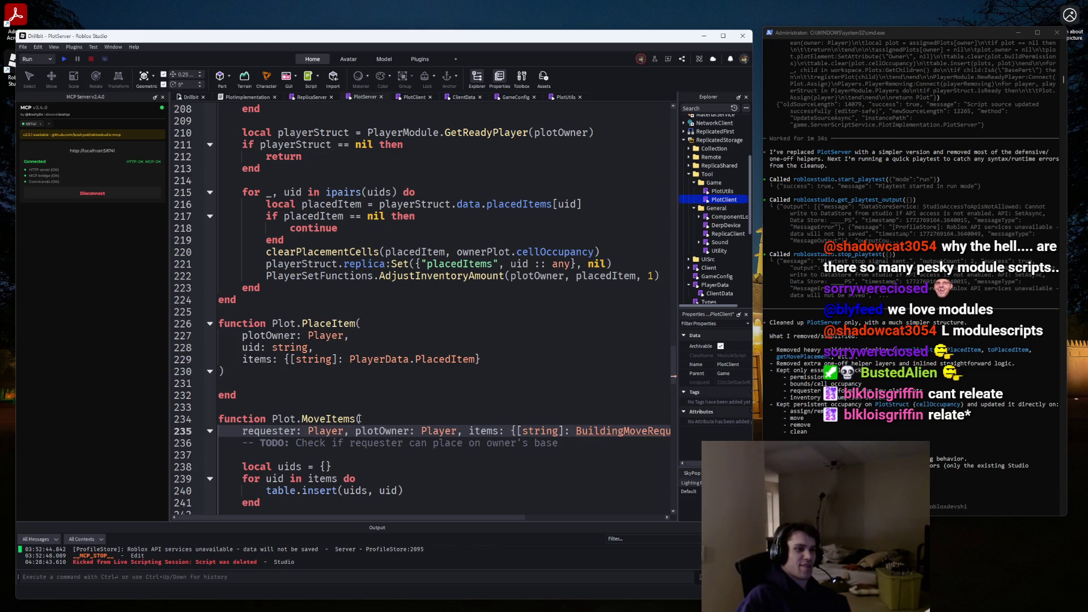
key("ctrl+Right")
key("ctrl+Right")
key("ctrl+Right")
key("Return")
key("ctrl+Right")
key("ctrl+Right")
key("ctrl+Right")
key("Right")
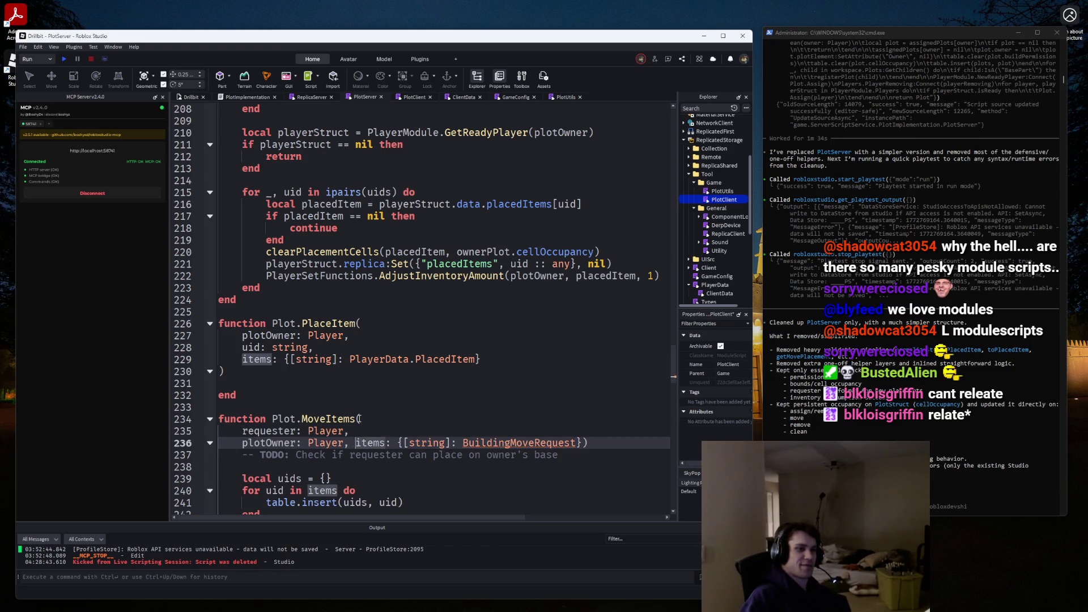
key("Return")
key("ctrl+Right")
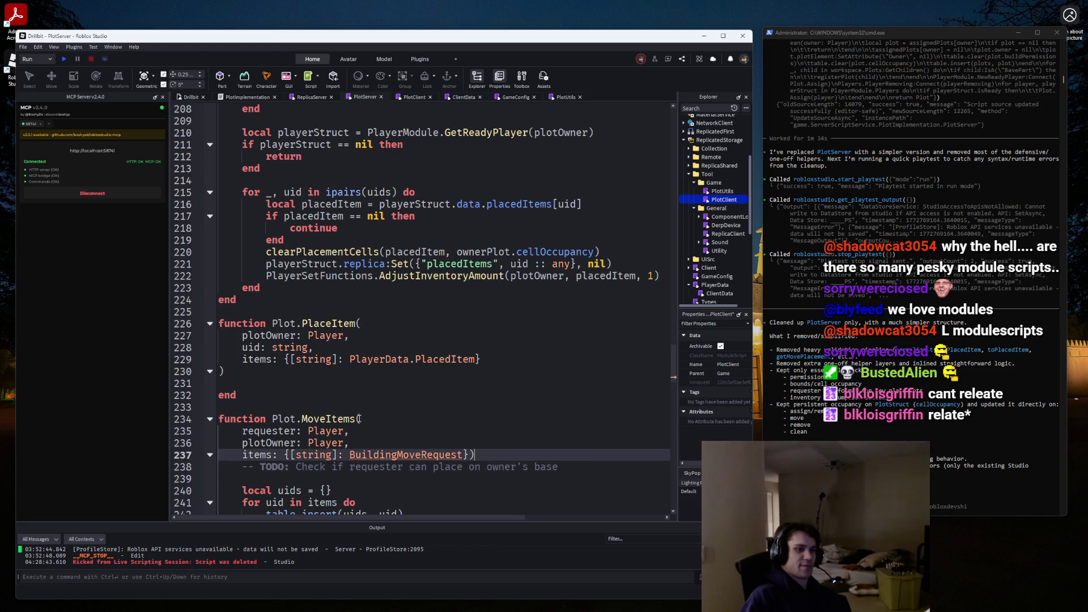
key("End")
Replace BuildingMoveRequest in MoveItems' items type with PlayerData.PlacedItem.
key("Left")
key("Return")
key("ctrl+v")
key("shift+Home")
key("ctrl+x")
key("shift+Home")
key("BackSpace")
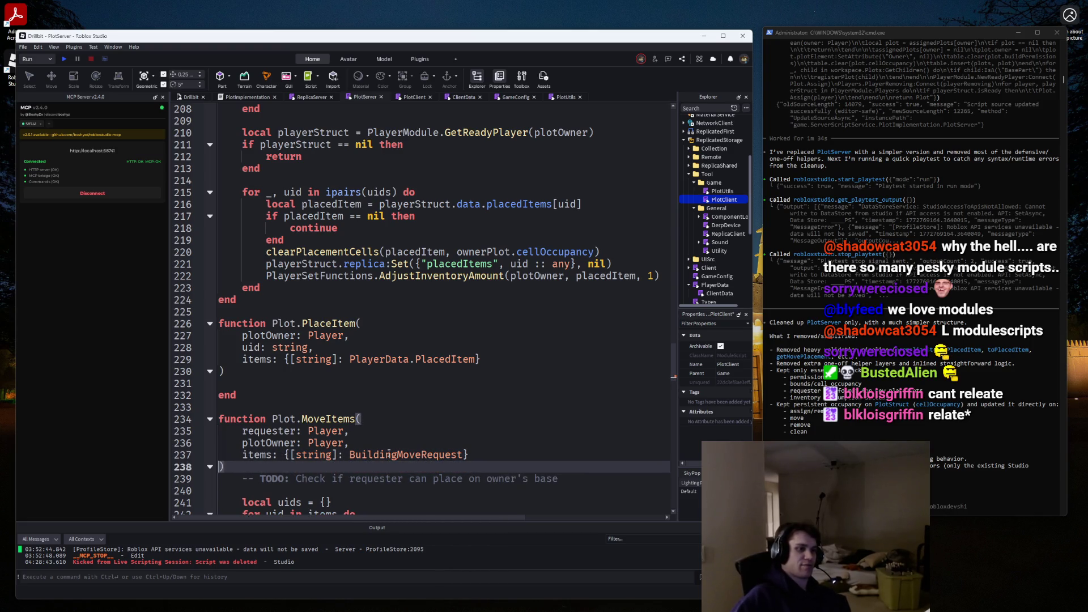
left_click_drag(349, 454, 468, 455)
key("ctrl+v")
Delete the extra space before PlayerData in MoveItems' items type.
scroll(467, 441, "down", 5)
scroll(467, 440, "down", 1)
left_click(350, 240)
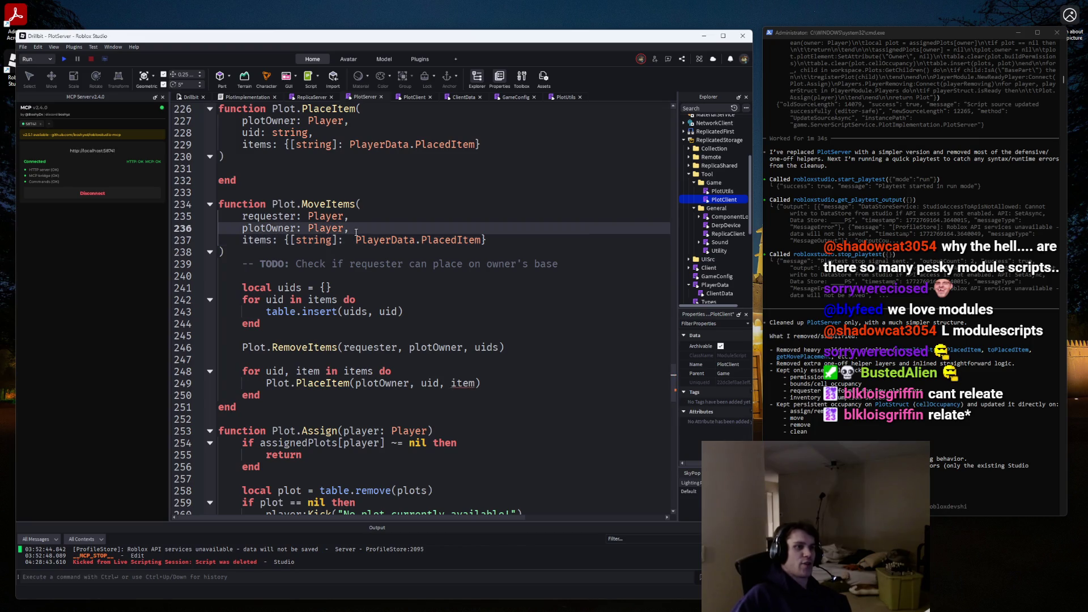
key("Delete")
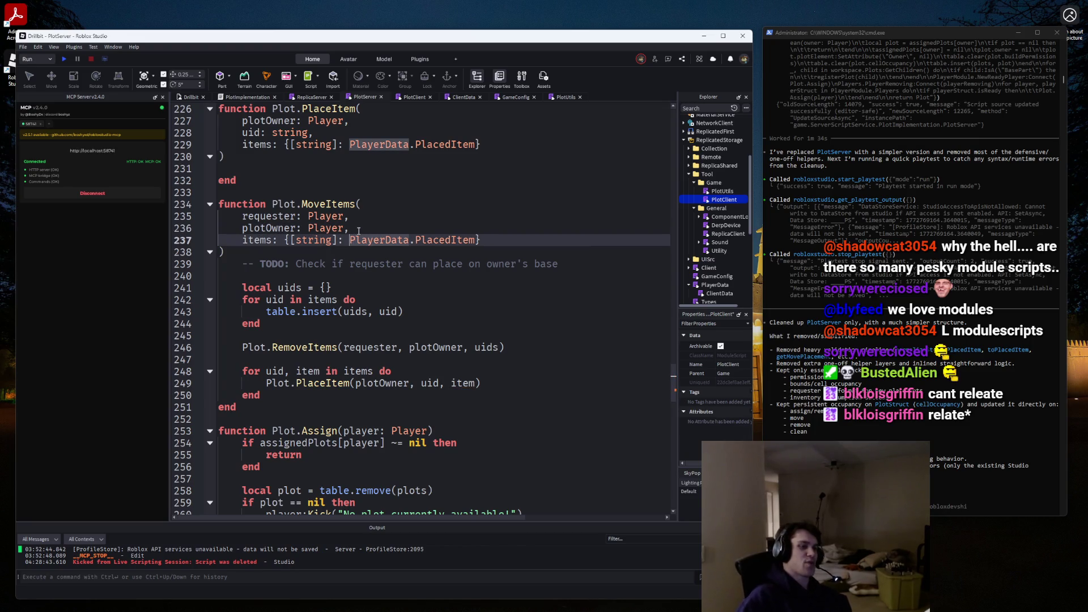
left_click(318, 256)
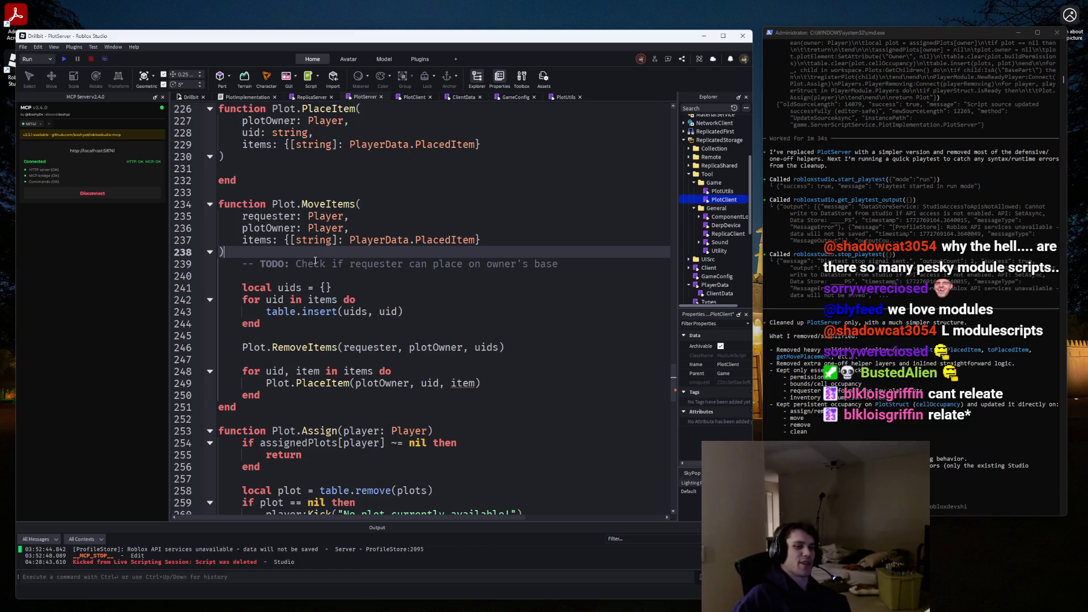
scroll(322, 262, "up", 3)
left_click(266, 241)
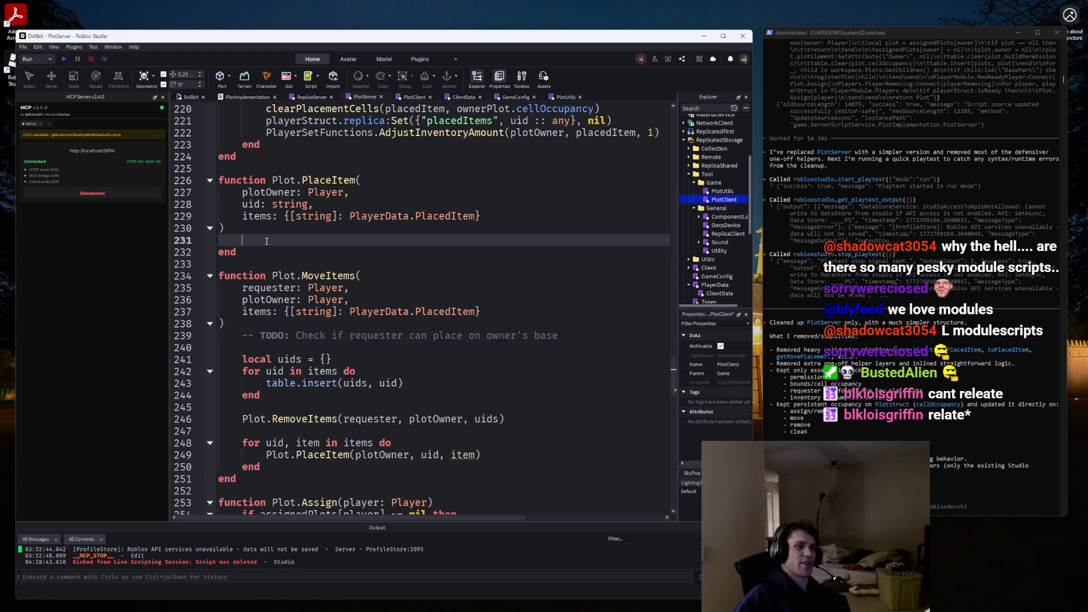
Add blank lines inside Plot.PlaceItem's empty body.
scroll(274, 281, "down", 1)
left_click(255, 311)
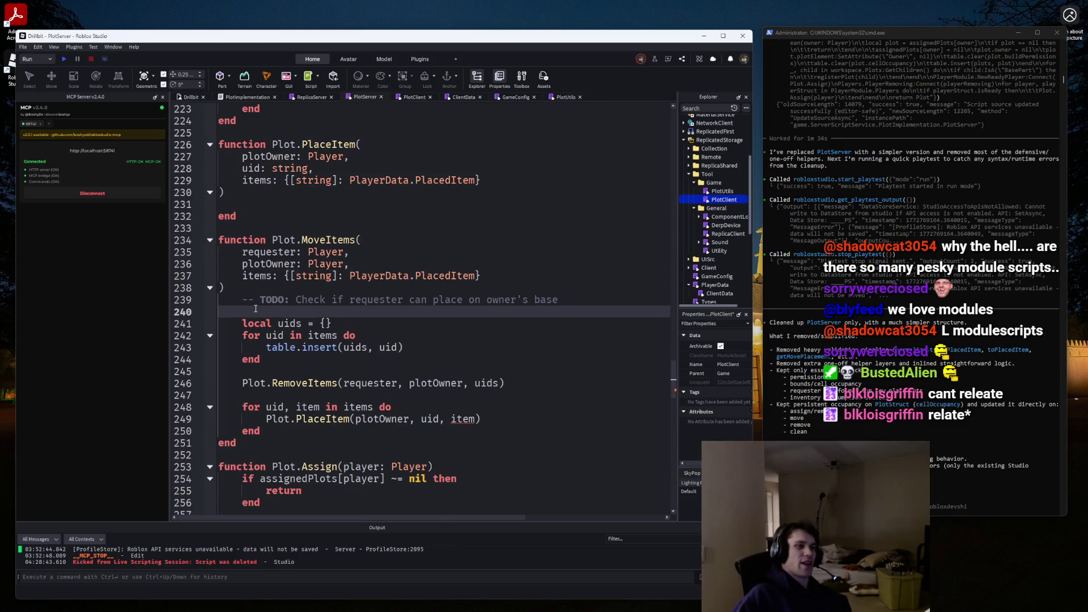
scroll(268, 271, "up", 2)
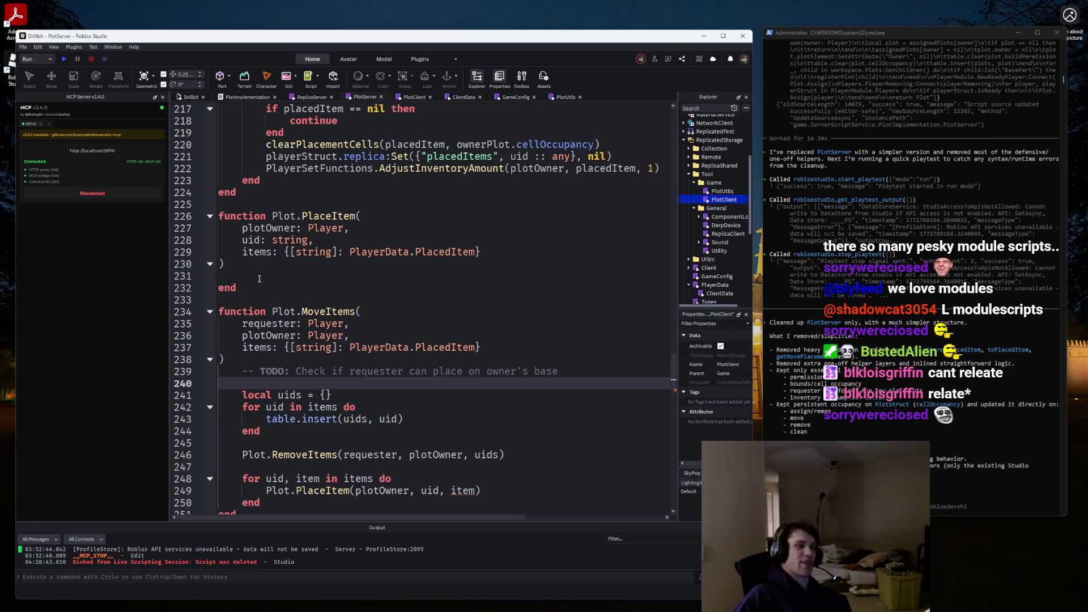
left_click(259, 278)
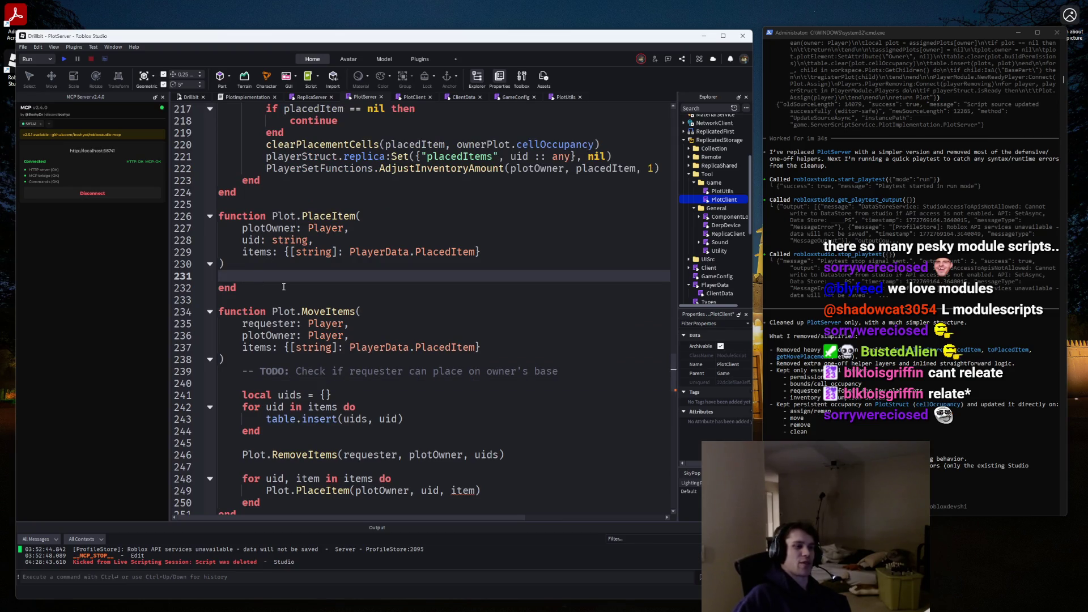
key("Return")
key("Return")
key("Up")
key("Up")
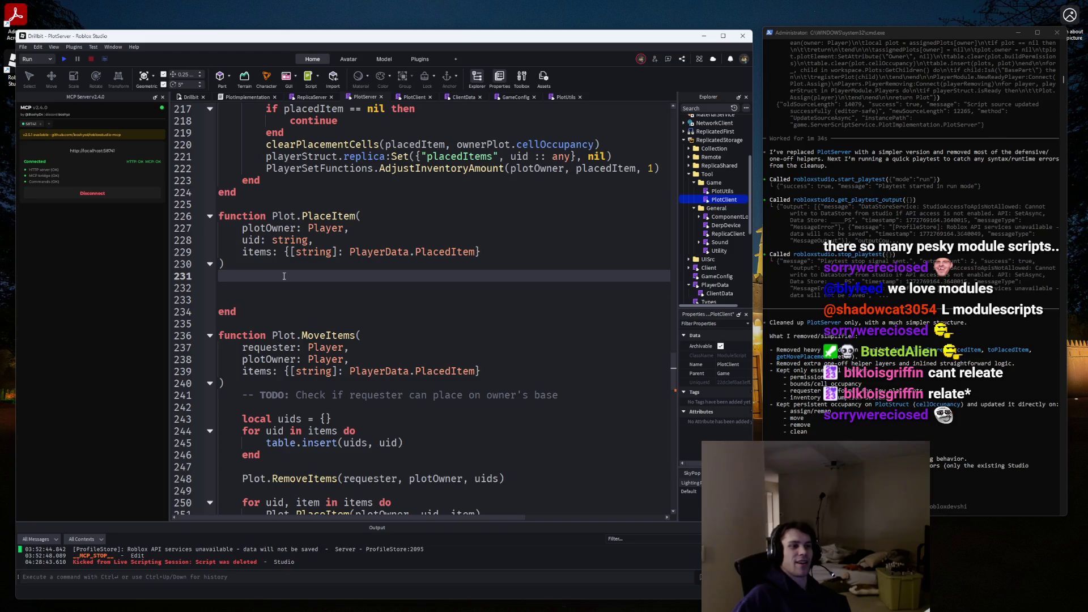
Move between PlaceItem's signature line and its blank body lines.
left_click(265, 266)
left_click(262, 272)
left_click(262, 266)
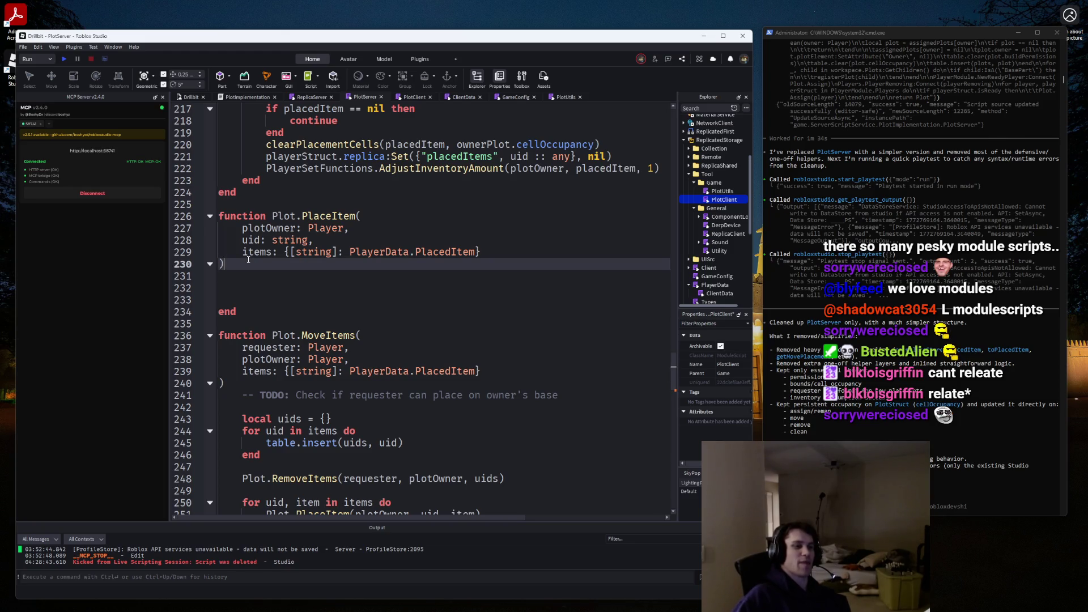
left_click(262, 273)
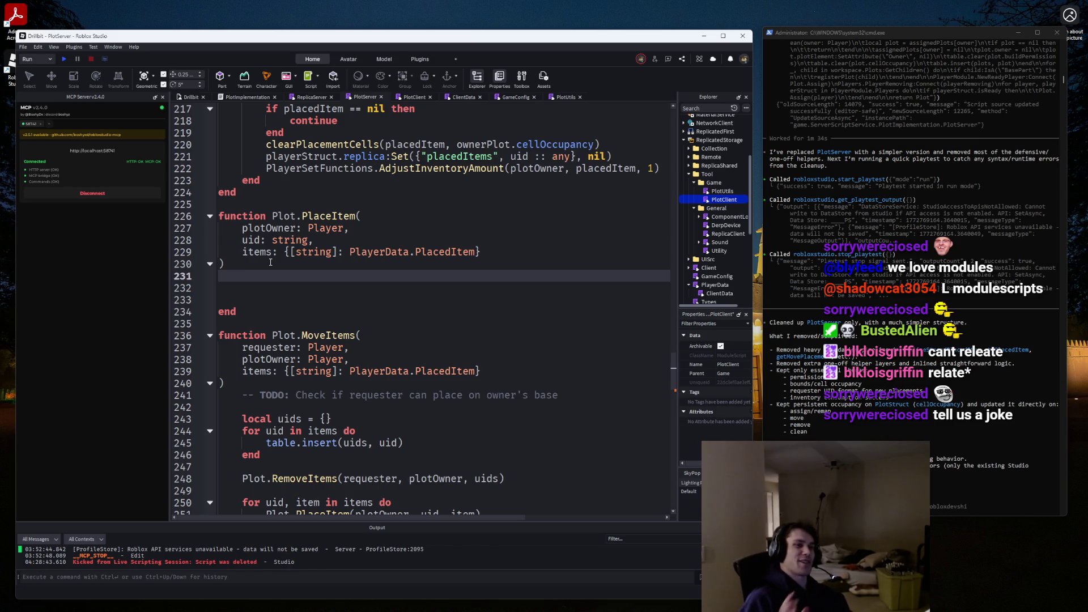
left_click(263, 266)
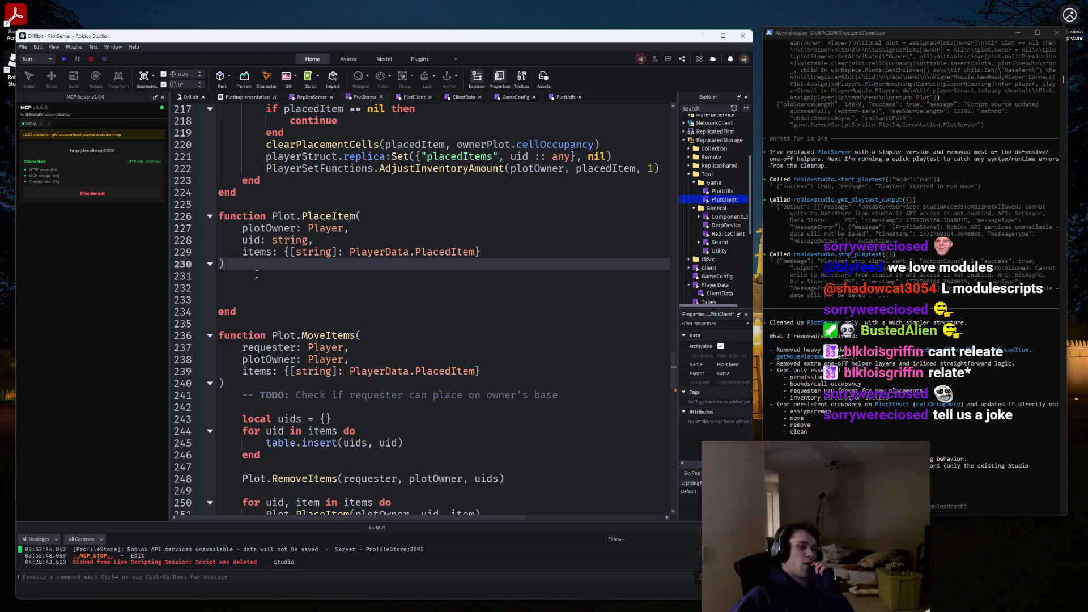
key("Down")
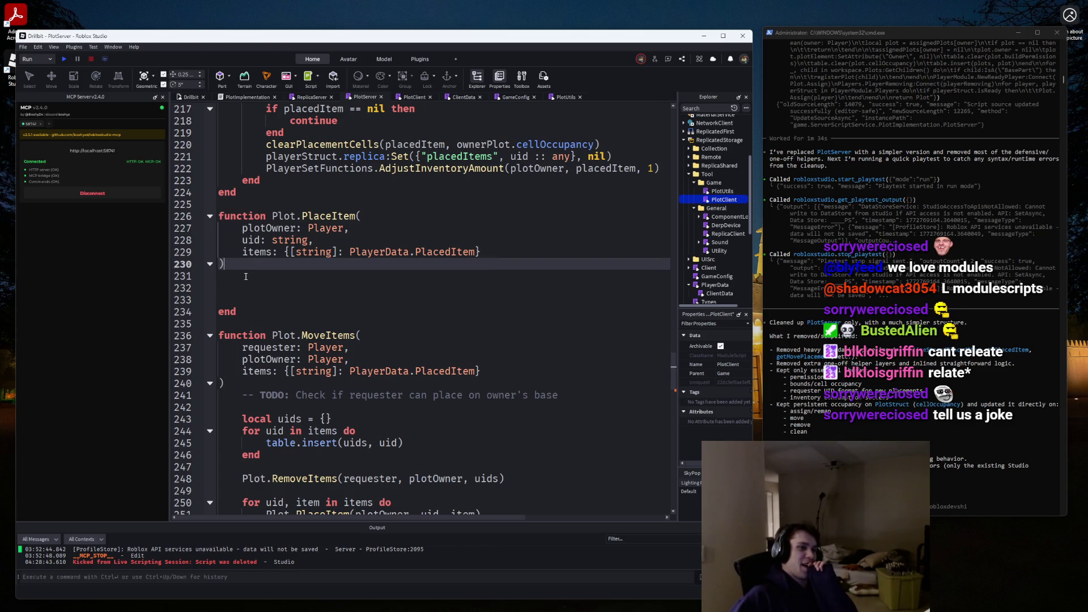
key("Up")
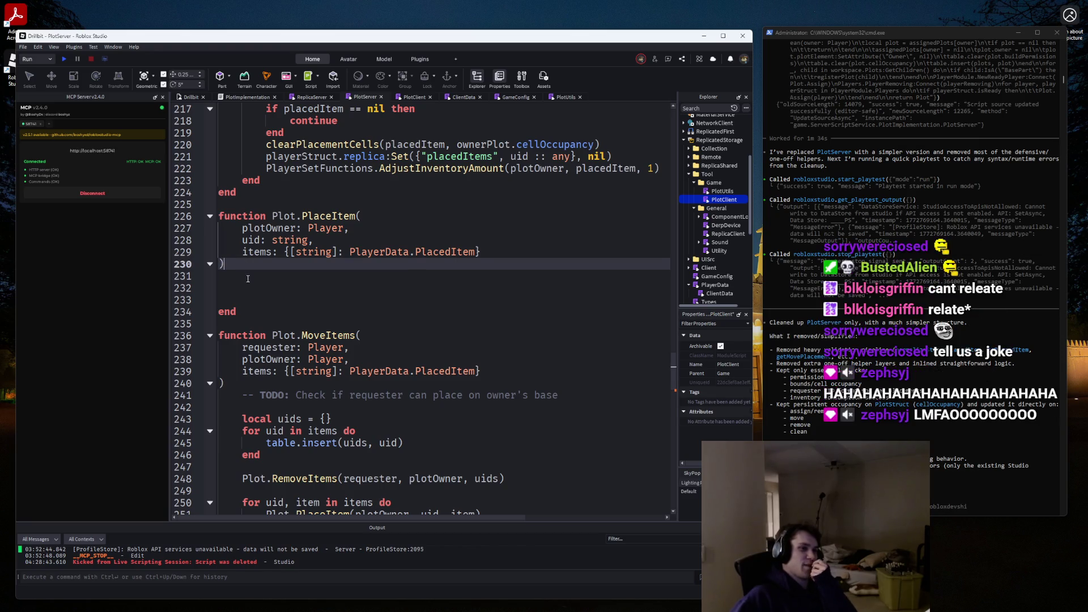
left_click(248, 283)
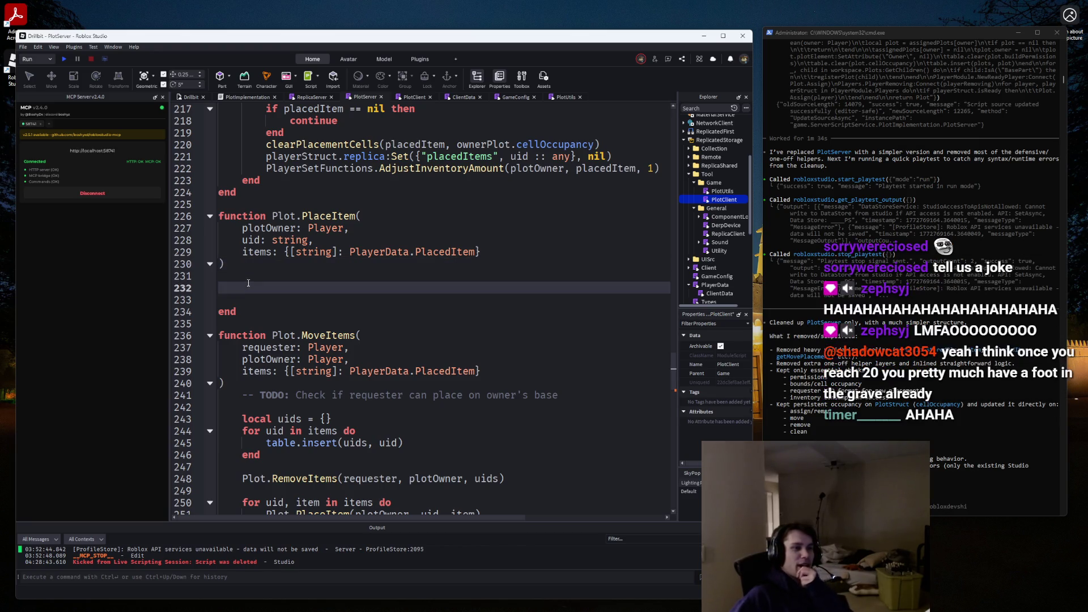
key("Up")
key("Up")
key("Down")
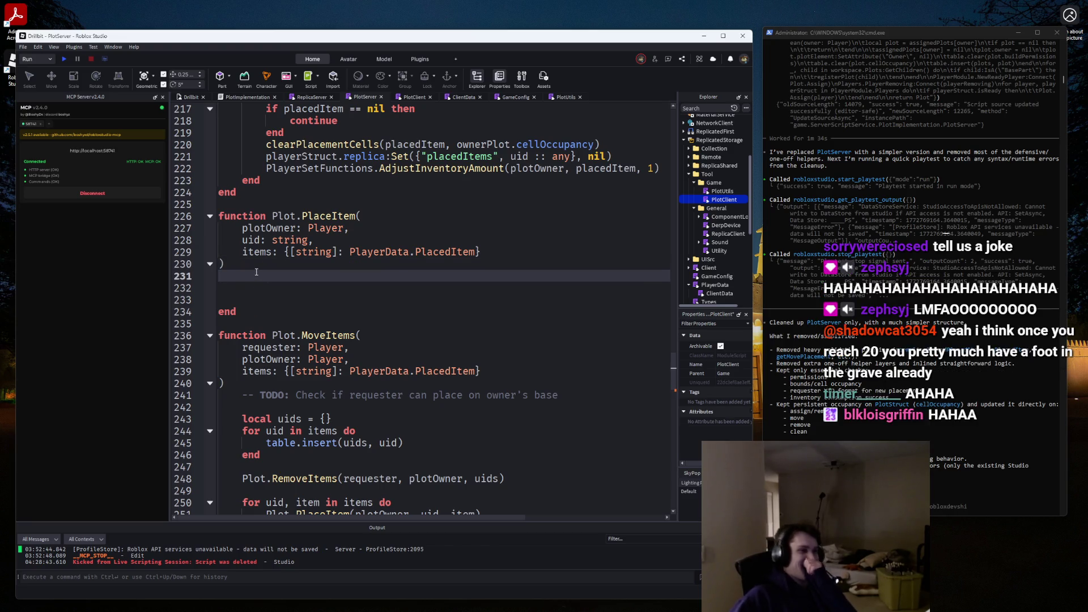
left_click(250, 261)
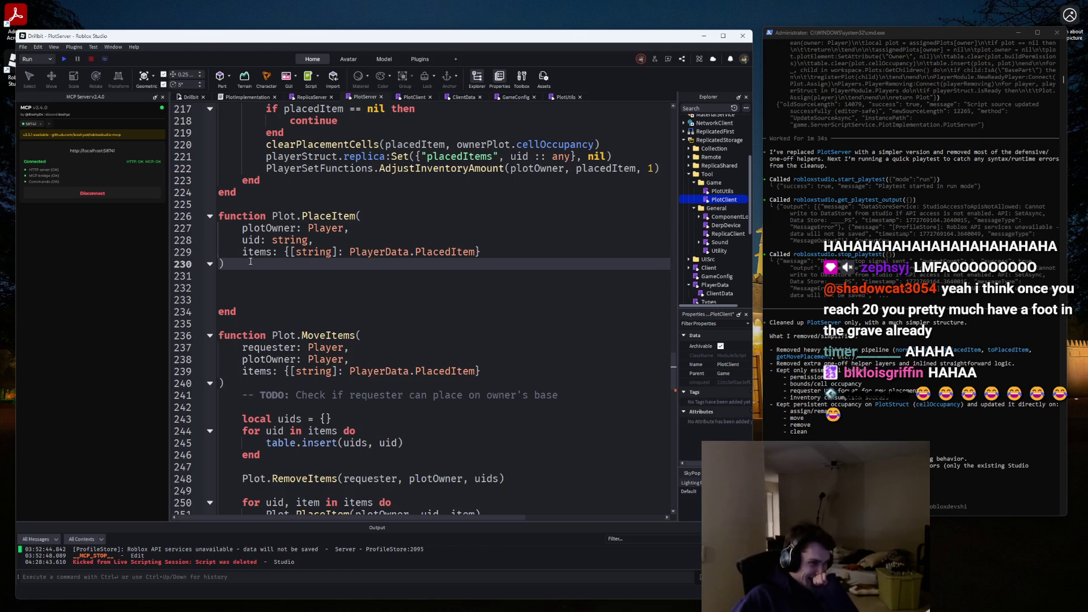
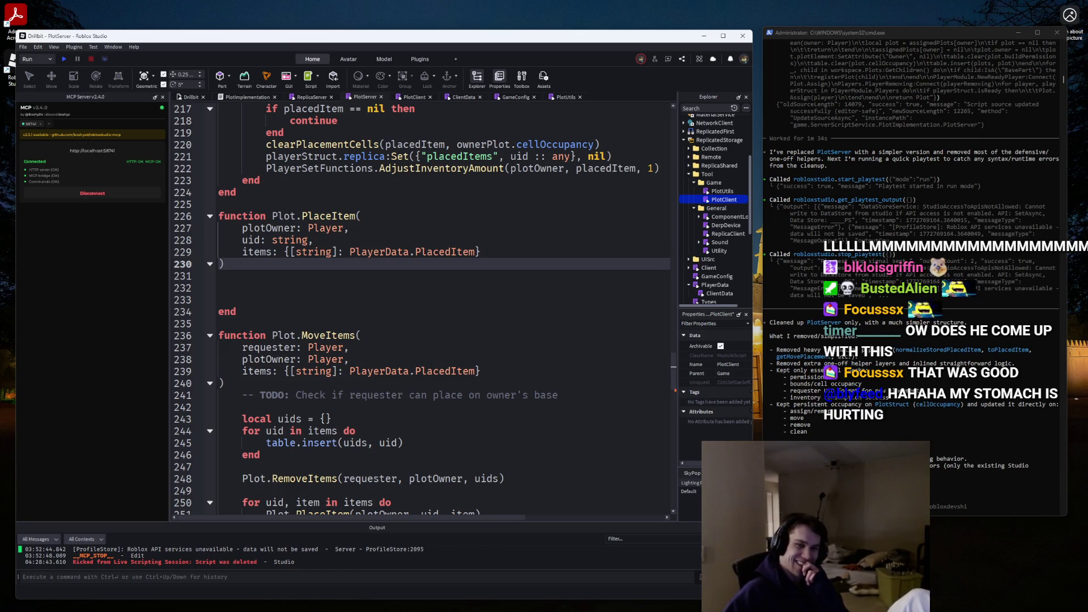
Scroll through PlotServer to locate the empty Plot.PlaceItem function.
left_click(332, 290)
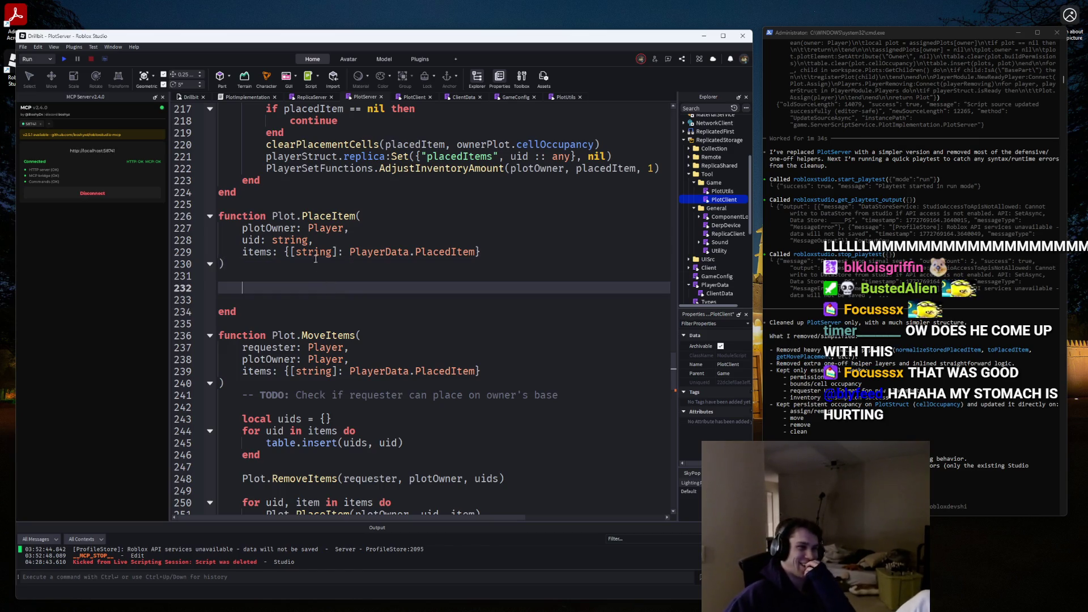
left_click(337, 277)
left_click(339, 267)
scroll(340, 267, "down", 4)
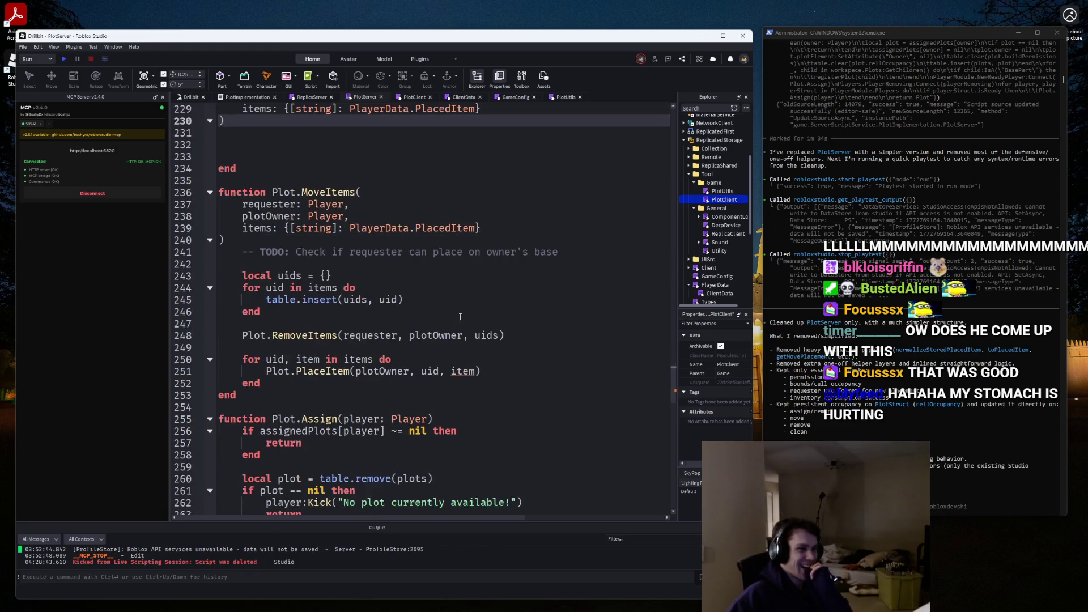
scroll(460, 337, "down", 1)
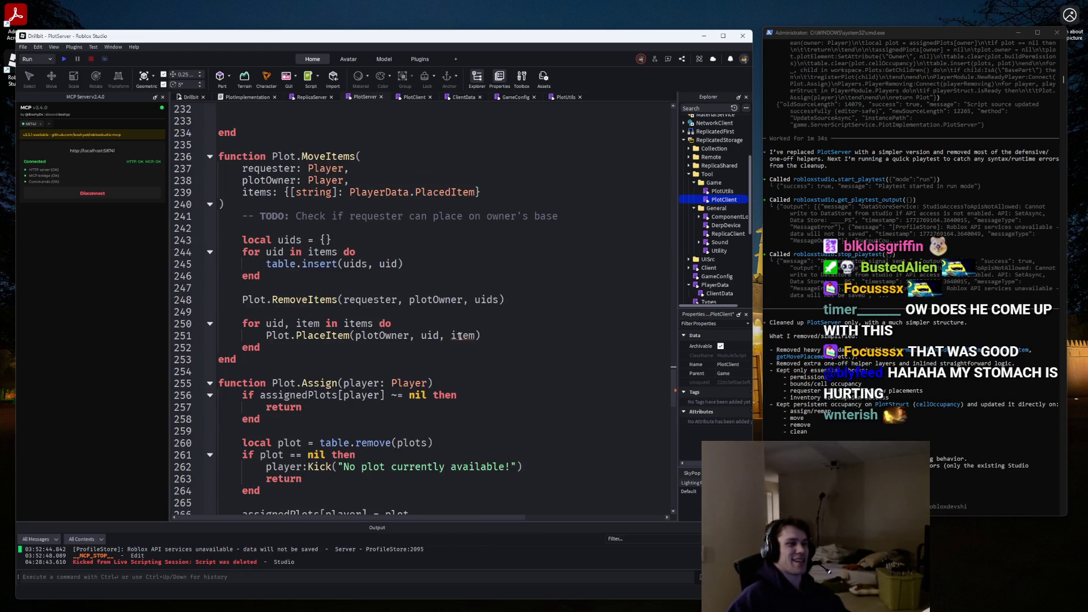
mouse_move(460, 336)
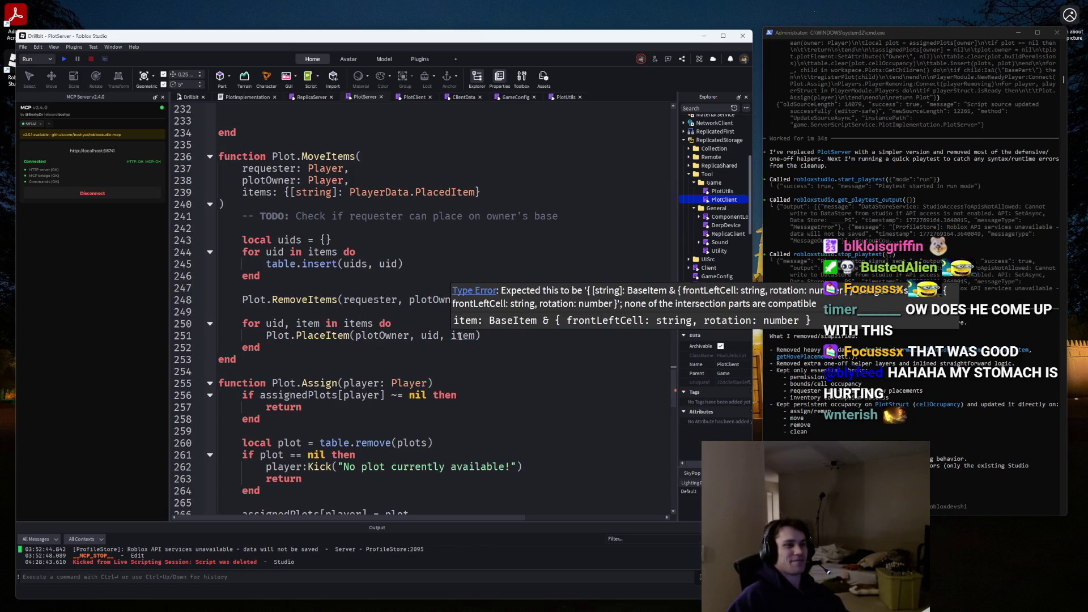
scroll(458, 196, "up", 4)
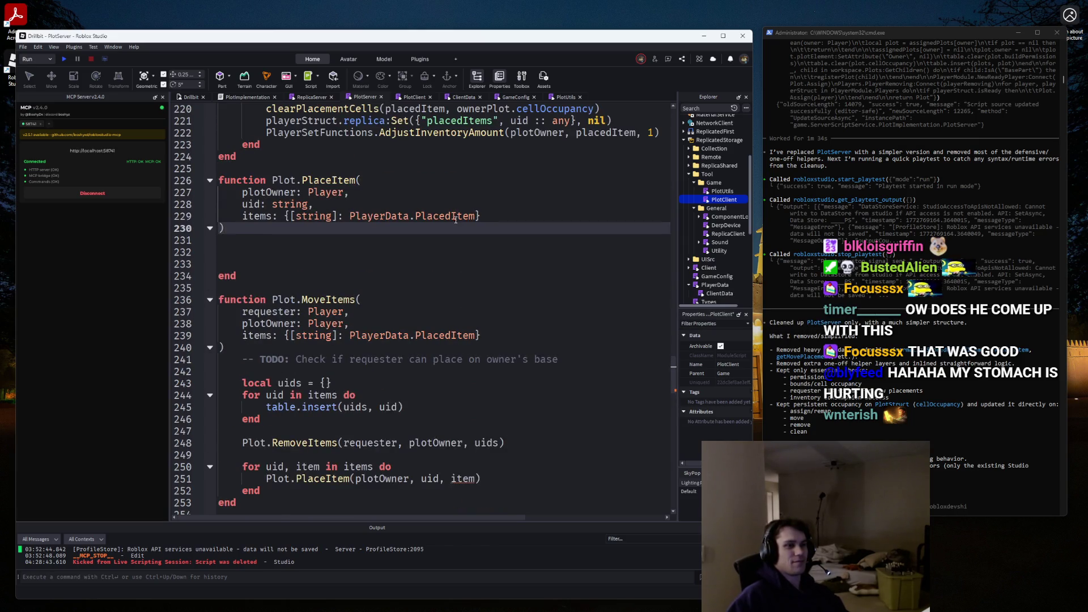
scroll(456, 219, "down", 3)
scroll(456, 219, "up", 3)
Insert a new 'item:' parameter line above the items parameter in Plot.PlaceItem.
left_click(260, 216)
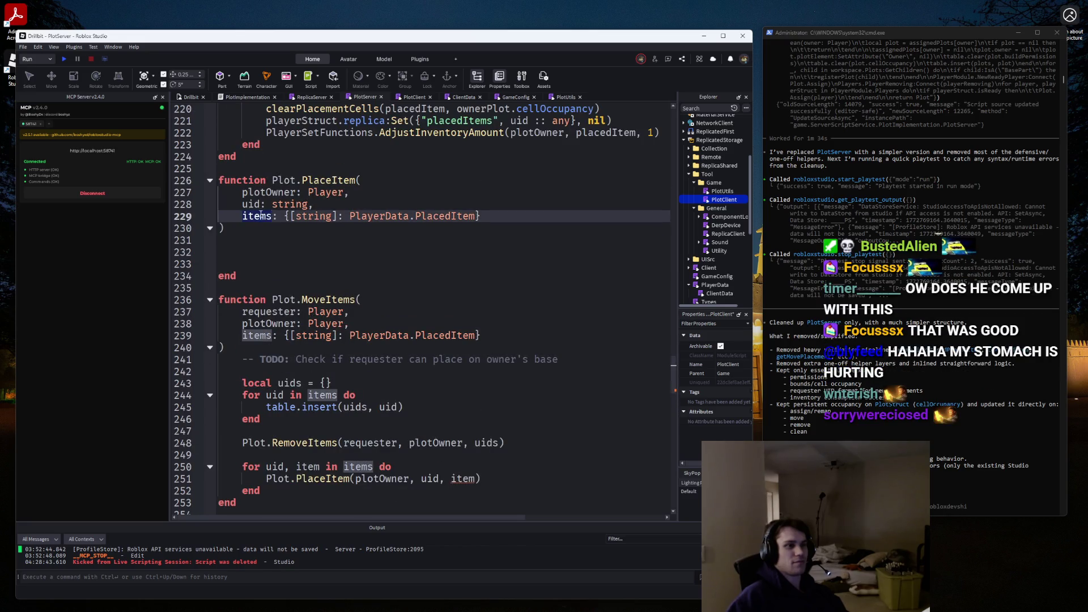
key("Up")
key("End")
key("Return")
type("ite:")
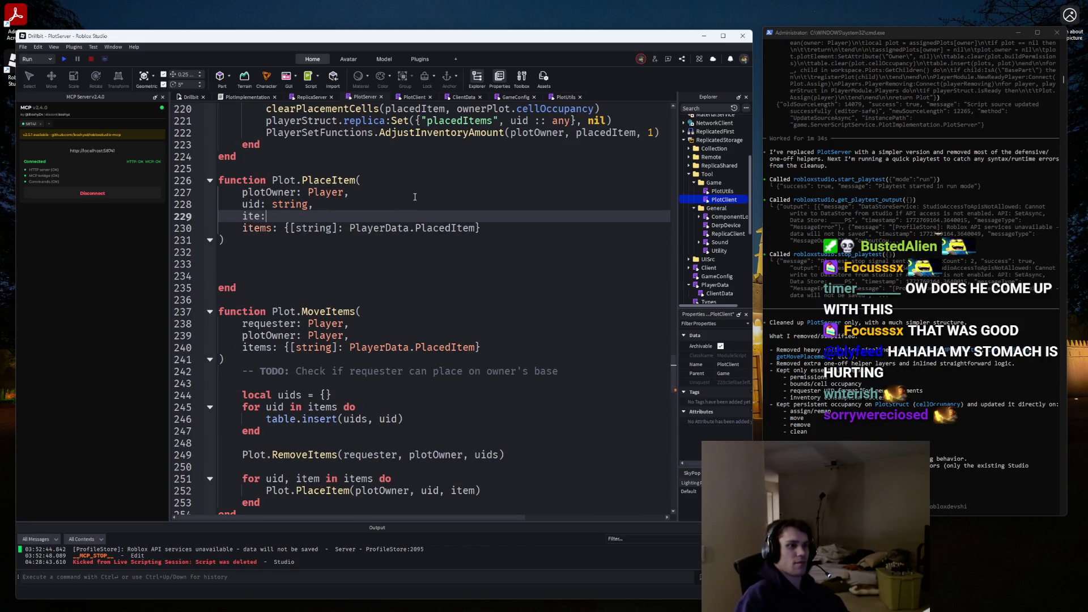
key("BackSpace")
type("m:")
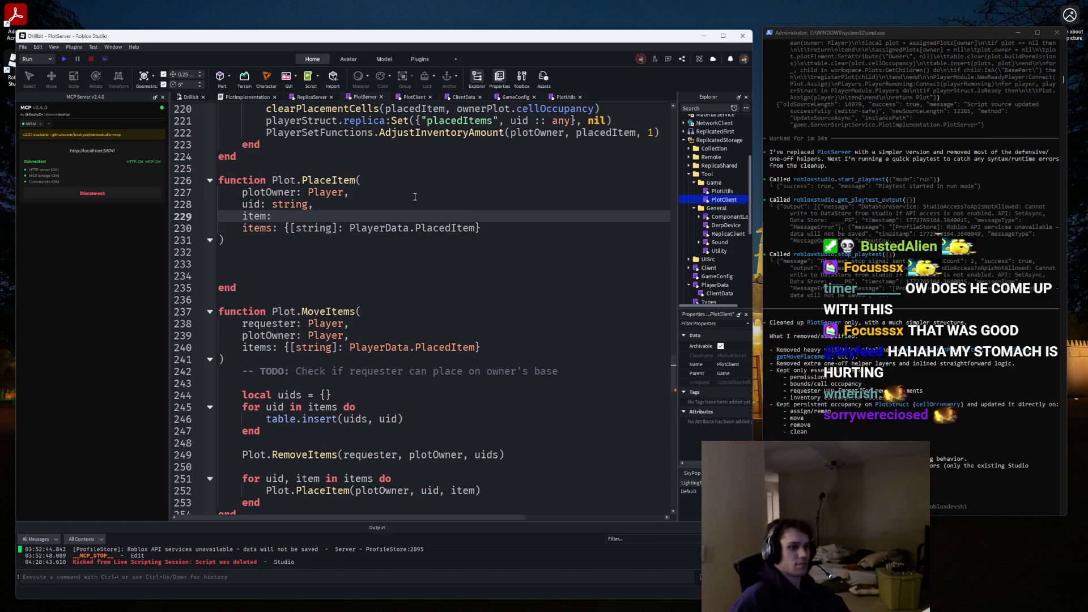
scroll(414, 199, "down", 1)
scroll(414, 199, "up", 1)
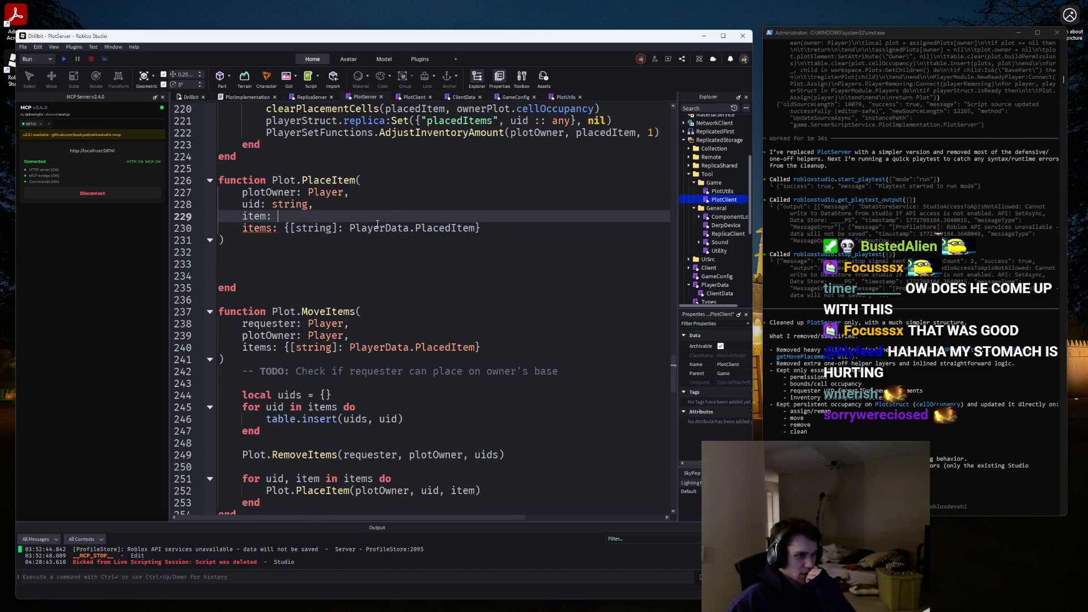
Try deleting the uid and item parameter lines, then undo to restore them.
left_click_drag(279, 217, 209, 203)
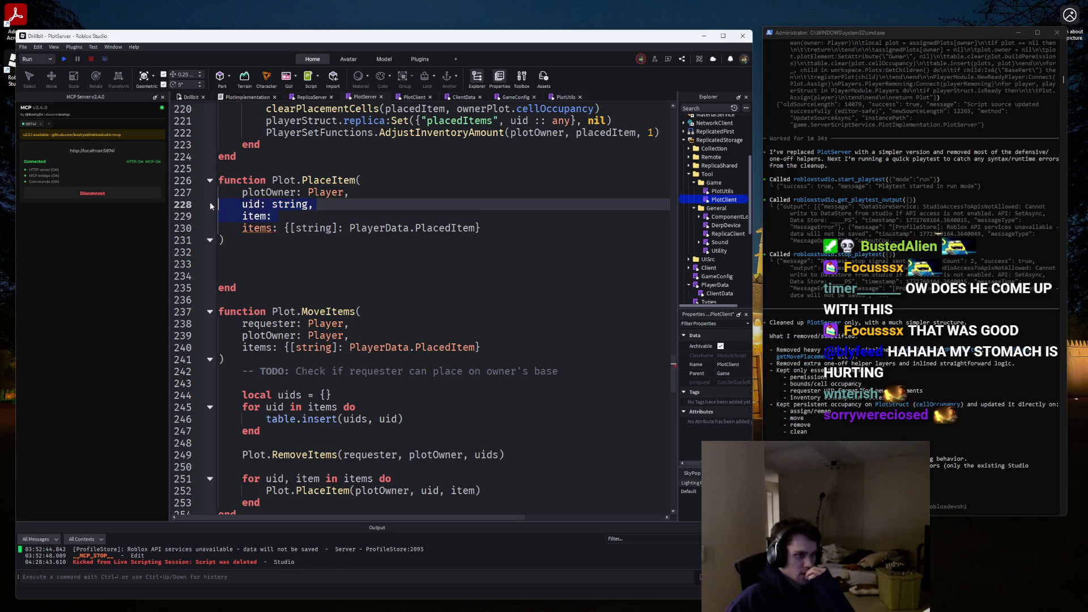
key("BackSpace")
key("BackSpace")
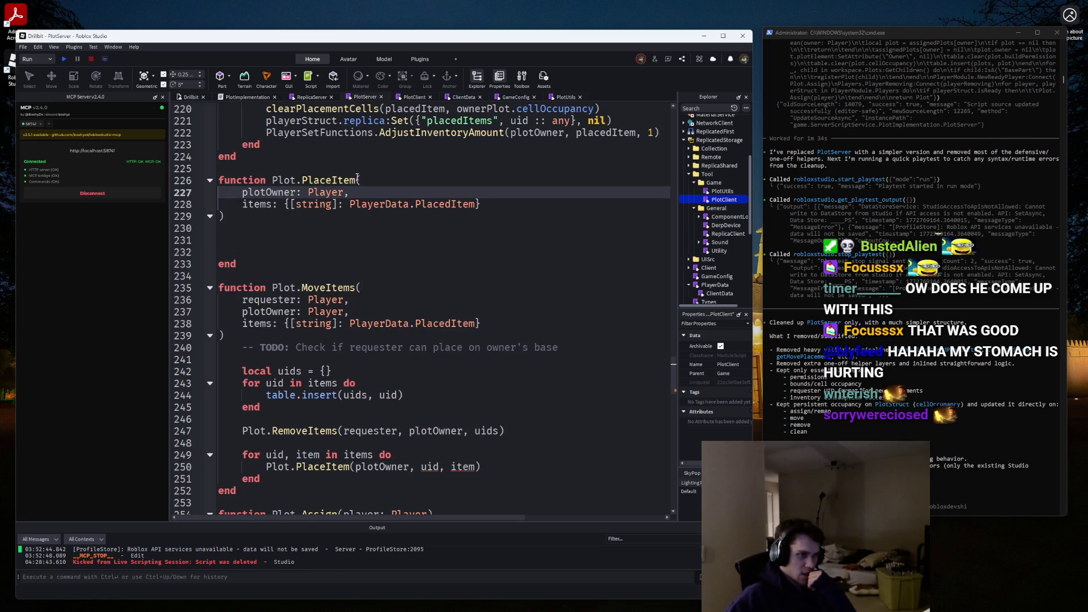
left_click(366, 184)
type("s")
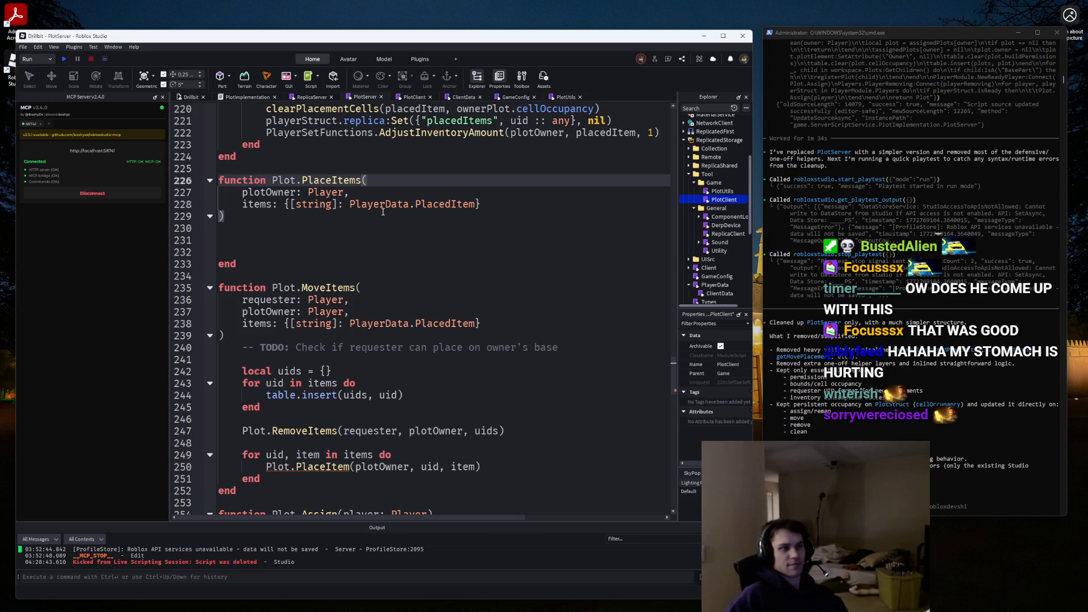
key("ctrl+z")
key("ctrl+z")
key("ctrl+z")
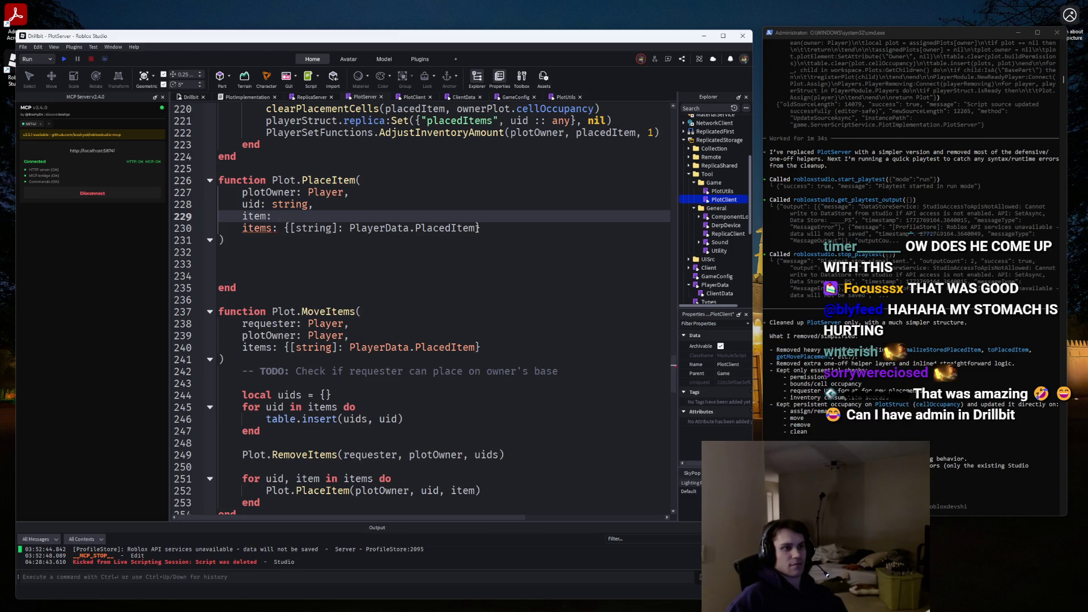
Give item the PlayerData.PlacedItem type and remove the old items parameter line.
left_click_drag(479, 228, 291, 228)
key("ctrl+c")
key("Up")
key("ctrl+v")
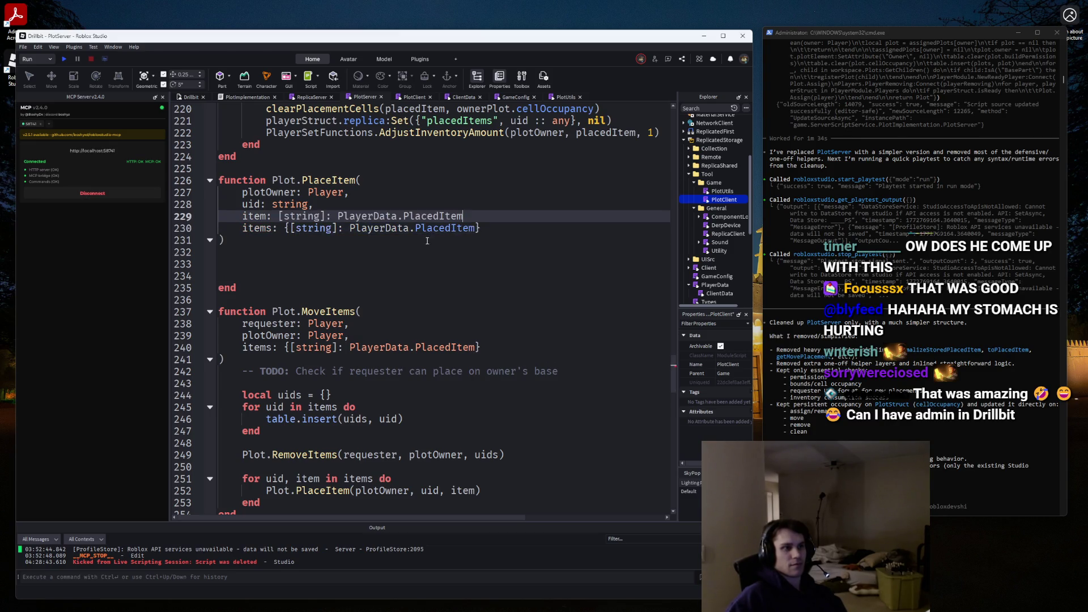
key("ctrl+shift+k")
type(",")
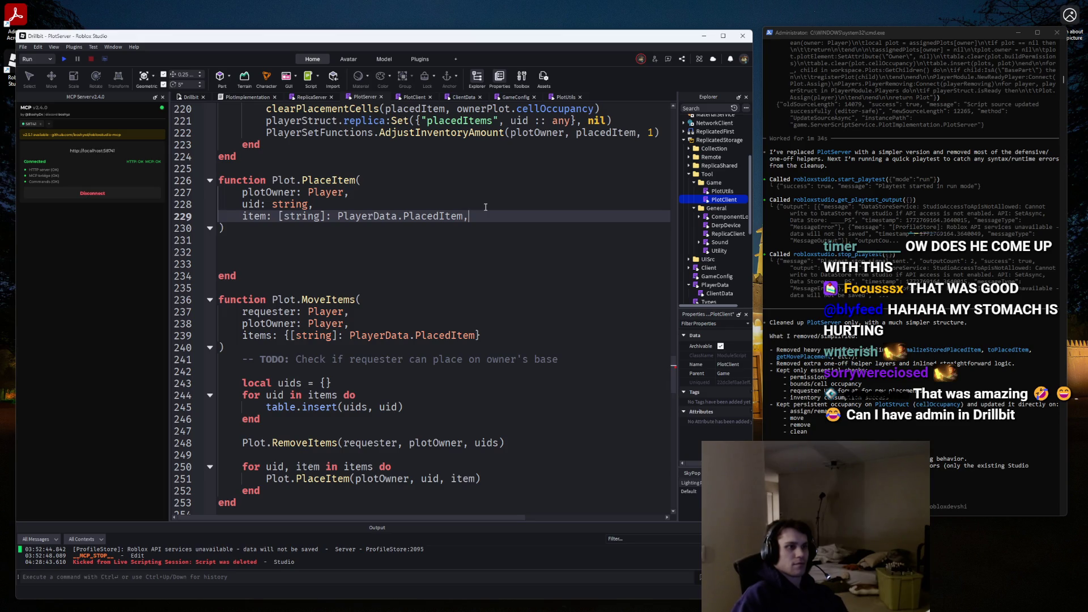
left_click_drag(338, 216, 278, 216)
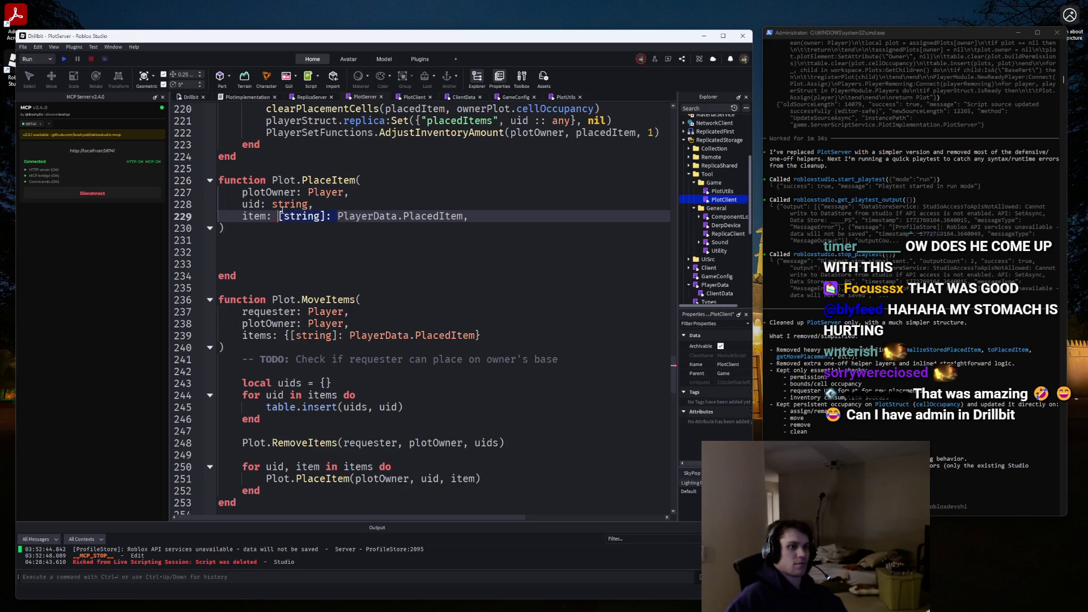
key("BackSpace")
Remove the trailing comma after PlayerData.PlacedItem in the parameter list.
left_click(283, 238)
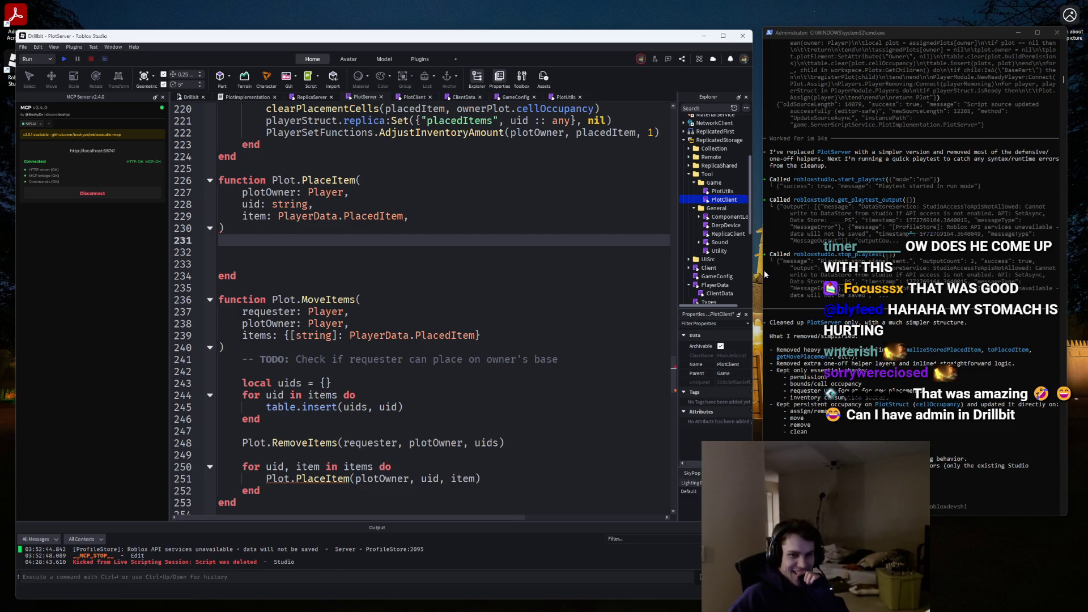
left_click(448, 217)
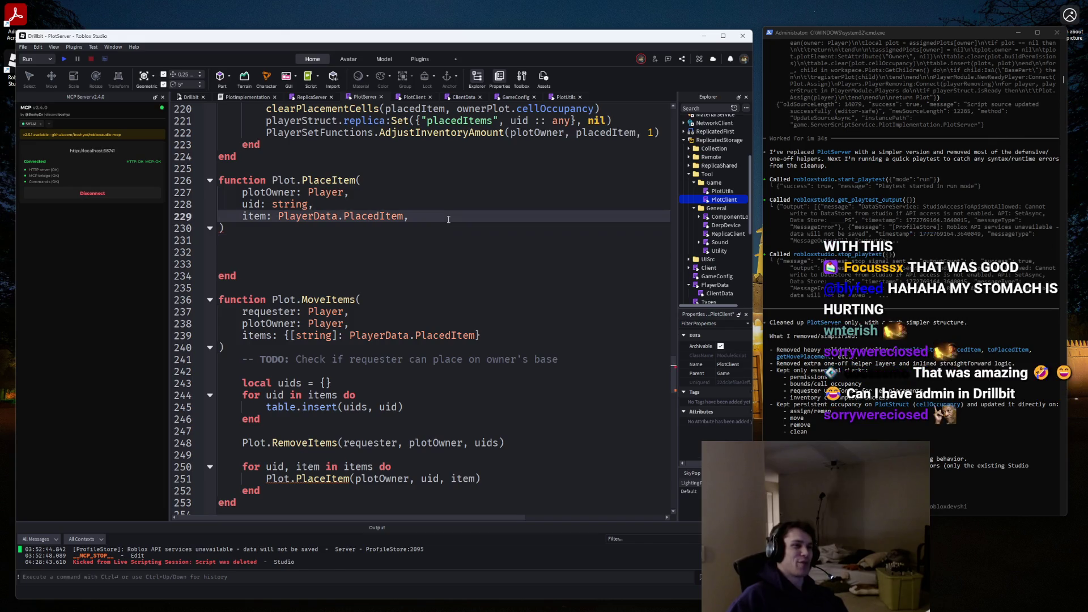
key("BackSpace")
key("Down")
key("Down")
key("Down")
key("Up")
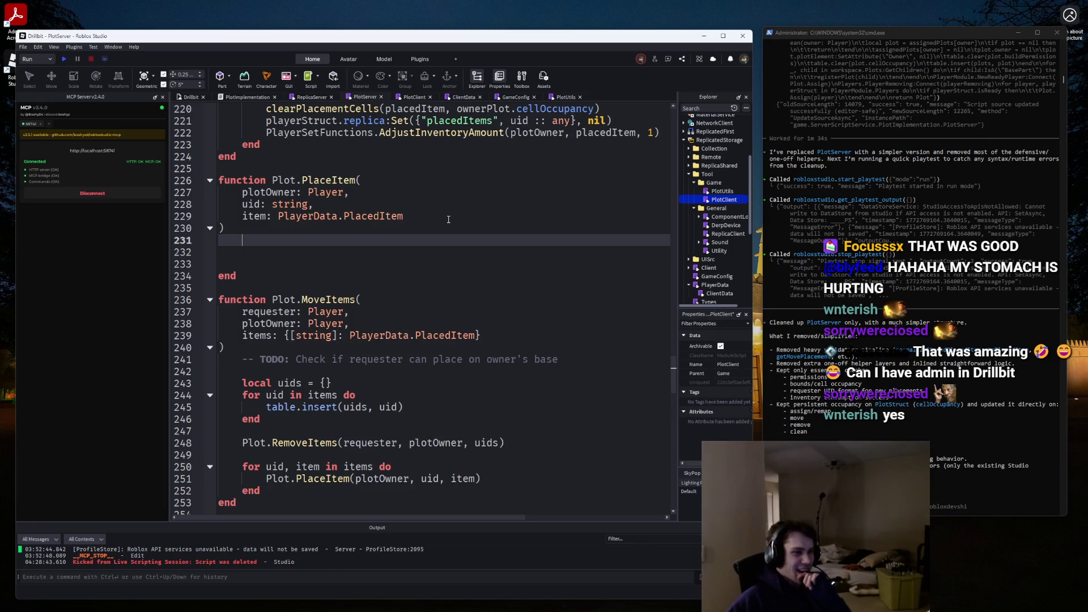
Condense the playerStruct nil check into a single-line 'then return end'.
scroll(515, 247, "down", 3)
scroll(505, 250, "up", 2)
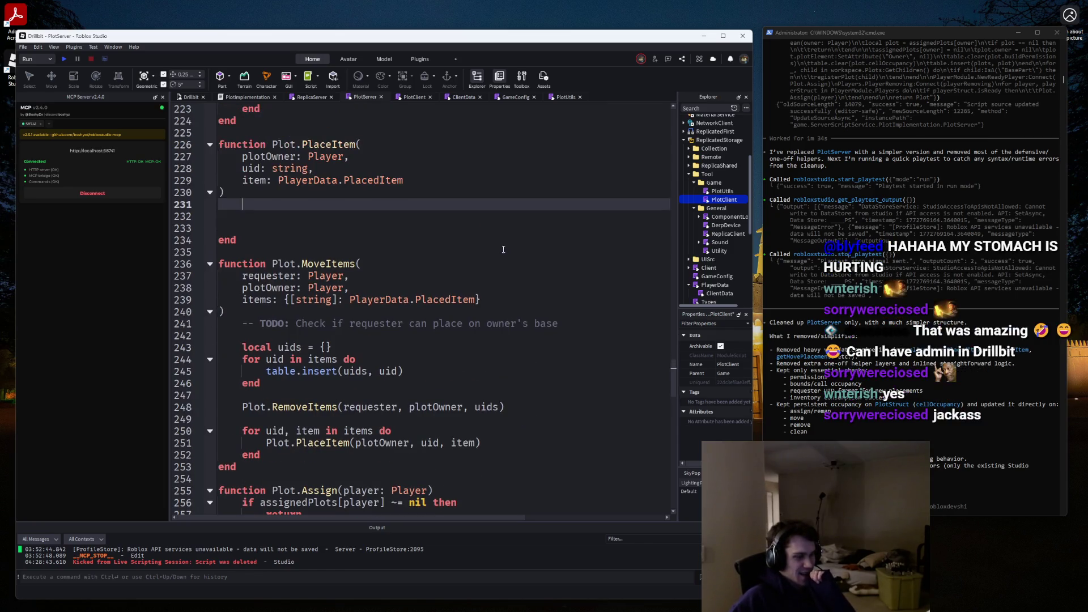
scroll(382, 245, "up", 2)
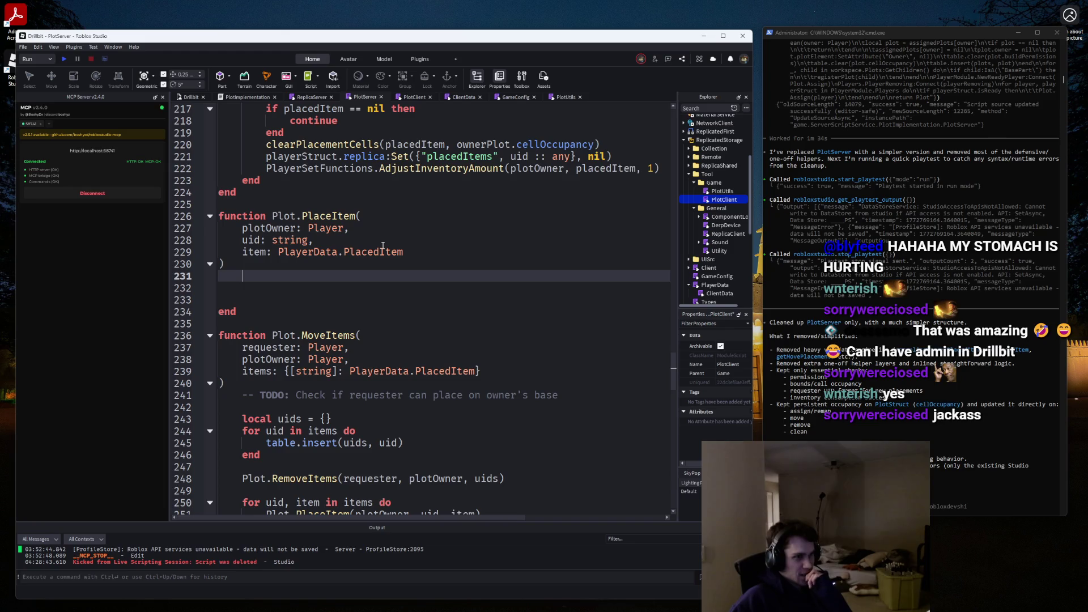
scroll(382, 245, "up", 9)
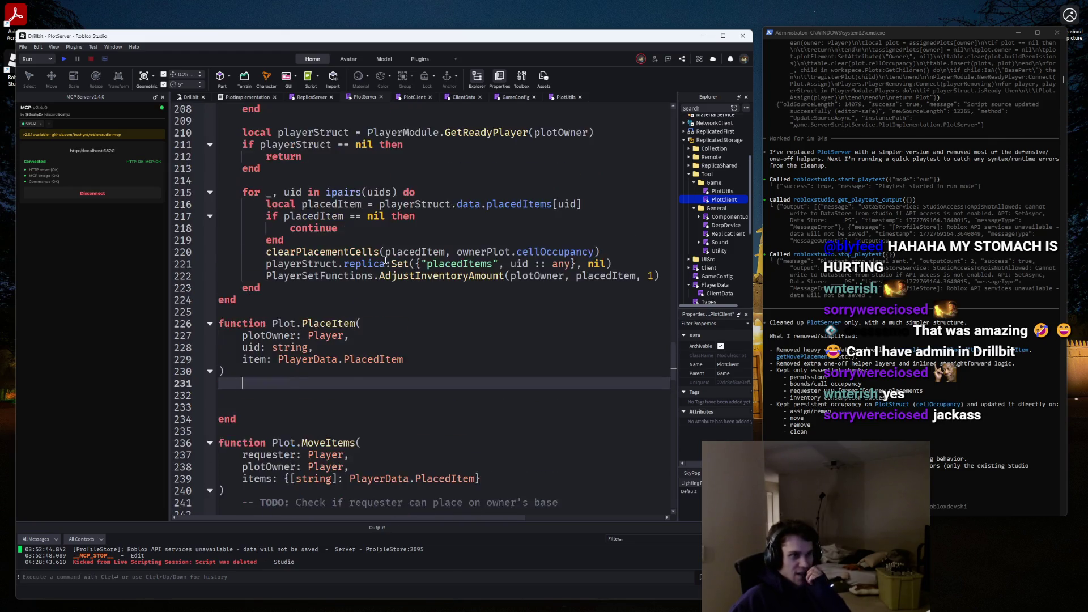
scroll(321, 273, "down", 3)
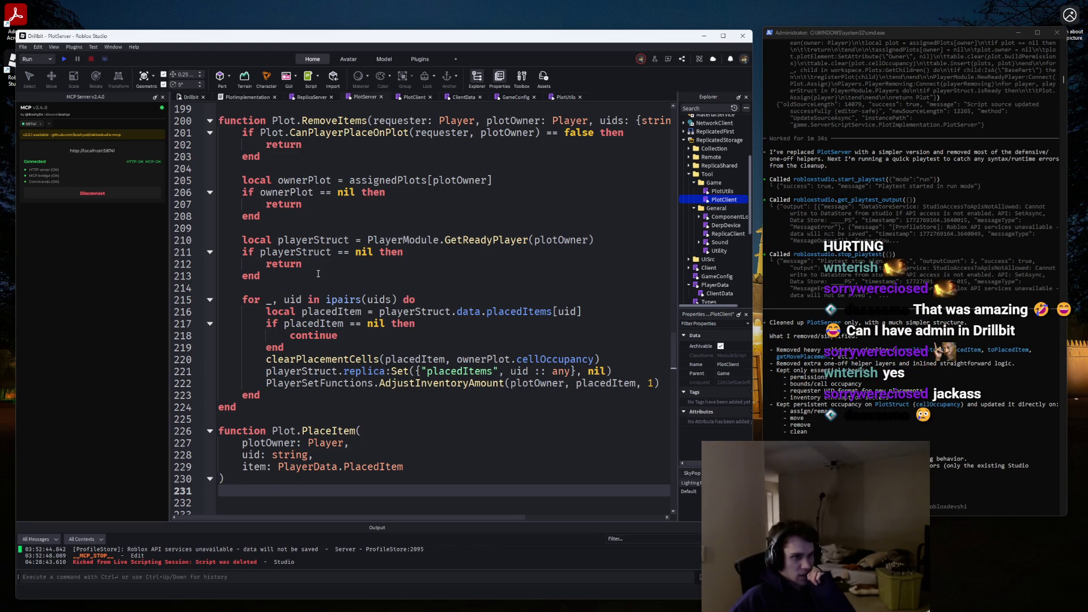
scroll(317, 274, "up", 6)
scroll(318, 273, "down", 3)
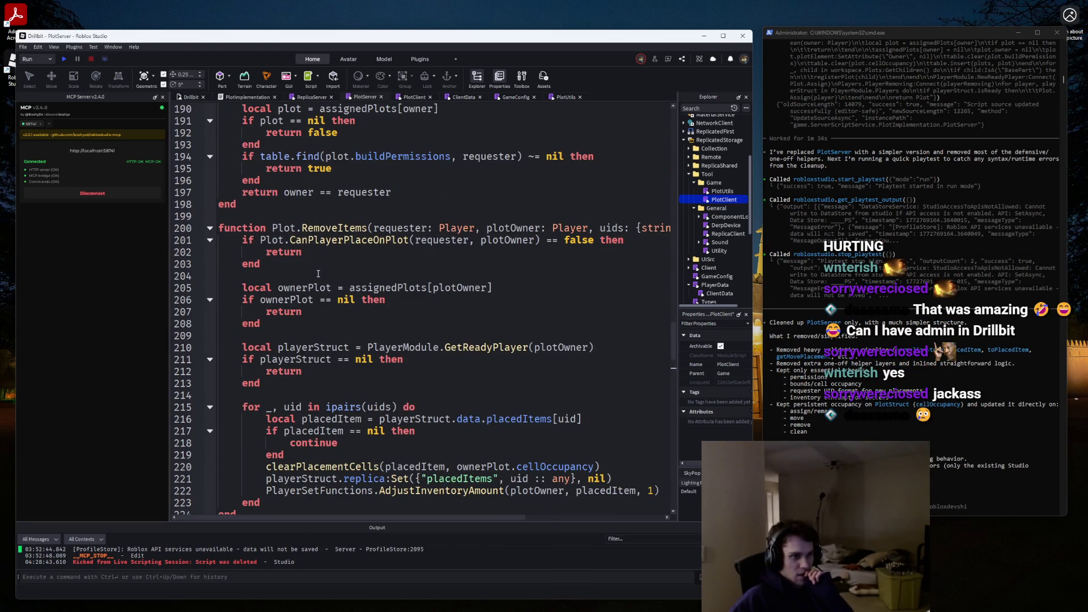
scroll(318, 273, "down", 1)
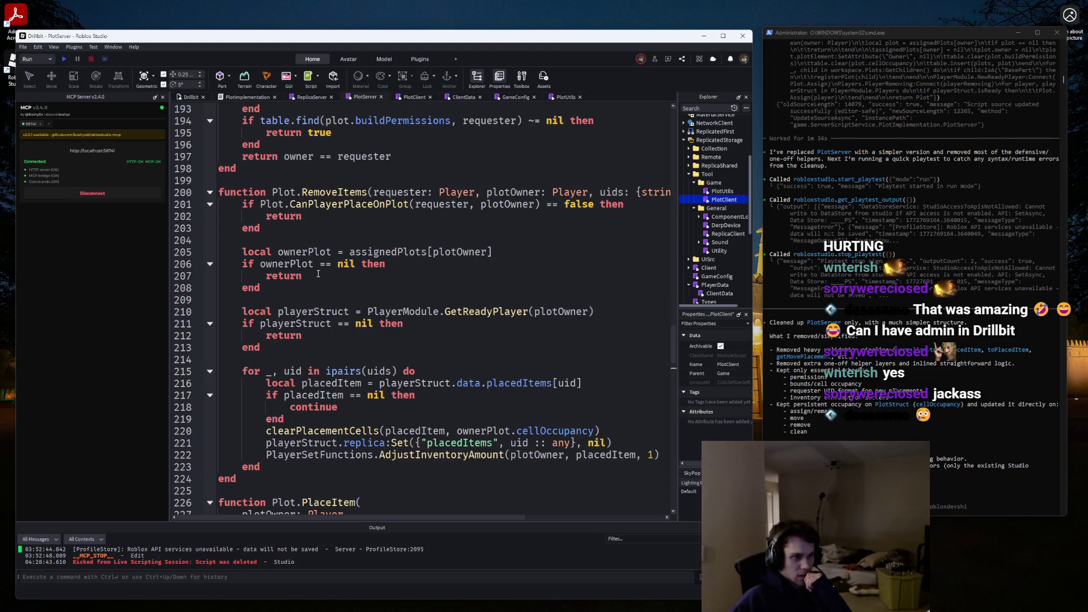
left_click(263, 336)
key("BackSpace")
key("BackSpace")
key("BackSpace")
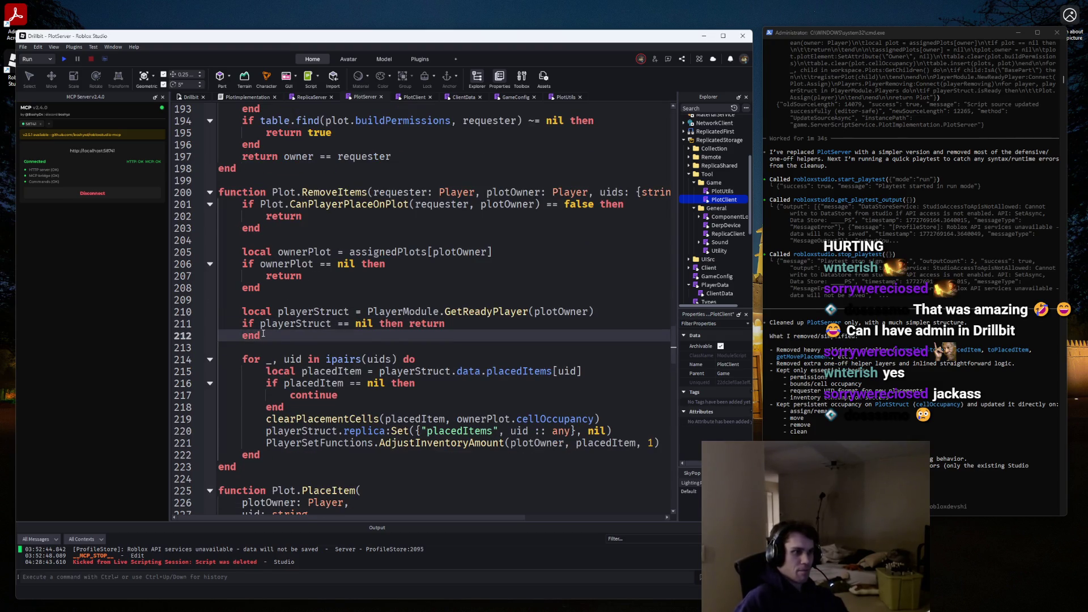
key("Home")
key("BackSpace")
key("BackSpace")
key("BackSpace")
Collapse the ownerPlot nil check onto one line.
left_click(264, 279)
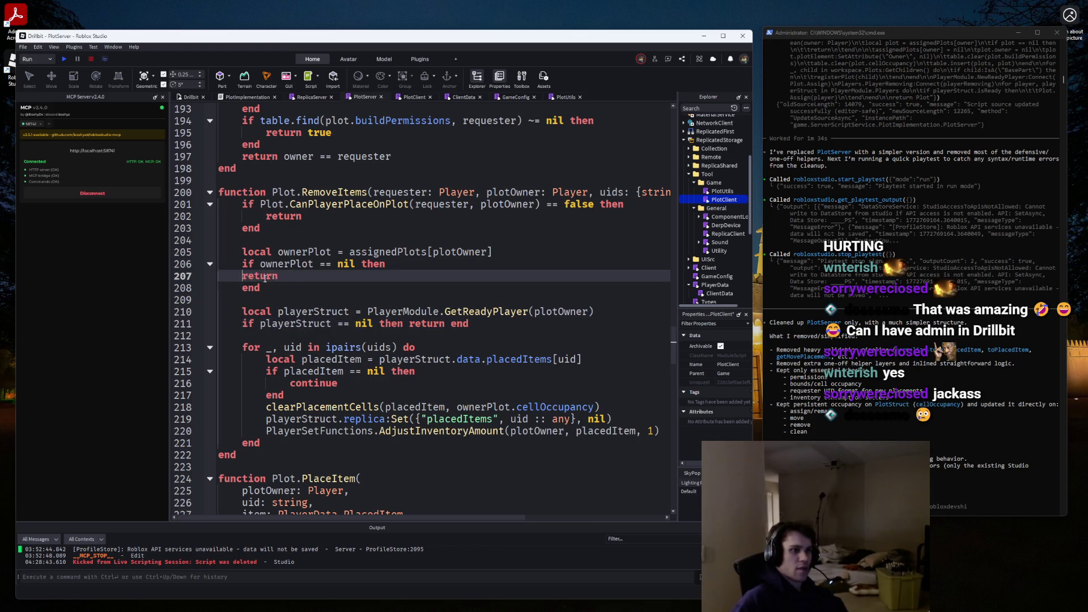
key("BackSpace")
key("BackSpace")
key("BackSpace")
key("Down")
key("Home")
key("BackSpace")
key("BackSpace")
key("BackSpace")
Collapse the permission check onto one line and move the blank line below the ownerPlot check.
key("Up")
key("Up")
key("Up")
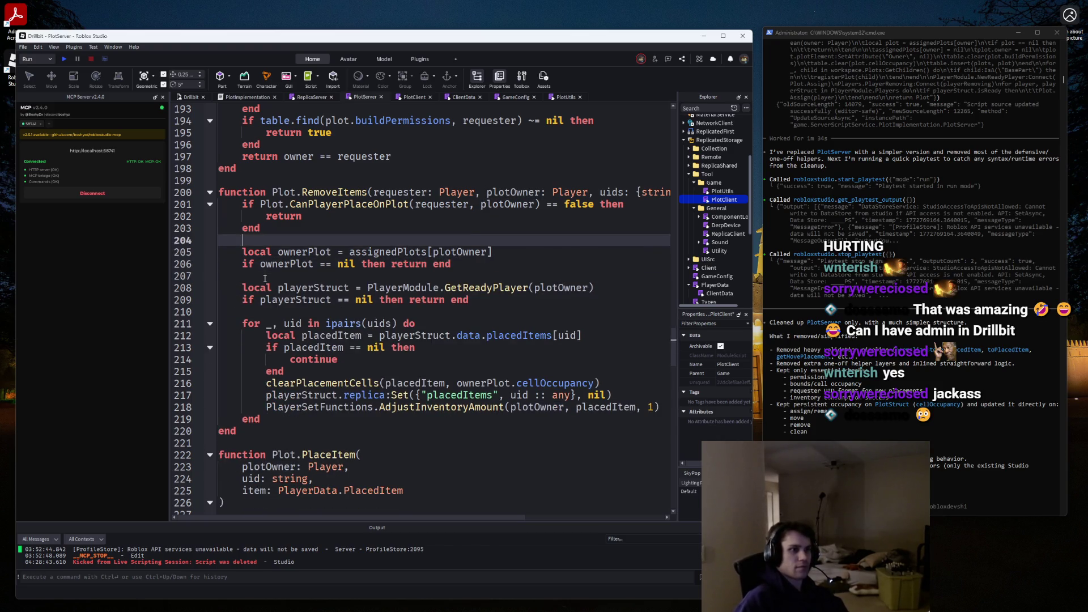
key("Left")
key("Left")
key("Left")
key("BackSpace")
key("BackSpace")
key("BackSpace")
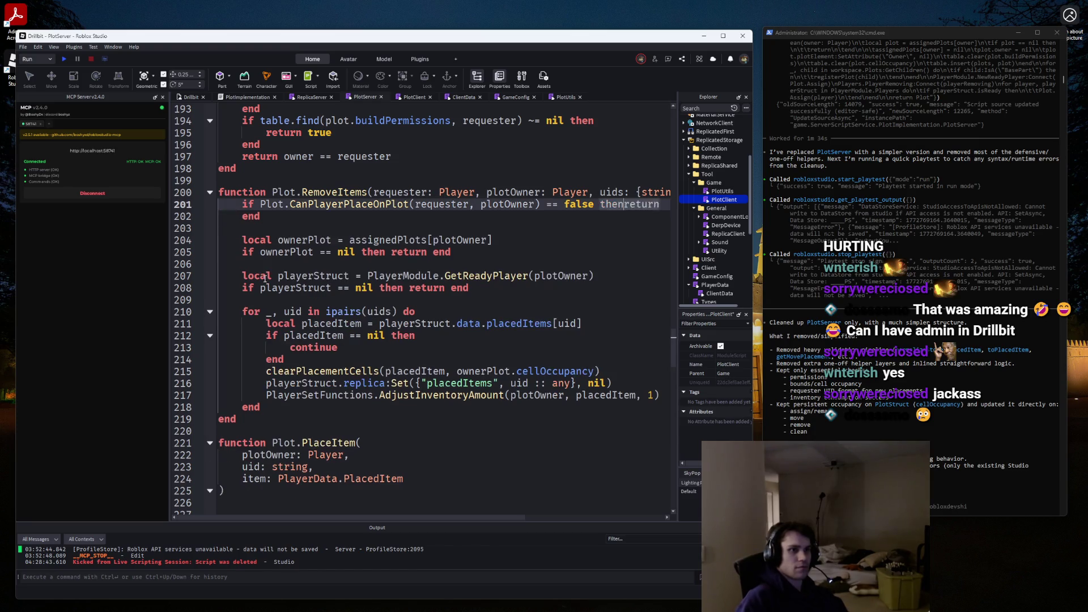
key("Down")
key("Home")
key("BackSpace")
key("BackSpace")
key("BackSpace")
key("Down")
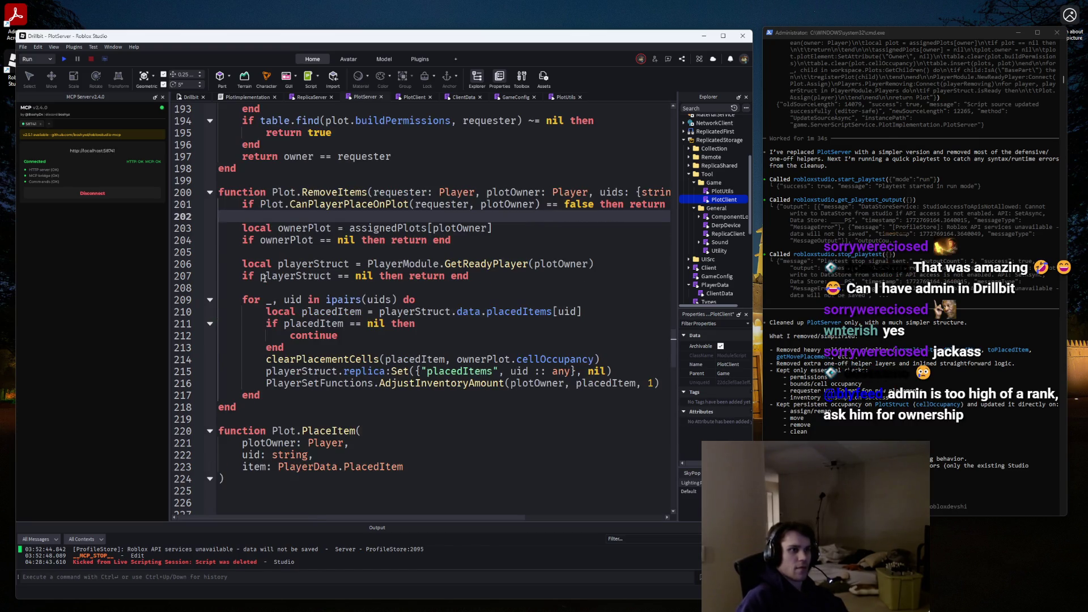
key("alt+Down")
key("alt+Down")
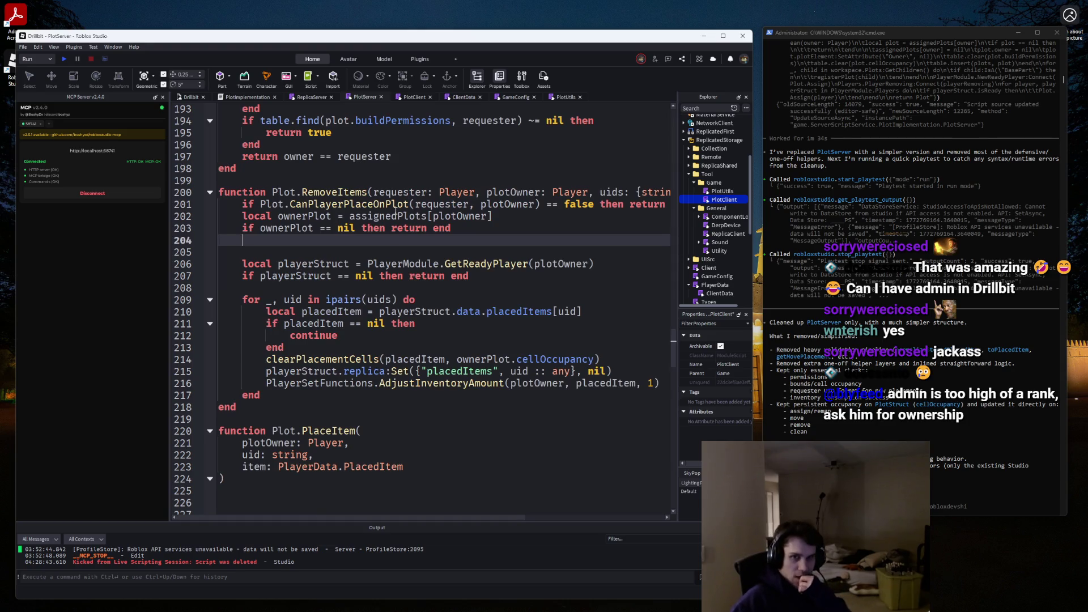
Scroll to the top of PlotServer to find the CellOccupancy type definition.
scroll(385, 221, "up", 6)
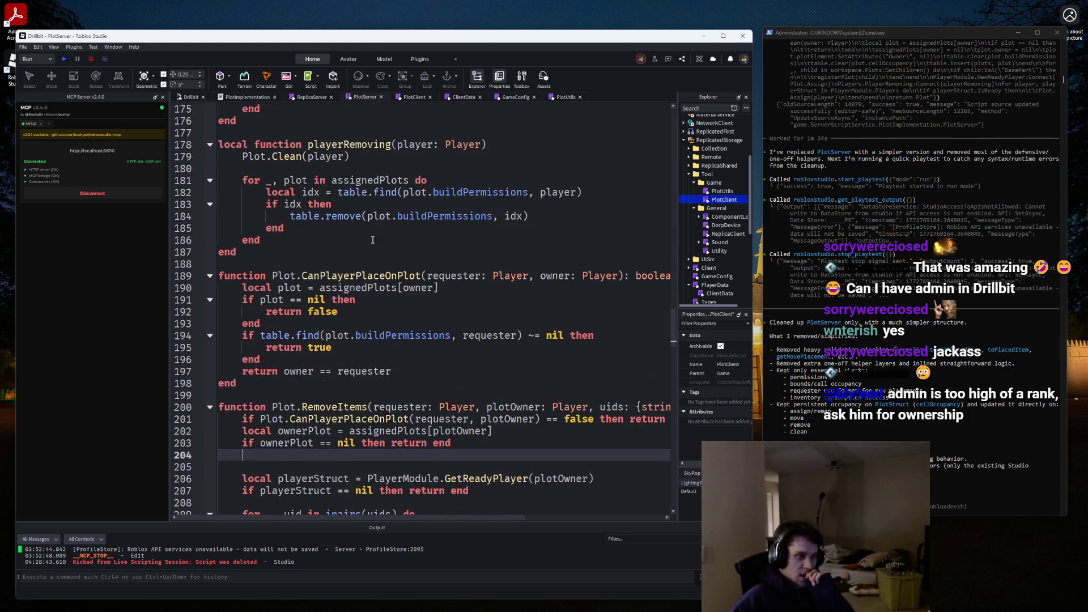
scroll(372, 241, "up", 2)
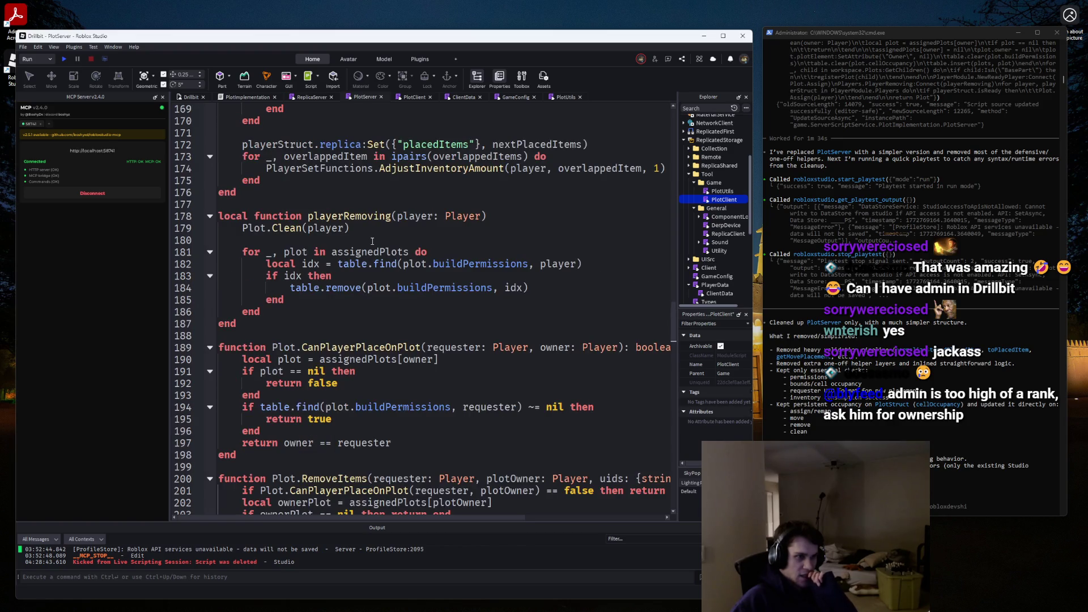
scroll(385, 252, "up", 2)
scroll(389, 257, "down", 8)
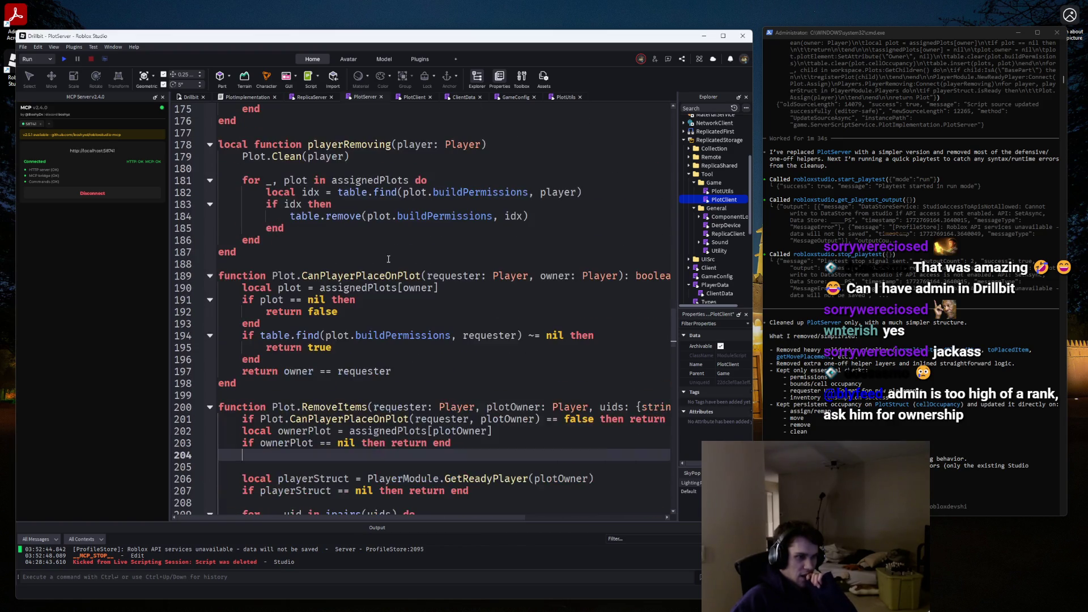
scroll(389, 259, "up", 3)
scroll(388, 259, "down", 20)
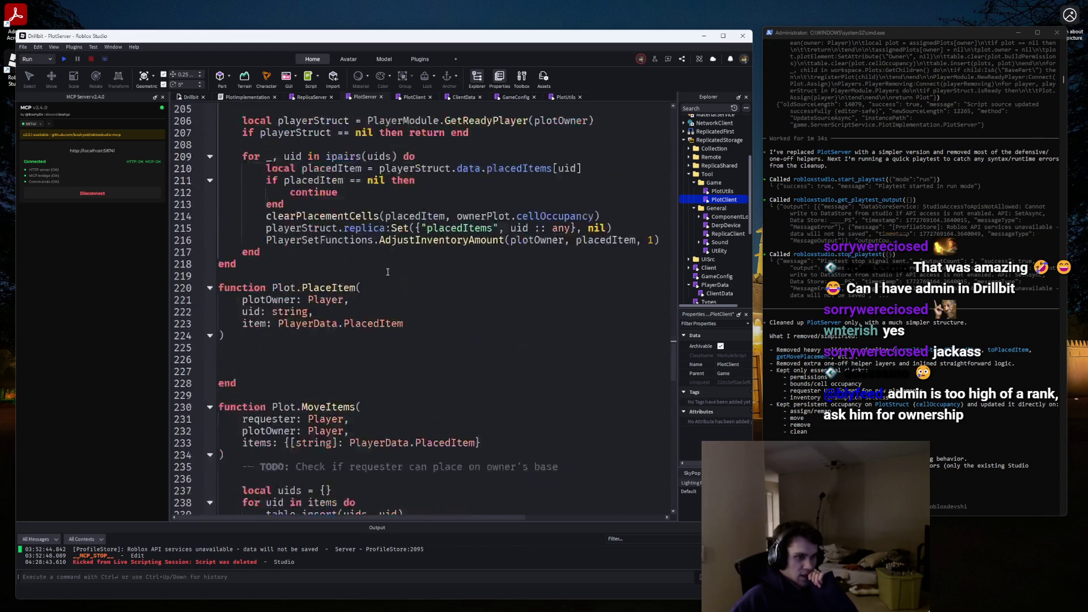
scroll(387, 273, "down", 4)
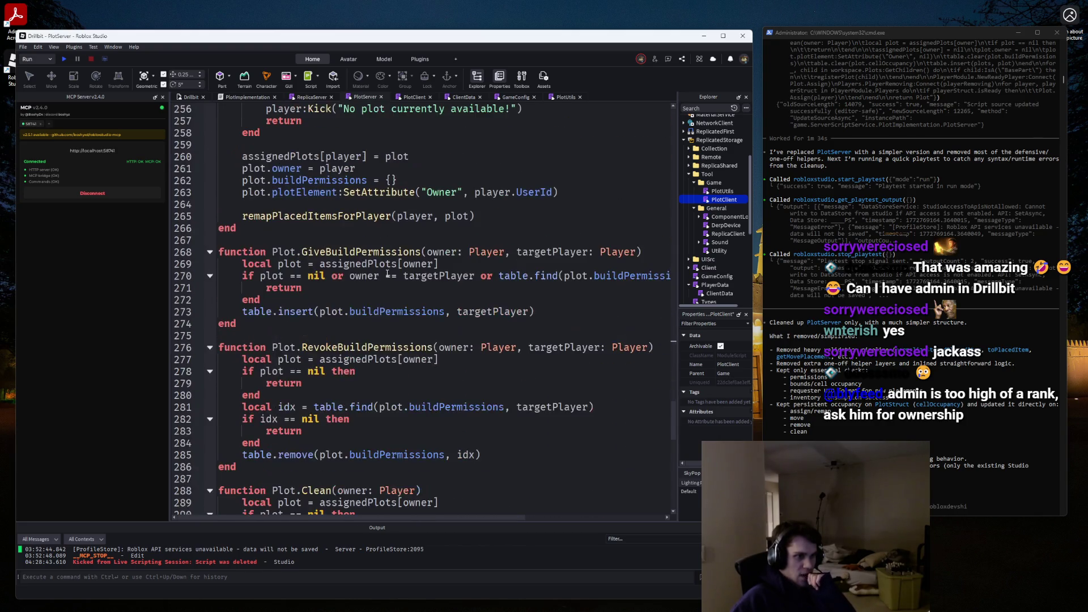
scroll(387, 273, "down", 8)
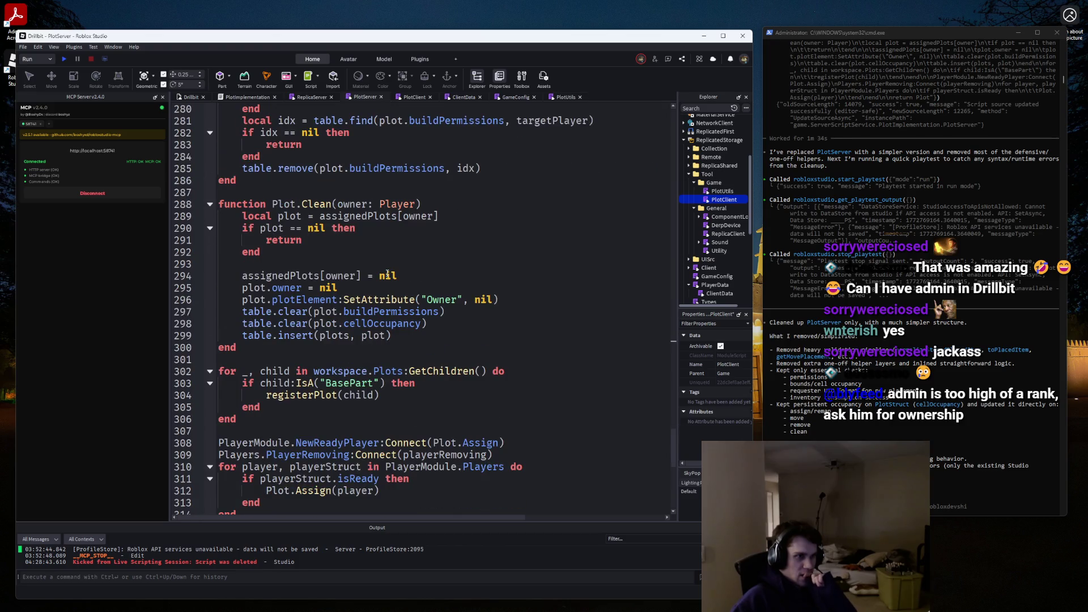
scroll(387, 274, "down", 4)
scroll(624, 313, "up", 6)
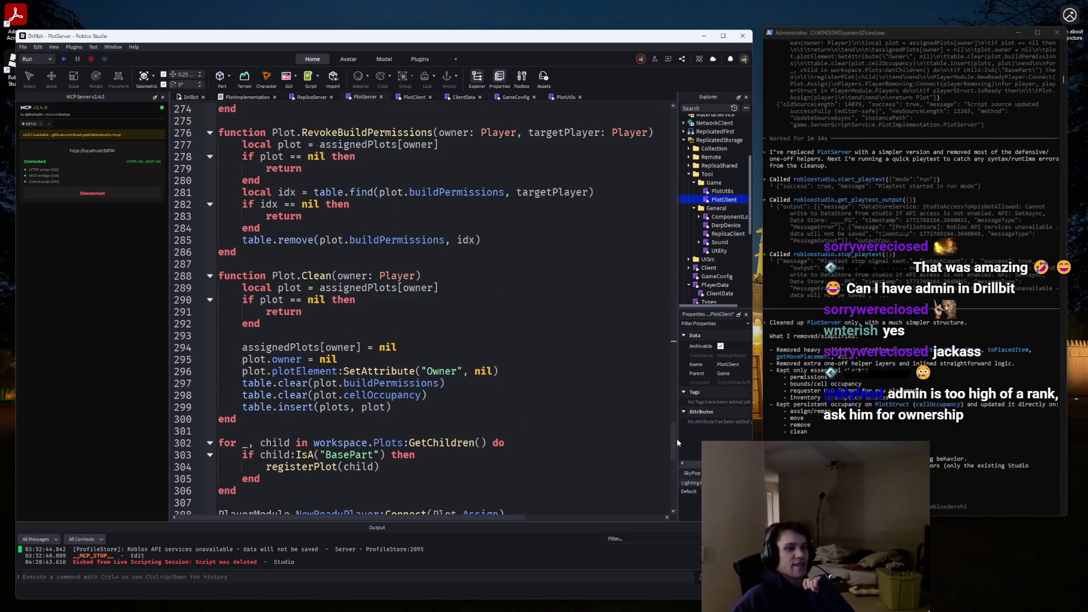
left_click_drag(677, 441, 677, 136)
Add a '--' comment on line 14 and delete the 'type CellOccupancy' line.
left_click(384, 259)
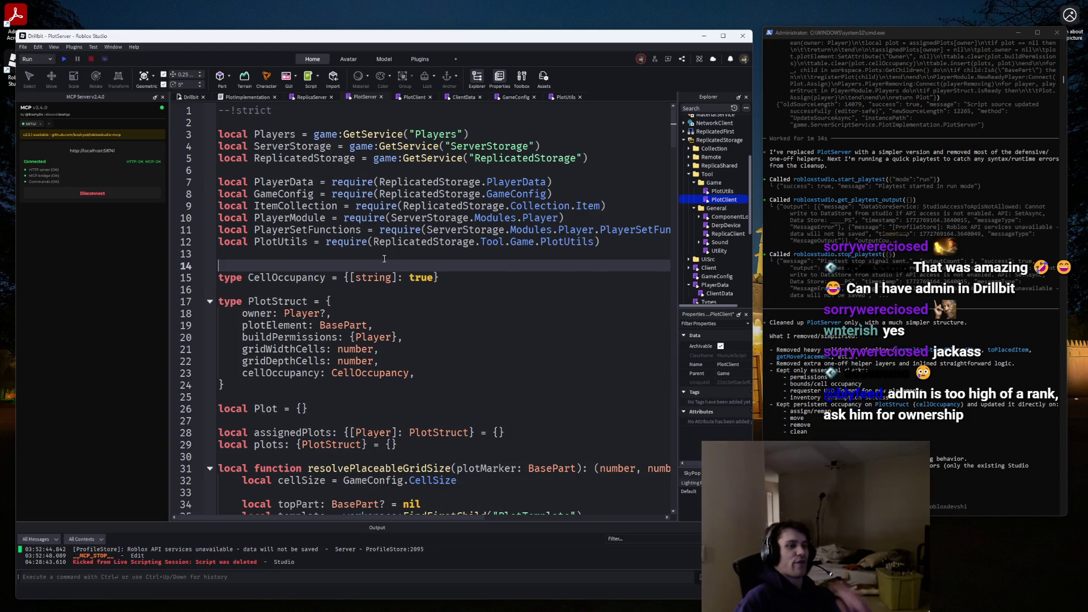
key("BackSpace")
key("Return")
type("-- Type")
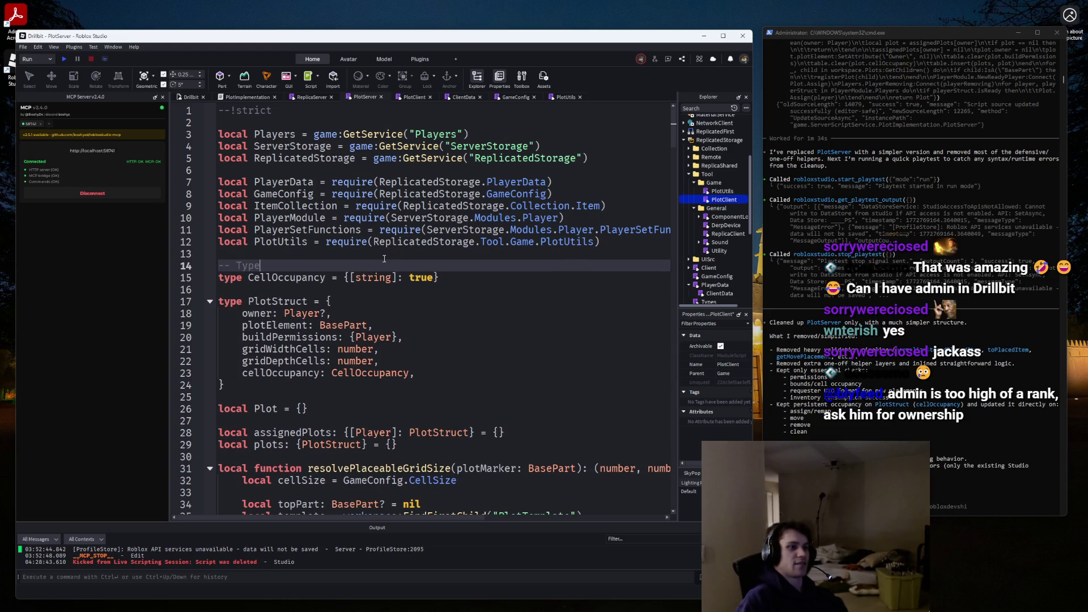
key("BackSpace")
key("BackSpace")
key("BackSpace")
key("shift+Down")
key("shift+End")
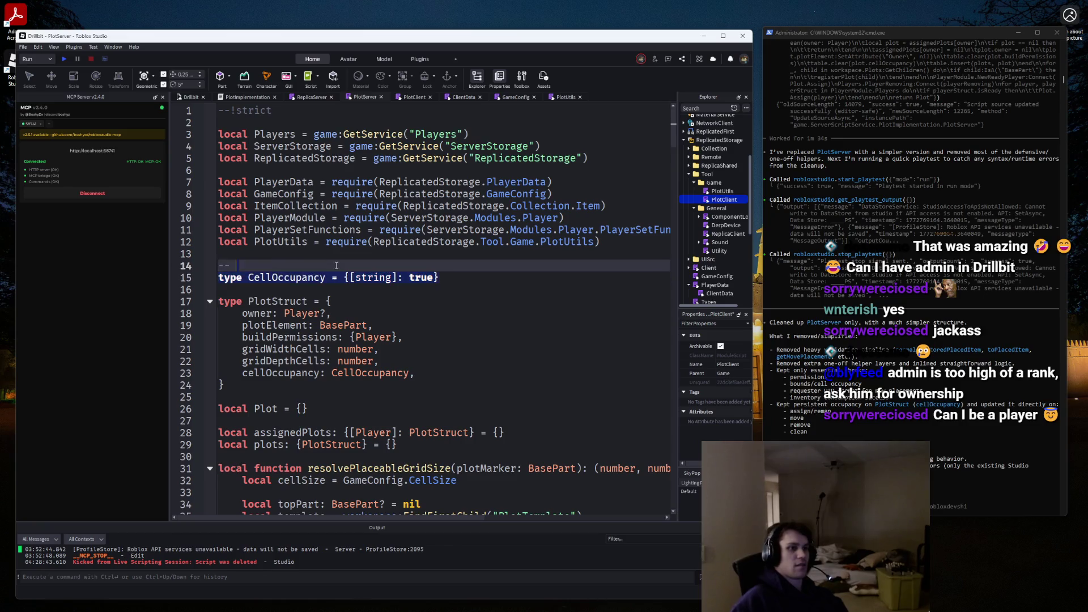
key("BackSpace")
scroll(526, 287, "down", 13)
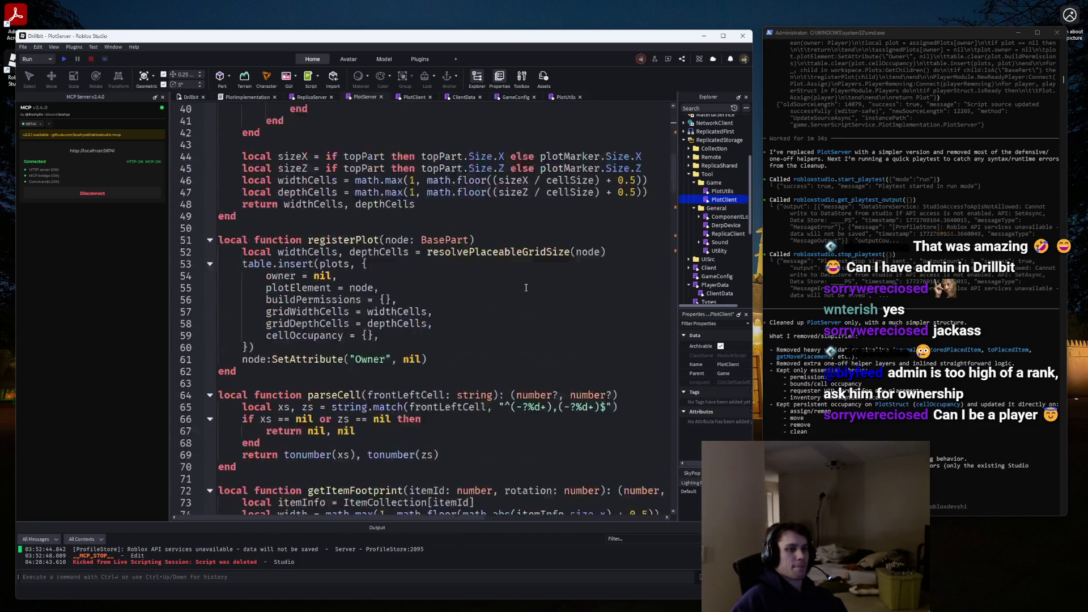
scroll(526, 287, "down", 20)
scroll(474, 267, "up", 2)
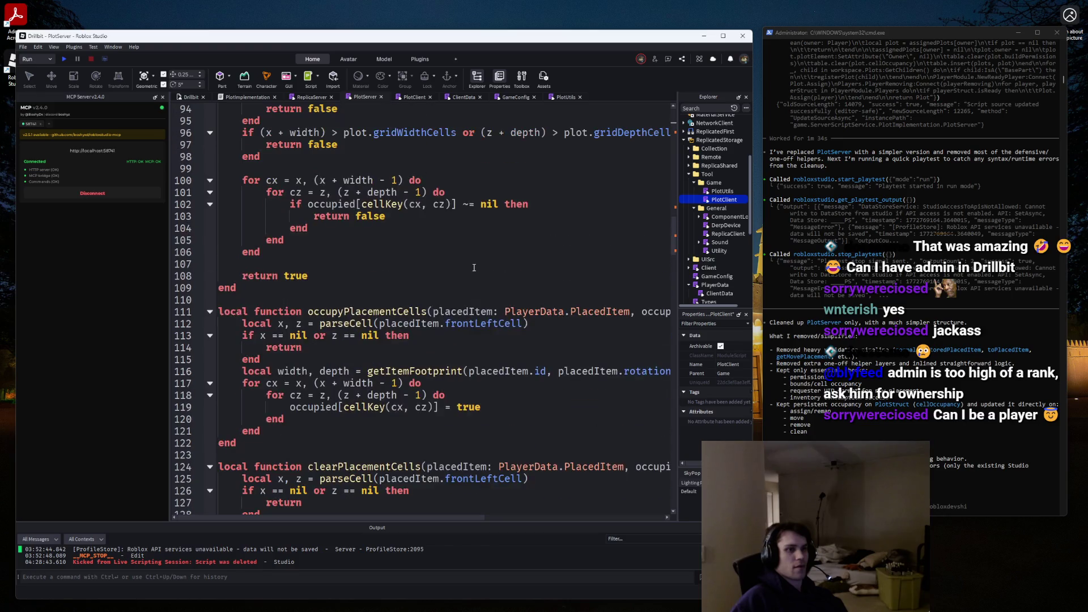
key("ctrl+f")
type("occupyPlacementCells")
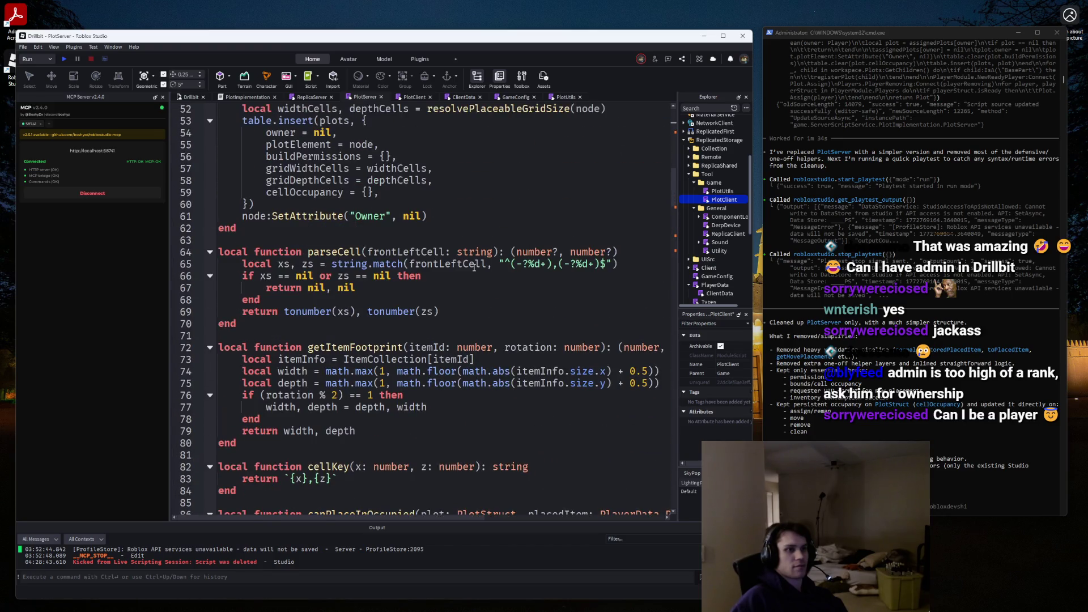
key("ctrl+a")
type("CellOccupanc")
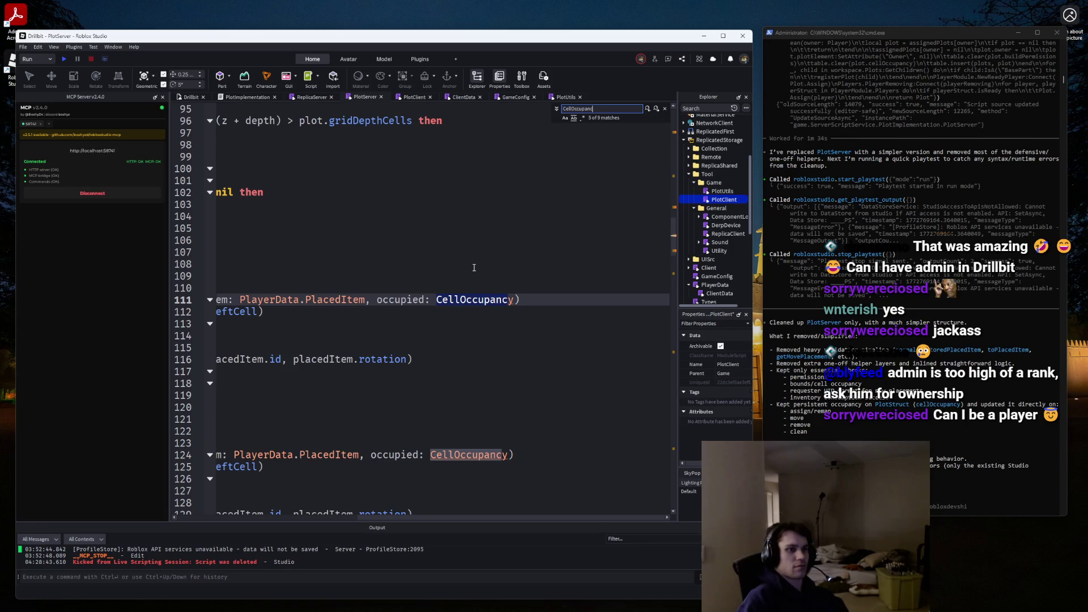
left_click_drag(518, 518, 294, 504)
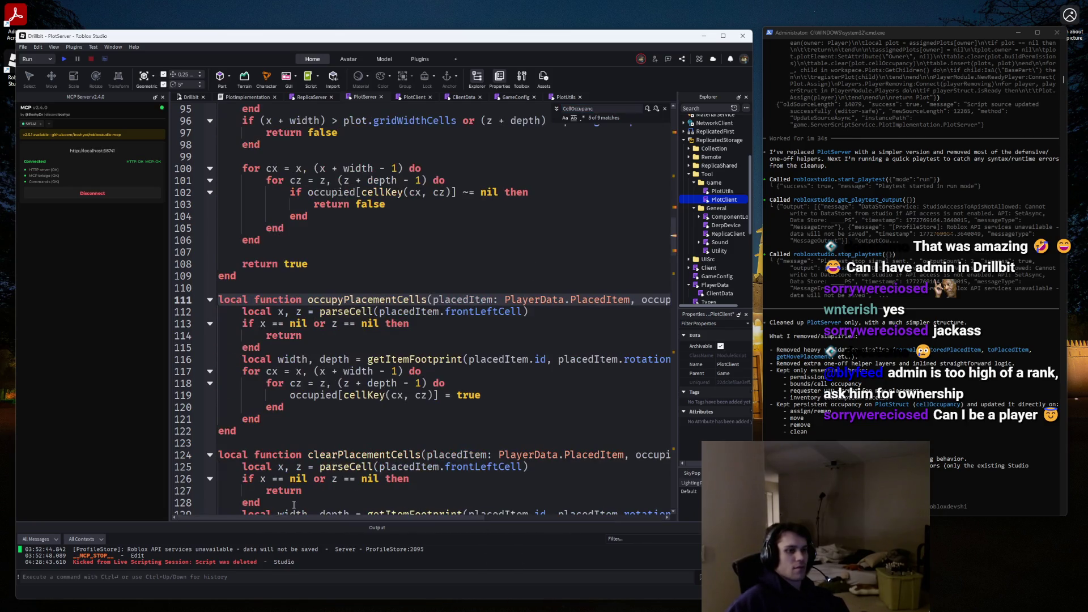
scroll(293, 501, "down", 4)
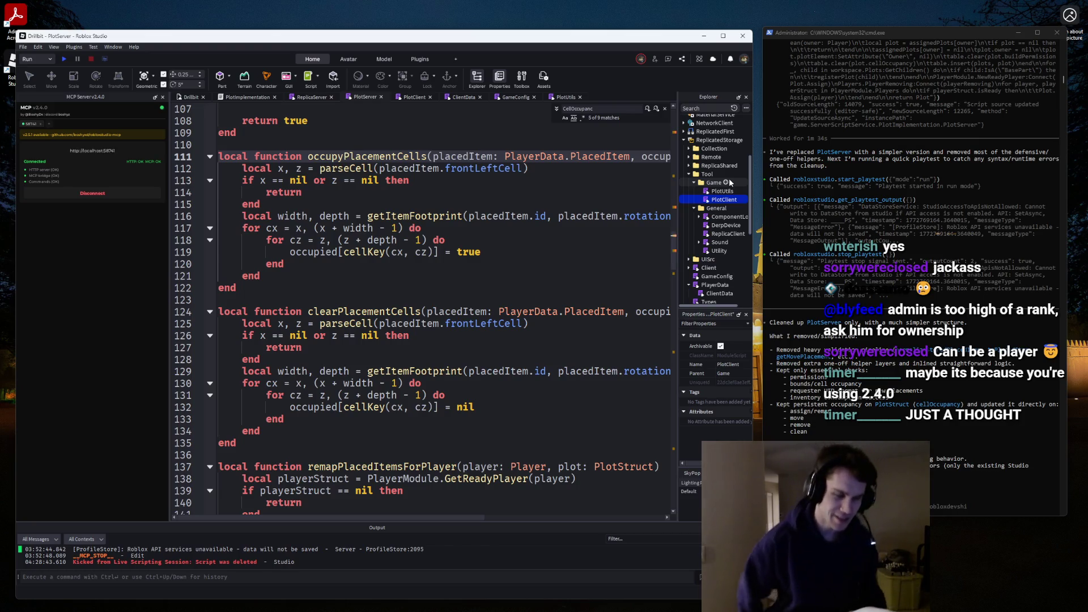
scroll(316, 288, "down", 4)
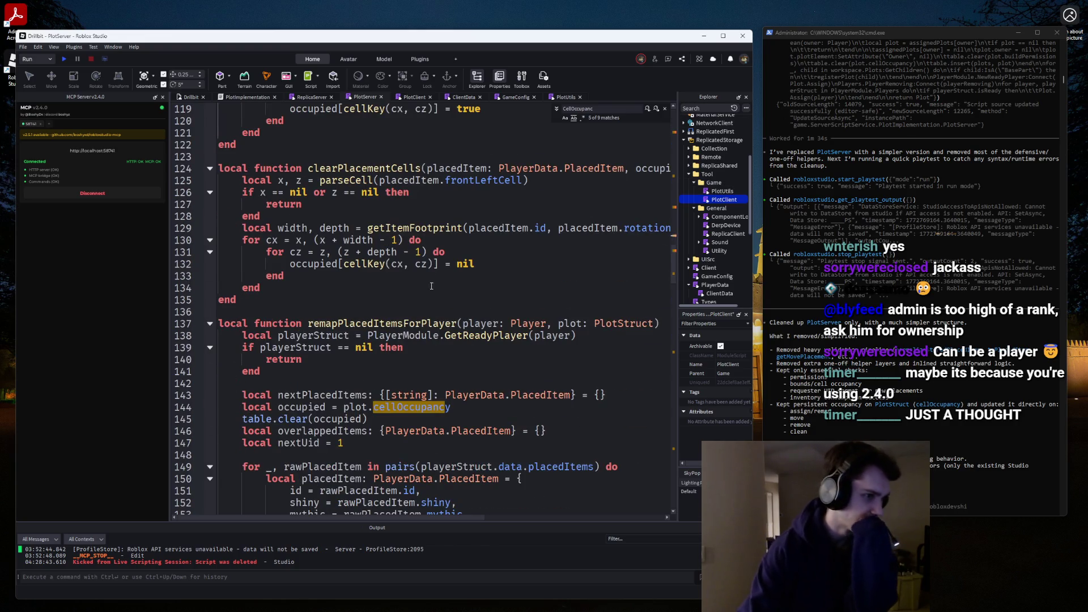
scroll(317, 287, "down", 2)
scroll(237, 322, "up", 2)
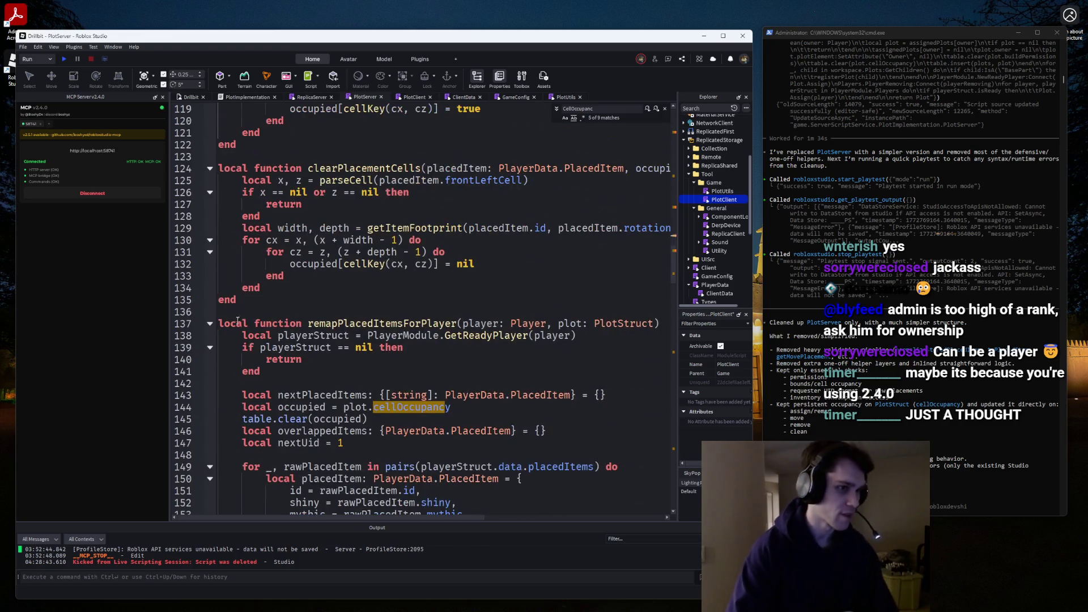
mouse_move(242, 304)
left_mouse_down()
mouse_move(227, 306)
mouse_move(213, 275)
left_mouse_up()
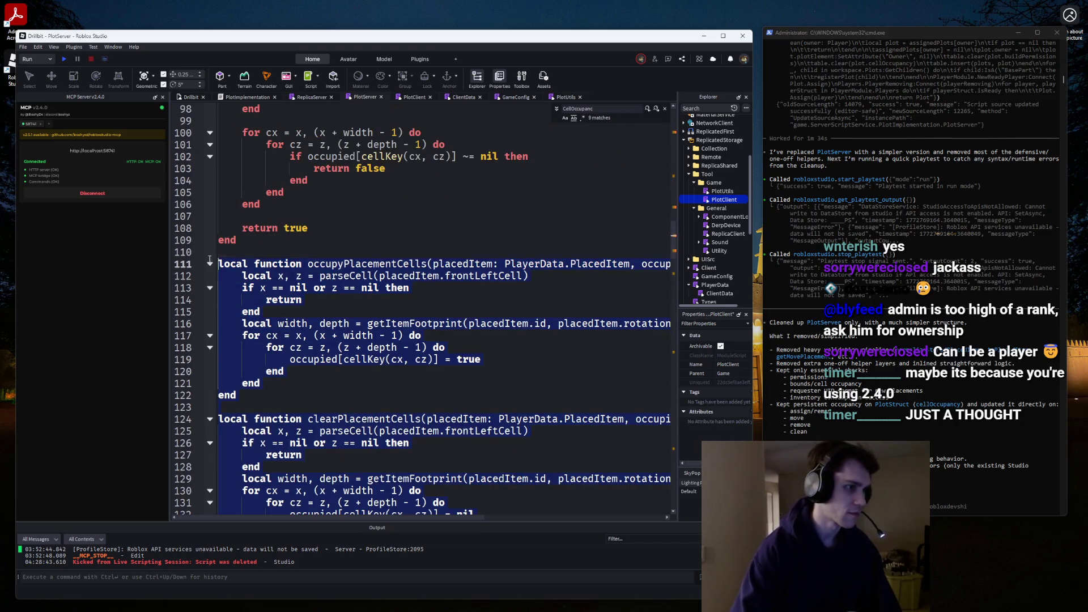
Fold and delete the canPlaceInOccupied, occupyPlacementCells and clearPlacementCells helpers.
scroll(193, 258, "up", 6)
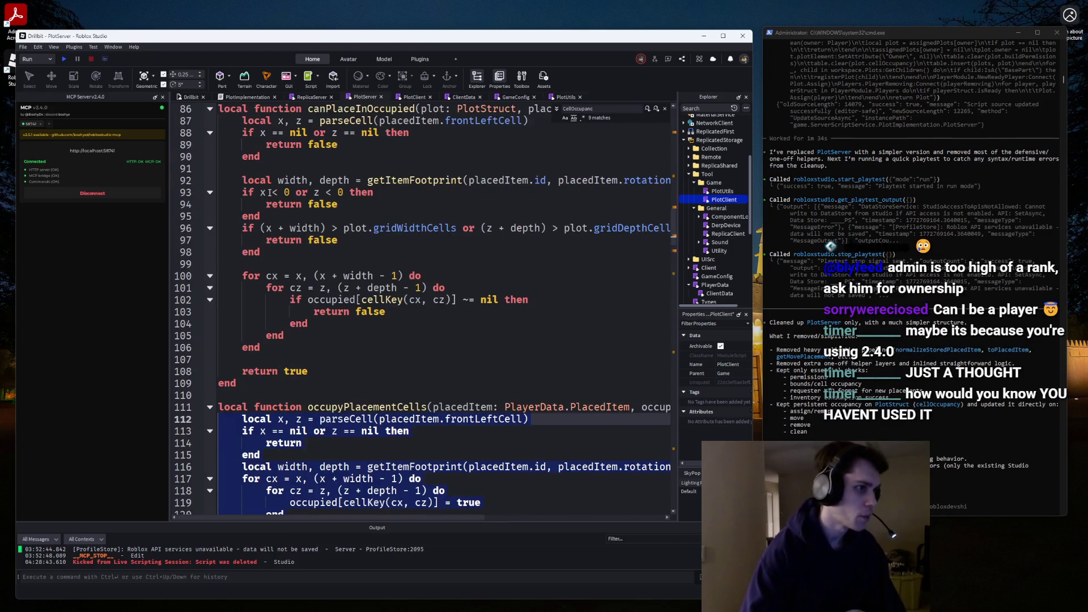
left_click(210, 181)
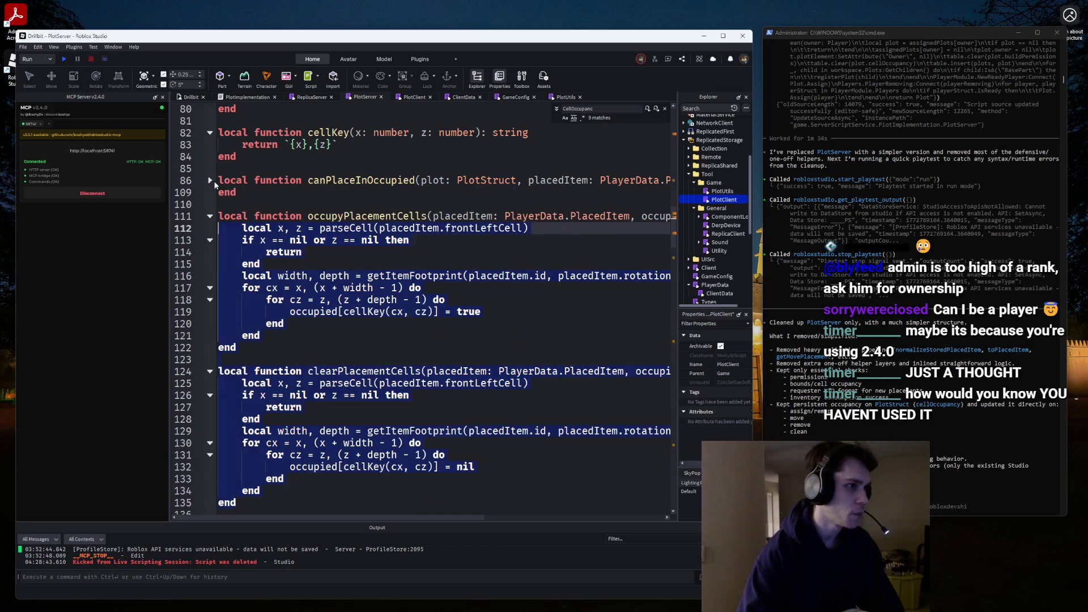
left_click(210, 216)
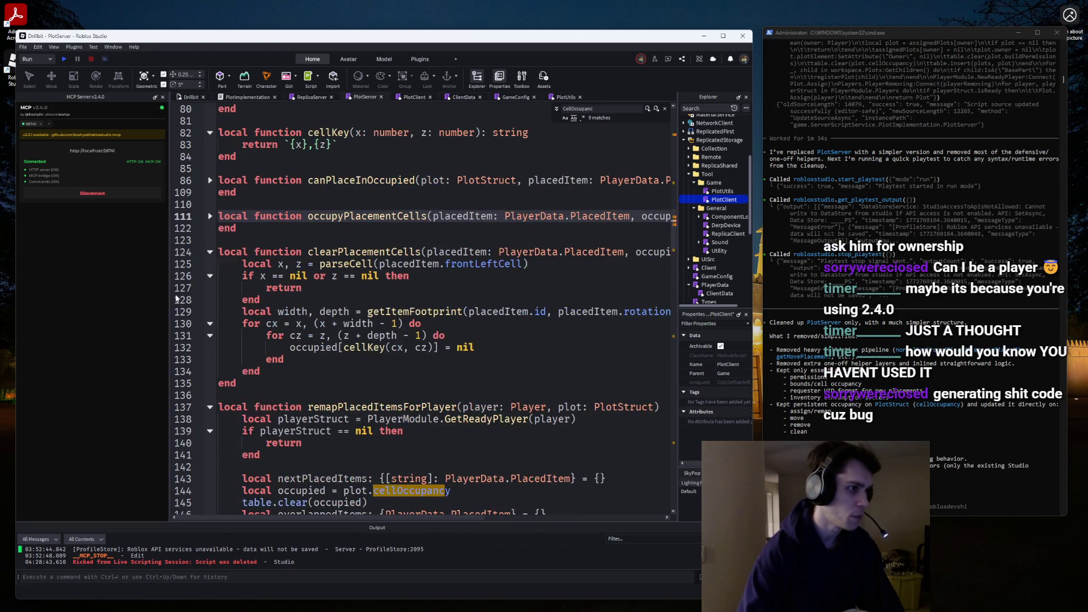
left_click(209, 252)
left_click_drag(216, 194, 206, 184)
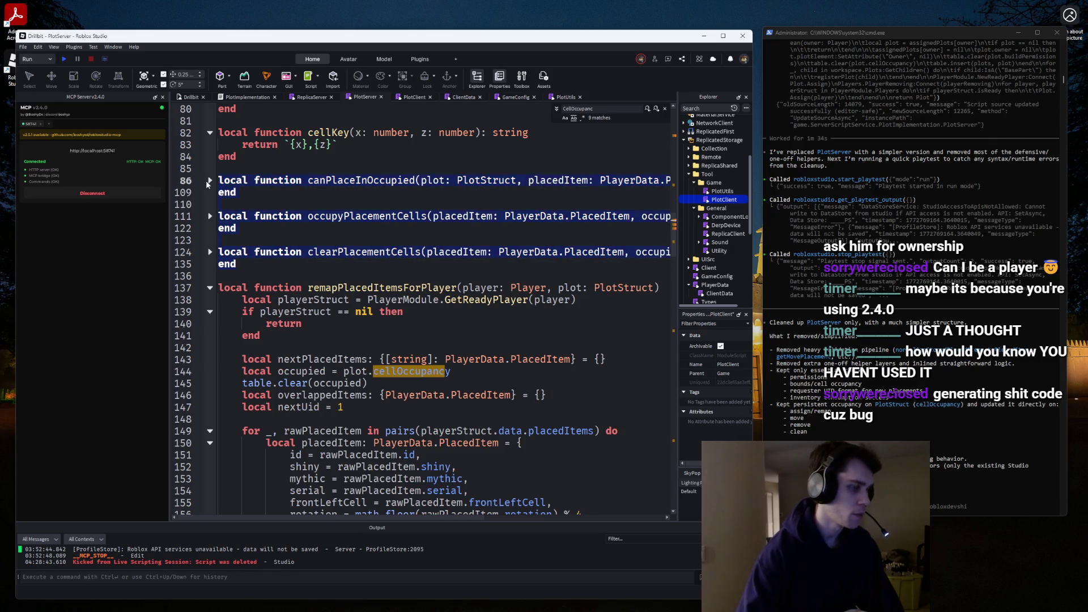
key("Delete")
Open the PlotUtils module and start a new line after CanPlace.
double_click(723, 191)
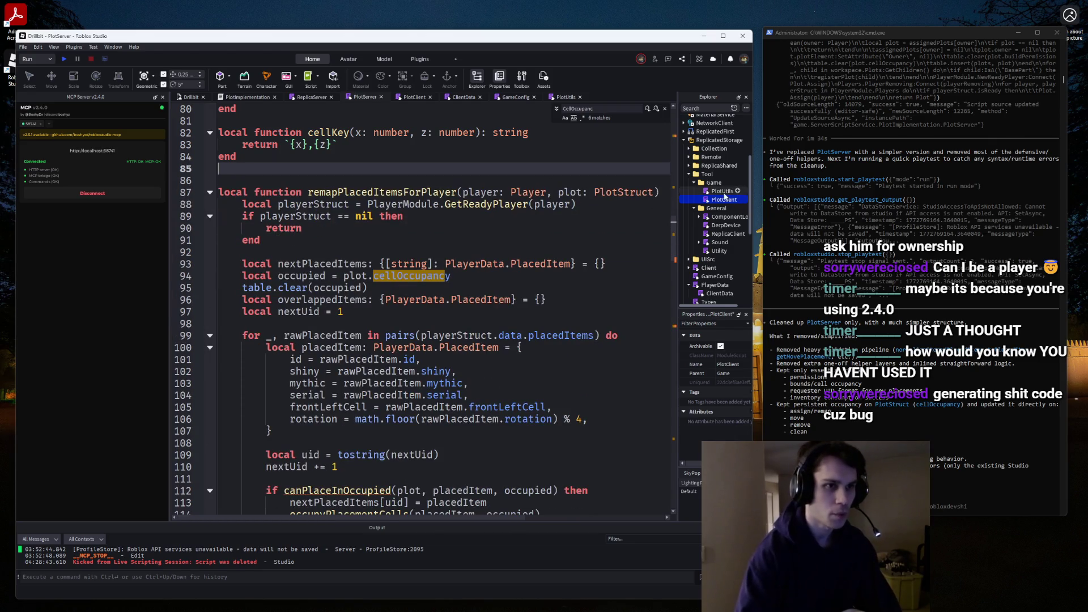
left_click(260, 383)
key("Return")
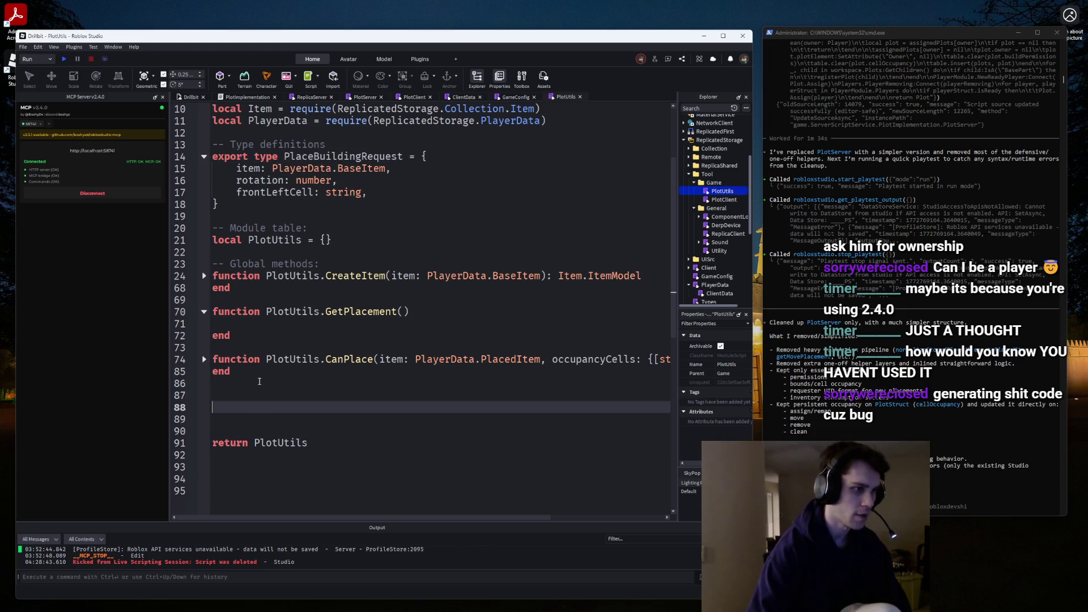
Write empty PlotUtils.FillOccupancy() and PlotUtils.CanPlace() function stubs.
type("function Plot")
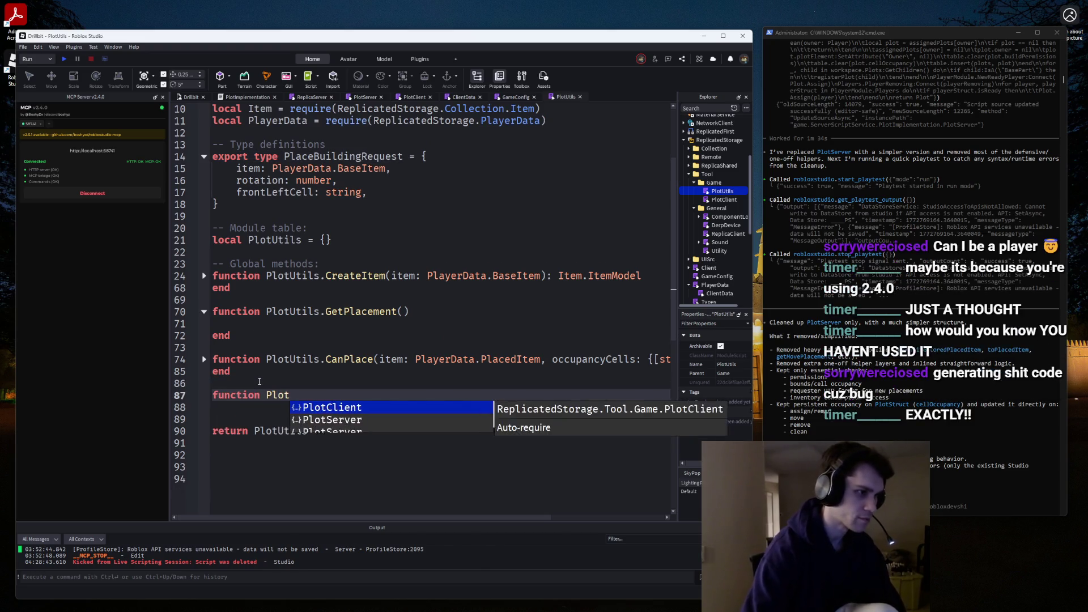
type("Uti")
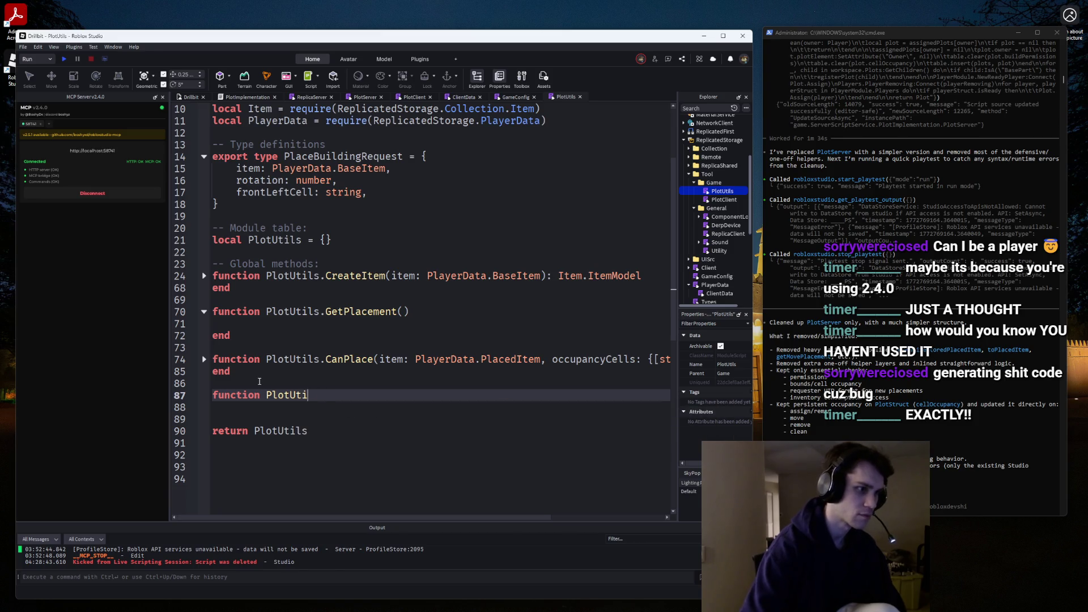
type("ls.Fill")
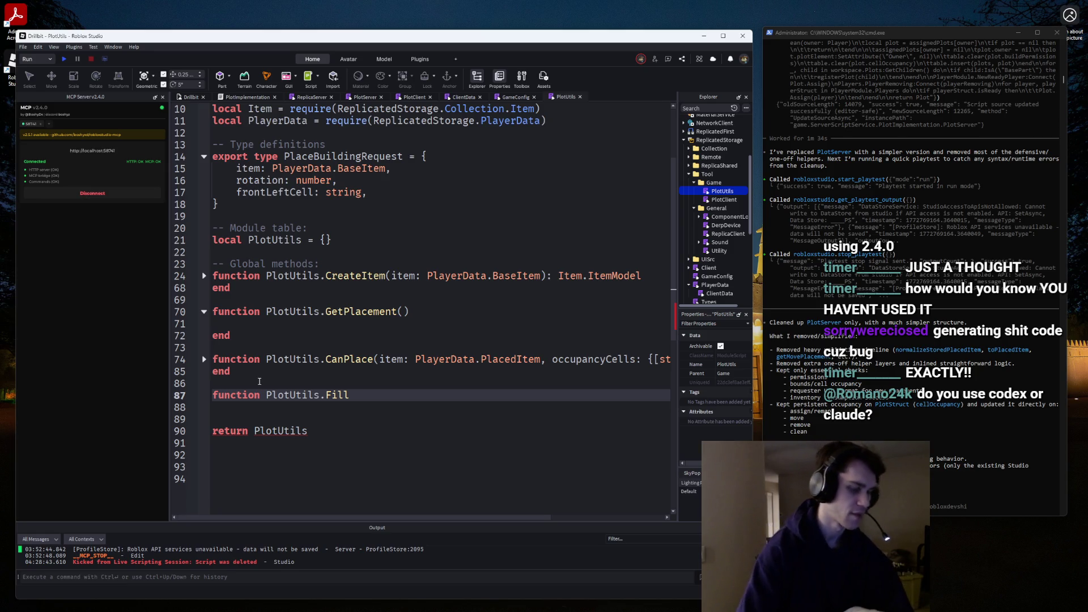
type("Occupancy()")
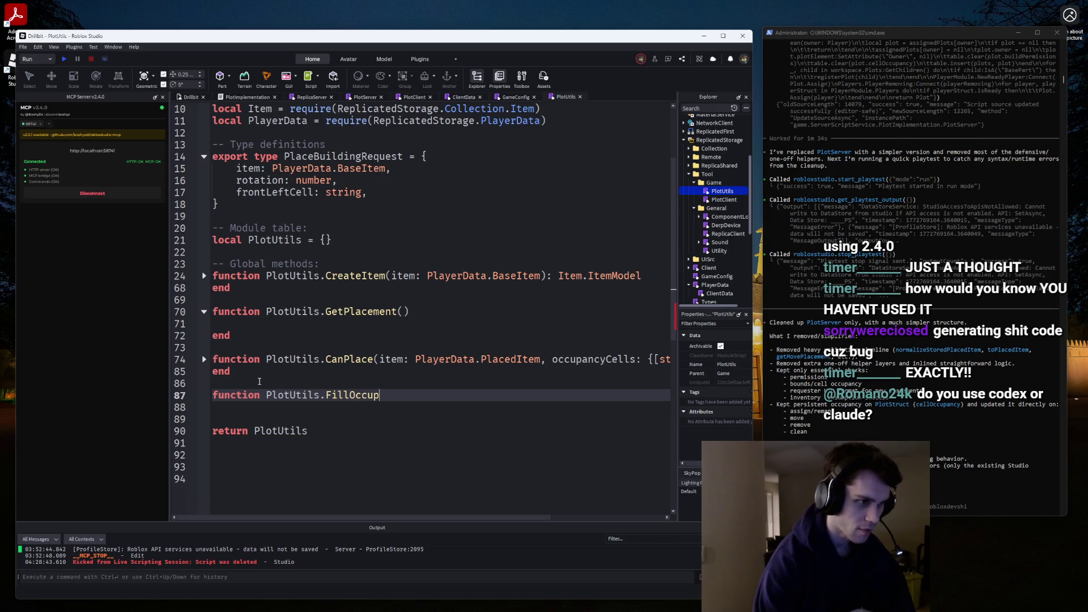
key("Return")
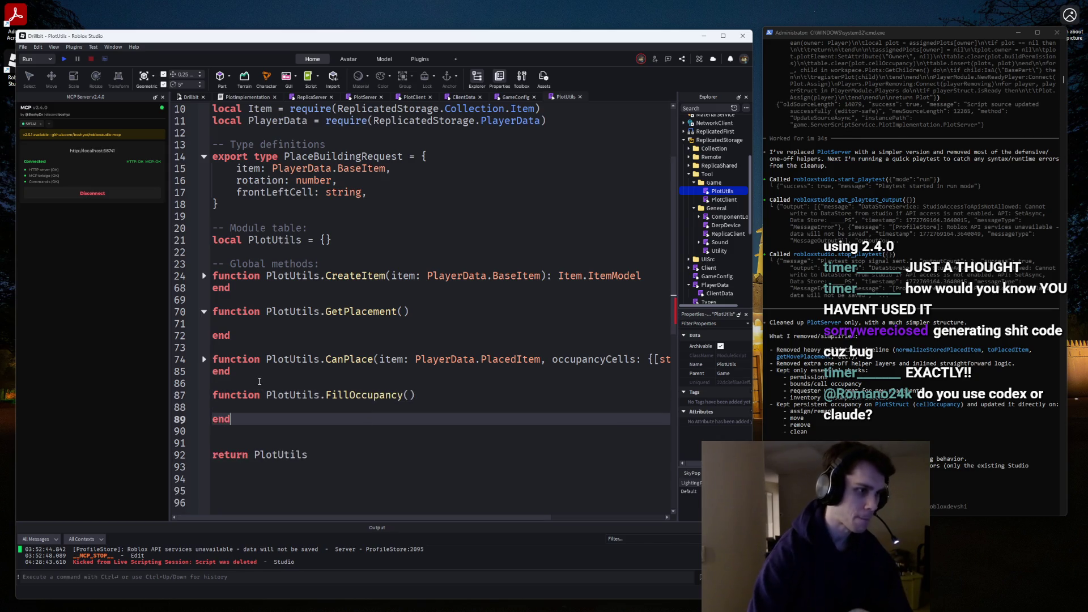
key("Down")
key("Return")
key("Return")
type("func")
key("Tab")
type("PlotUtils.")
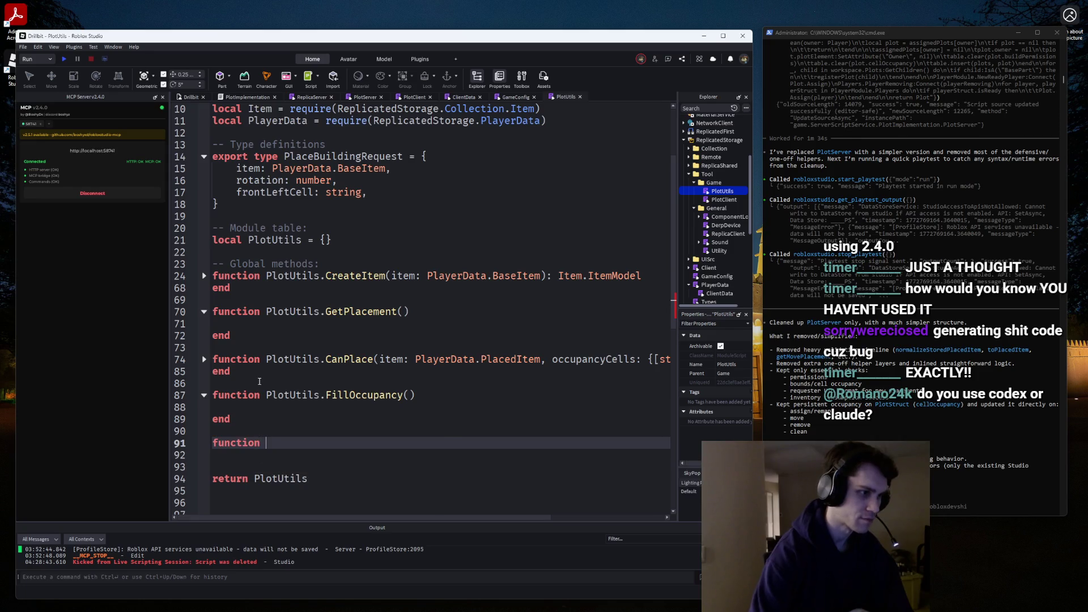
type("CanPlace()")
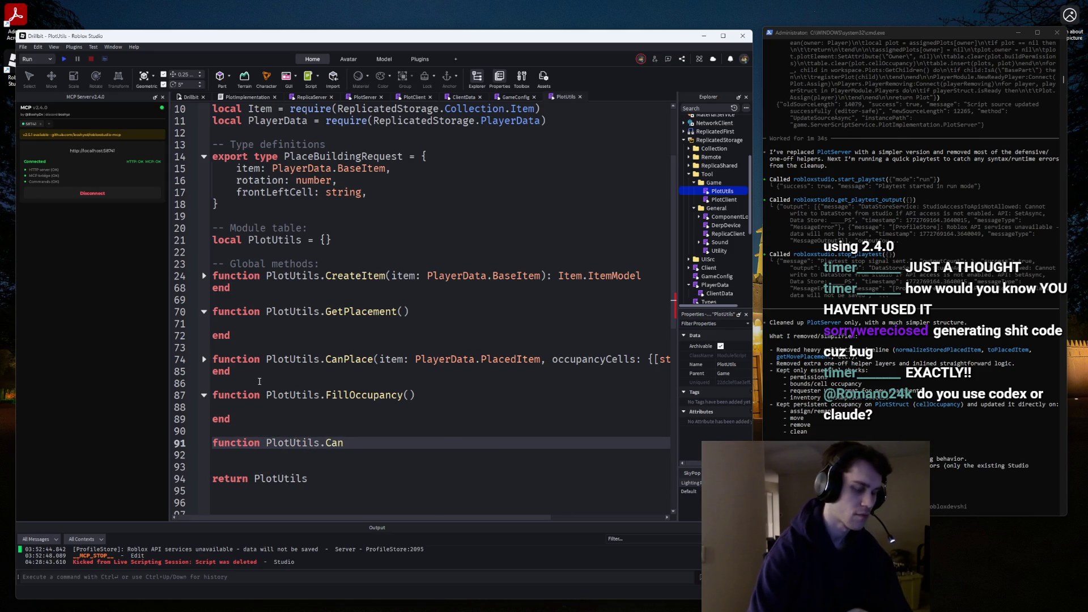
key("Return")
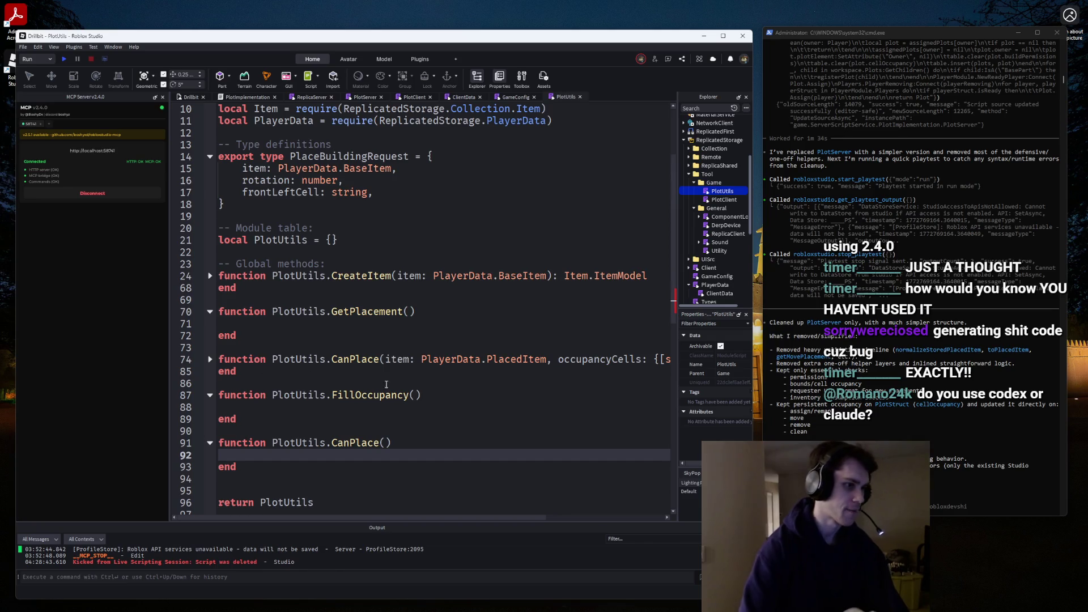
Delete the duplicate CanPlace stub and move FillOccupancy above the existing CanPlace.
left_click(418, 400)
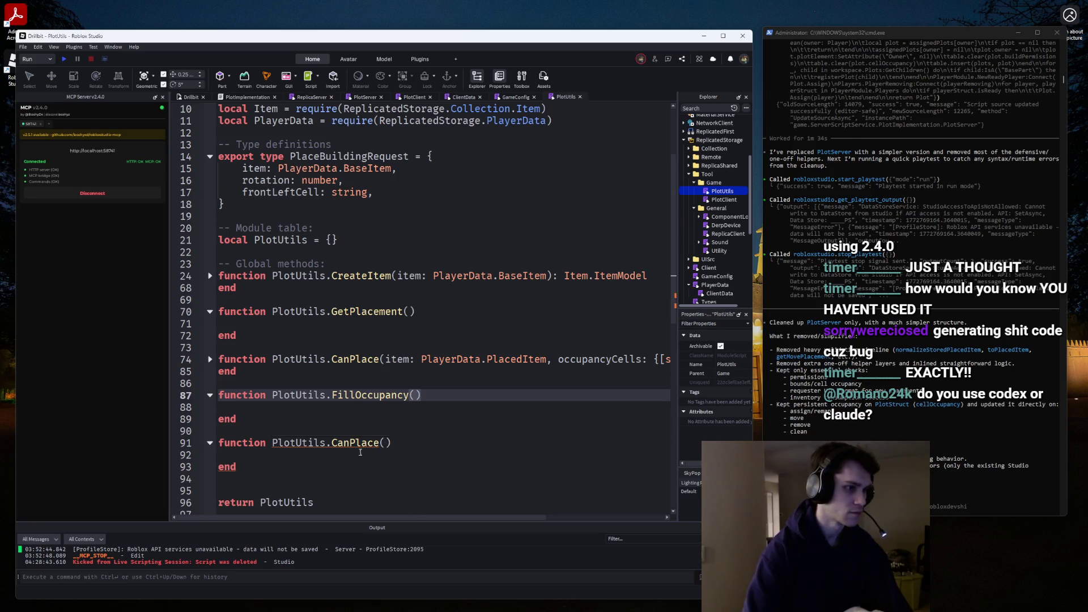
mouse_move(237, 466)
left_mouse_down()
mouse_move(191, 439)
mouse_move(186, 398)
left_mouse_up()
key("BackSpace")
key("ctrl+x")
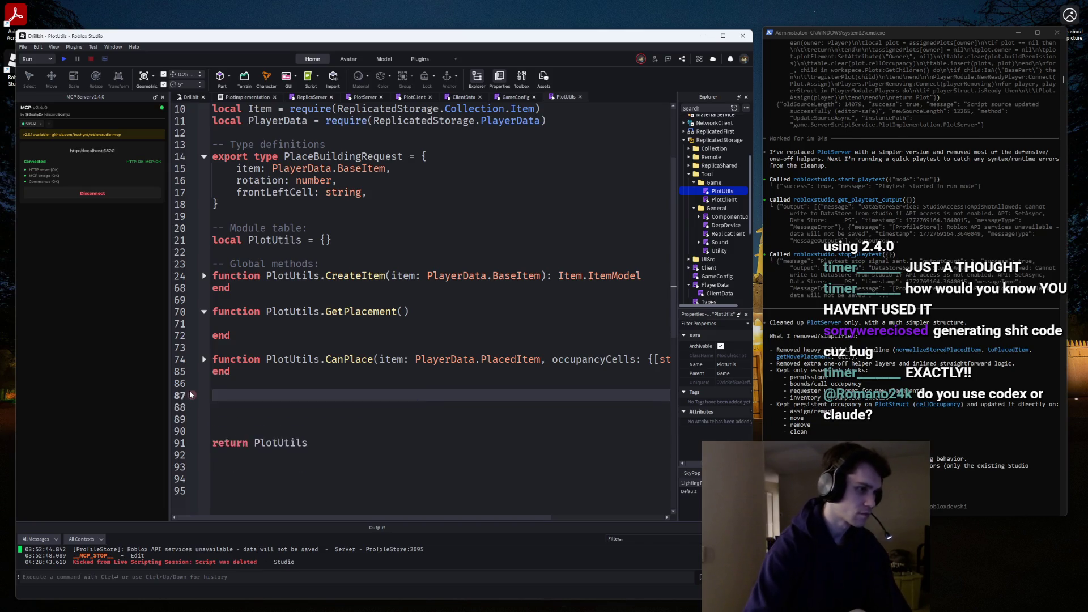
key("Up")
key("Up")
key("Up")
key("ctrl+v")
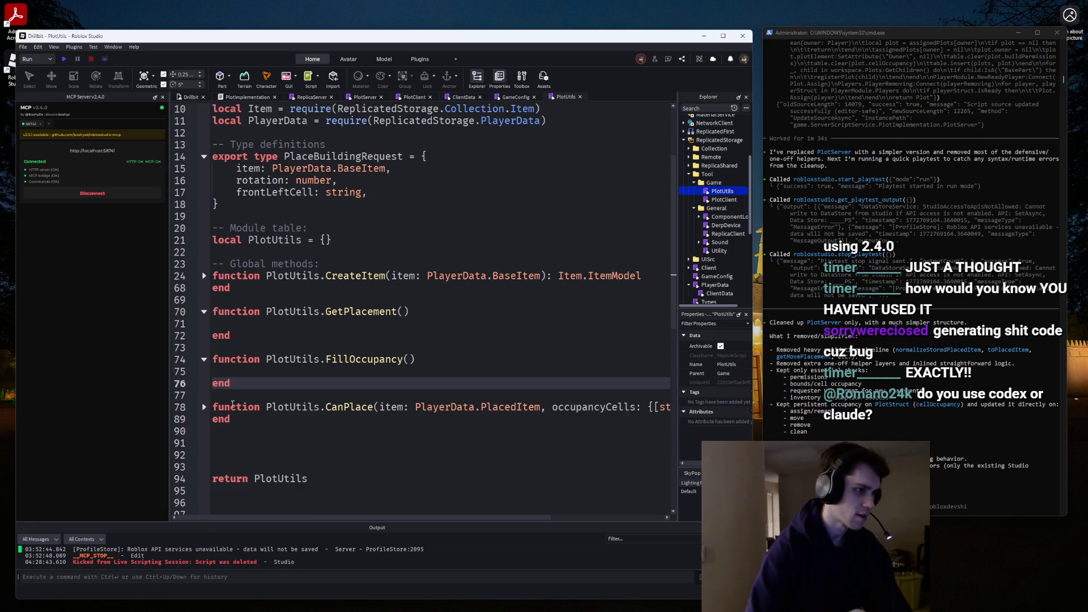
Put CanPlace's item, occupancyCells and closing parenthesis each on their own line.
left_click(203, 407)
scroll(442, 424, "down", 3)
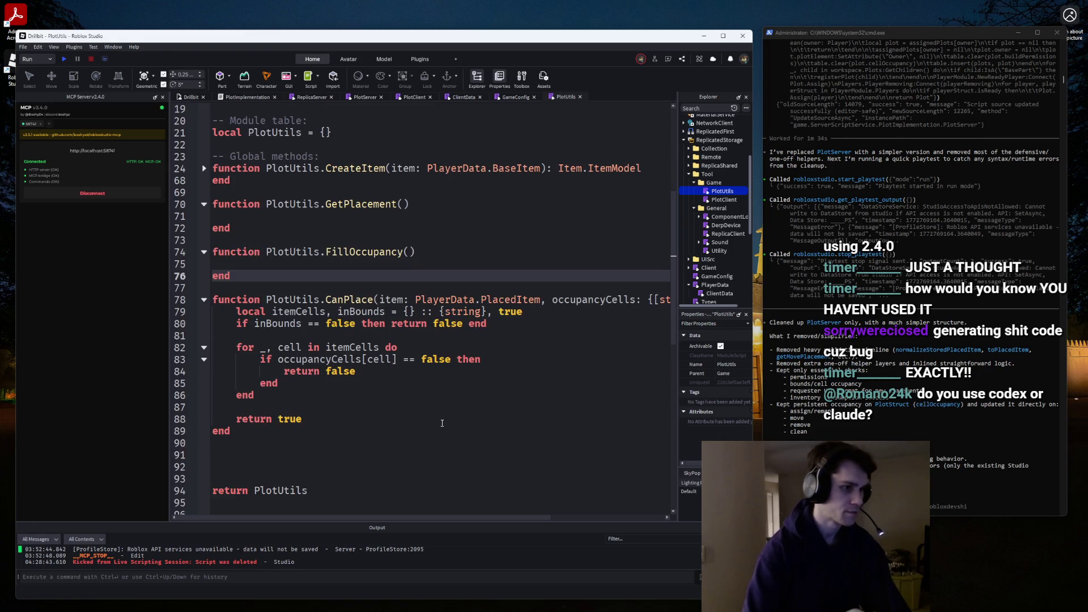
left_click(379, 299)
key("Return")
key("ctrl+Right")
key("ctrl+Right")
key("ctrl+Right")
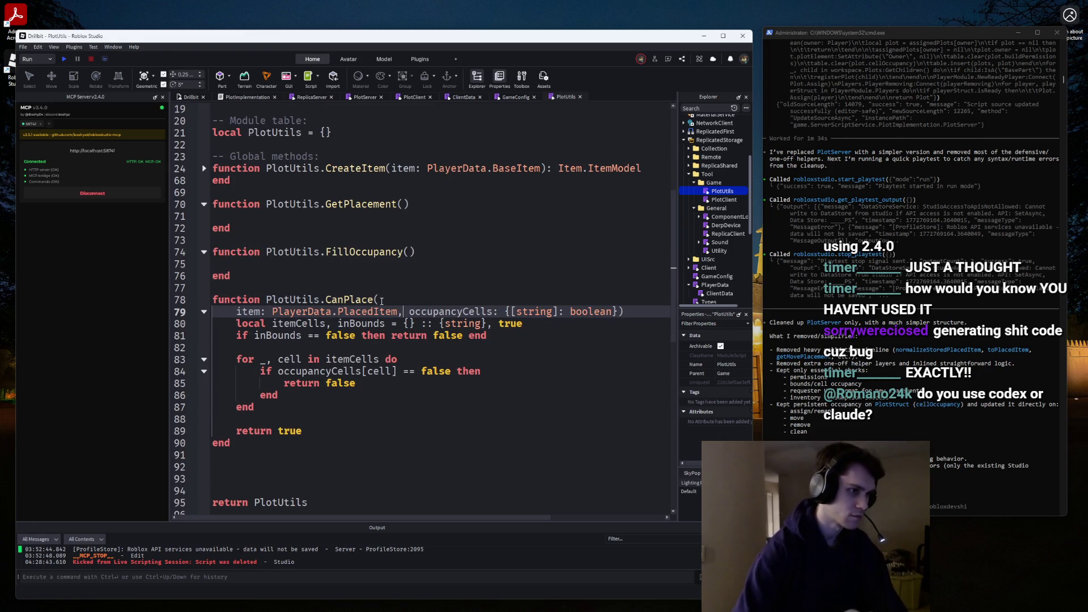
key("ctrl+Right")
key("Return")
key("ctrl+Right")
key("ctrl+Right")
key("ctrl+Right")
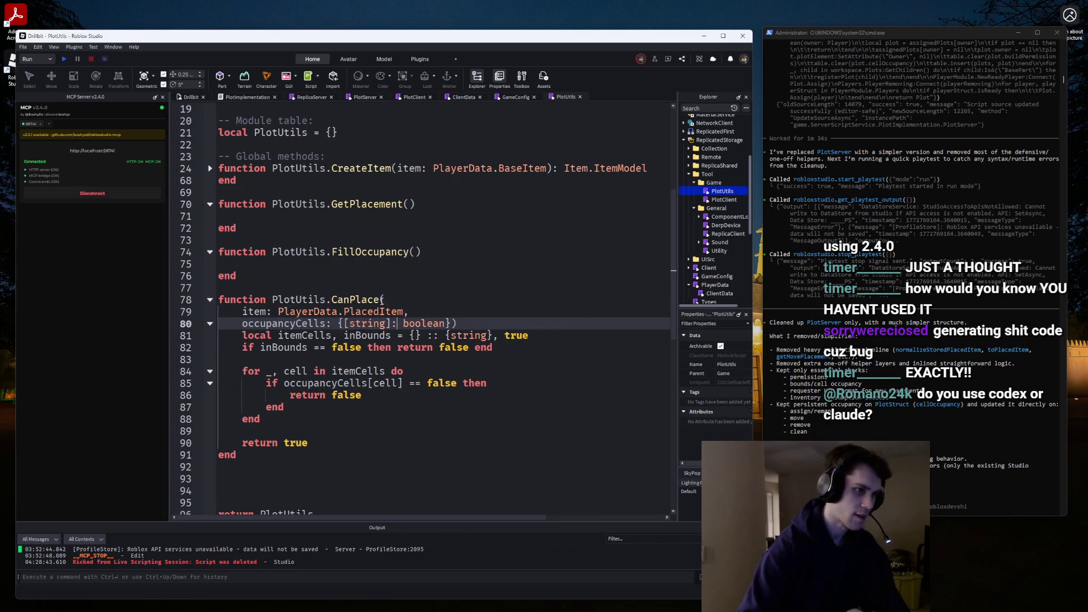
key("Left")
key("Return")
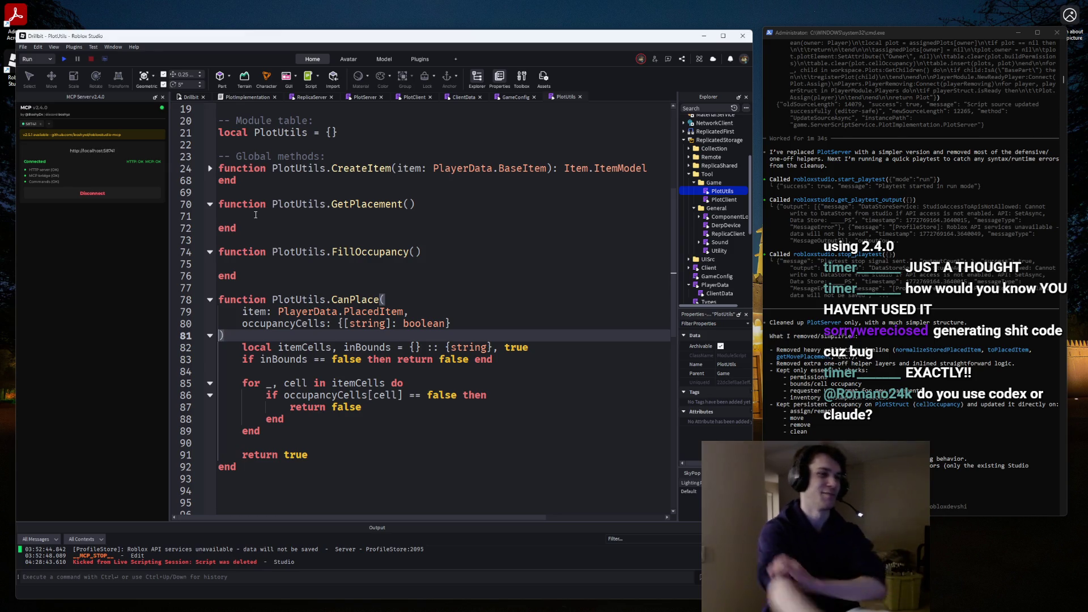
Briefly add a '-- Private functions' comment below the module table, then remove it.
left_click(447, 128)
key("Return")
key("Return")
type("-- ")
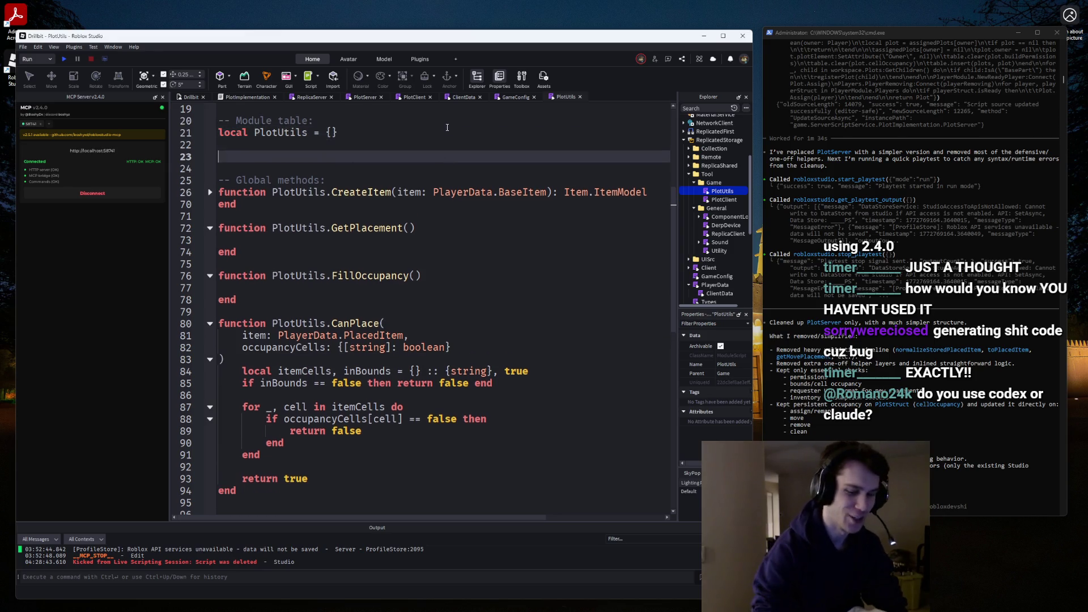
type("Private func")
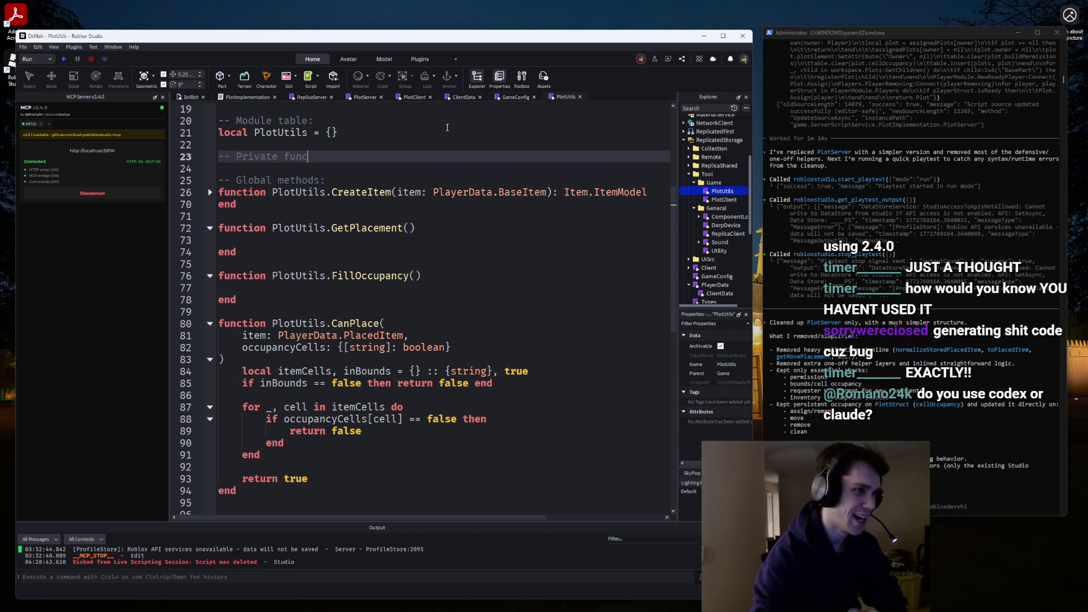
type("tions")
key("Return")
type("local function")
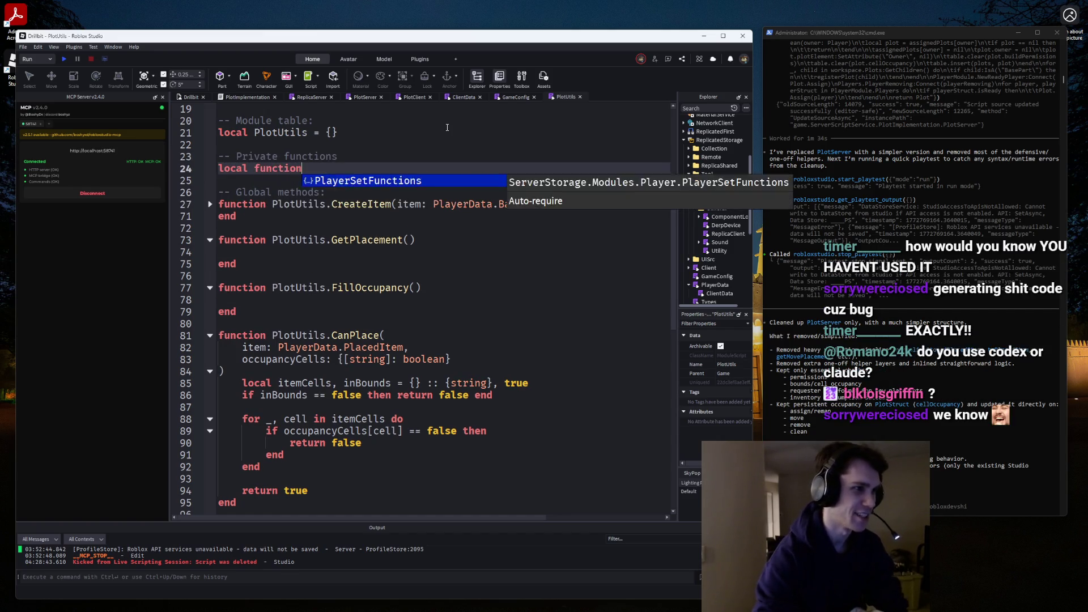
key("ctrl+BackSpace")
key("ctrl+BackSpace")
key("BackSpace")
key("BackSpace")
key("BackSpace")
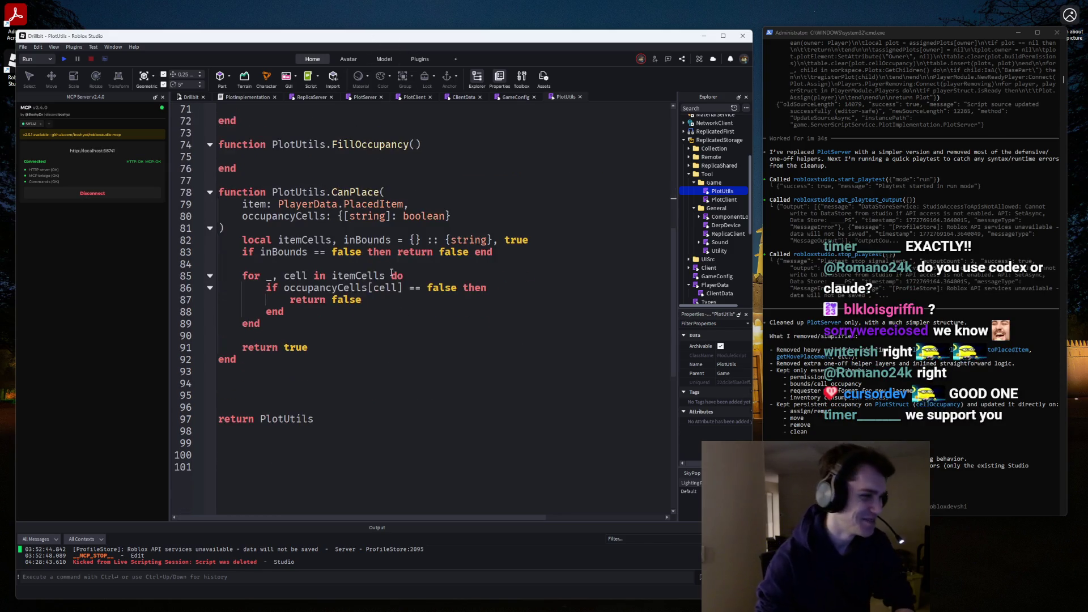
scroll(383, 263, "down", 10)
scroll(383, 264, "up", 10)
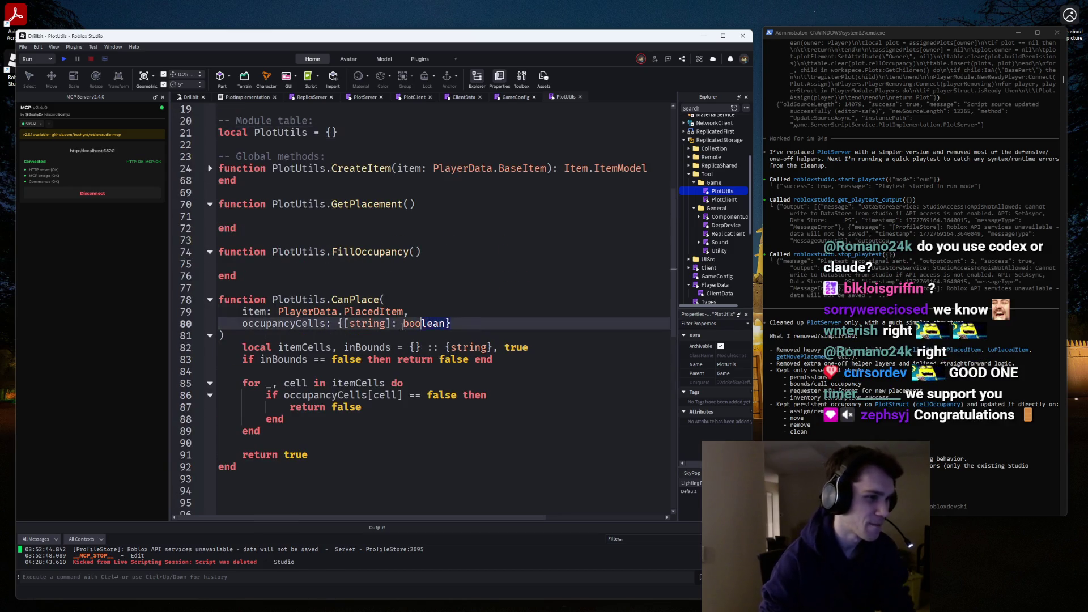
Copy CanPlace's item and occupancyCells parameters into FillOccupancy, one parameter per line.
left_click_drag(452, 323, 241, 327)
left_click(416, 254)
key("ctrl+v")
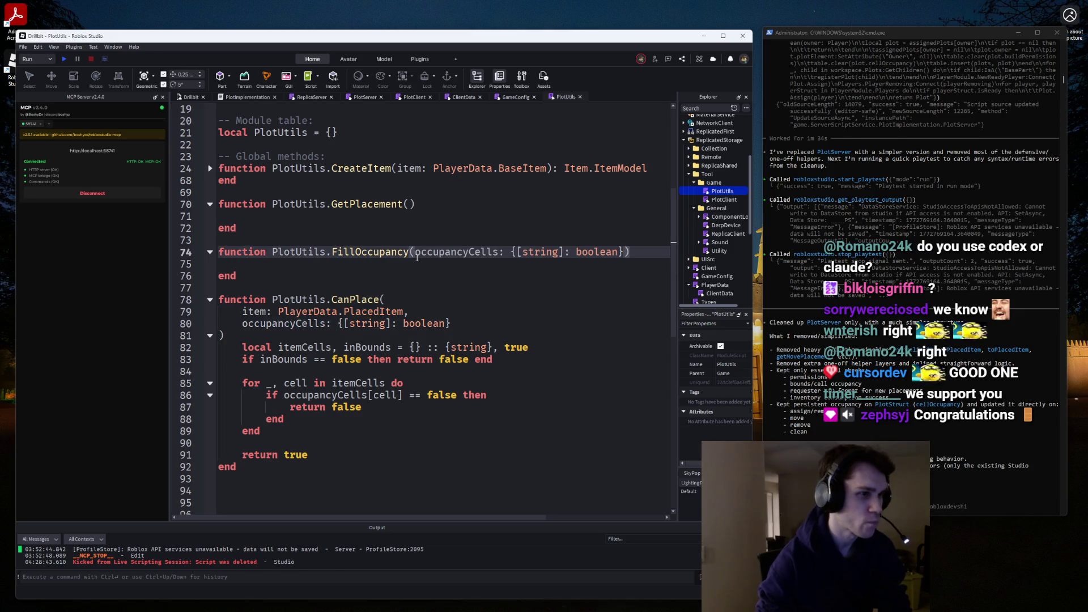
left_click(416, 254)
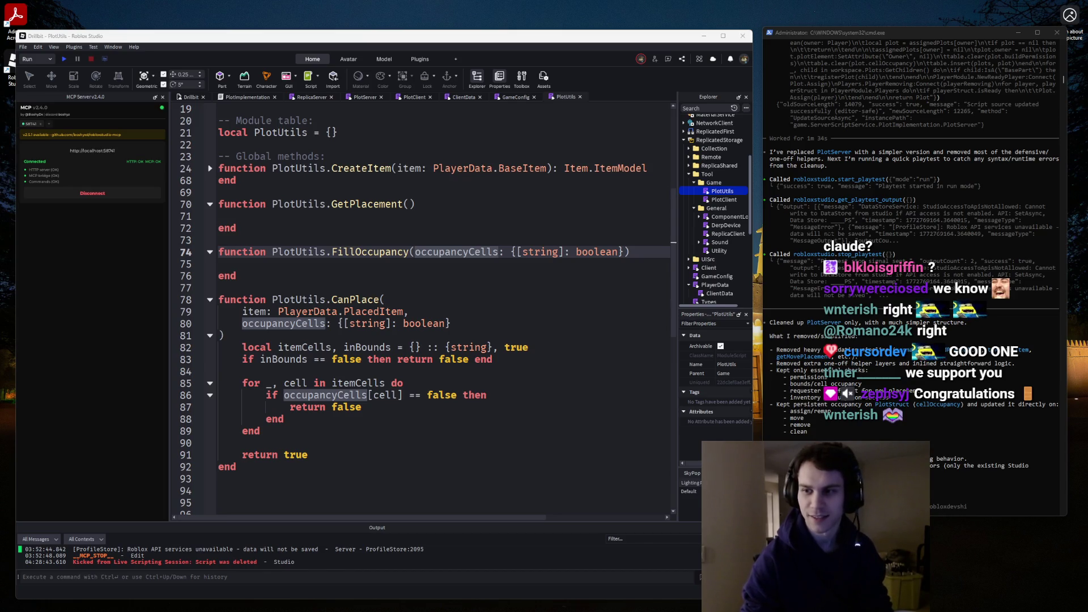
key("XF86AudioLowerVolume")
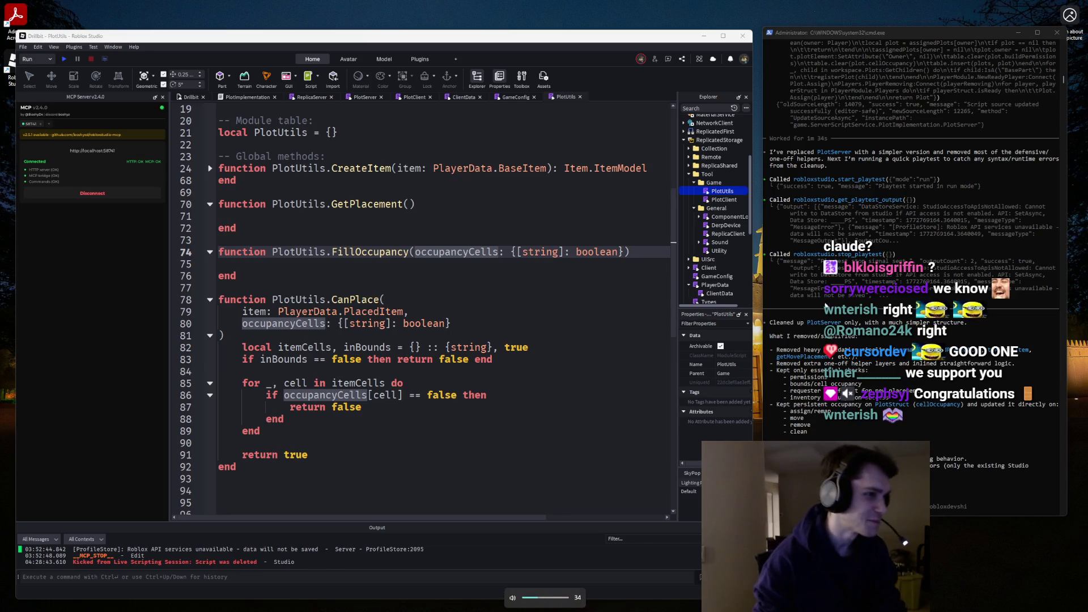
left_click_drag(409, 312, 244, 311)
key("ctrl+c")
left_click(414, 252)
key("Return")
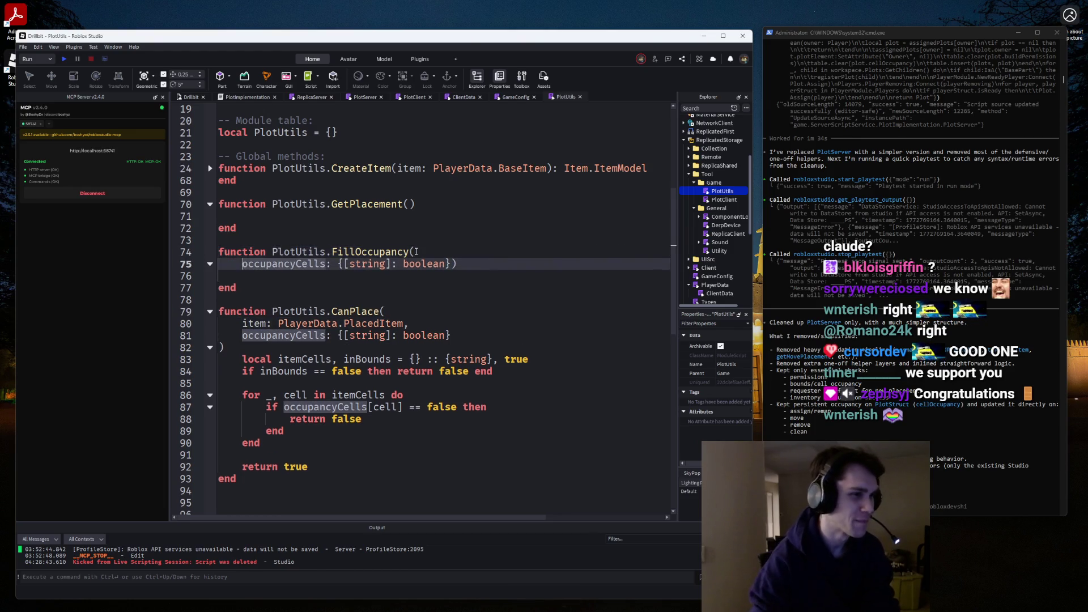
key("ctrl+v")
key("Return")
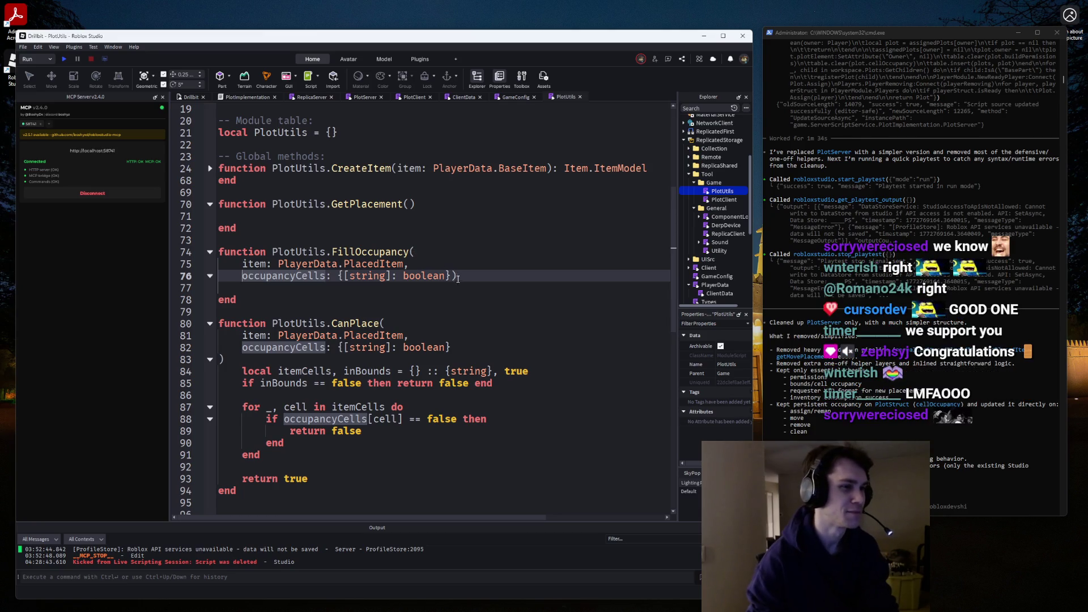
left_click(448, 276)
key("Return")
Add 'local info = Item[item.id]' as the first line of FillOccupancy's body.
key("End")
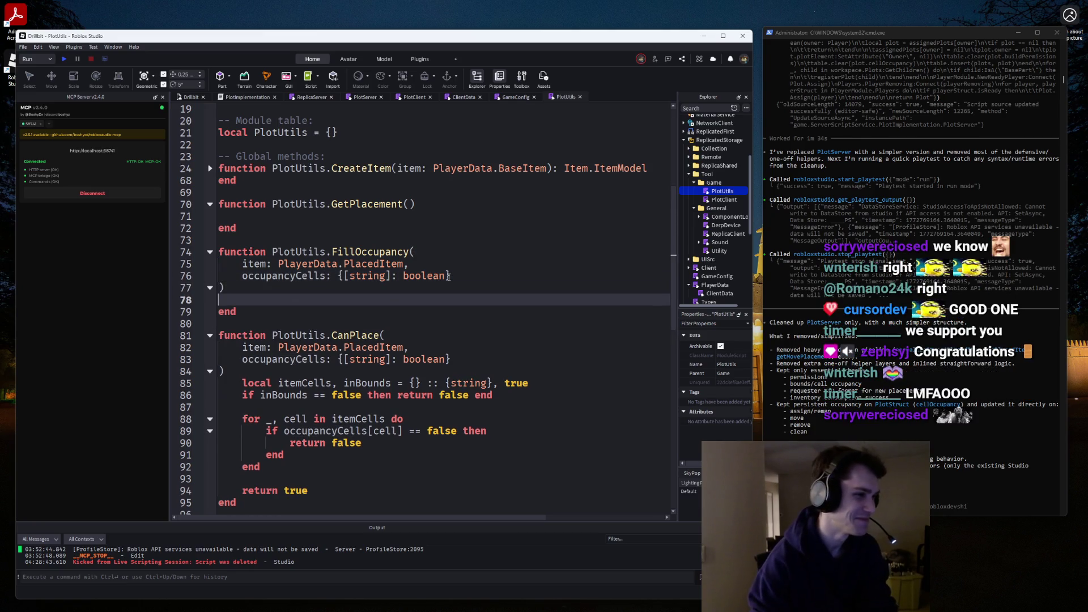
key("Return")
type("local")
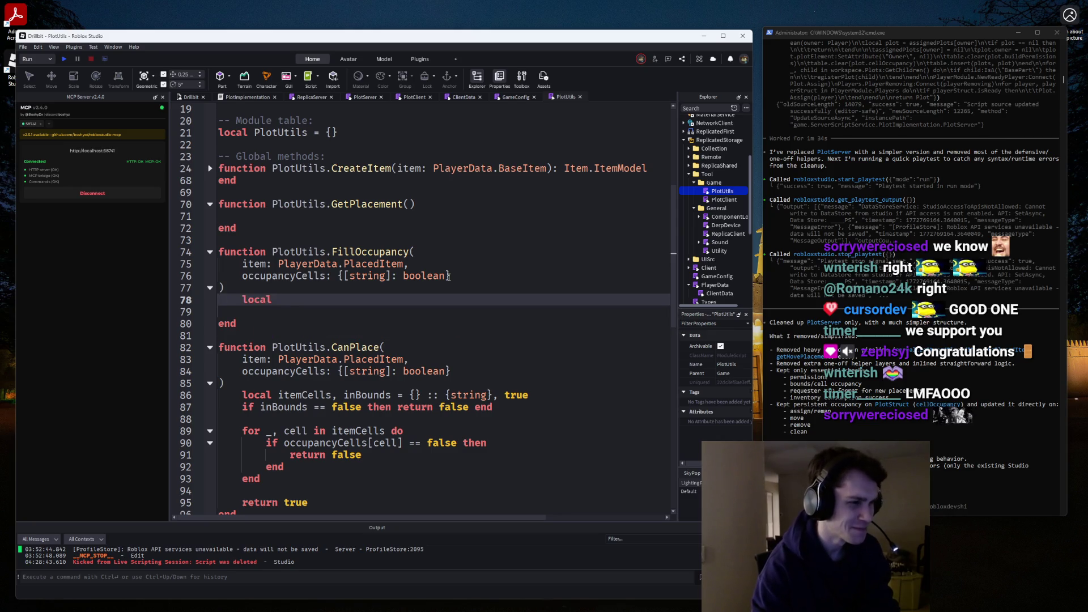
type(" info = Item[item")
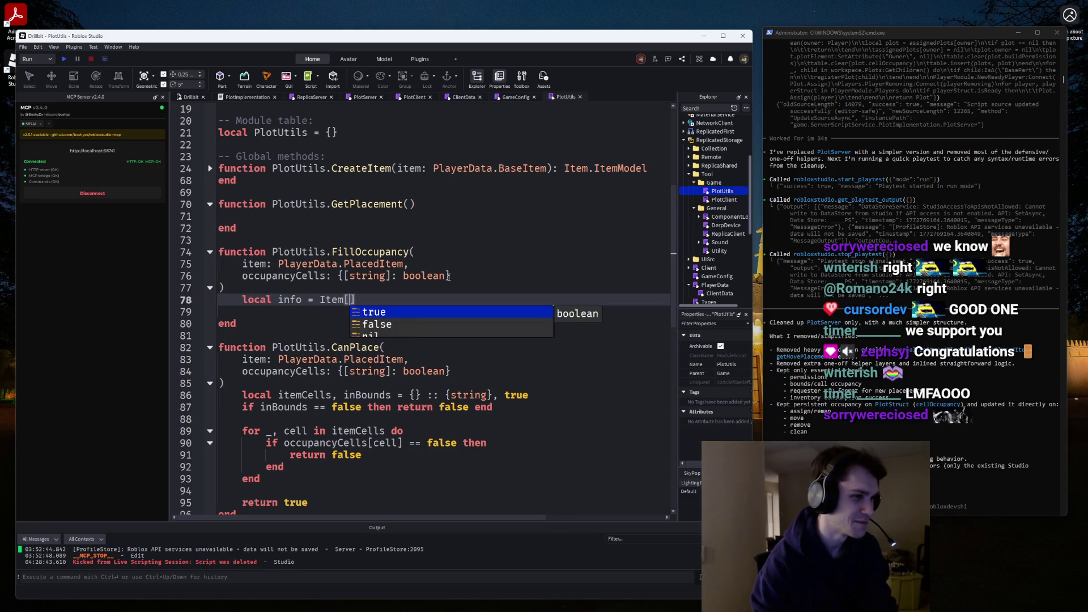
type(".")
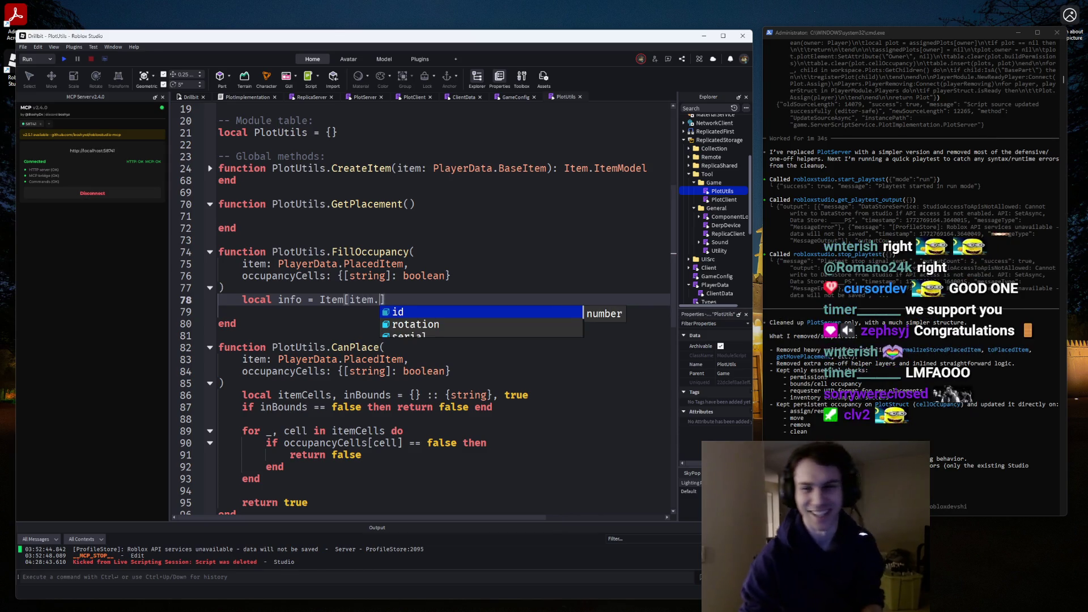
key("Escape")
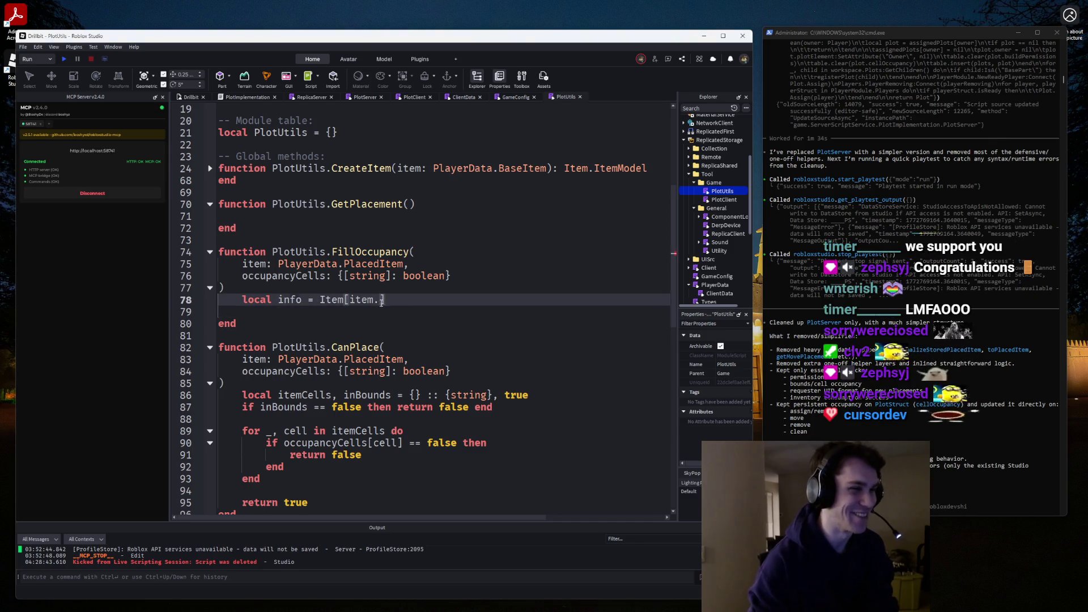
type("i")
key("Tab")
key("Return")
key("Return")
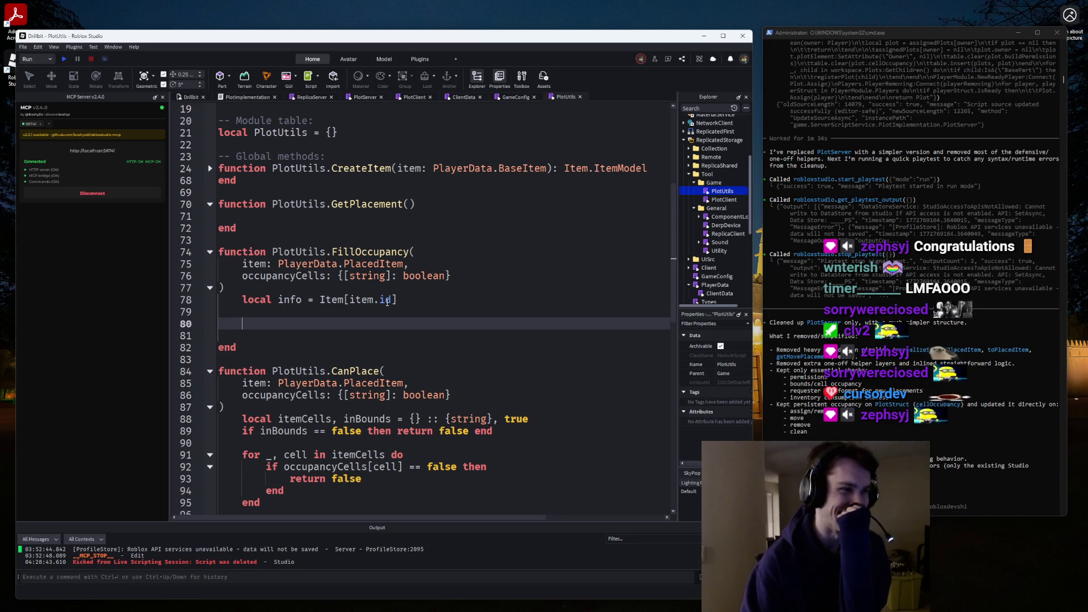
Start an 'if info.' line below the info lookup.
left_click(387, 300)
left_click(388, 310)
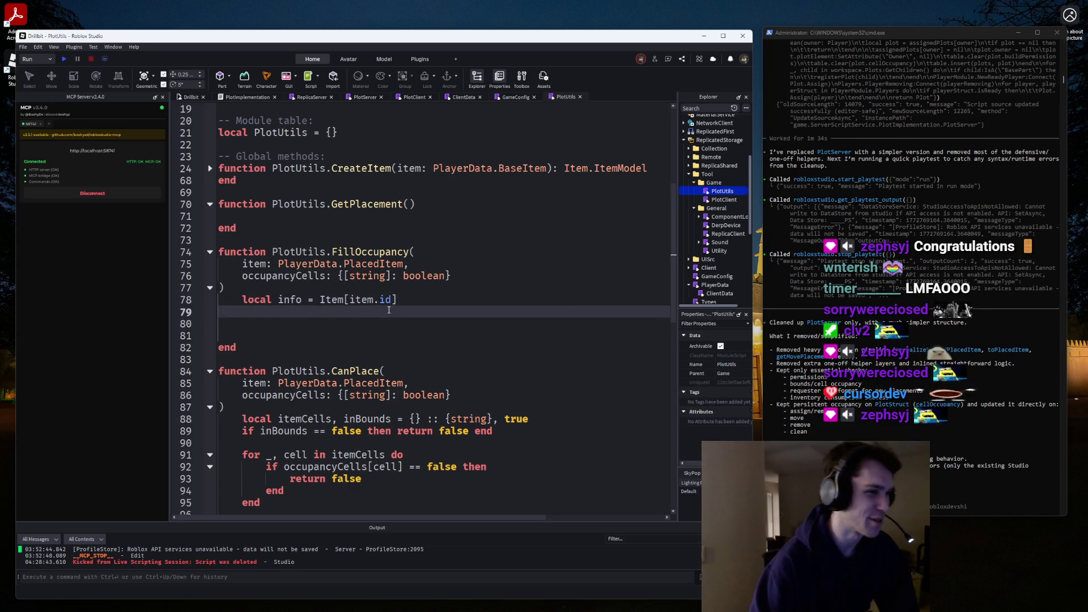
key("Up")
key("Down")
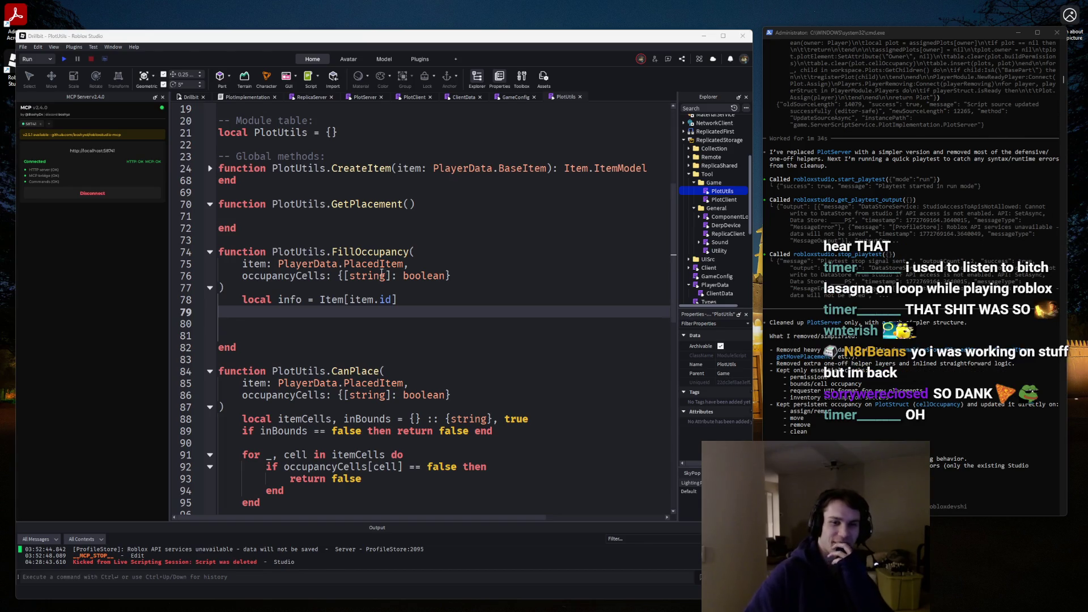
key("Return")
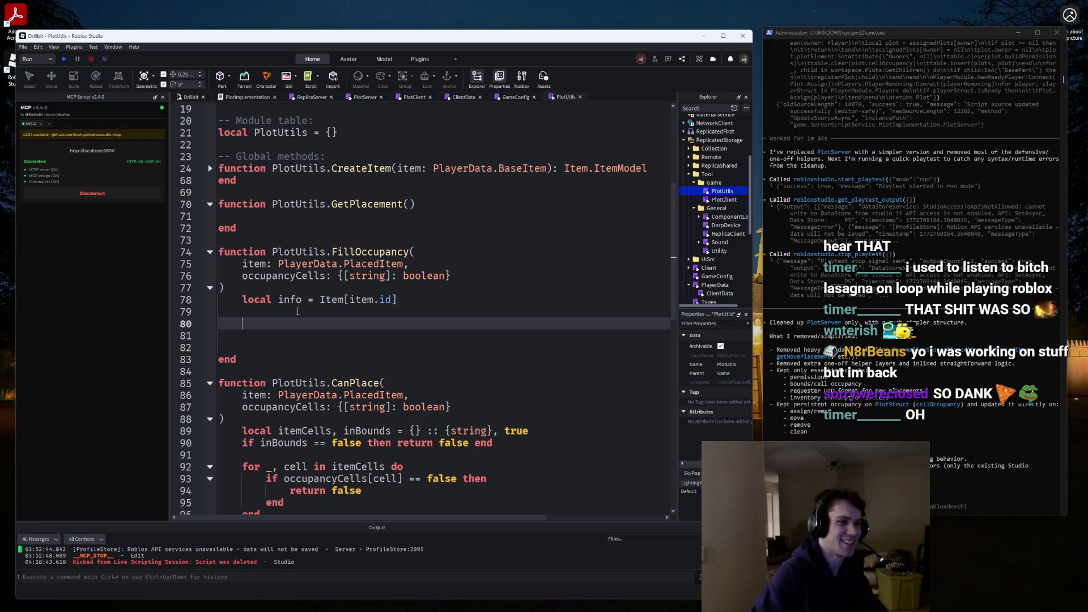
left_click(297, 311)
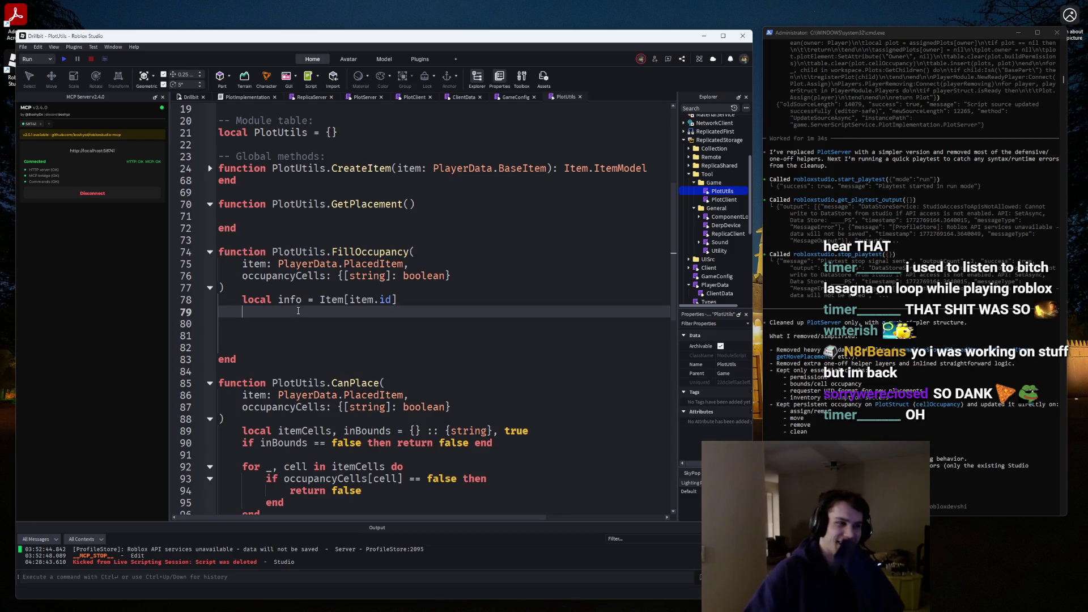
type("if info.")
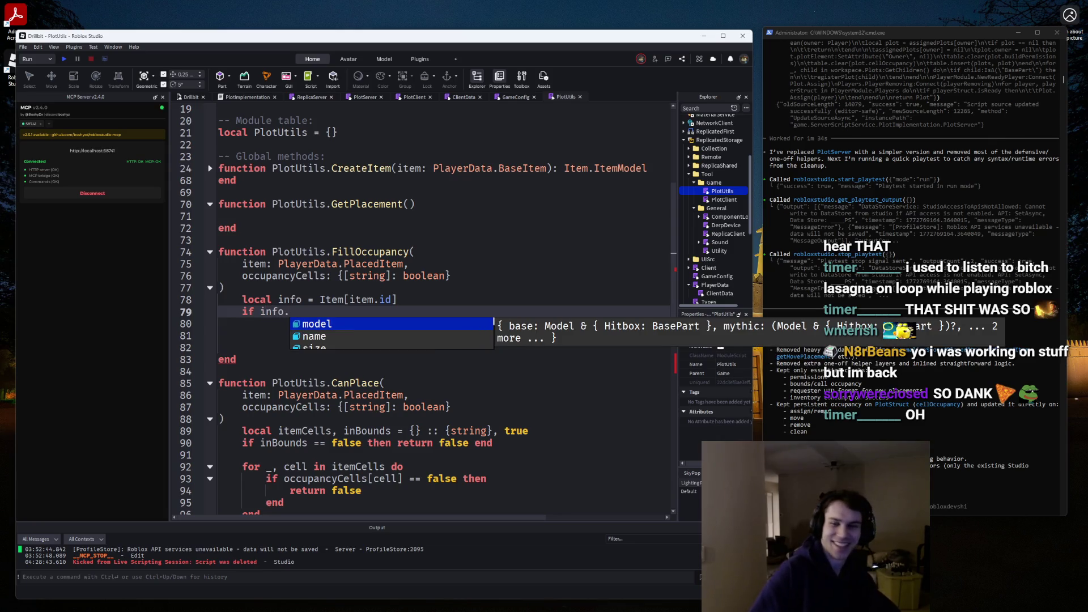
key("Escape")
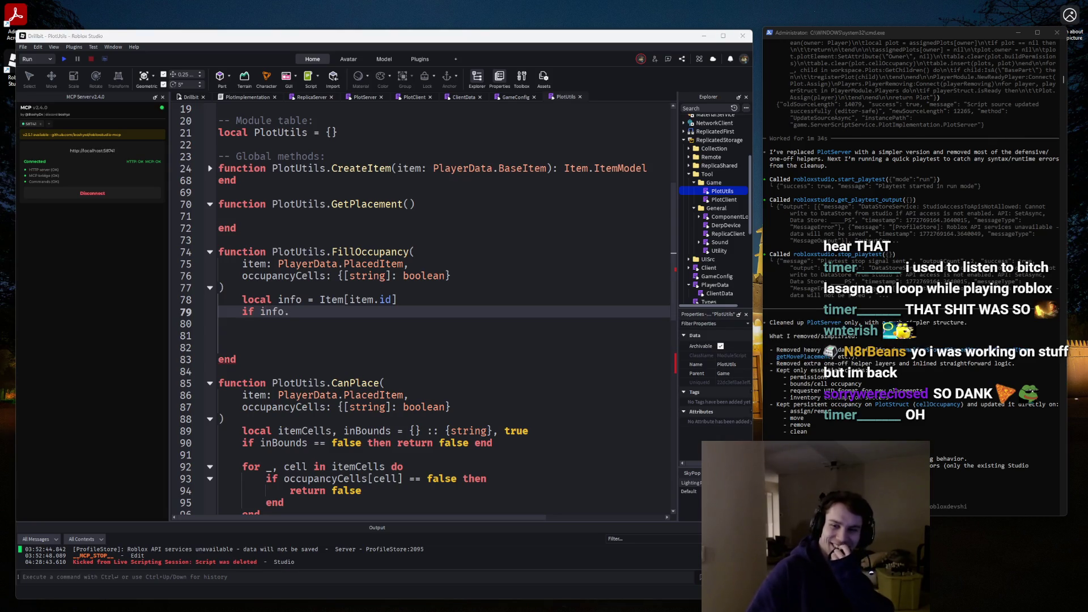
key("alt+Tab")
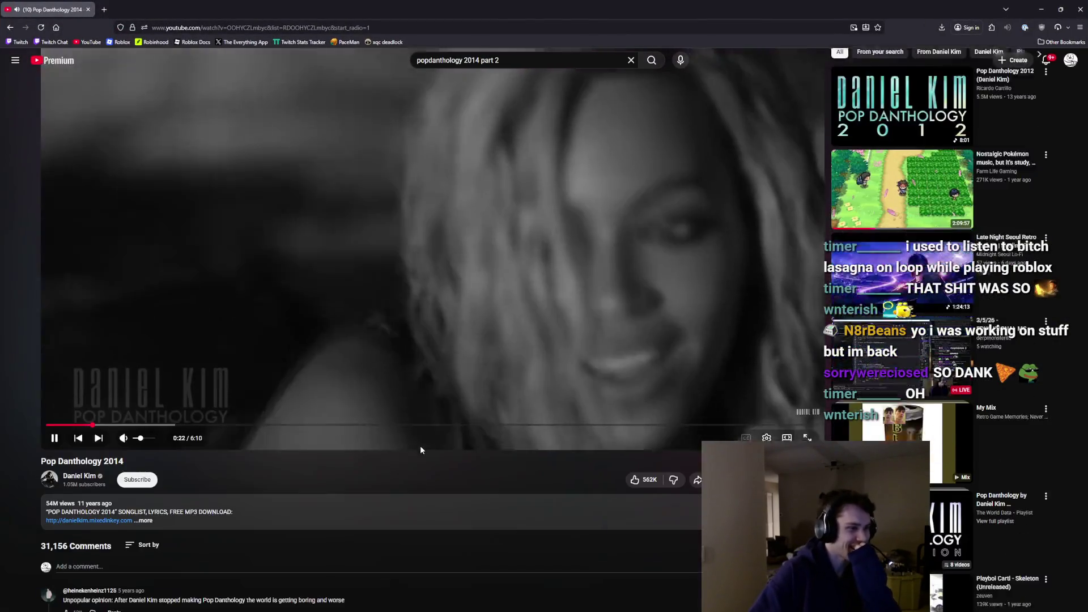
Sort the video's comments by newest first.
scroll(429, 440, "down", 5)
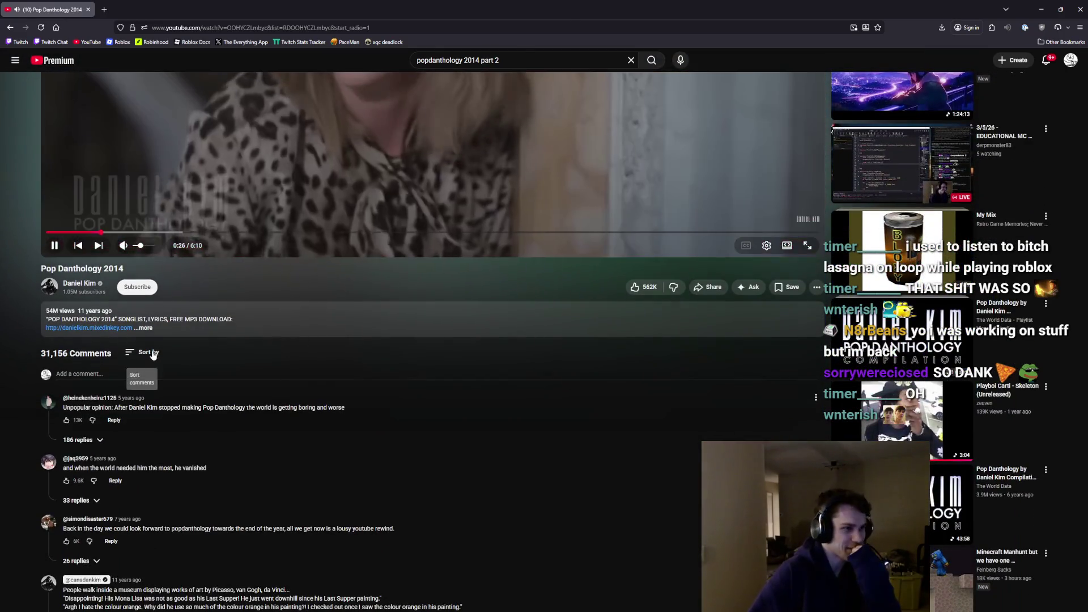
left_click(144, 352)
left_click(238, 401)
scroll(351, 389, "up", 4)
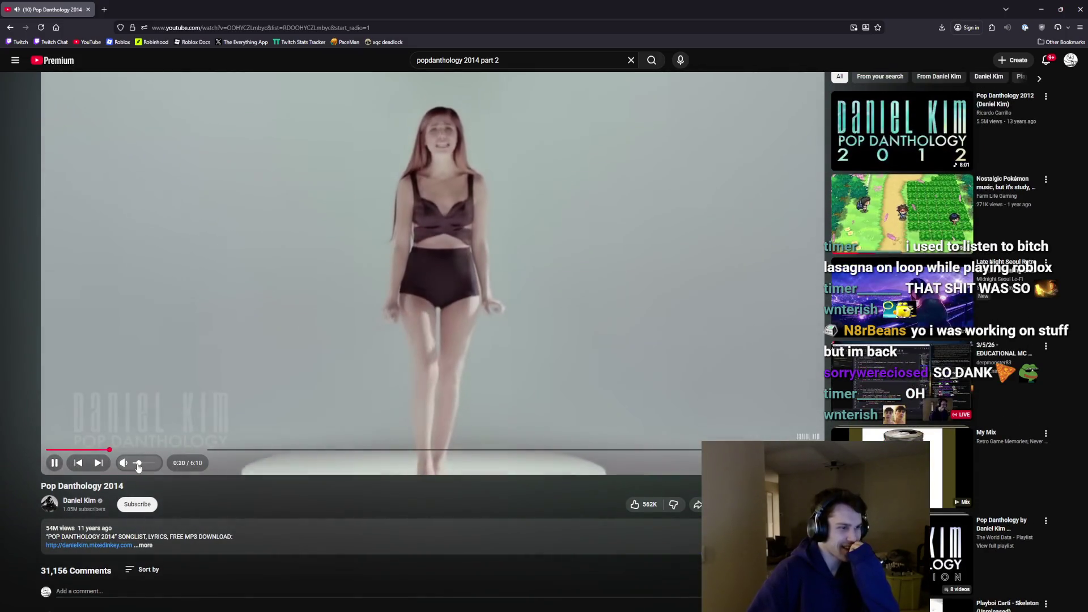
scroll(409, 502, "up", 1)
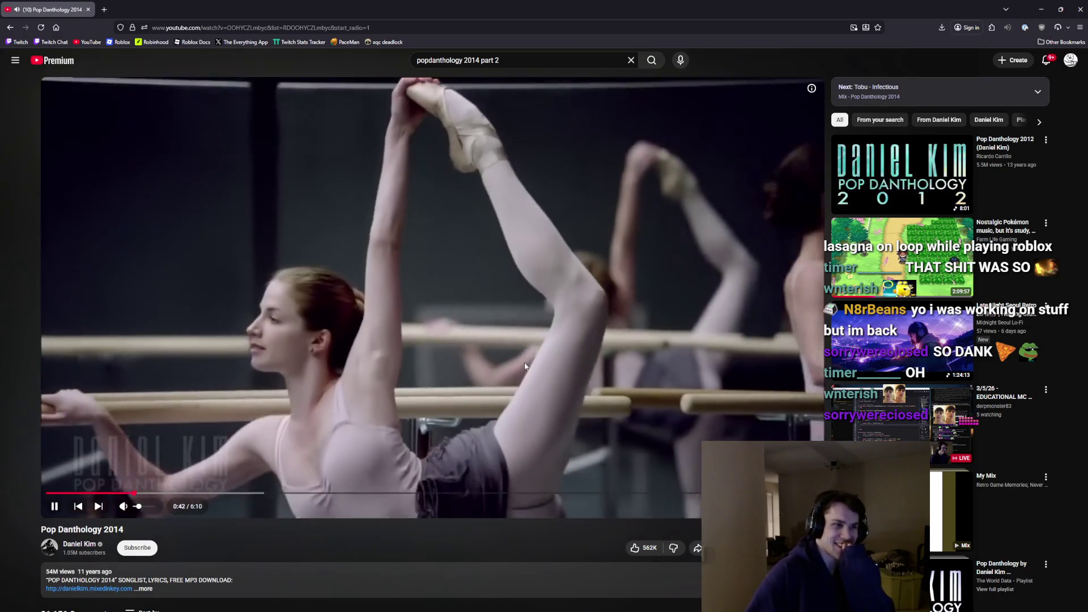
scroll(525, 366, "down", 2)
scroll(523, 371, "up", 2)
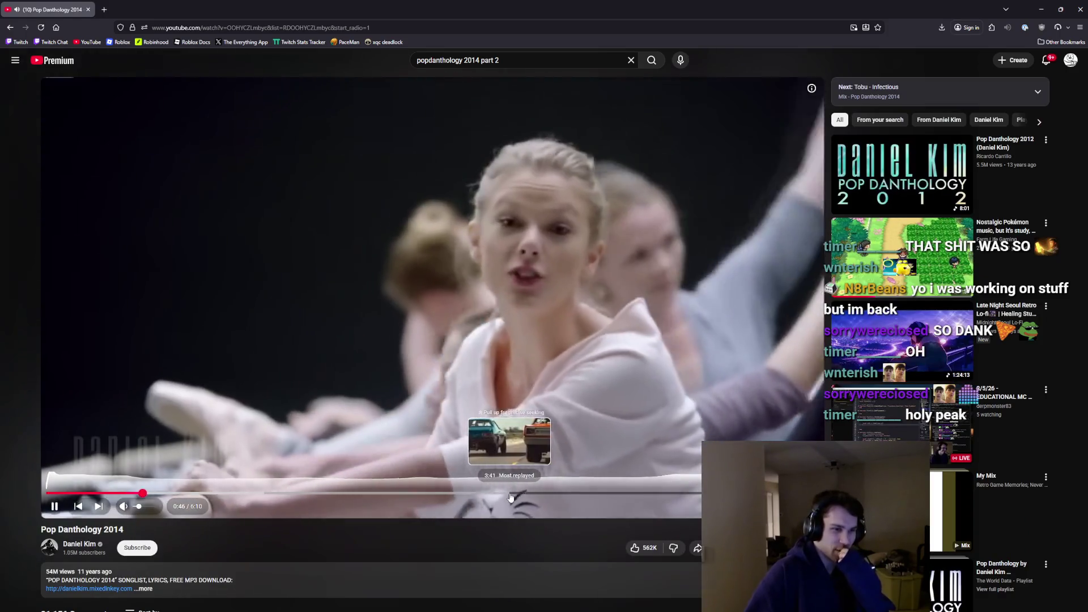
Seek the video ahead to 3:42 and then 3:57, then pause and resume playback.
left_click(510, 497)
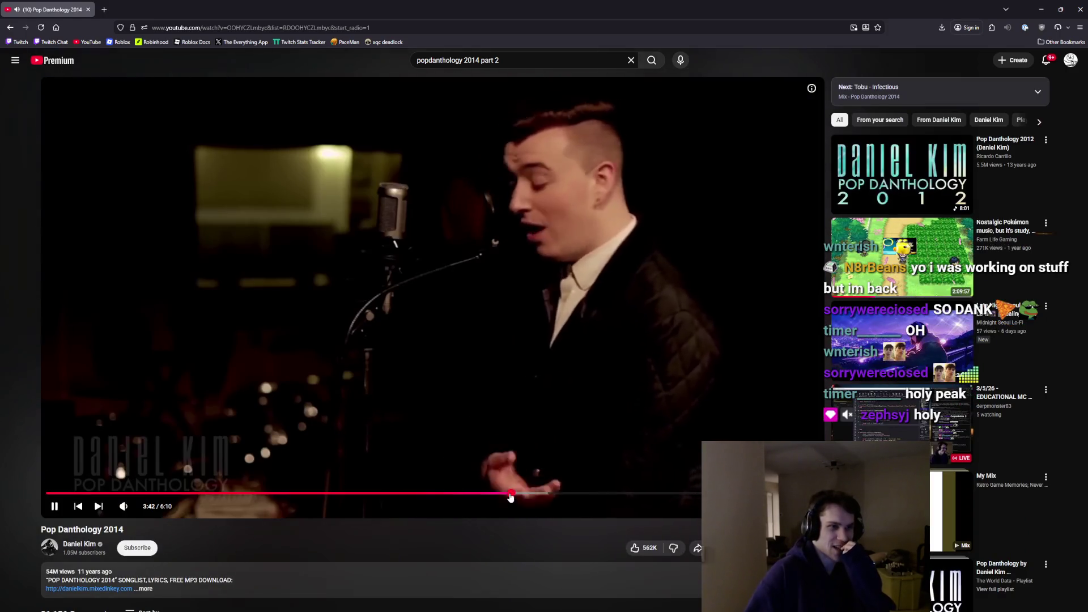
mouse_move(510, 497)
left_mouse_down()
mouse_move(672, 495)
mouse_move(403, 497)
left_mouse_up()
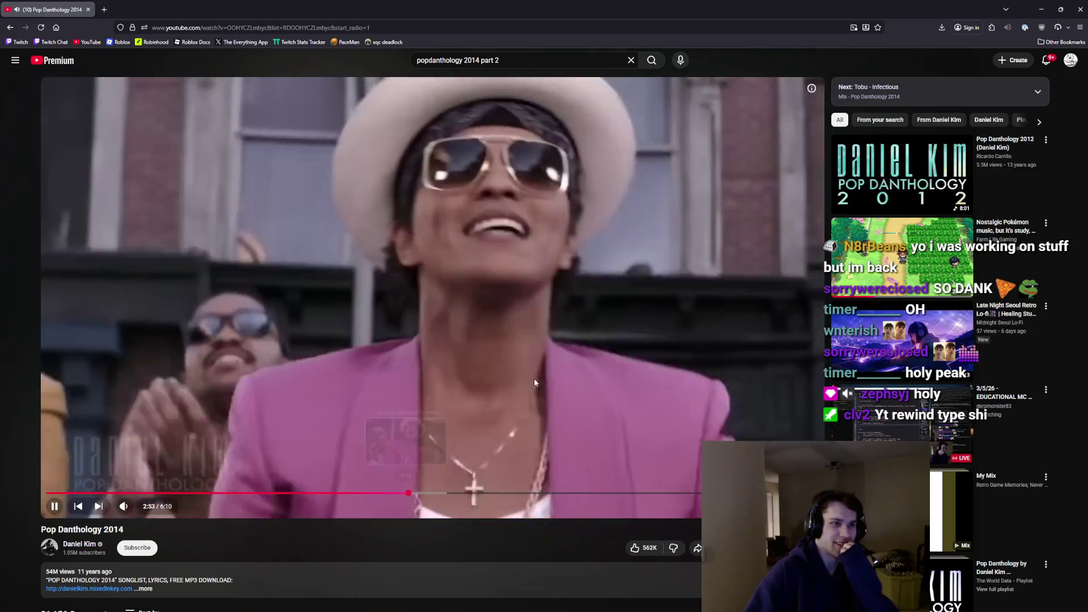
left_click(553, 354)
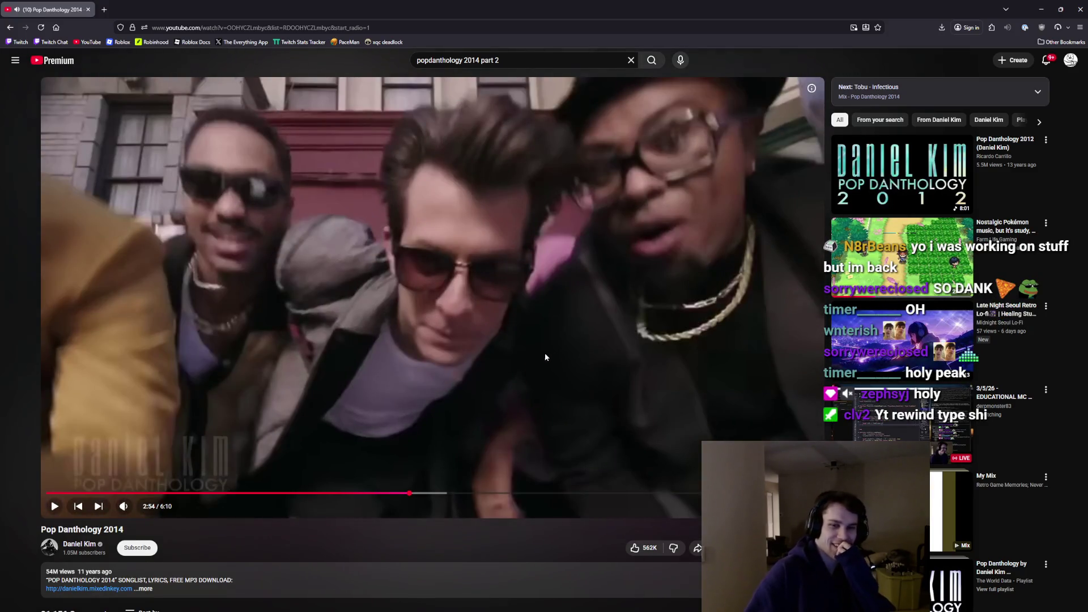
left_click(543, 352)
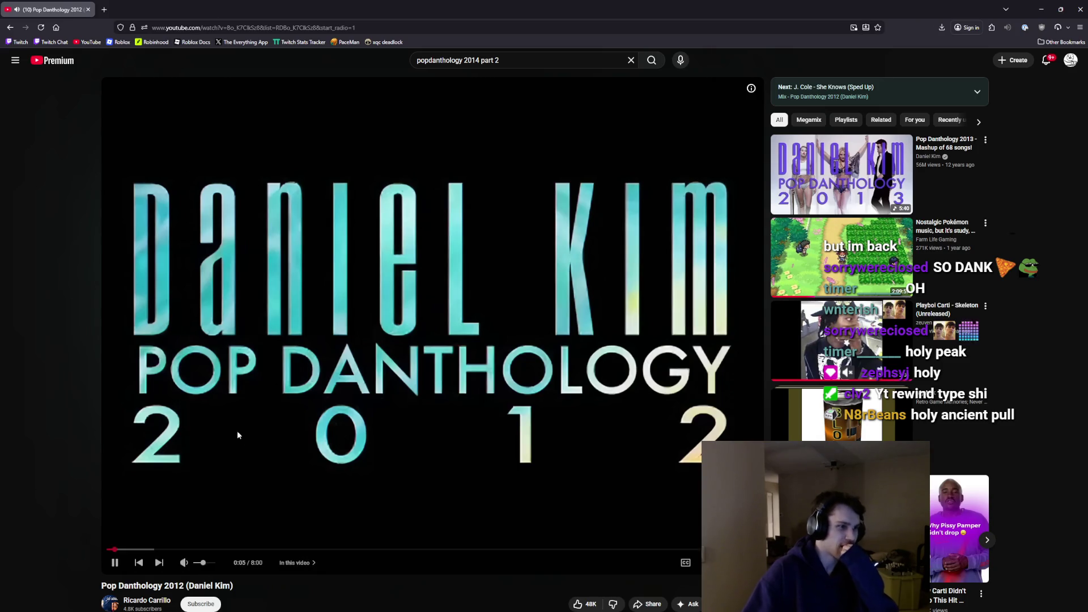
key("alt+Tab")
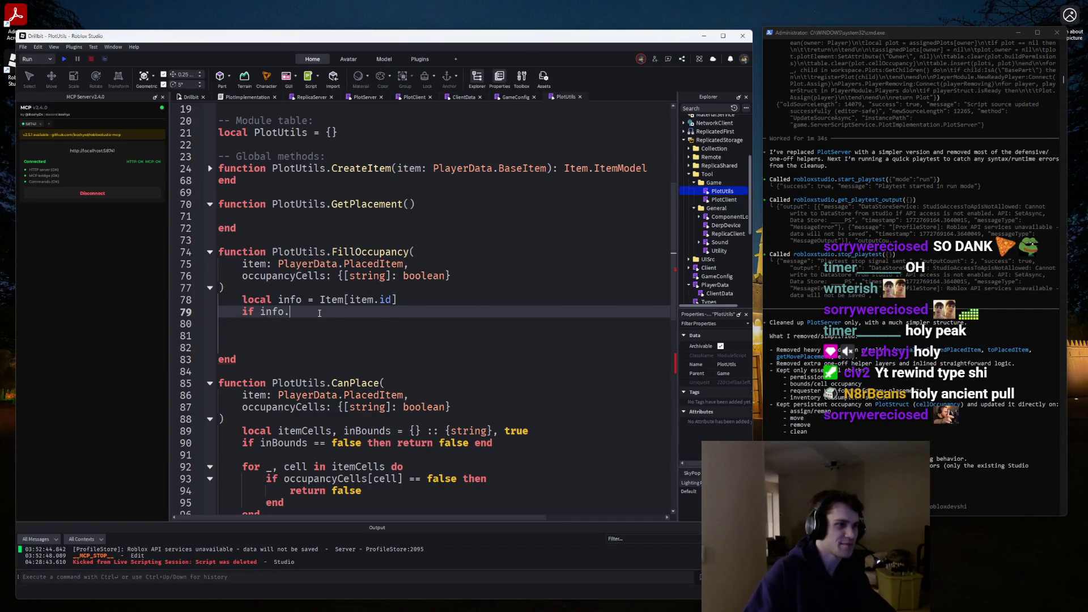
Replace the unfinished 'if info.' with 'local size = info.size'.
key("BackSpace")
key("BackSpace")
key("BackSpace")
key("BackSpace")
key("BackSpace")
key("BackSpace")
type("loc")
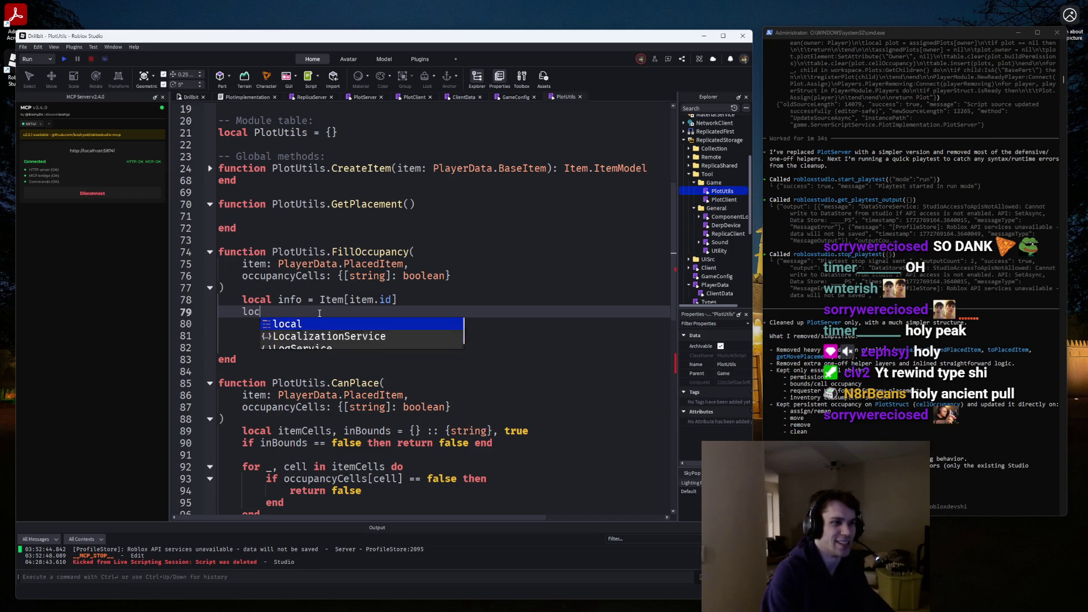
type("al size = info.s")
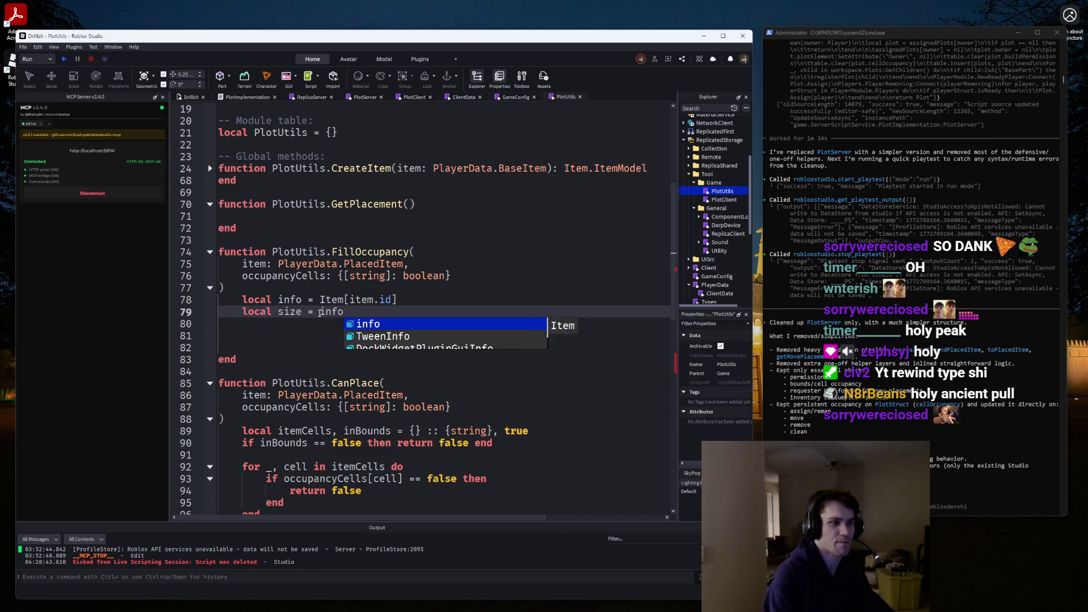
key("Tab")
key("Return")
key("Return")
key("Down")
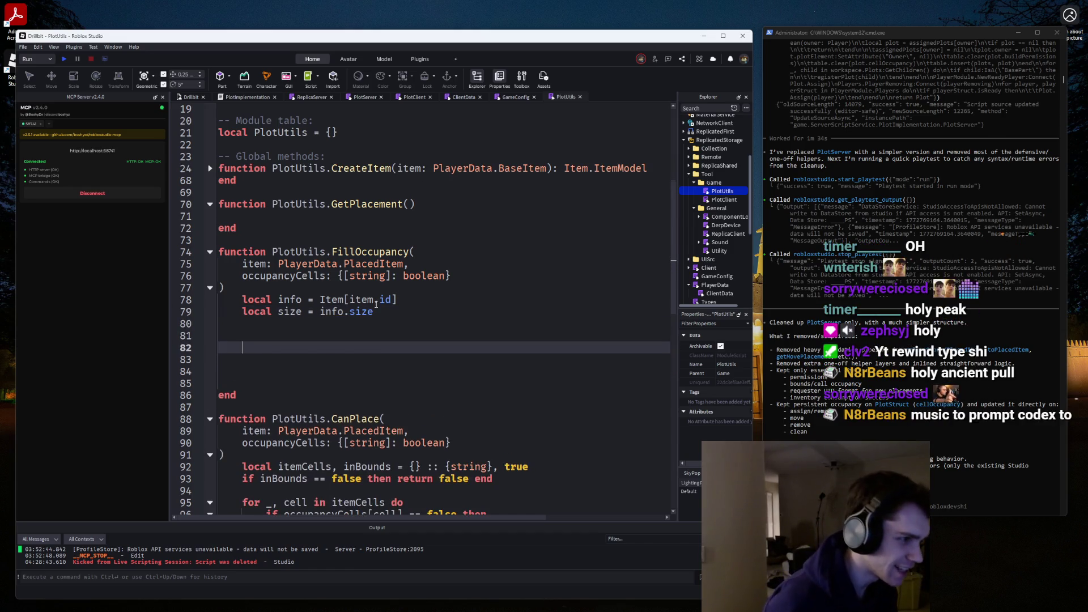
Begin a 'for _, v in info.' loop on line 82, then delete the unfinished line.
type("for _, v")
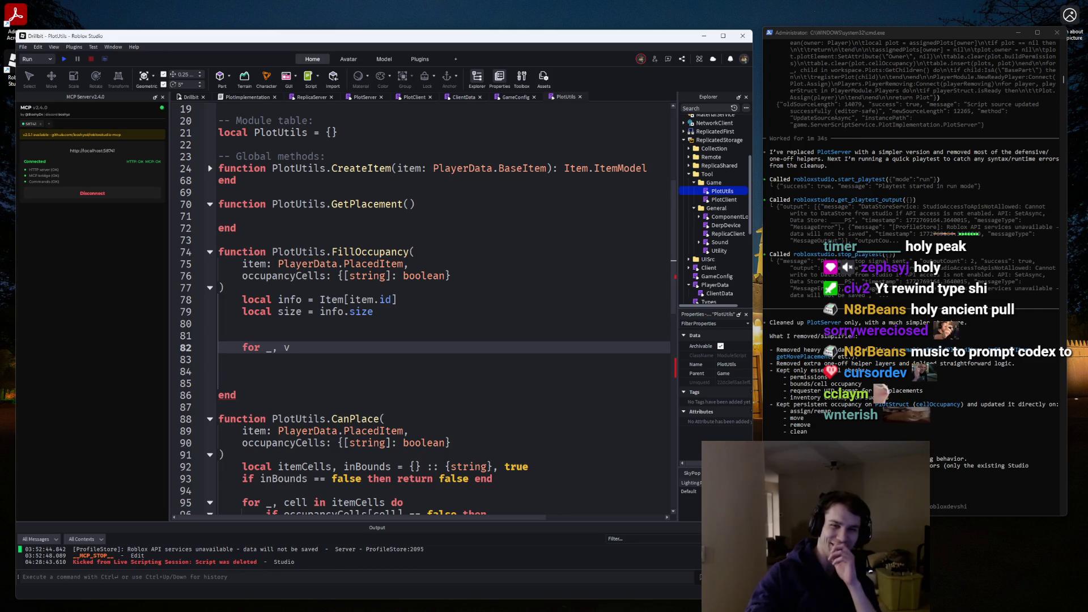
key("alt+Tab")
mouse_move(565, 321)
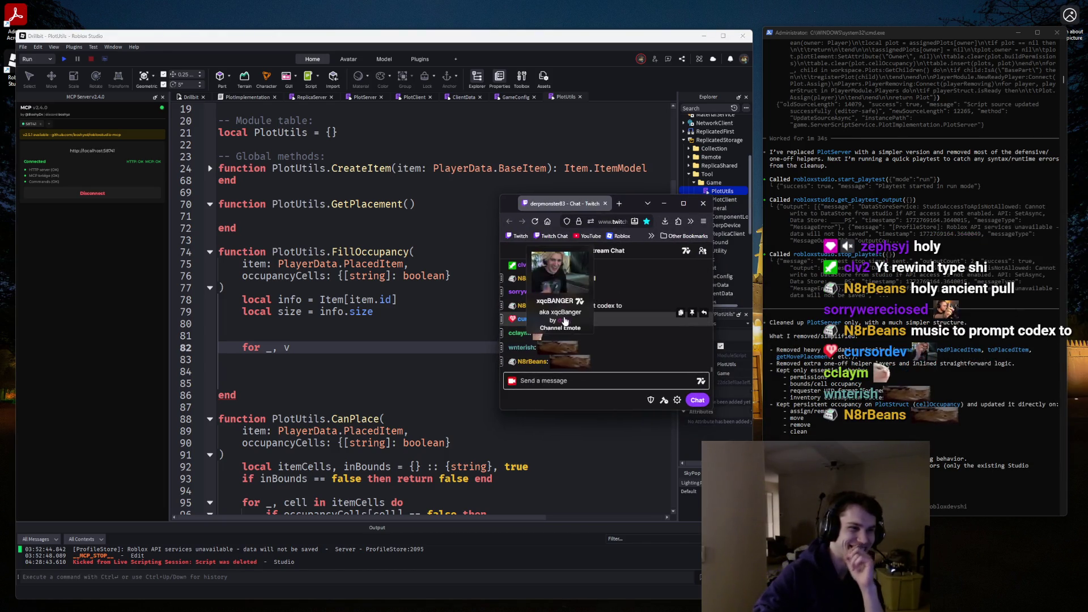
key("alt+Tab")
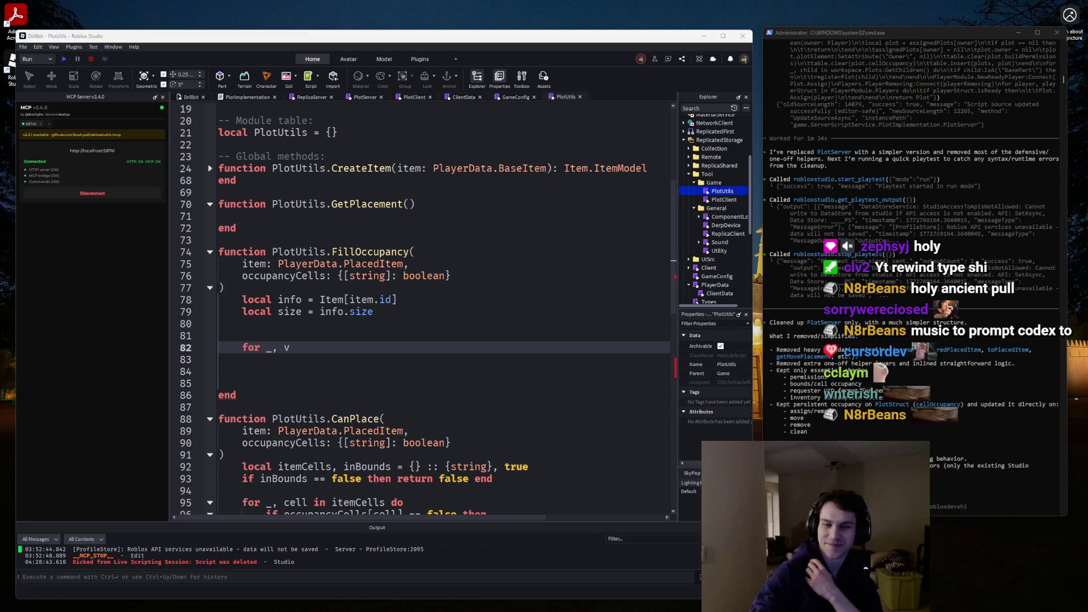
key("super+d")
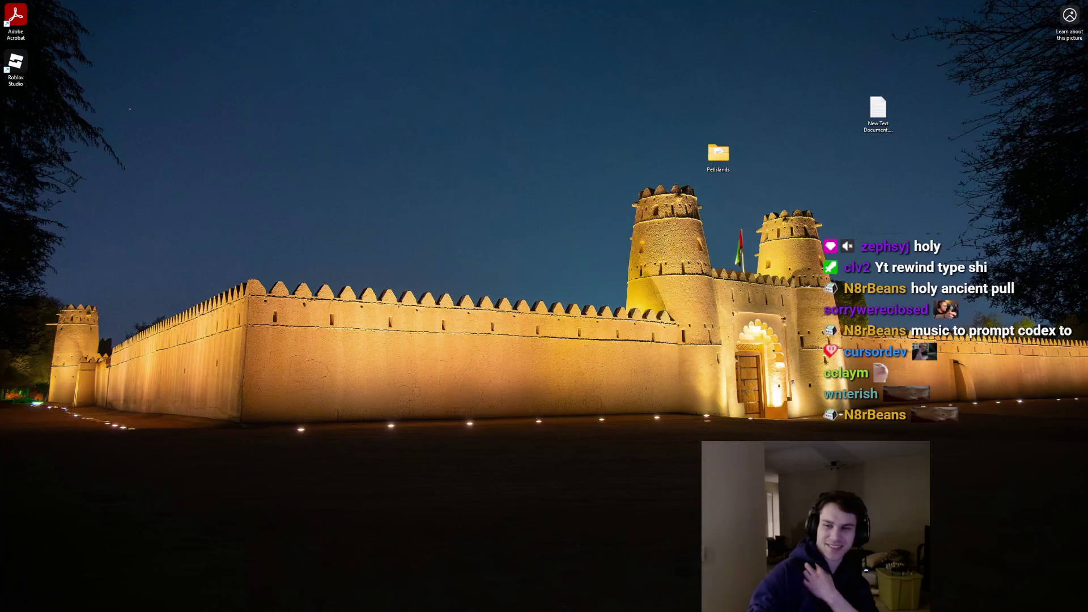
key("super+d")
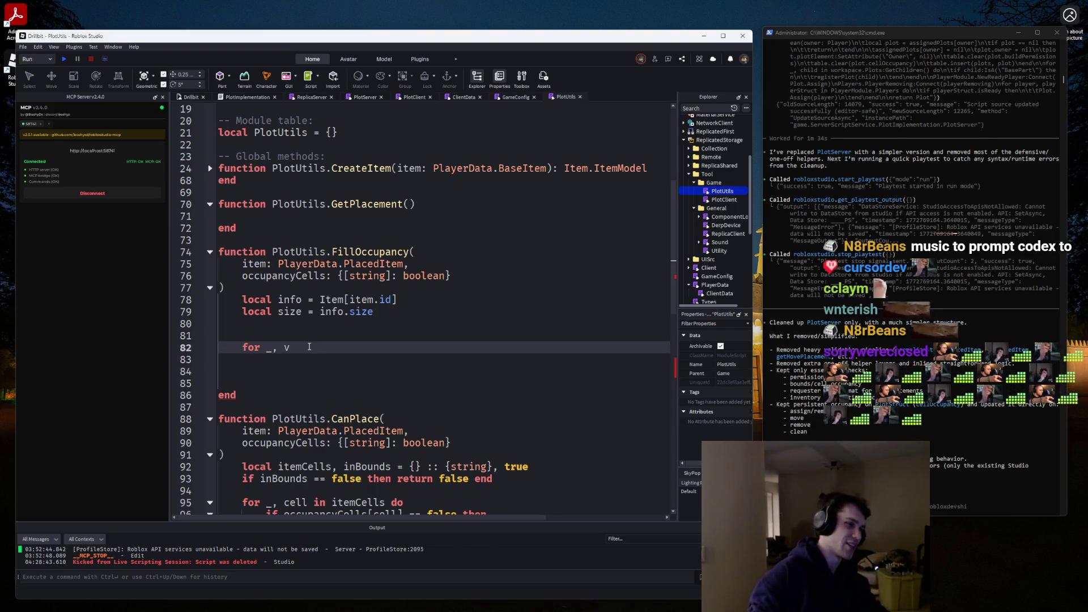
type("in")
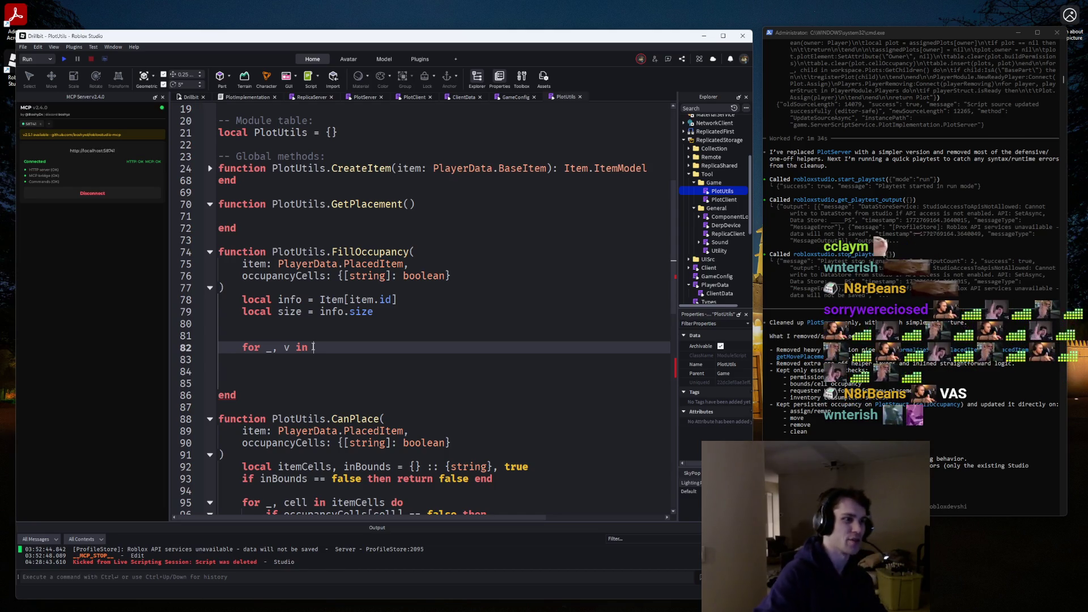
type("info.")
key("BackSpace")
key("BackSpace")
key("BackSpace")
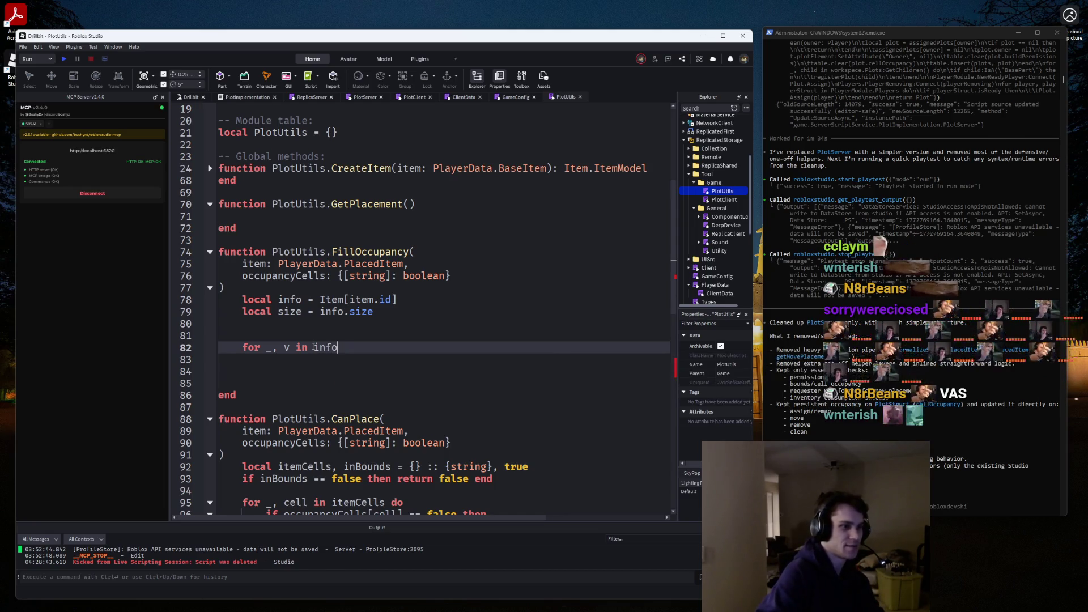
key("BackSpace")
key("BackSpace")
key("BackSpace")
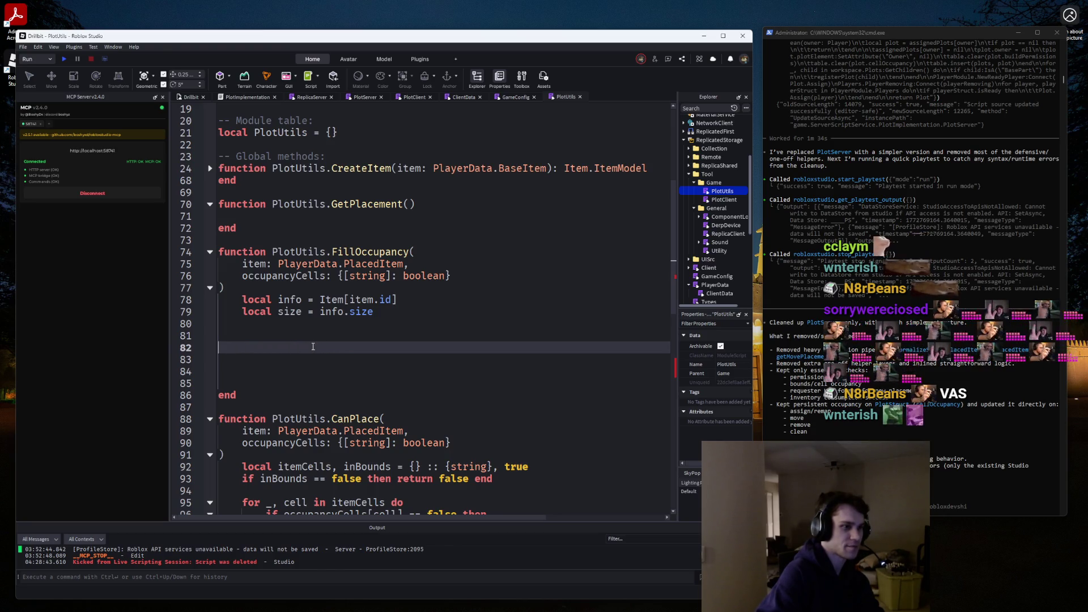
scroll(313, 346, "up", 3)
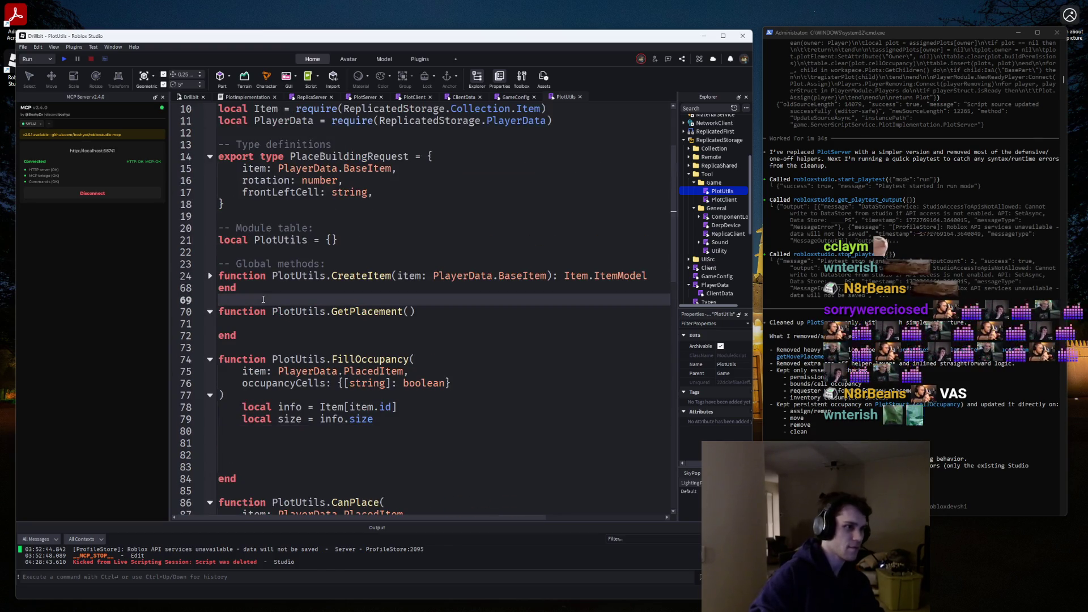
Add an empty 'function PlotUtils.GetDimensions()' after CreateItem.
left_click(263, 299)
key("Return")
key("Return")
key("Up")
type("function PlotUt")
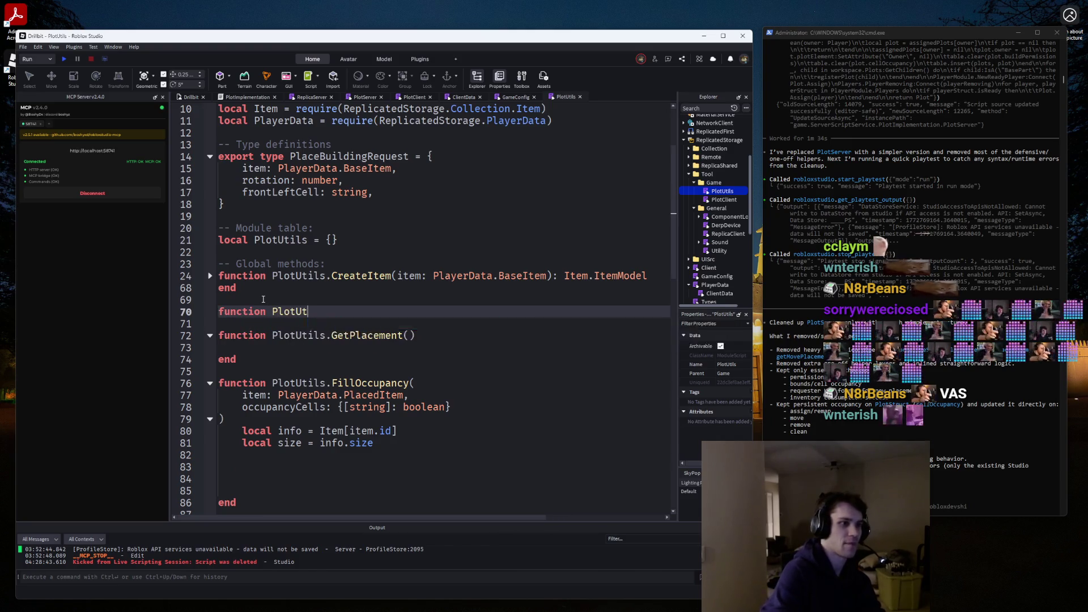
type("ils.GetDimensions()")
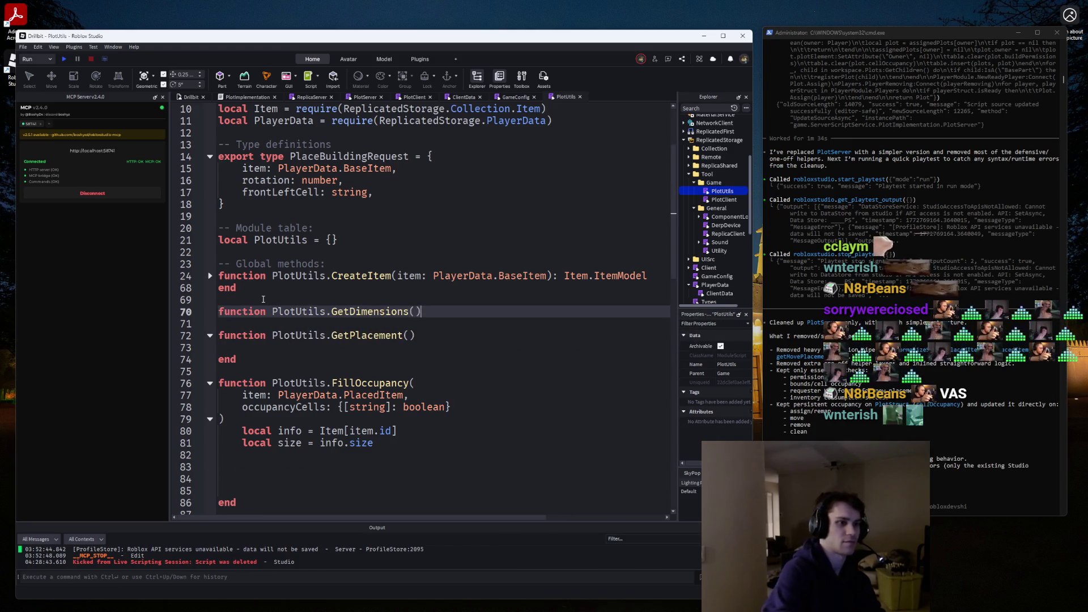
key("Return")
Review how PlotClient and PlotServer use cellOccupancy.
left_click(409, 98)
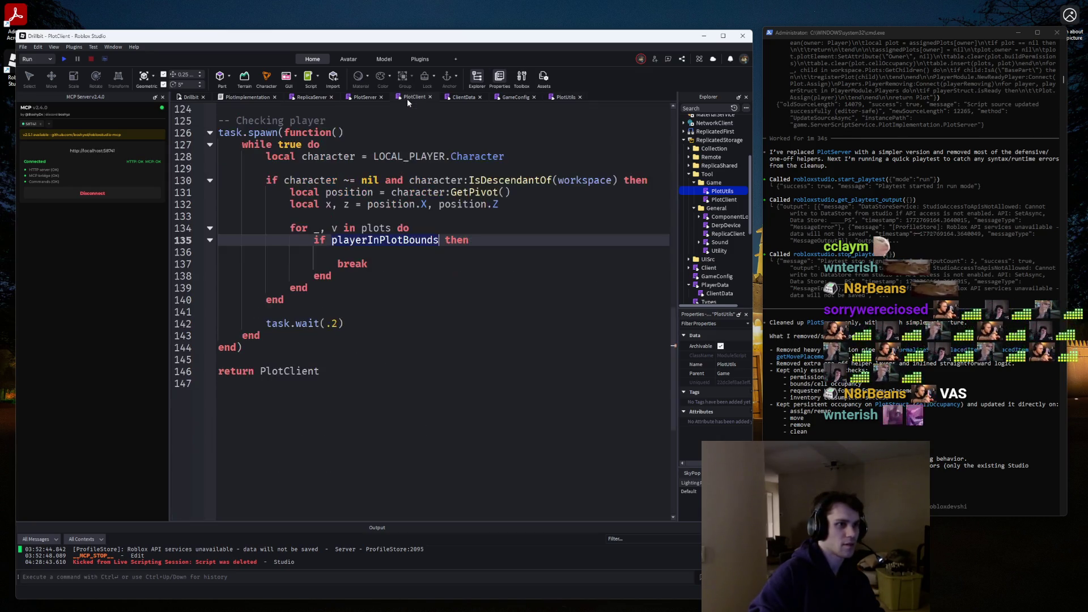
left_click(357, 99)
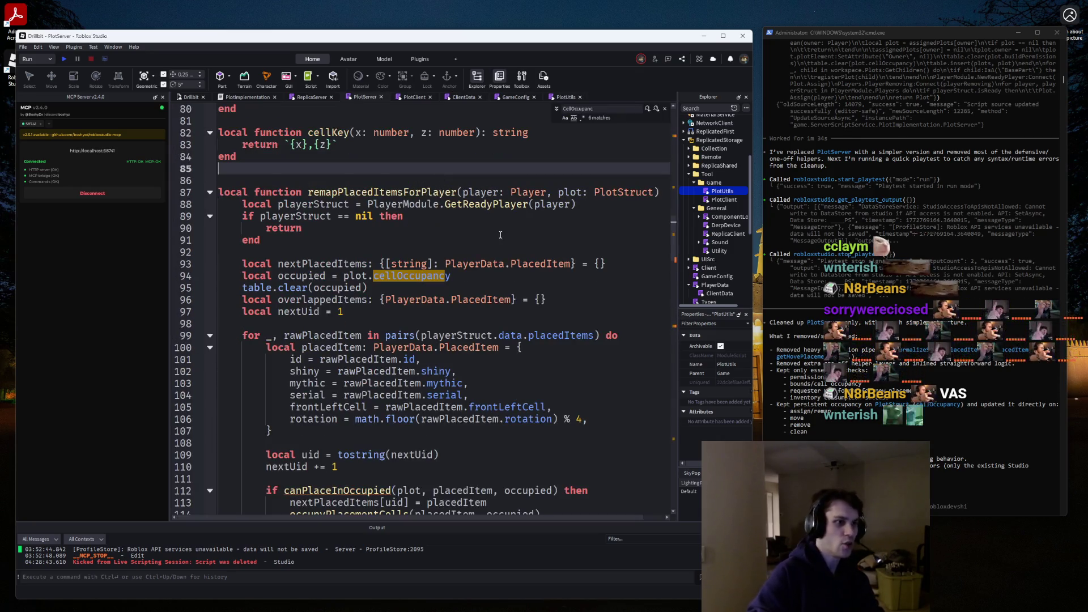
scroll(478, 264, "up", 10)
scroll(478, 263, "up", 14)
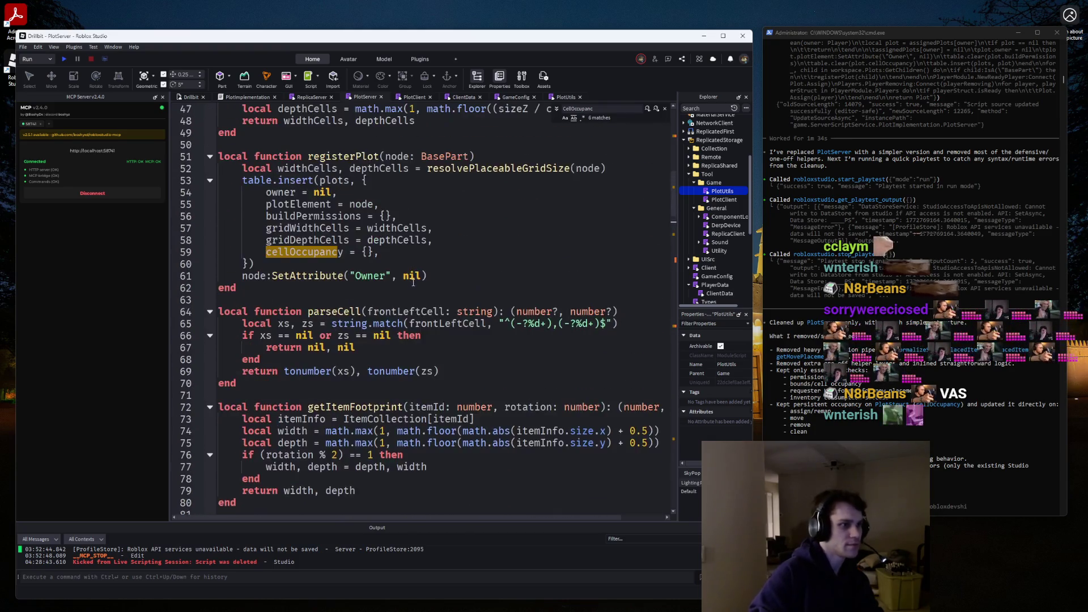
scroll(406, 290, "down", 20)
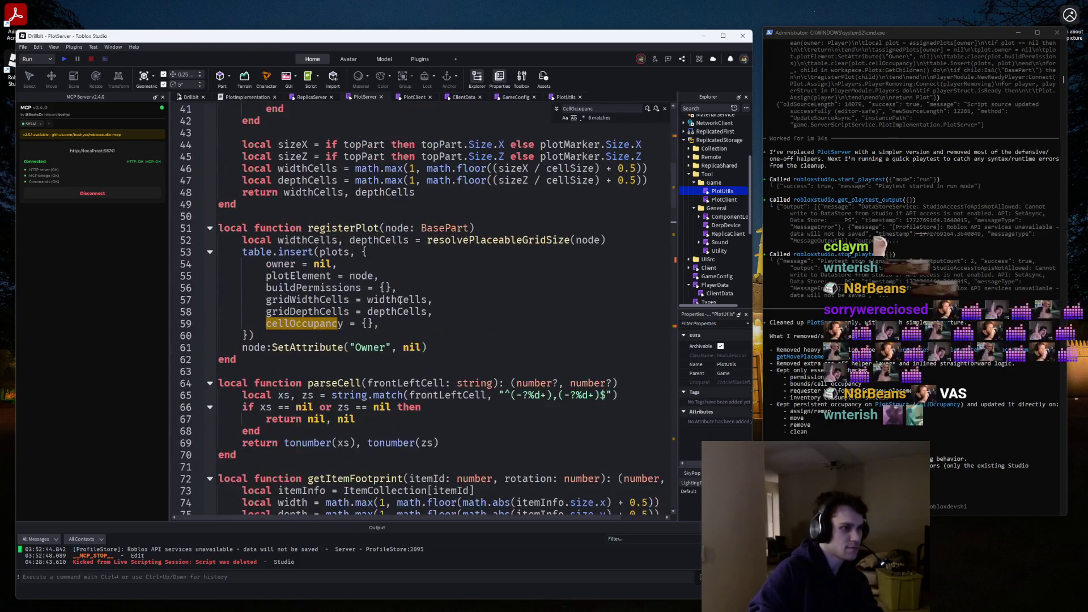
scroll(400, 301, "down", 1)
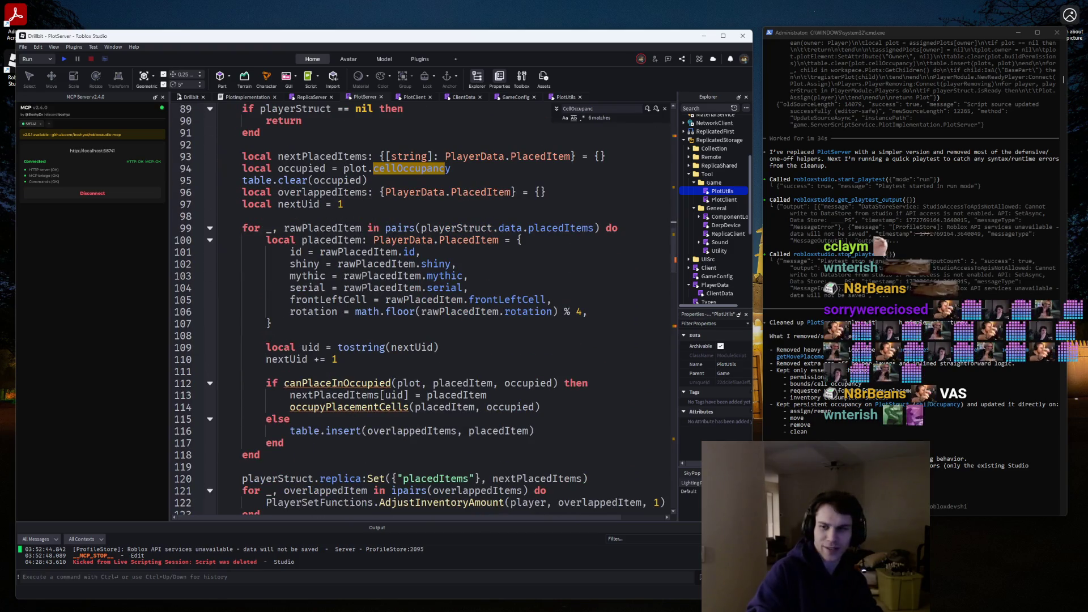
key("Escape")
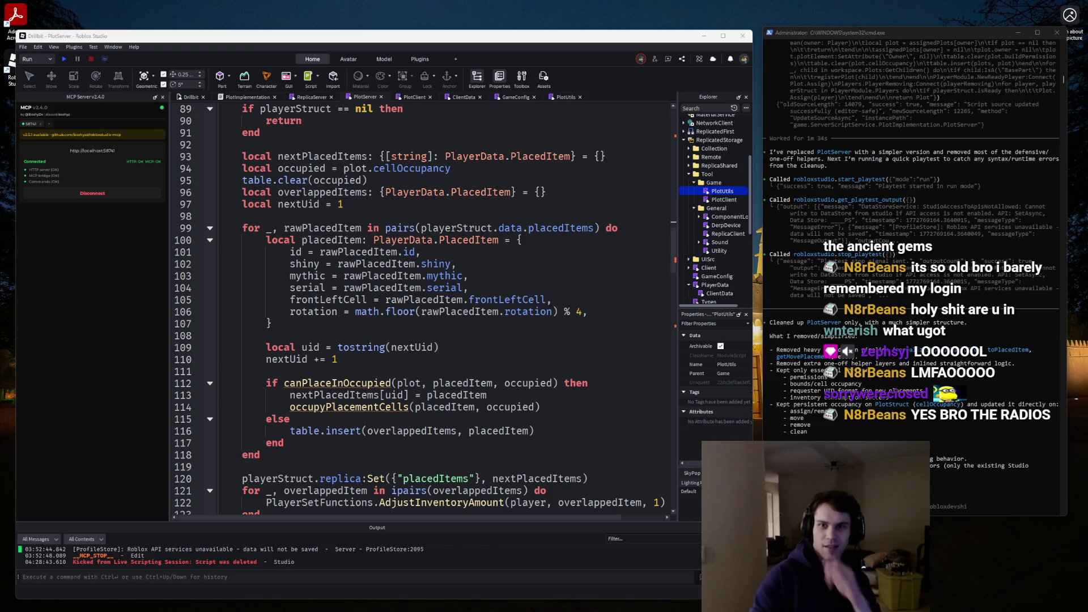
key("alt+Tab")
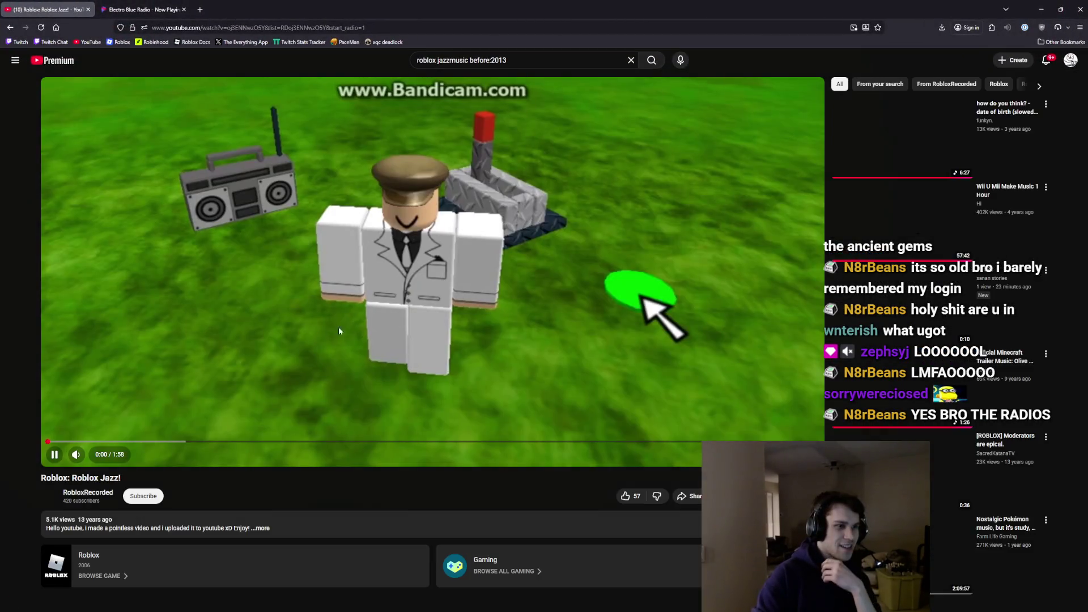
Play a few seconds of the Roblox Jazz! video, then pause it.
left_click(384, 321)
left_click(393, 335)
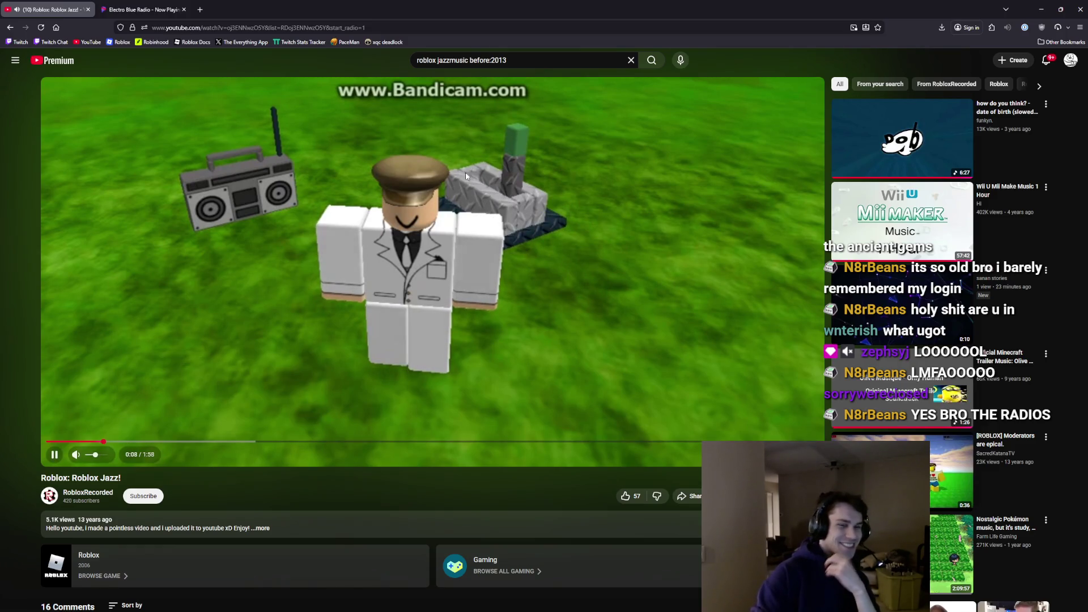
left_click(424, 227)
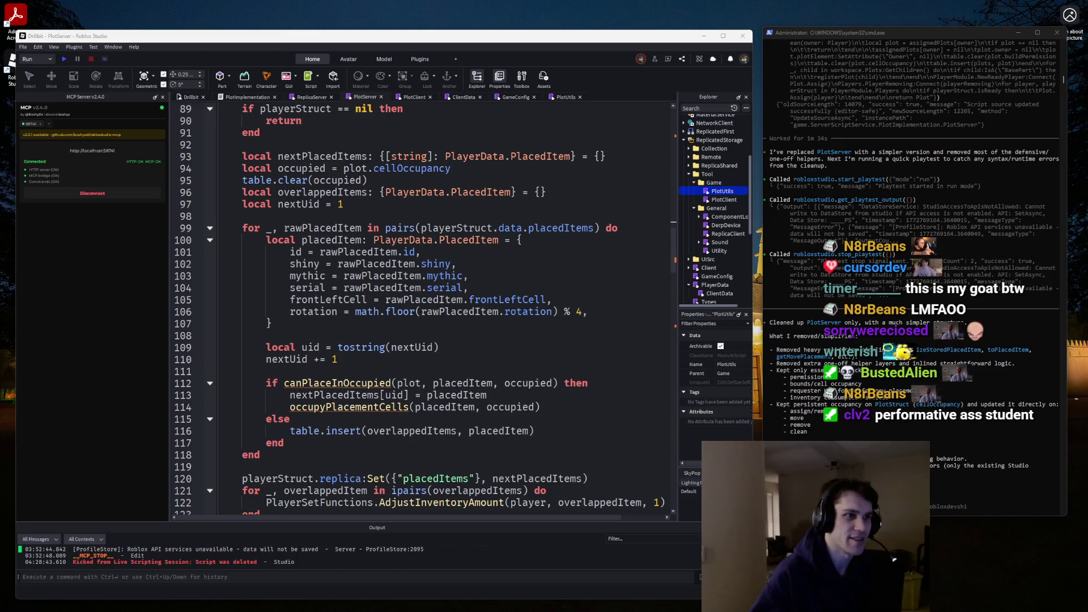
Browse the PlotUtils, GameConfig, ClientData, PlotClient, PlotServer and ReplicaServer scripts.
left_click(554, 97)
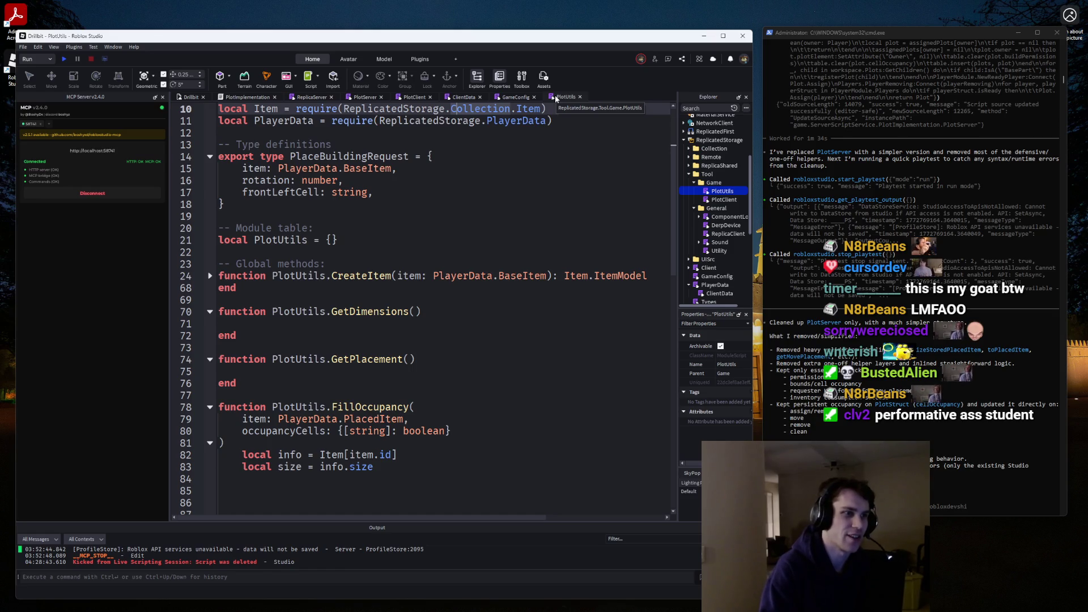
left_click(514, 97)
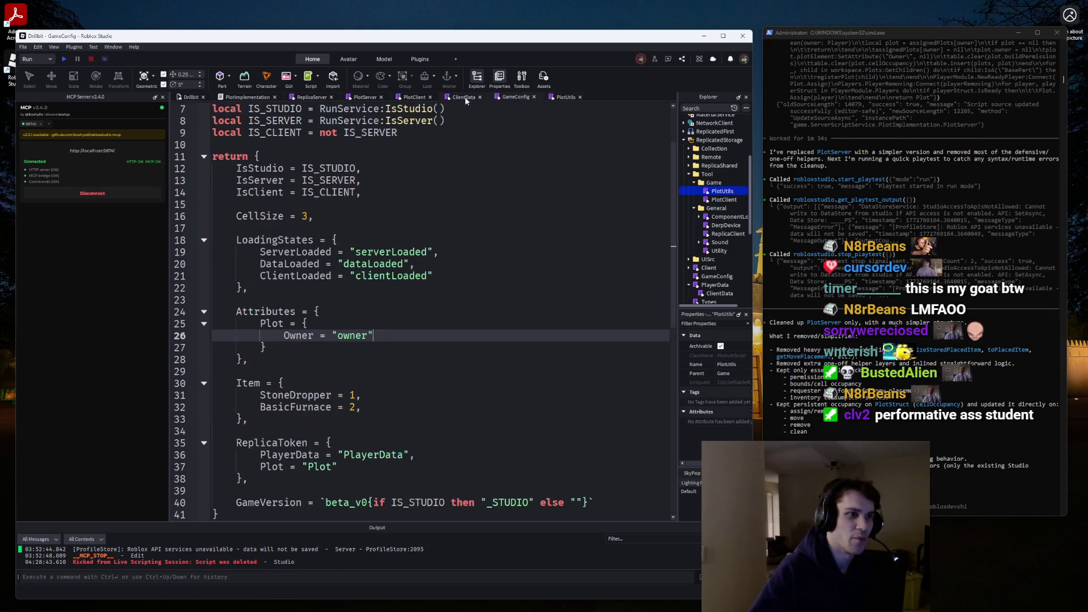
left_click(453, 98)
left_click(411, 97)
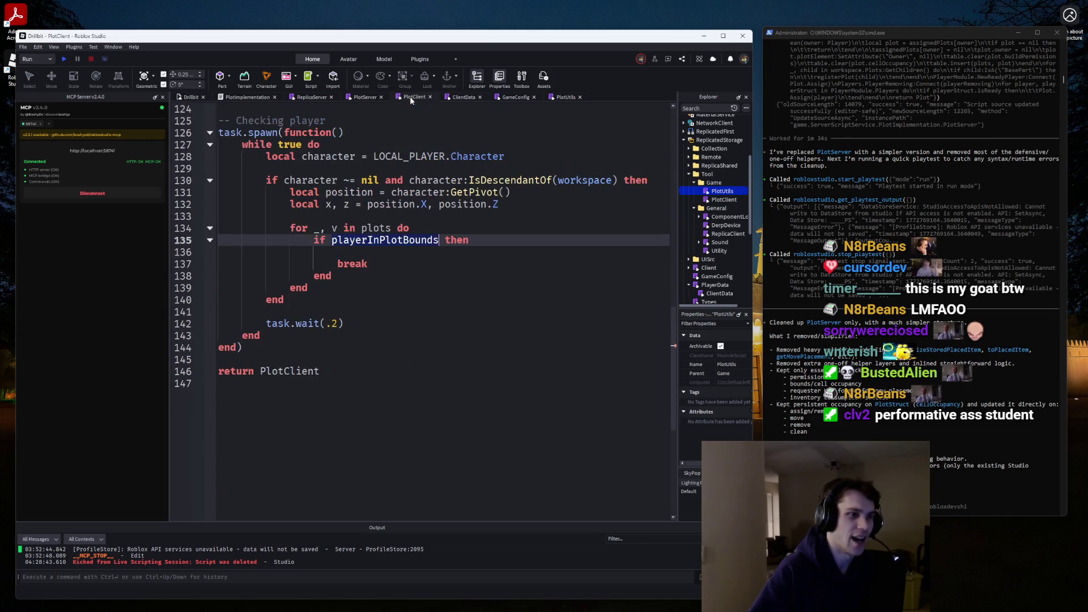
left_click(369, 97)
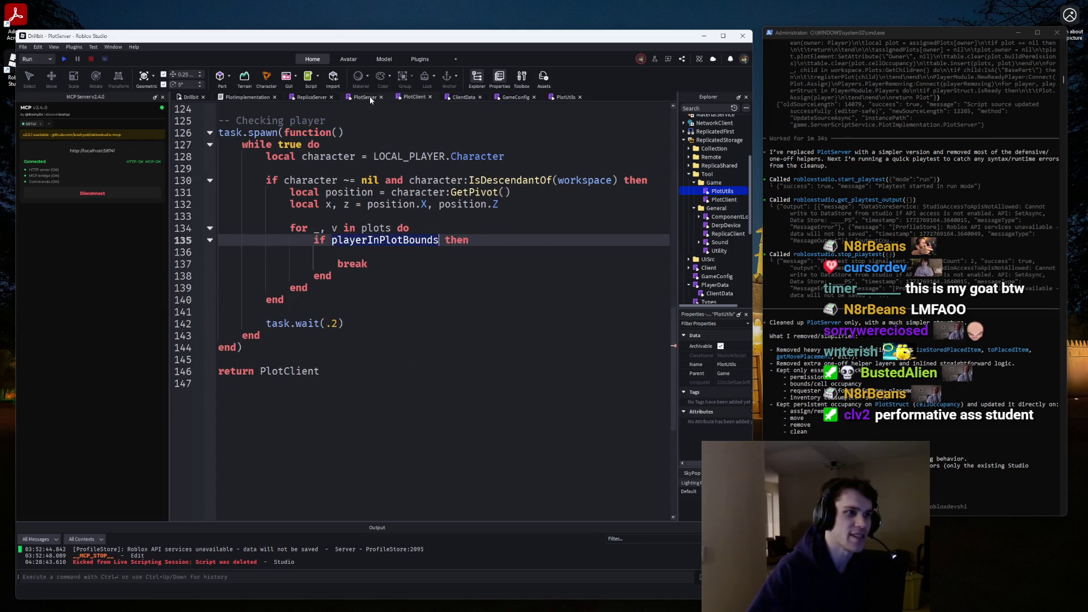
left_click(309, 98)
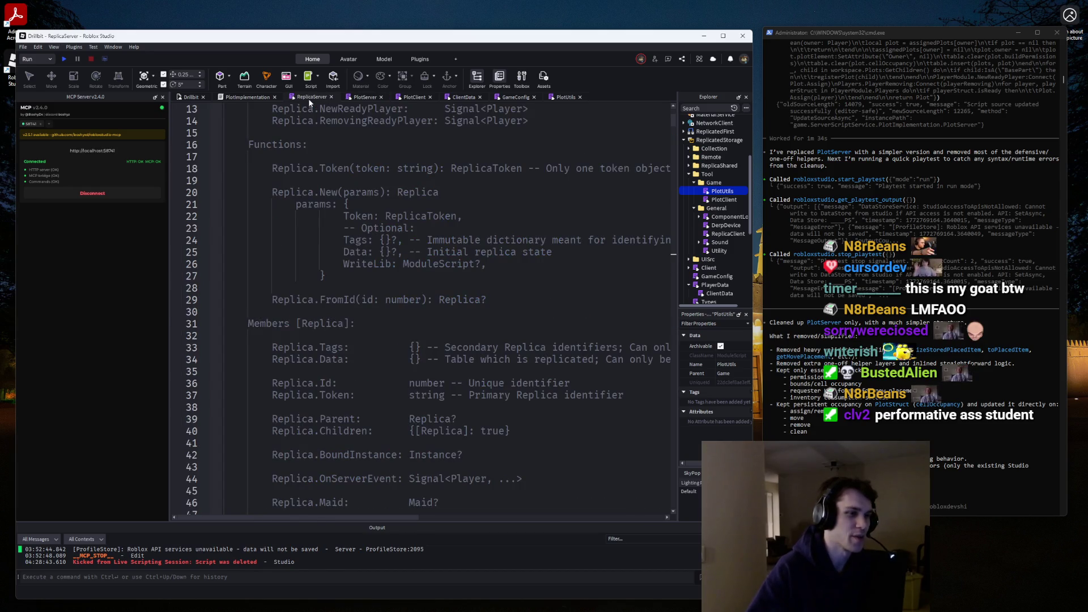
left_click(517, 96)
left_click(457, 98)
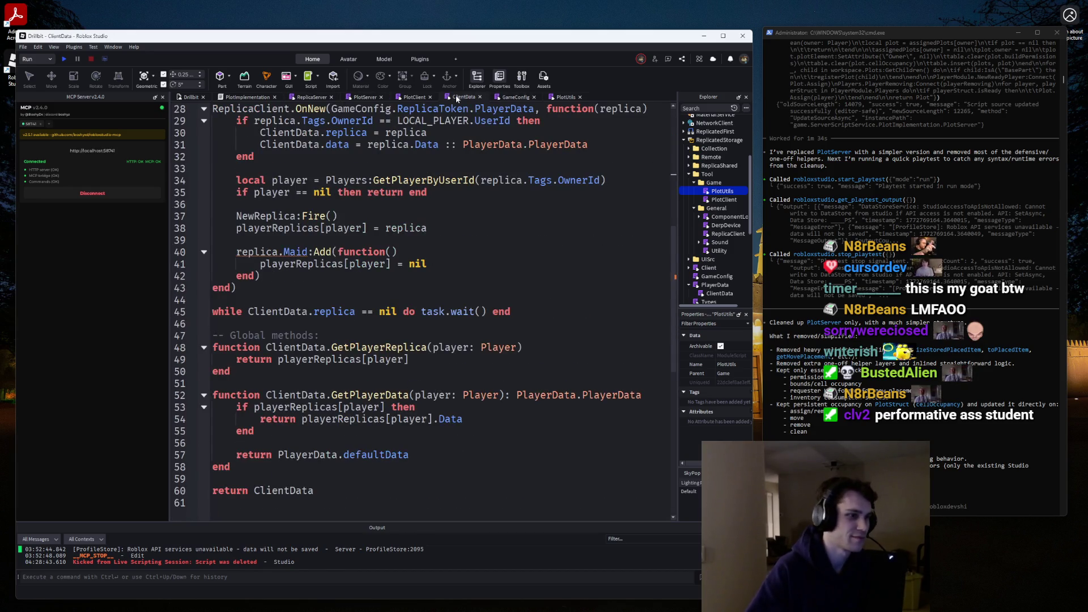
left_click(415, 98)
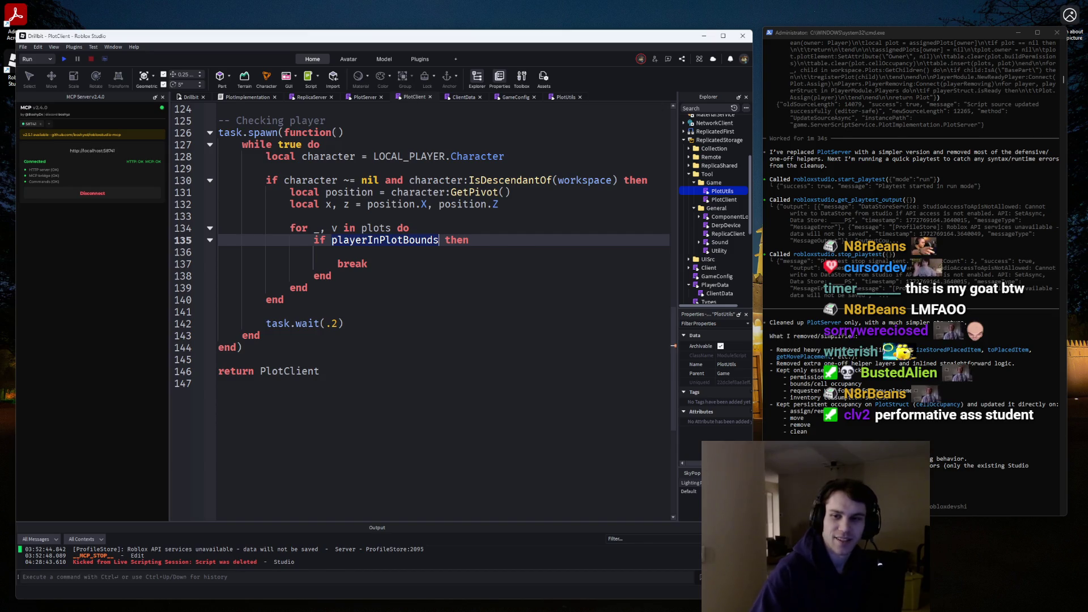
Select getItemFootprint's width-and-depth code (lines 73–79) in PlotServer.
left_click(564, 97)
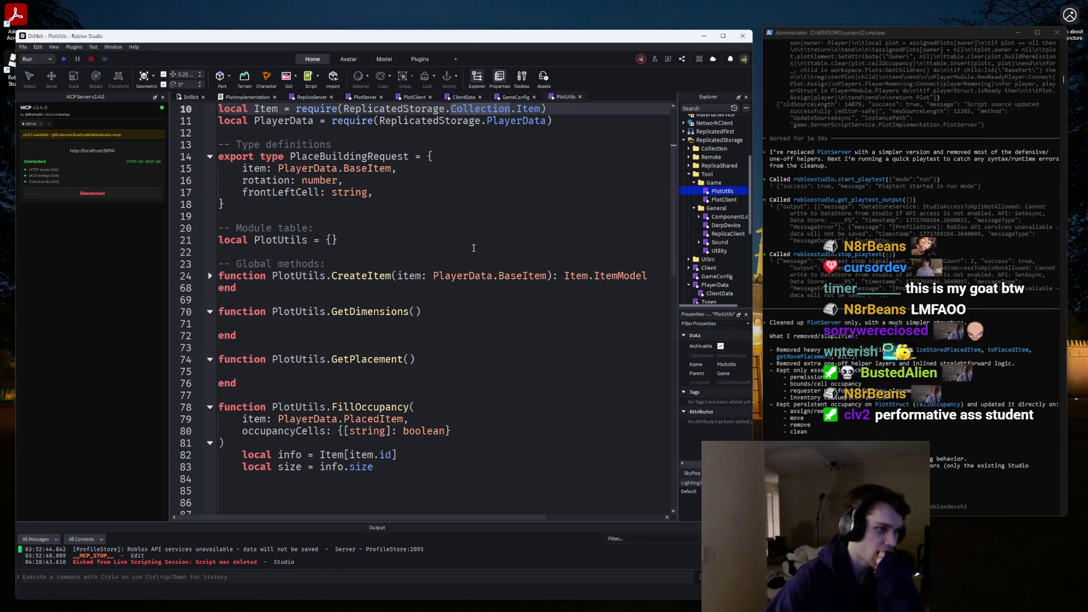
scroll(475, 147, "down", 1)
left_click(419, 97)
left_click(365, 100)
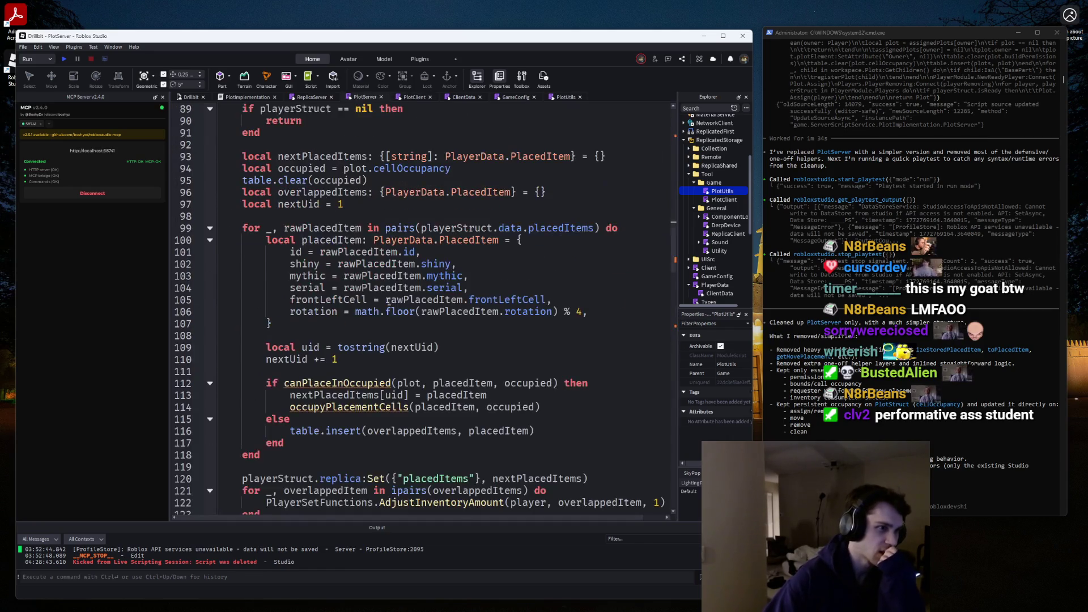
scroll(339, 347, "up", 10)
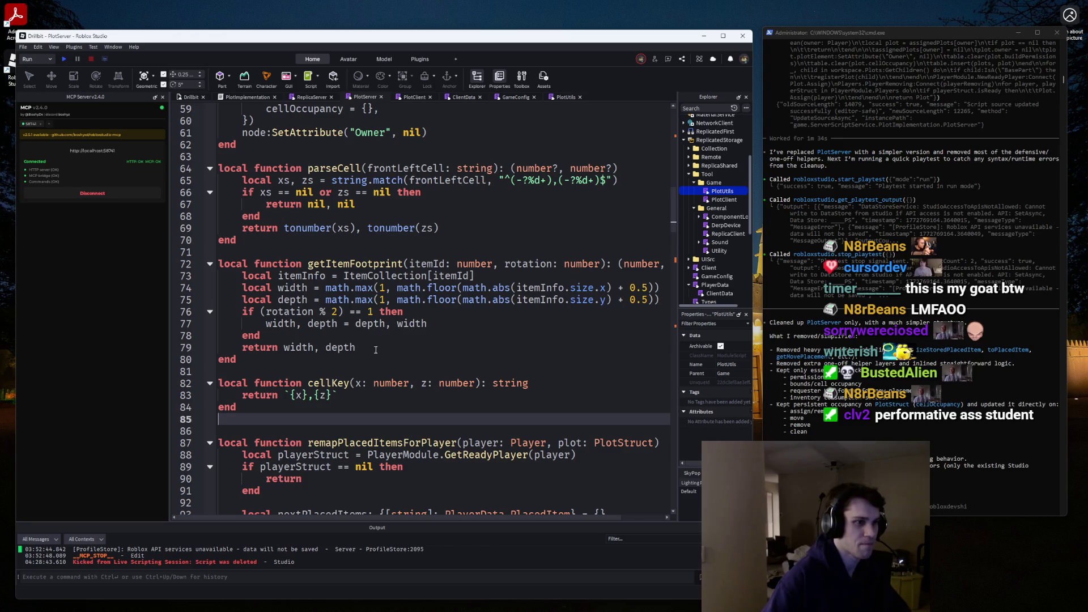
mouse_move(376, 350)
left_mouse_down()
mouse_move(204, 279)
mouse_move(161, 281)
left_mouse_up()
key("ctrl+c")
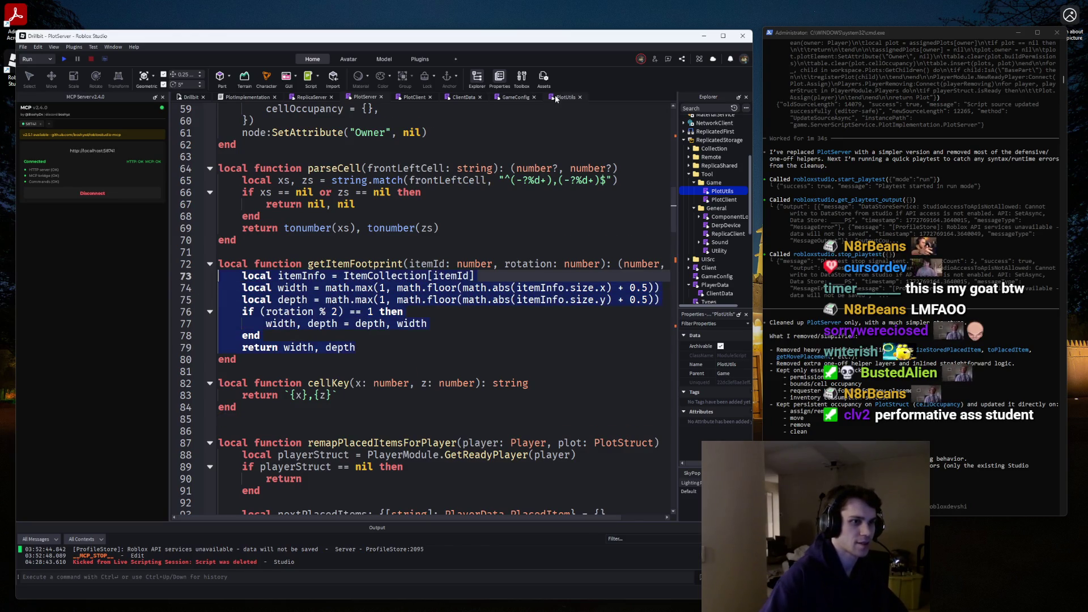
left_click(564, 97)
Paste the footprint code into GetDimensions and widen the Studio window.
left_click(280, 286)
key("ctrl+v")
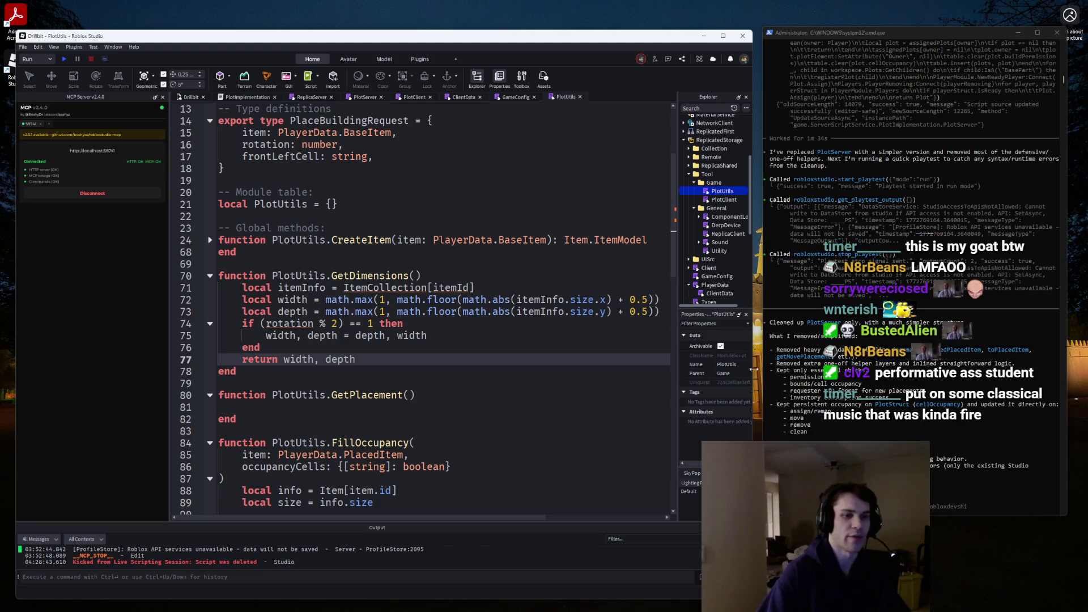
left_click_drag(752, 367, 857, 367)
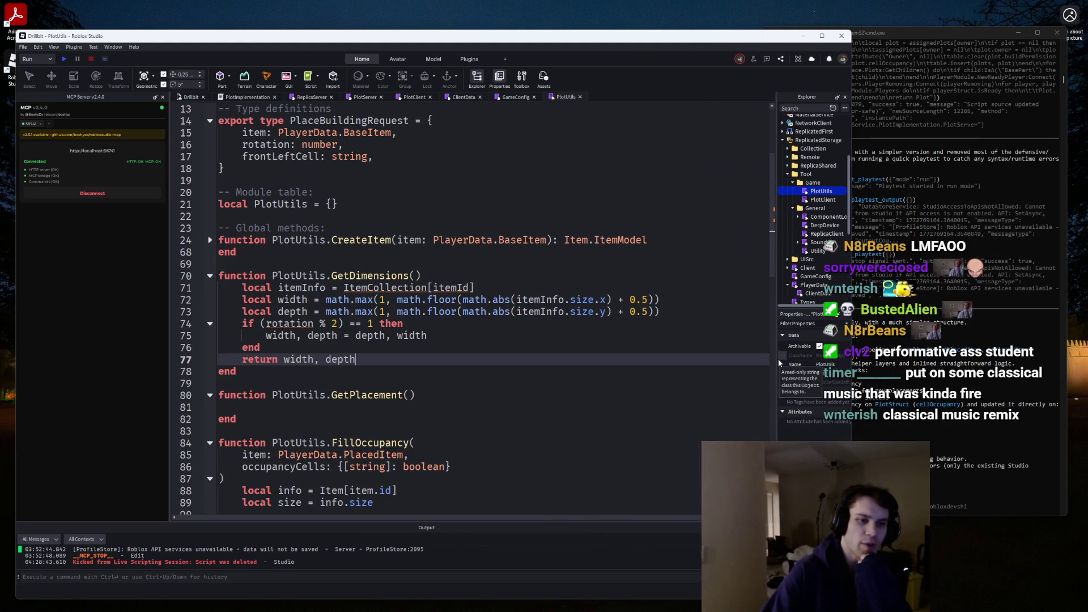
left_click_drag(771, 358, 756, 358)
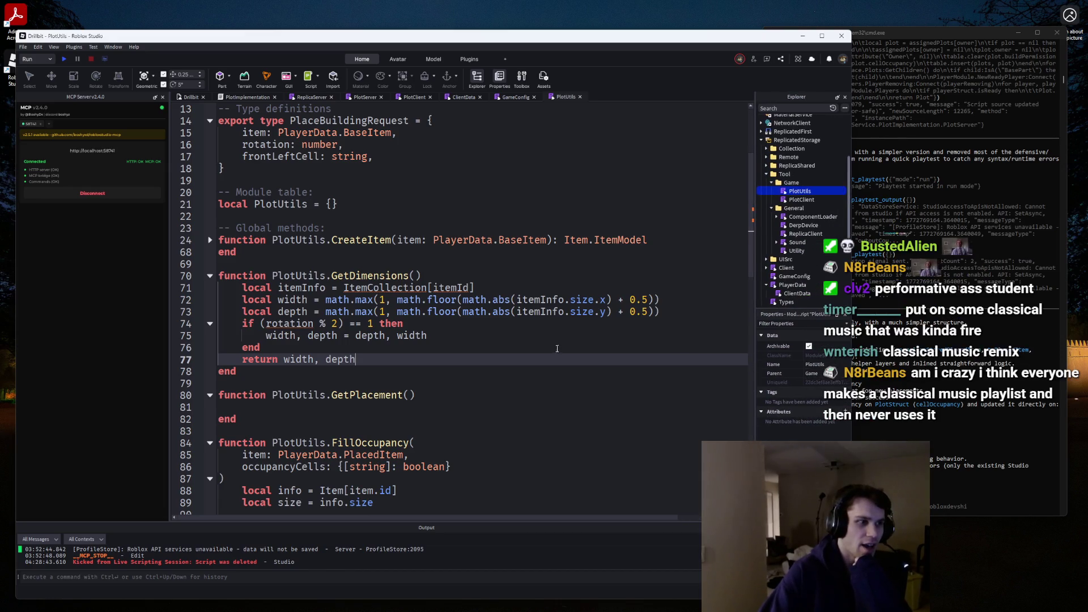
left_click(672, 311)
left_click_drag(672, 311, 198, 294)
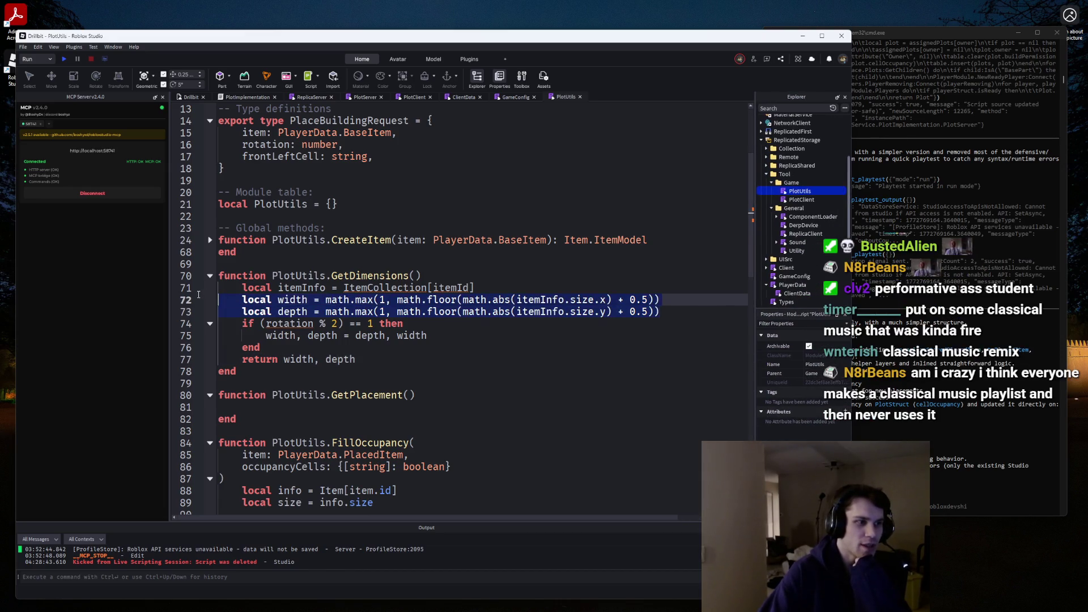
left_click(556, 266)
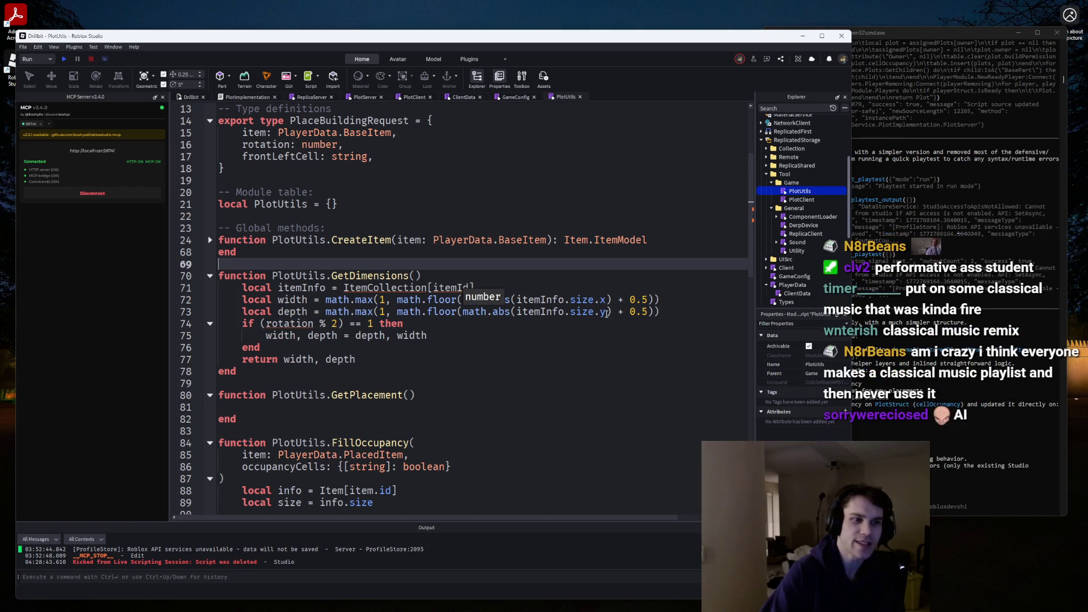
left_click_drag(610, 312, 524, 313)
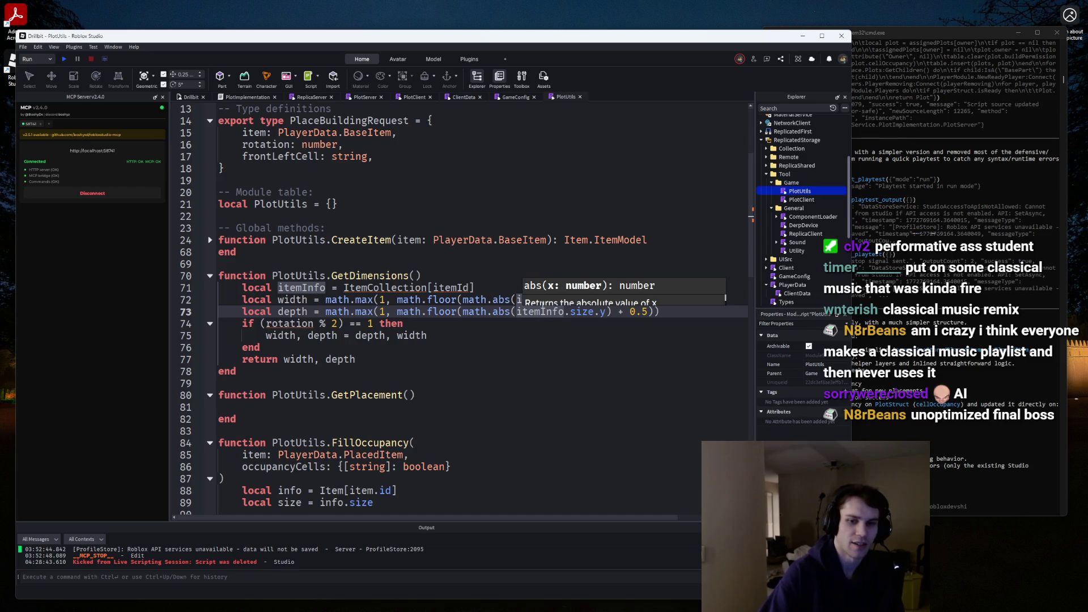
key("Up")
key("Up")
key("Up")
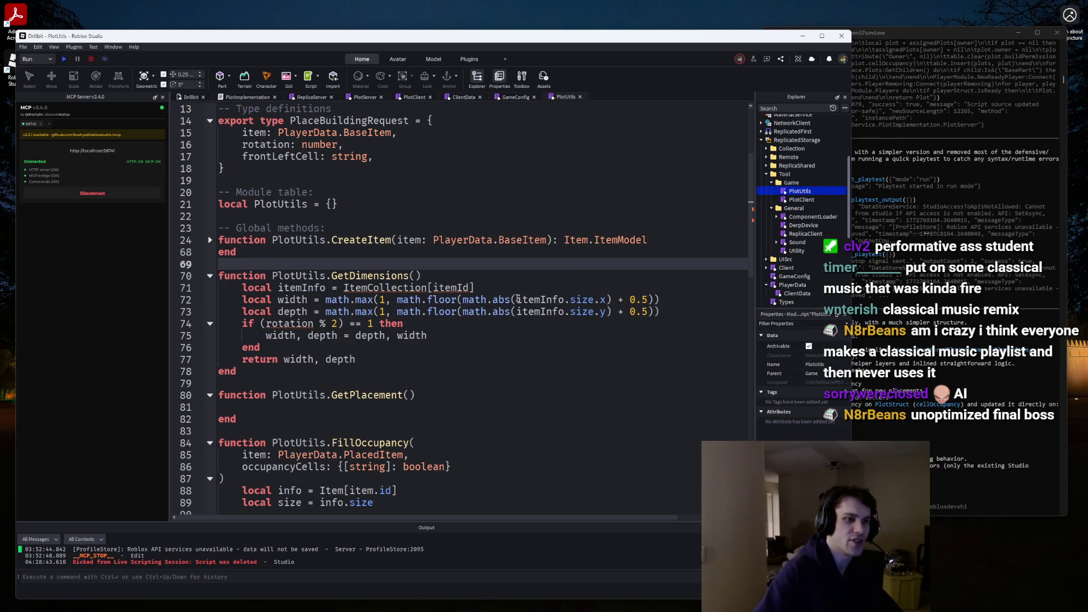
Strip math.max, math.floor and abs from width and depth, and replace ItemCollection with Item.
left_click_drag(518, 299, 517, 311)
key("BackSpace")
key("BackSpace")
key("BackSpace")
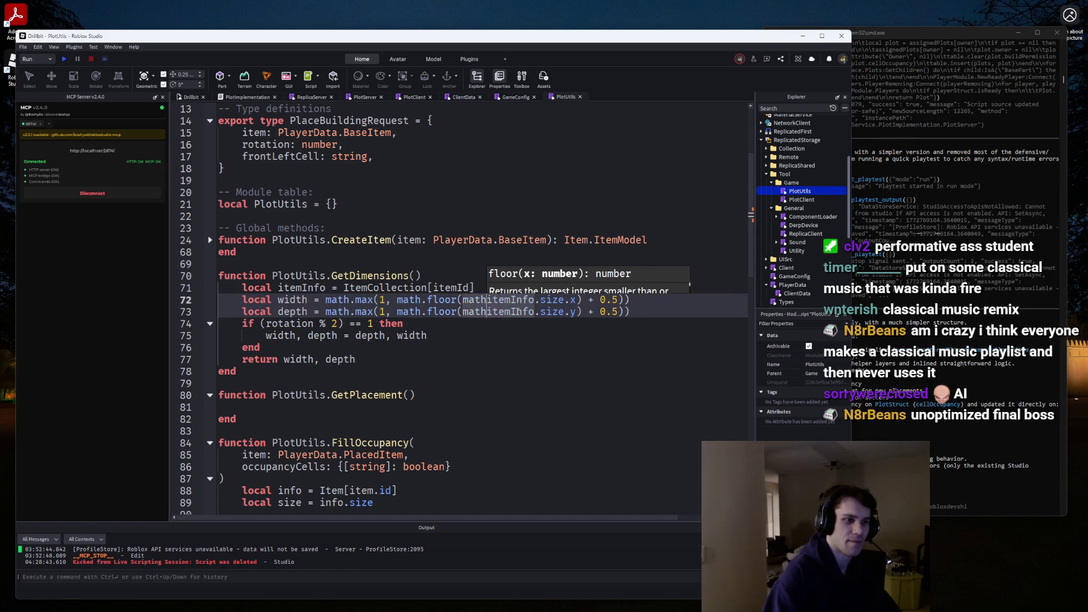
key("BackSpace")
key("BackSpace")
key("BackSpace")
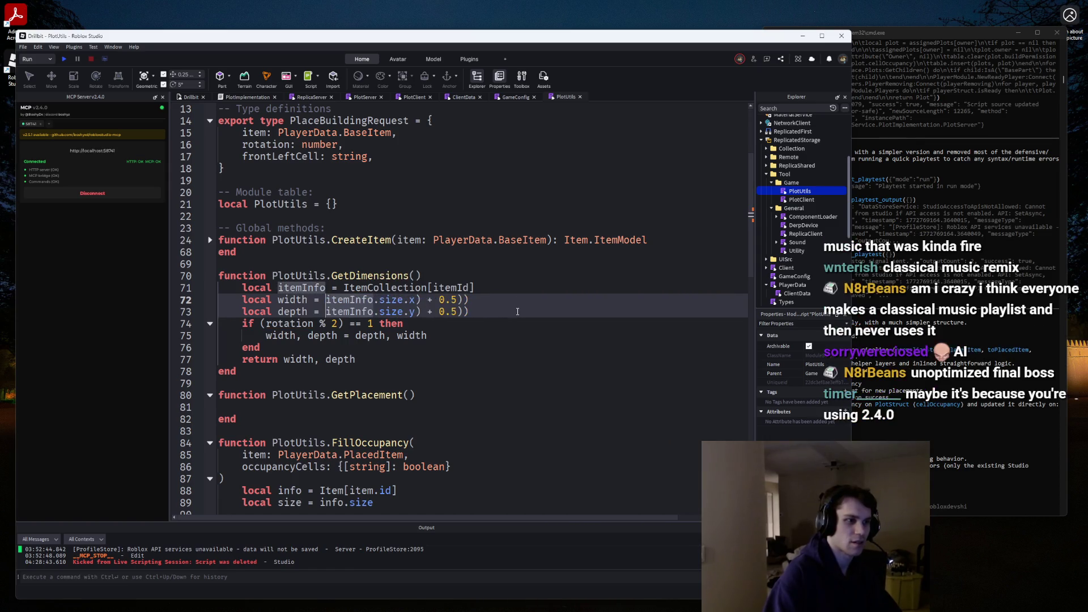
key("End")
key("BackSpace")
key("BackSpace")
key("BackSpace")
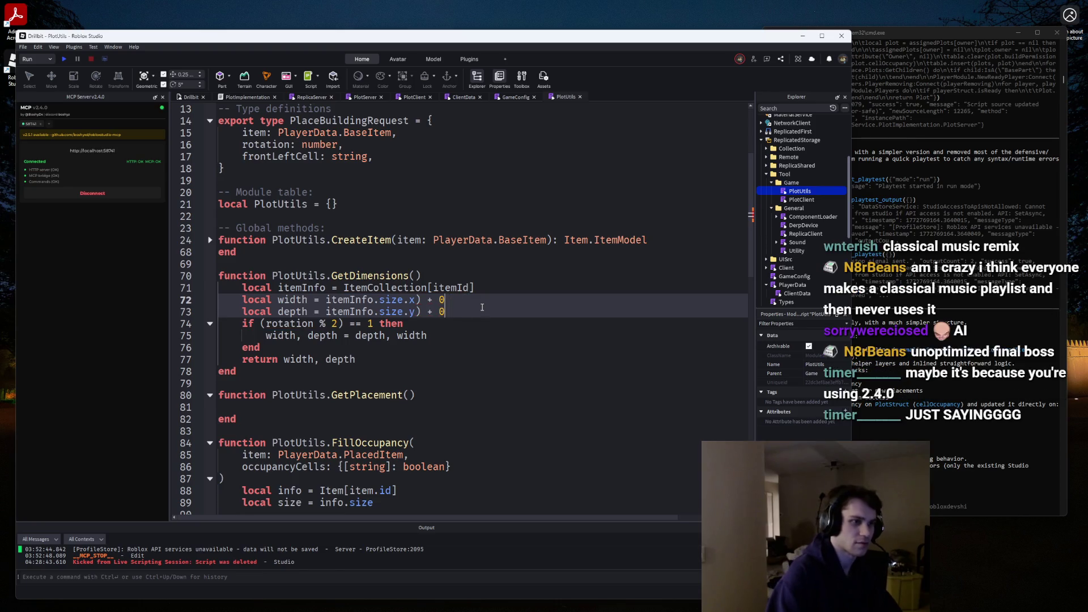
key("BackSpace")
key("BackSpace")
key("BackSpace")
left_click(455, 310)
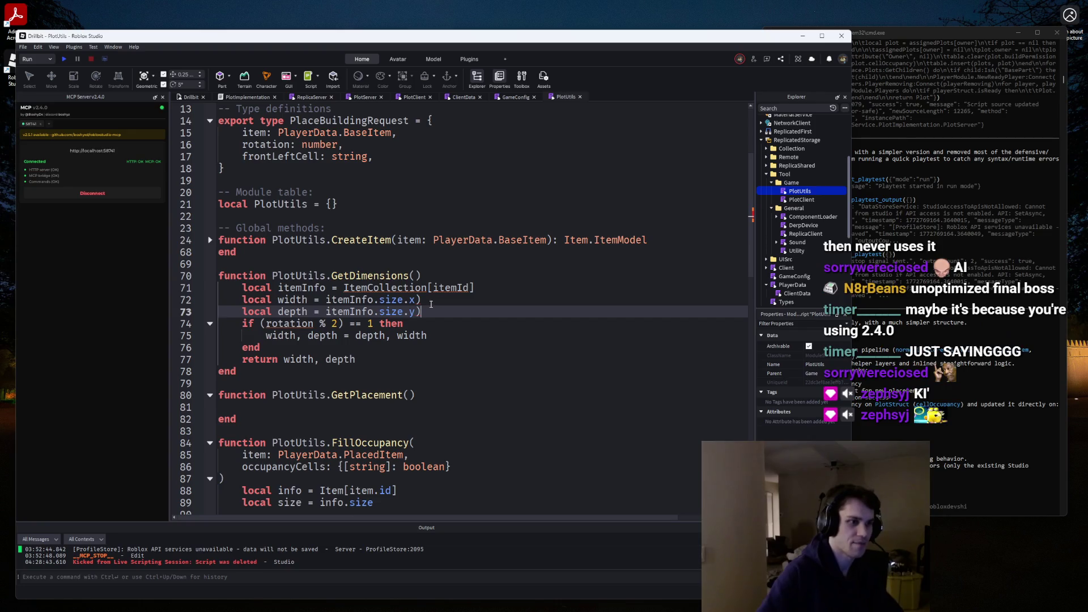
left_click(438, 300, "alt")
key("BackSpace")
double_click(398, 286)
type("Item")
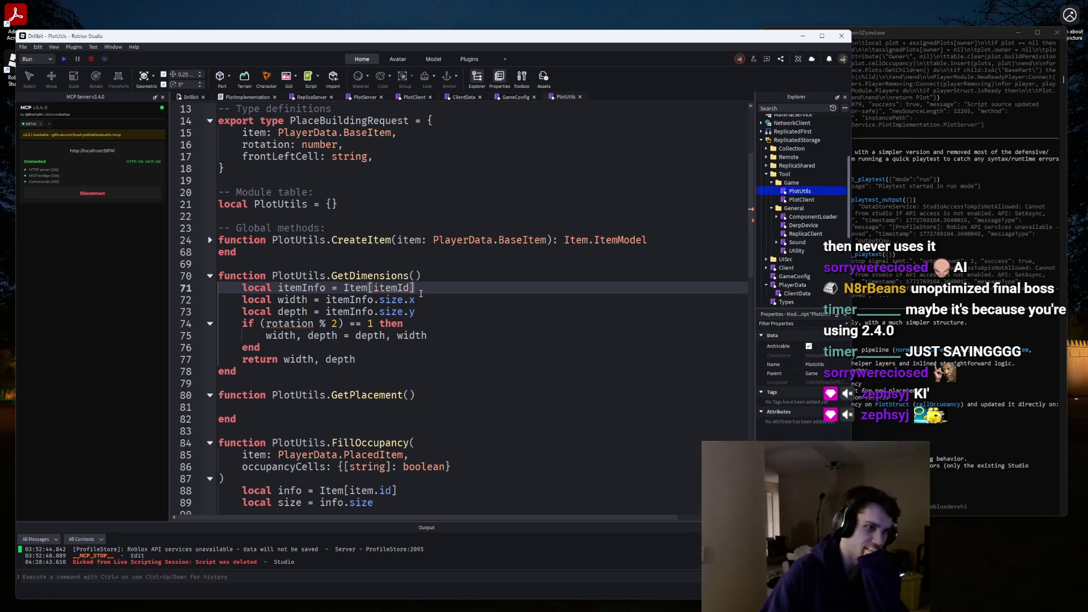
left_click(413, 275)
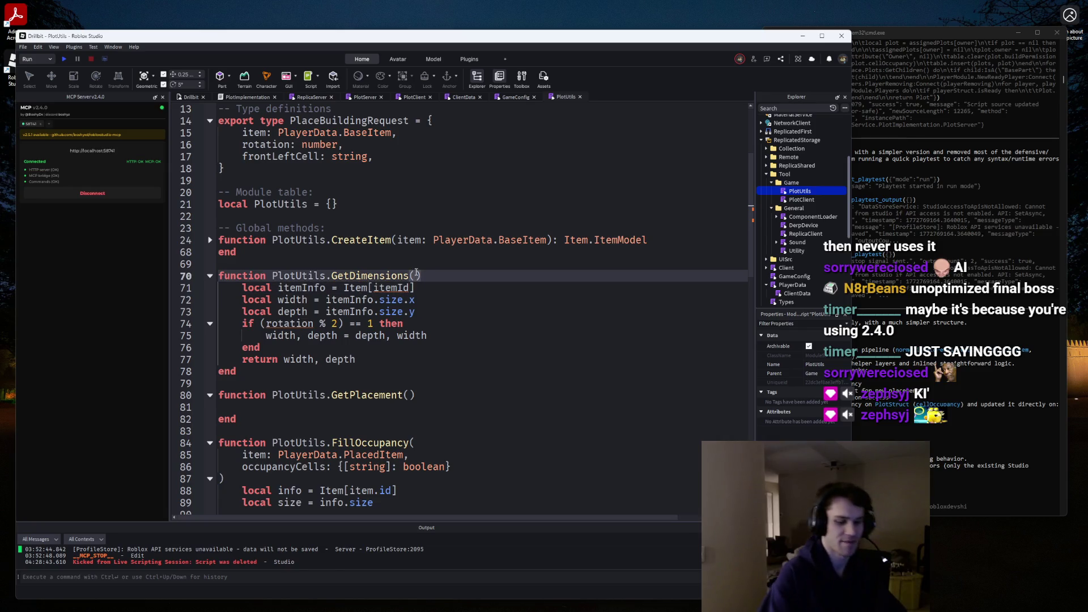
Give GetDimensions the parameters 'itemId: number, rotation: number' and add spacing lines.
type("itemId")
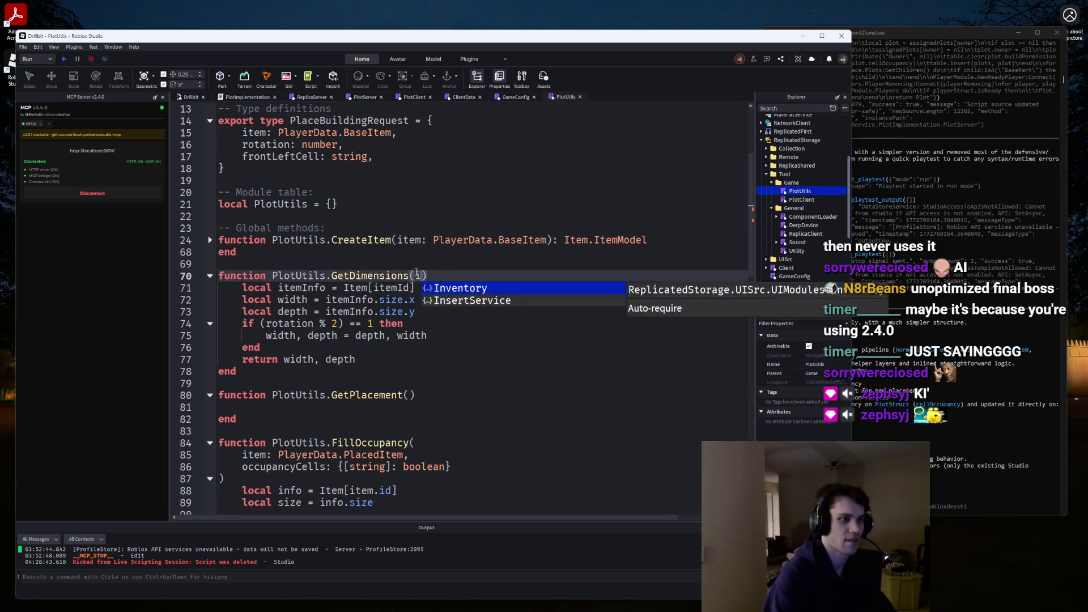
type(": number, rotat")
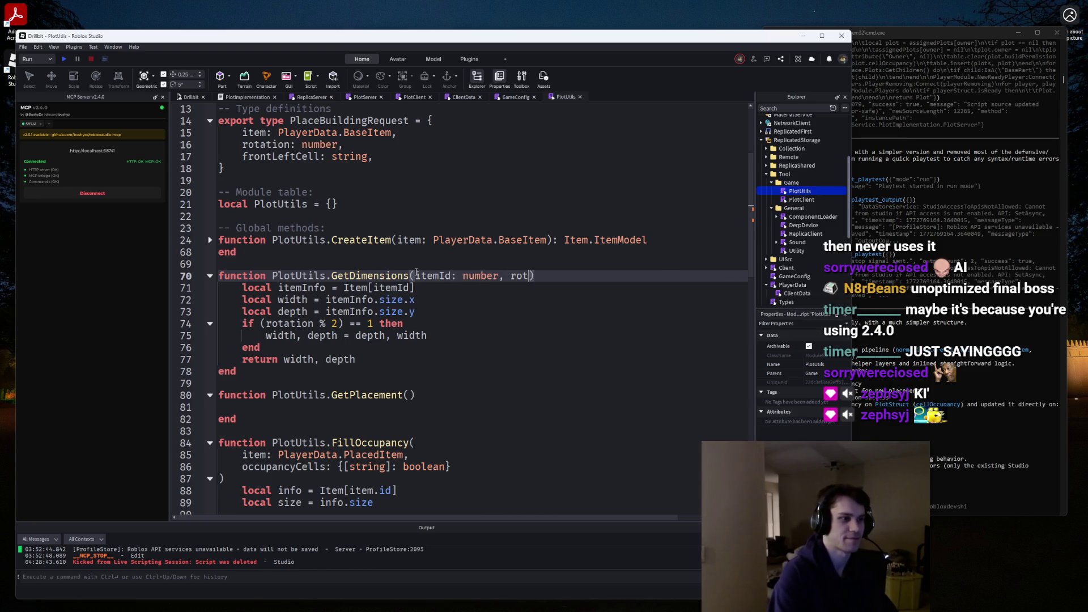
type("ion: number")
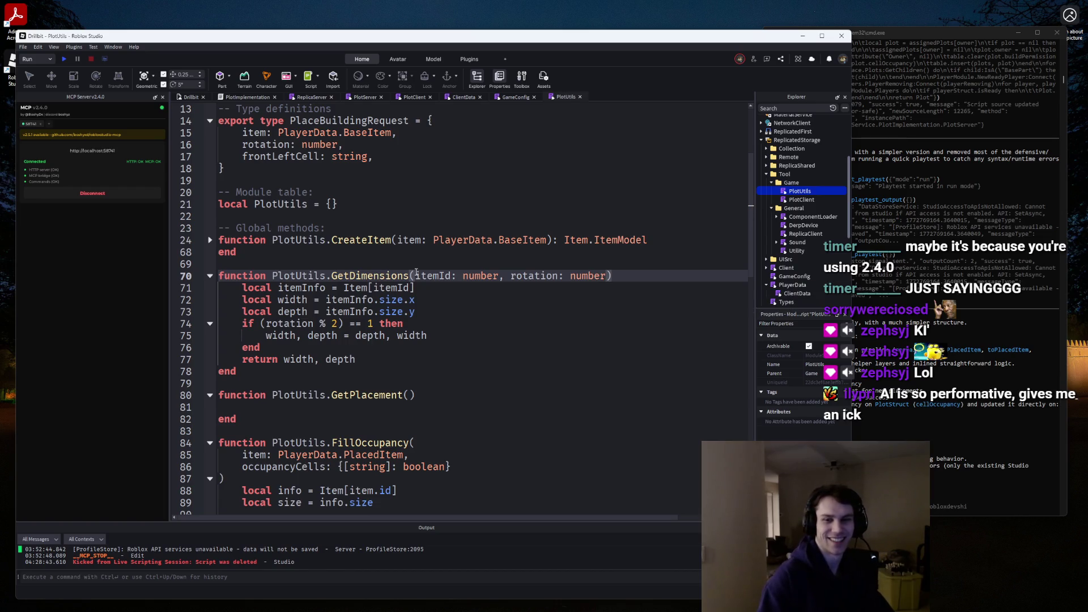
left_click(425, 311)
key("Return")
left_click(301, 358)
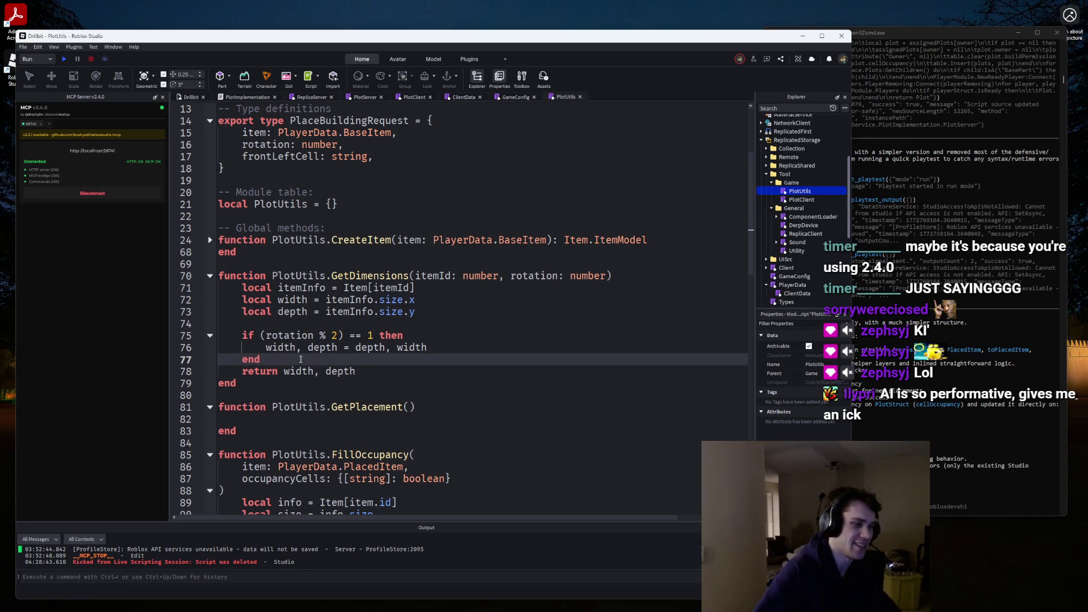
key("Return")
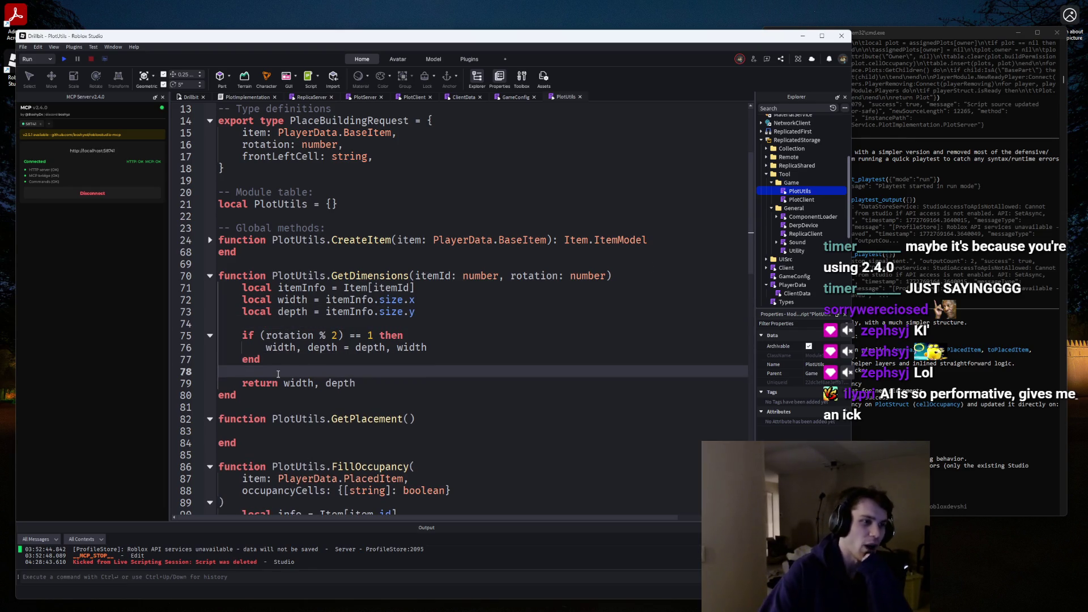
Merge width and depth into one line assigning itemInfo.size.x, itemInfo.size.y.
mouse_move(449, 310)
left_mouse_down()
mouse_move(306, 311)
mouse_move(325, 311)
left_mouse_up()
key("ctrl+x")
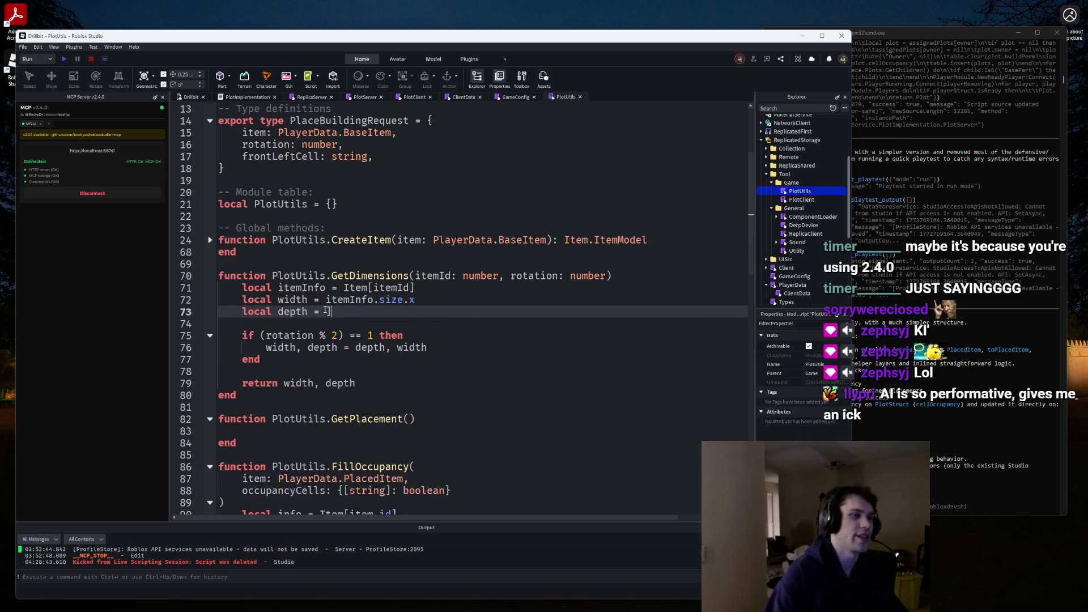
key("Up")
key("Left")
key("Left")
key("Left")
type(", depth")
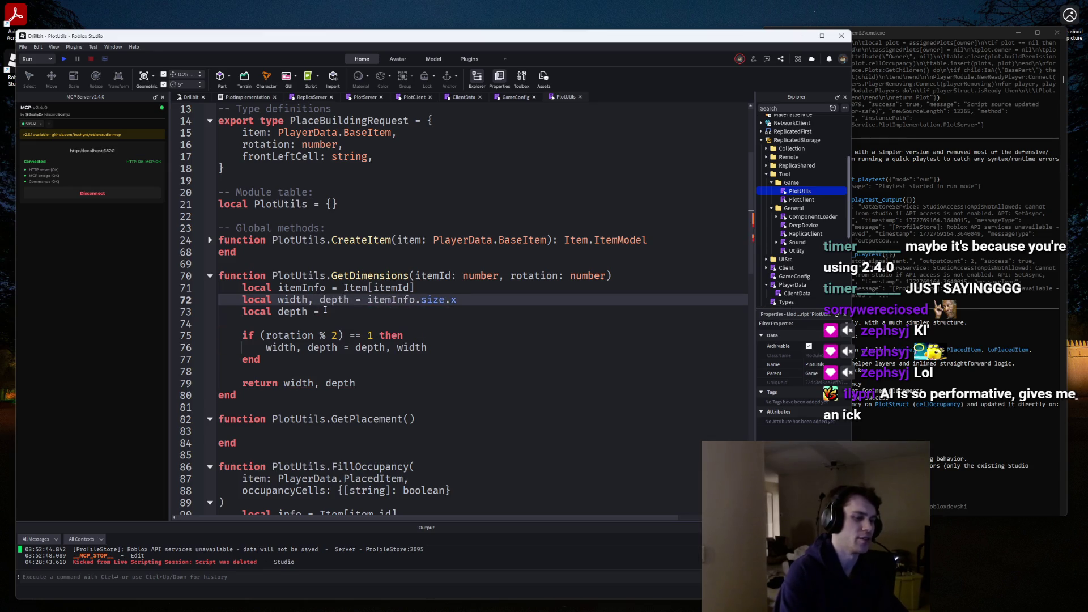
type(",")
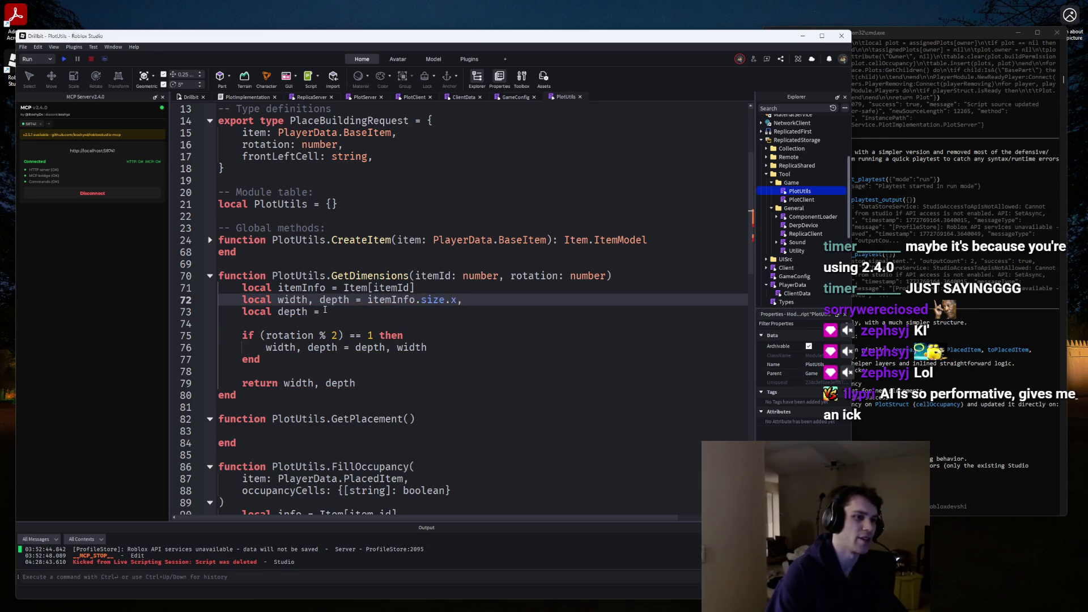
key("ctrl+v")
left_click_drag(344, 309, 247, 311)
key("BackSpace")
key("BackSpace")
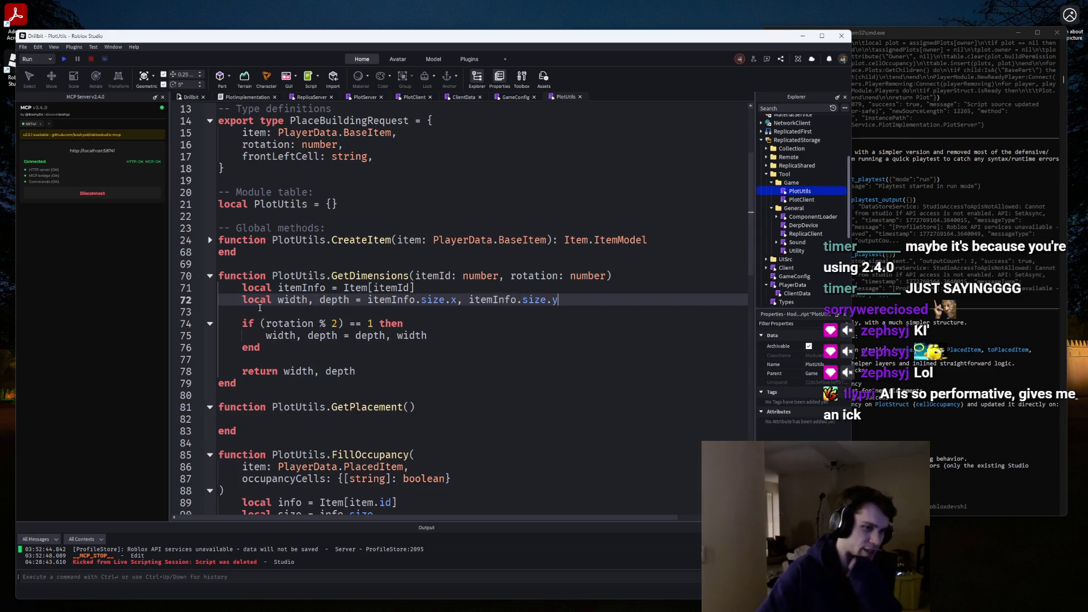
left_click(210, 276)
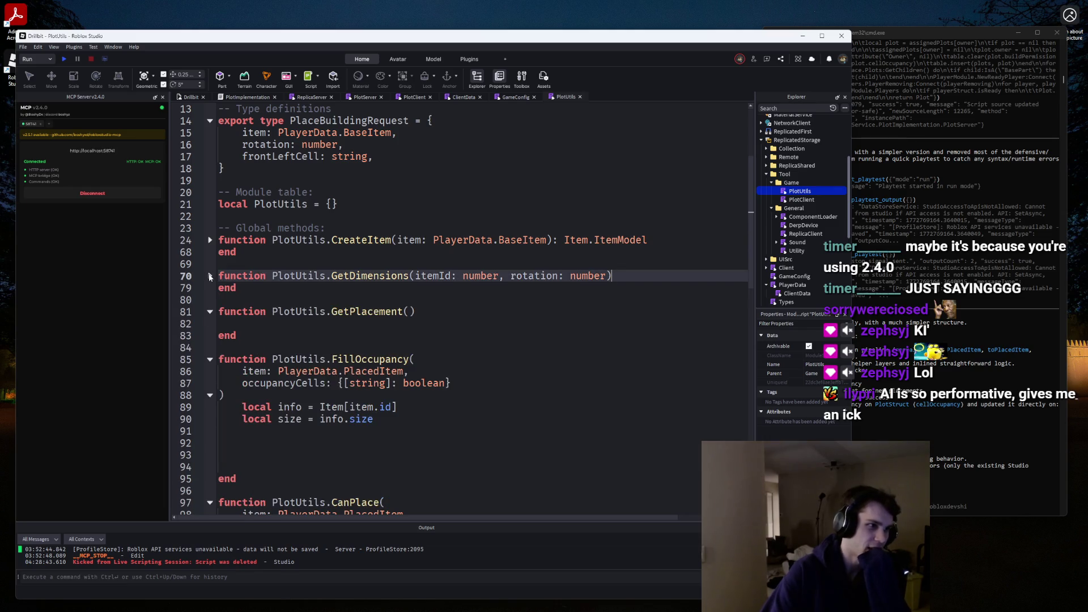
Fold and unfold GetPlacement and scroll through the CanPlace code.
left_click(210, 312)
left_click(209, 312)
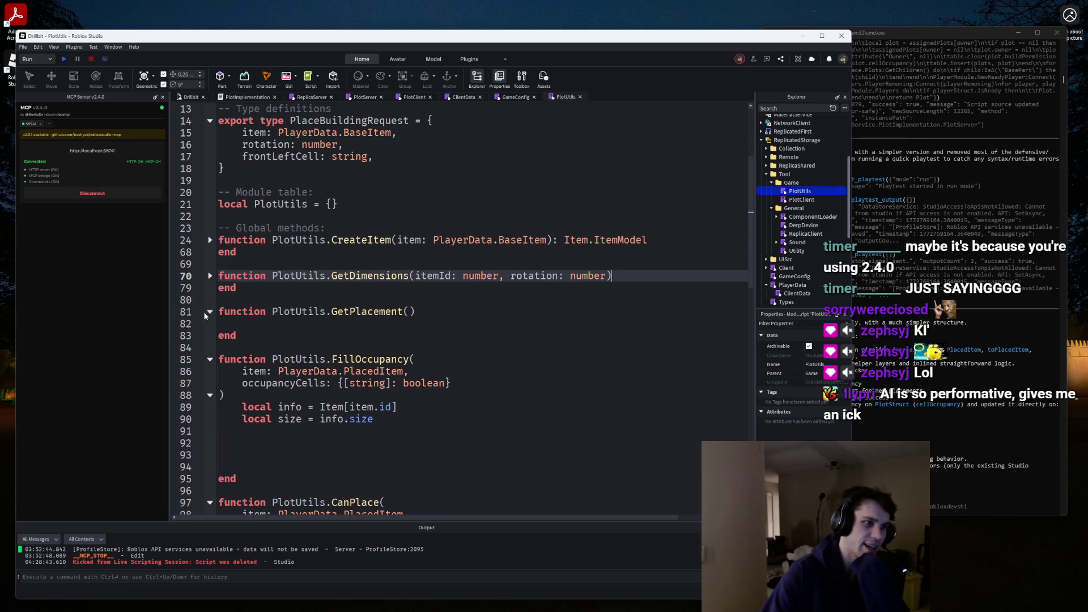
scroll(401, 327, "down", 20)
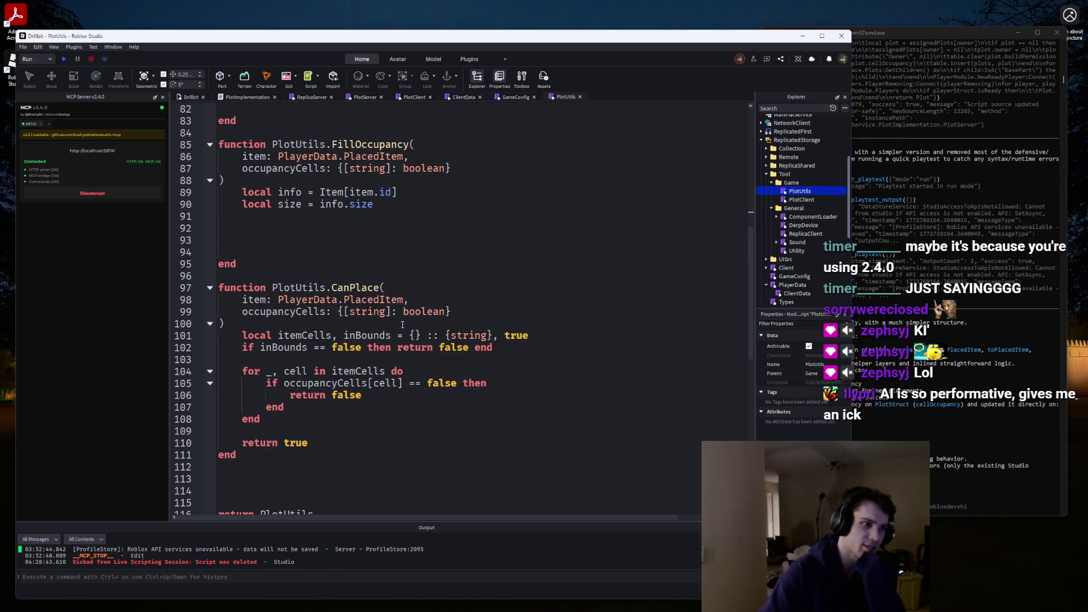
scroll(401, 327, "up", 3)
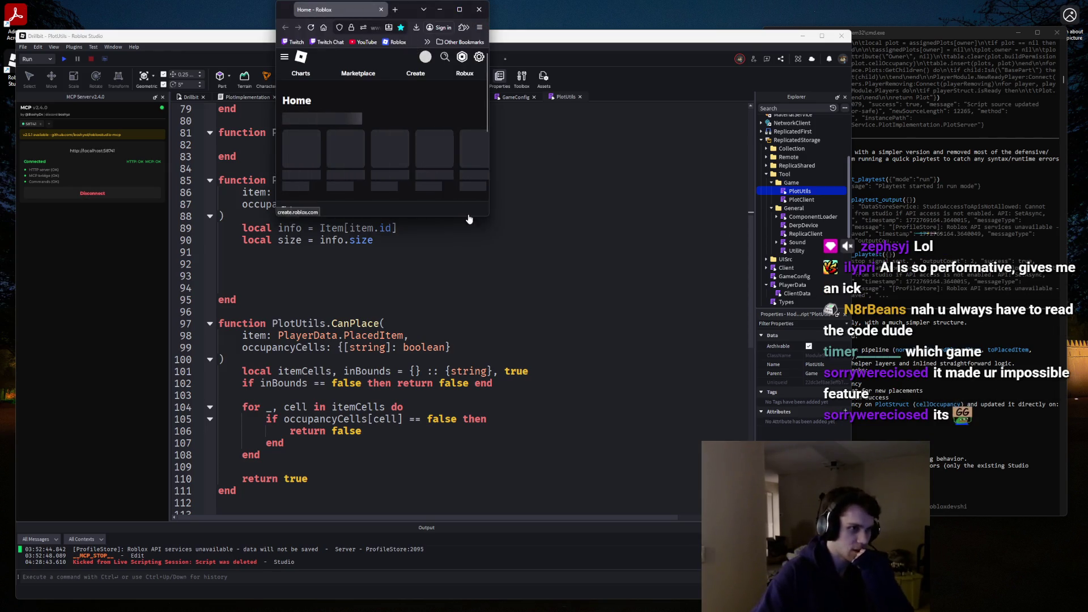
Enlarge the browser and page back and forth through the Continue carousel of recent games.
mouse_move(488, 218)
left_mouse_down()
mouse_move(949, 609)
mouse_move(842, 498)
left_mouse_up()
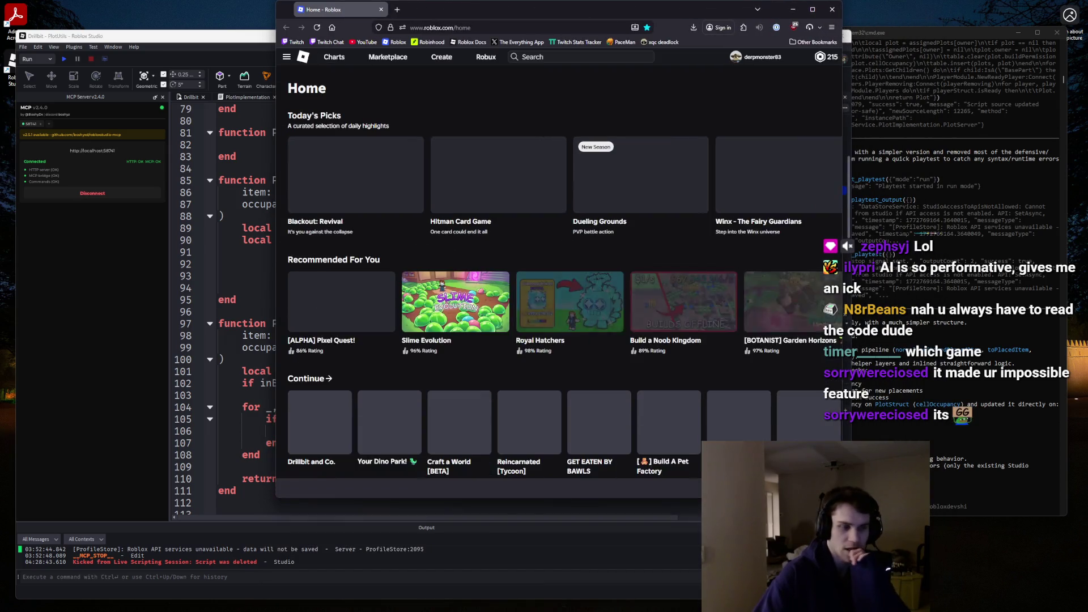
scroll(685, 375, "down", 3)
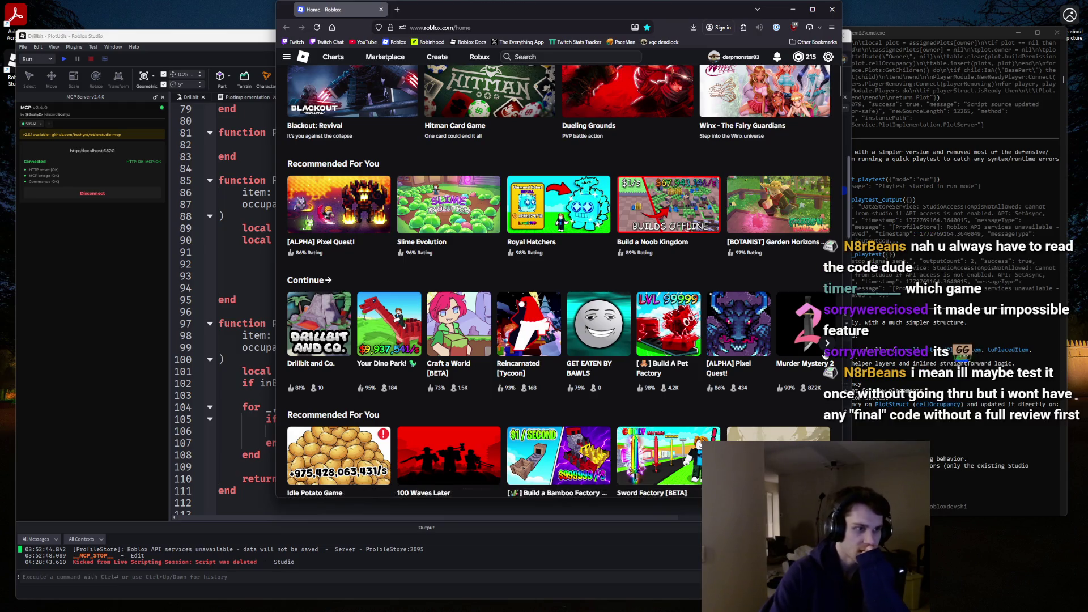
left_click(827, 342)
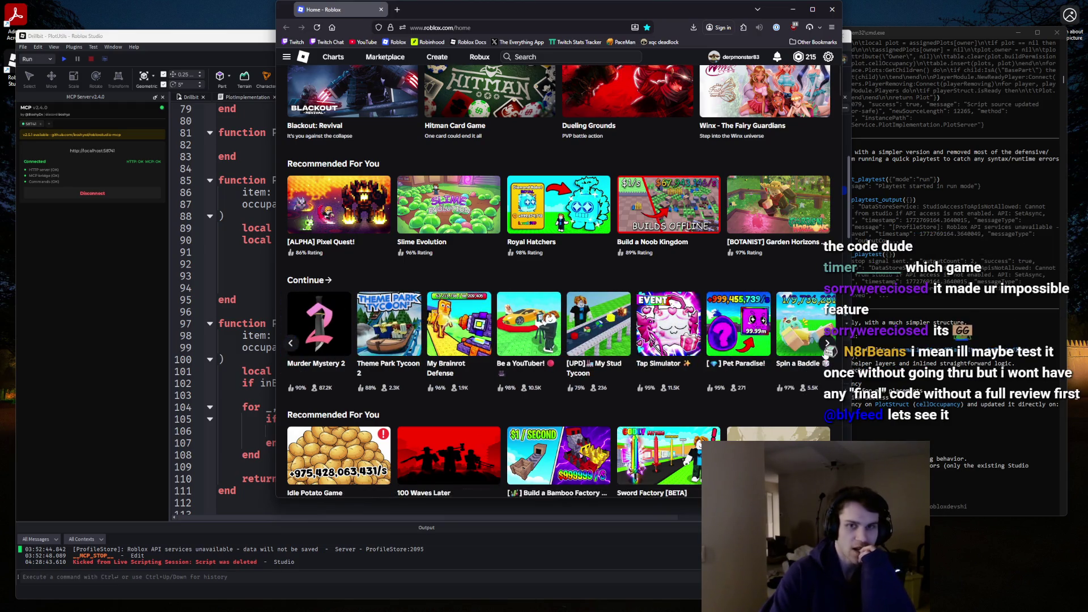
left_click(827, 343)
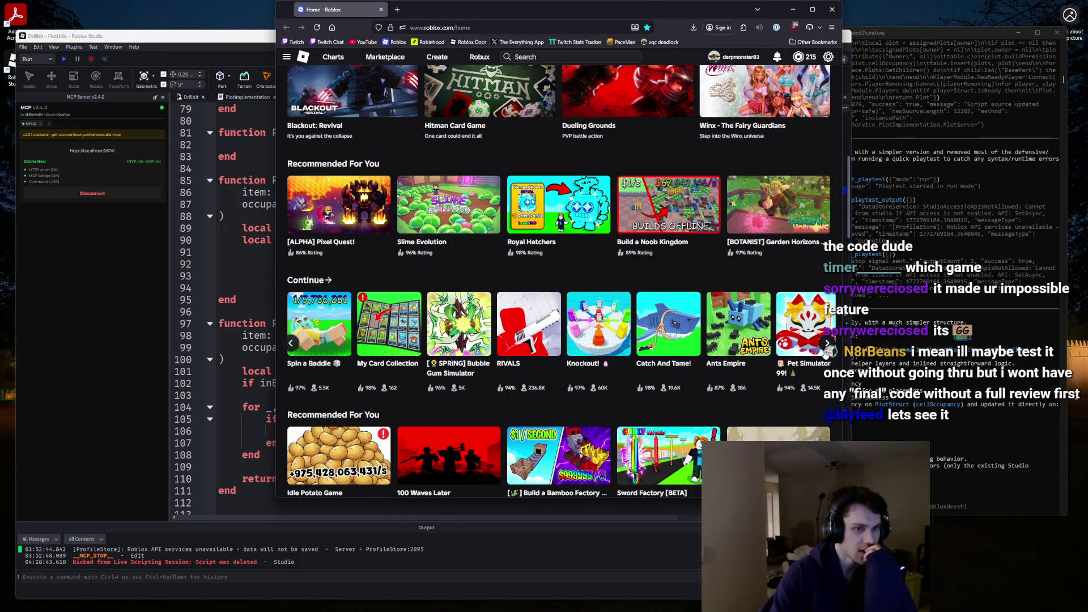
left_click(827, 343)
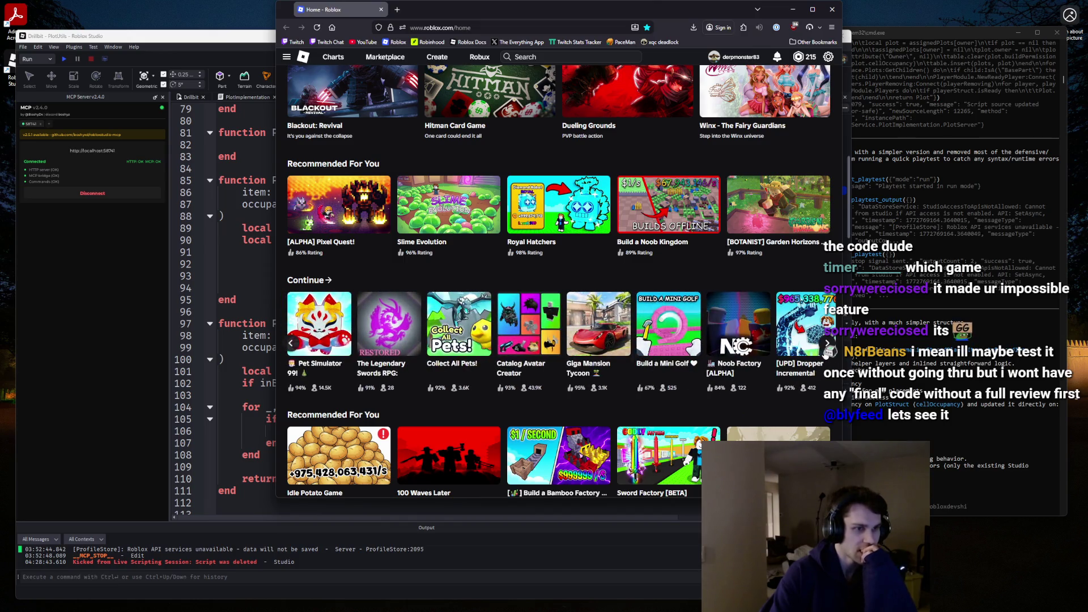
left_click(827, 343)
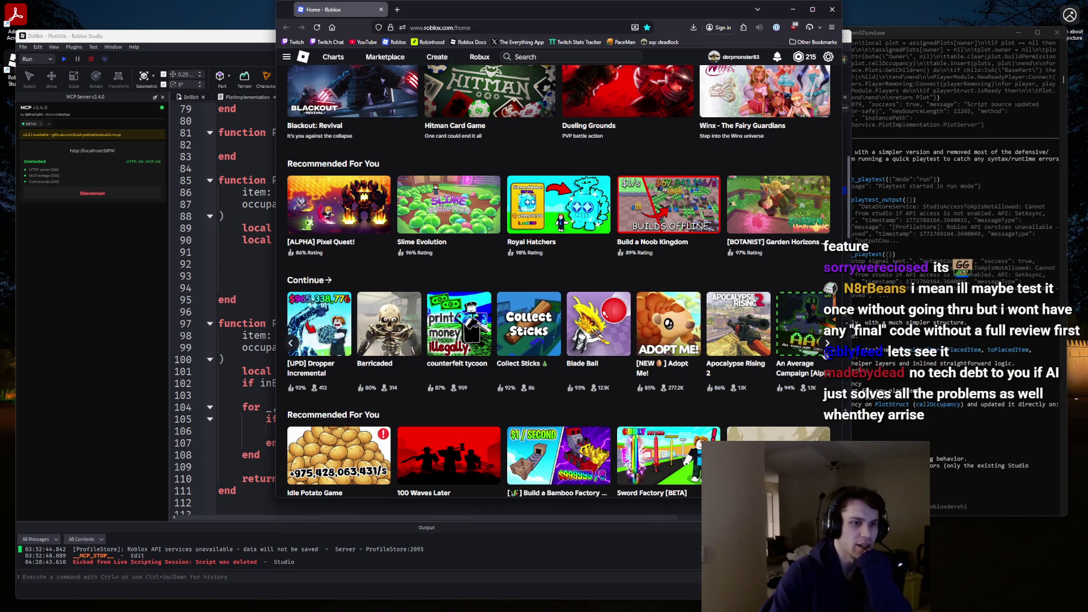
left_click(290, 344)
left_click(291, 344)
left_click(290, 346)
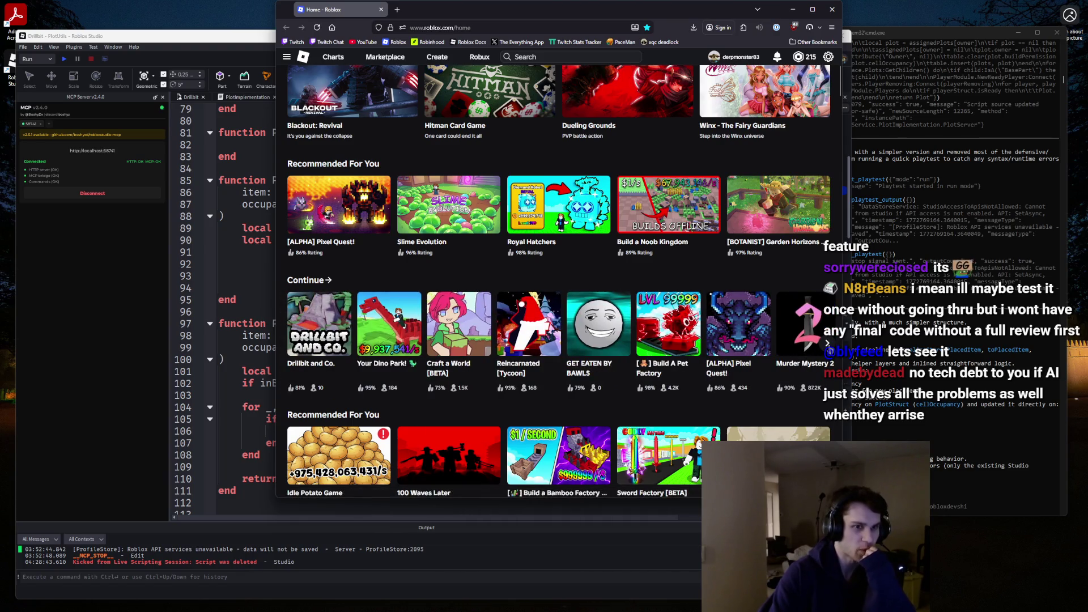
left_click(827, 343)
left_click(827, 342)
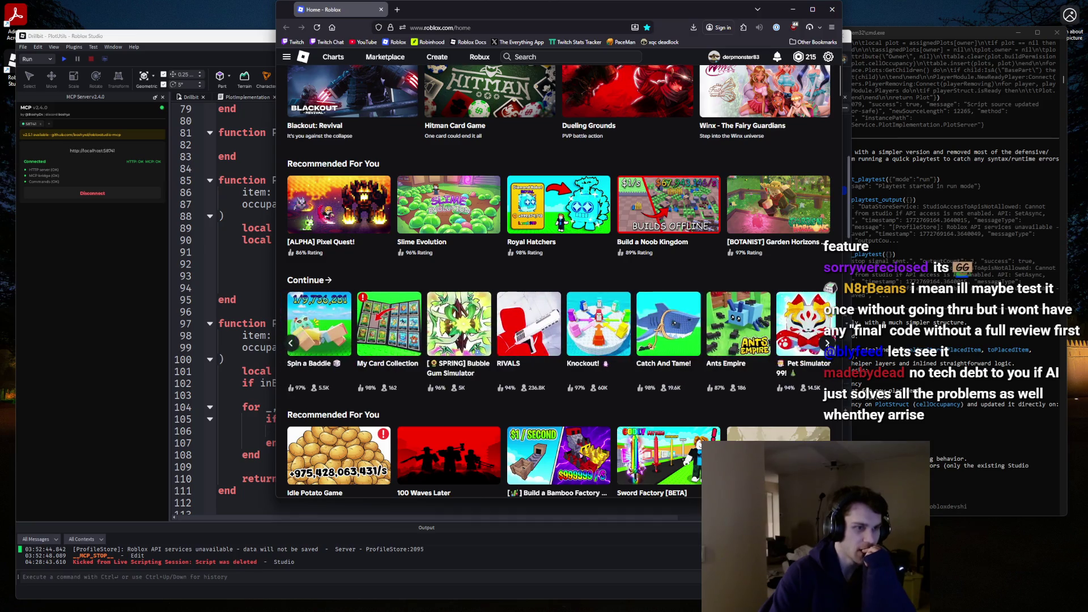
left_click(827, 343)
left_click(827, 343)
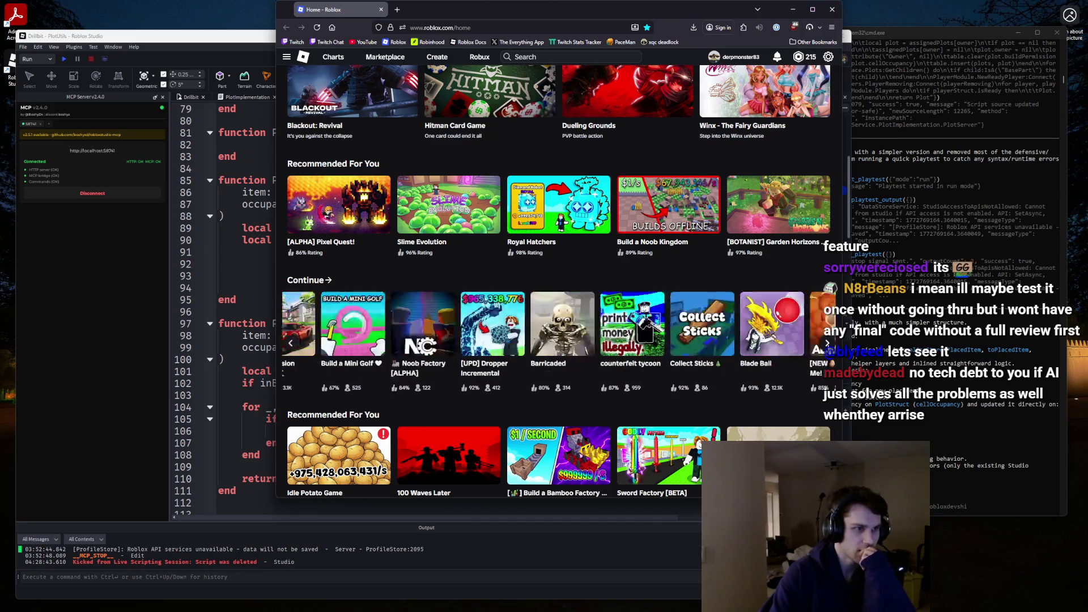
Open the full recently played list, scroll through it, and open the Tap to Destroy! page.
left_click(324, 280)
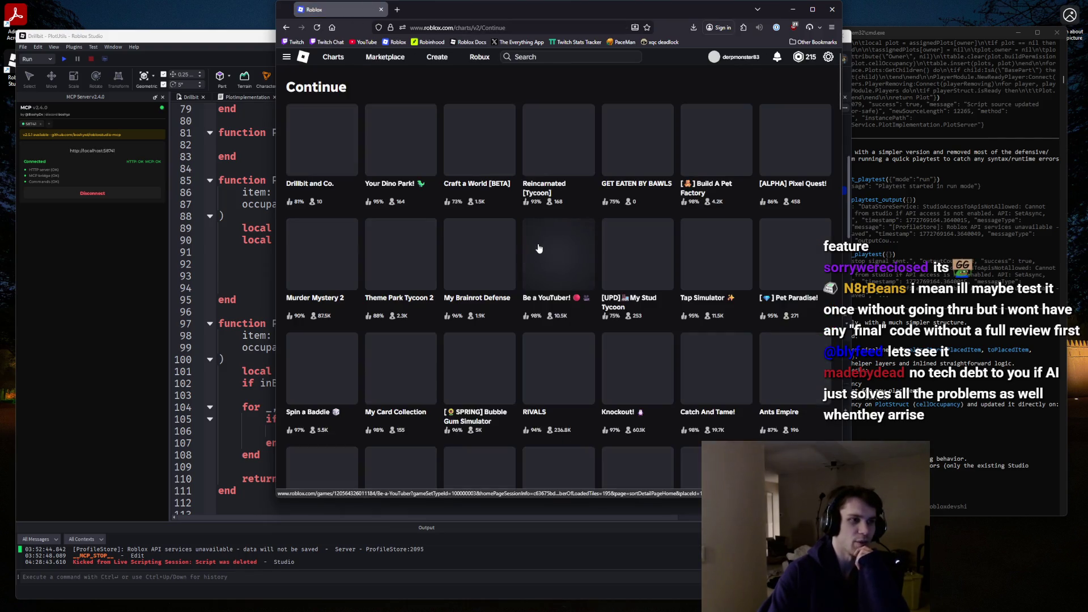
scroll(593, 276, "down", 1)
scroll(593, 276, "up", 1)
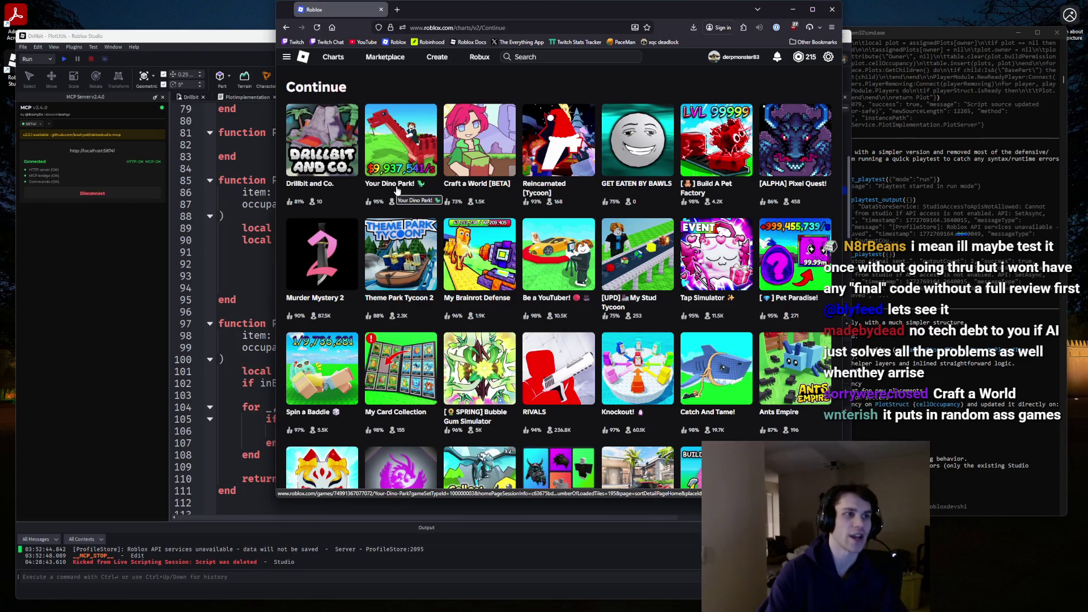
scroll(397, 191, "down", 1)
scroll(409, 166, "up", 1)
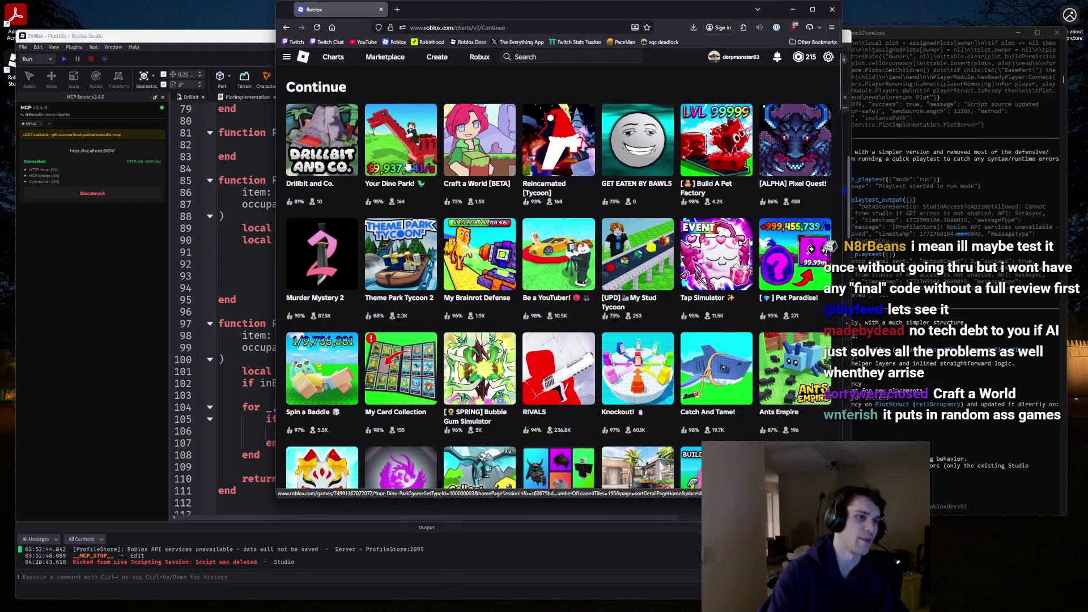
scroll(403, 169, "down", 5)
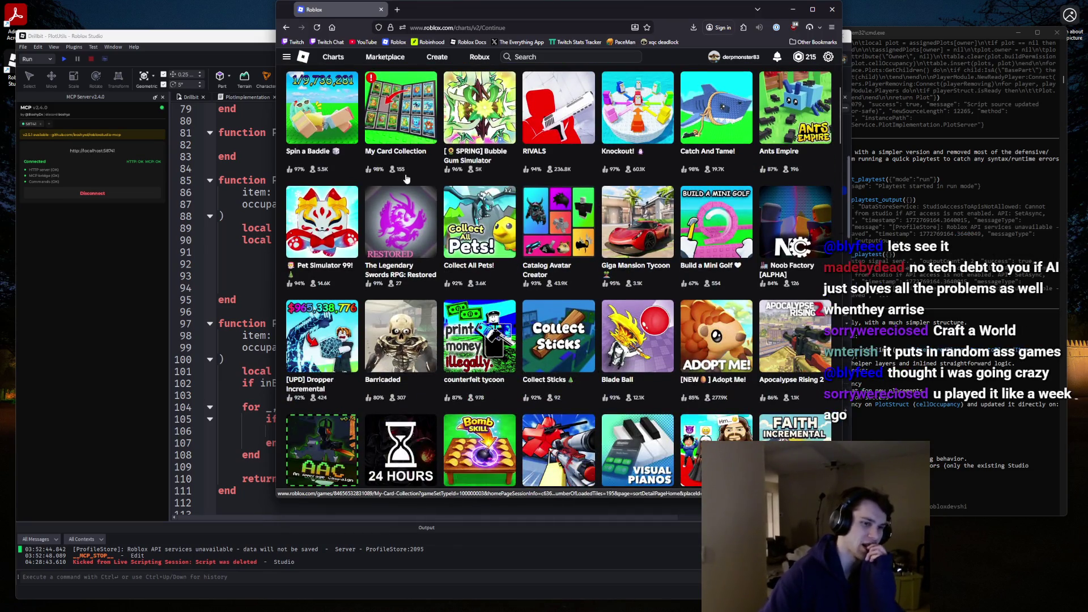
scroll(406, 179, "down", 4)
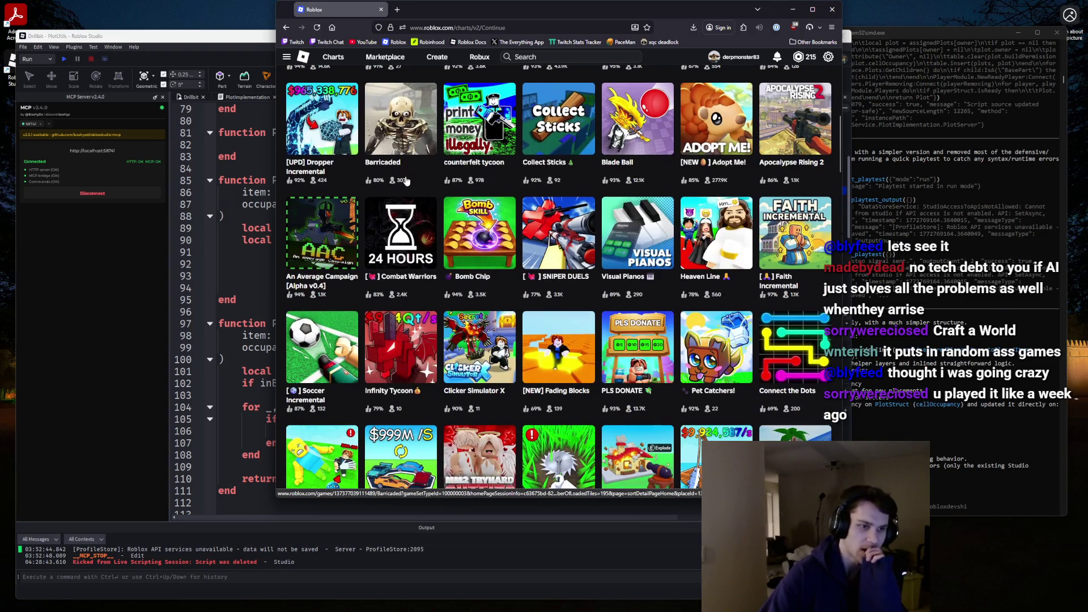
scroll(405, 179, "down", 6)
scroll(406, 181, "up", 7)
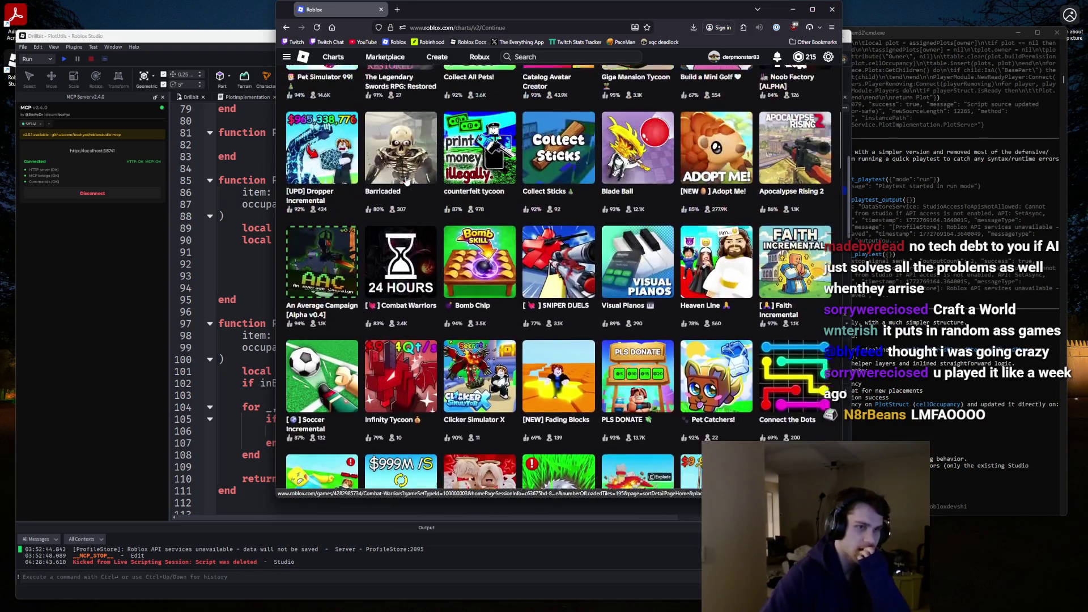
scroll(406, 180, "up", 2)
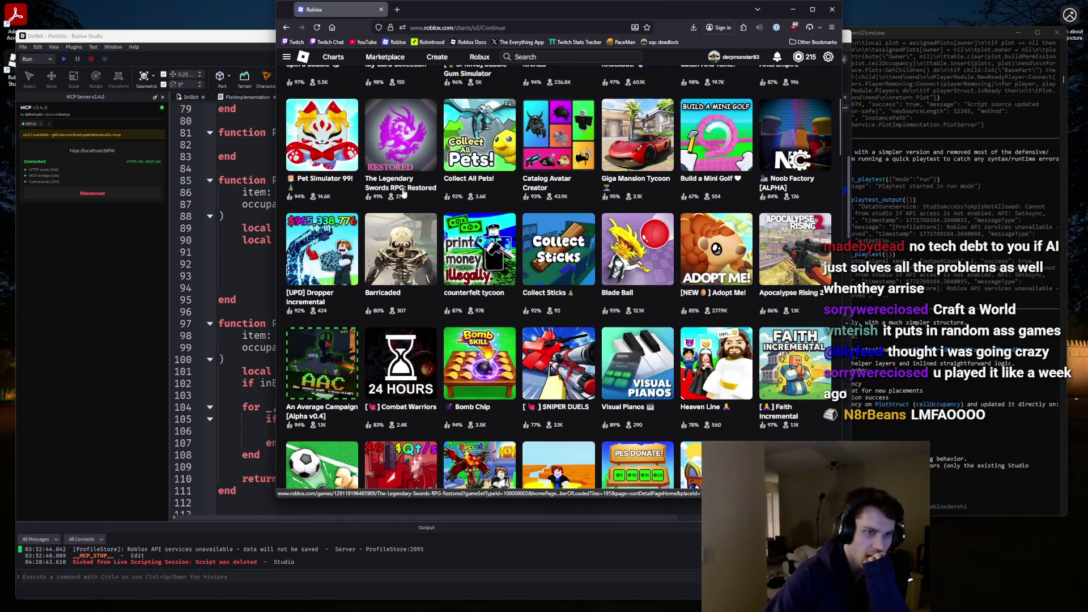
scroll(402, 191, "up", 4)
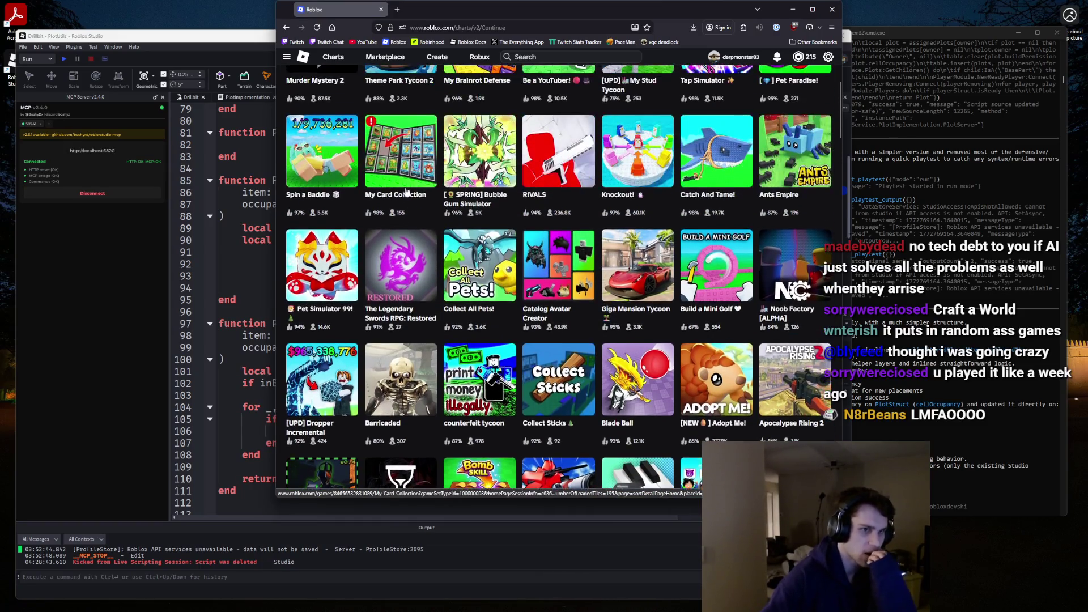
scroll(405, 200, "down", 3)
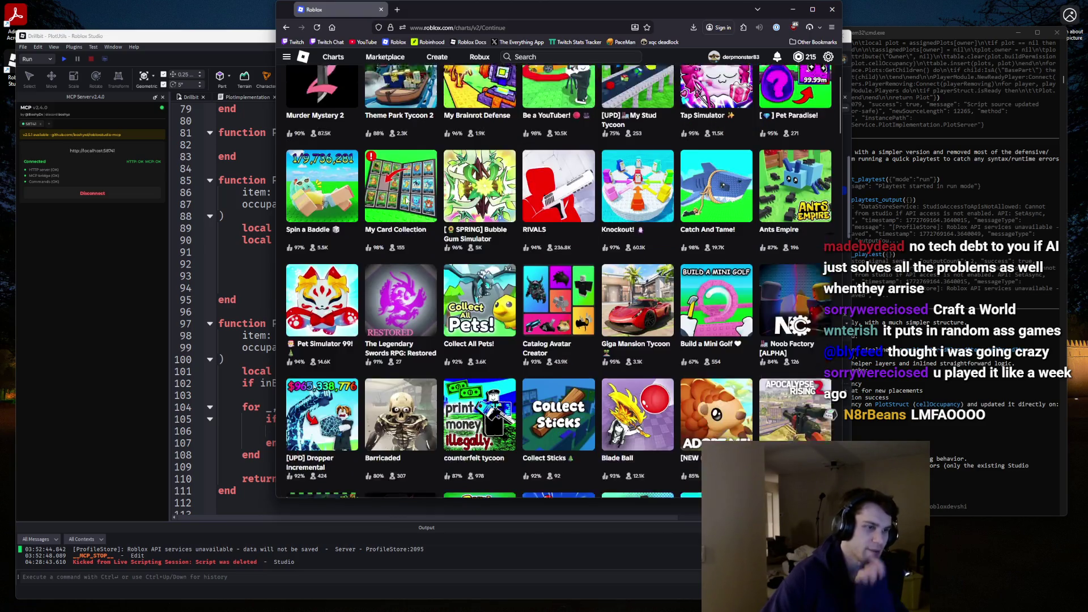
scroll(405, 201, "up", 3)
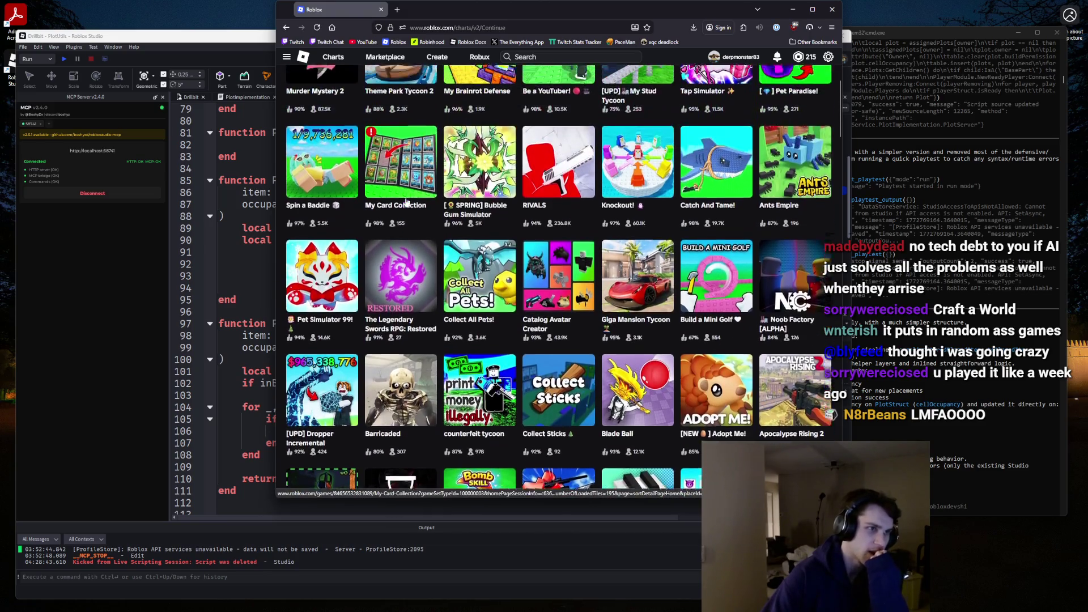
scroll(304, 253, "up", 1)
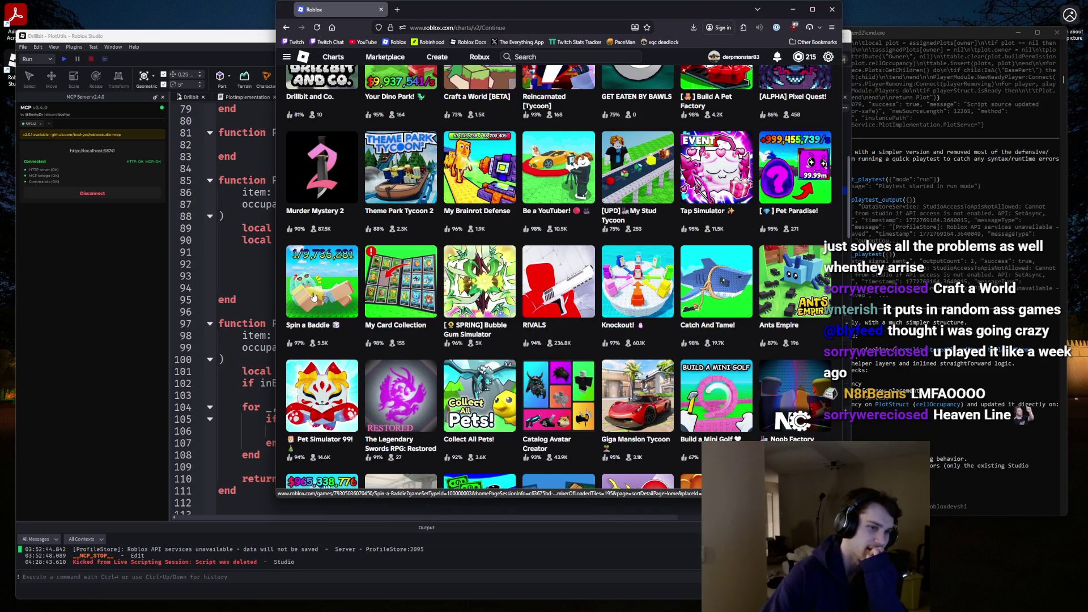
scroll(314, 296, "down", 10)
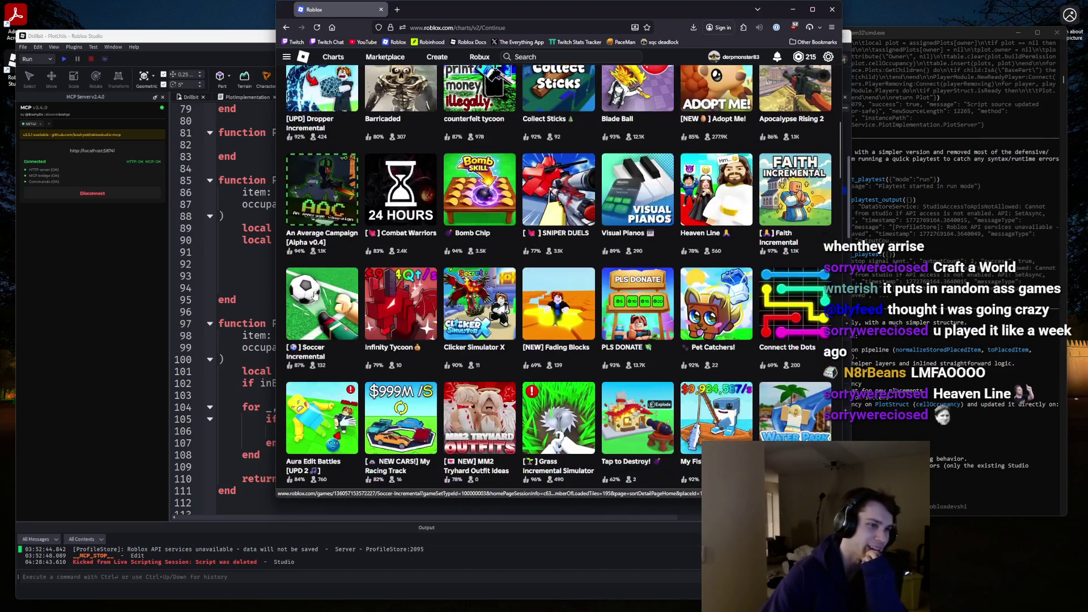
scroll(315, 294, "down", 2)
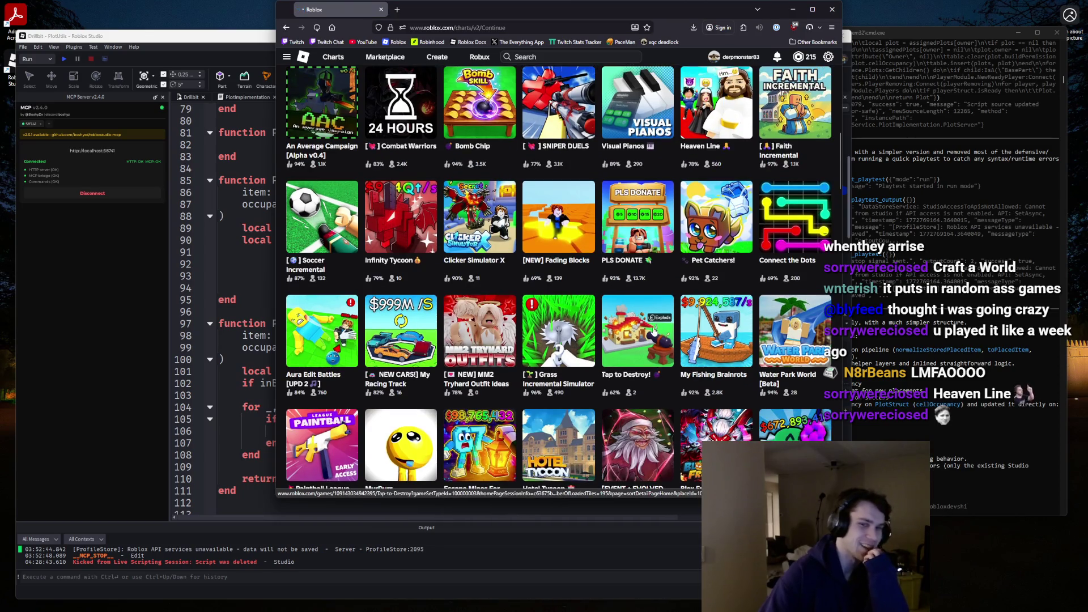
left_click(653, 330)
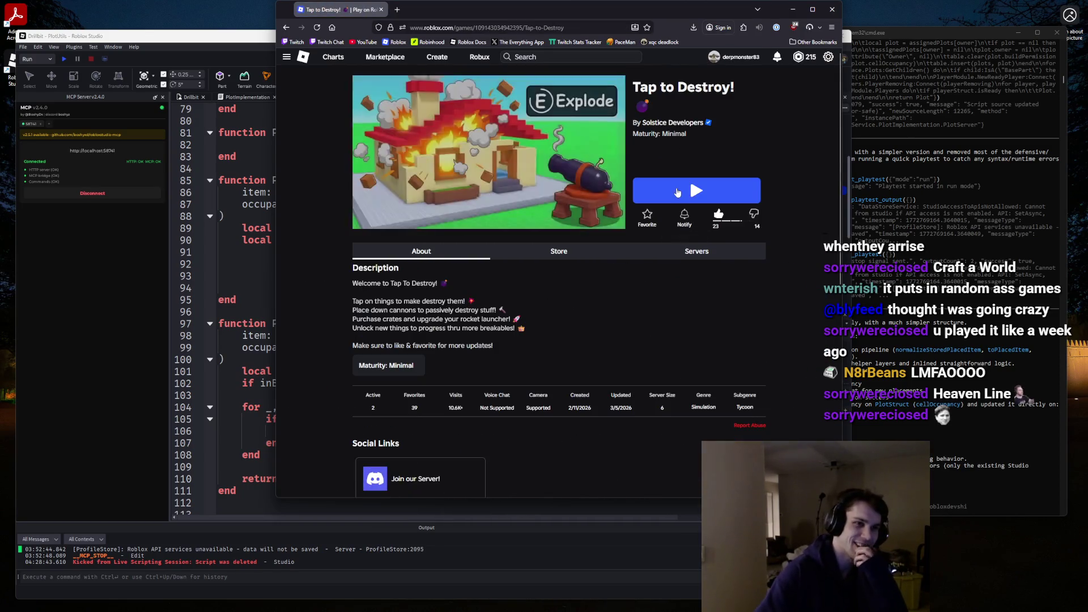
Play Tap to Destroy! from its game page and maximize the game window.
left_click(677, 192)
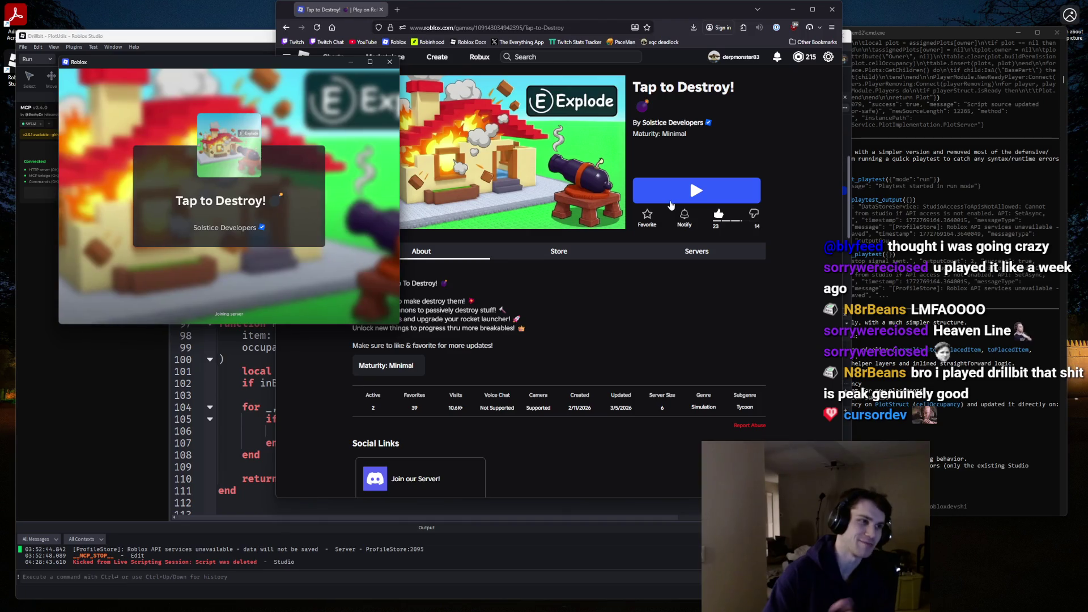
left_click(369, 61)
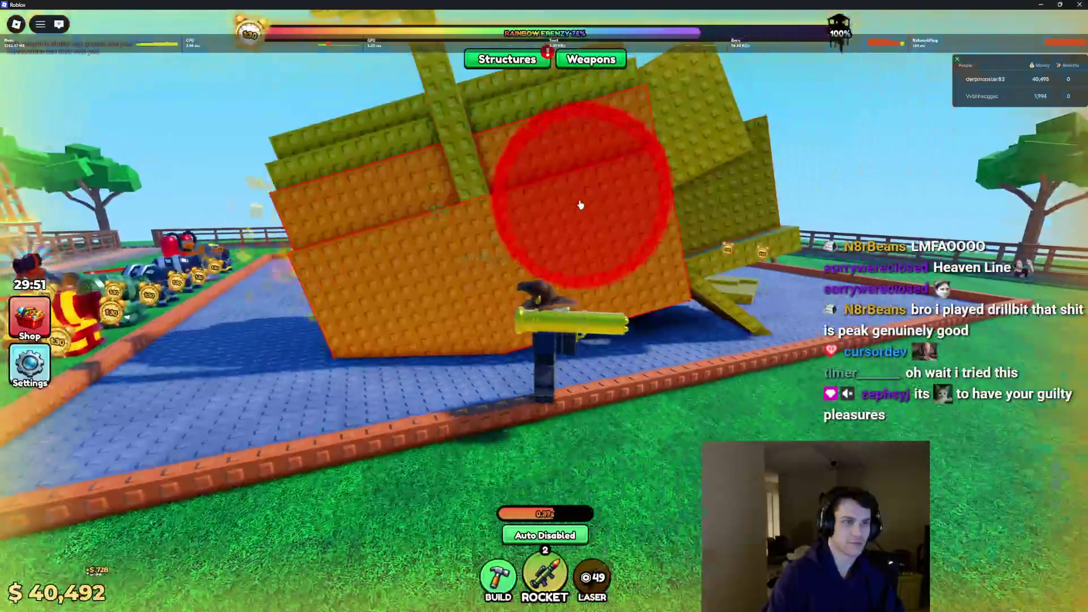
Fire rockets to blast the orange structure and hit the enemy base.
left_click(578, 206)
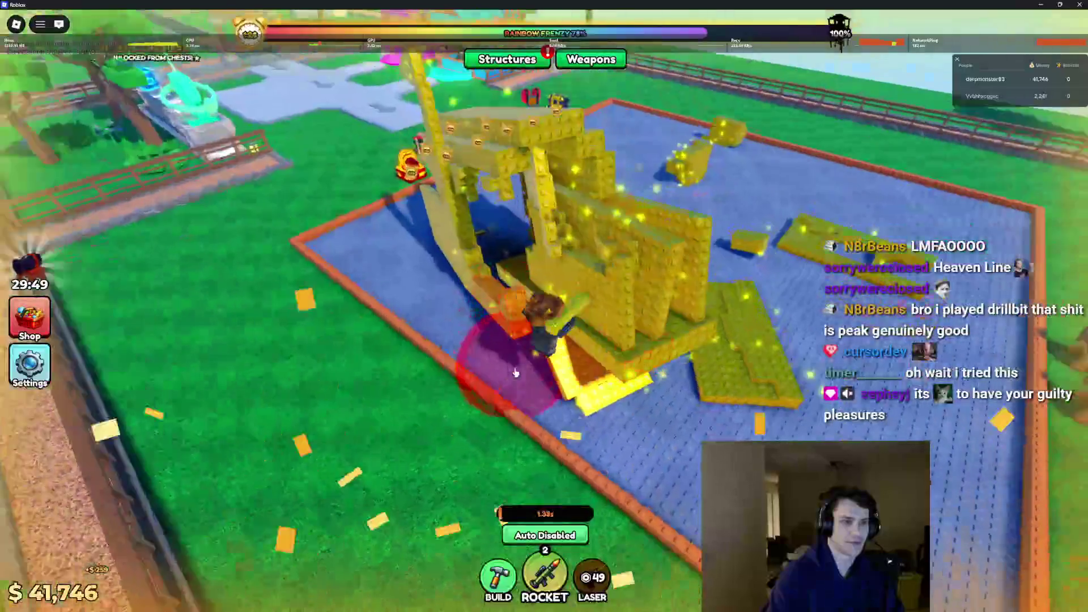
left_click(578, 238)
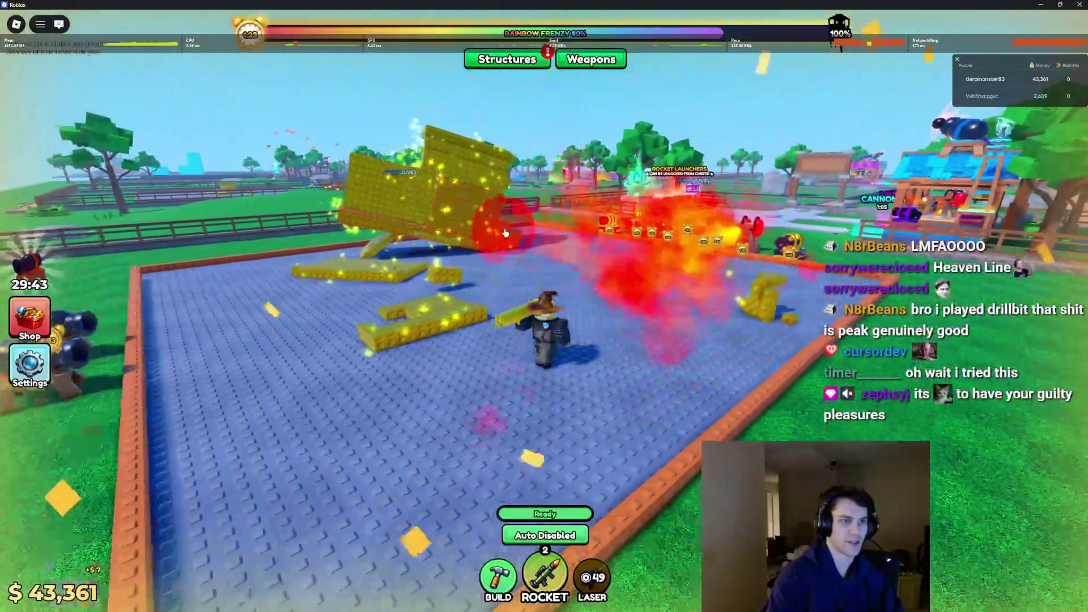
left_click(481, 195)
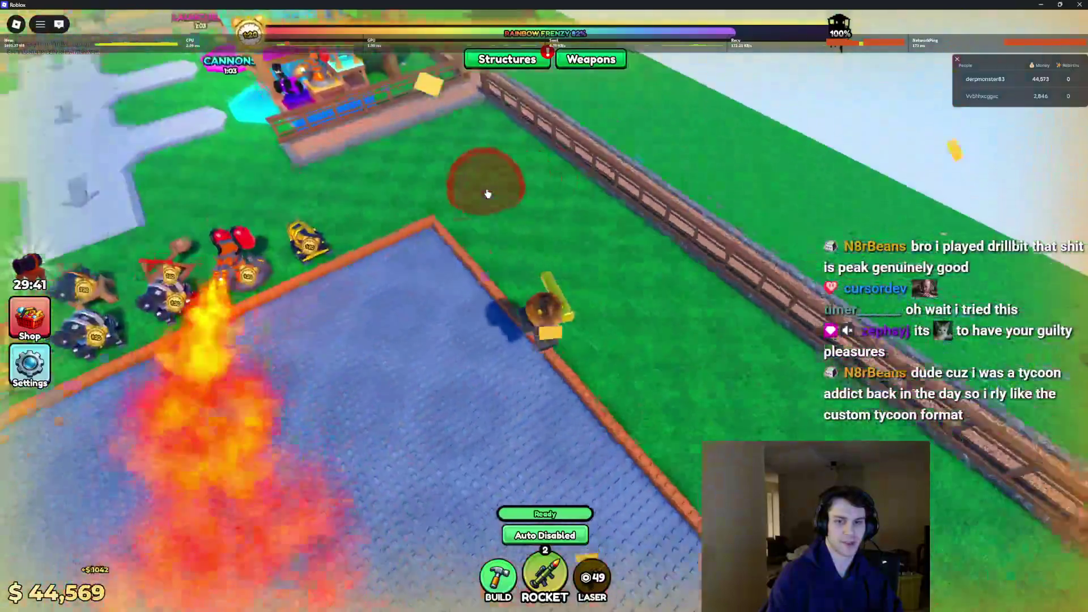
Walk the character under the gate, up the path past the fountain toward the spawn pads.
key("w")
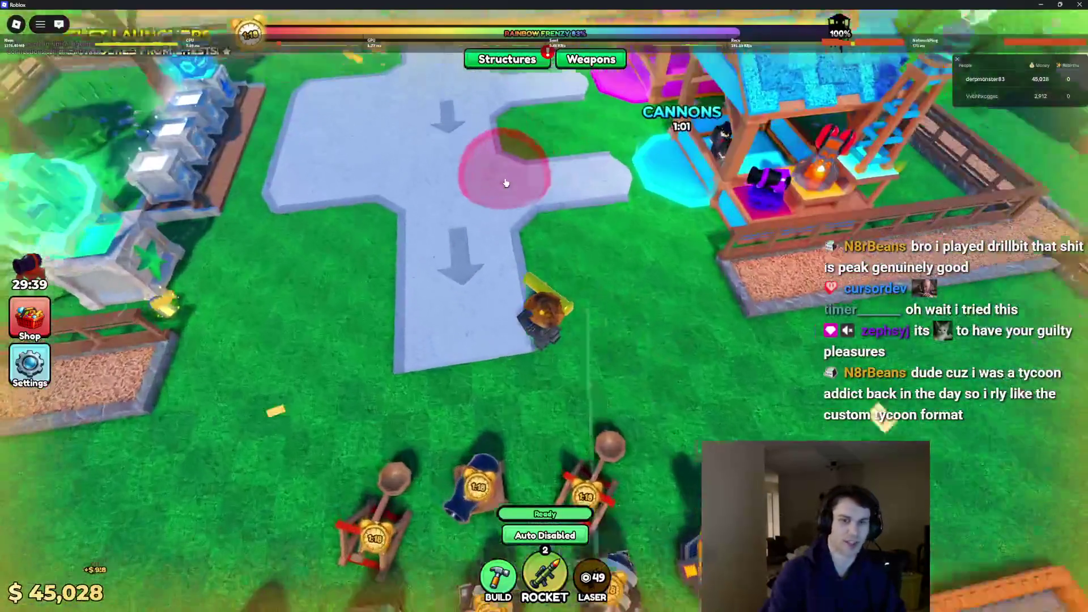
key("w")
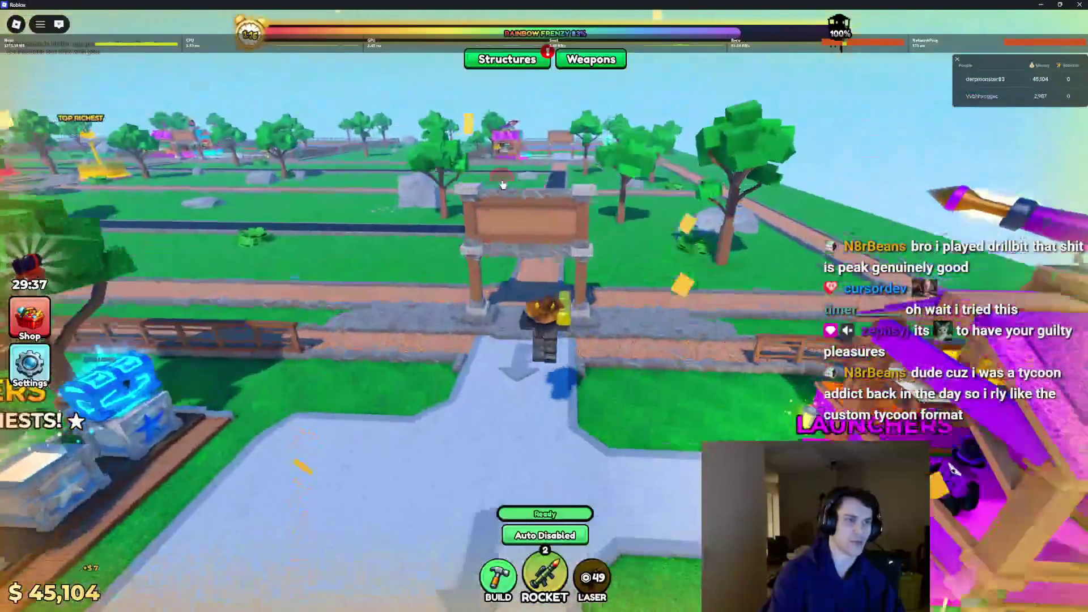
key("Left")
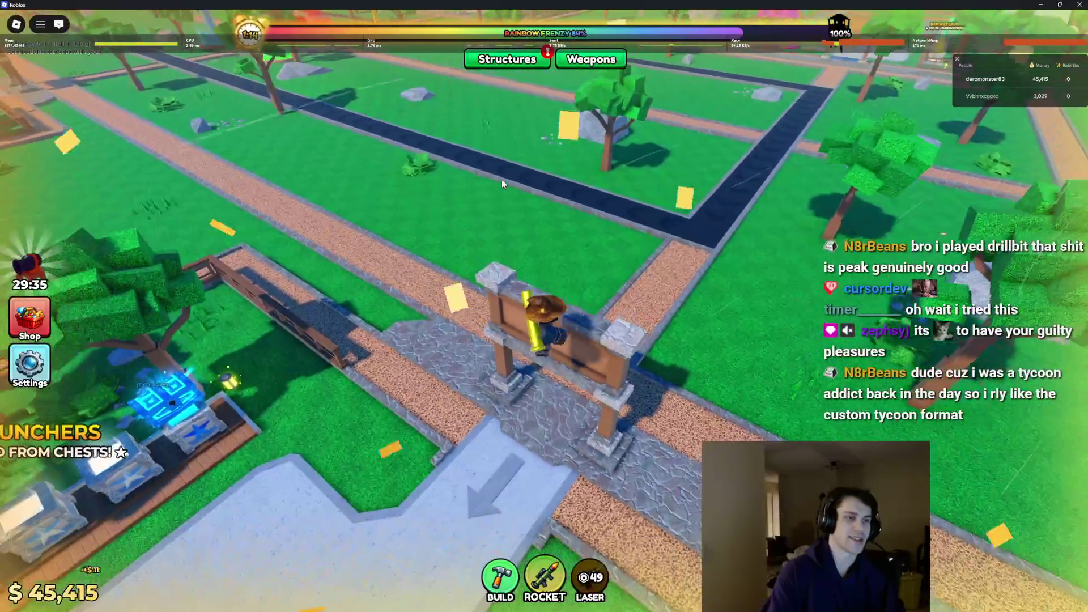
key("Left")
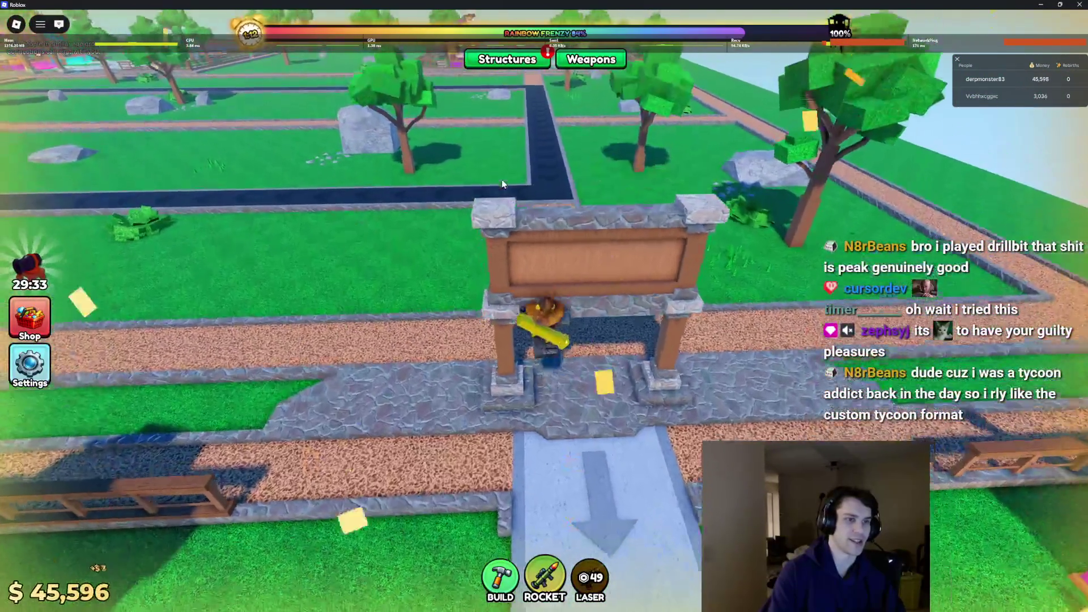
key("w")
key("Left")
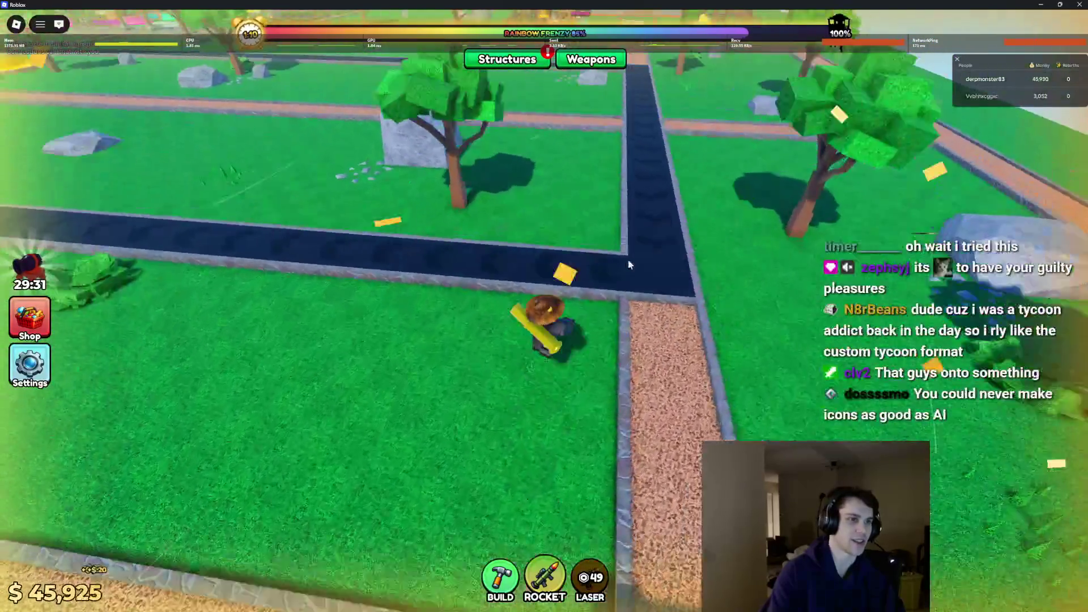
key("Left")
key("w")
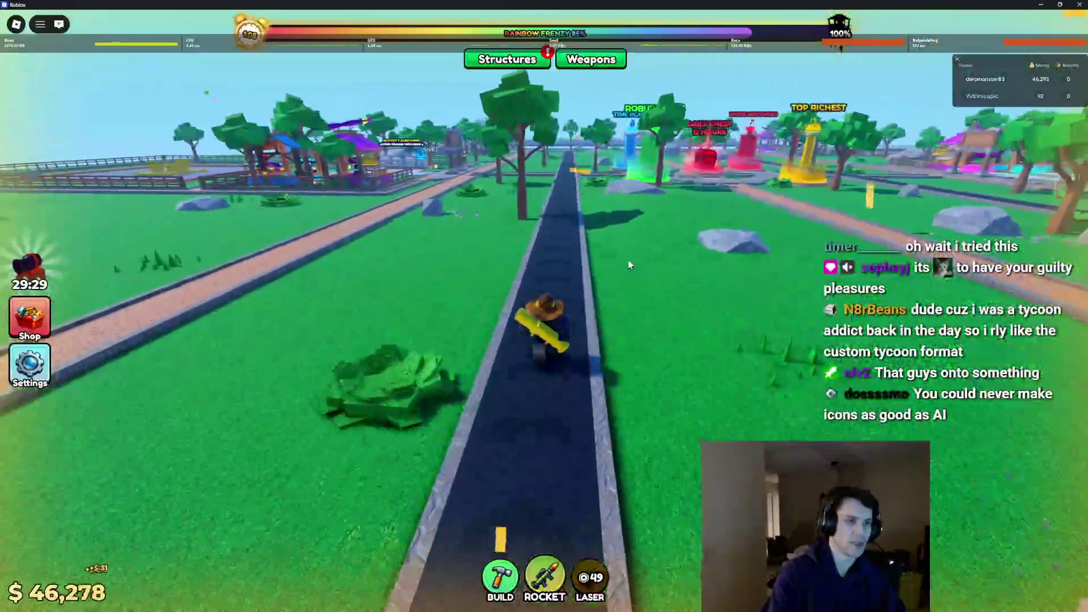
key("w")
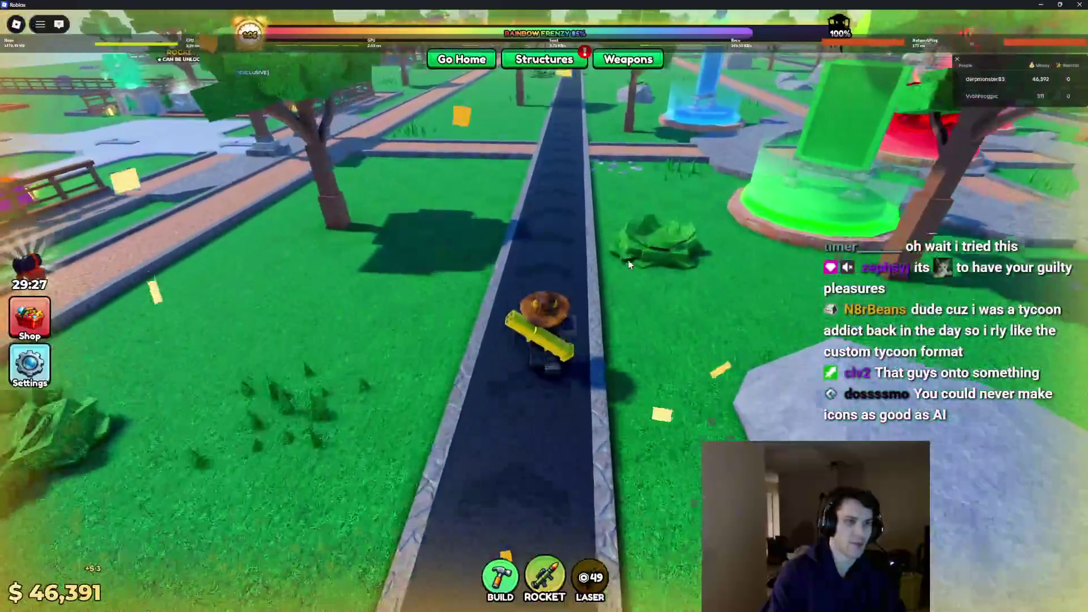
key("w")
key("Left")
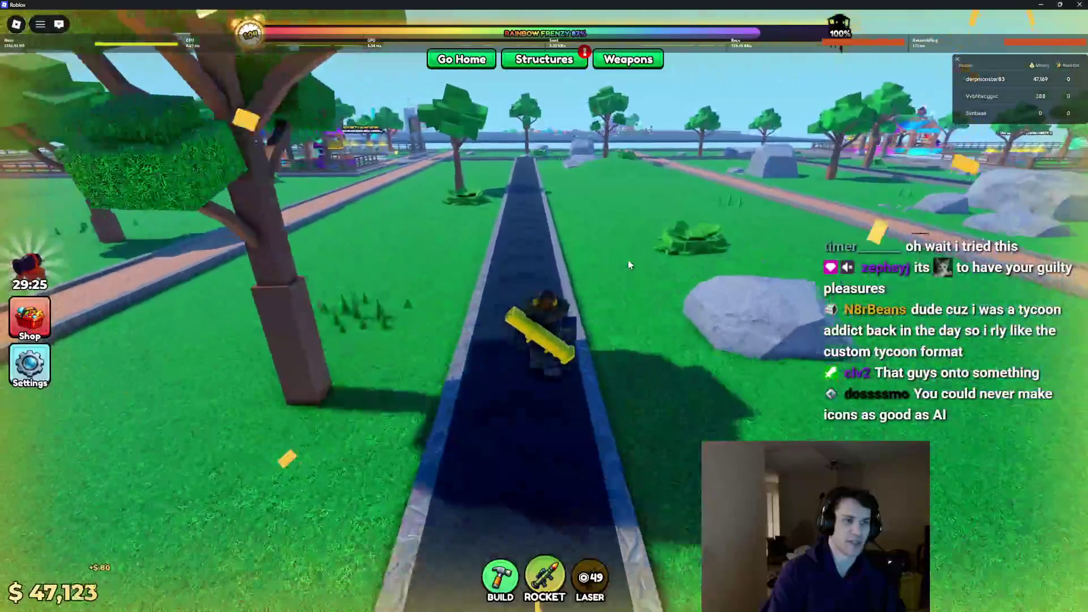
key("w")
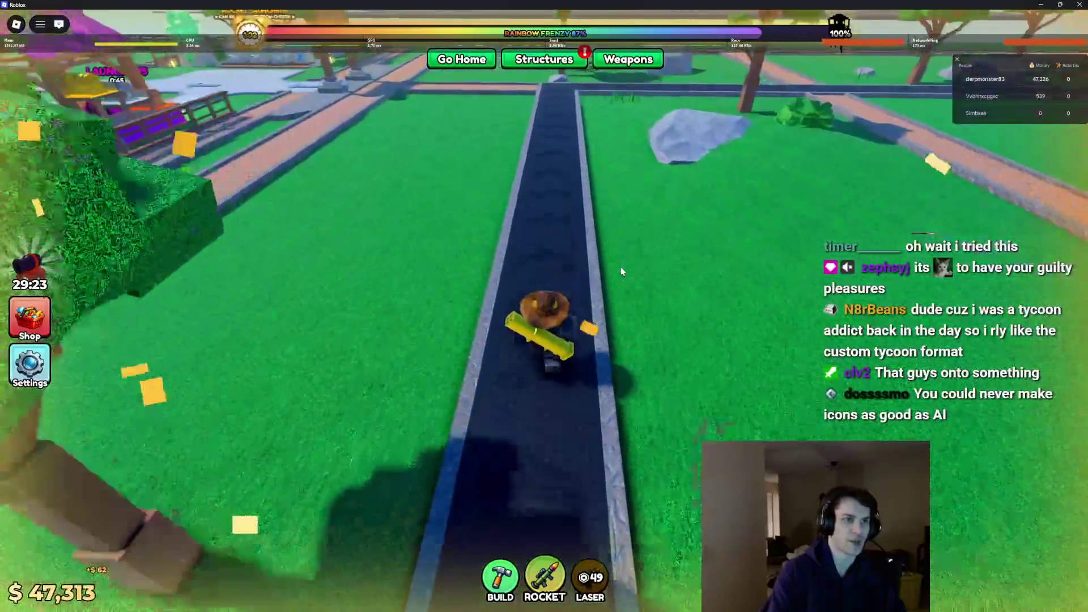
key("w")
key("d")
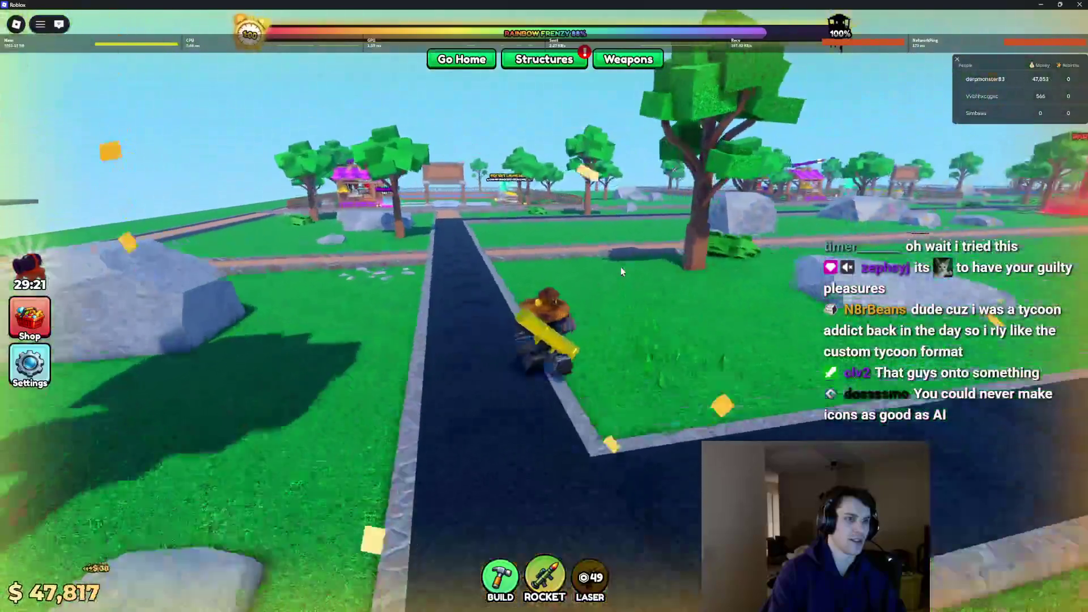
key("w")
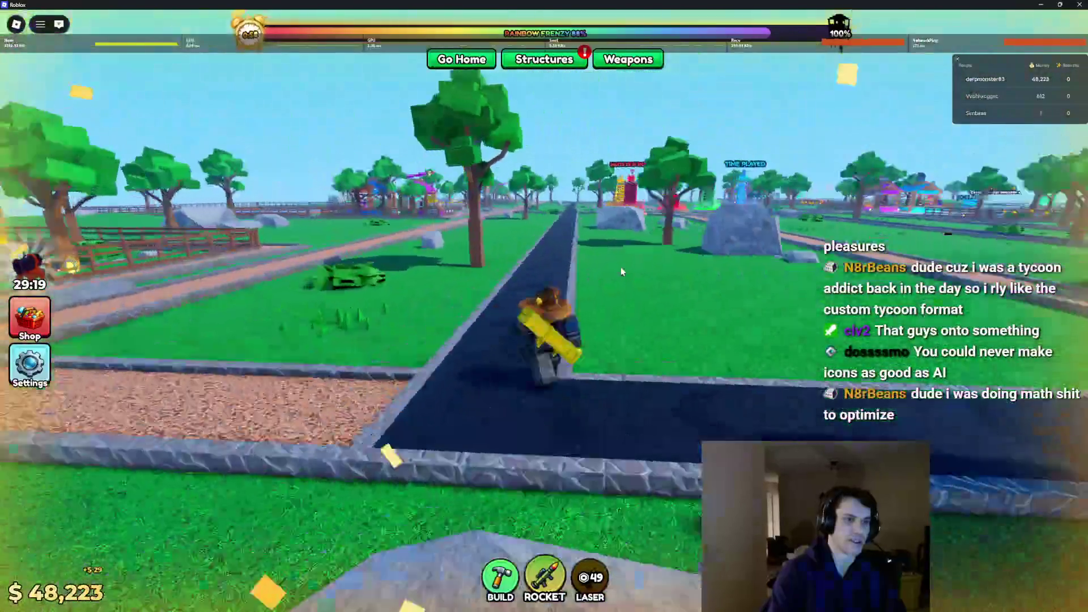
key("w")
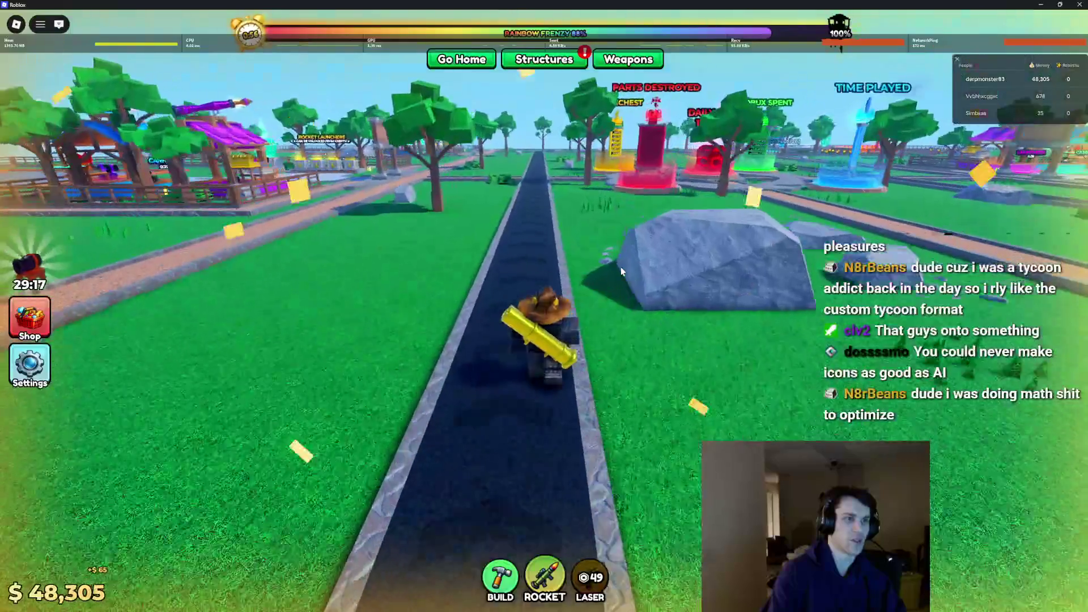
Turn left at the crossroads, right at the T-junction, and circle back toward the gate.
key("w")
key("a")
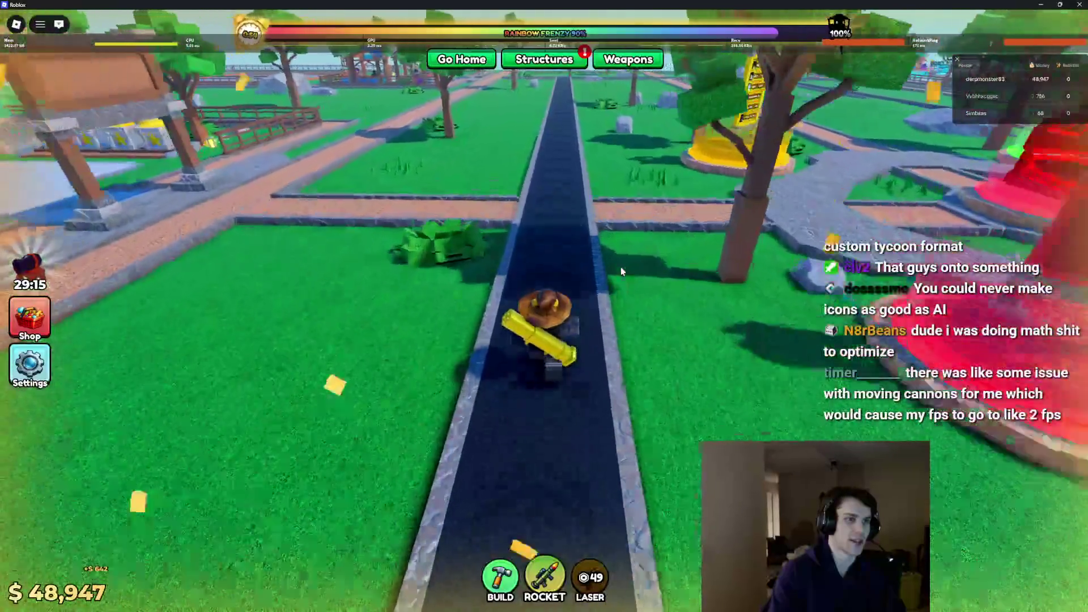
key("w")
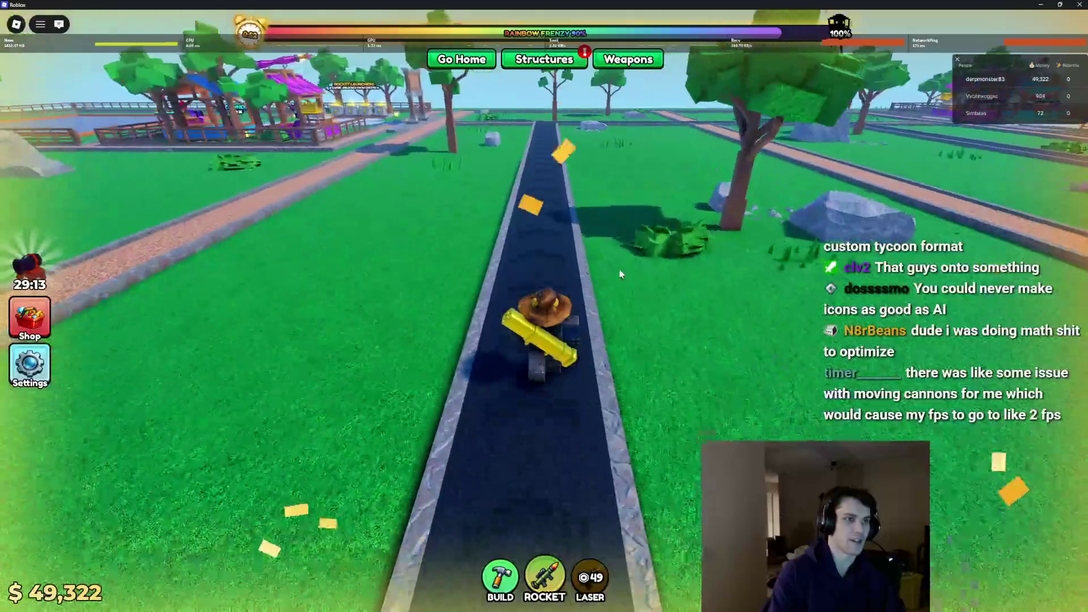
key("w")
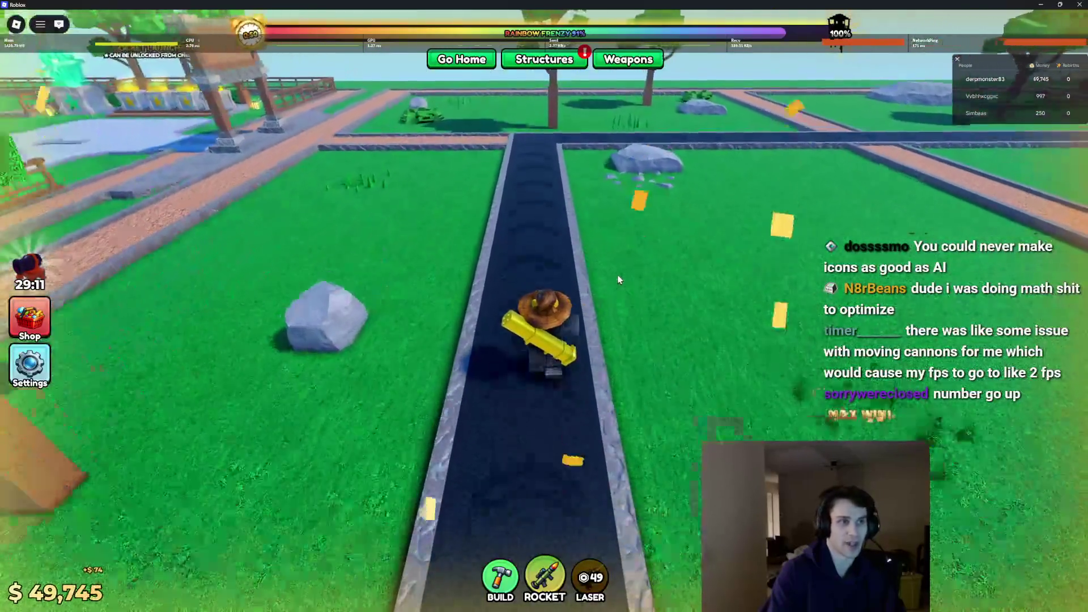
key("d")
key("w")
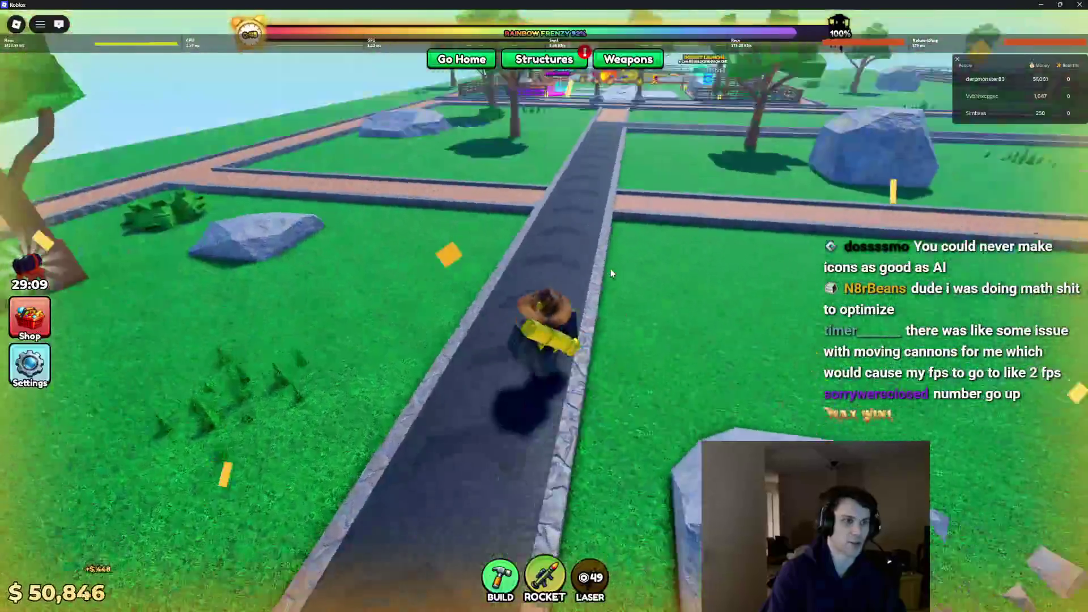
key("w")
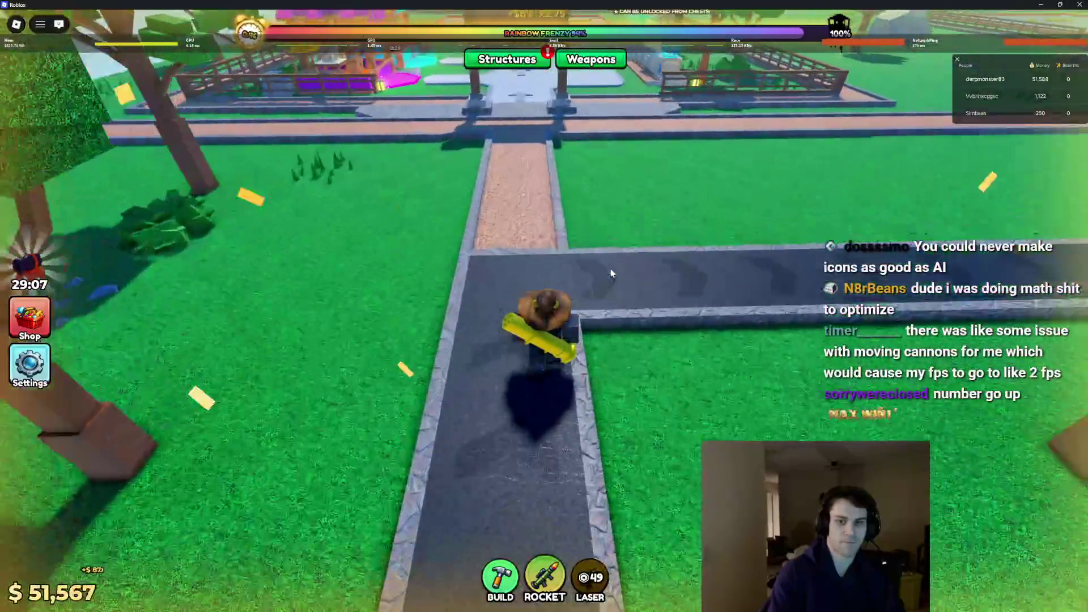
key("w")
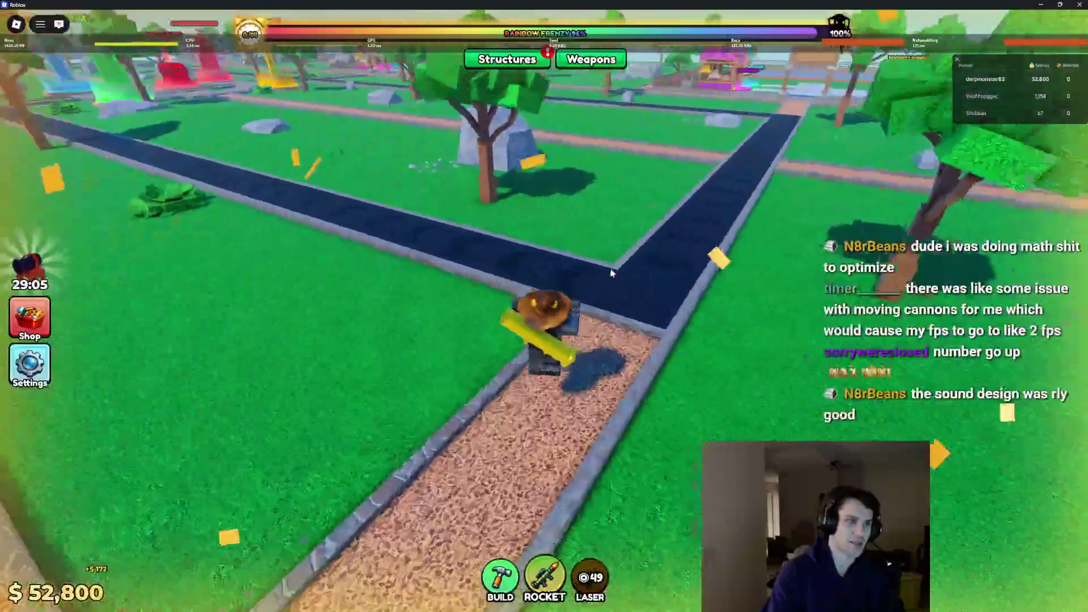
key("w")
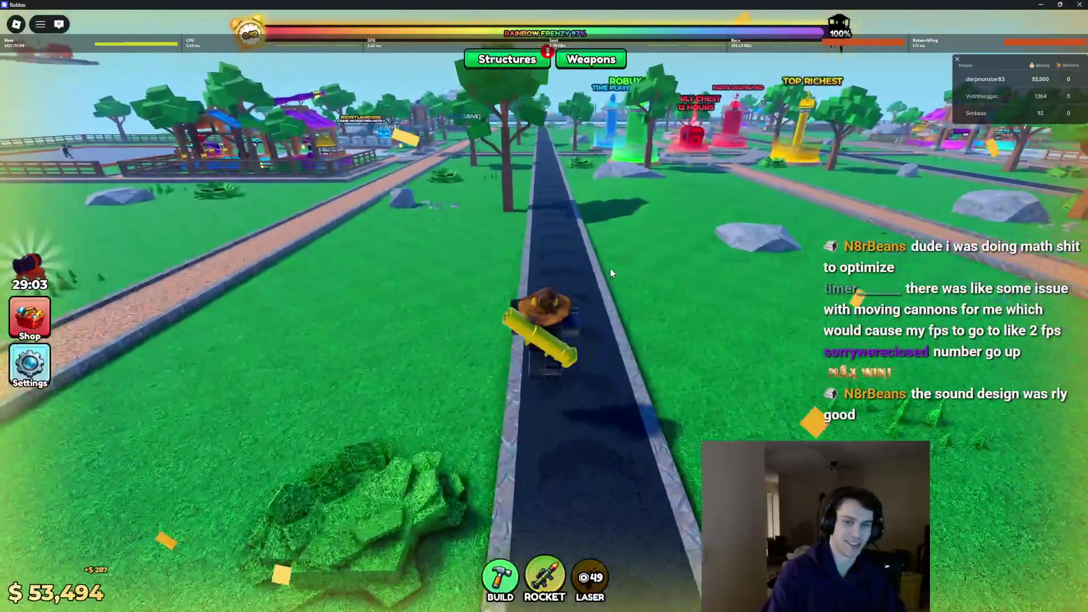
key("w")
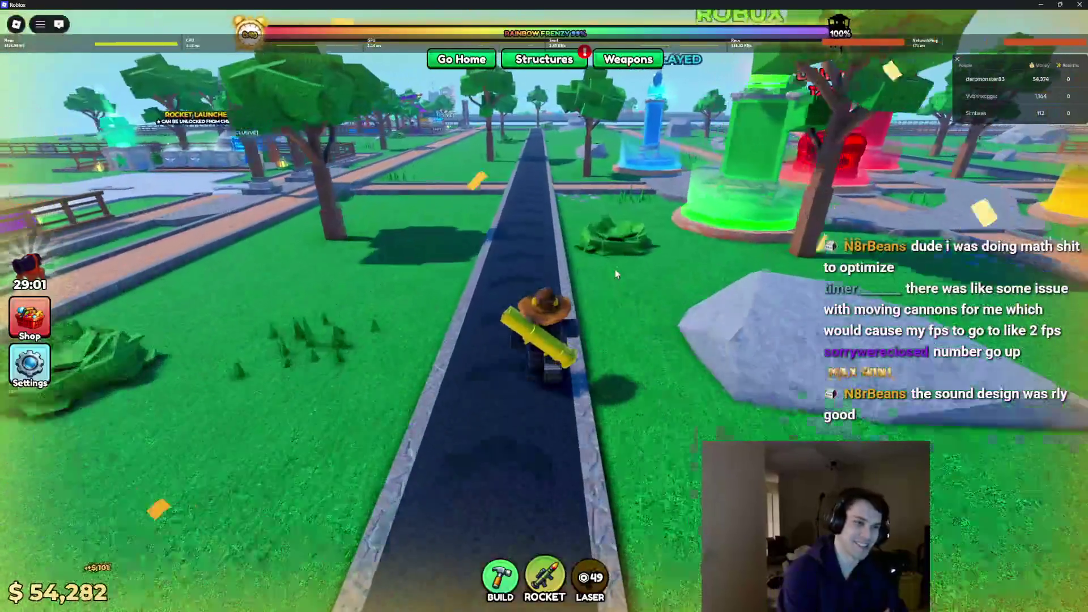
key("w")
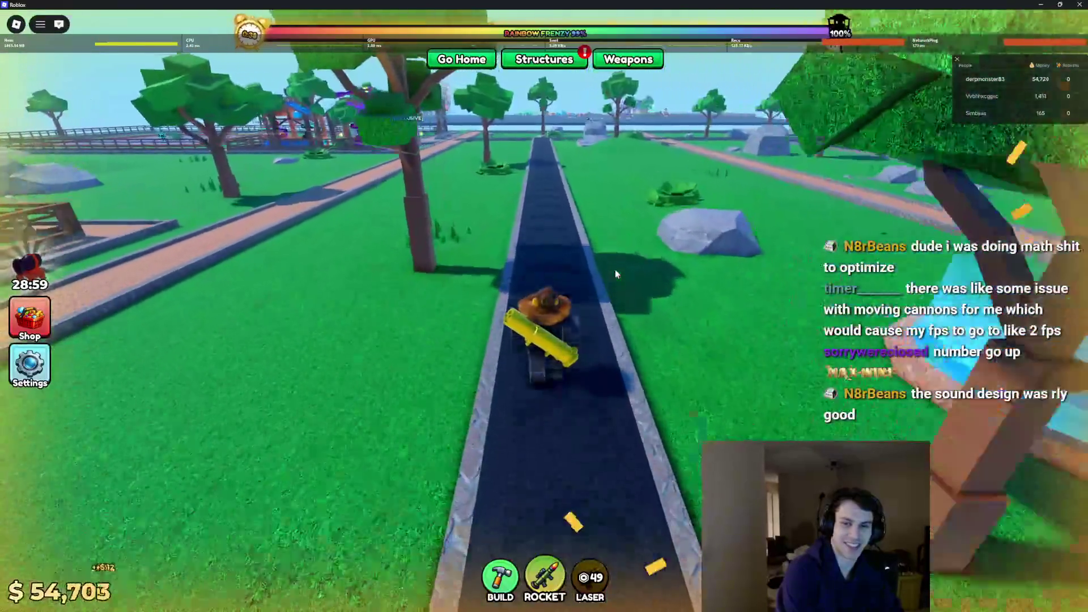
key("w")
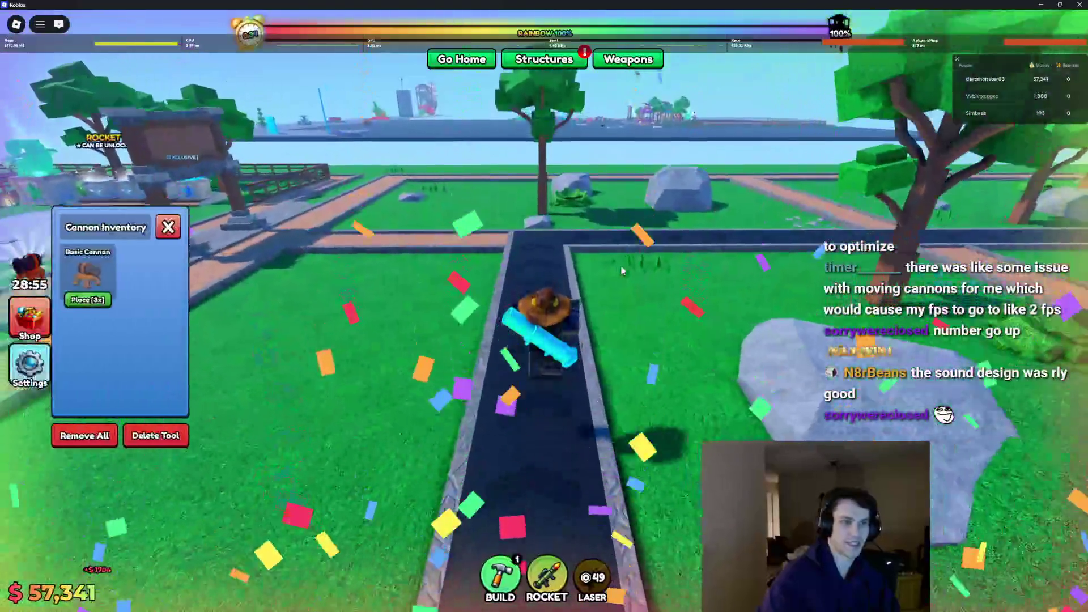
Equip the rocket weapon and walk down the paths toward the plaza.
key("2")
key("w")
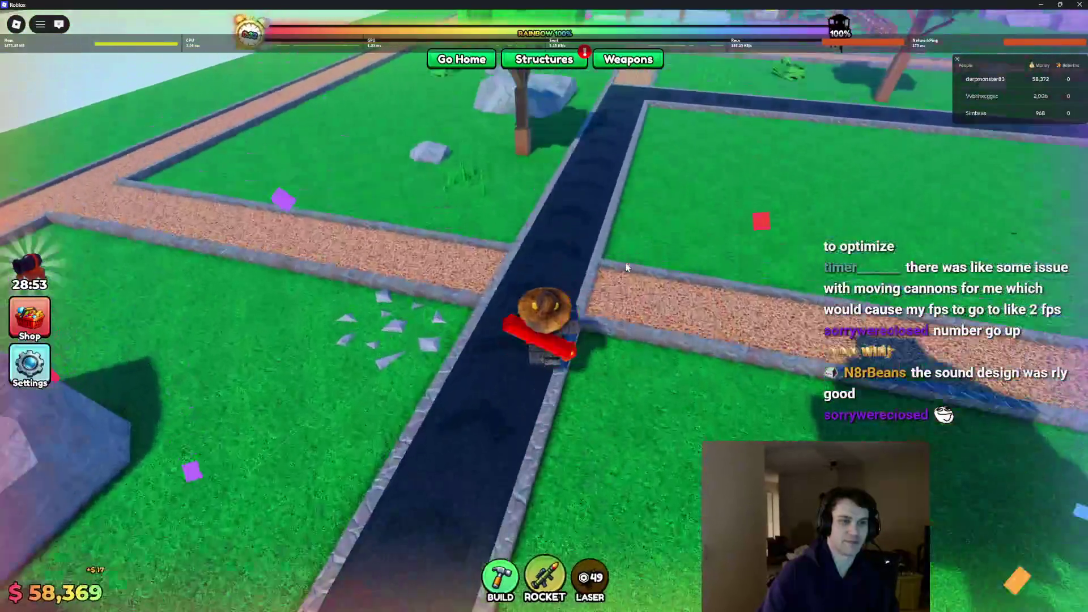
key("w")
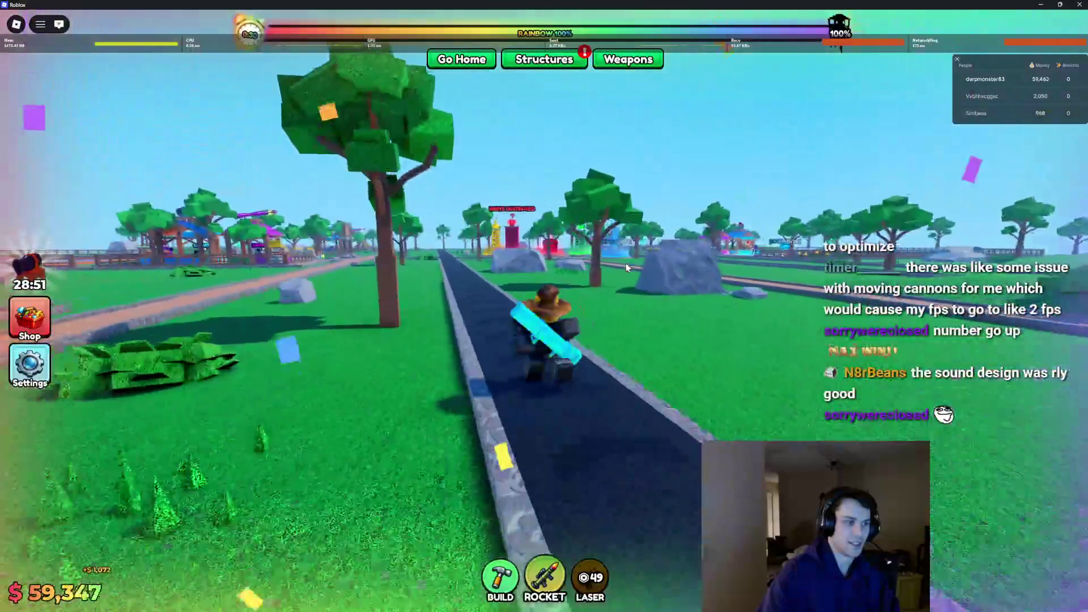
key("w")
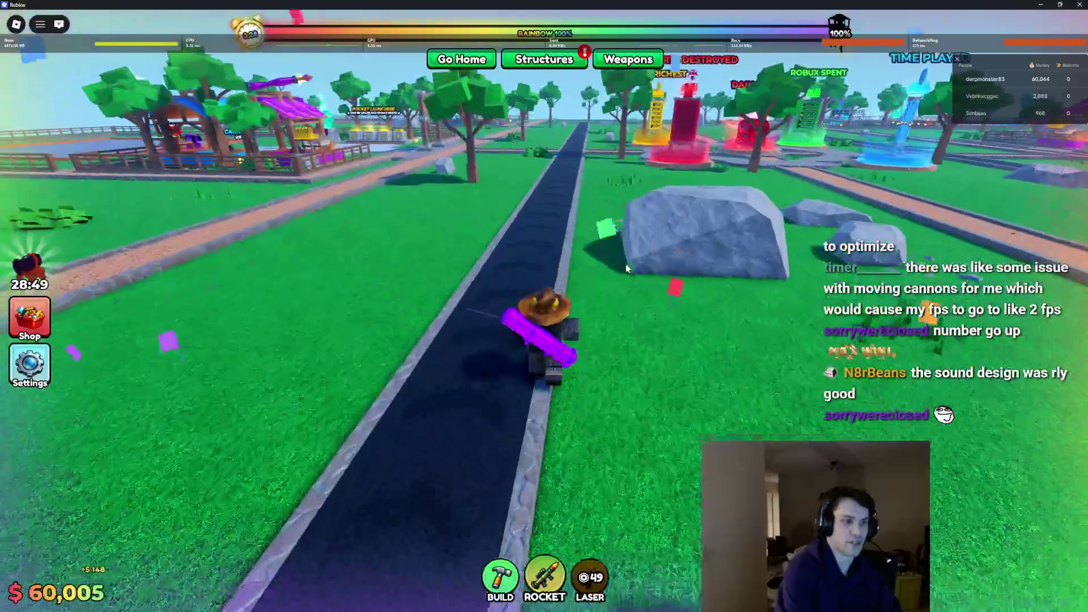
key("w")
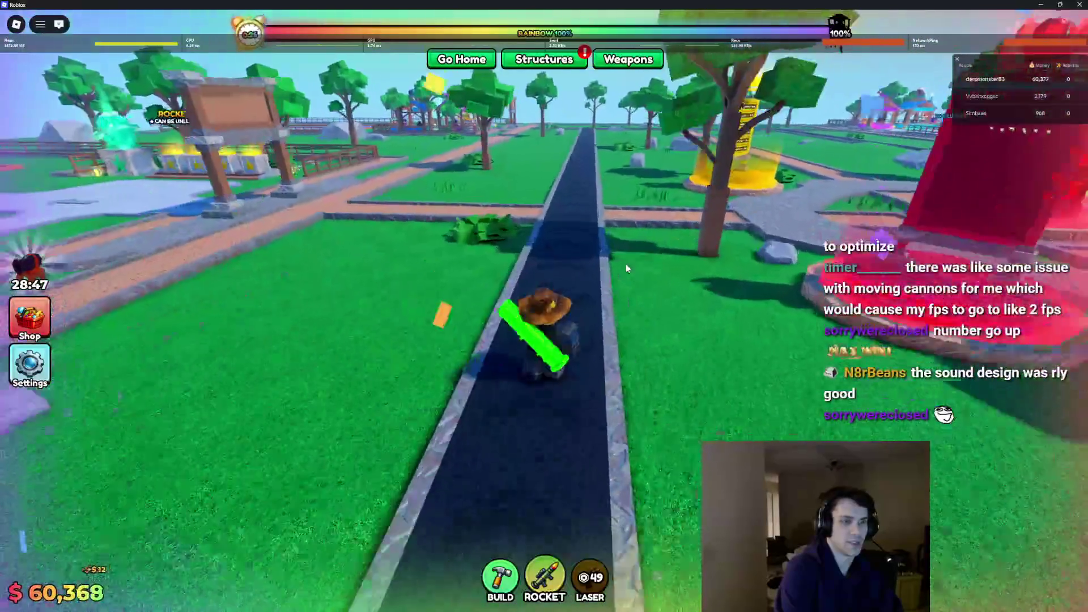
key("w")
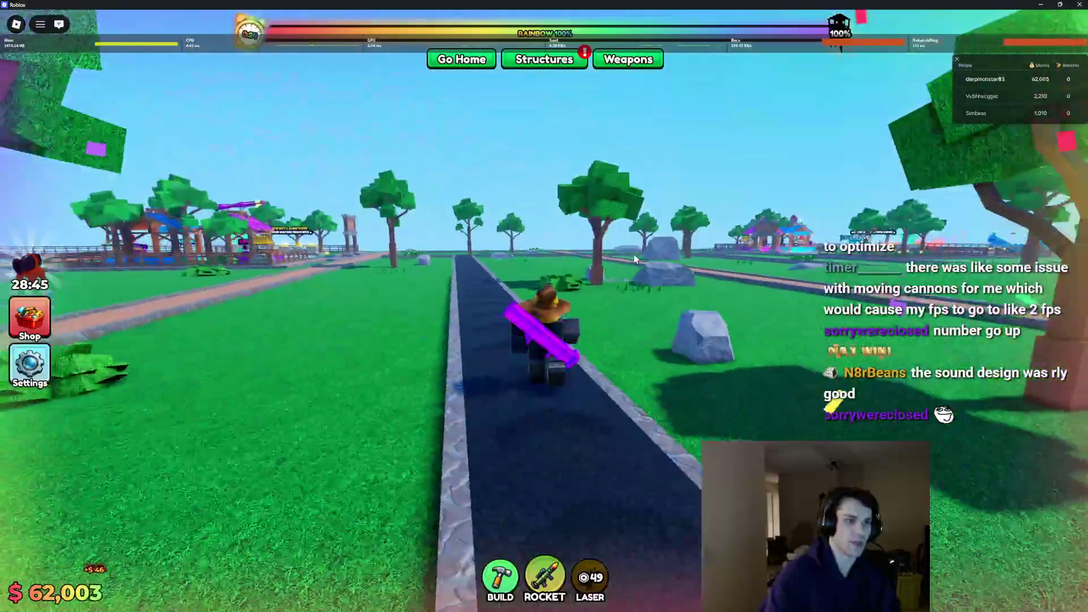
key("w")
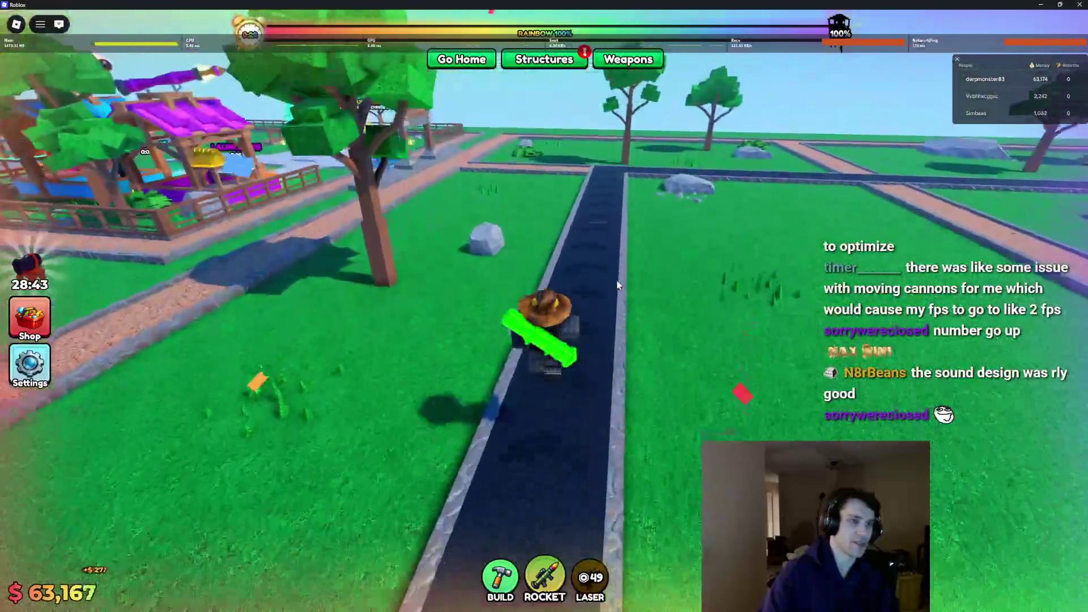
key("w")
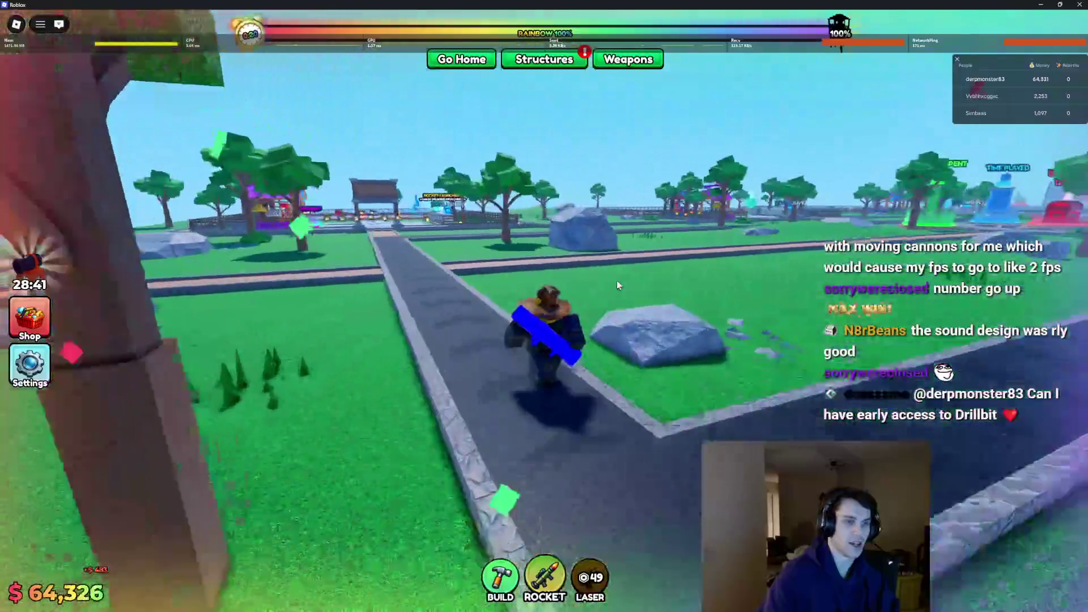
key("w")
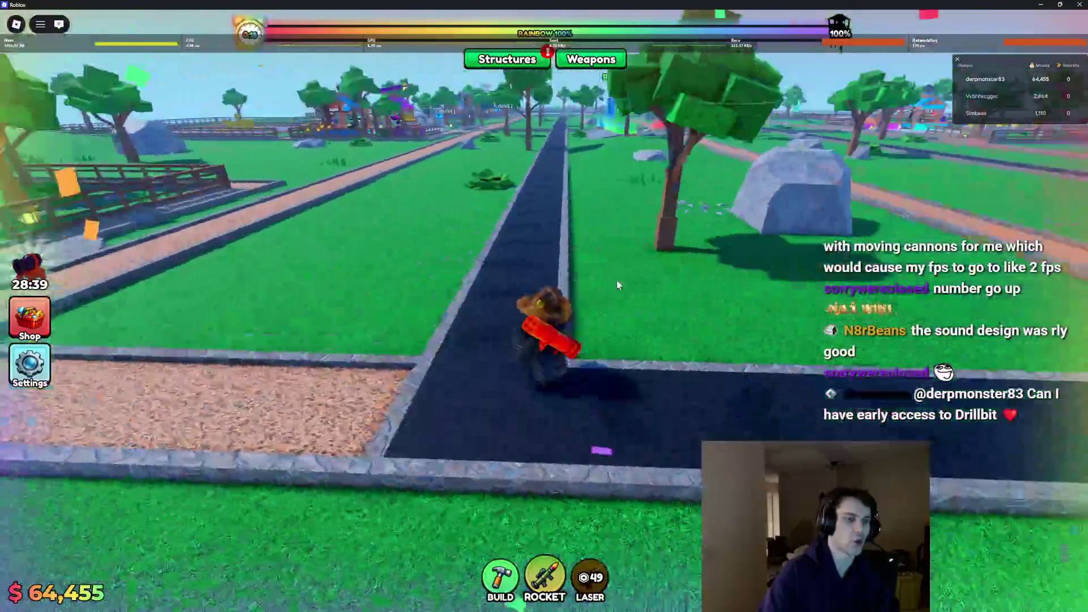
key("w")
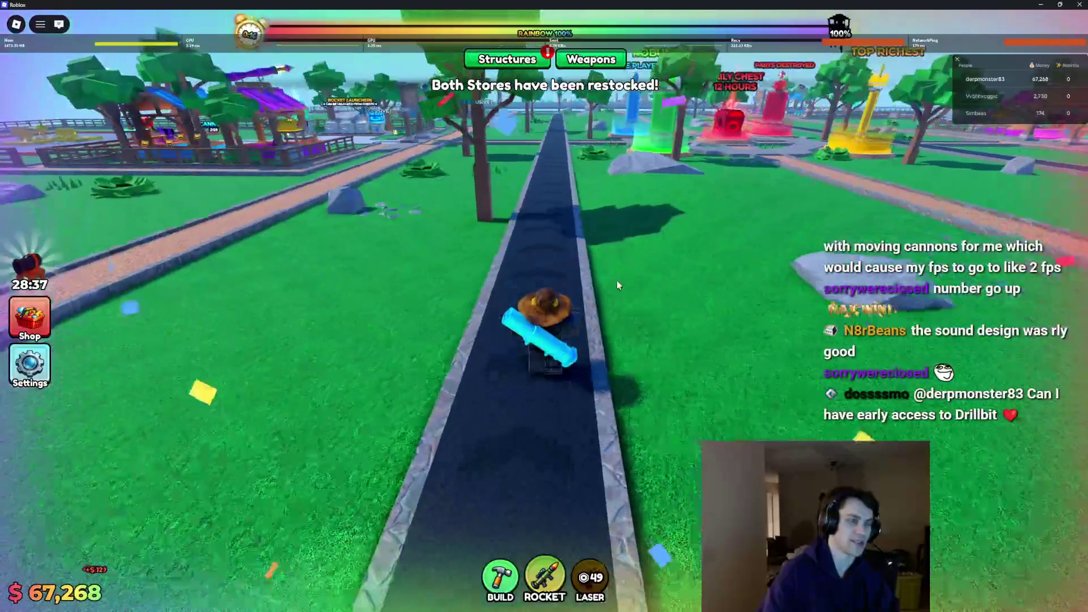
key("w")
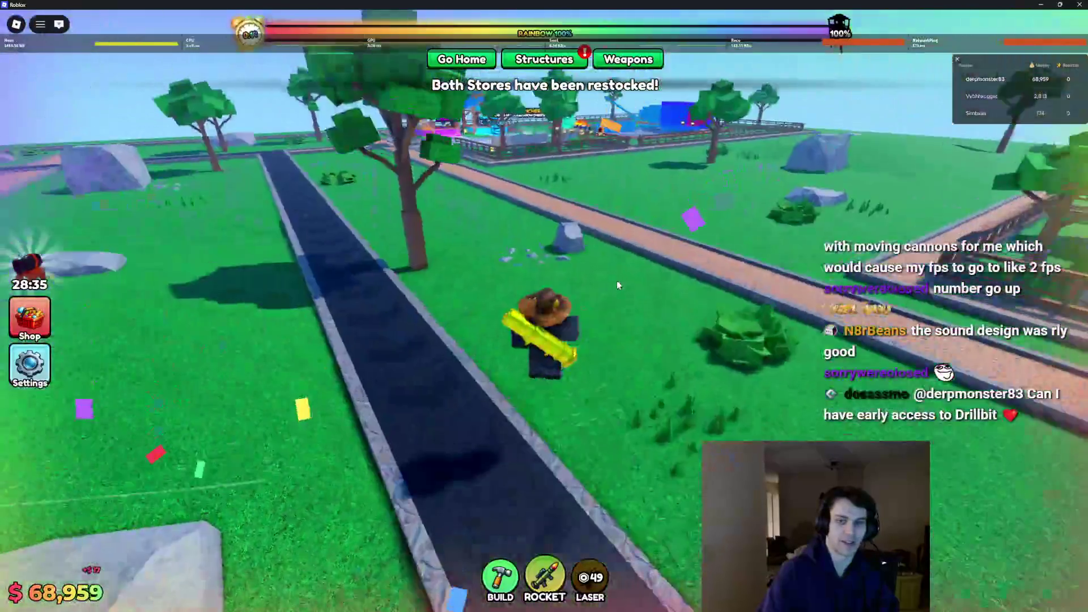
key("w")
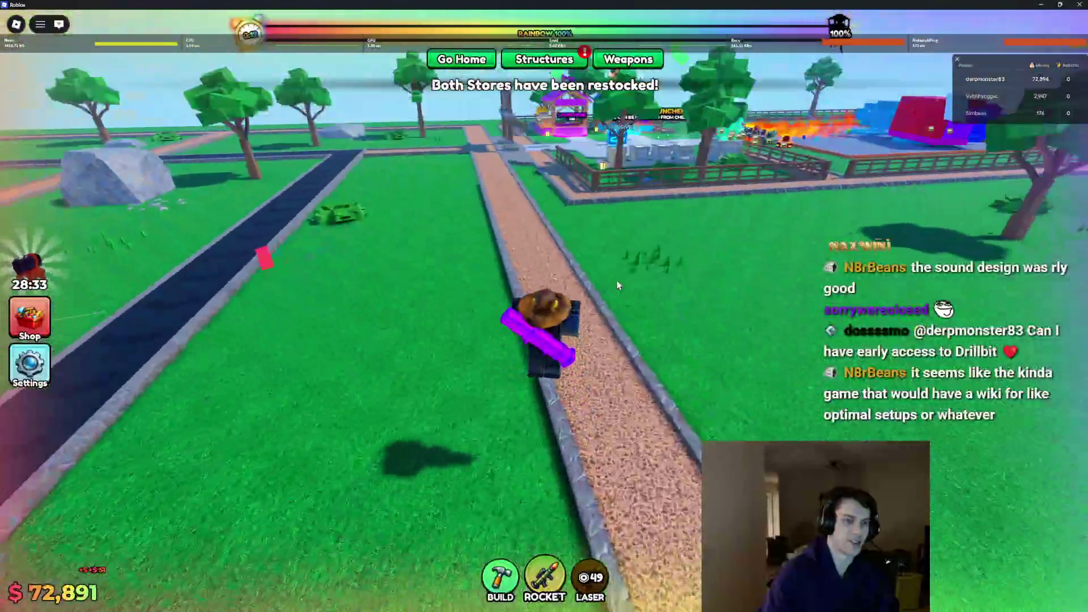
key("w")
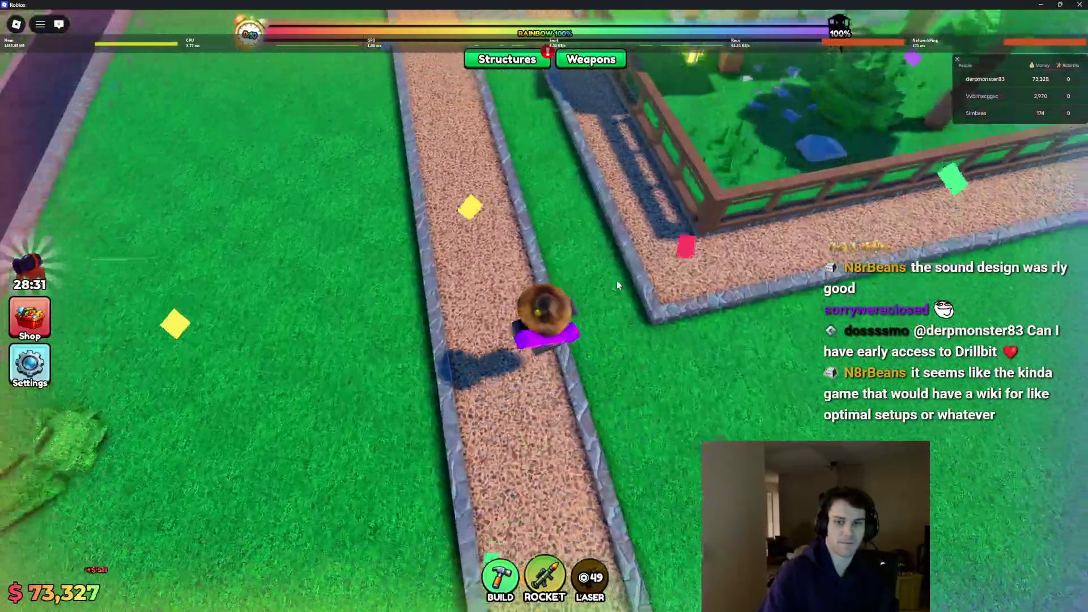
Climb over the Launchers stand, blue cannon tower and purple launcher, then walk into the blue base.
key("w")
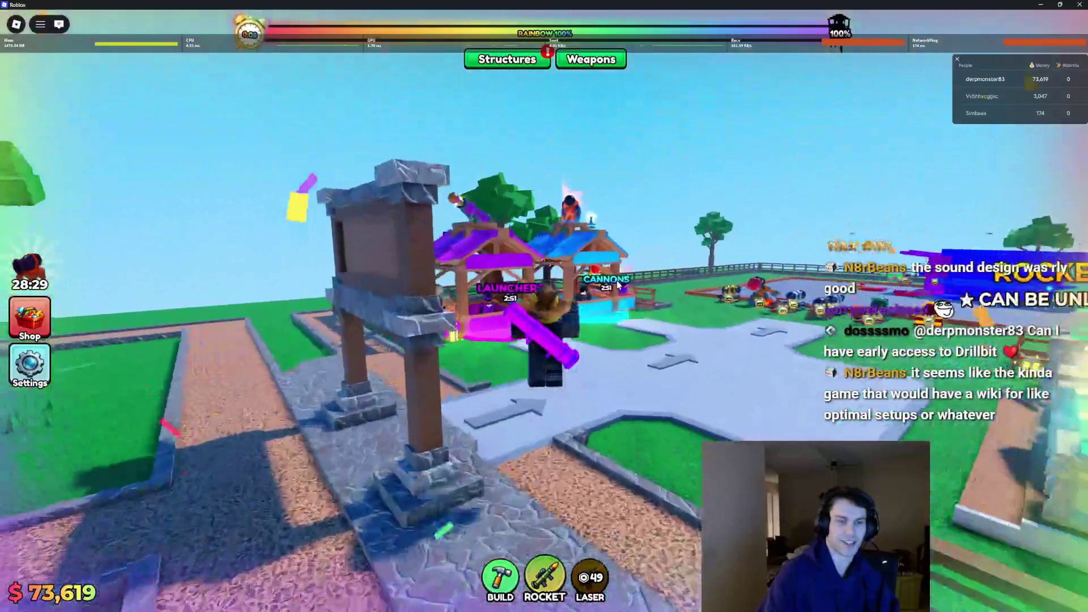
key("w")
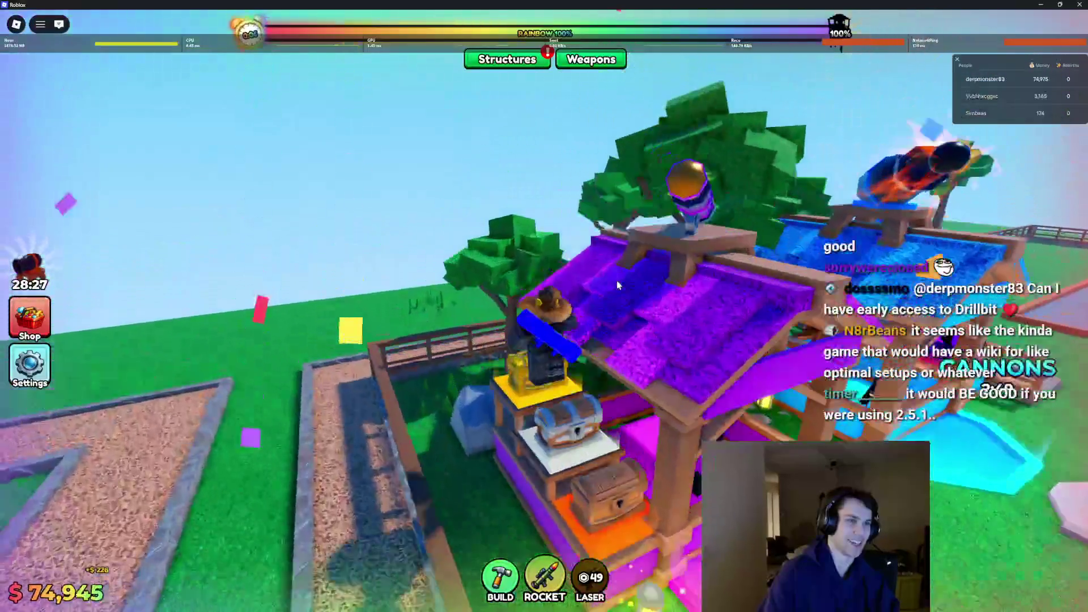
key("w")
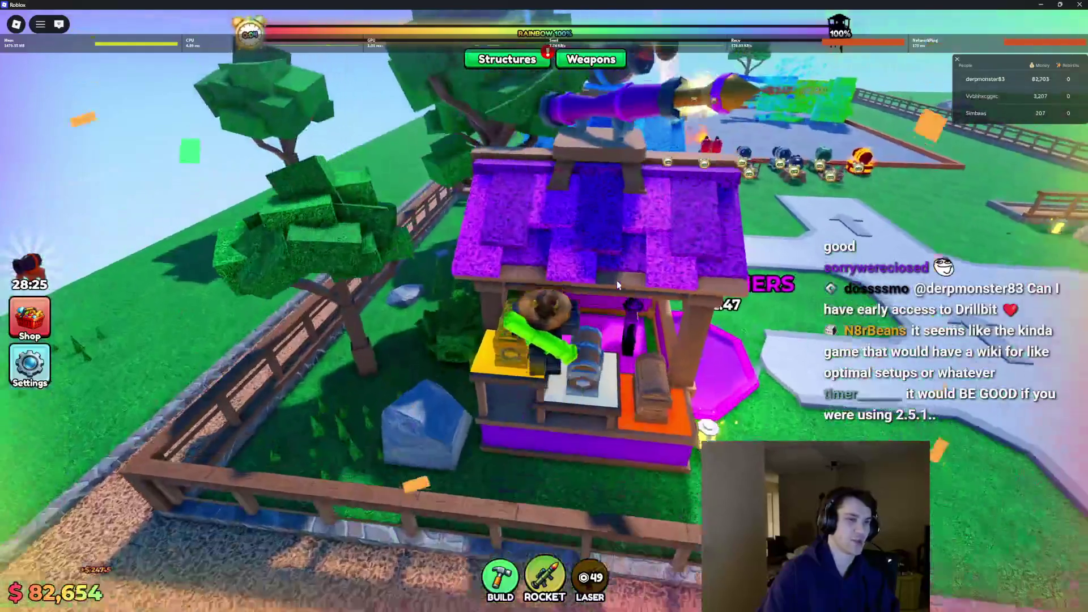
key("w")
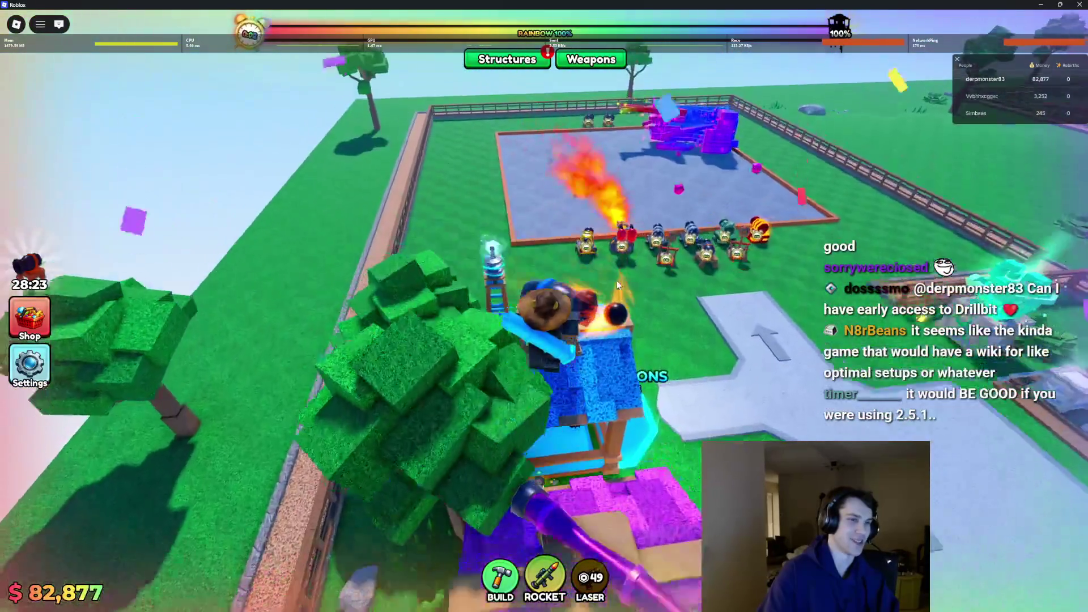
key("w")
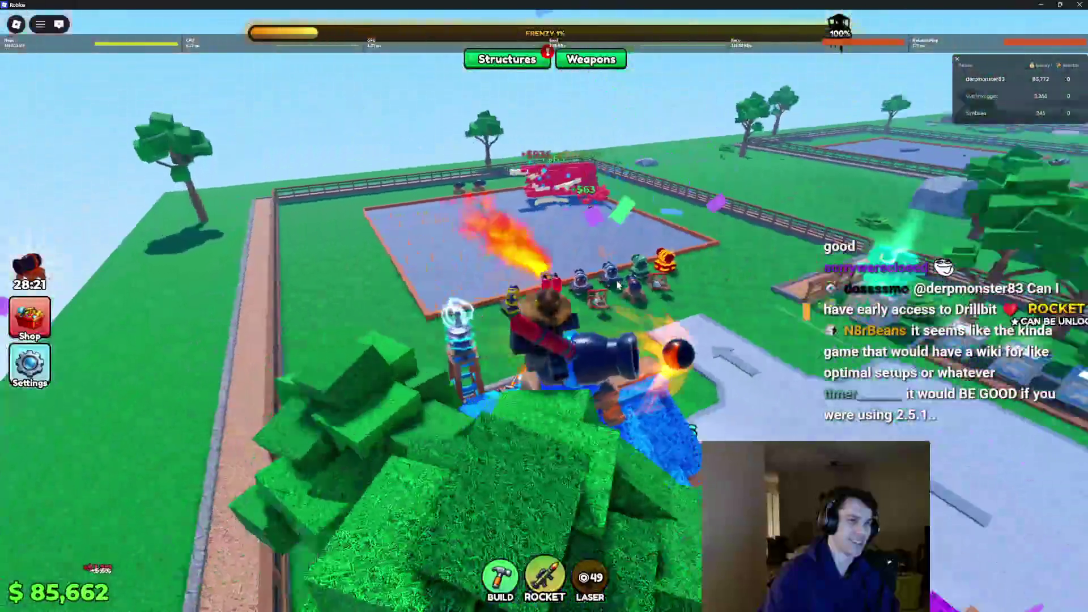
key("w")
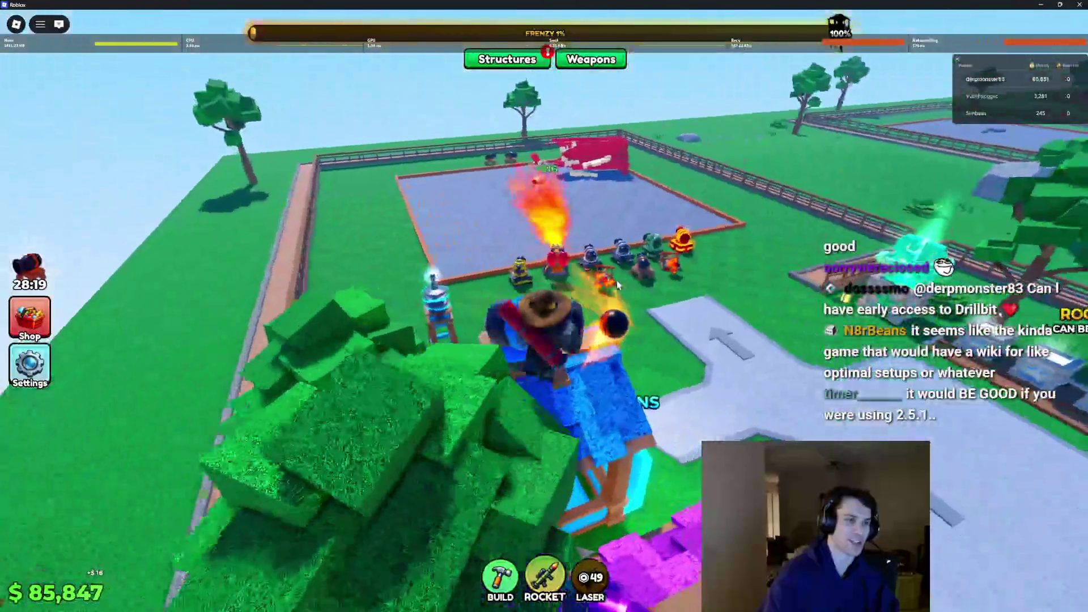
key("w")
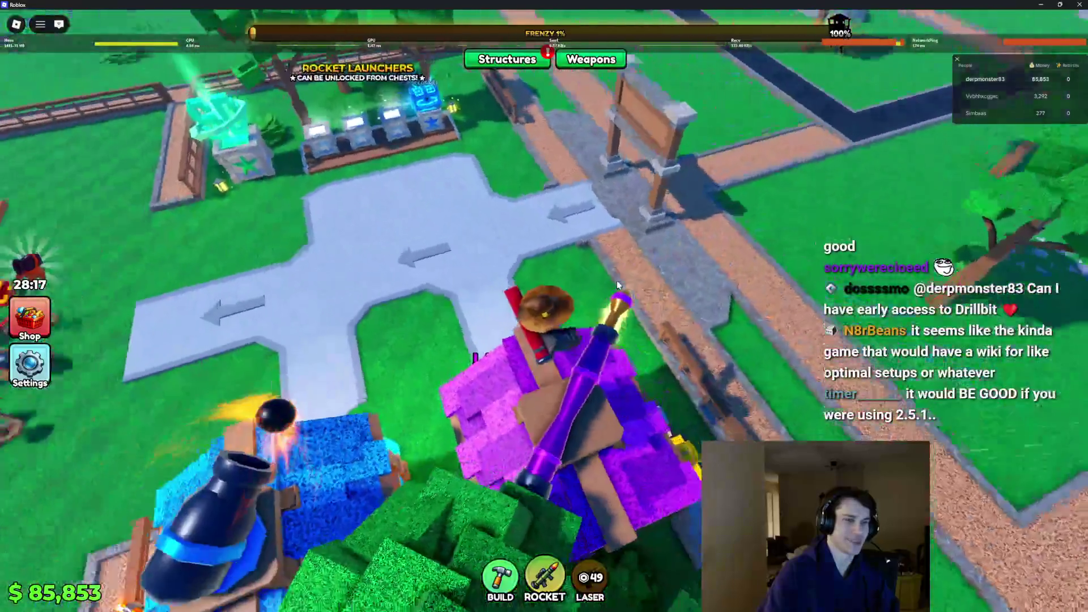
key("w")
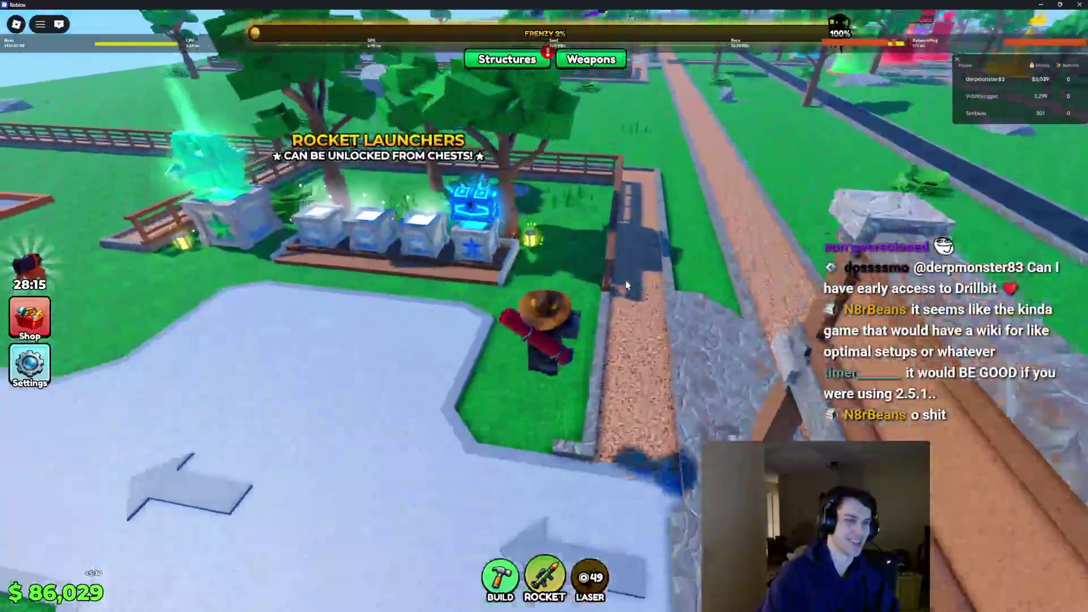
key("w")
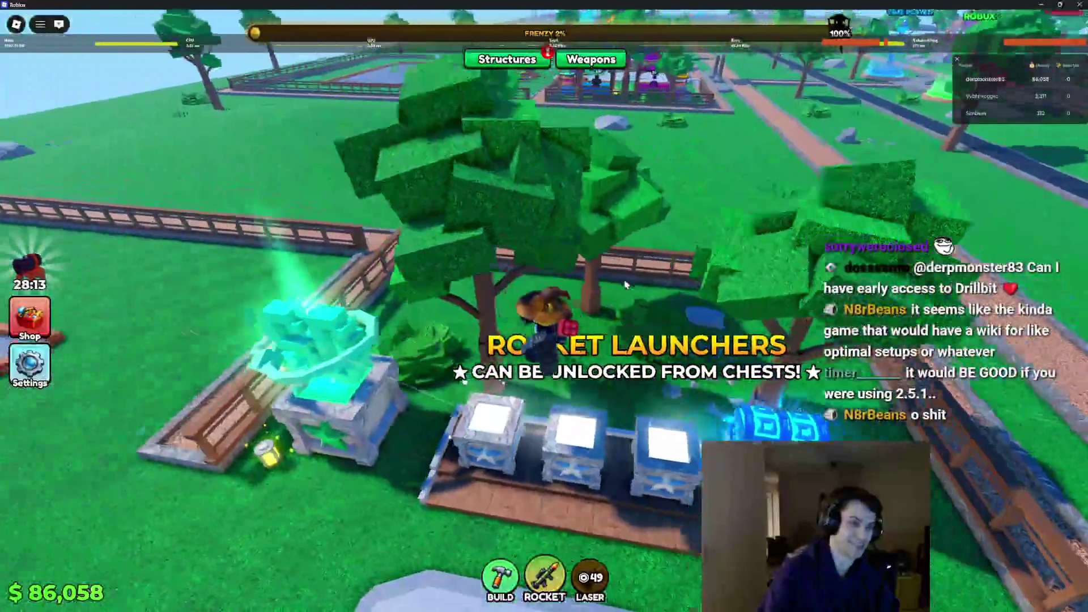
key("w")
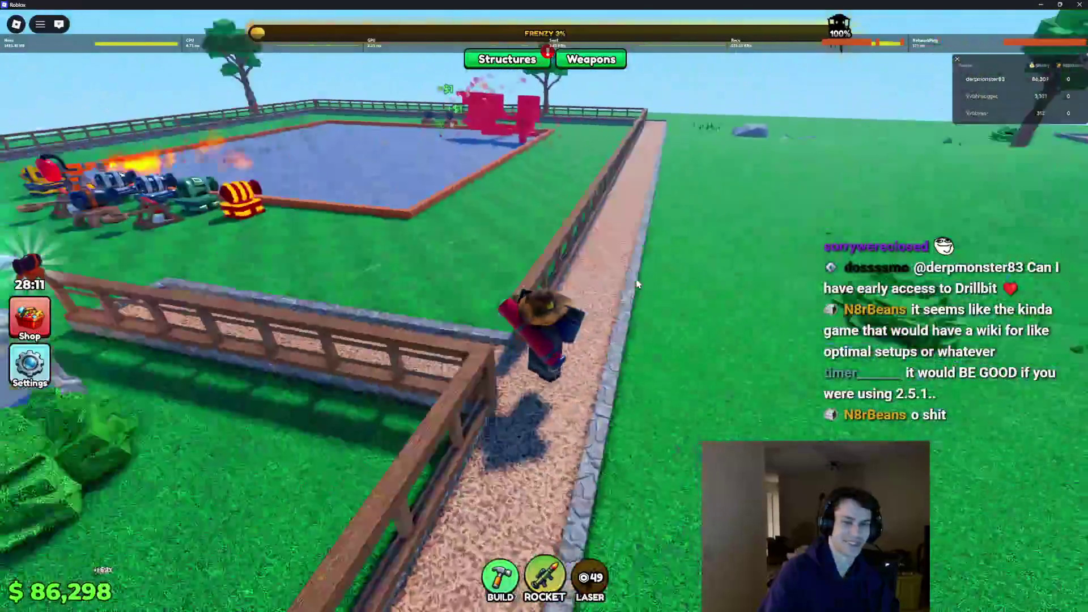
key("w")
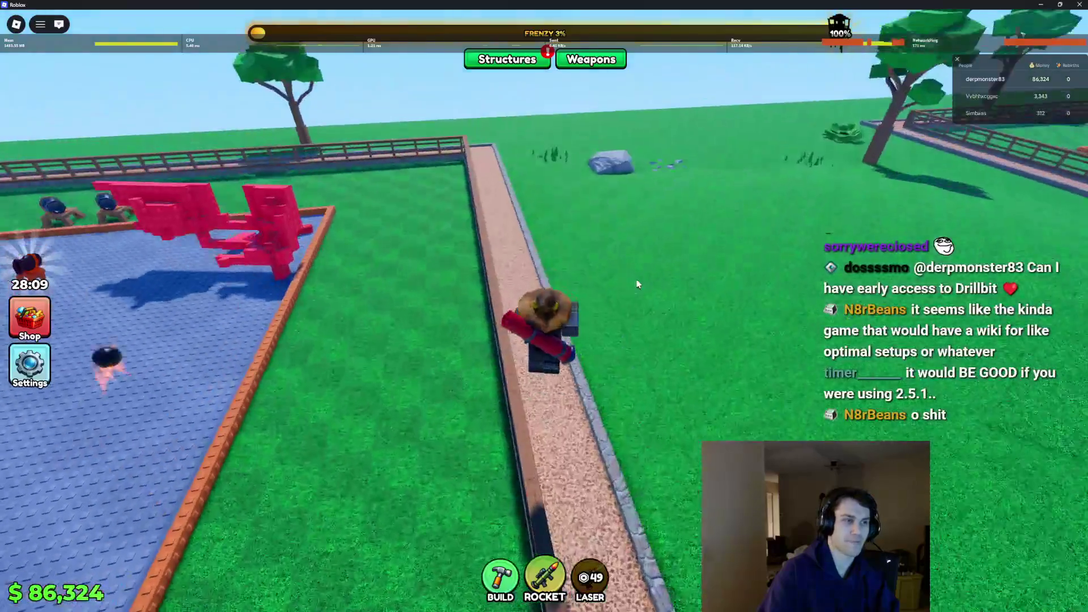
key("2")
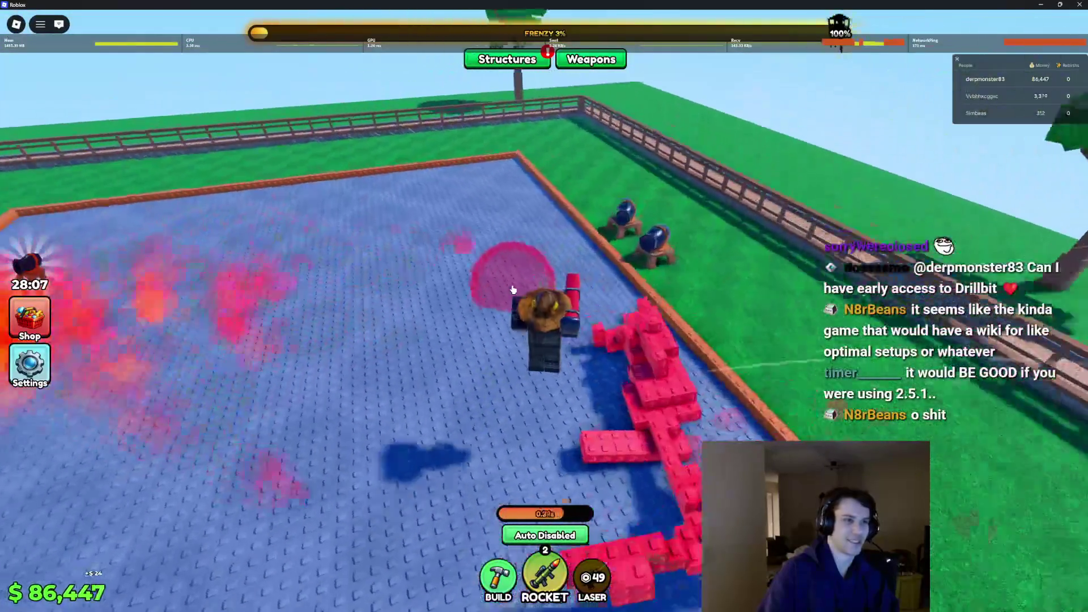
Leave the game from the Esc menu and close Roblox.
key("Escape")
key("l")
left_click(526, 371)
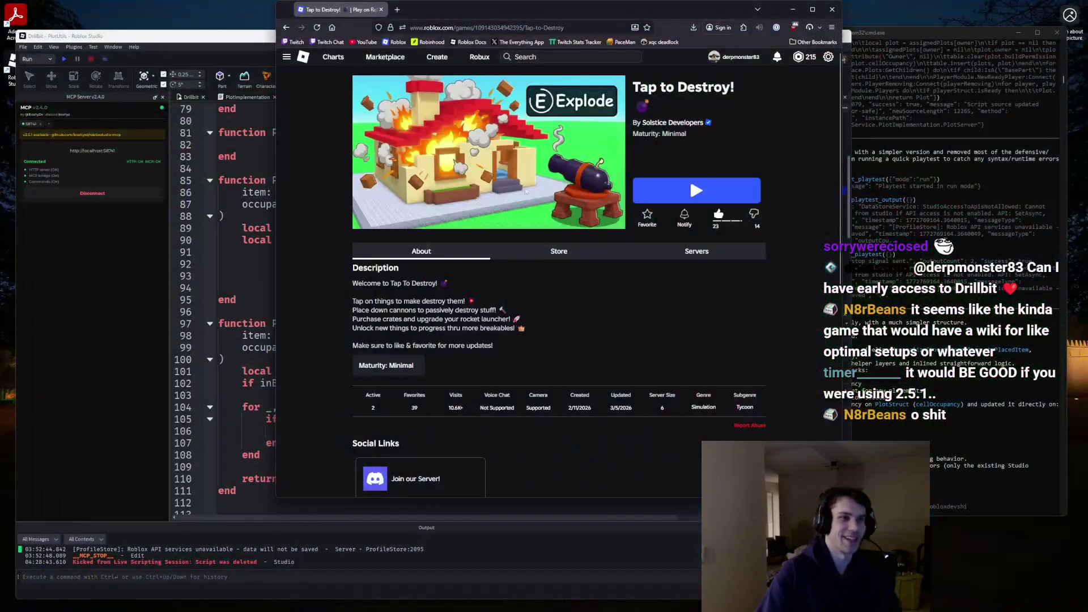
Search 'drillbit wiki' in a new tab and open the Drillbit and Co. Wiki result.
key("ctrl+t")
type("drillbit wiki")
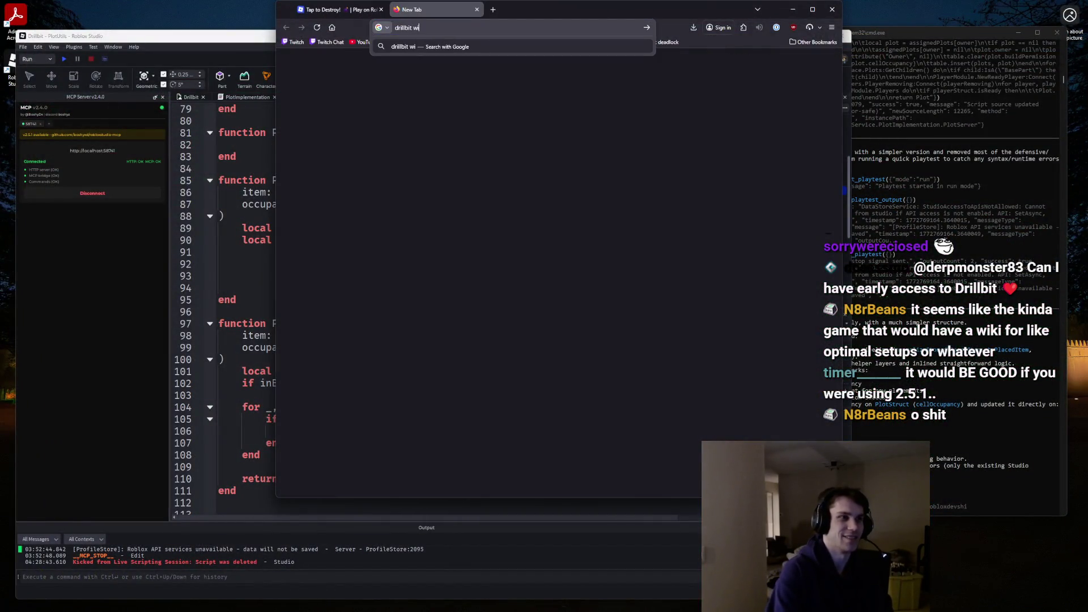
key("Return")
left_click(433, 134)
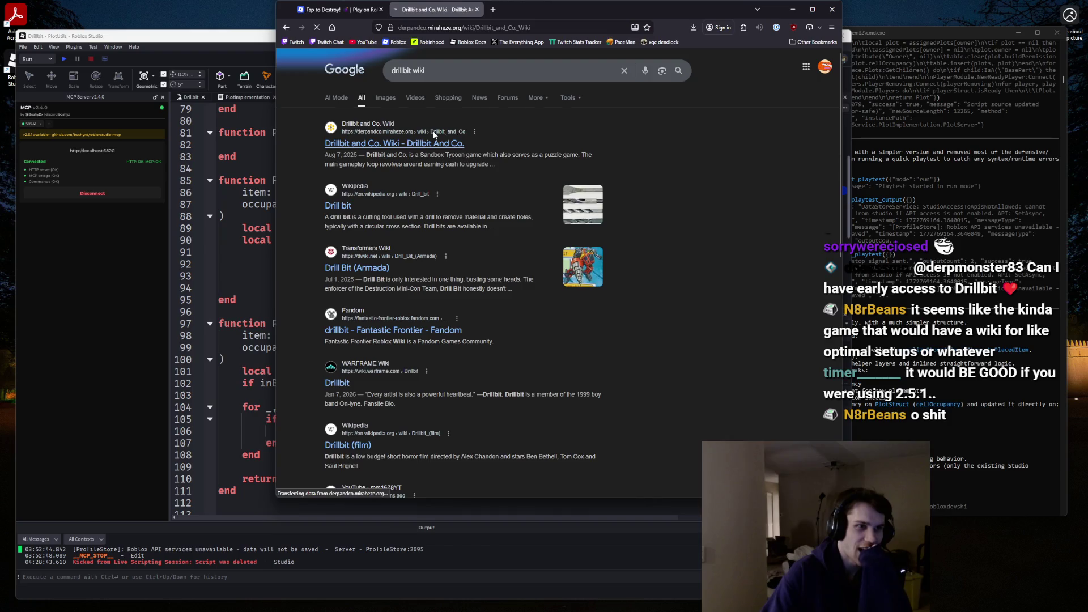
Read the wiki's About paragraph, then minimize the browser to return to Studio.
scroll(657, 292, "down", 5)
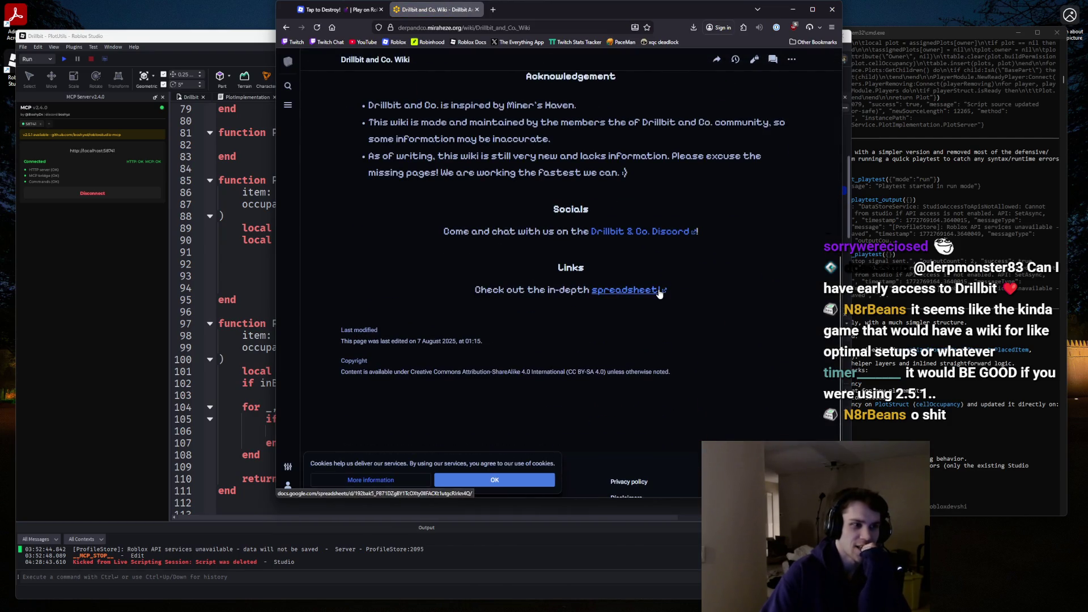
scroll(651, 260, "up", 7)
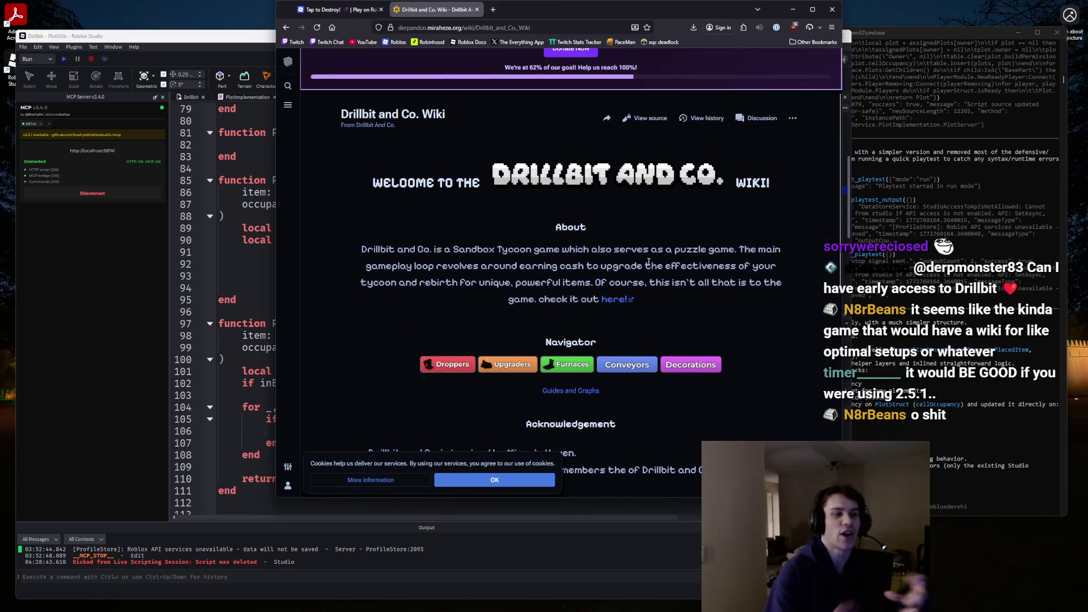
mouse_move(358, 249)
left_mouse_down()
mouse_move(781, 286)
mouse_move(679, 312)
left_mouse_up()
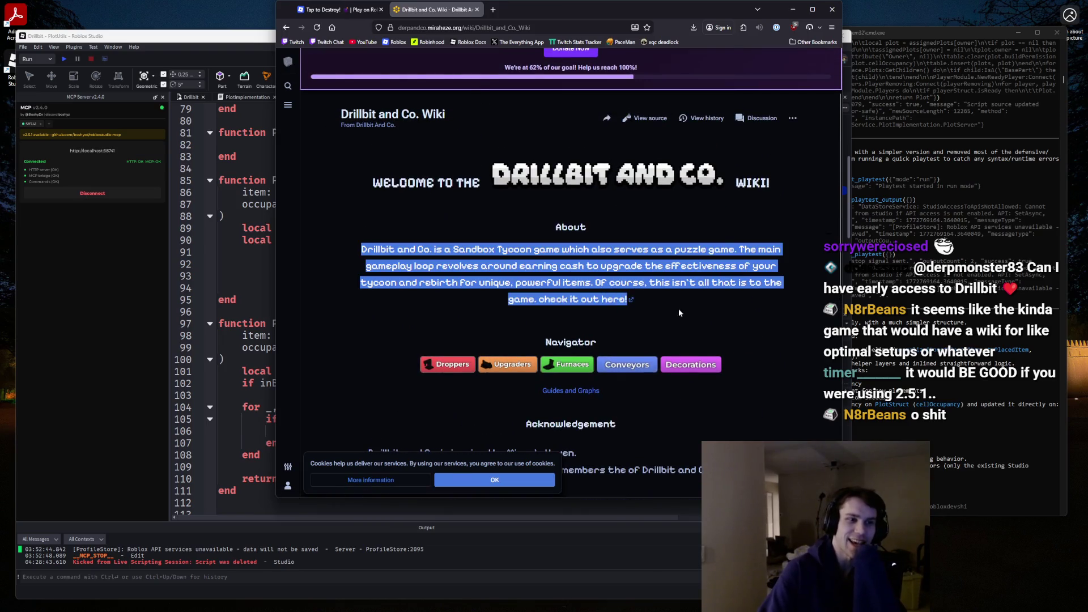
left_click(703, 270)
scroll(431, 80, "up", 2)
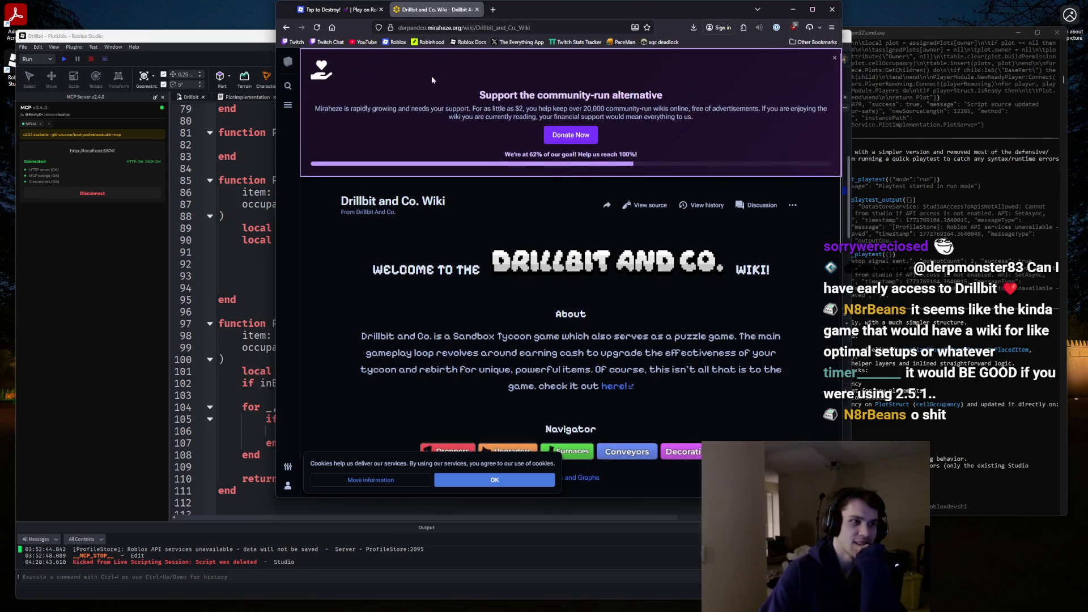
left_click(337, 9)
left_click(793, 9)
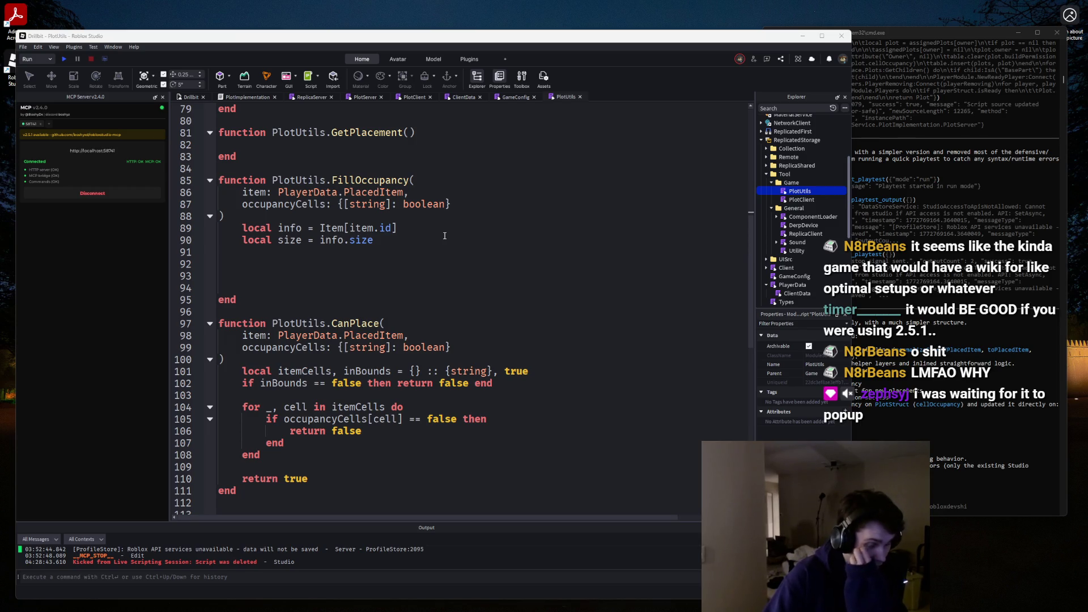
Move the cursor between lines 88 and 92 of FillOccupancy to review its body.
left_click(393, 260)
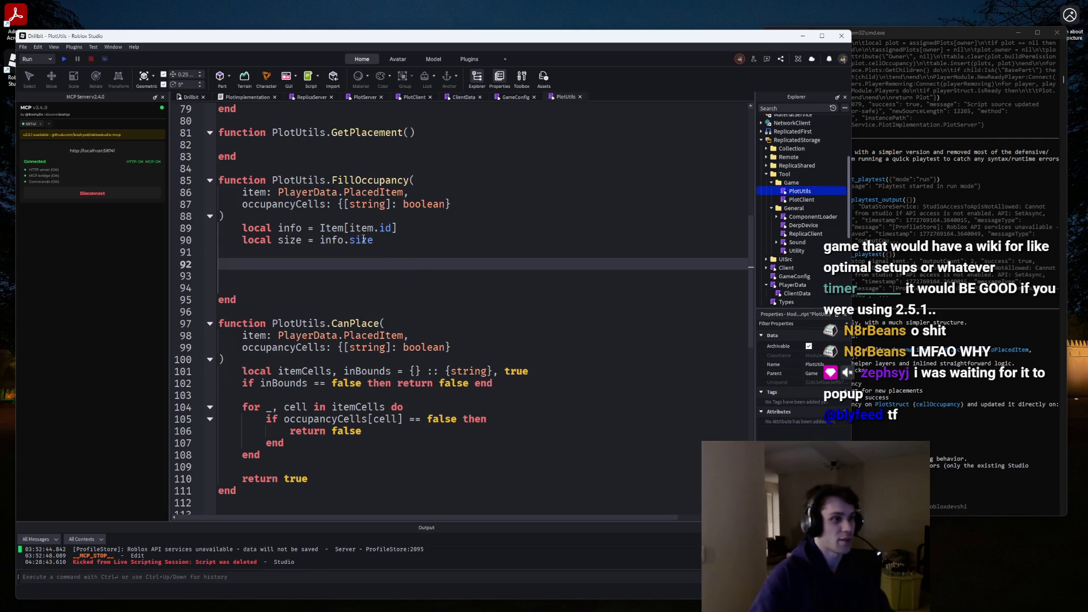
left_click(342, 228)
left_click(343, 216)
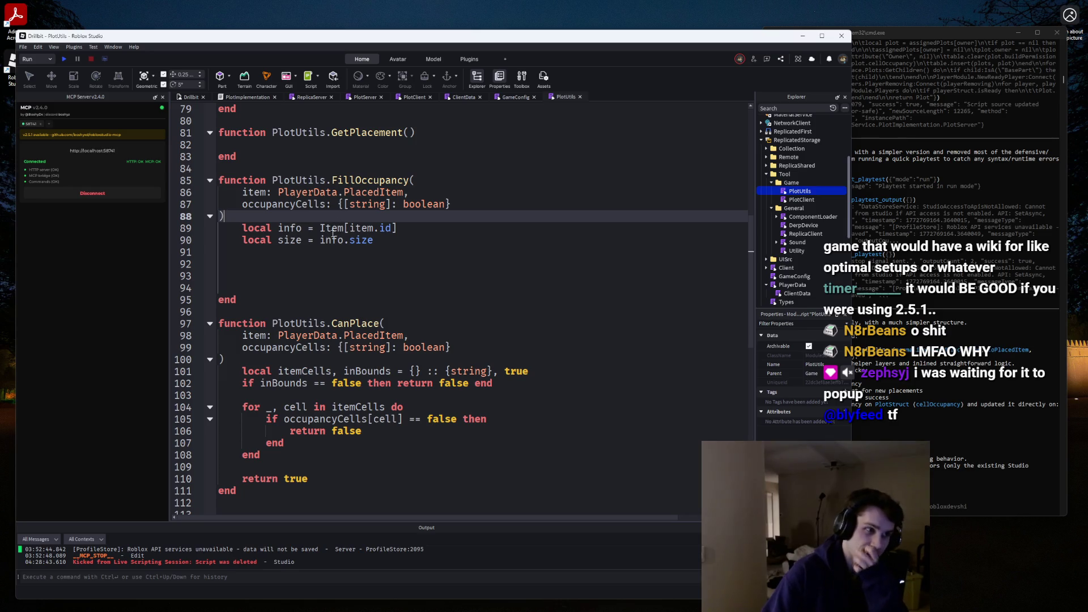
left_click(331, 265)
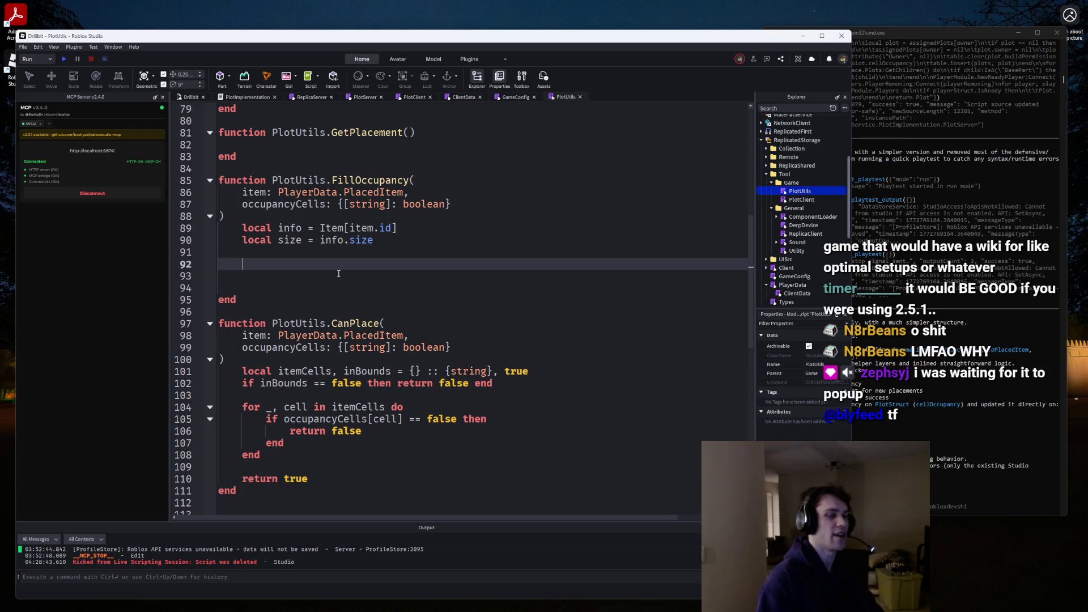
left_click(338, 218)
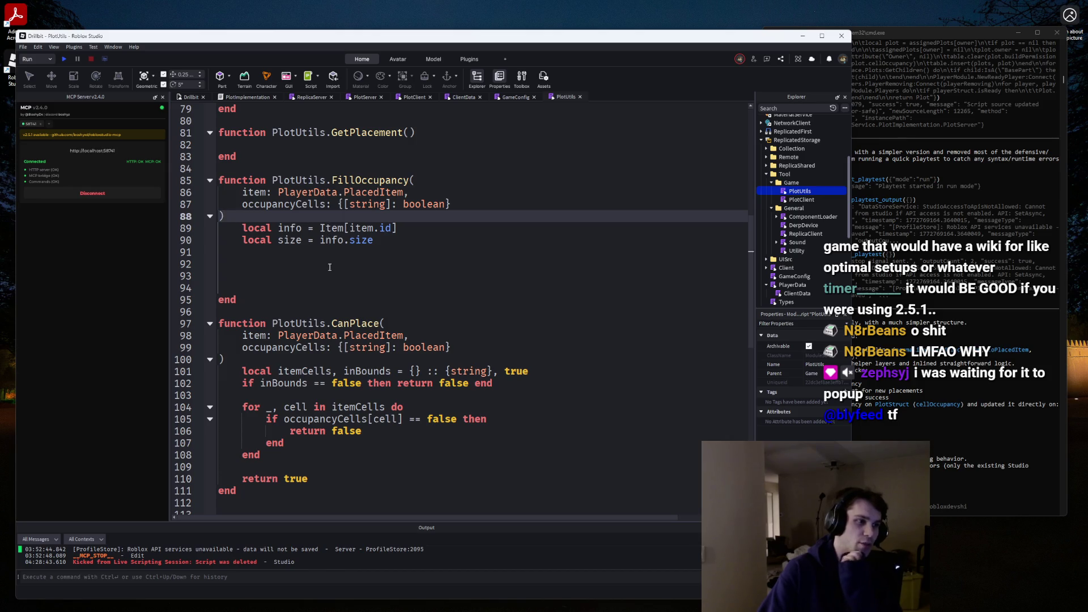
left_click(384, 262)
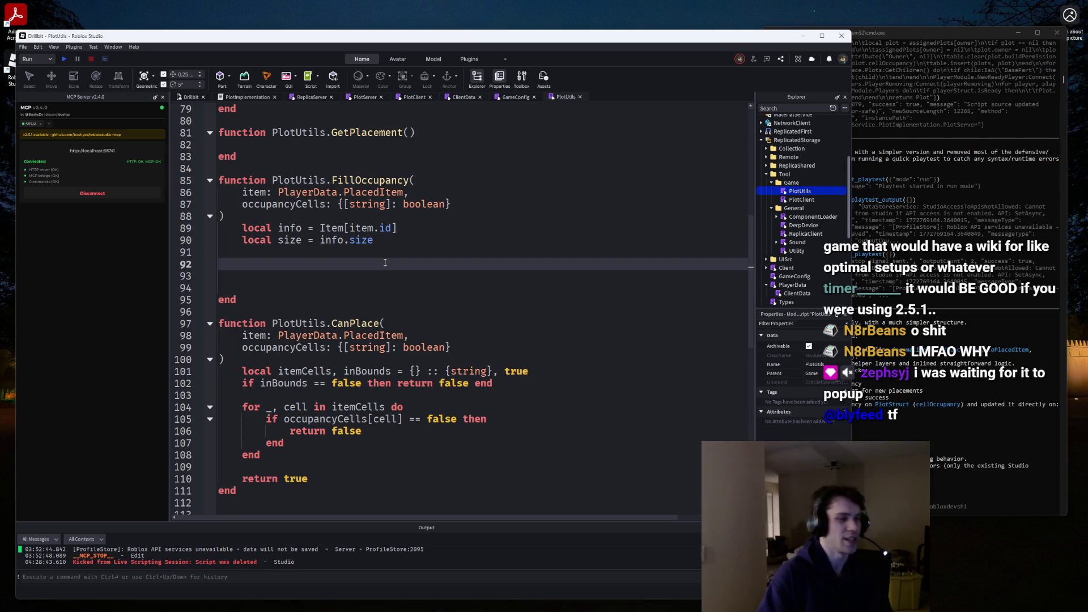
left_click(360, 218)
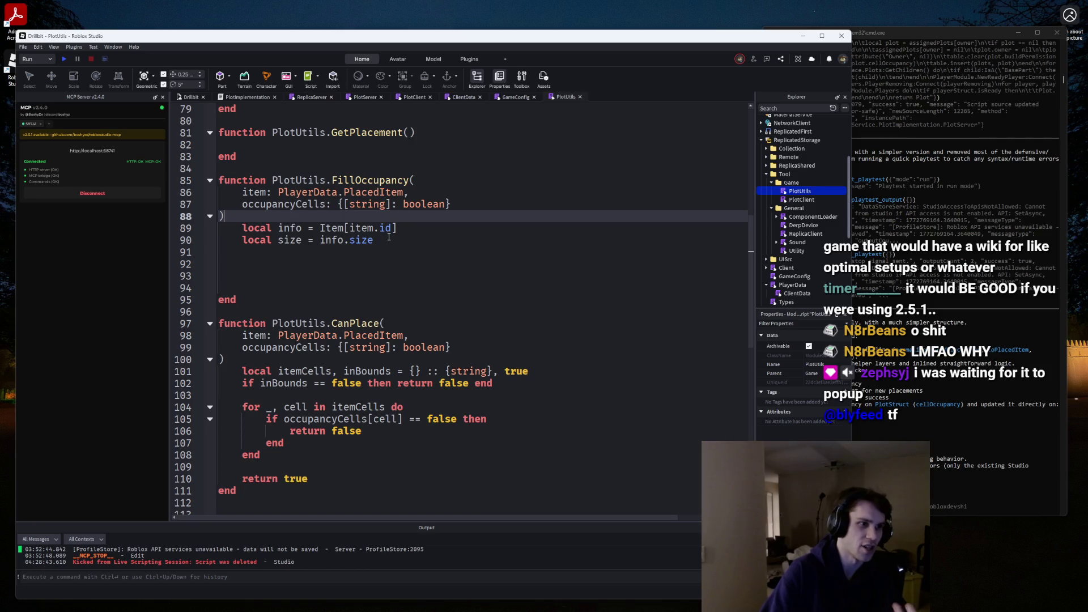
Select the info and size lines 89–90, then insert blank lines after 'local size = info.size'.
left_click(406, 247)
key("shift+Home")
key("shift+Up")
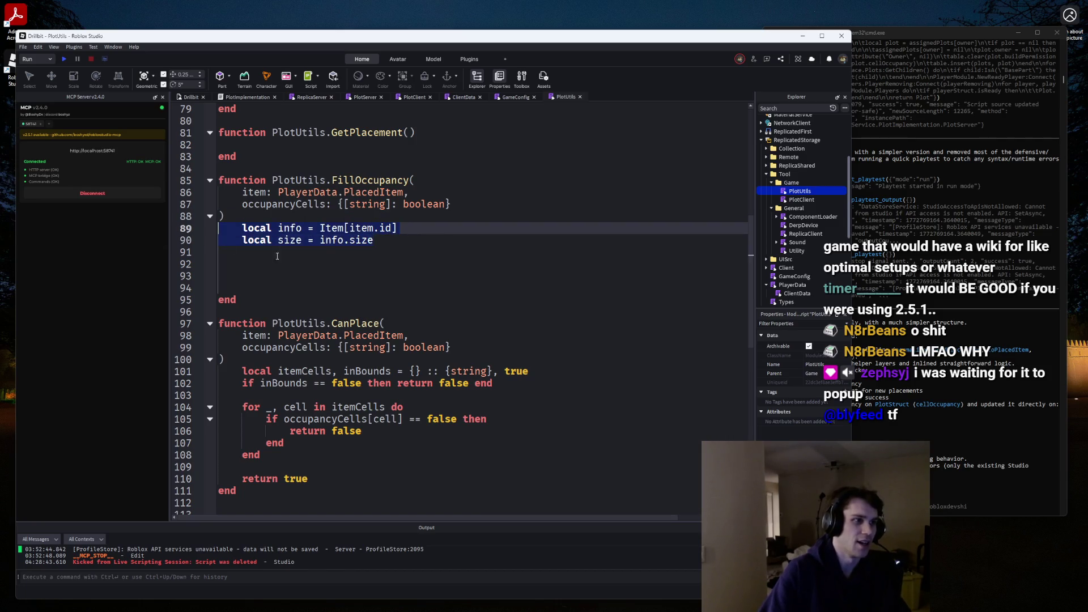
key("Down")
key("Down")
key("Down")
left_click_drag(370, 241, 200, 231)
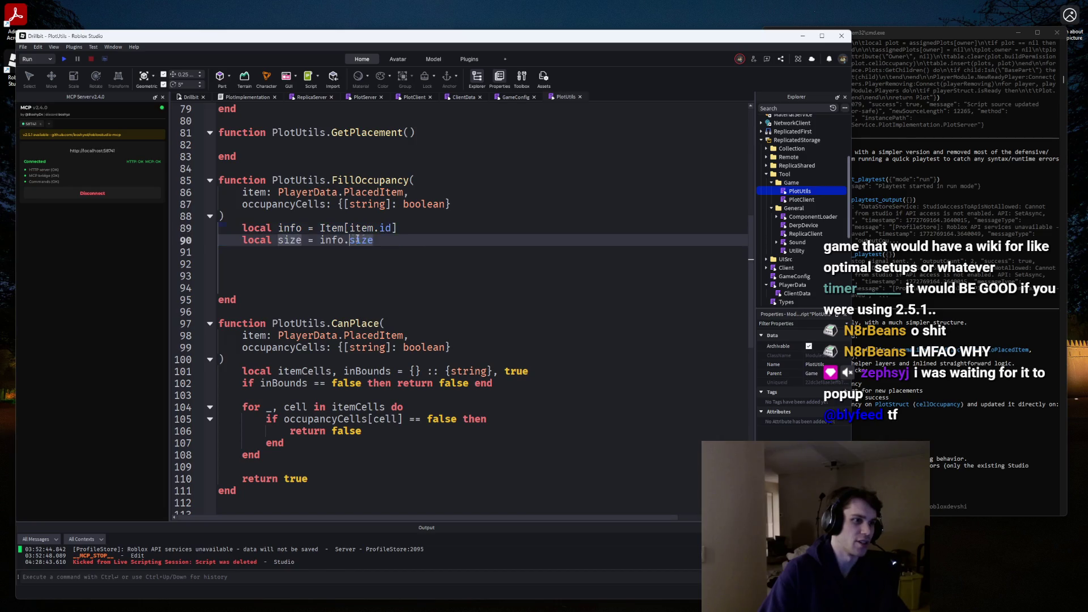
left_click(370, 240)
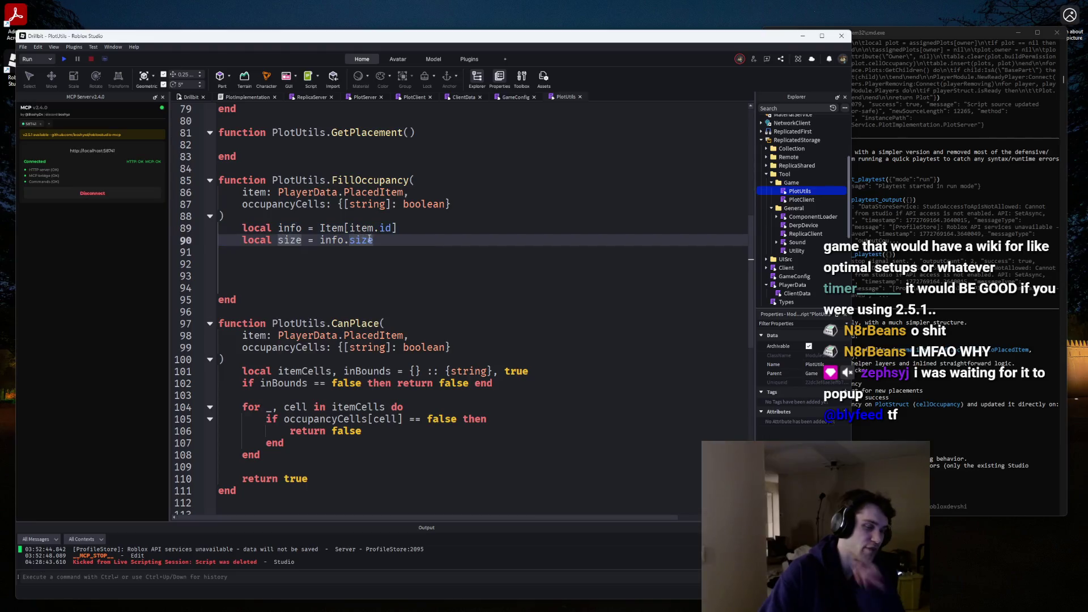
key("Return")
key("Return")
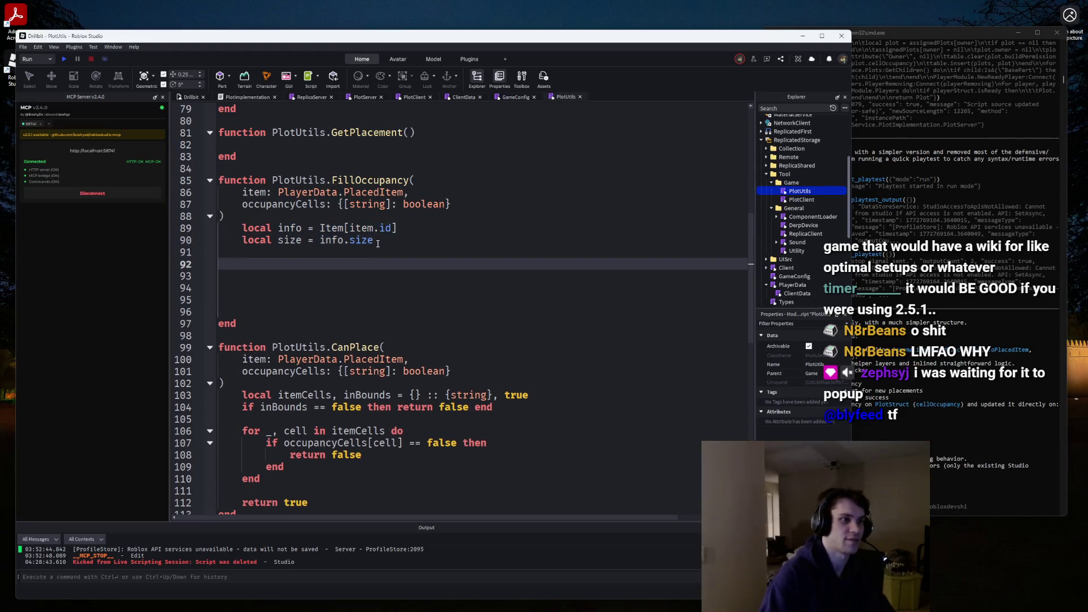
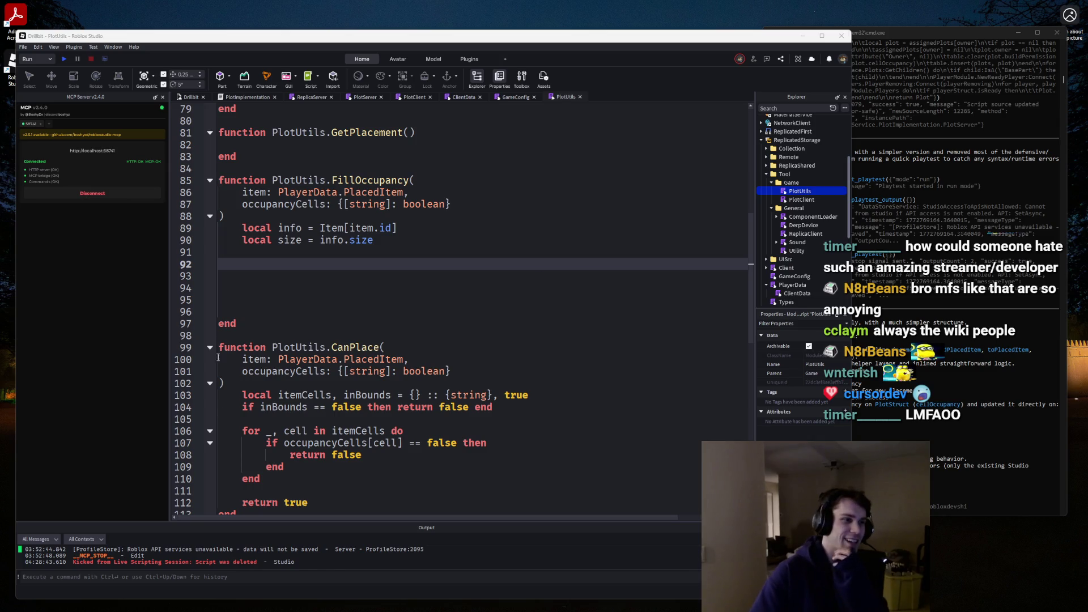
Add blank lines in FillOccupancy and unfold GetDimensions to read its body.
left_click(280, 266)
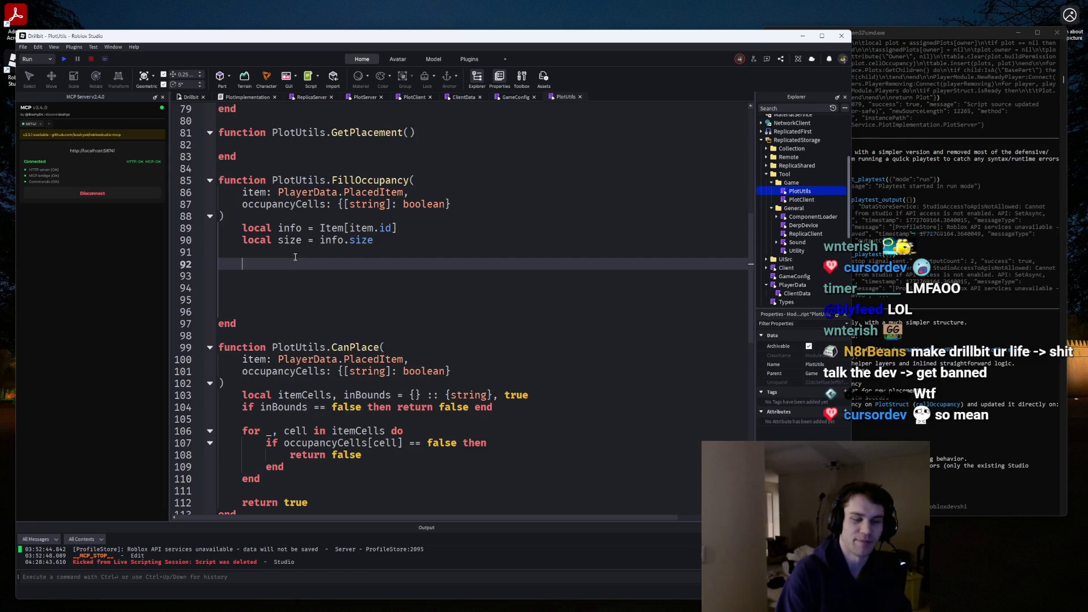
key("Return")
key("Return")
key("Return")
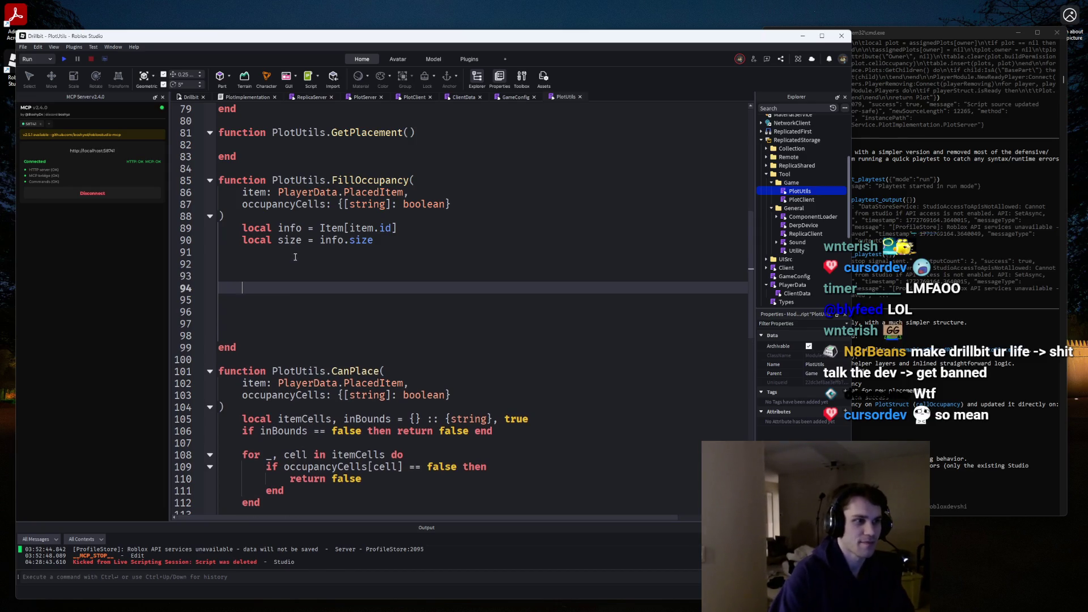
key("Up")
key("Up")
key("Up")
type("local dime")
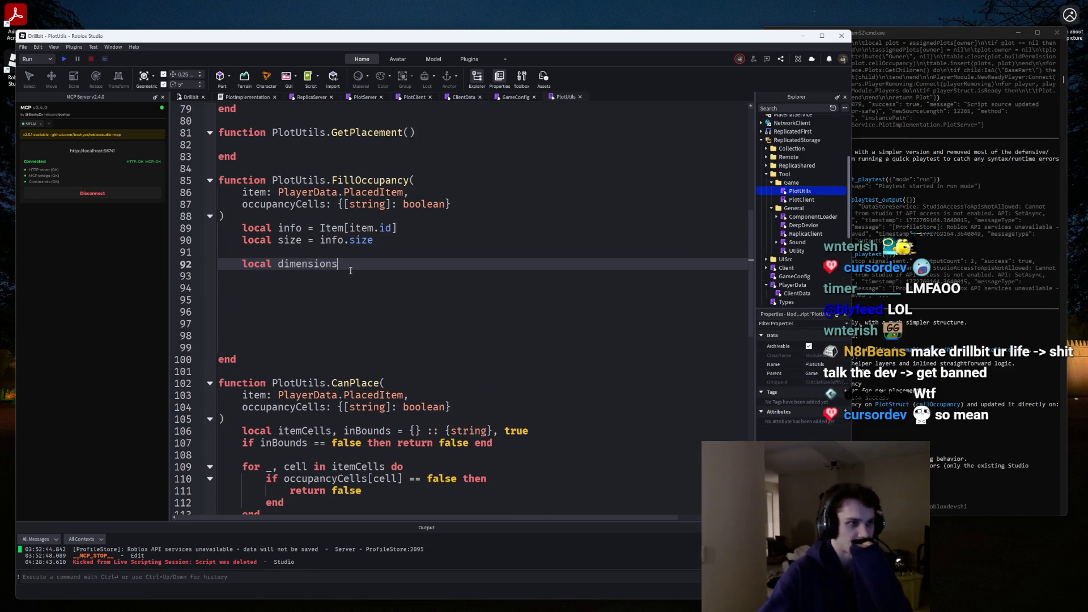
key("ctrl+BackSpace")
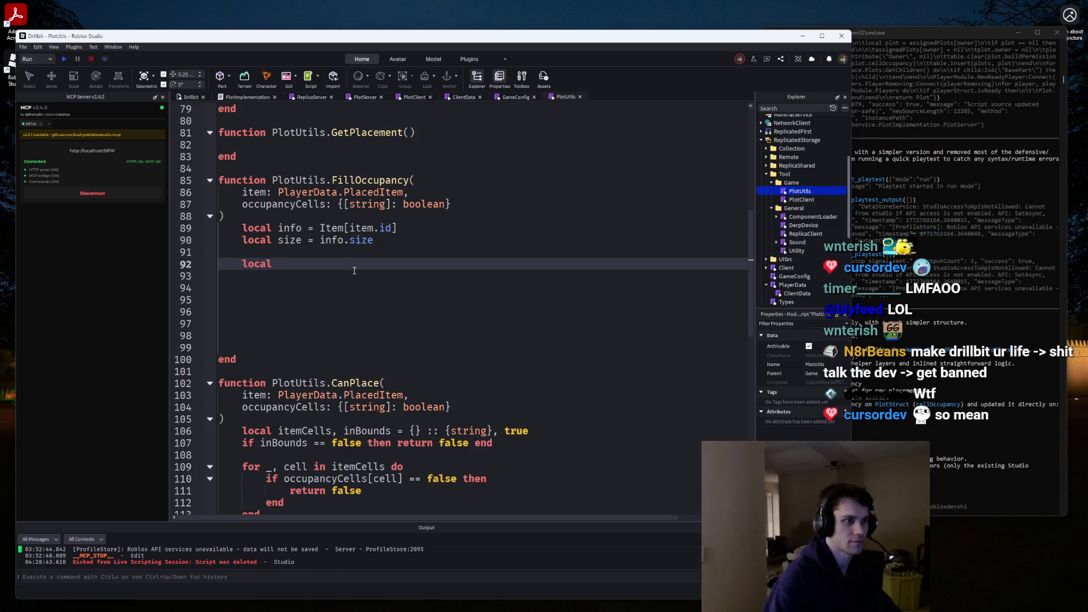
scroll(354, 271, "up", 20)
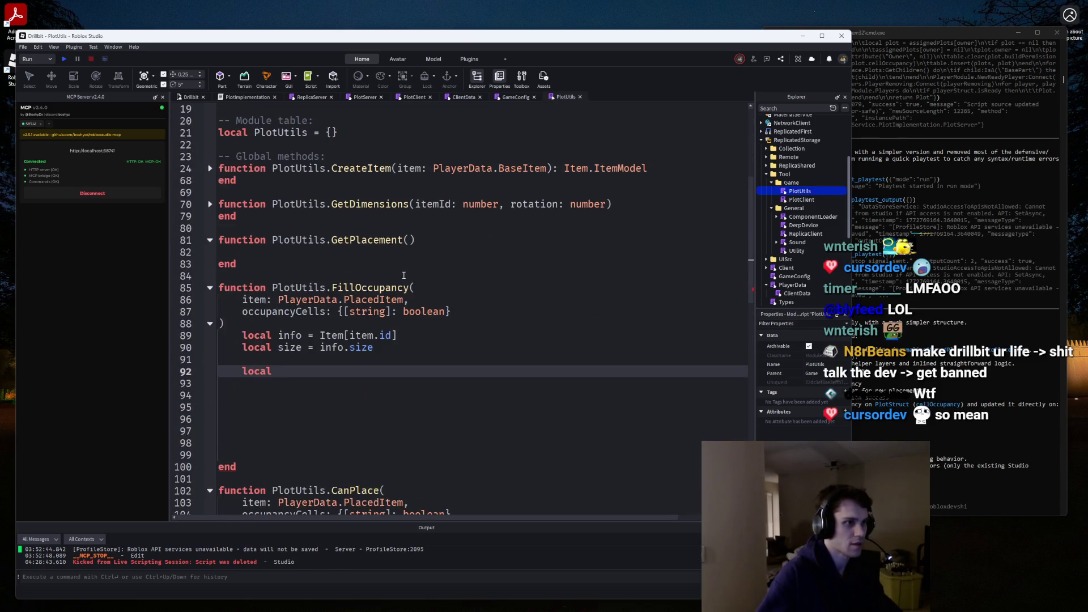
left_click(207, 204)
scroll(383, 408, "down", 2)
type("x, z =")
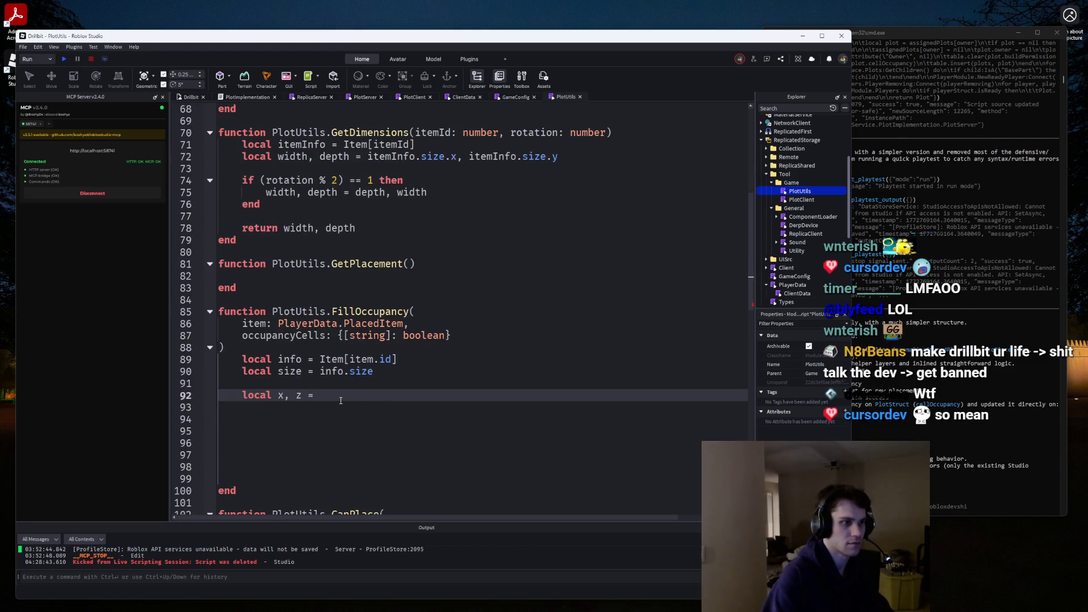
Write the PlotUtils.GetDimensions call for x and z with item.rotation as its argument.
type("getDi")
key("BackSpace")
key("BackSpace")
type("PlotUtils.Get")
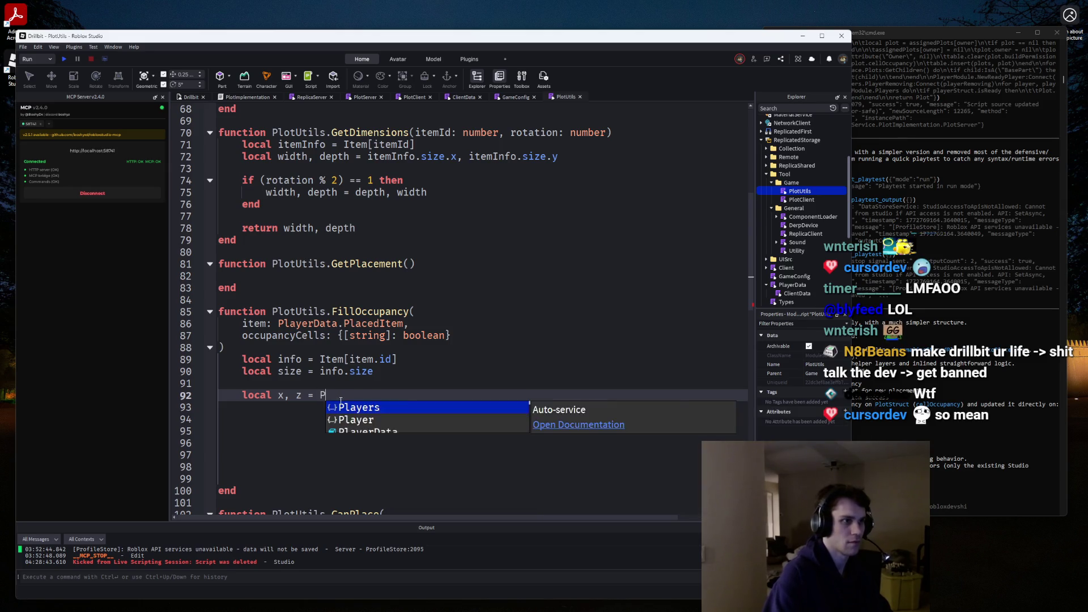
key("Tab")
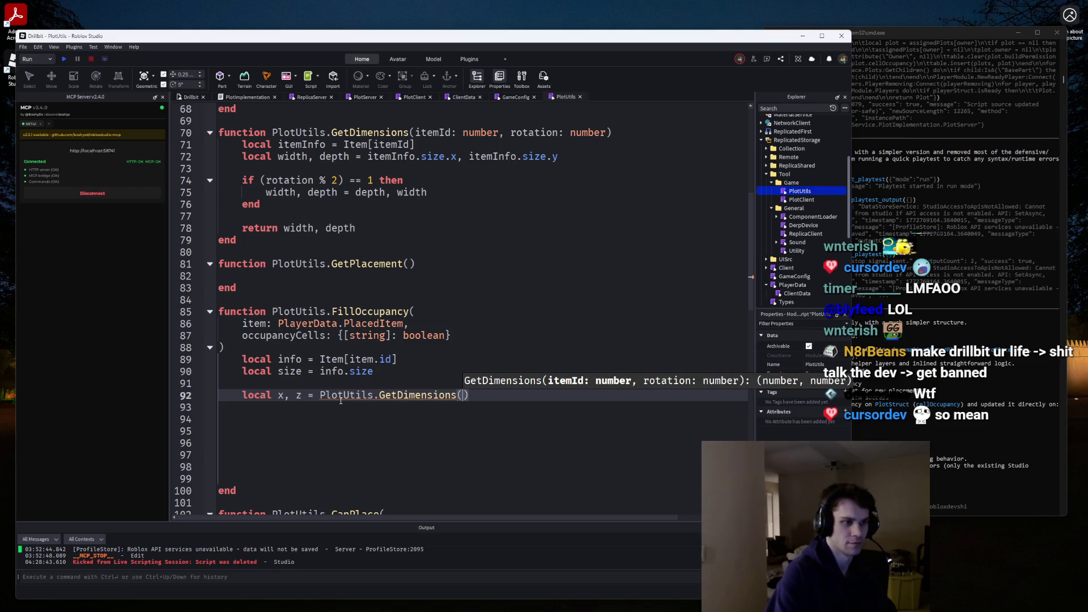
type("info.id, i")
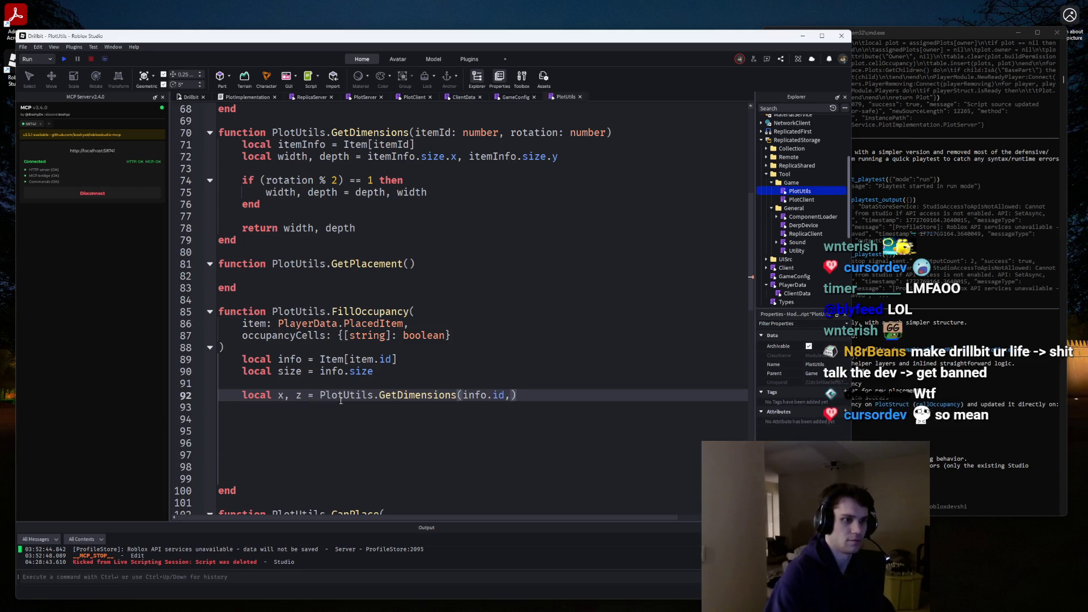
key("BackSpace")
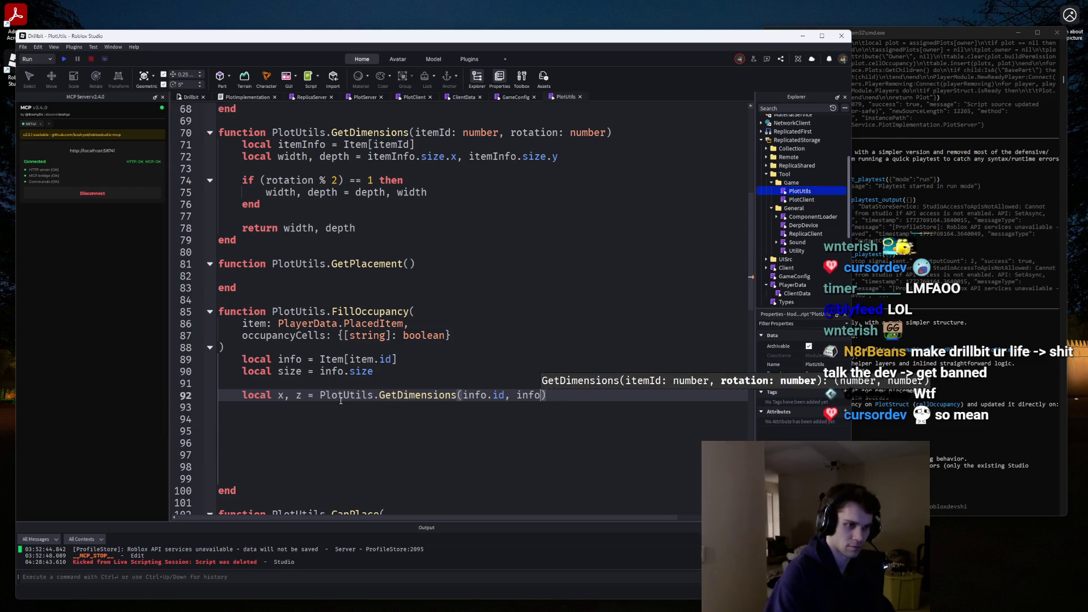
type("item.rotation")
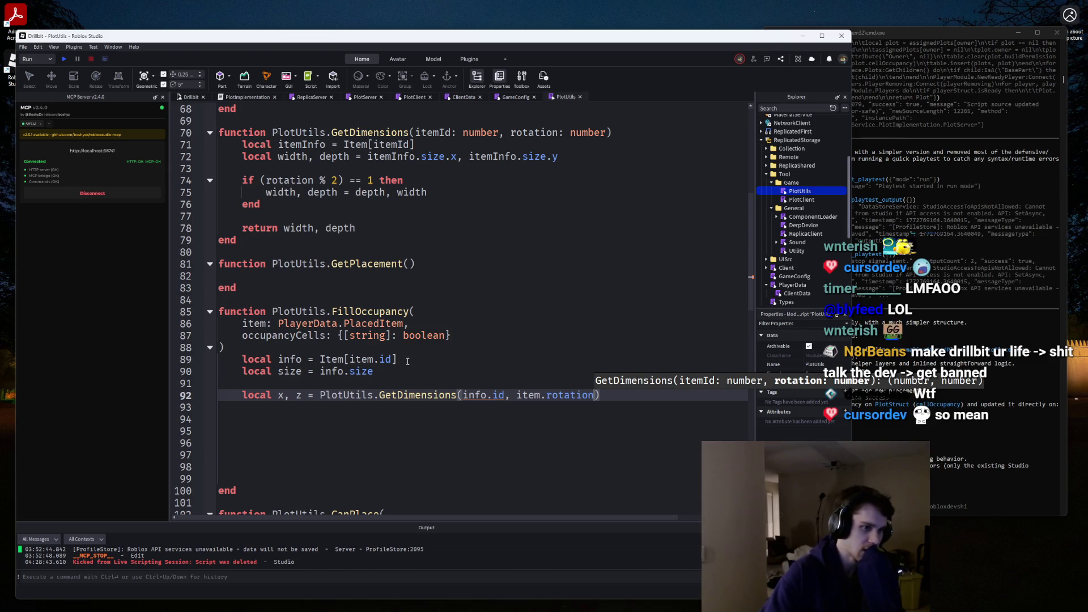
Change the first argument to item.id and delete the info and size locals.
left_click(336, 359)
key("super")
key("Escape")
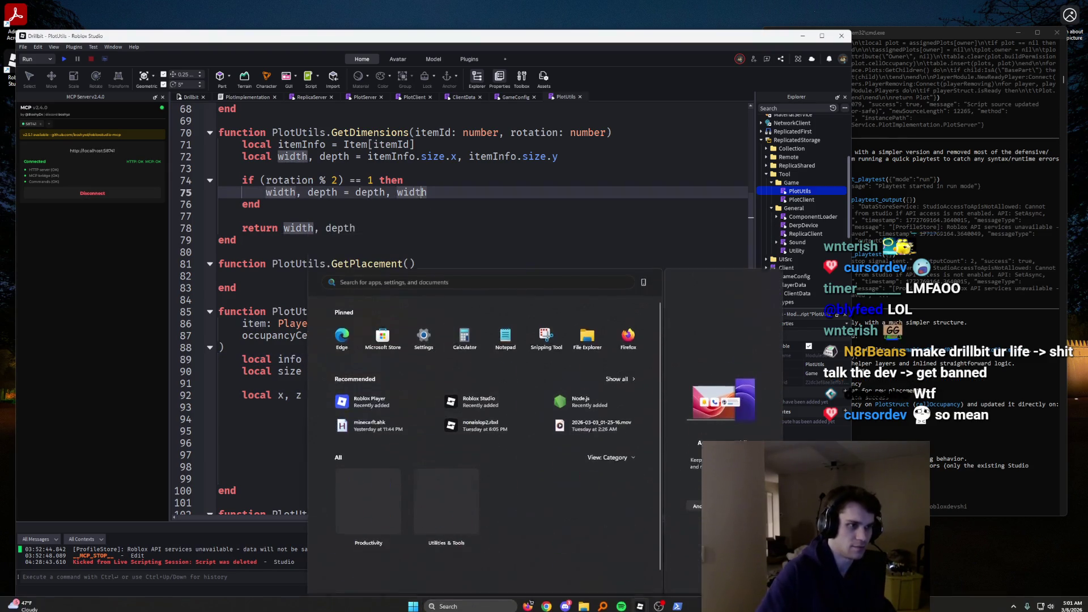
left_click(357, 359)
double_click(474, 395)
type("item.id, item.rotation)")
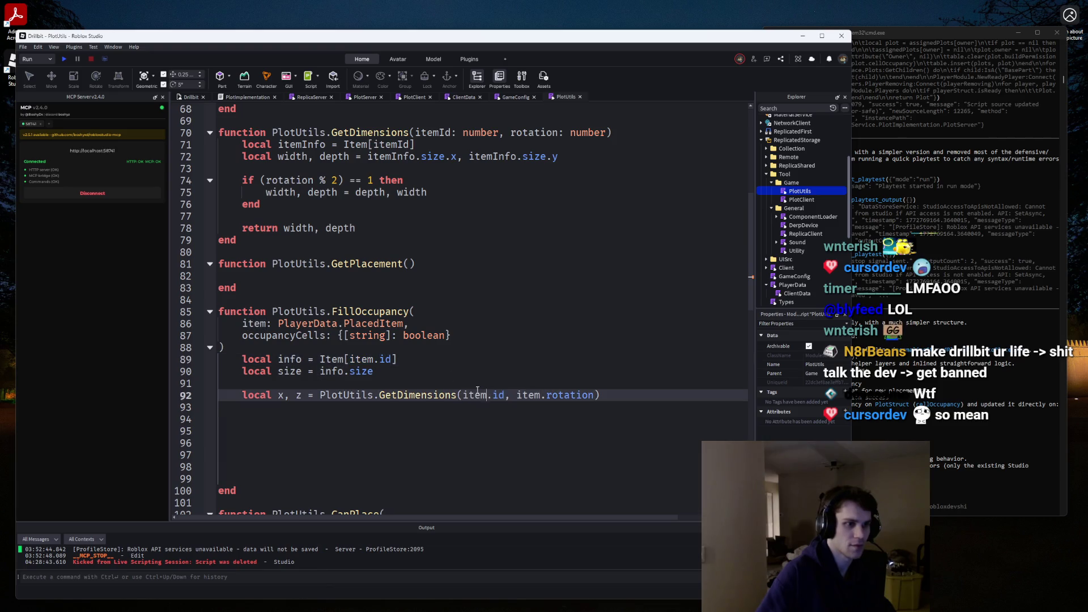
left_click_drag(427, 377, 125, 357)
key("ctrl+c")
key("Delete")
key("Delete")
key("Delete")
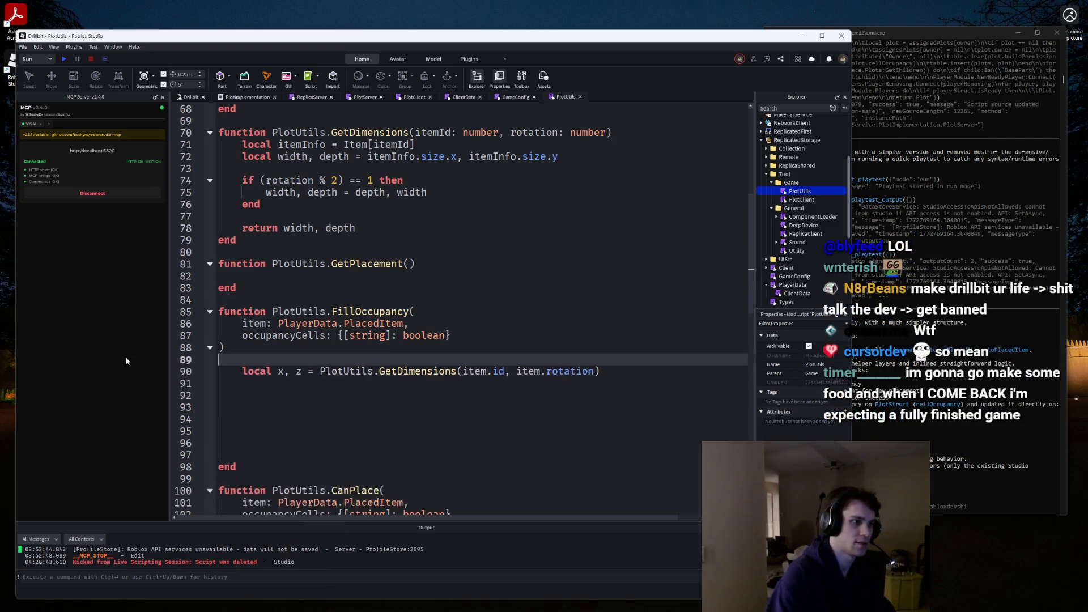
Restore the info and size locals and add a blank line above the GetDimensions line.
key("ctrl+v")
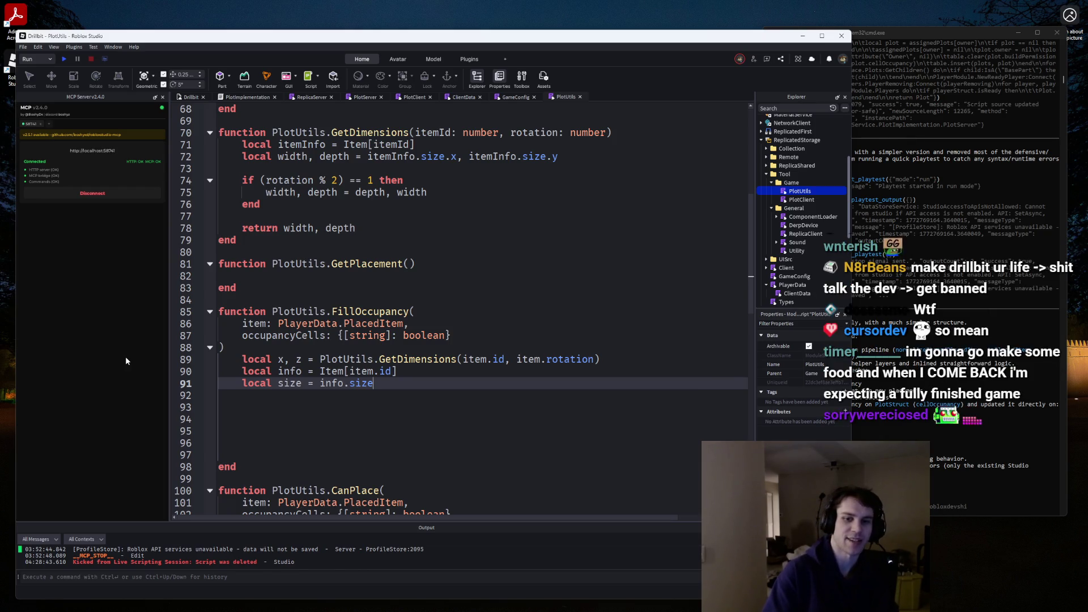
left_click(239, 360)
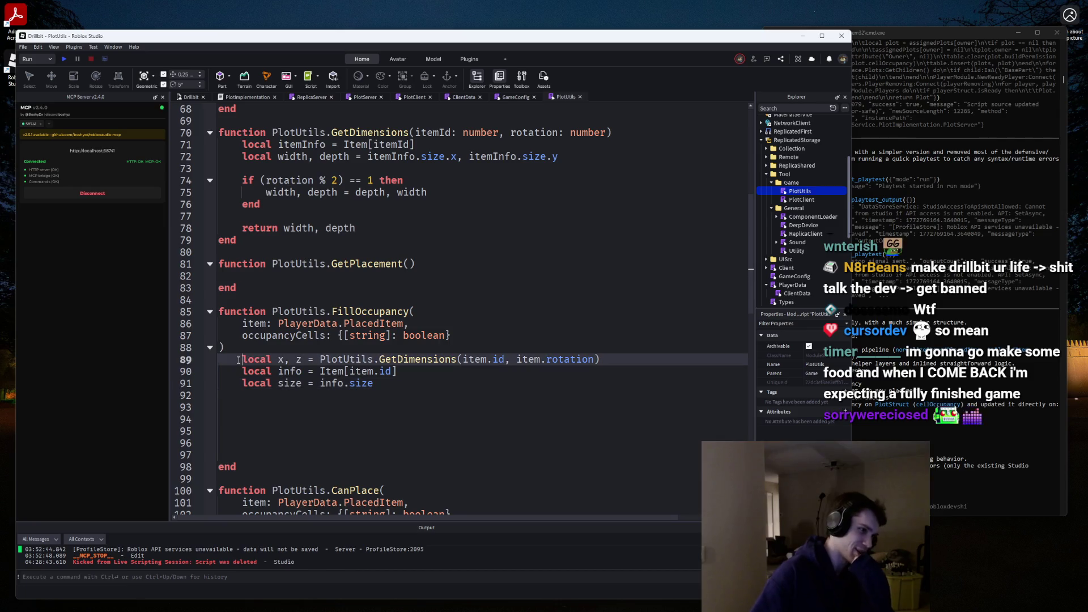
key("Return")
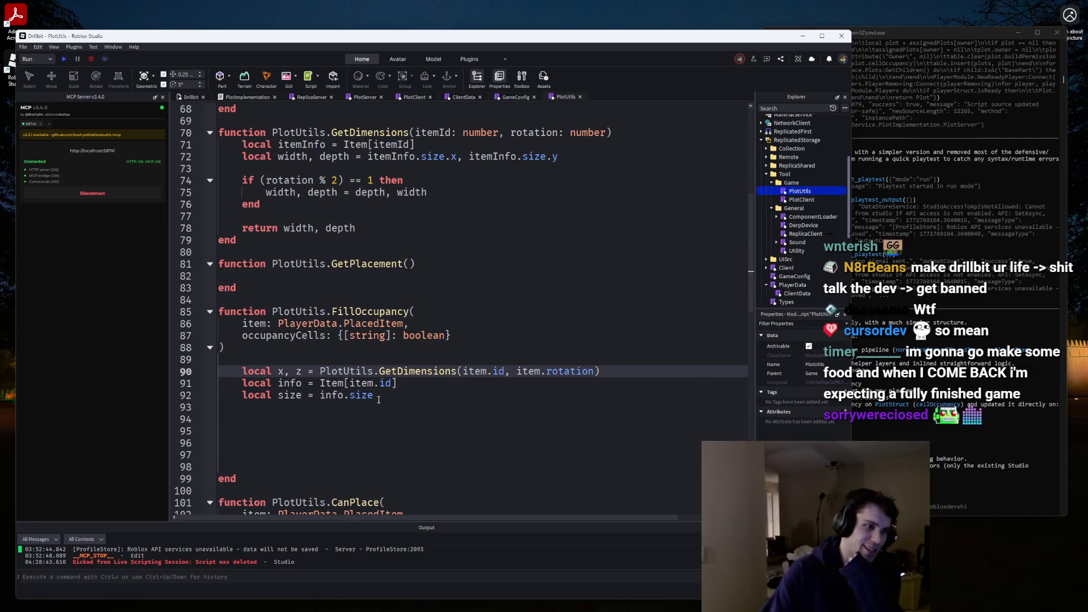
left_click(364, 424)
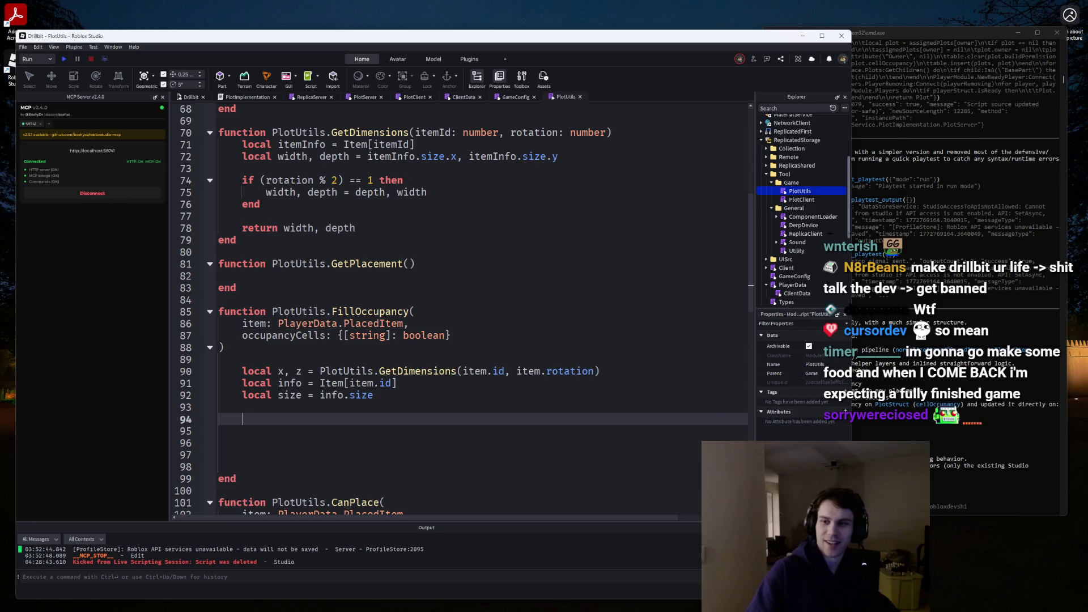
left_click(402, 428)
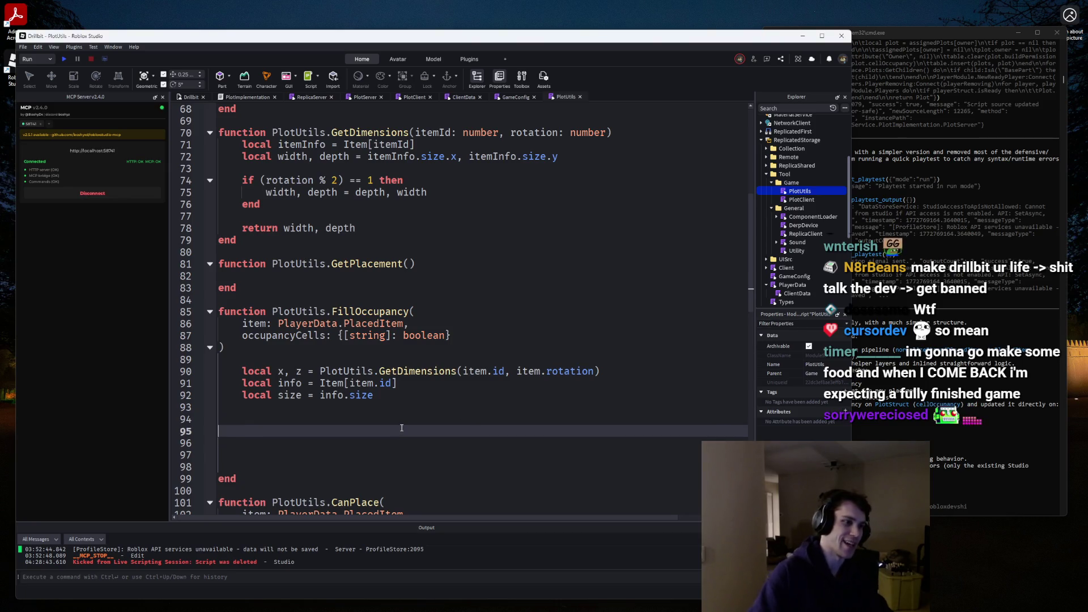
Begin a 'for _, v' loop below the size local.
key("Return")
type("re")
key("Tab")
key("BackSpace")
key("BackSpace")
key("BackSpace")
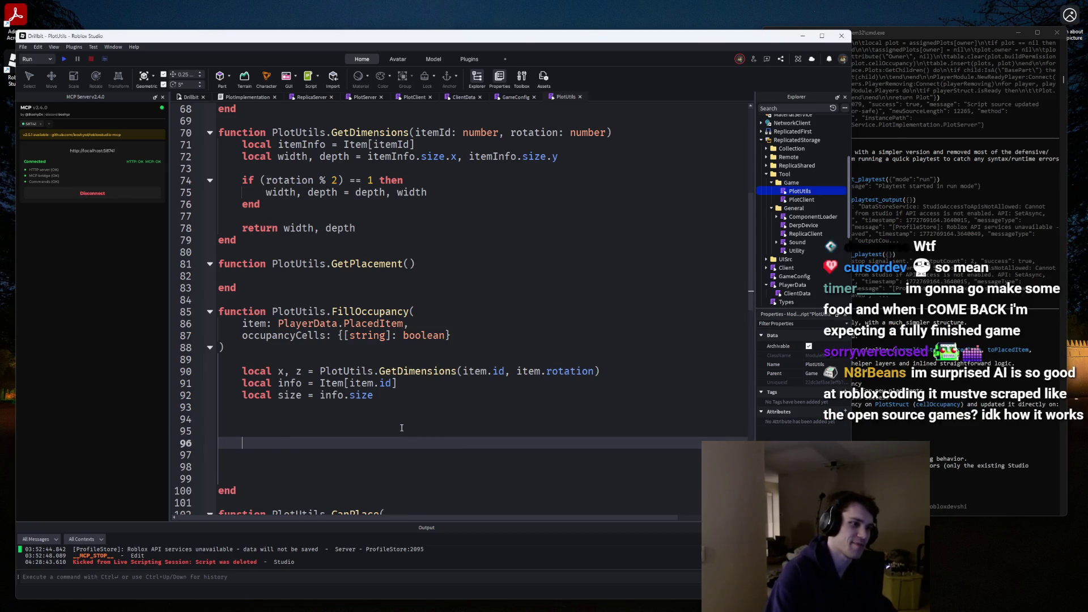
scroll(402, 427, "down", 2)
type("f")
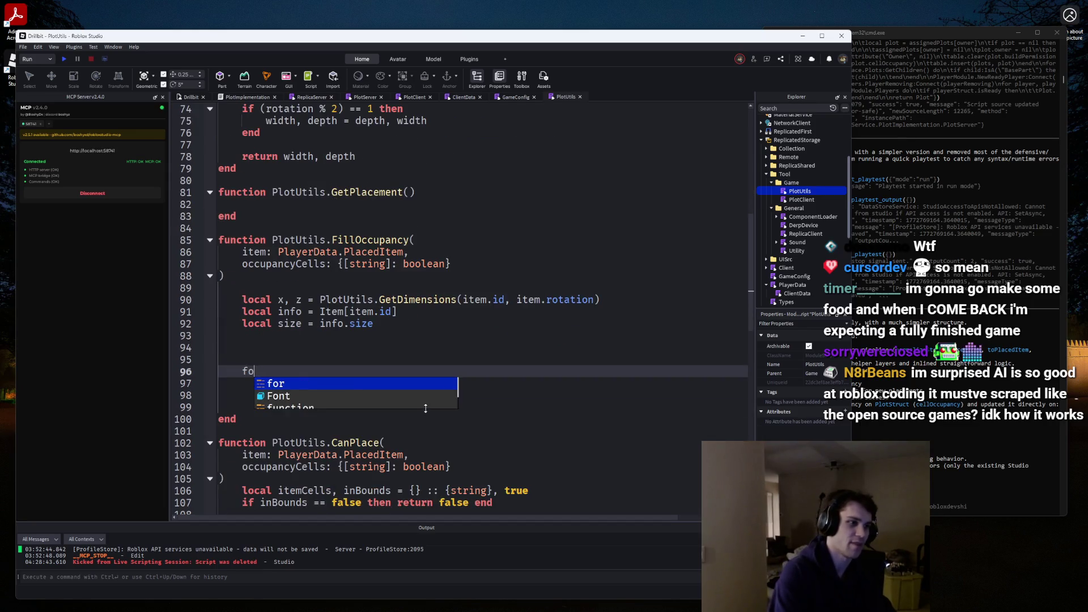
type("o")
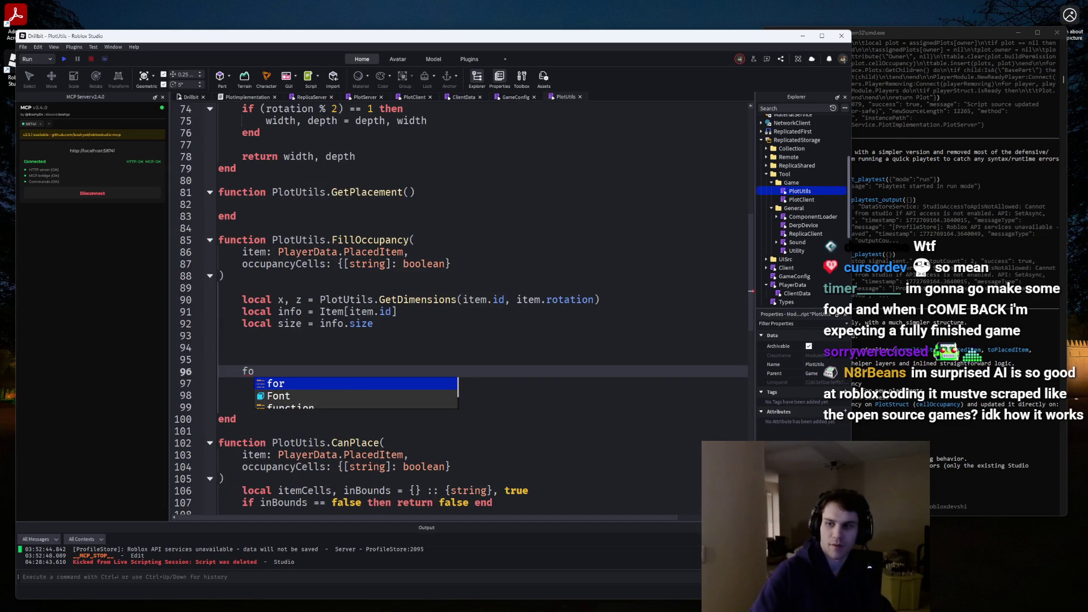
key("Escape")
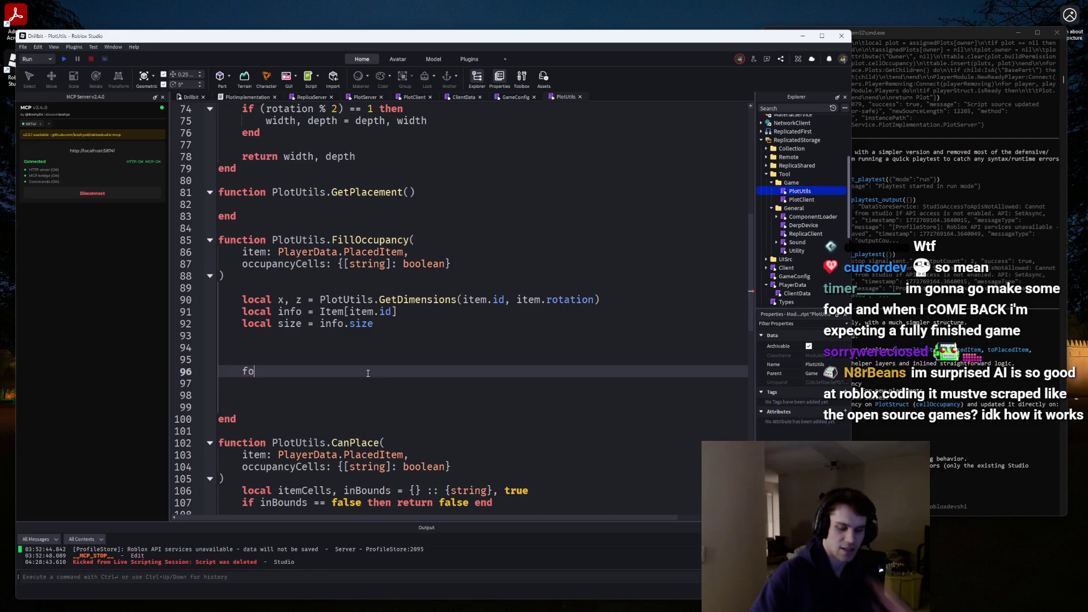
type("r _, v")
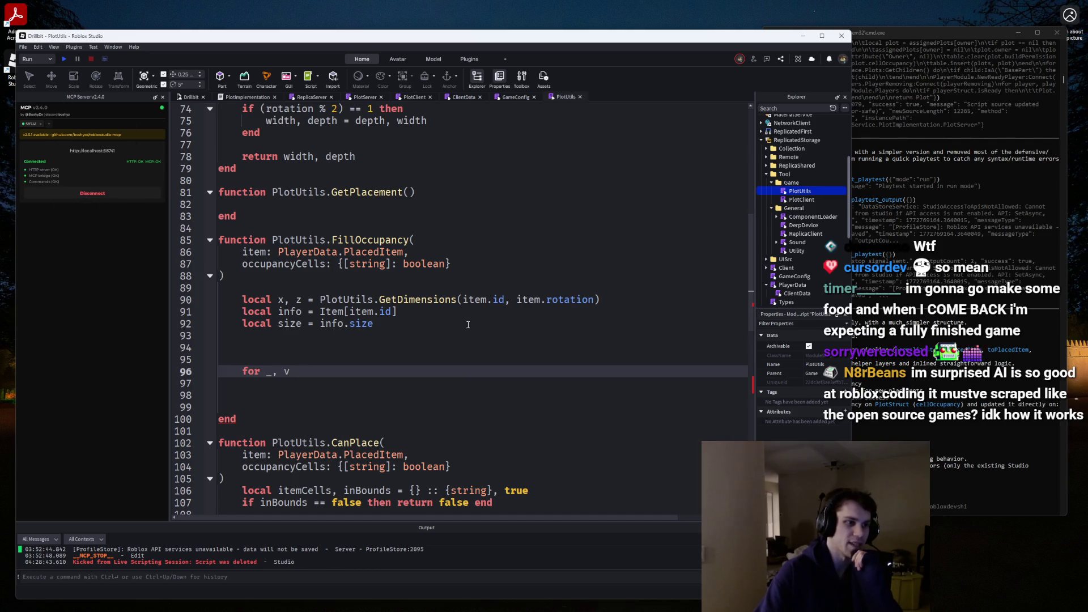
Widen the Explorer panel to give the object tree more room.
scroll(750, 169, "up", 3)
scroll(751, 168, "down", 10)
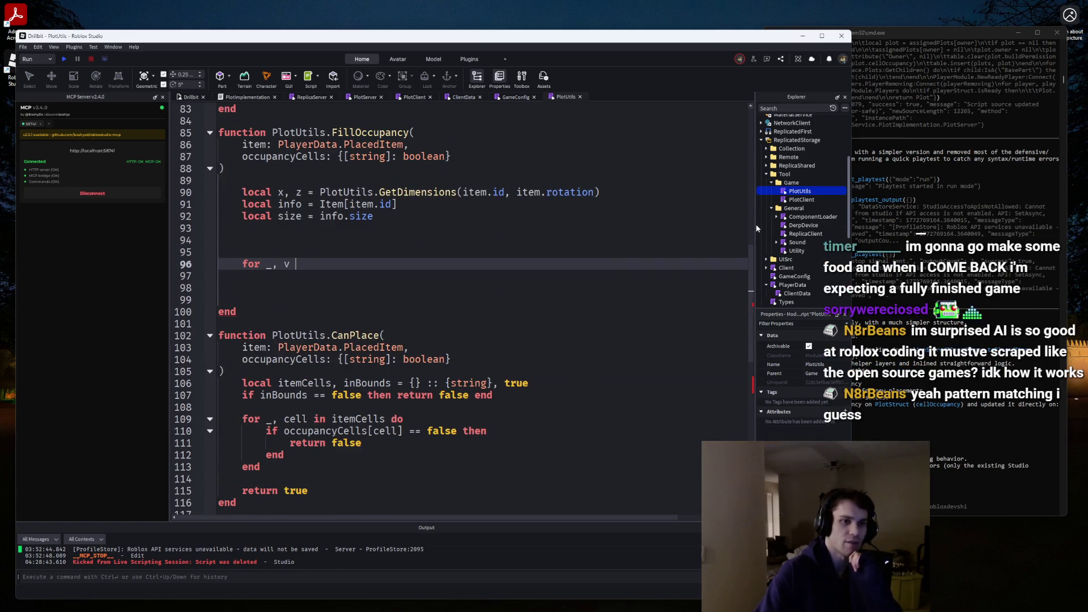
left_click_drag(757, 228, 590, 221)
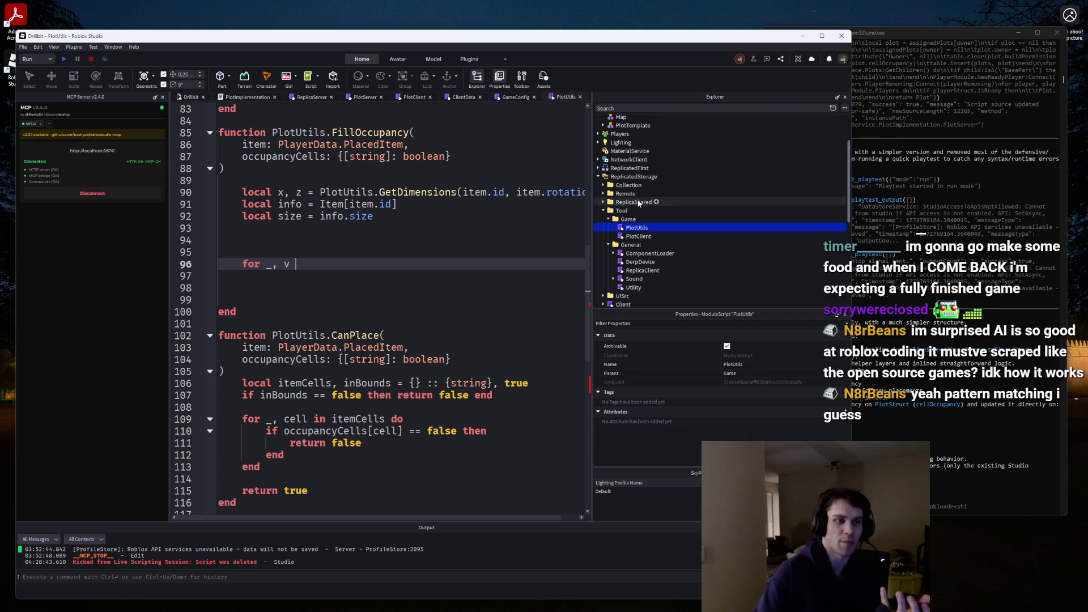
scroll(623, 199, "up", 2)
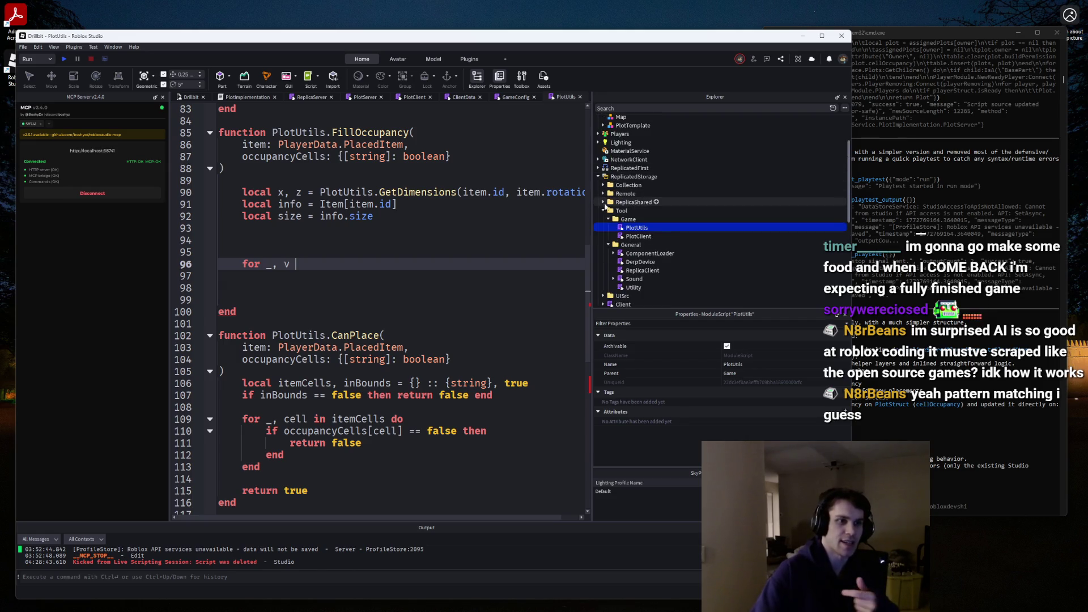
left_click(603, 202)
left_click(943, 412)
scroll(921, 233, "up", 2)
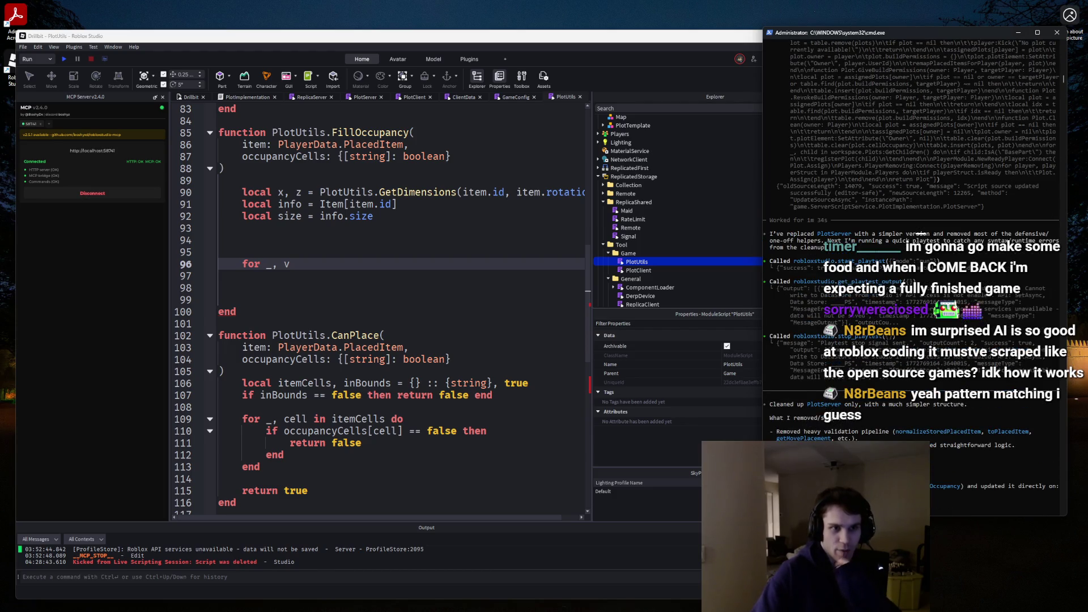
double_click(867, 260)
scroll(866, 261, "up", 4)
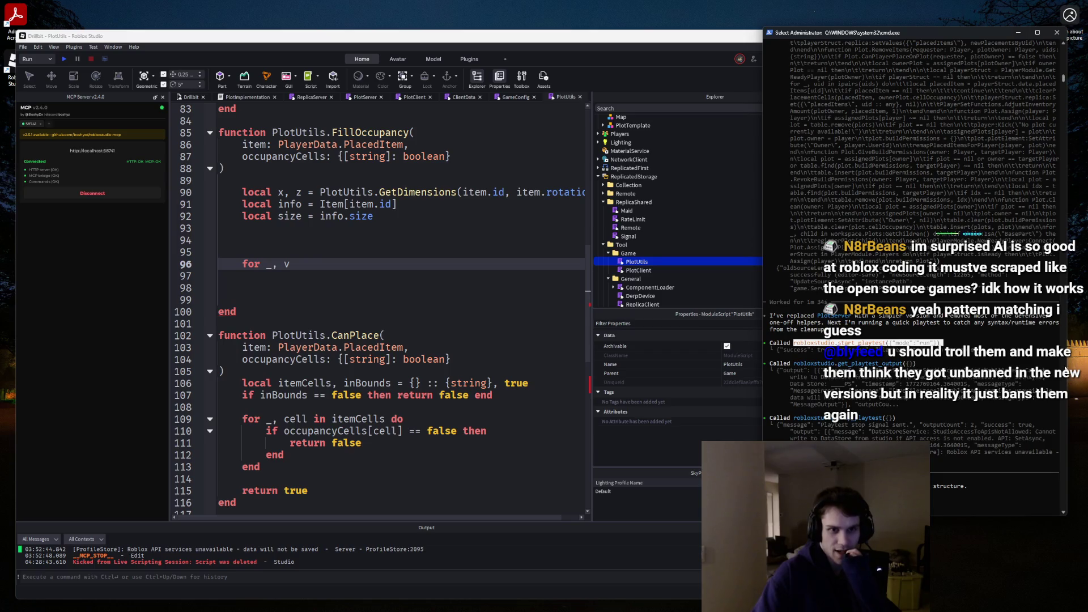
scroll(1063, 78, "up", 10)
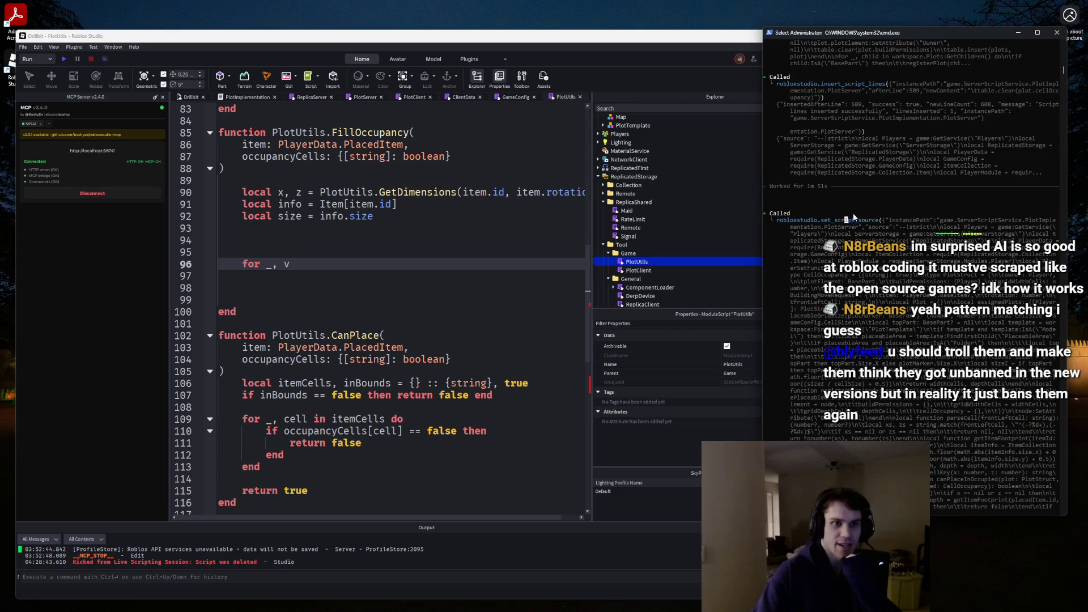
scroll(849, 225, "up", 10)
scroll(844, 236, "up", 1)
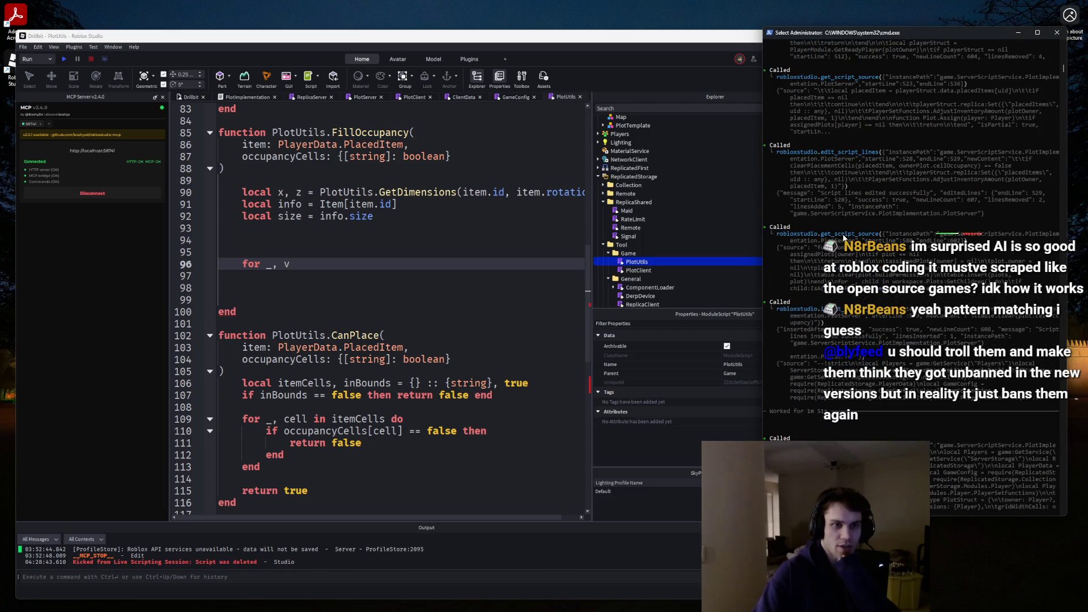
left_click_drag(821, 234, 871, 238)
left_click(284, 197)
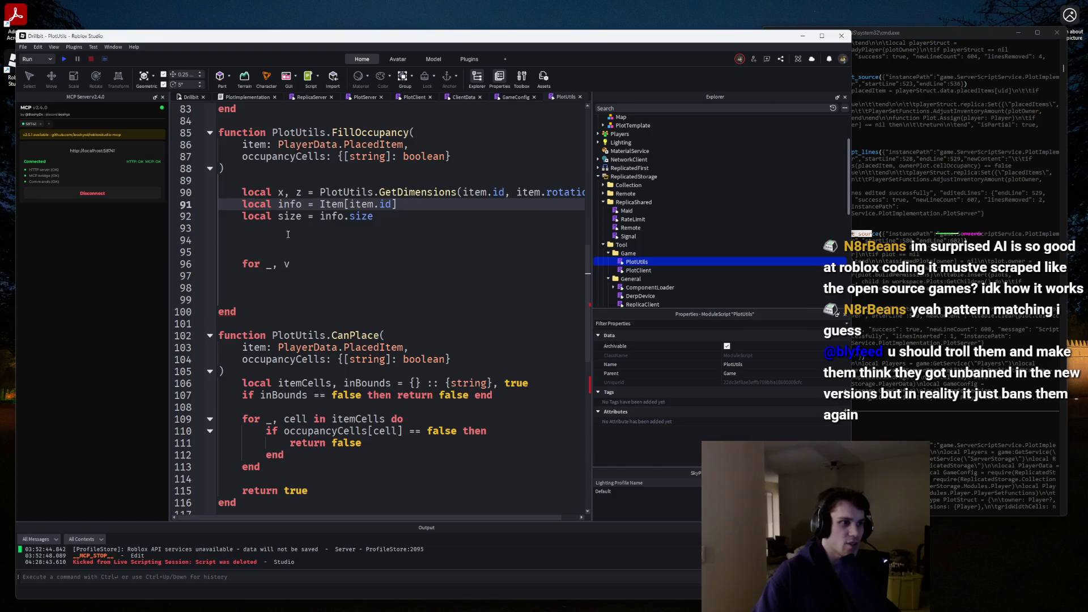
scroll(397, 283, "down", 3)
left_click_drag(244, 203, 162, 3)
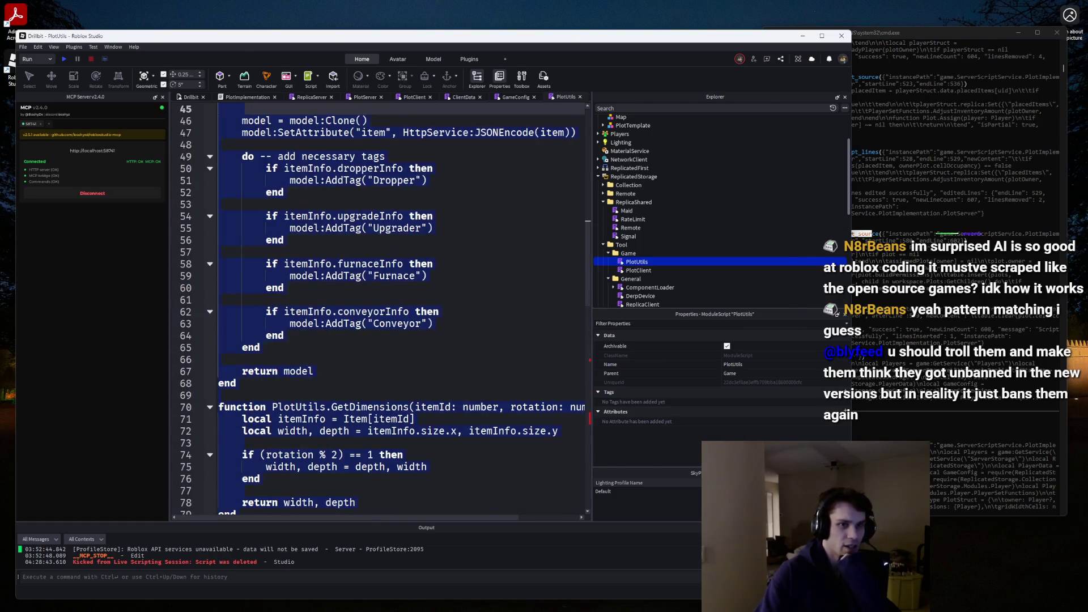
left_click(885, 239)
scroll(884, 239, "up", 5)
scroll(885, 239, "up", 15)
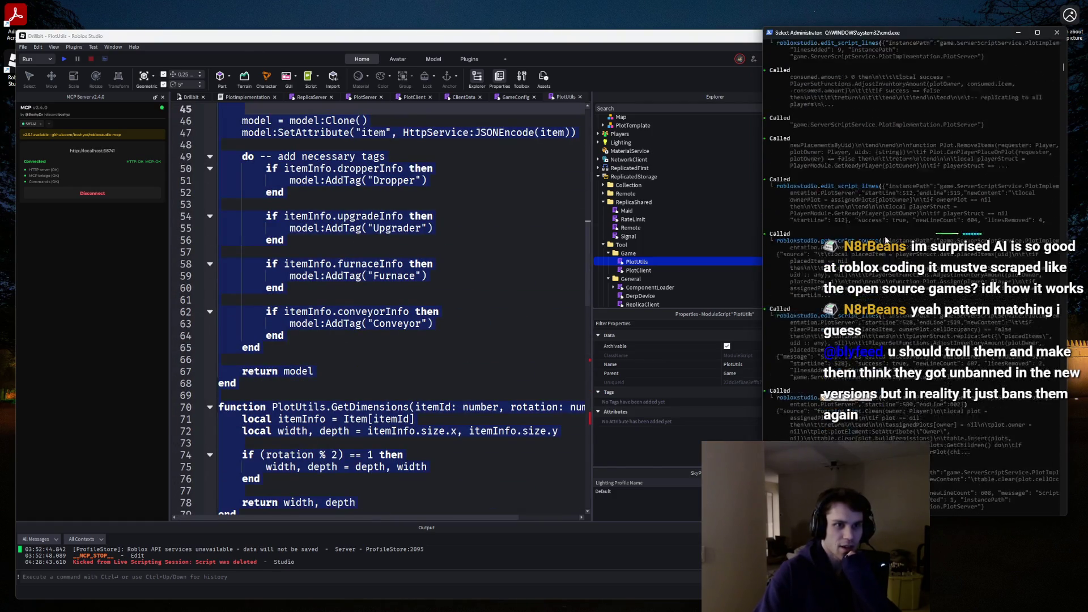
scroll(926, 319, "down", 15)
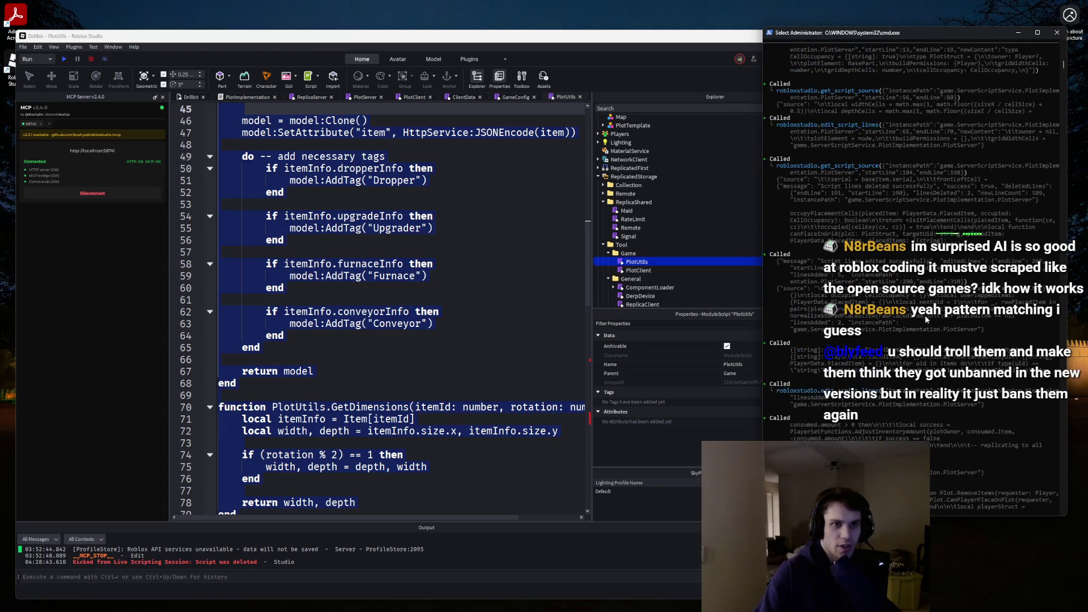
scroll(926, 319, "up", 12)
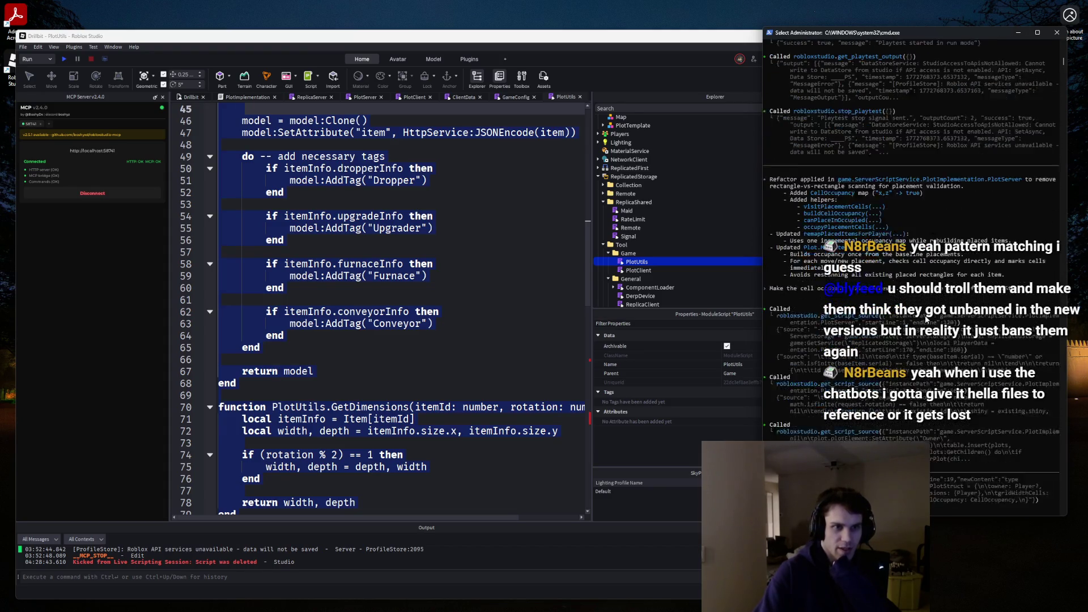
scroll(925, 319, "up", 15)
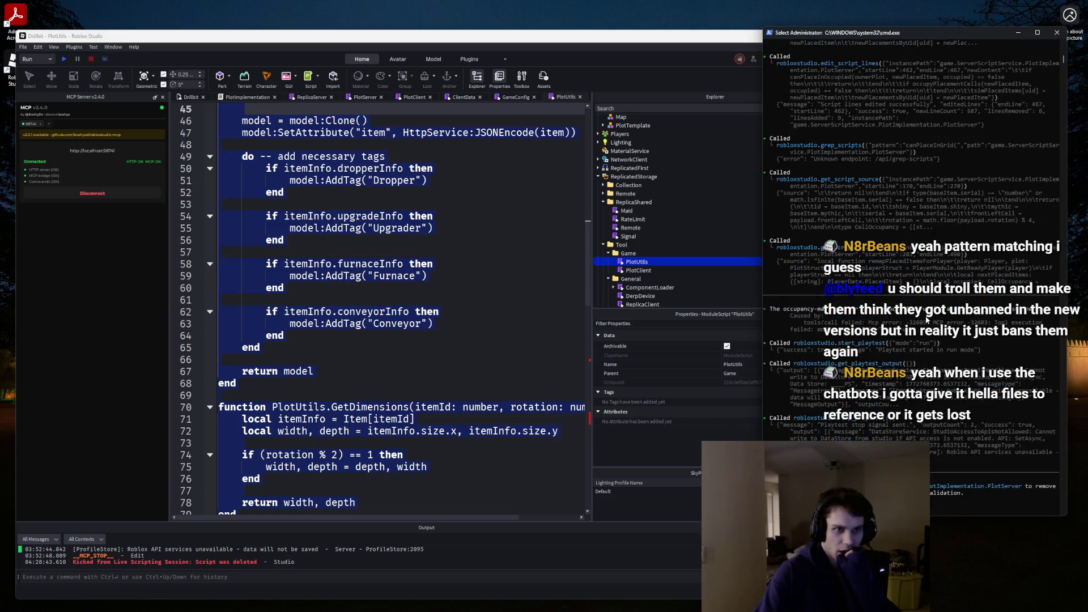
scroll(926, 319, "up", 15)
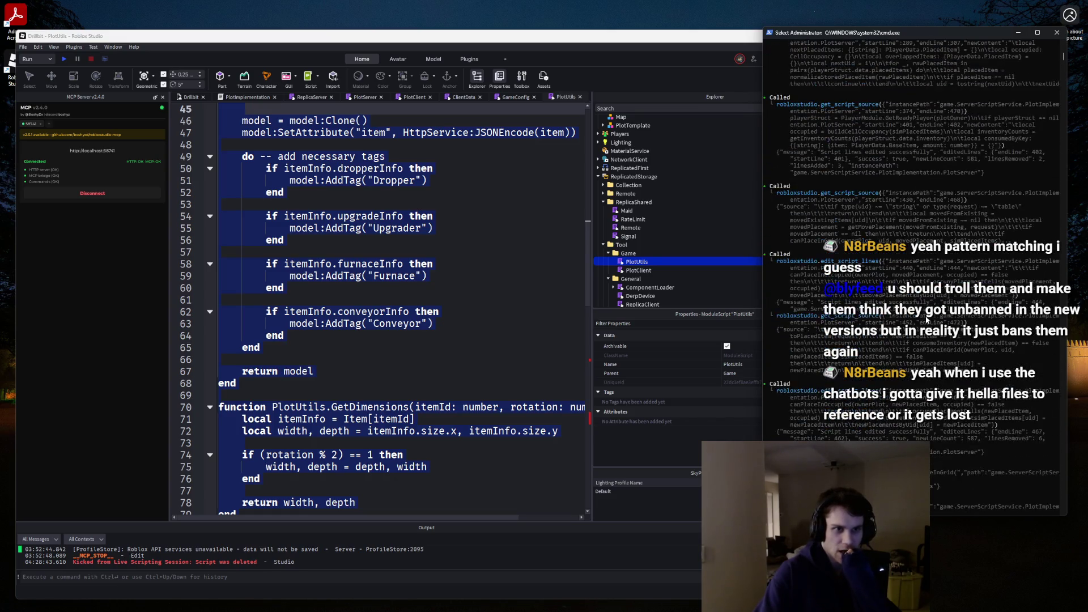
scroll(926, 319, "up", 10)
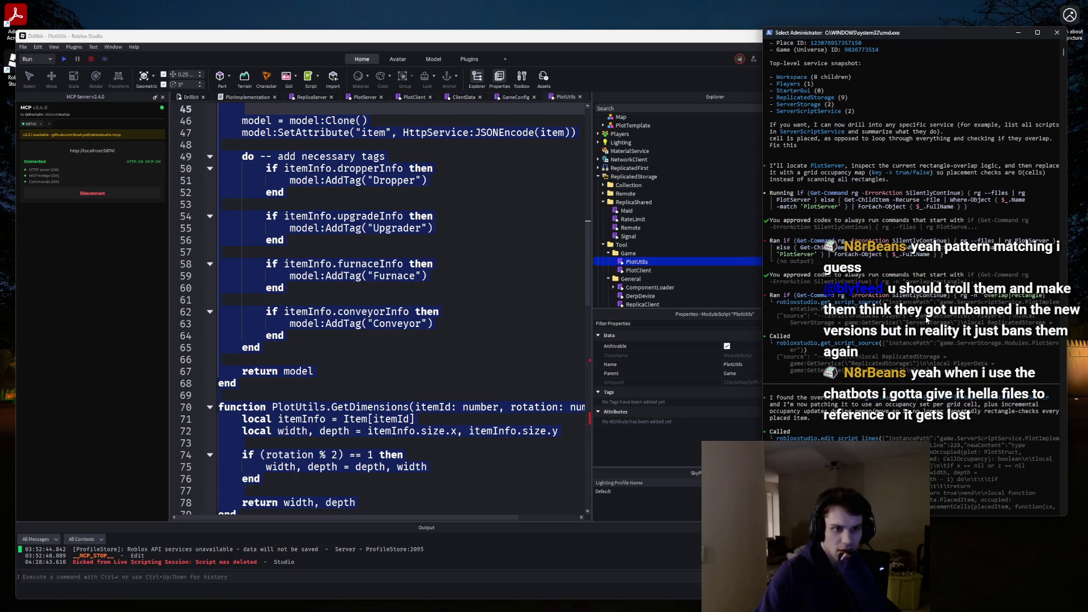
scroll(926, 319, "down", 12)
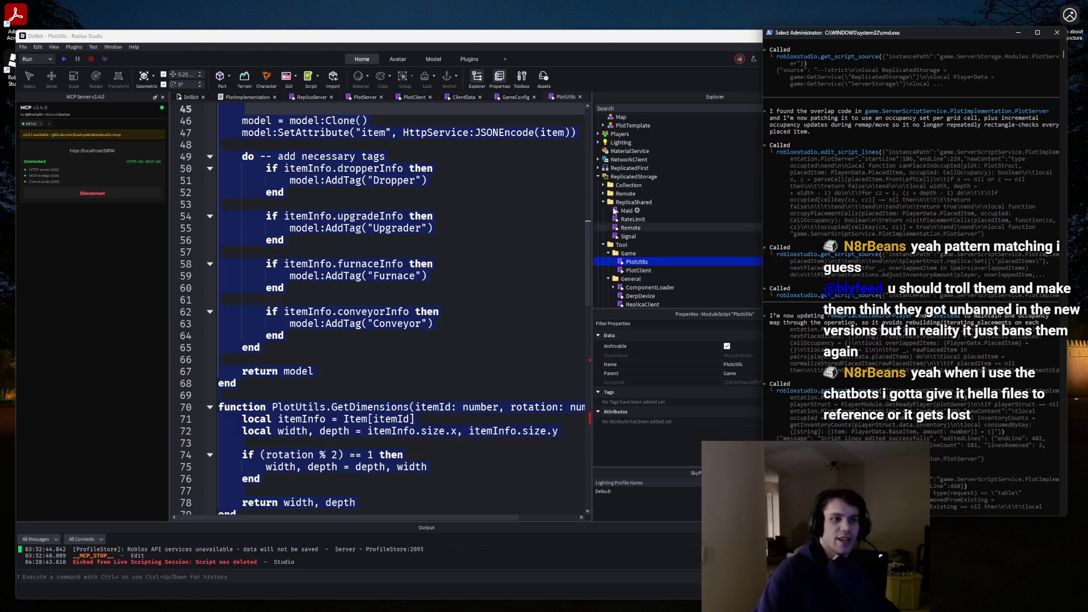
left_click(615, 176)
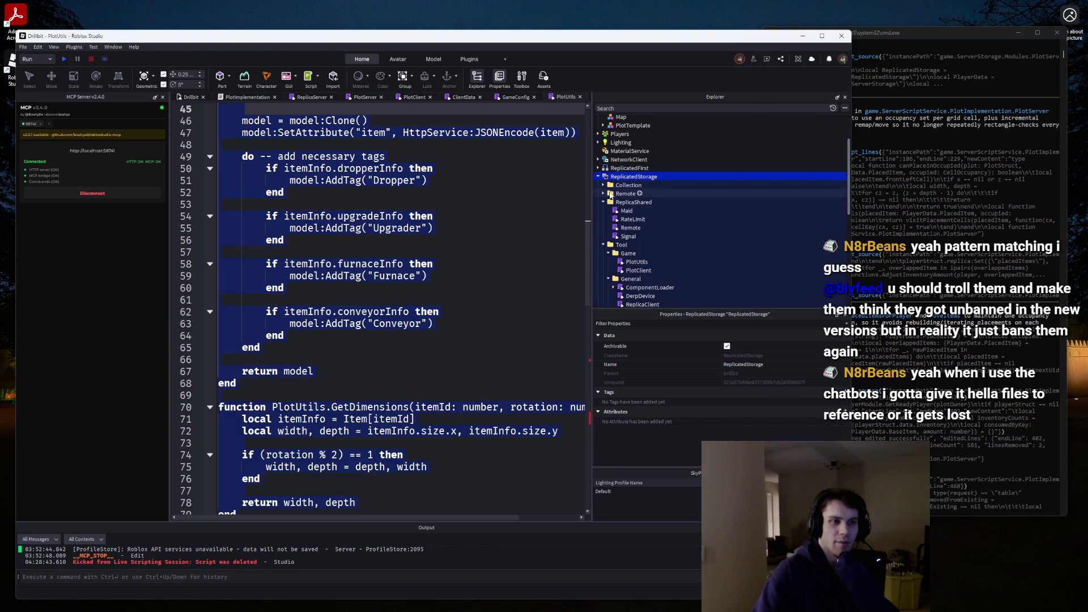
Check the Codex console, then fold PlotUtils' tag-adding do-block at line 49.
scroll(619, 226, "down", 2)
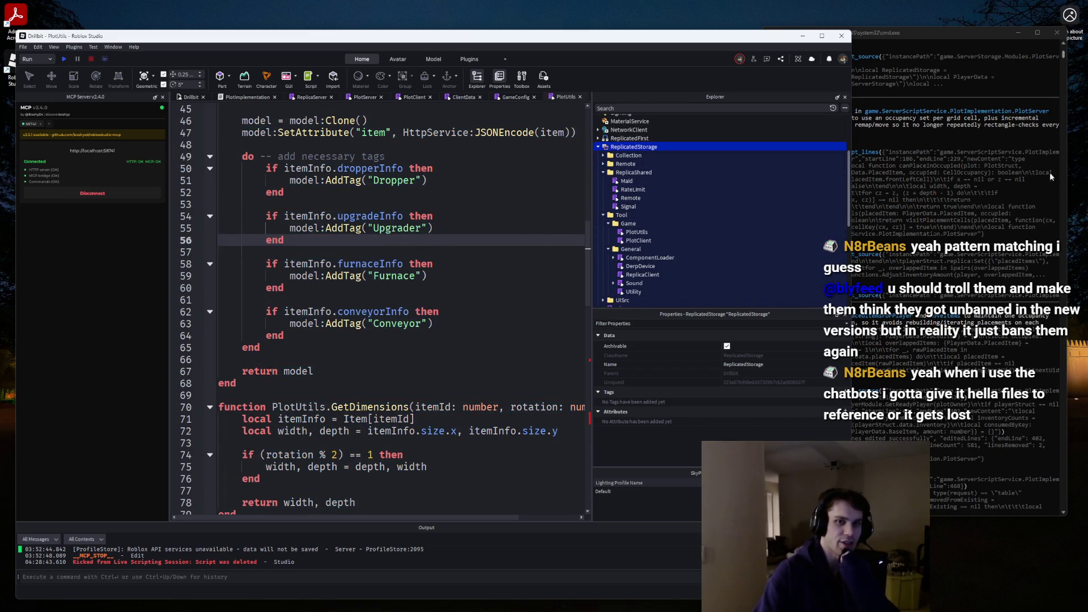
left_click(1065, 55)
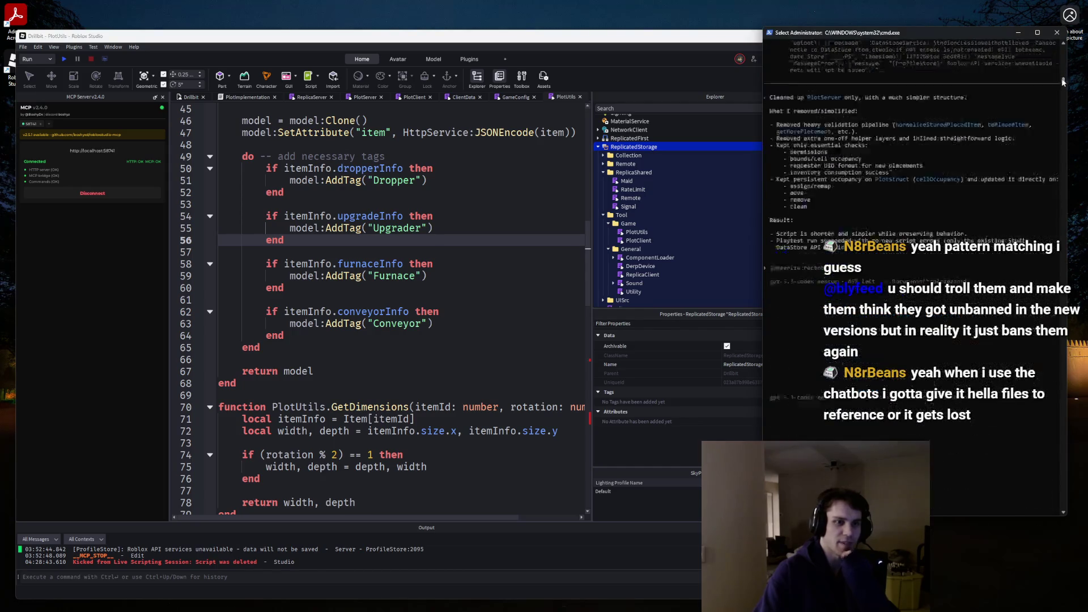
scroll(1063, 81, "up", 5)
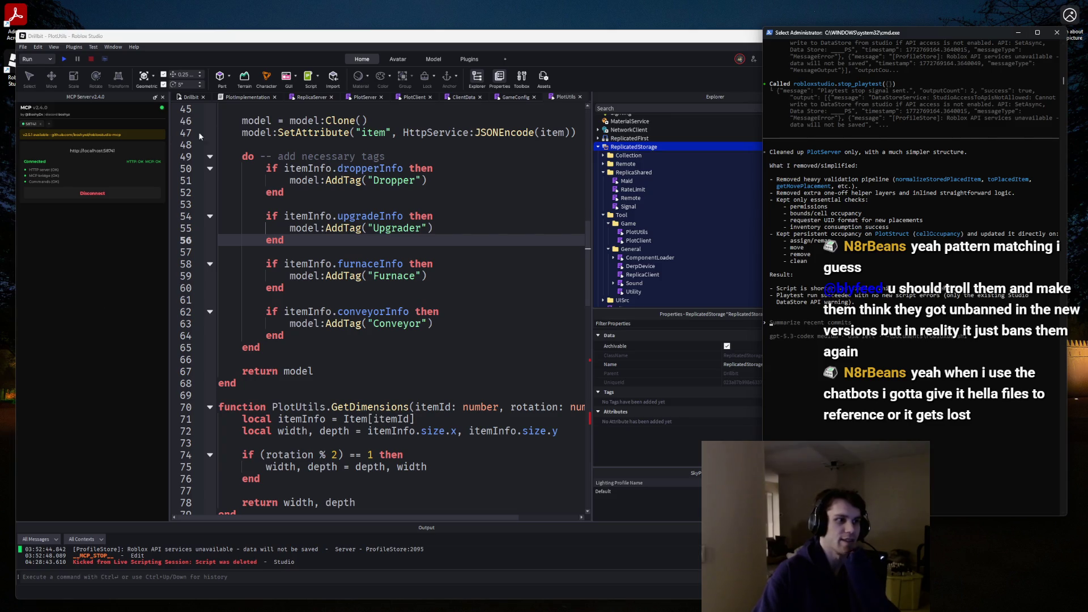
left_click(395, 283)
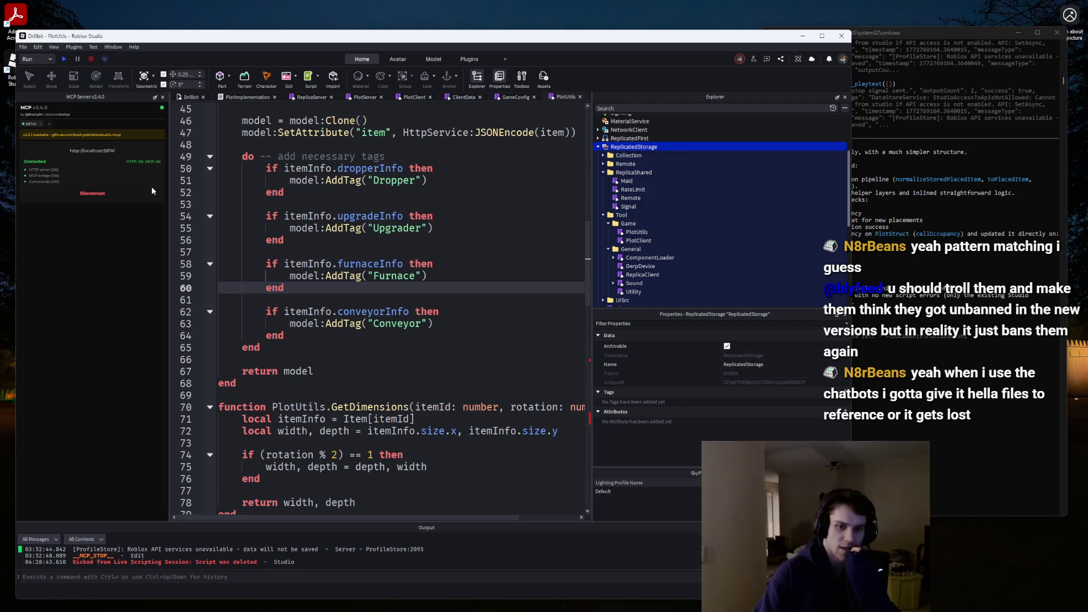
scroll(227, 235, "up", 2)
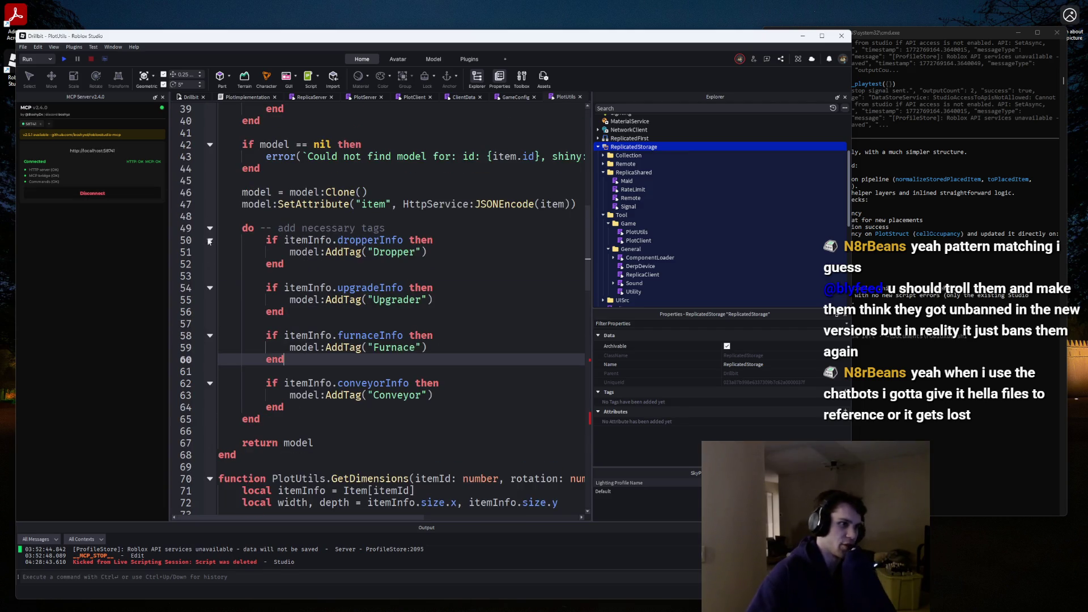
left_click(209, 228)
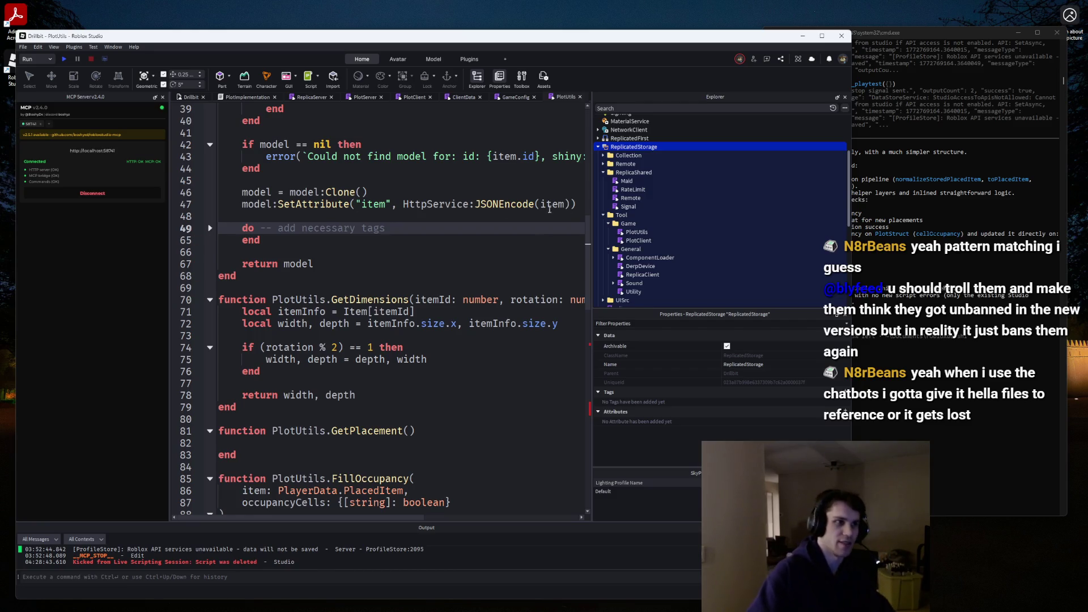
Review the GameConfig, ClientData, PlotClient, PlotServer and ReplicaServer scripts and widen the editor.
left_click(506, 97)
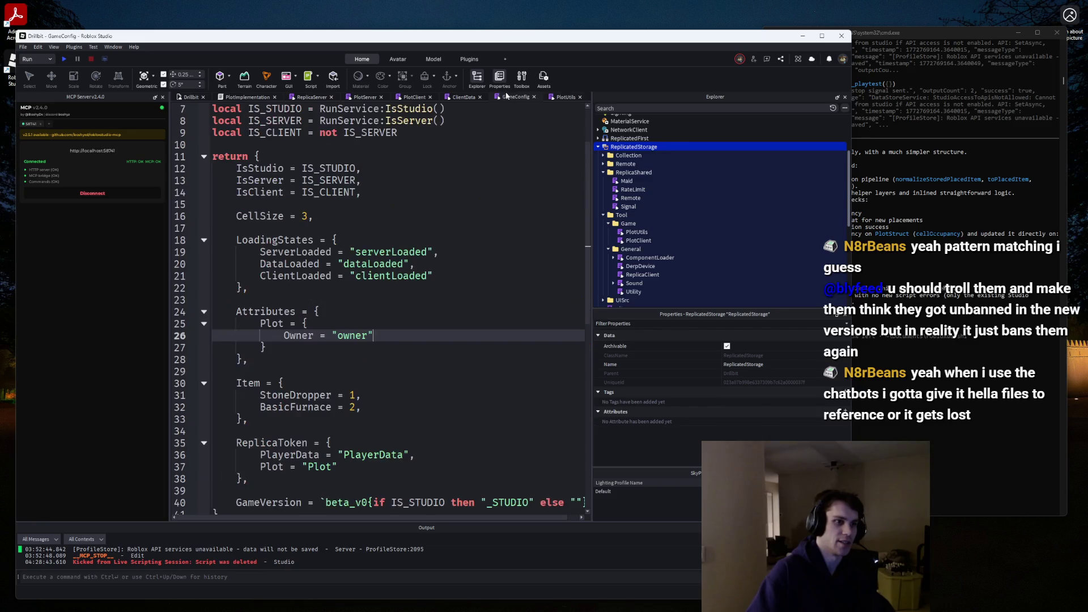
left_click(459, 96)
left_click(405, 99)
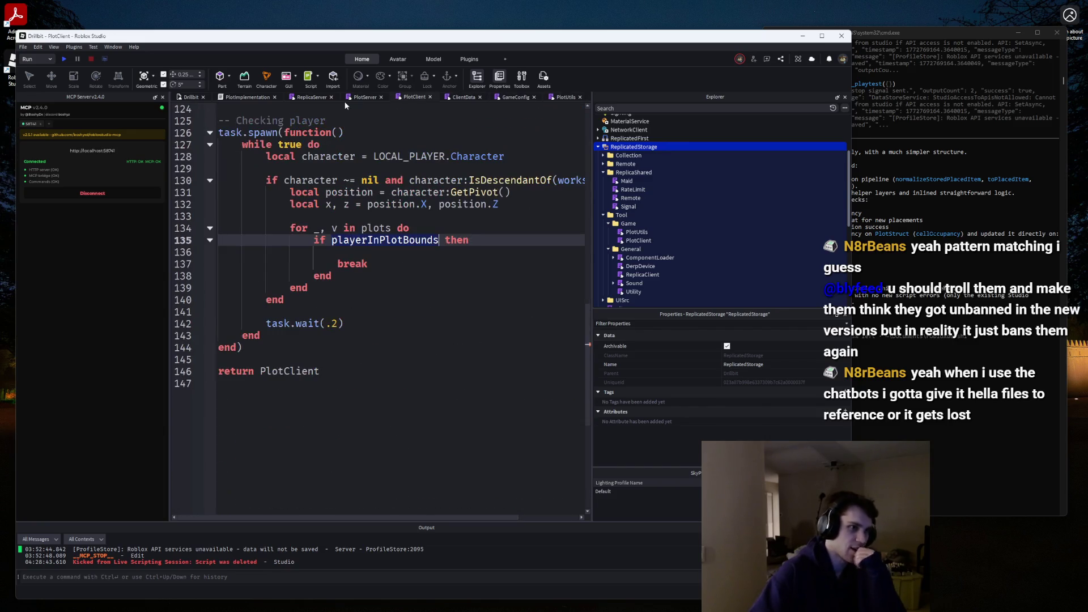
left_click(361, 97)
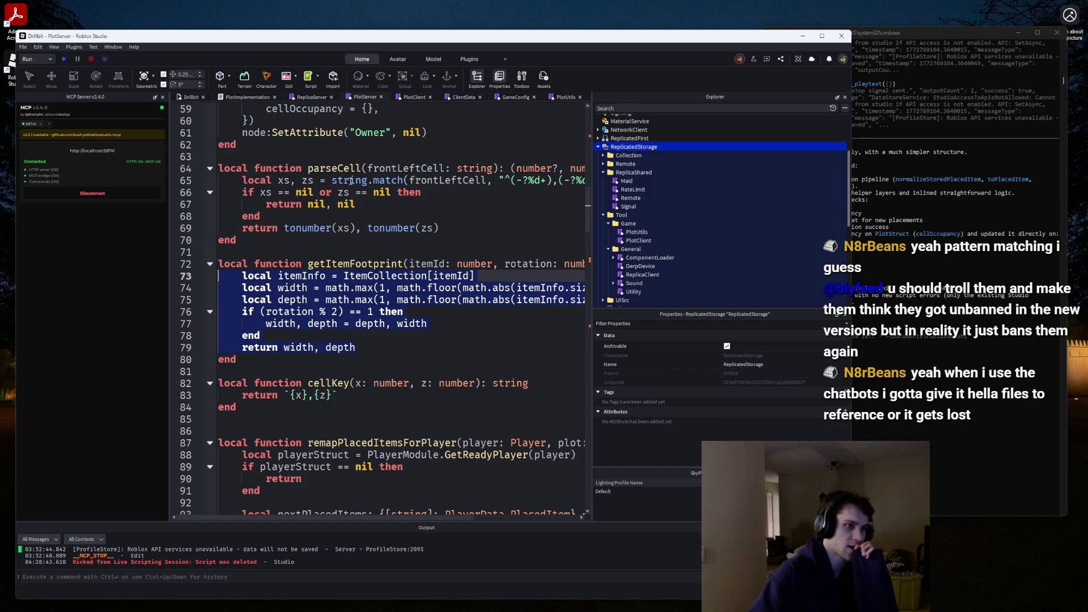
left_click(311, 97)
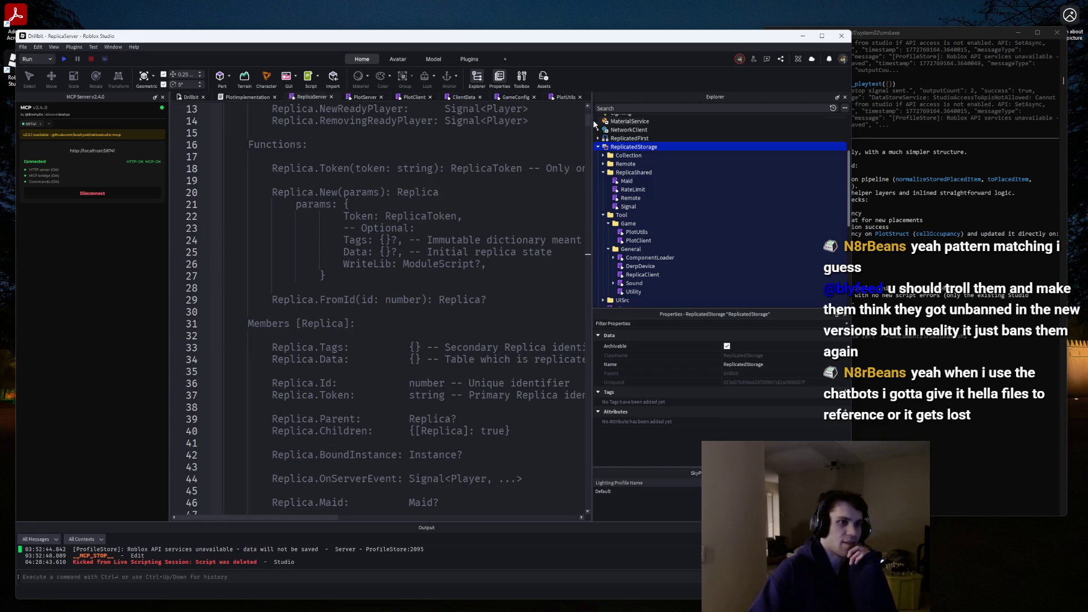
left_click_drag(595, 124, 658, 123)
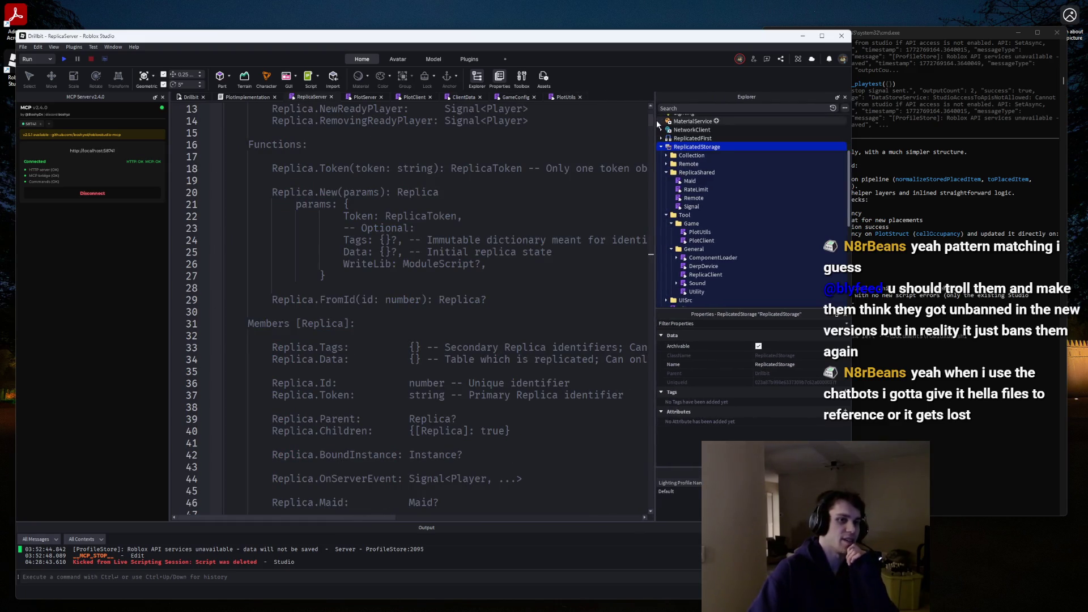
left_click(543, 181)
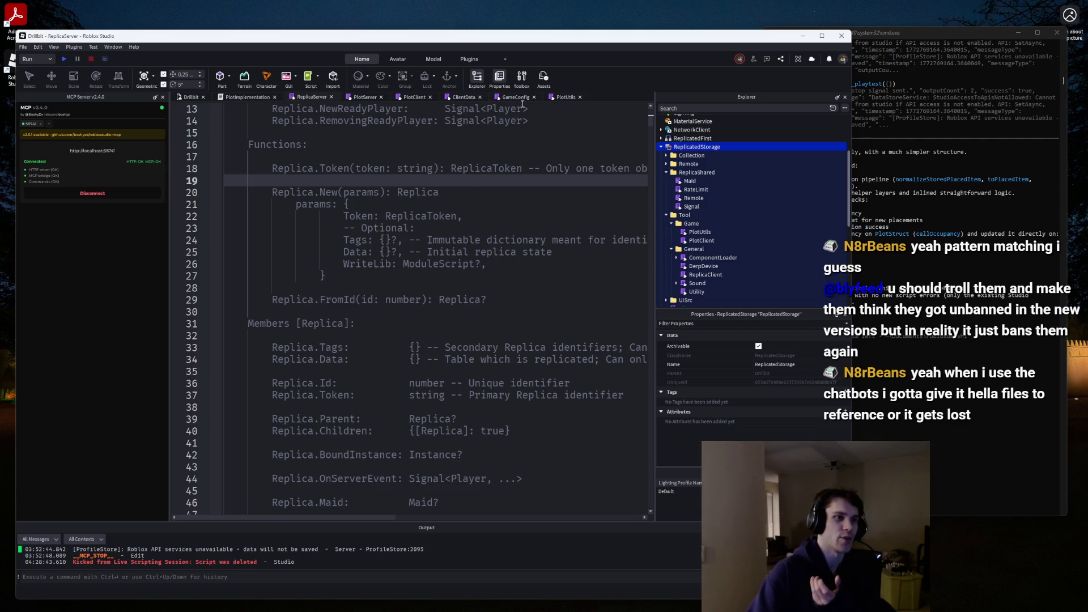
Close ReplicaServer and view PlotImplementation's BuildingMoveRequest type.
middle_click(301, 98)
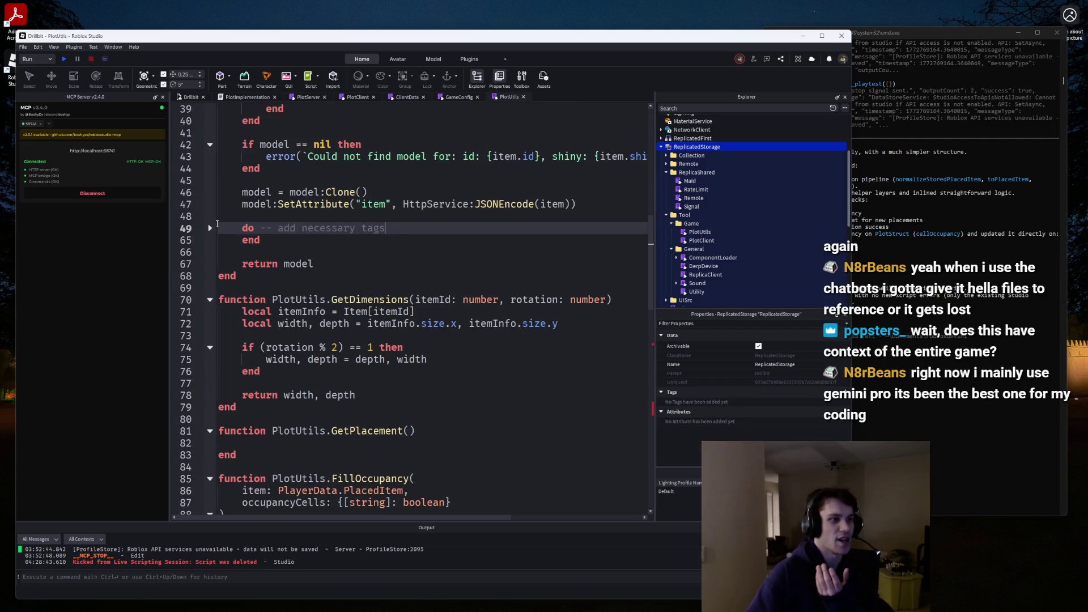
left_click(210, 228)
left_click(210, 227)
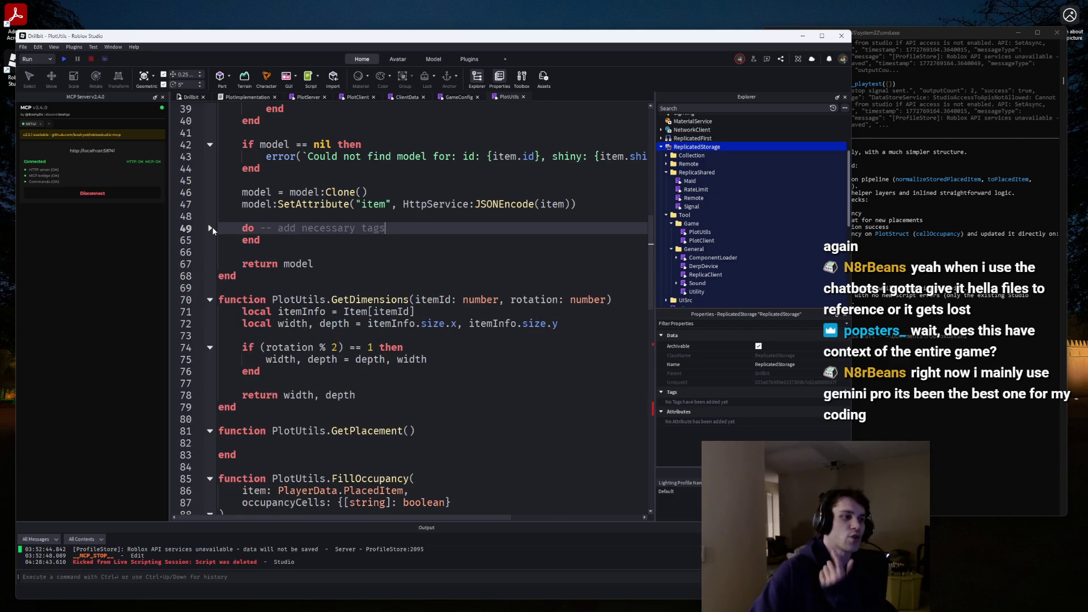
left_click(260, 97)
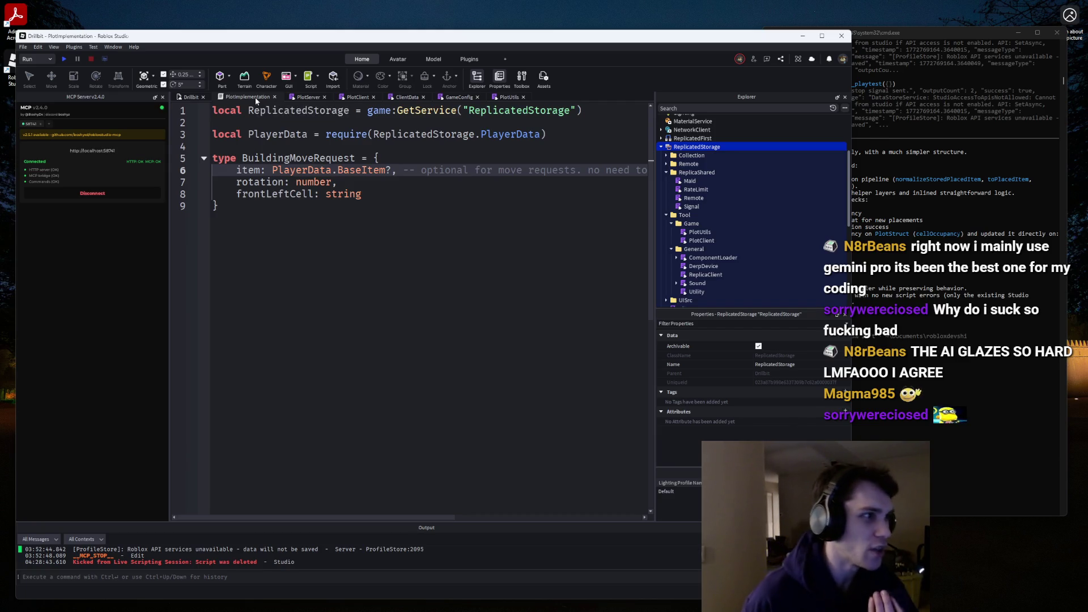
Close the PlotImplementation script to get back to PlotUtils.
middle_click(255, 97)
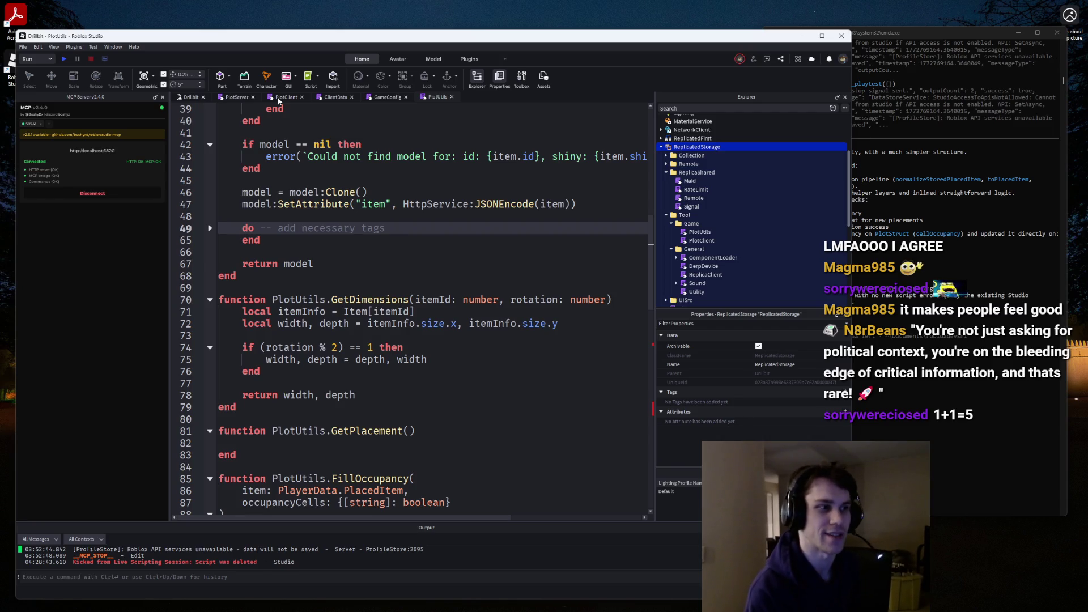
Review PlotServer, GameConfig, ClientData and PlotUtils, ending on PlotClient's playerInPlotBounds loop.
left_click(237, 97)
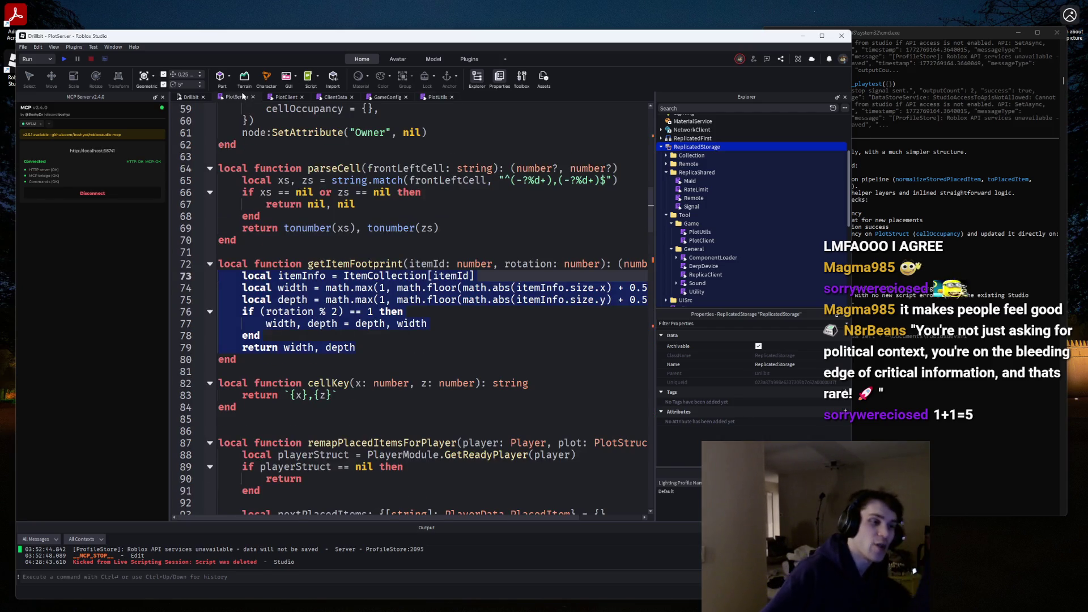
left_click(399, 98)
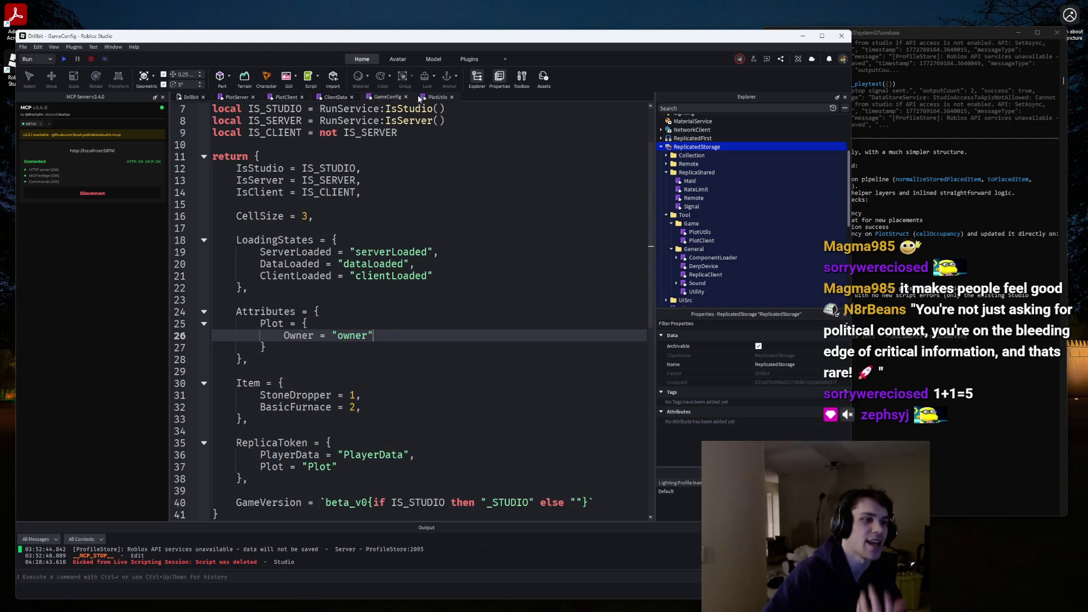
left_click(425, 99)
left_click(330, 99)
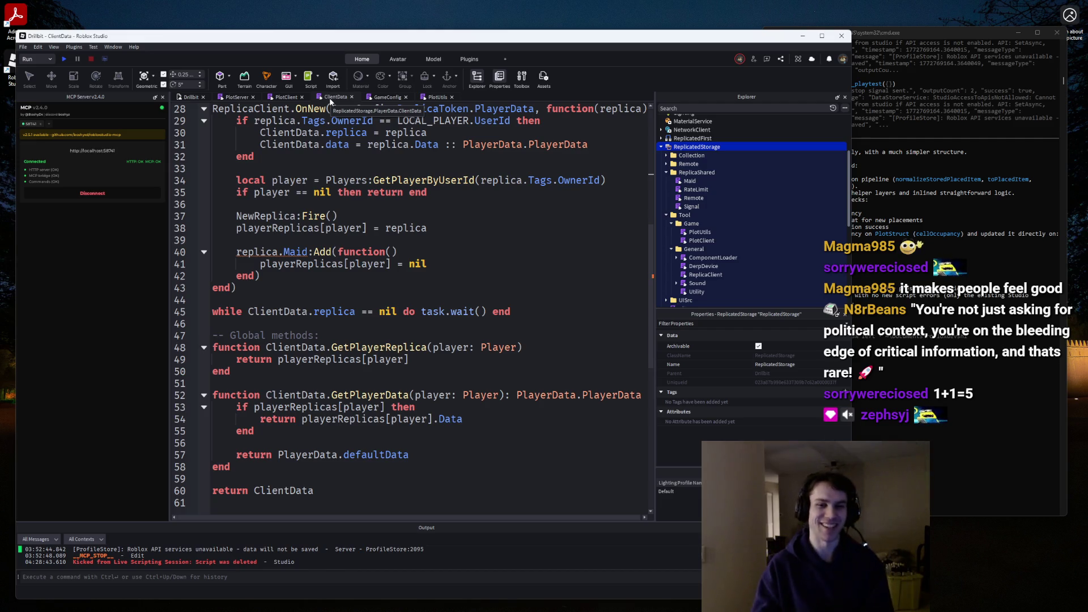
left_click(289, 96)
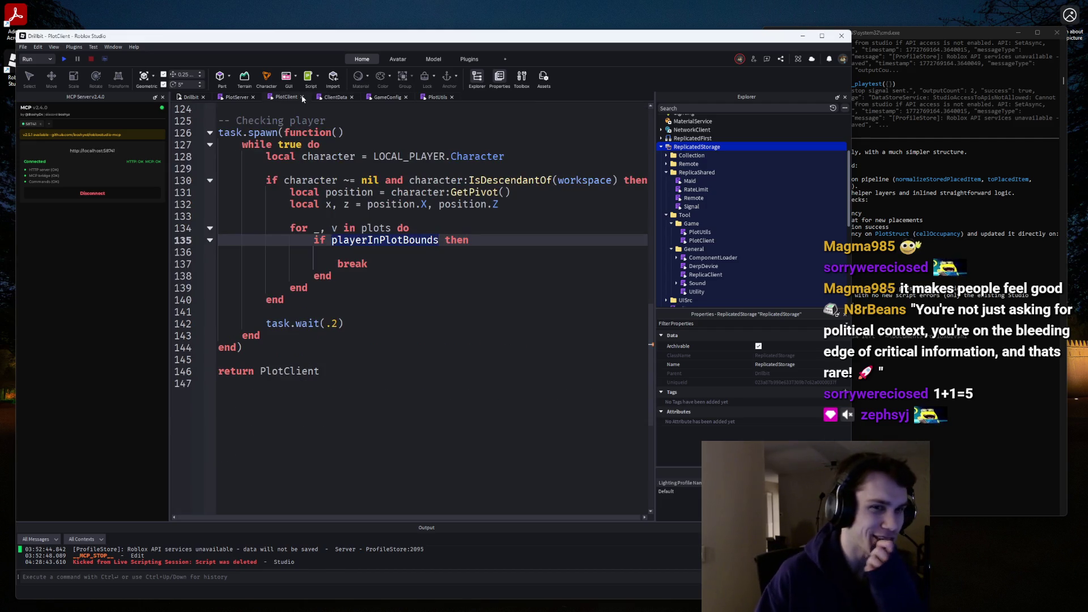
left_click(337, 96)
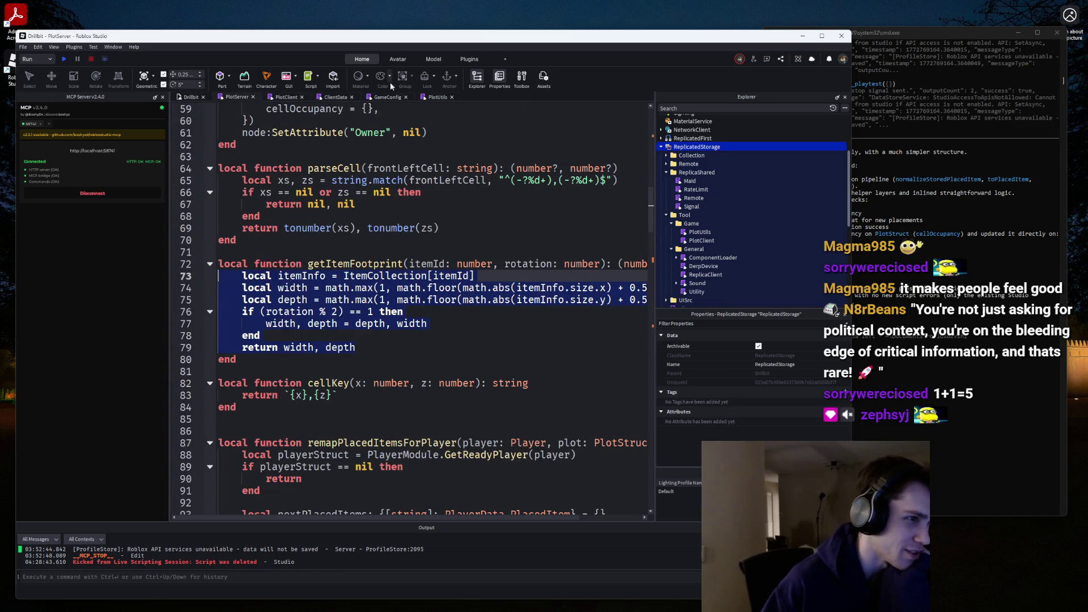
left_click(430, 97)
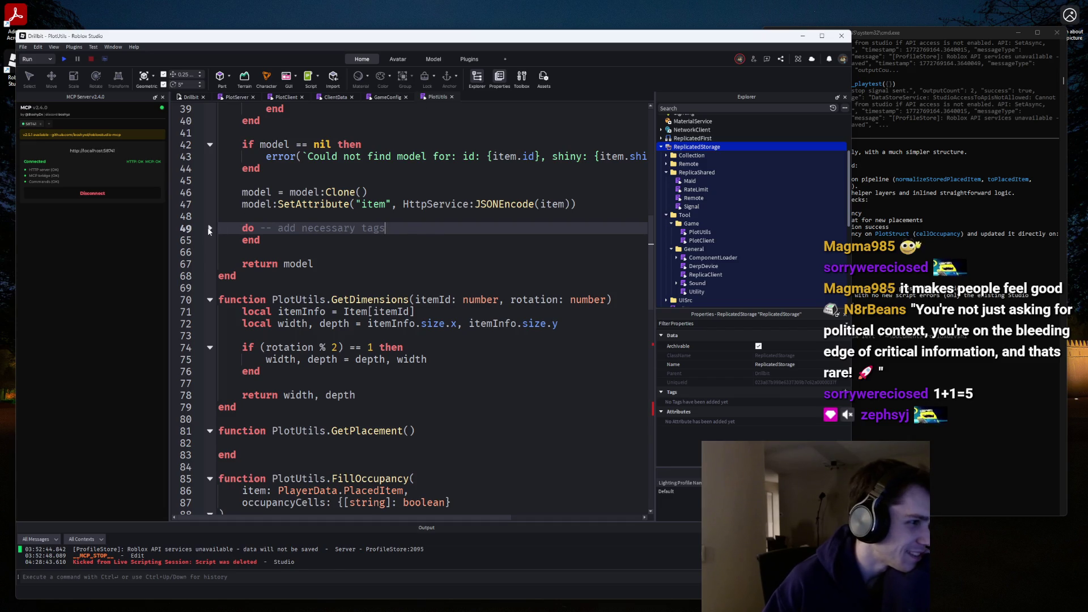
scroll(419, 181, "up", 7)
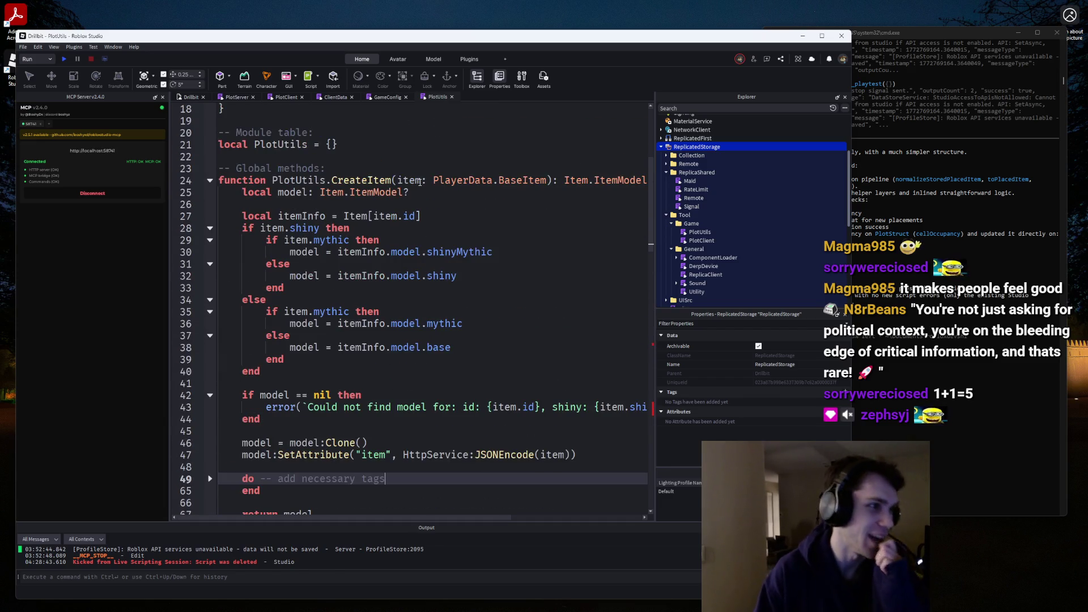
left_click(274, 97)
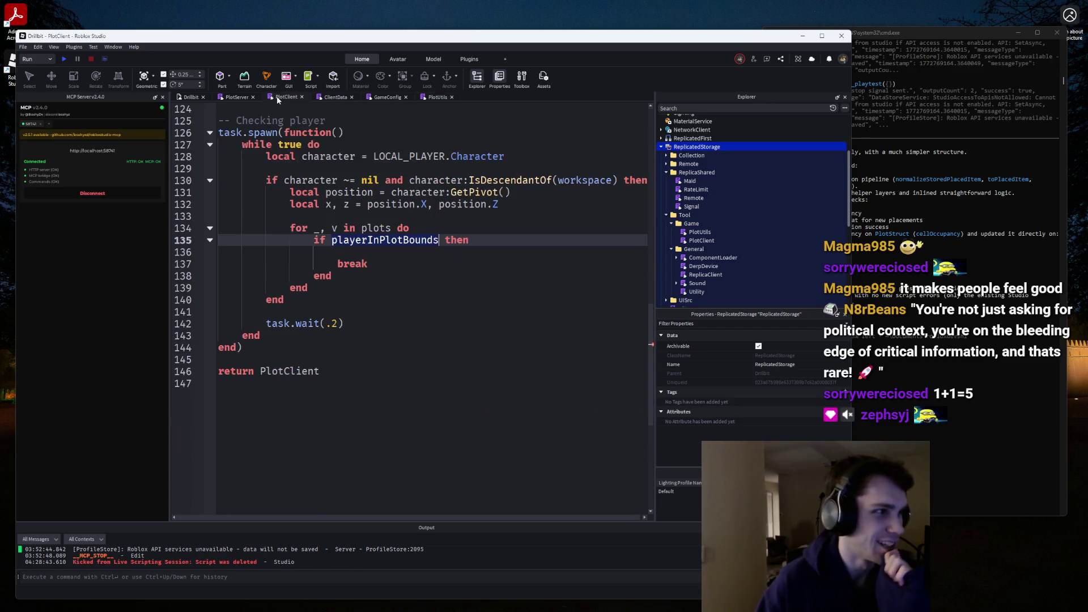
scroll(420, 211, "up", 20)
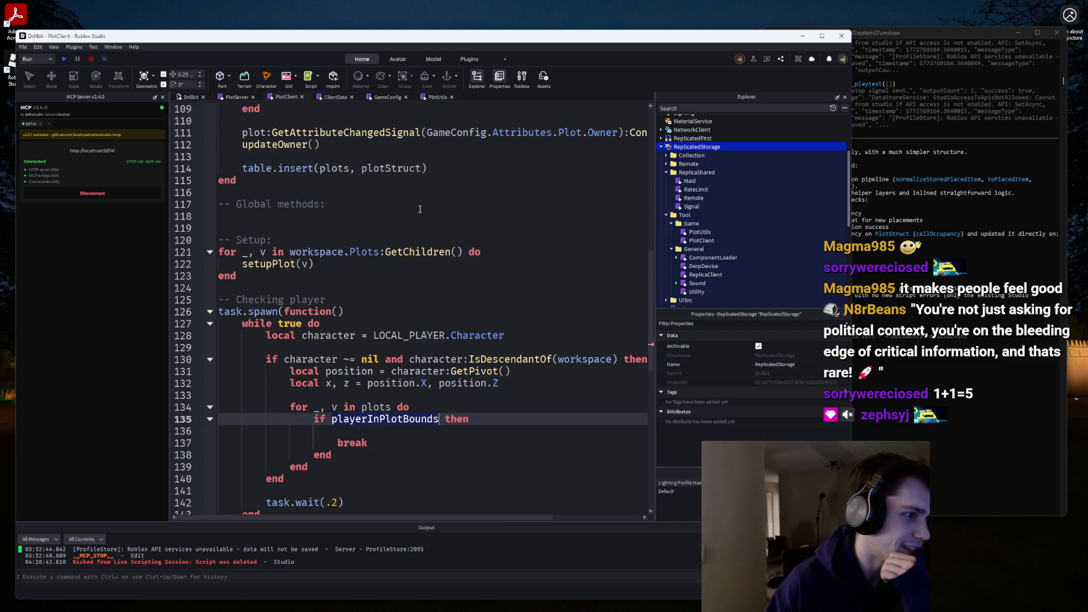
scroll(419, 206, "down", 1)
scroll(420, 205, "up", 3)
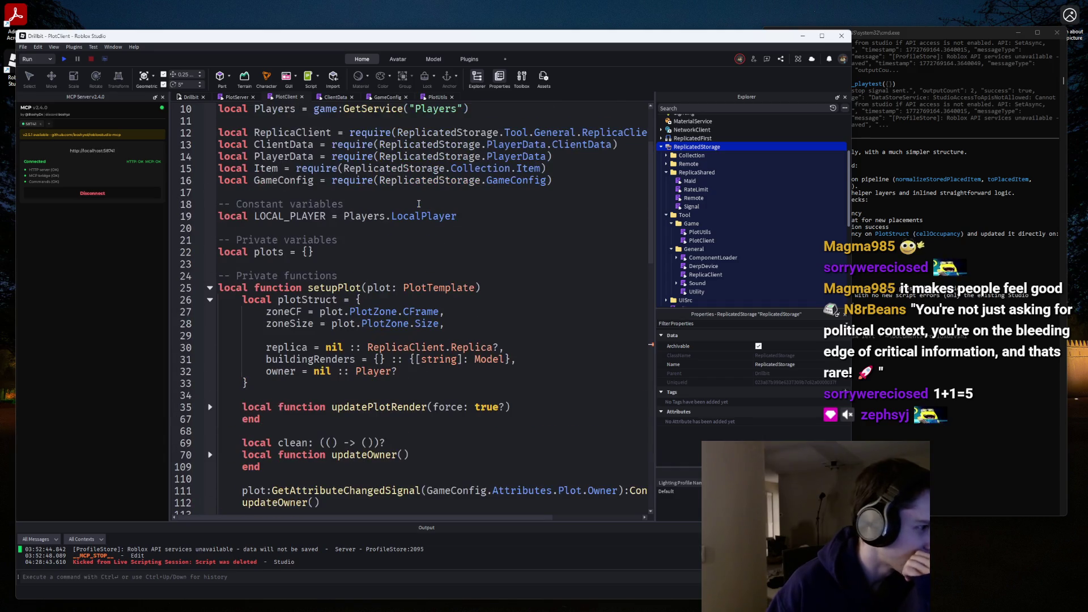
scroll(418, 204, "down", 4)
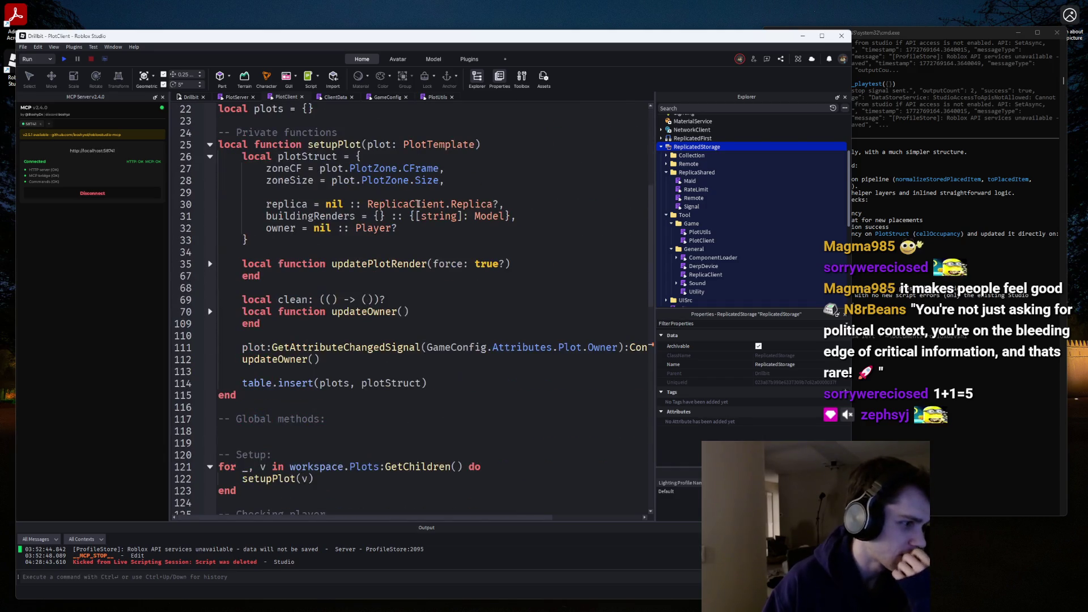
mouse_move(418, 204)
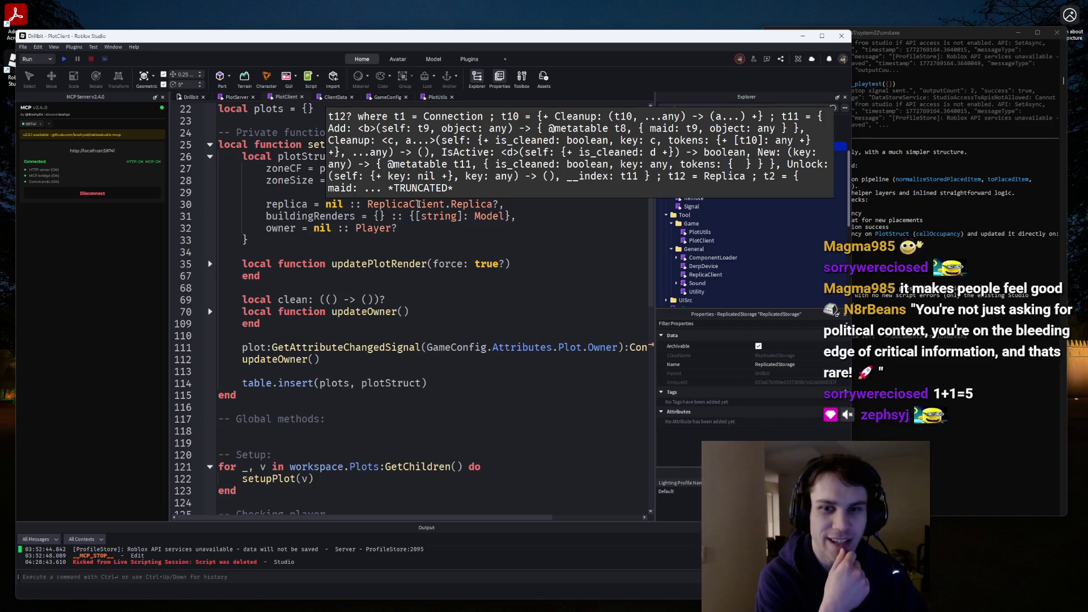
left_click(504, 249)
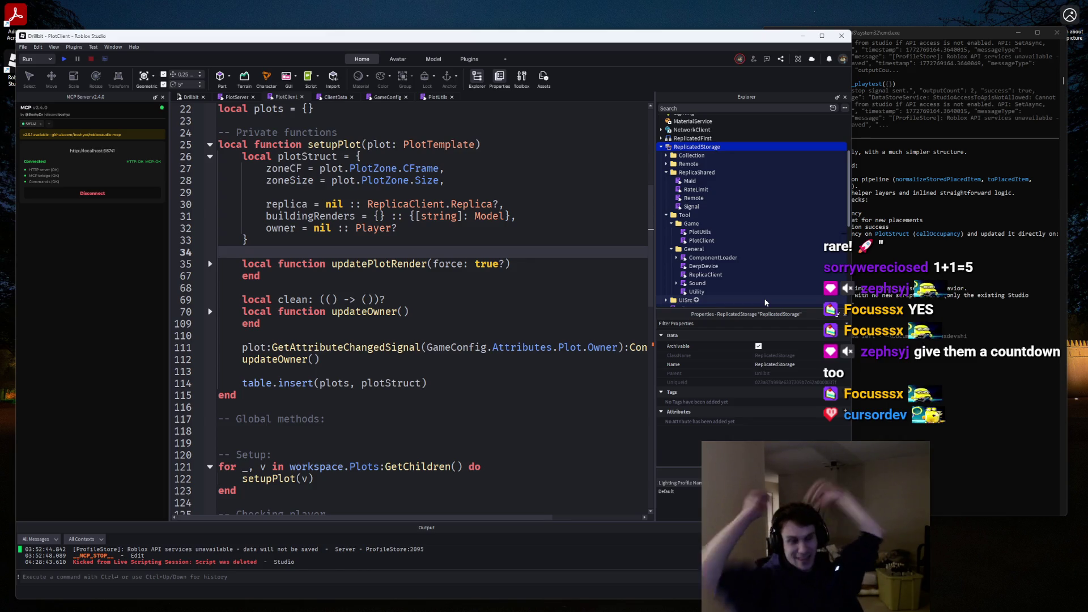
Scroll through the PlotClient script's player-checking loop.
scroll(306, 299, "up", 4)
scroll(306, 299, "down", 3)
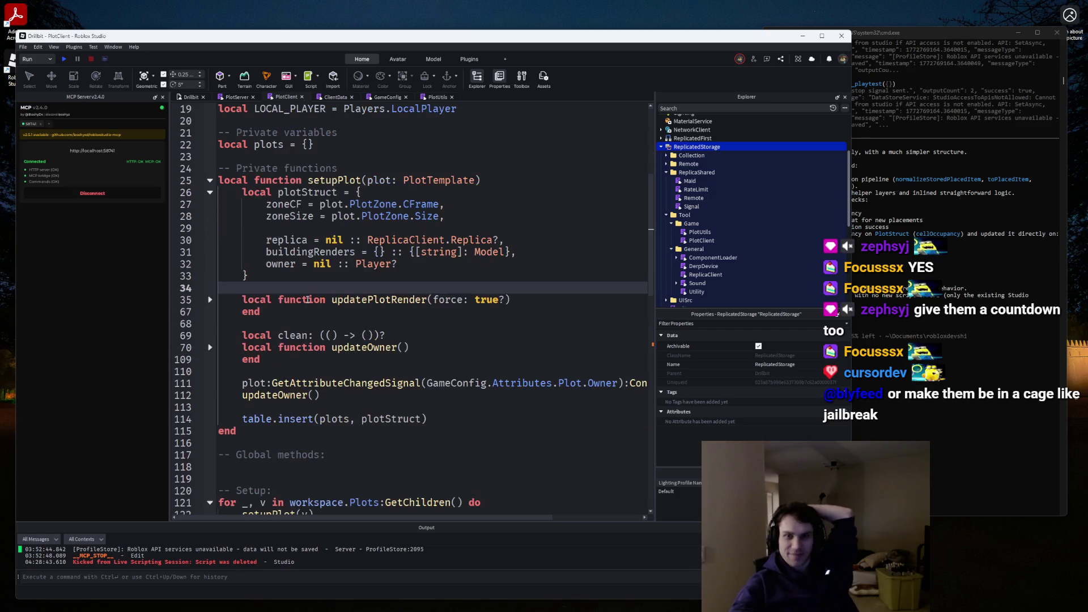
scroll(317, 293, "up", 3)
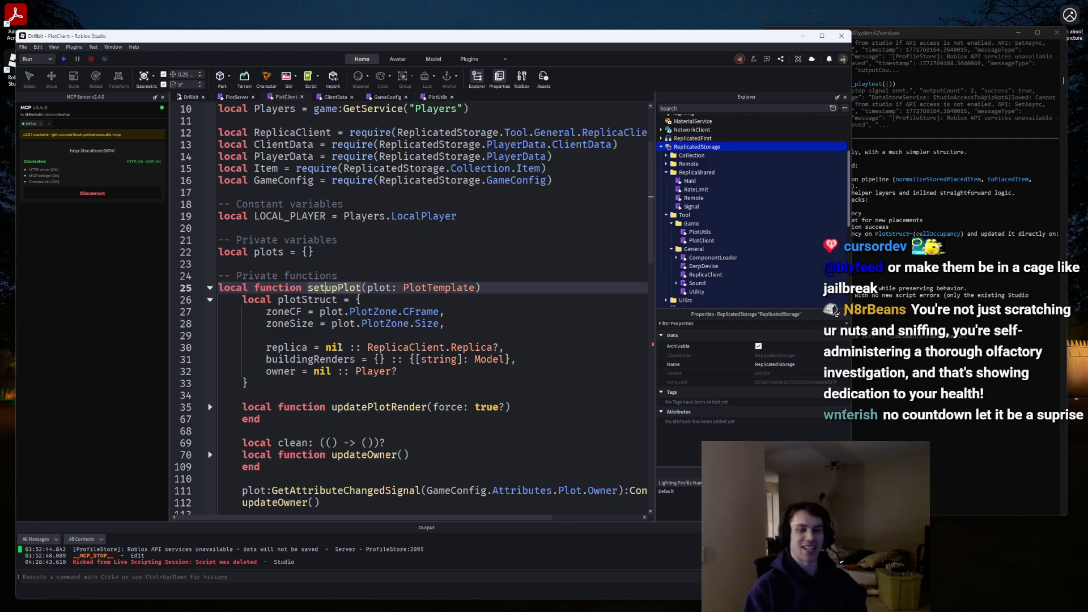
scroll(530, 302, "down", 1)
scroll(530, 302, "down", 4)
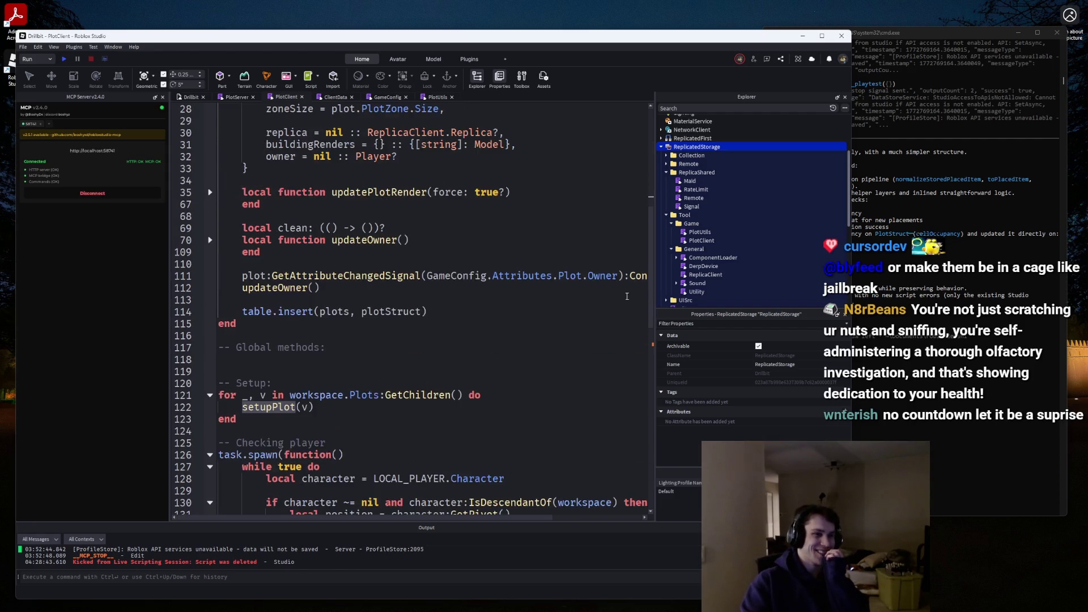
scroll(602, 306, "up", 4)
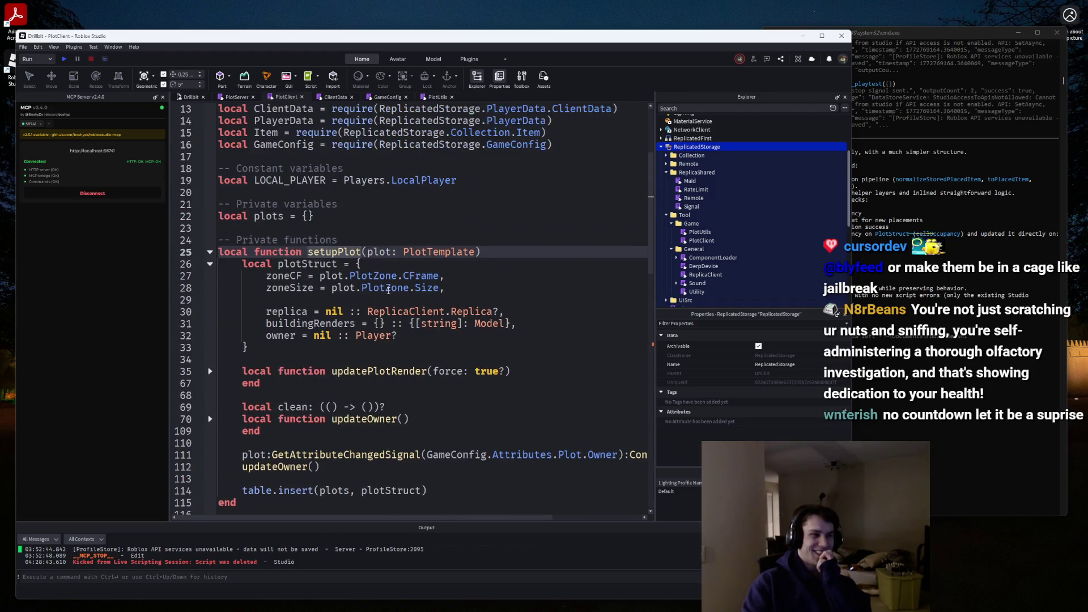
scroll(378, 303, "down", 2)
scroll(298, 374, "down", 1)
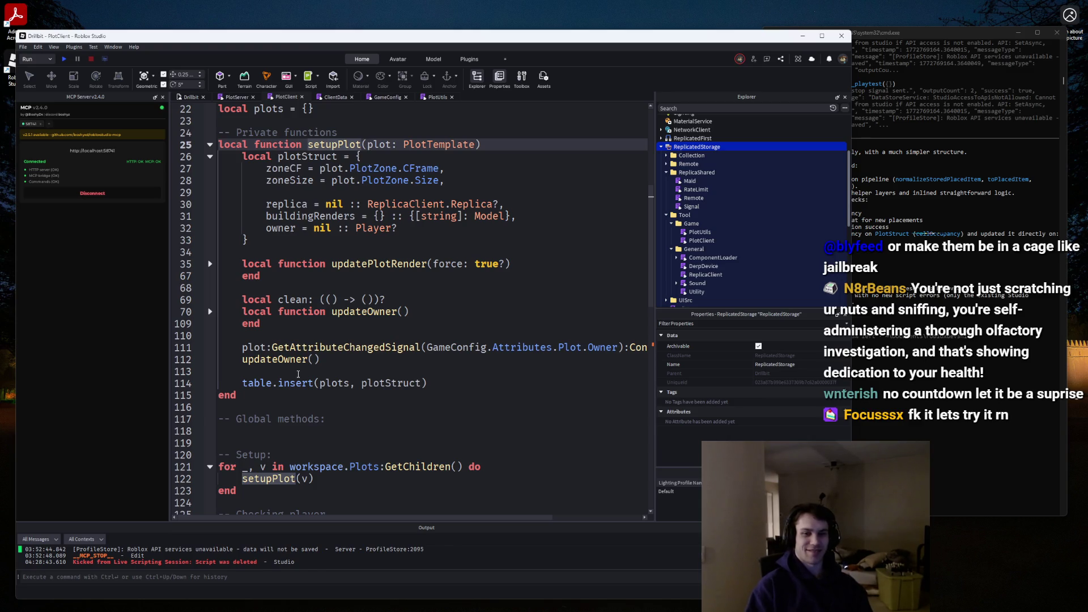
scroll(298, 374, "down", 6)
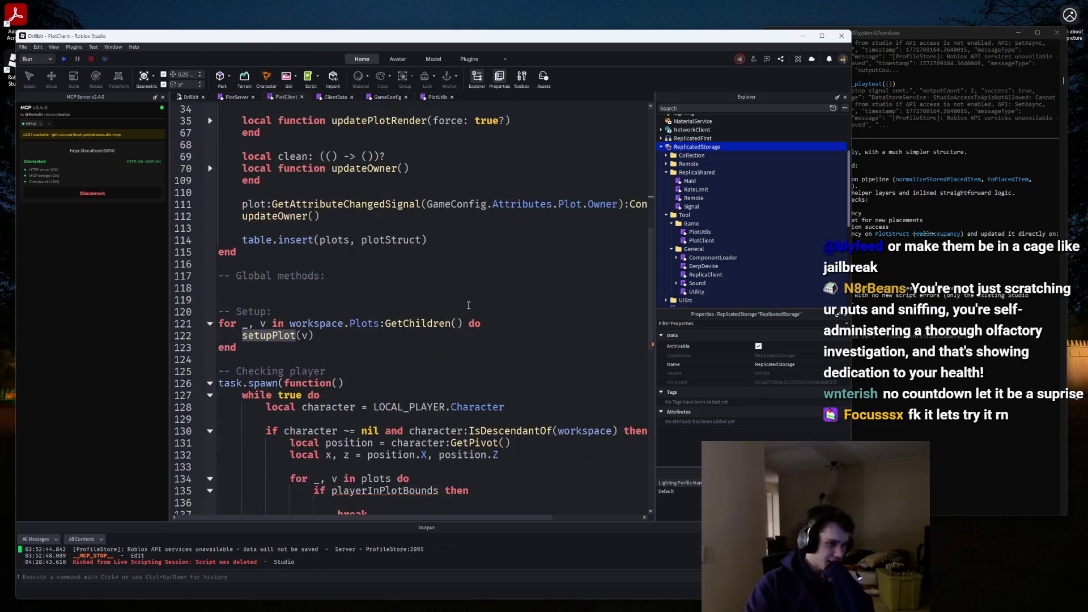
scroll(447, 342, "up", 1)
Inspect the tonumber calls in PlotServer's parseCell function.
left_click(327, 97)
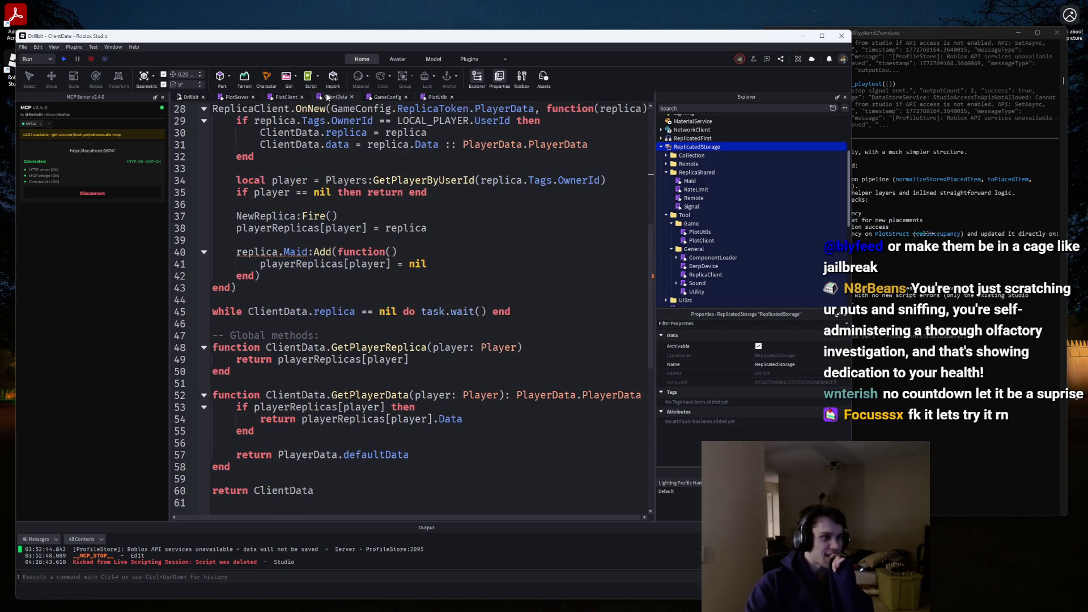
left_click(246, 97)
left_click(407, 229)
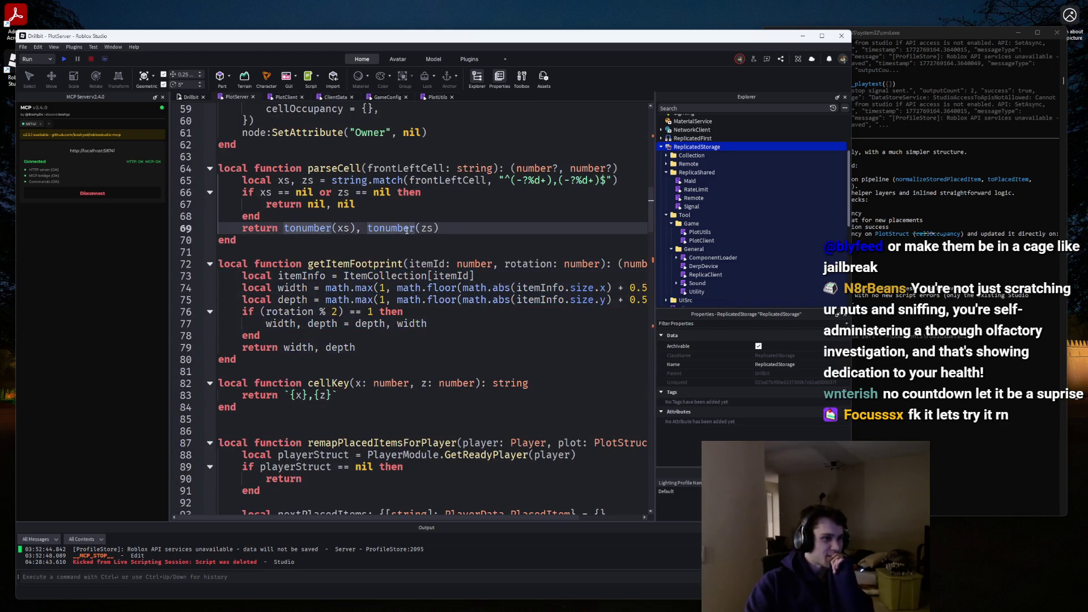
scroll(408, 248, "down", 3)
scroll(411, 248, "up", 4)
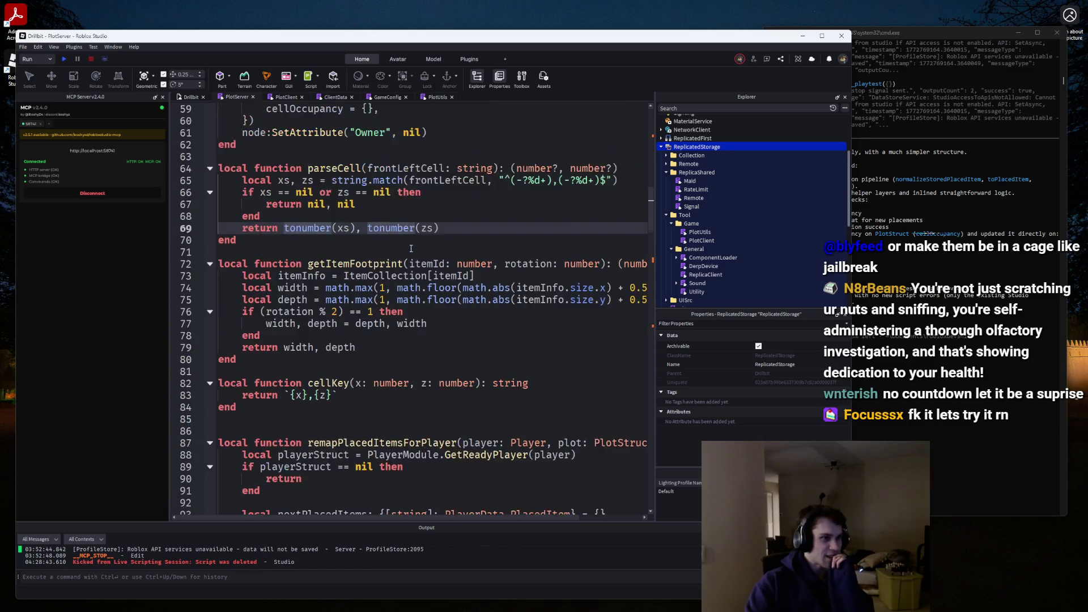
Return to PlotUtils and place the caret at the end of line 96's unfinished loop.
left_click(435, 98)
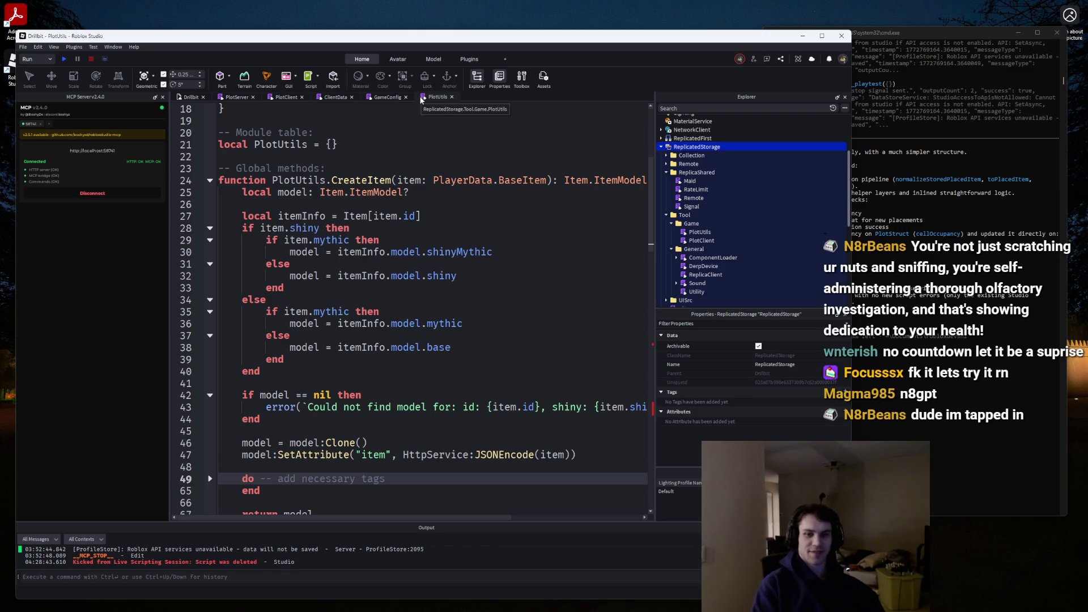
left_click(384, 98)
left_click(335, 97)
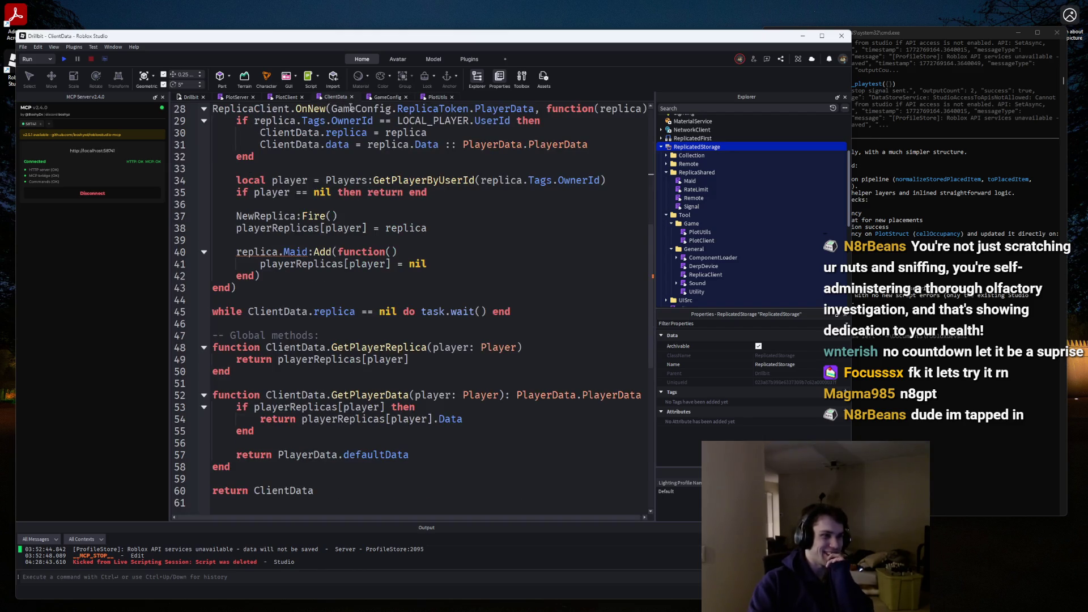
scroll(368, 109, "up", 1)
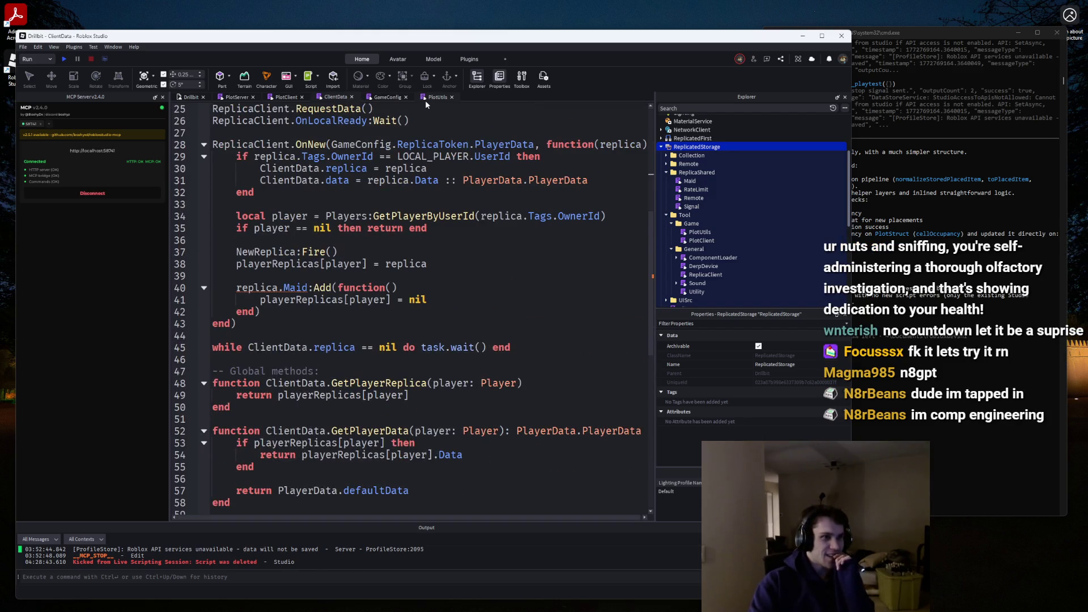
left_click(435, 96)
scroll(411, 157, "down", 15)
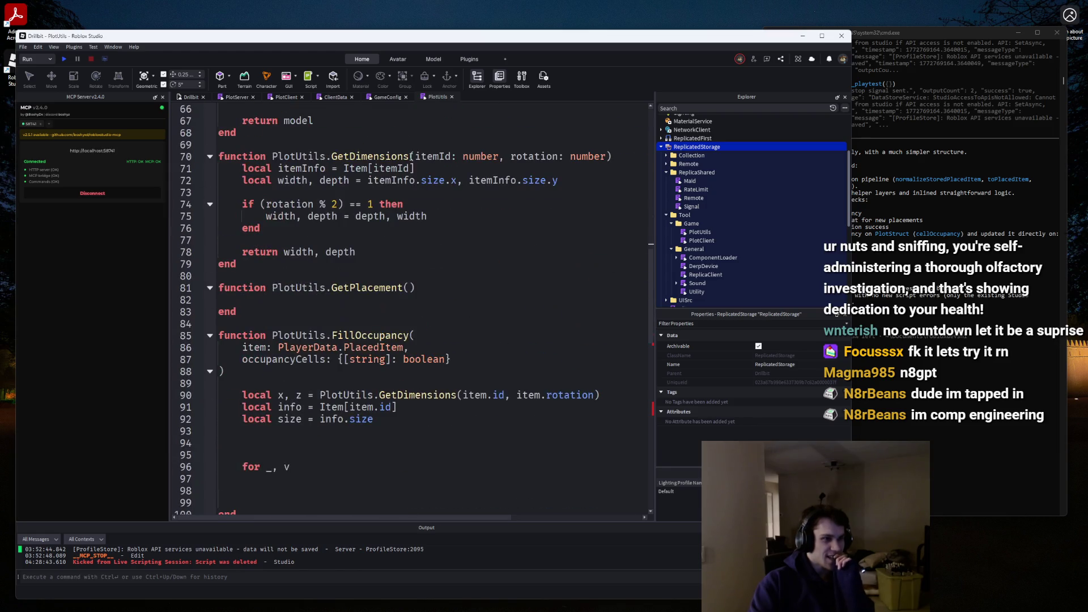
scroll(416, 251, "down", 3)
left_click(306, 361)
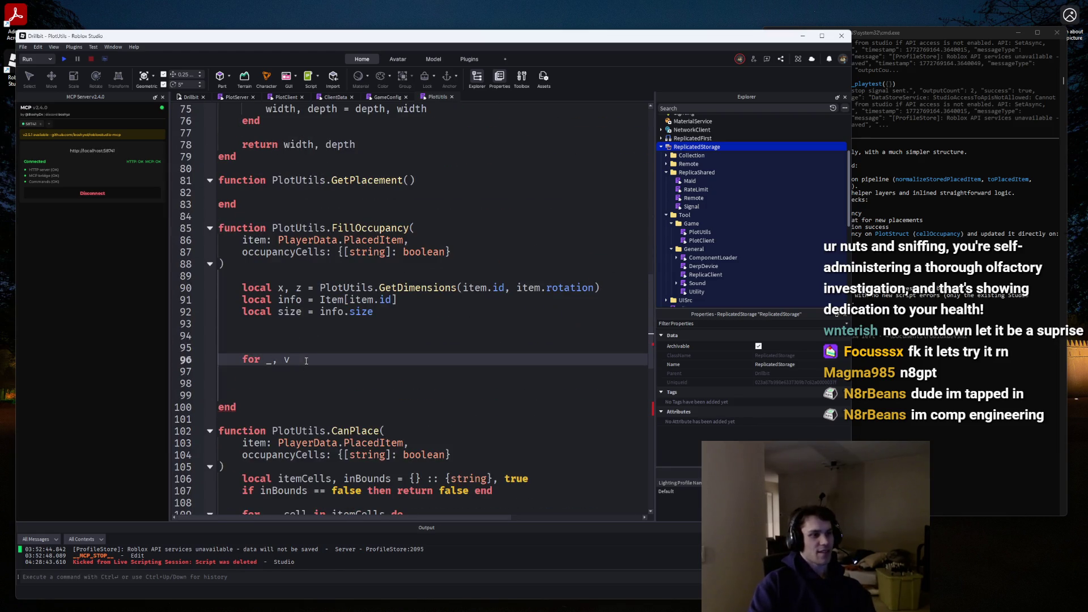
Draft a 'for x = item.frontLeftCell' loop, then delete that line.
key("BackSpace")
key("BackSpace")
key("BackSpace")
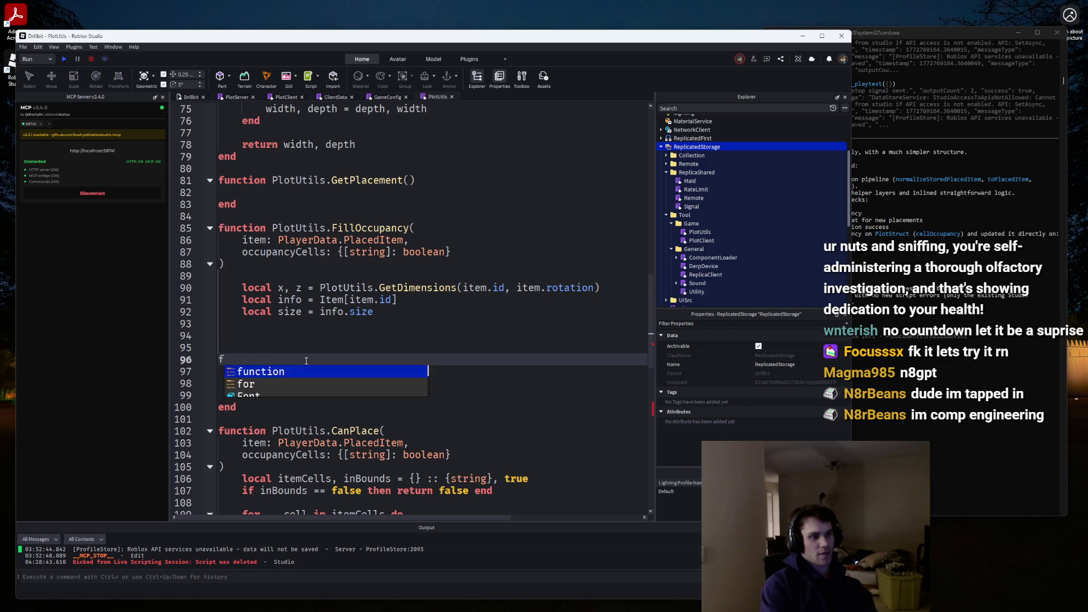
type("x = ")
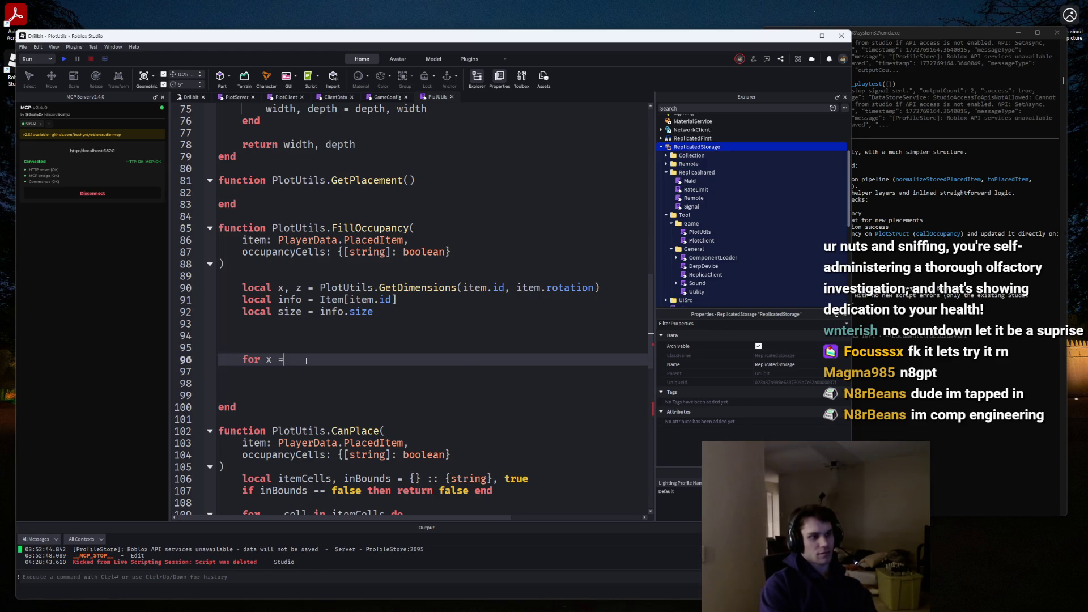
type("item.frontLeftCell")
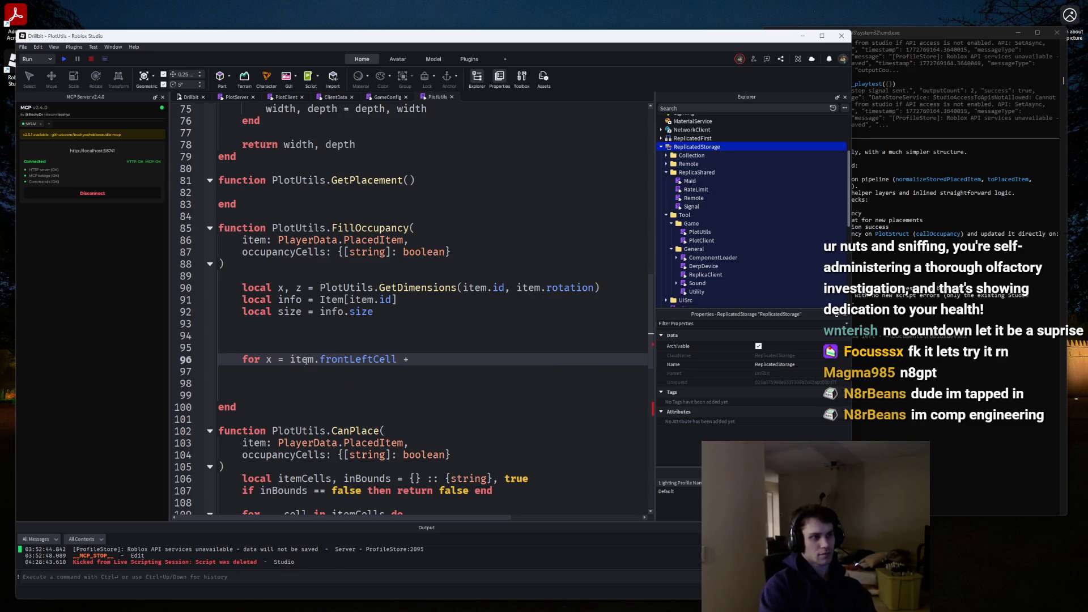
type(" + x")
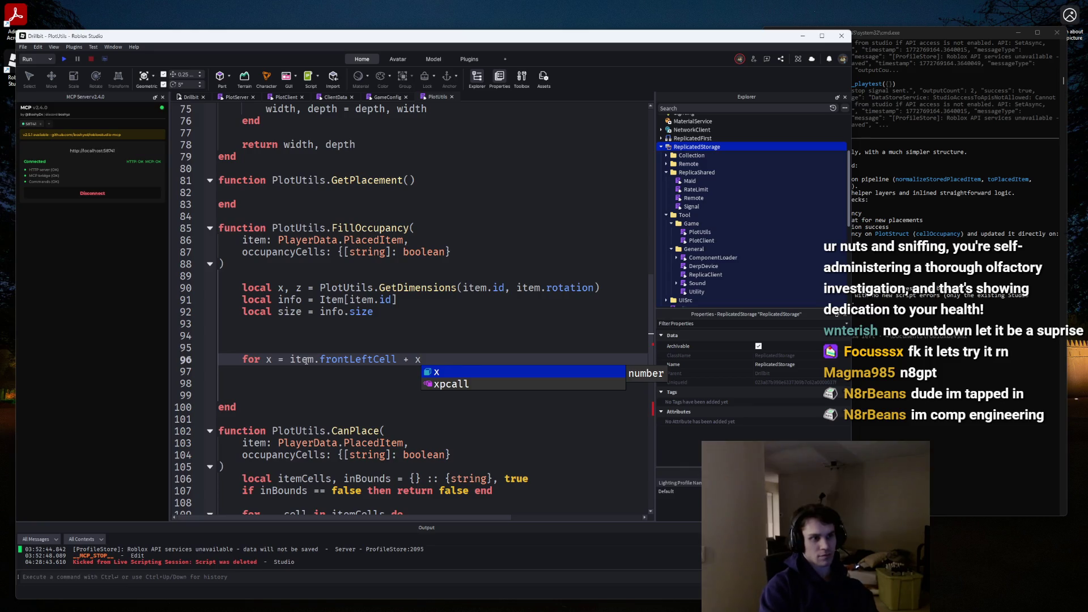
type(",")
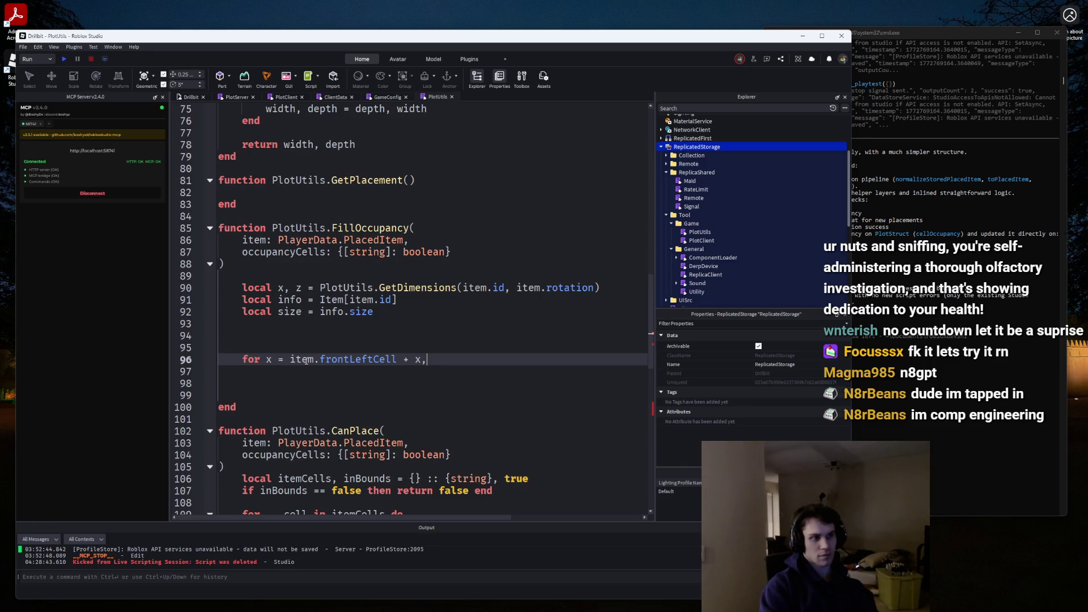
key("BackSpace")
key("BackSpace")
type("itme.fr")
key("ctrl+BackSpace")
key("ctrl+BackSpace")
key("ctrl+BackSpace")
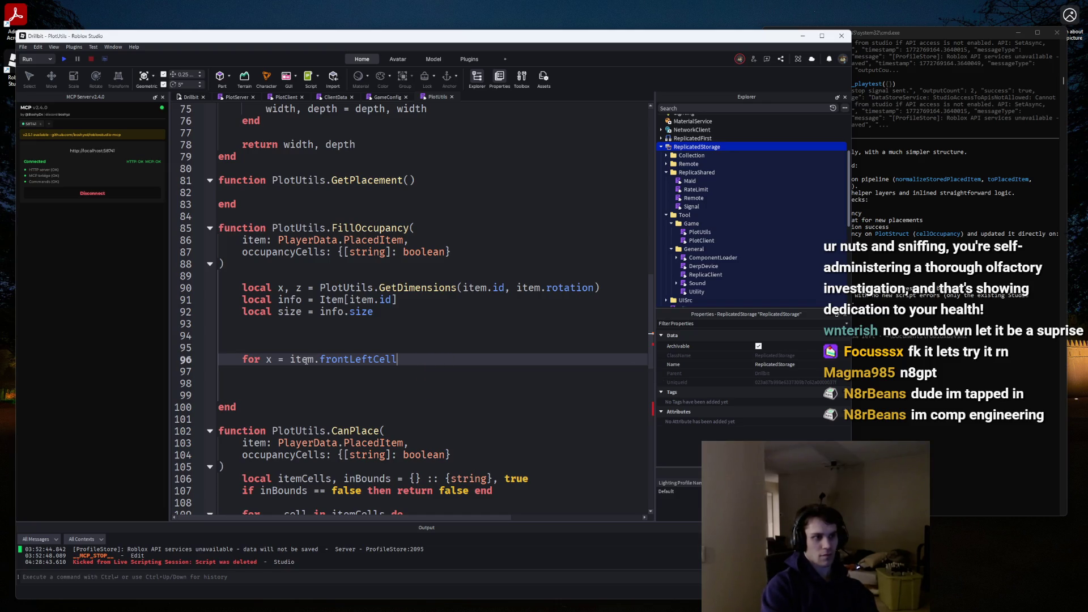
key("ctrl+BackSpace")
key("ctrl+BackSpace")
key("ctrl+BackSpace")
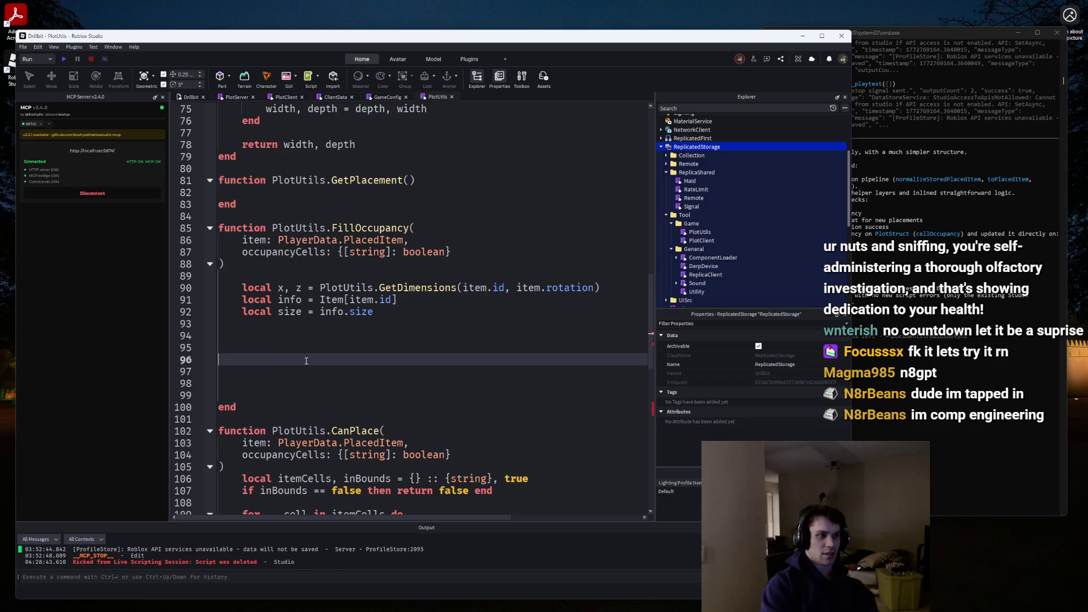
Declare 'local frontLeftX, frontLeftZ = 1, 1' on line 94 and begin a new line below.
key("Up")
key("Up")
type("local item")
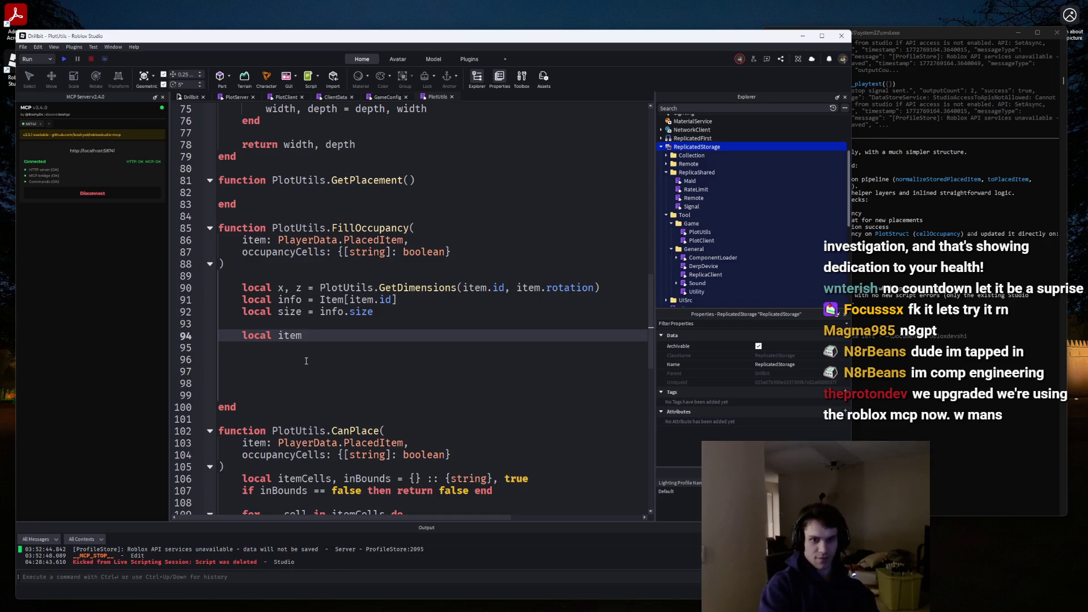
key("BackSpace")
key("BackSpace")
key("BackSpace")
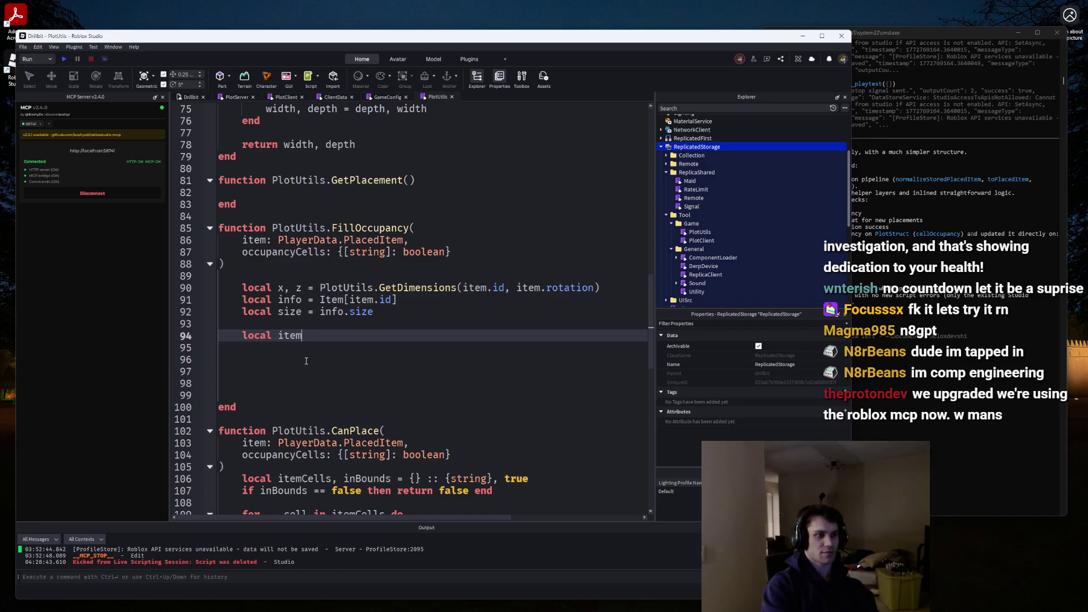
type("fropnt")
key("BackSpace")
key("BackSpace")
key("BackSpace")
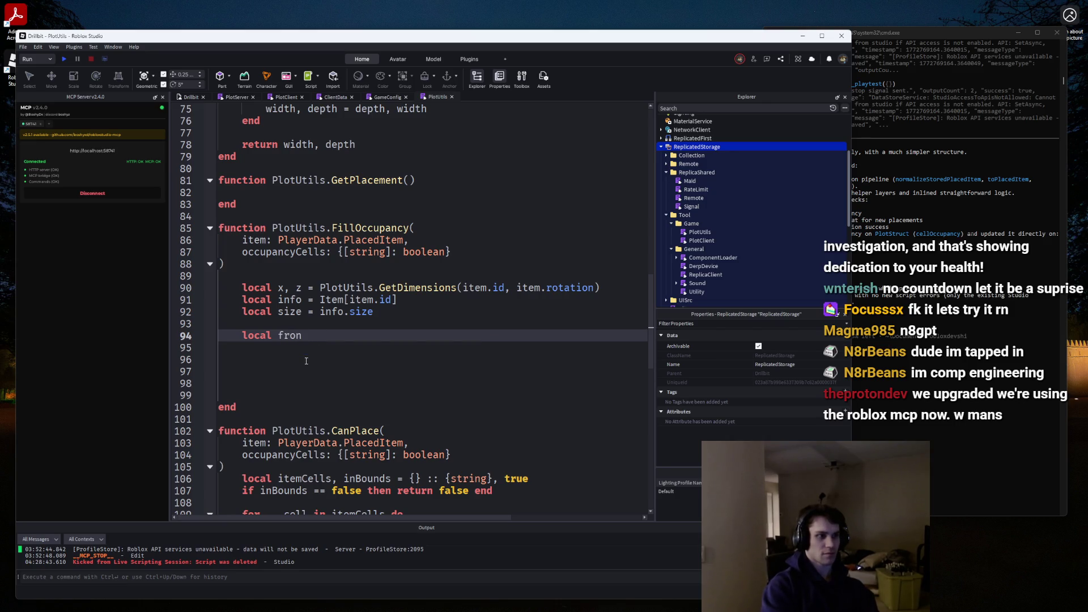
type("ntLeftC")
key("BackSpace")
type("X, frontL")
type("eftZ")
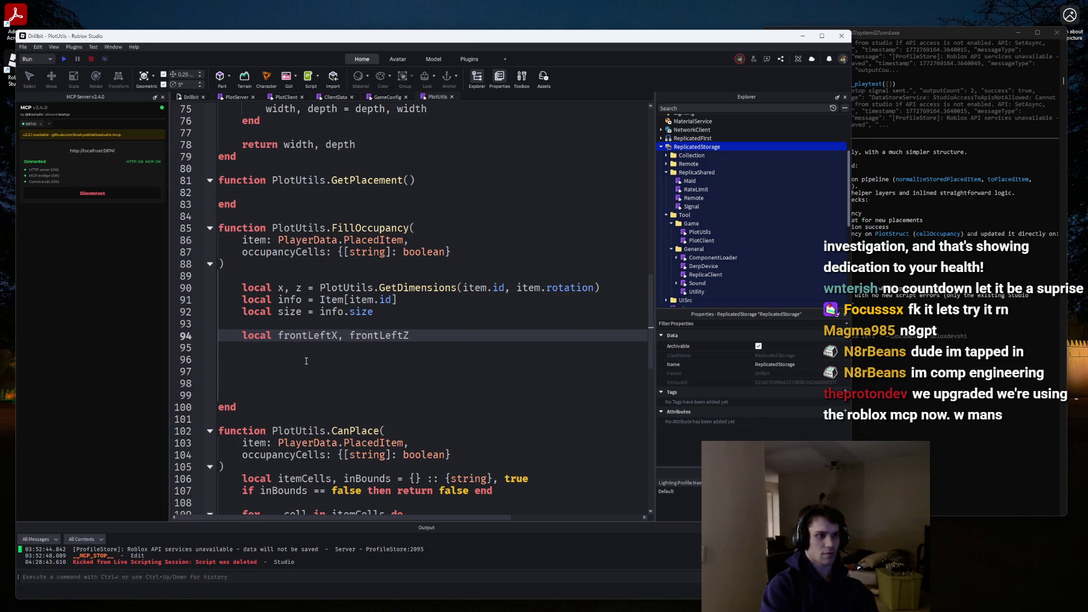
type(" =")
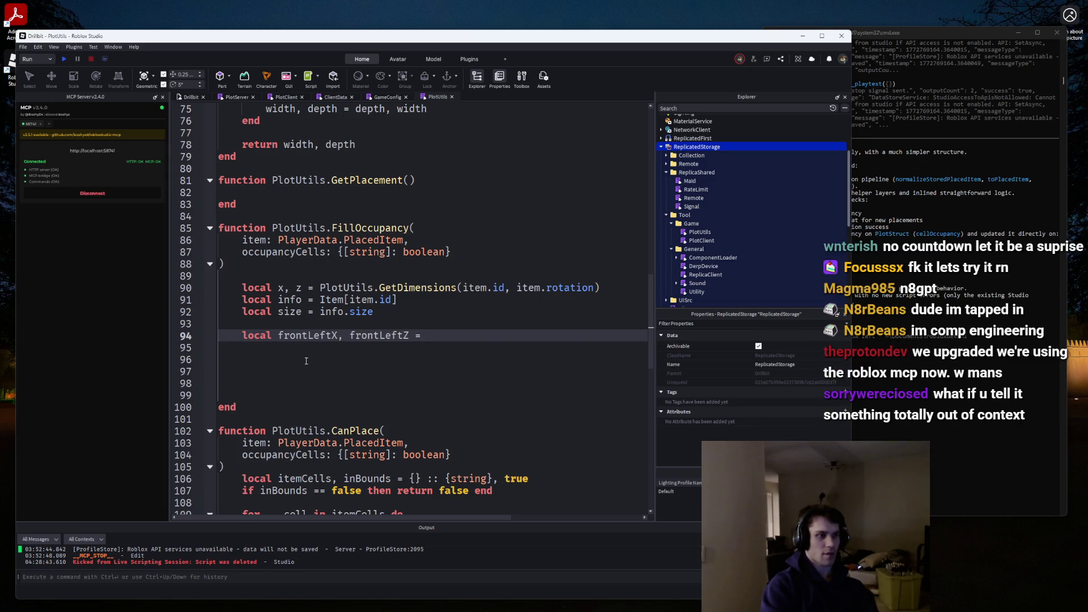
type(" 1, 1")
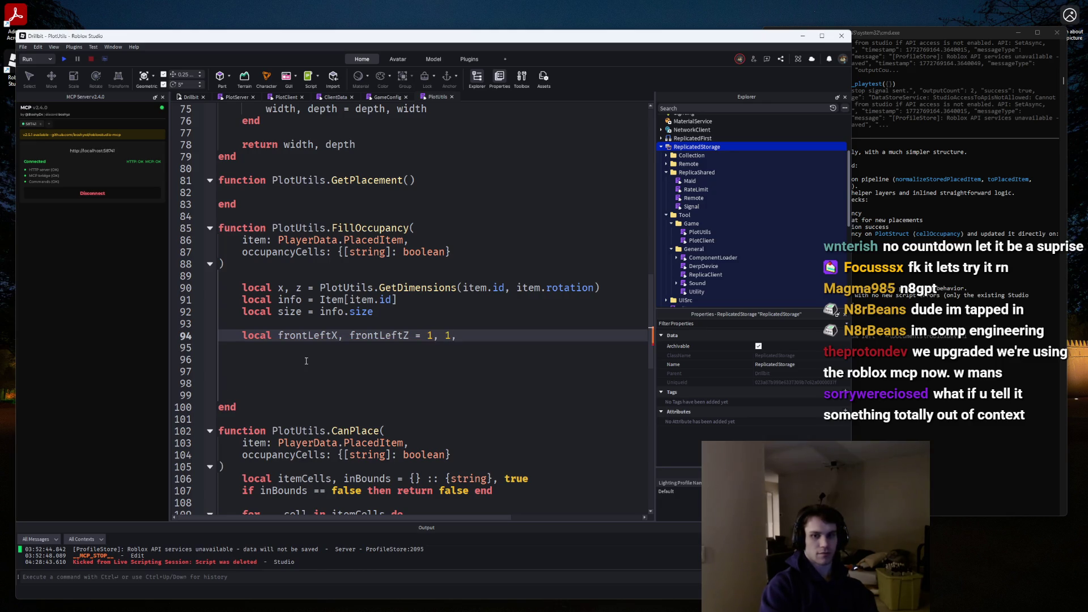
key("Return")
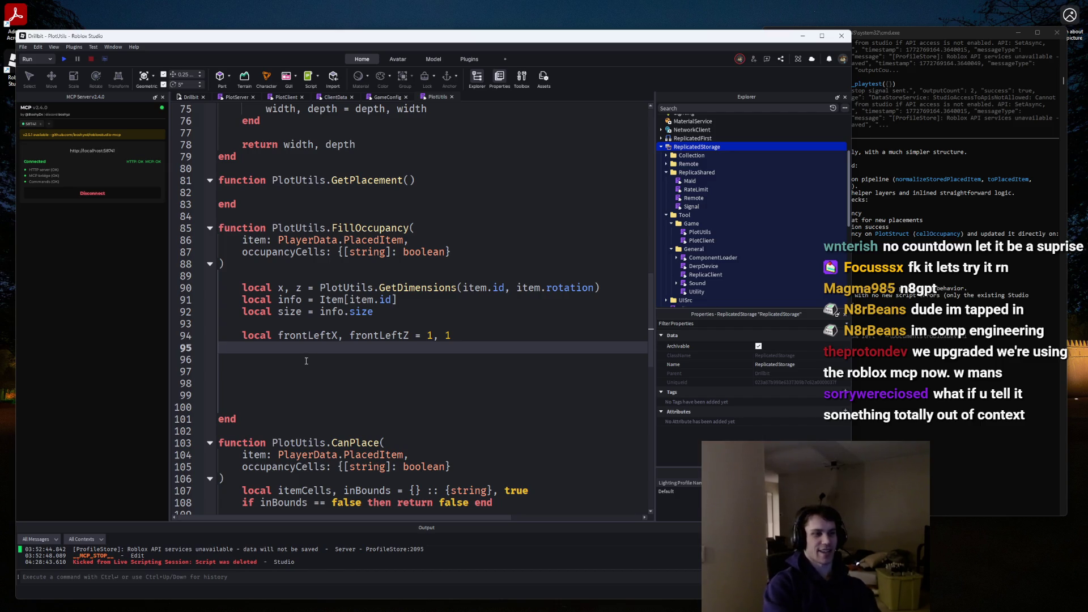
type("f")
left_click(850, 358)
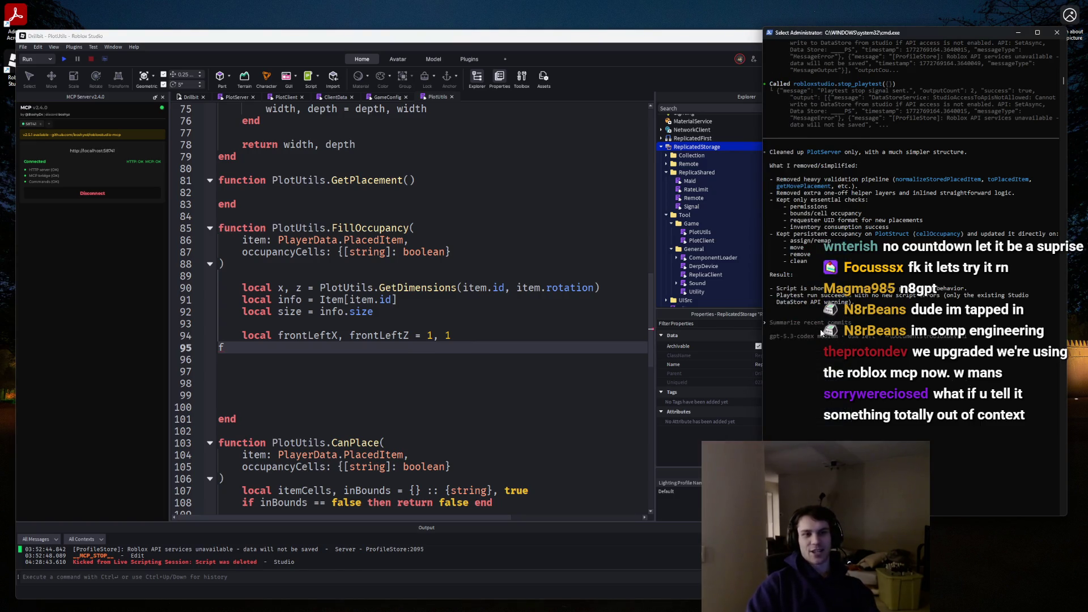
Ask Codex about the war in Iran, then return to the PlotUtils script.
type("T")
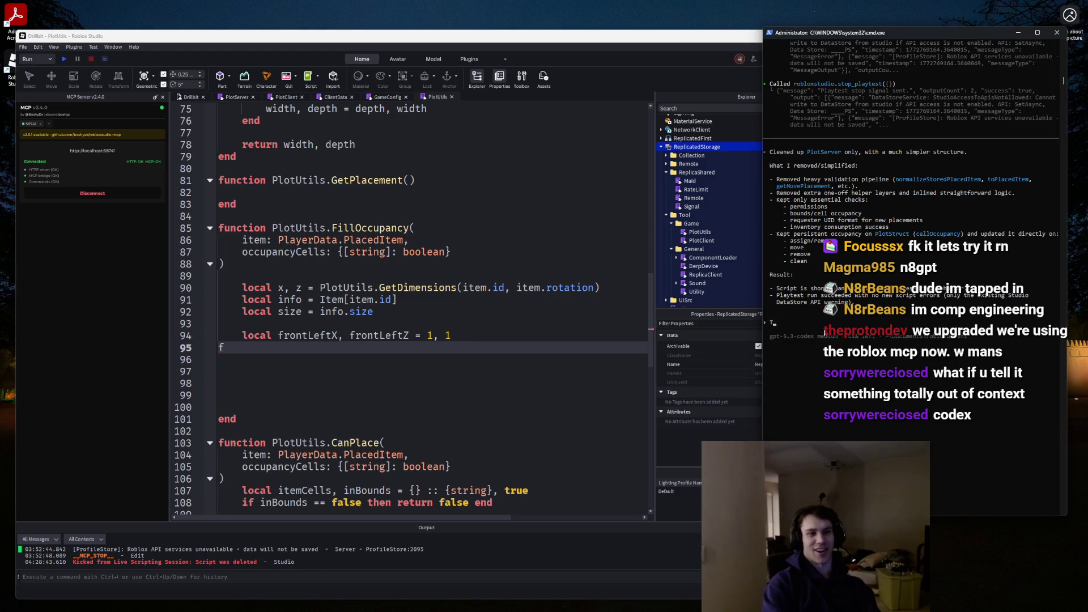
type("ell me about the war i")
key("Return")
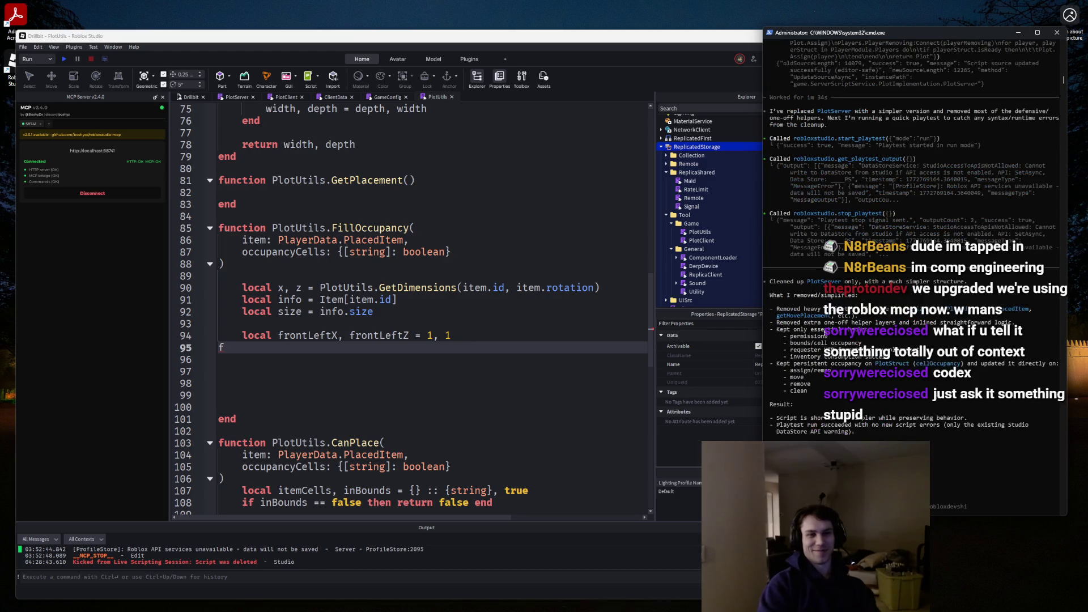
left_click(490, 312)
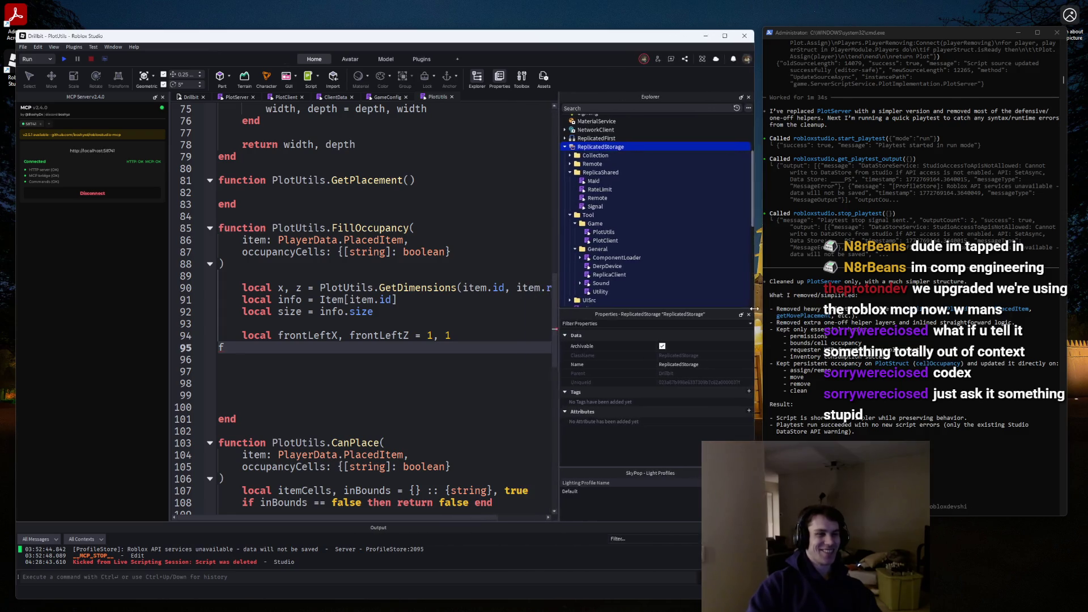
Start a 'for x = x +' loop below the frontLeftX, frontLeftZ declaration.
key("Return")
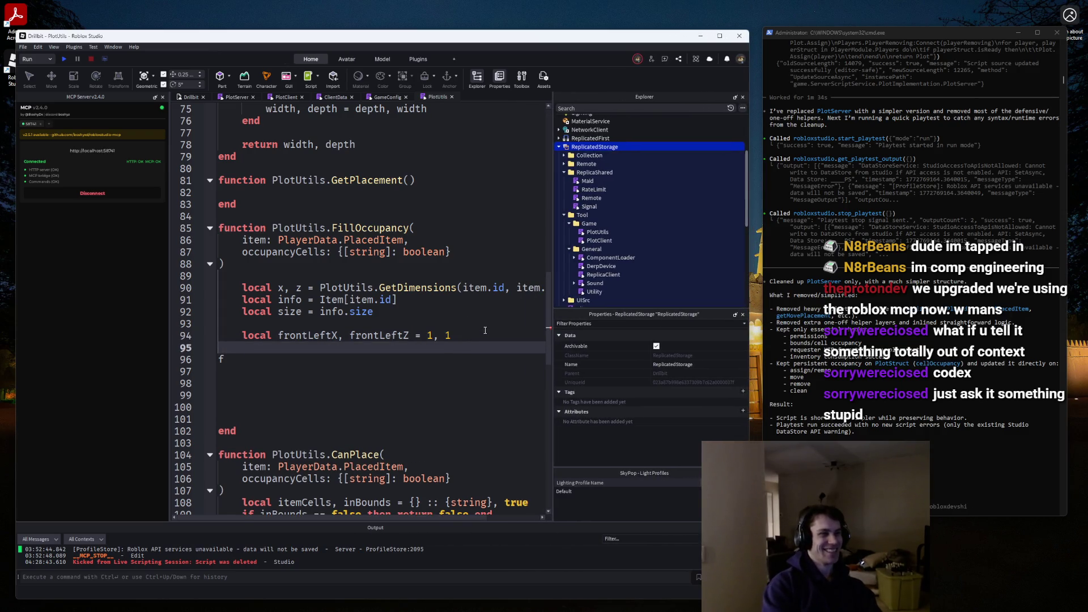
key("BackSpace")
key("BackSpace")
key("Return")
type("for ")
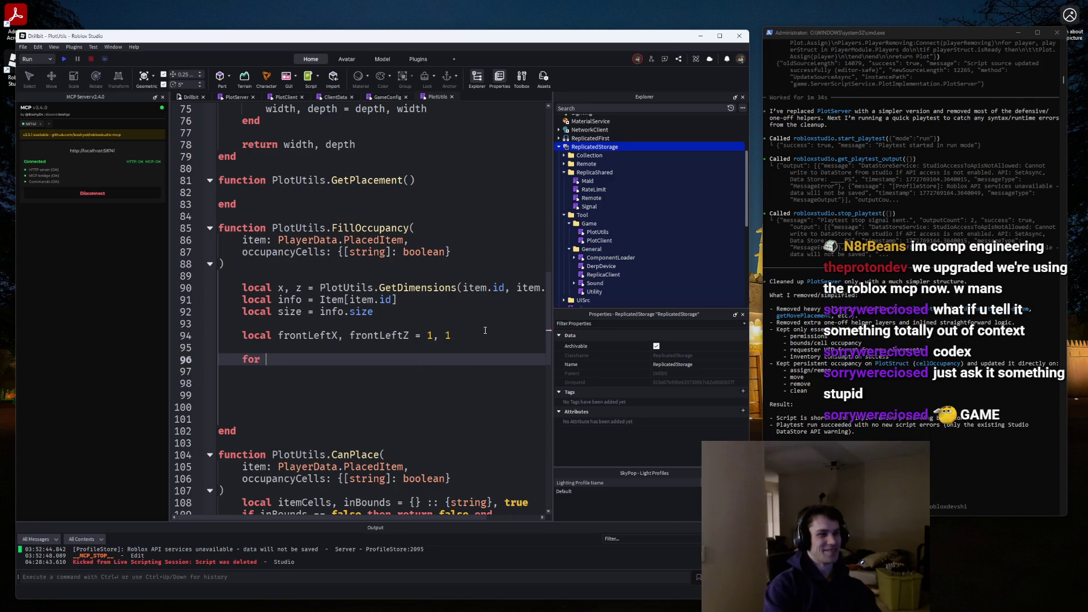
type("x = x ")
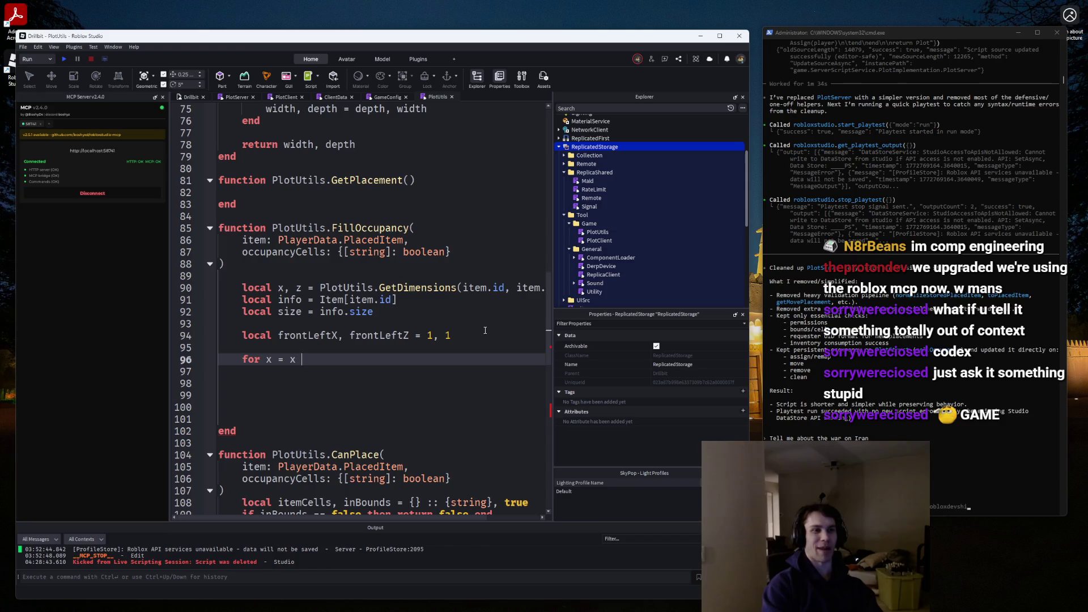
type("+")
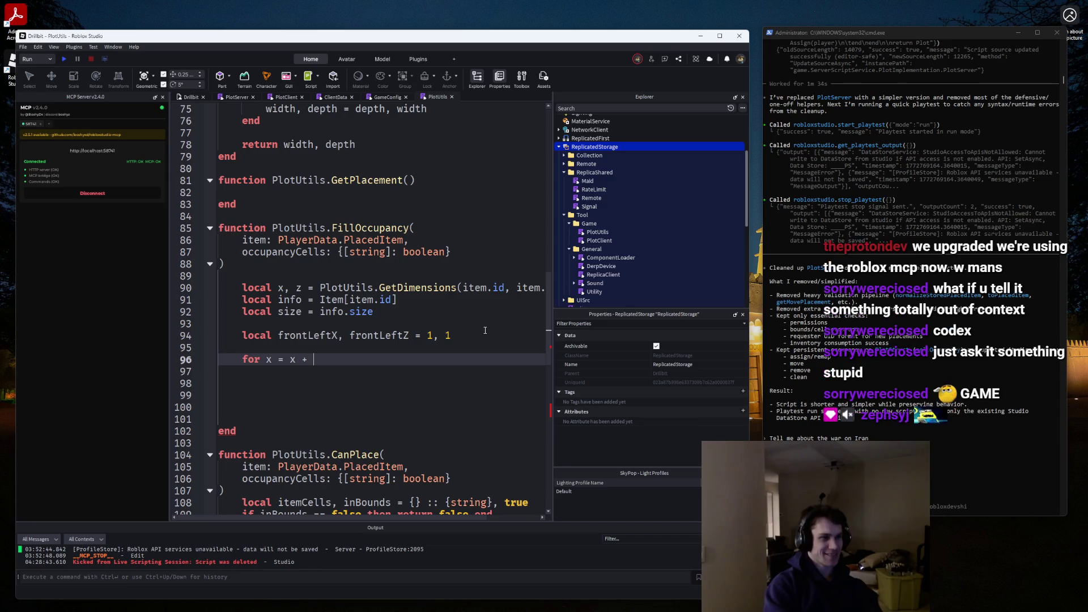
Complete 'for x = frontLeftX, frontLeftX + x do' and begin a nested 'for z =' line.
key("BackSpace")
key("BackSpace")
key("BackSpace")
type("front")
key("Tab")
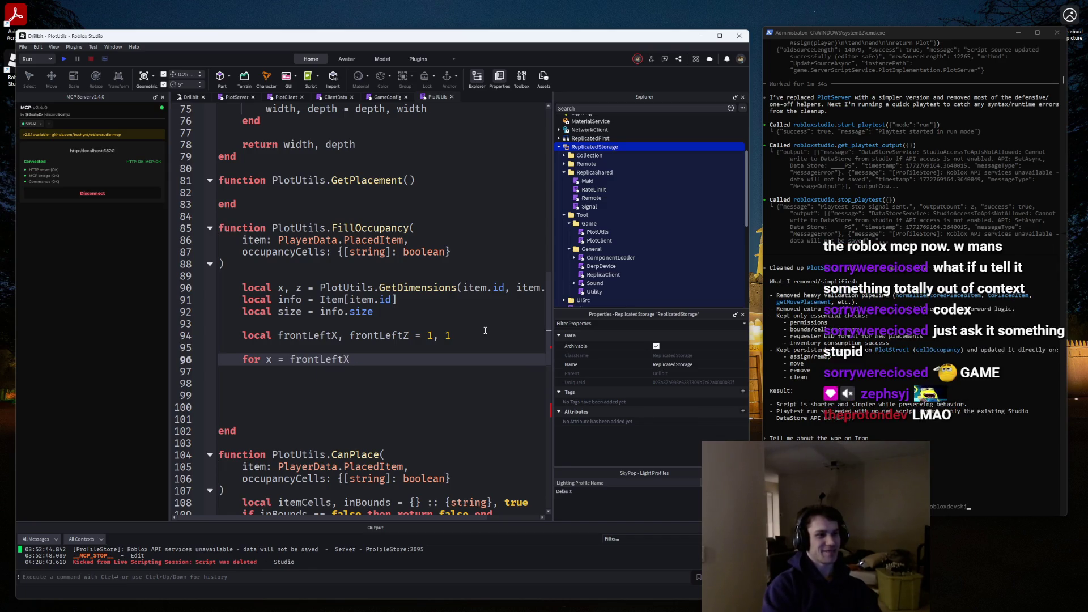
type(", f")
type("ront")
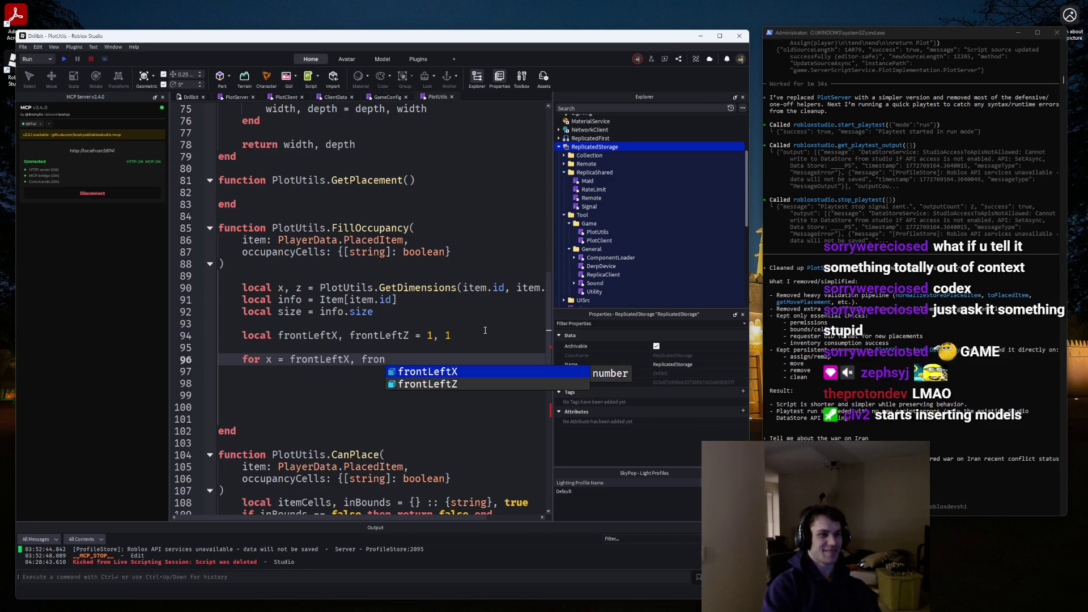
key("Tab")
type("+ x do")
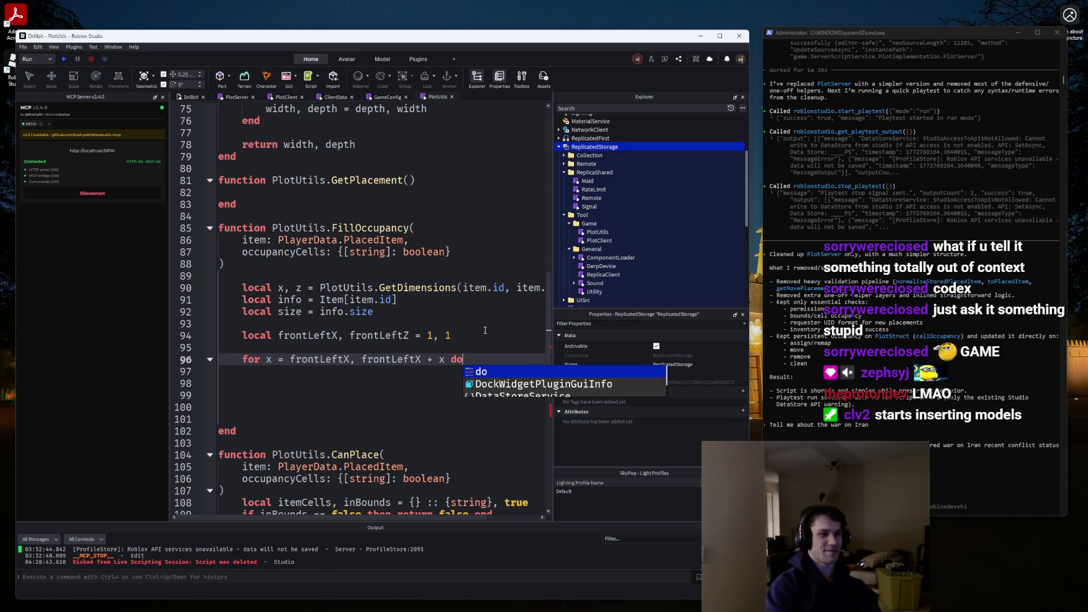
key("Return")
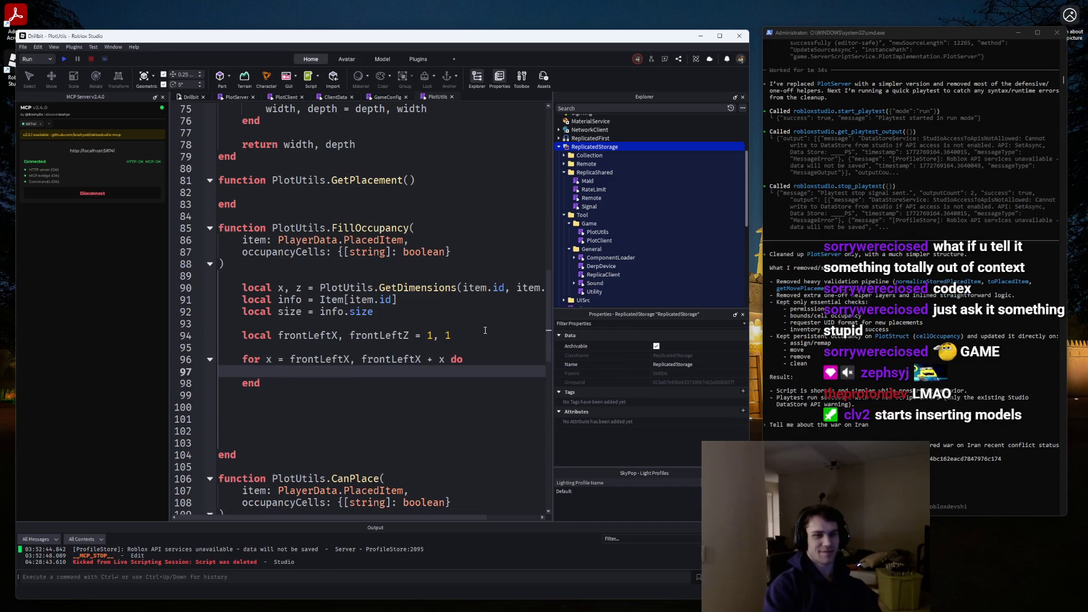
type("for z =")
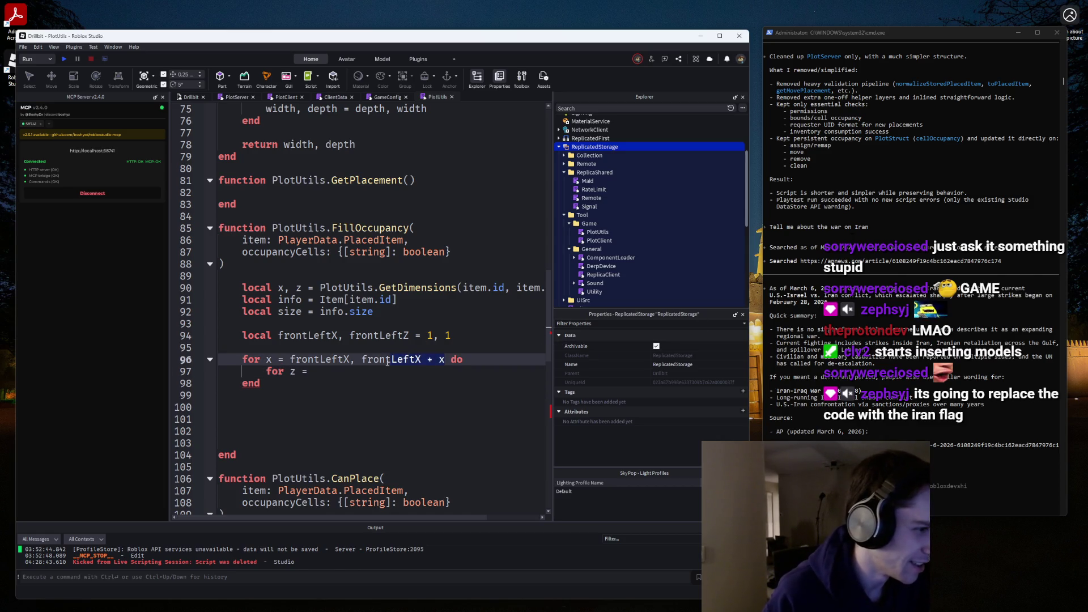
Make the inner z loop run from frontLeftZ to frontLeftZ + z.
type("frontLeftX, frontLeftX + x")
double_click(378, 335)
key("ctrl+c")
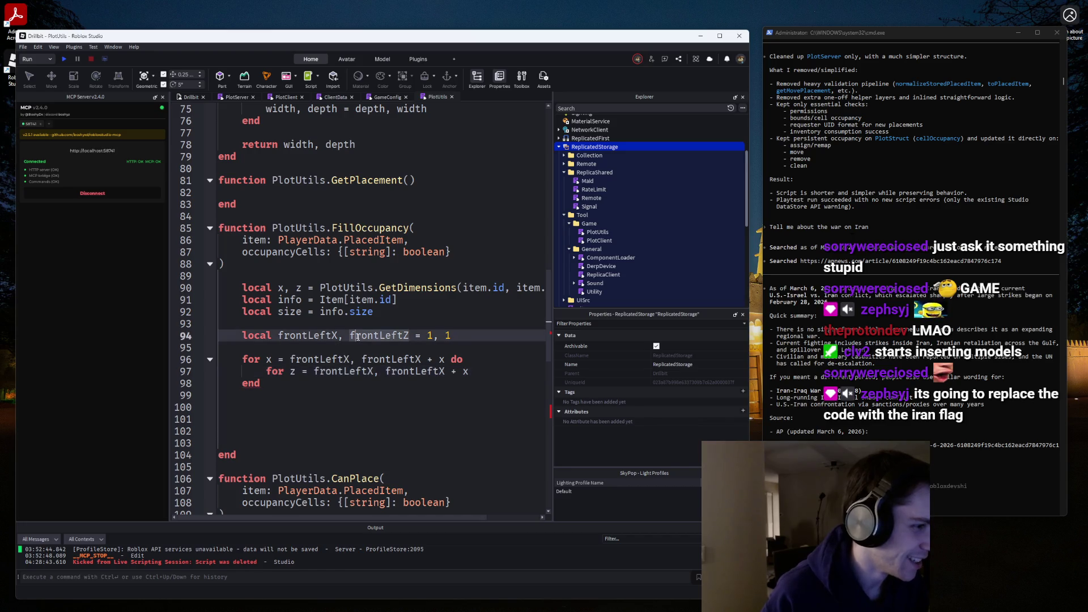
double_click(340, 371)
key("ctrl+v")
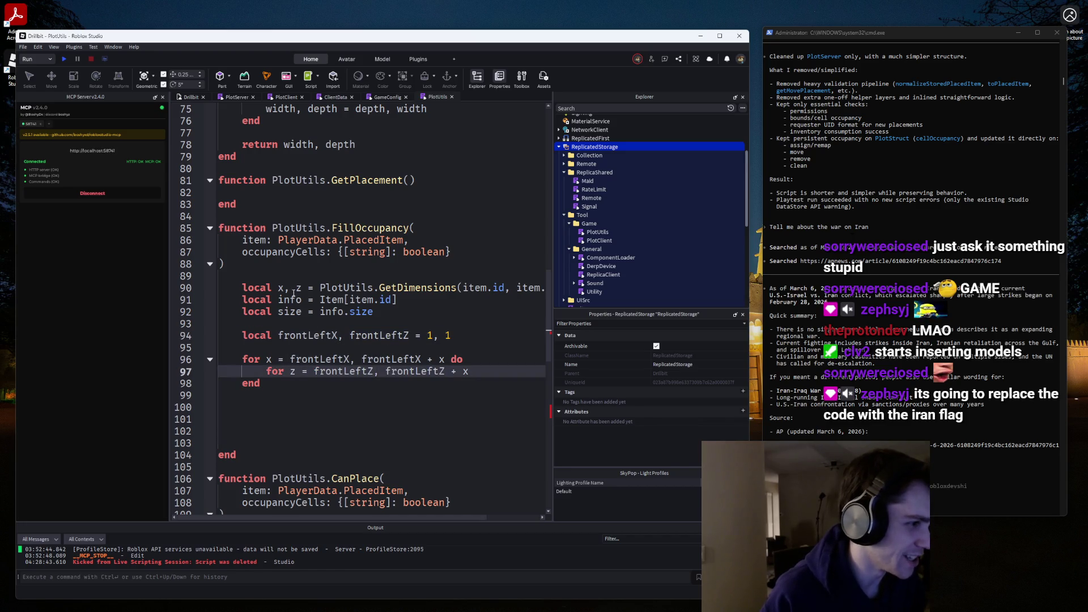
left_click(295, 287)
left_click(497, 371)
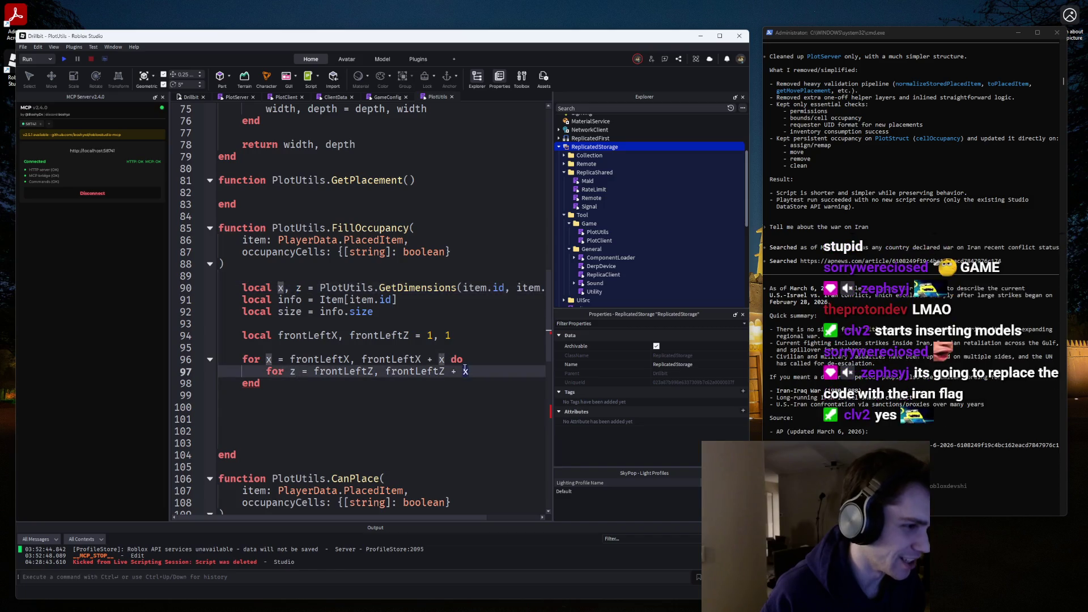
key("BackSpace")
type("z do")
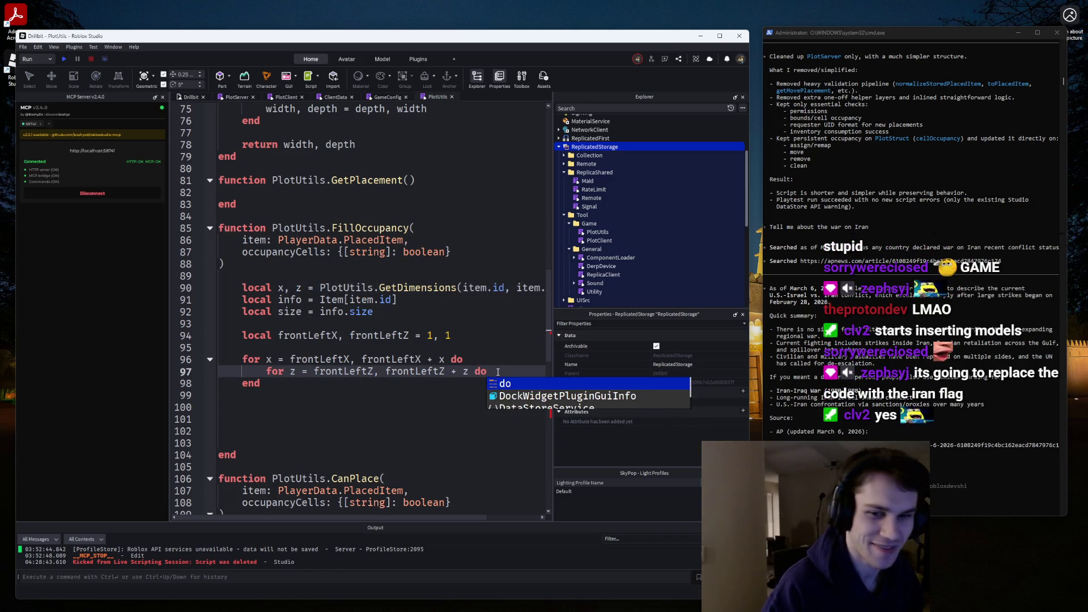
key("Return")
key("Return")
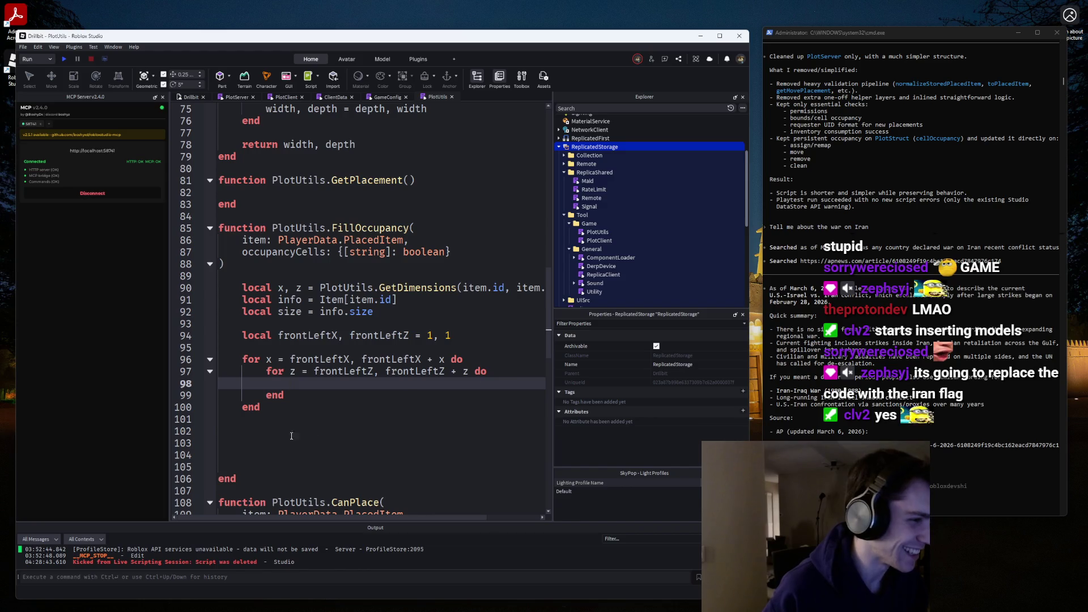
Remove the extra blank lines and set occupancyCells[`{x},{z}`] = true inside the inner loop.
left_click(266, 467)
key("BackSpace")
key("BackSpace")
key("BackSpace")
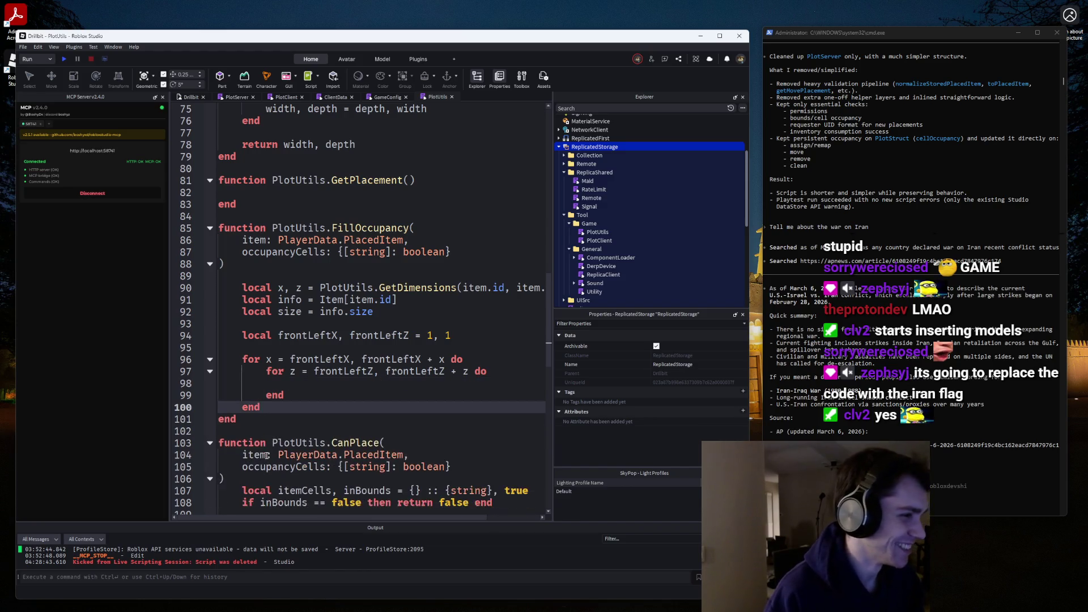
key("Up")
key("Up")
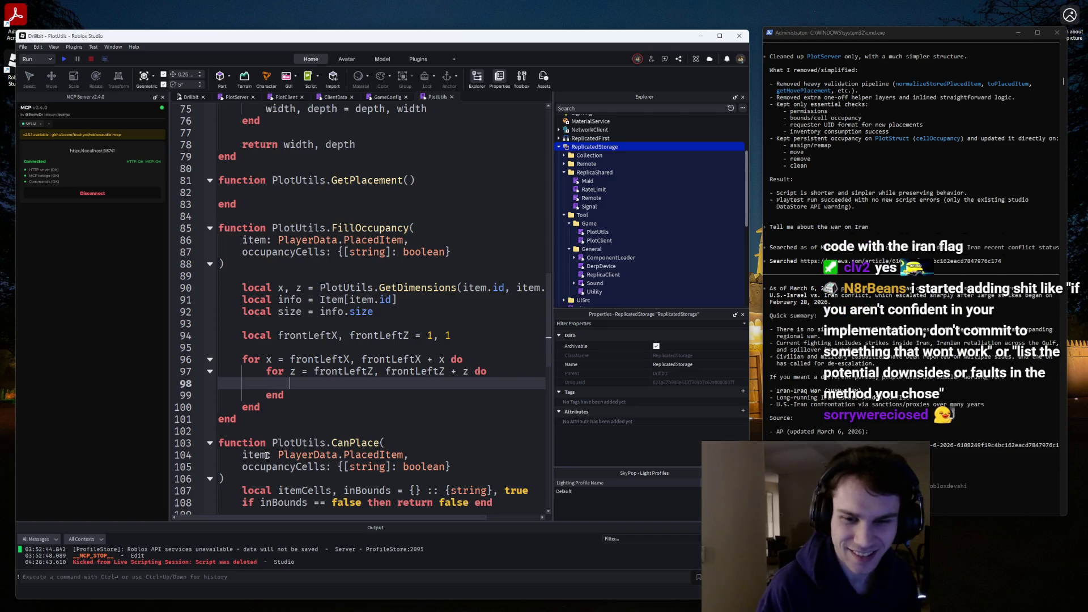
type("oc")
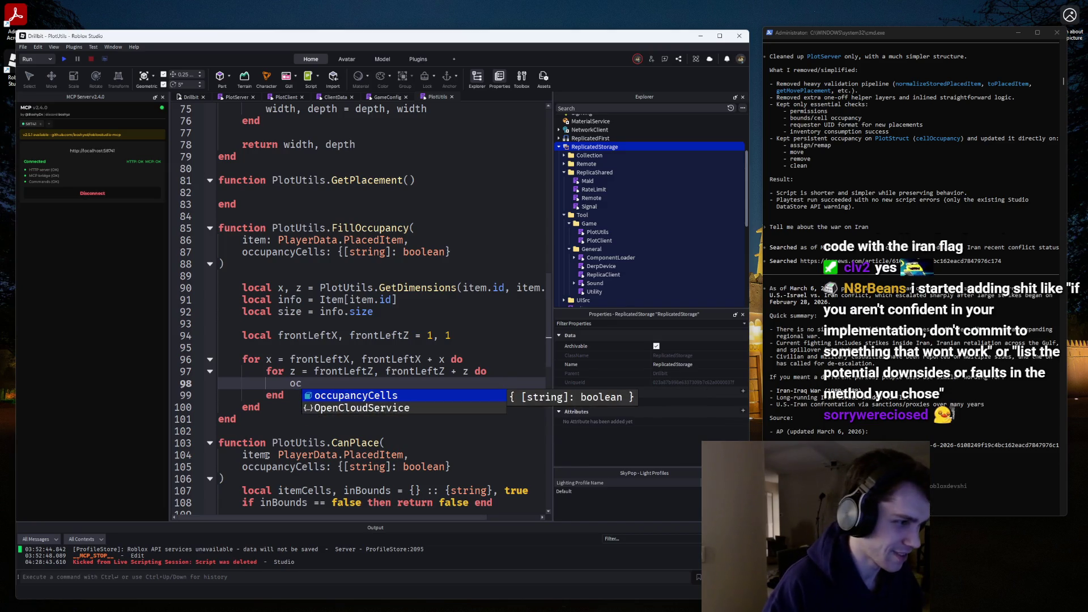
key("Tab")
type("[x")
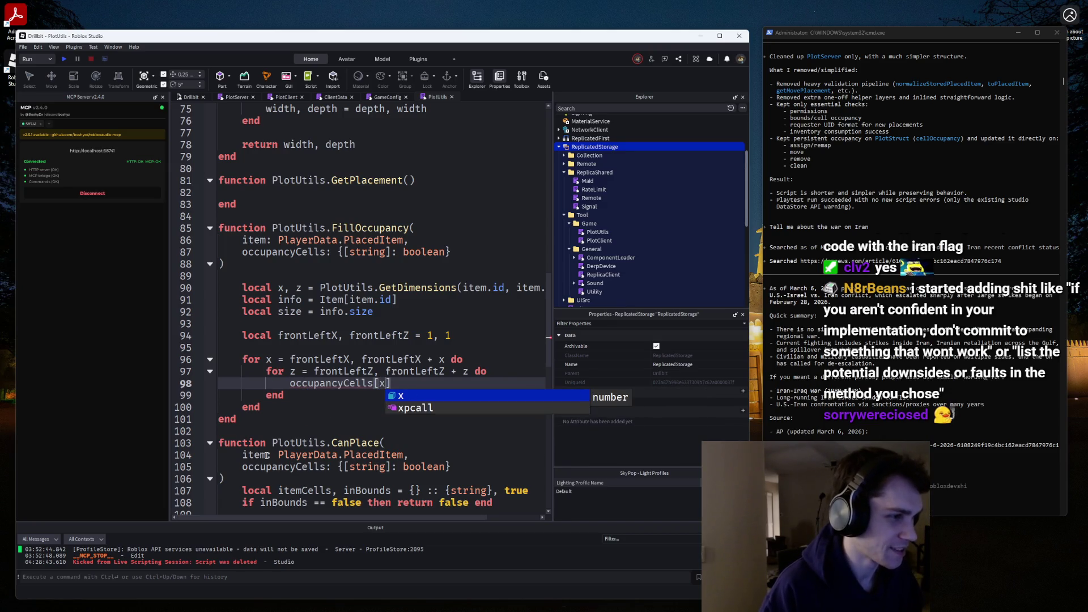
key("BackSpace")
type("`{x")
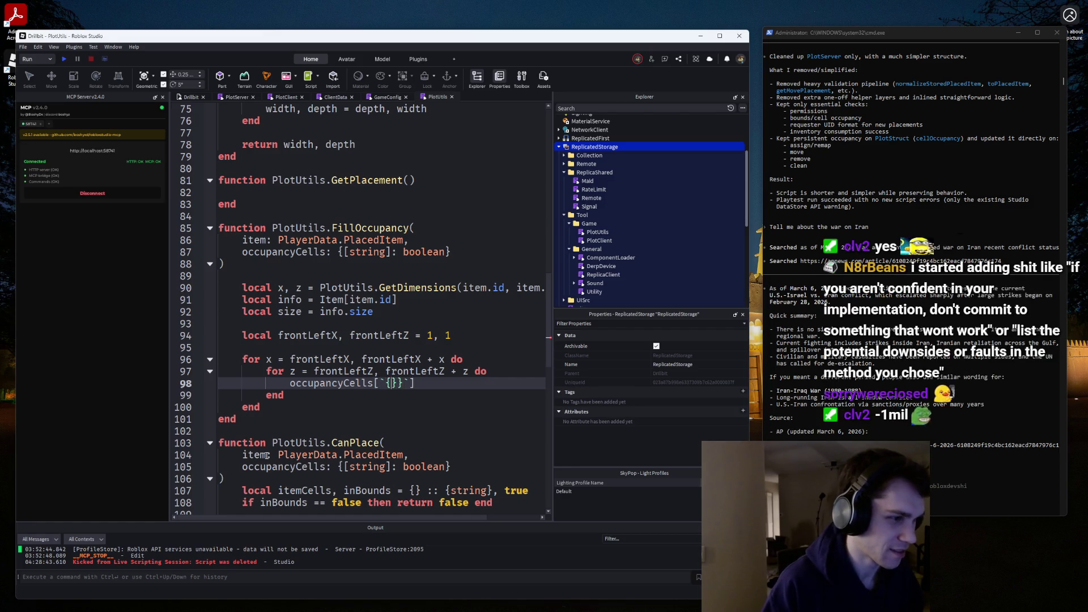
key("BackSpace")
type("x},{z")
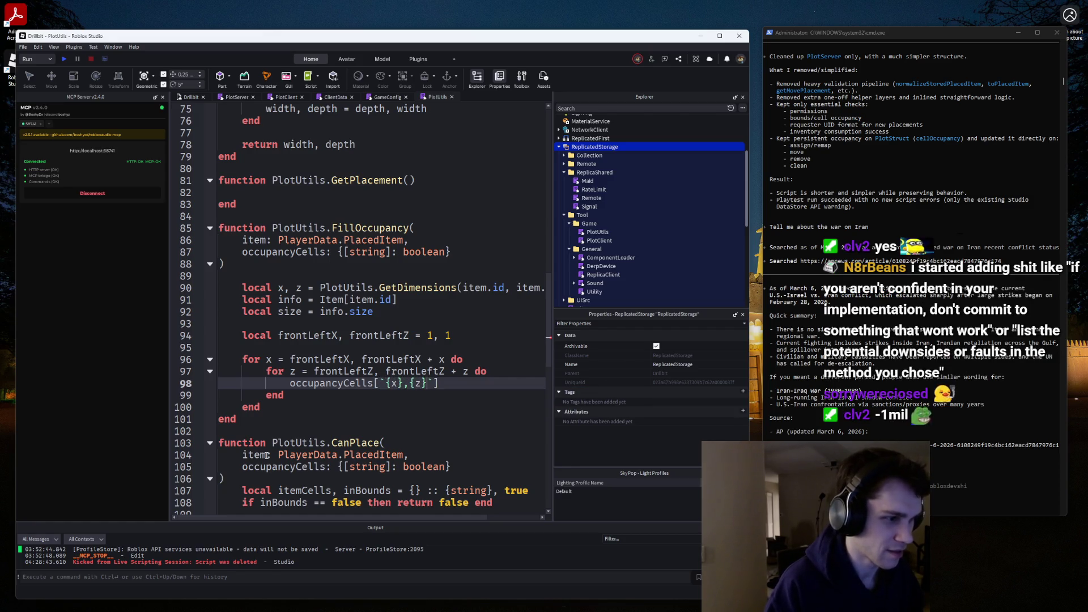
key("End")
type("= true")
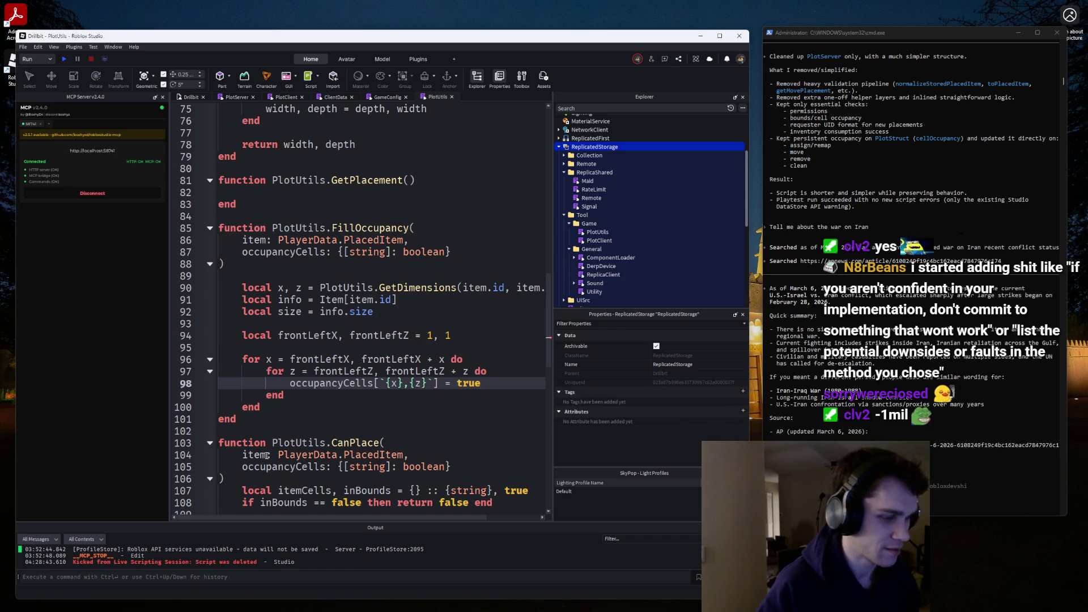
scroll(465, 330, "up", 2)
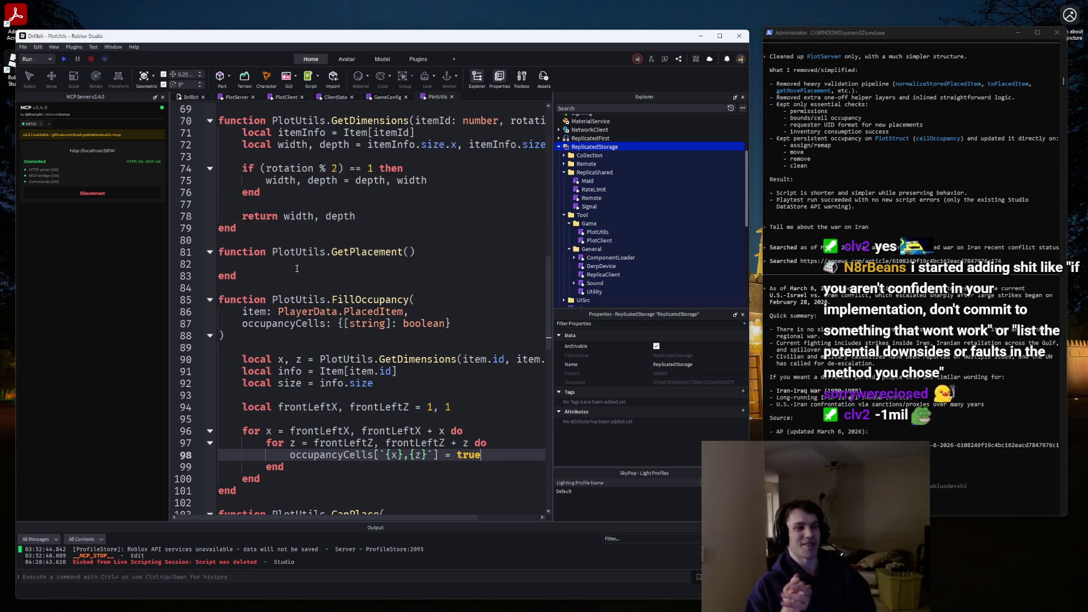
Add a '-- Private functions' comment below the module table.
scroll(383, 249, "up", 20)
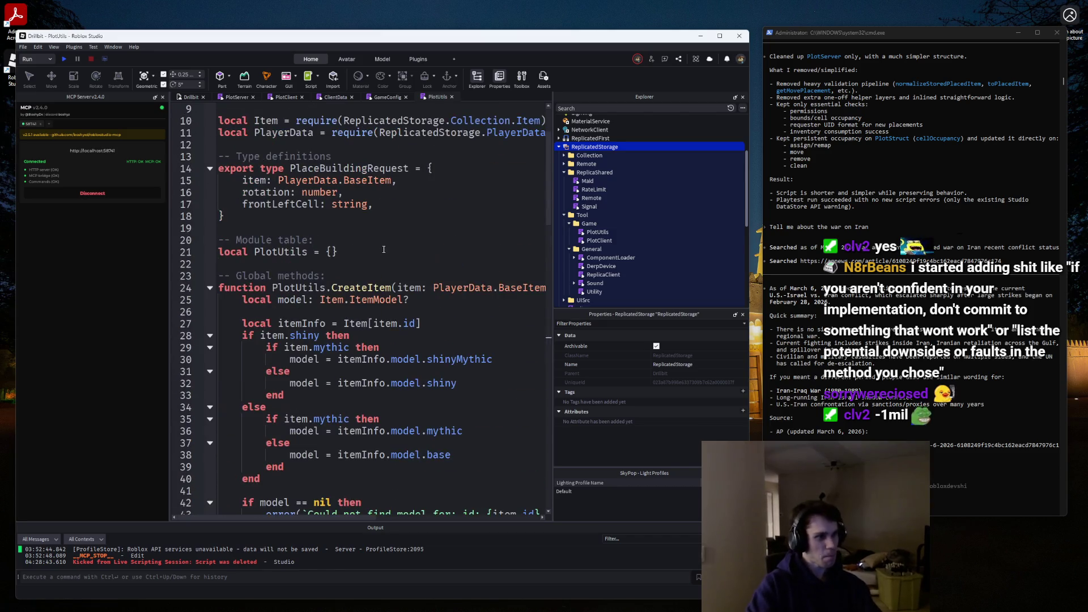
left_click(384, 250)
key("Return")
key("Return")
type("-- Pri")
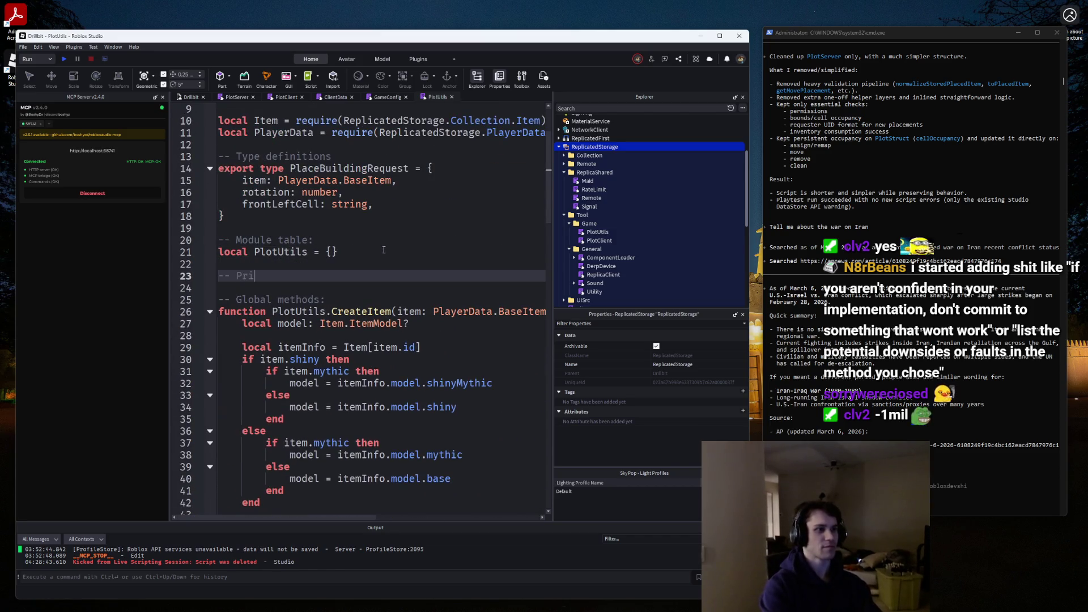
type("vate functions")
key("Return")
Write local function createKey(x: number, z: number) returning the `{x},{z}` string.
type("local function g")
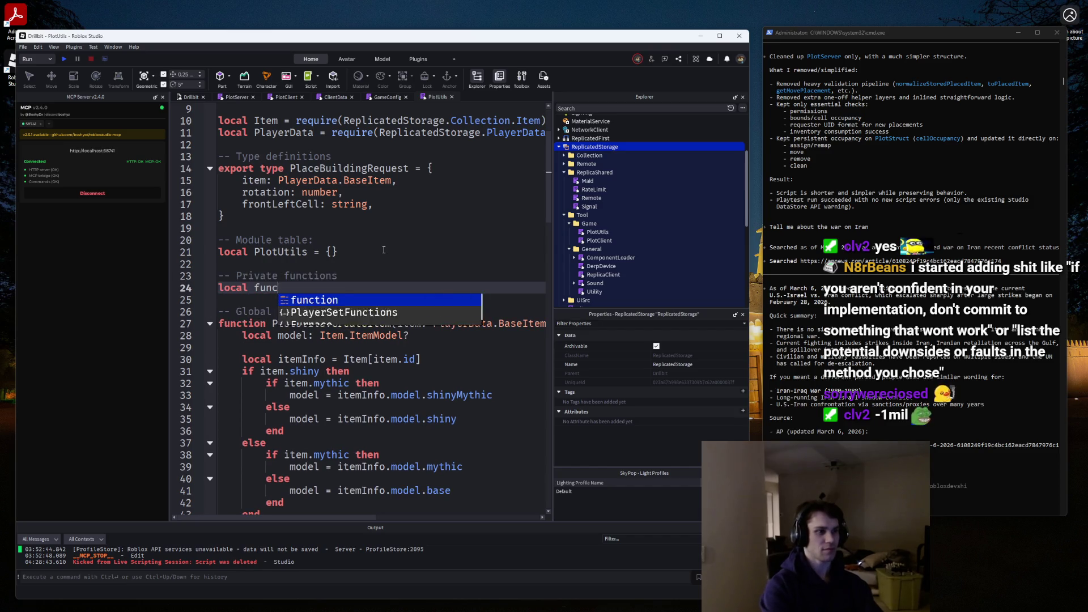
key("BackSpace")
type("createKey(strin")
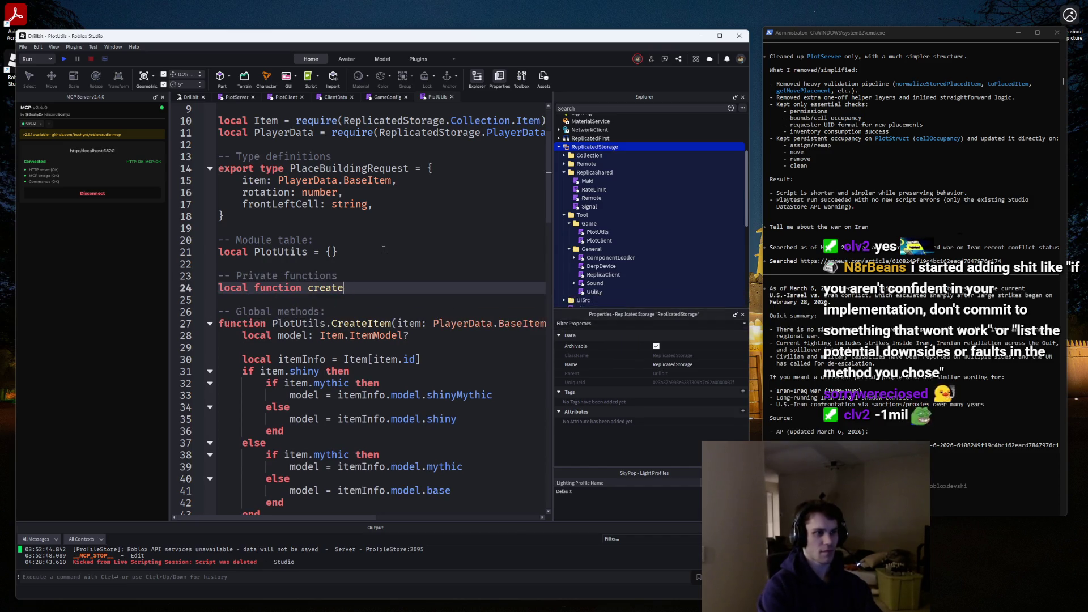
key("BackSpace")
key("BackSpace")
key("BackSpace")
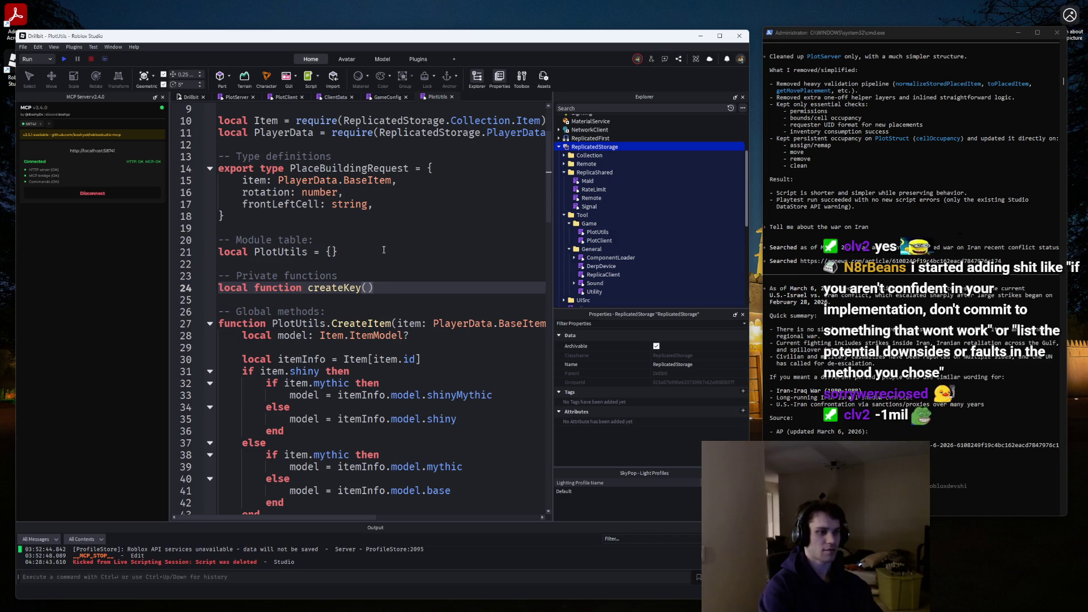
type("x: number, ")
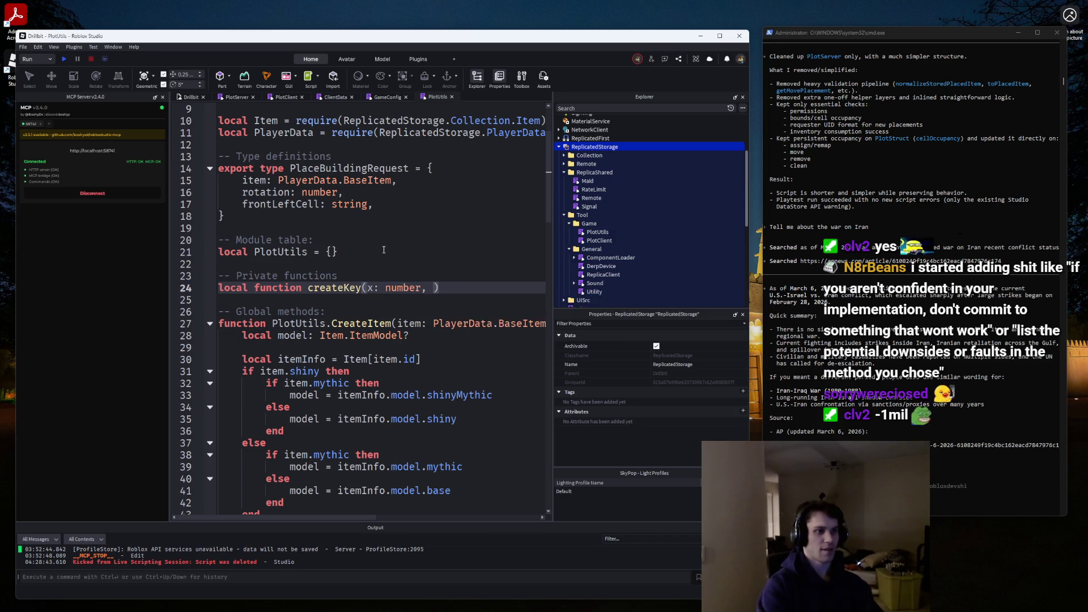
type("z: nuimber")
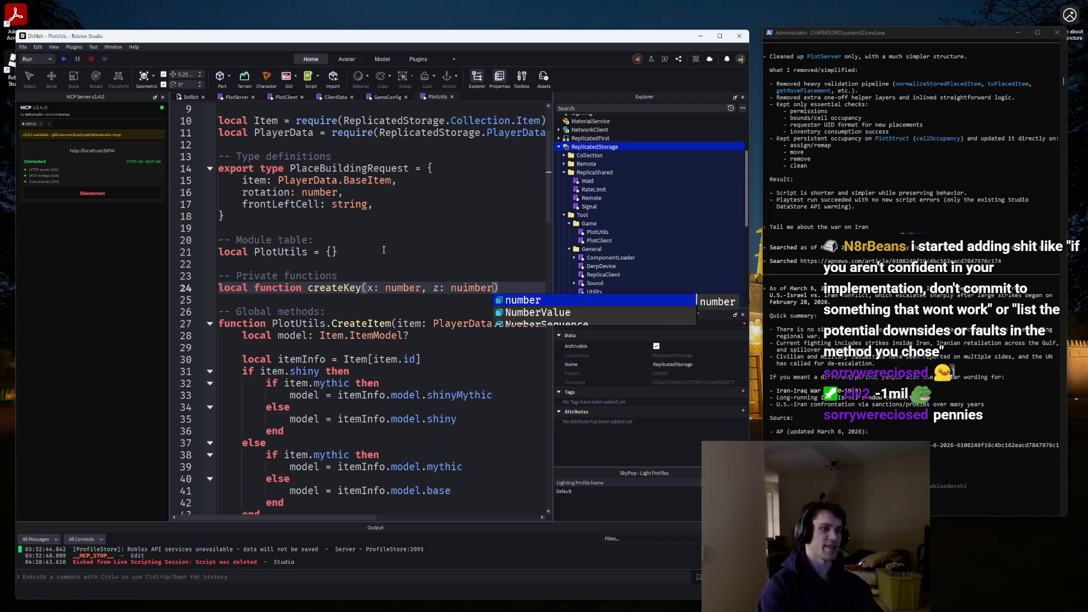
key("BackSpace")
key("BackSpace")
key("BackSpace")
type("mber")
key("Return")
type("return")
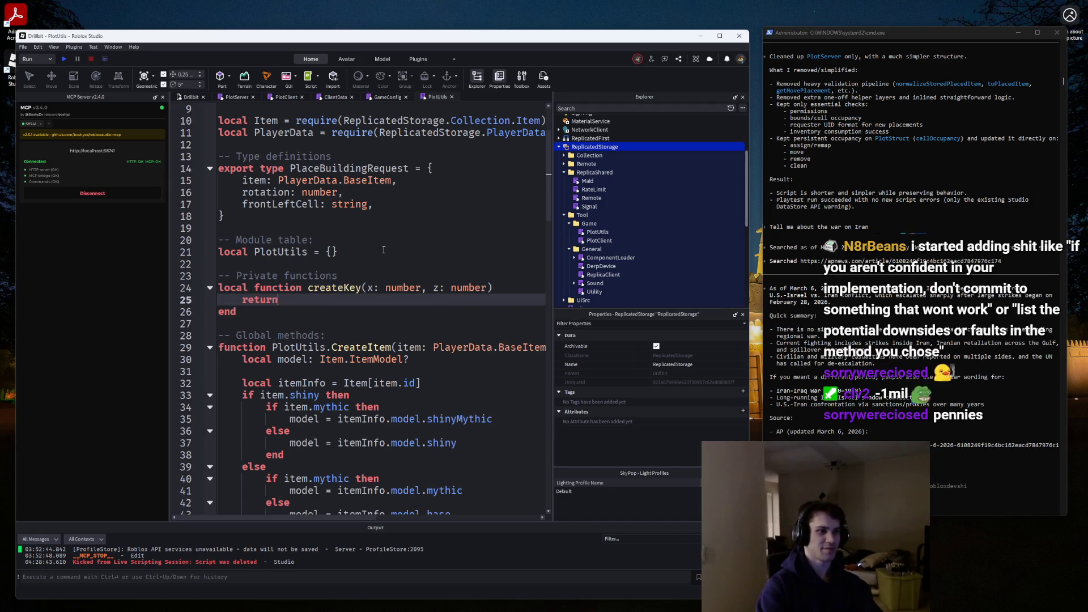
type(" `{x},{`")
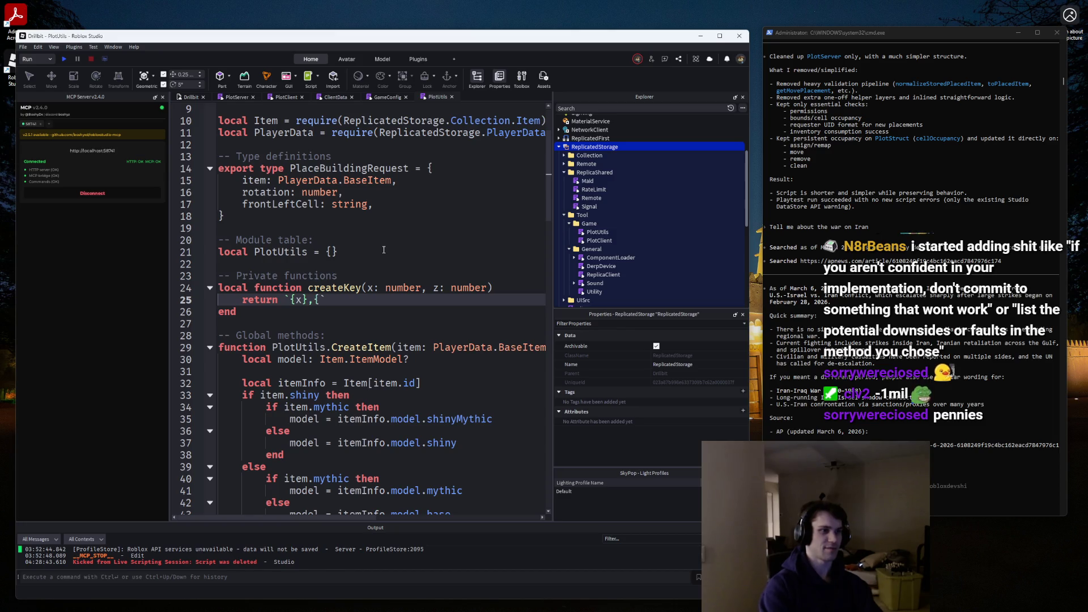
type("Z}")
Begin local function parseKey(key: string) below createKey.
key("Down")
key("Return")
key("Return")
type("lco")
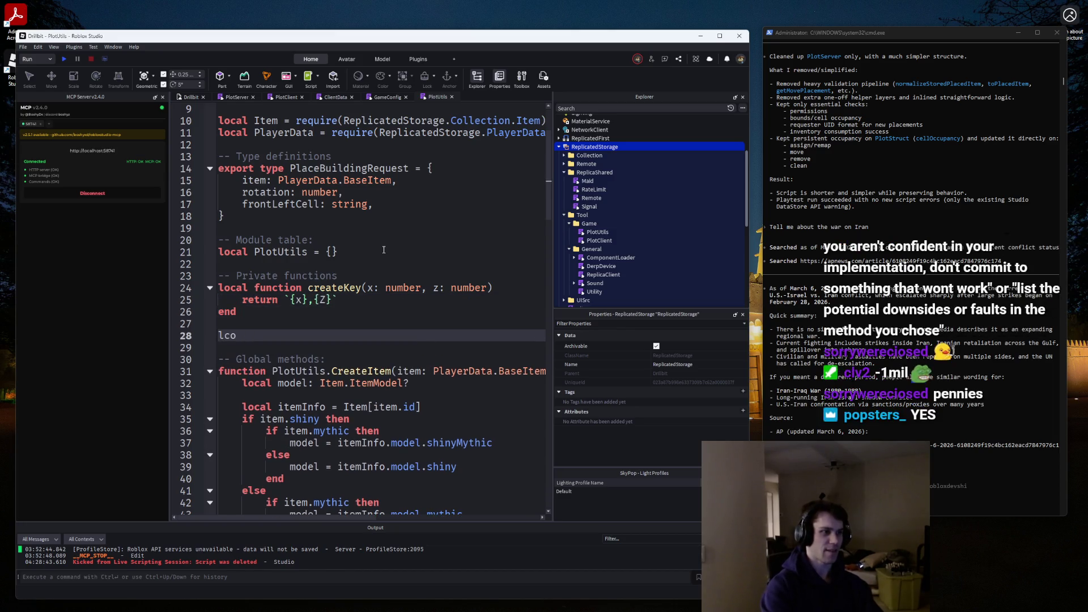
key("BackSpace")
key("BackSpace")
type("ocal function prase")
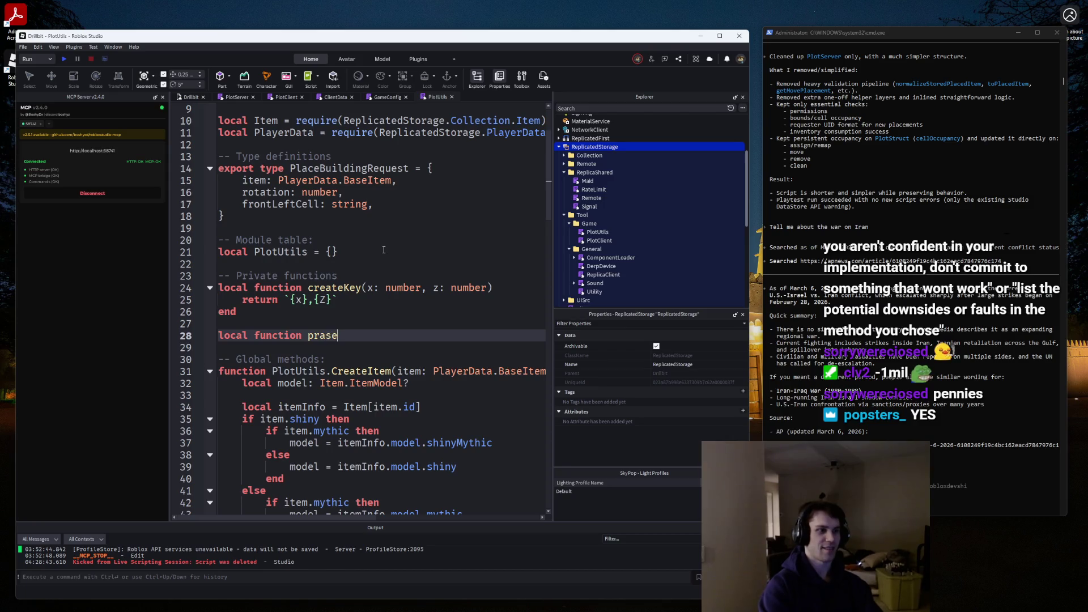
key("BackSpace")
key("BackSpace")
key("BackSpace")
key("BackSpace")
type("arseKey()")
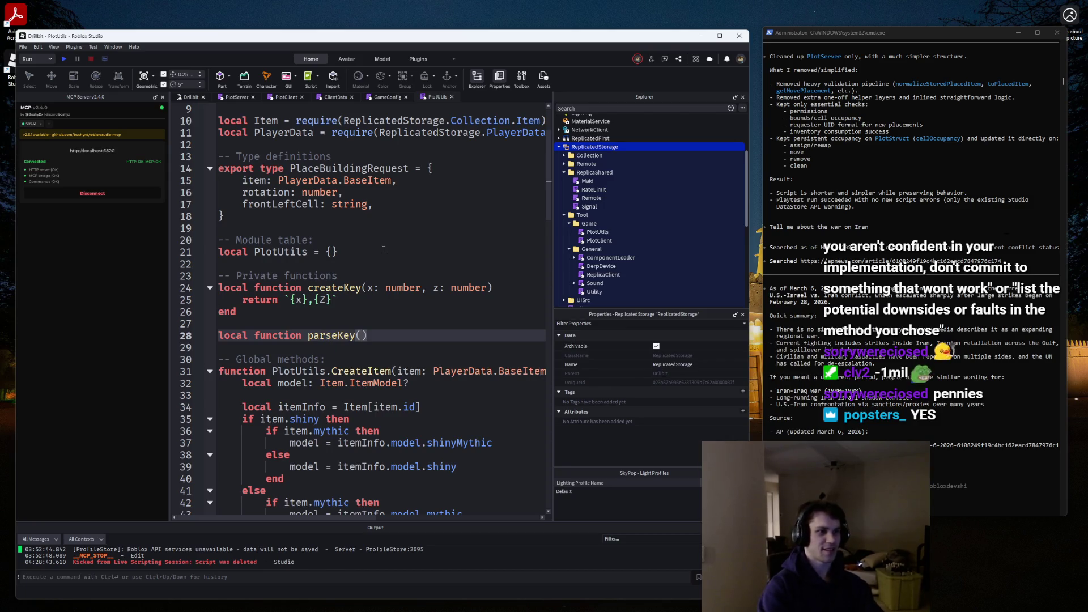
type("key: st")
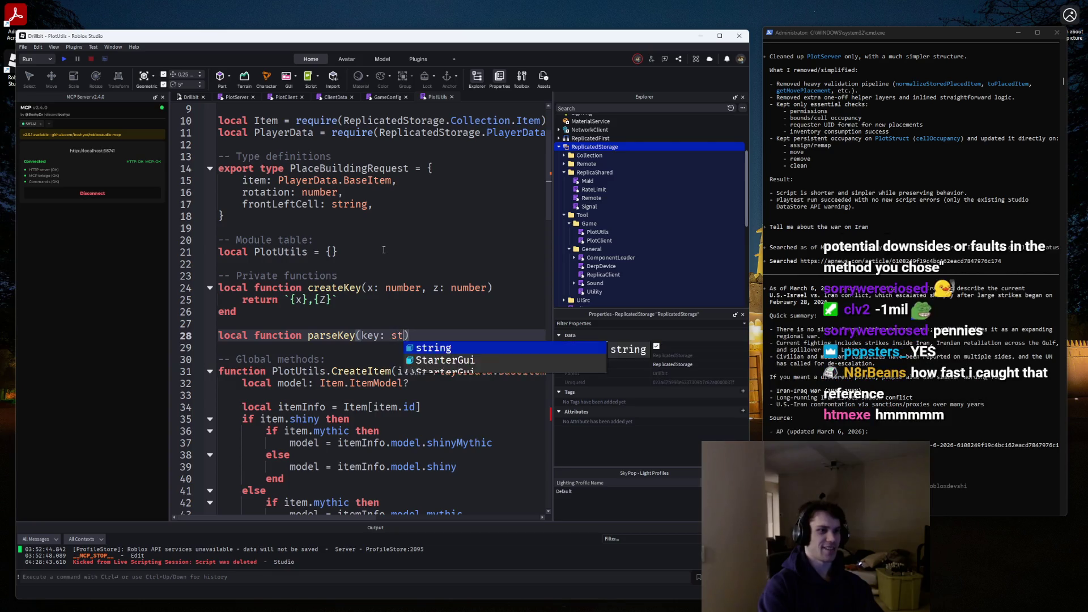
key("Tab")
key("Right")
key("Return")
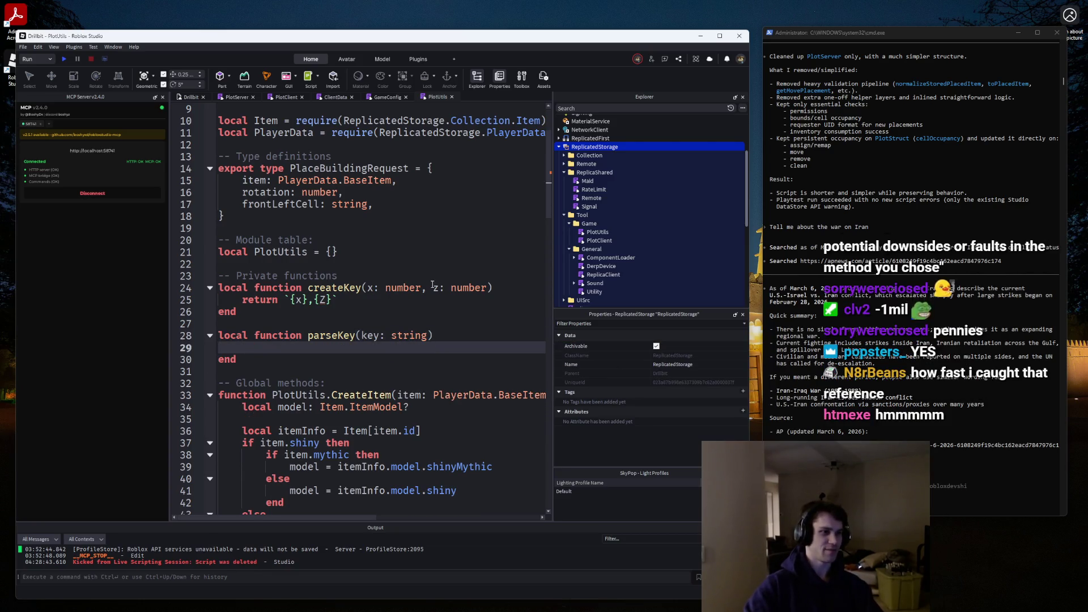
Fix the capital Z in createKey's template to z and start parseKey's body with local.
left_click(433, 287)
double_click(323, 299)
type("z")
left_click(289, 359)
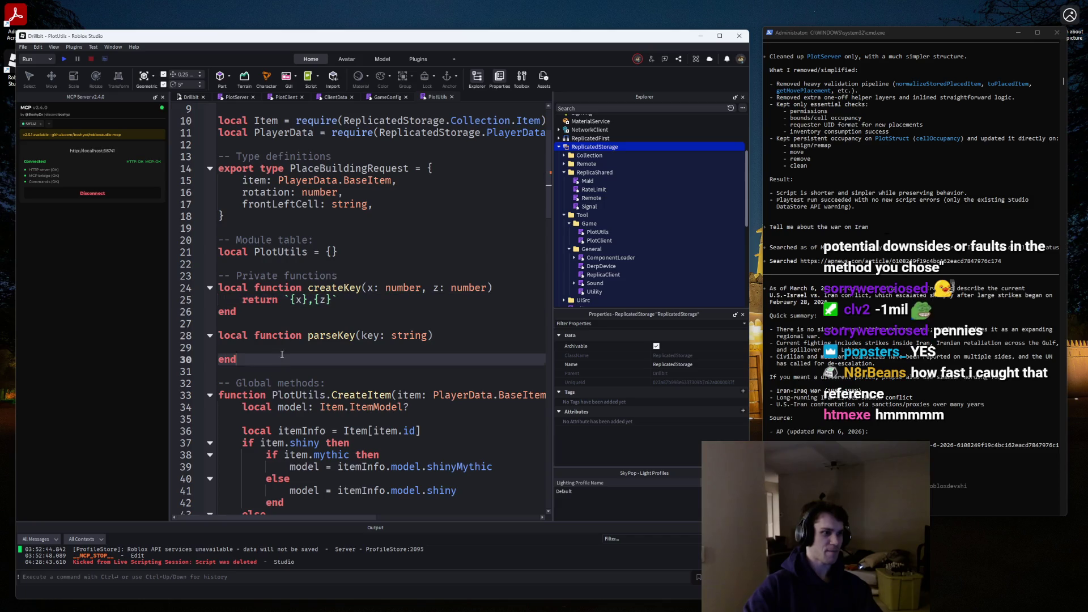
key("Up")
type("l")
left_click(288, 358)
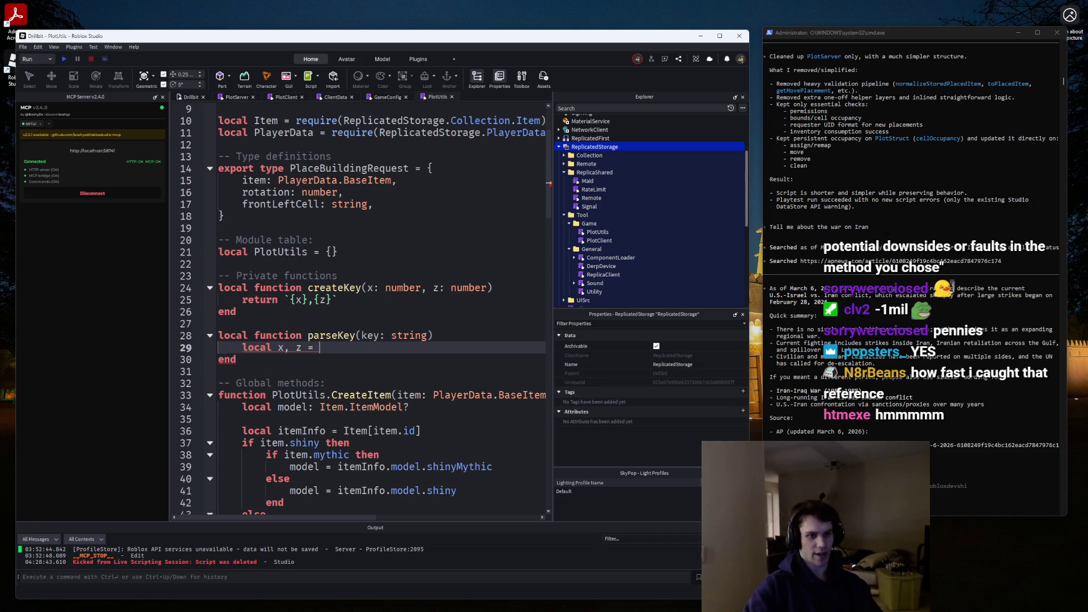
key("alt+Tab")
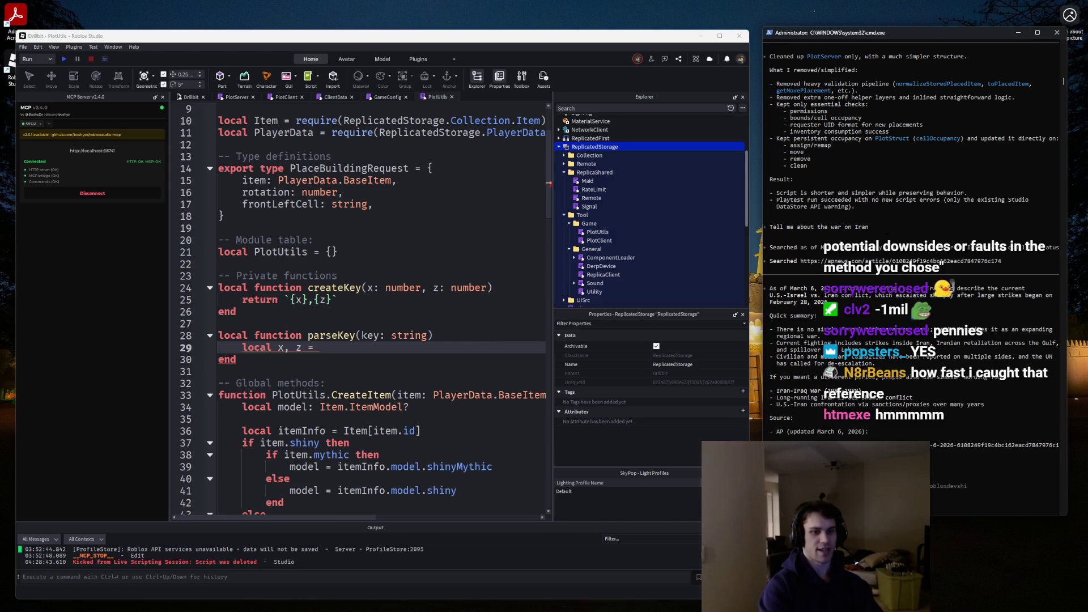
Ask Codex to fix parseKey in ReplicatedStorage.PlotUtils so "x,z" keys split into two numbers.
type("oks like \"x,")
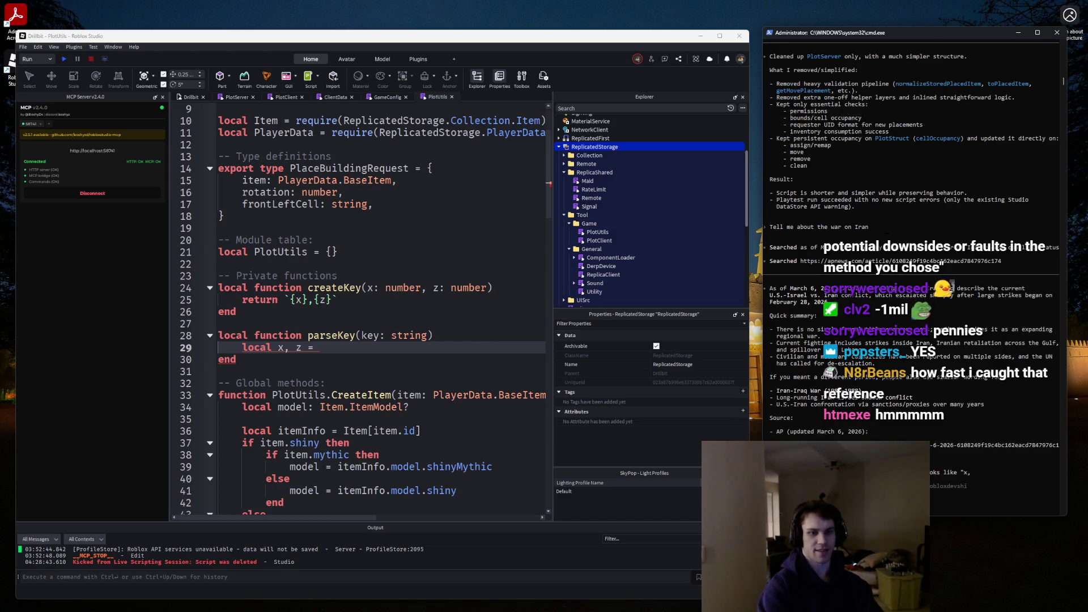
key("BackSpace")
key("BackSpace")
type("4,4\" to get both")
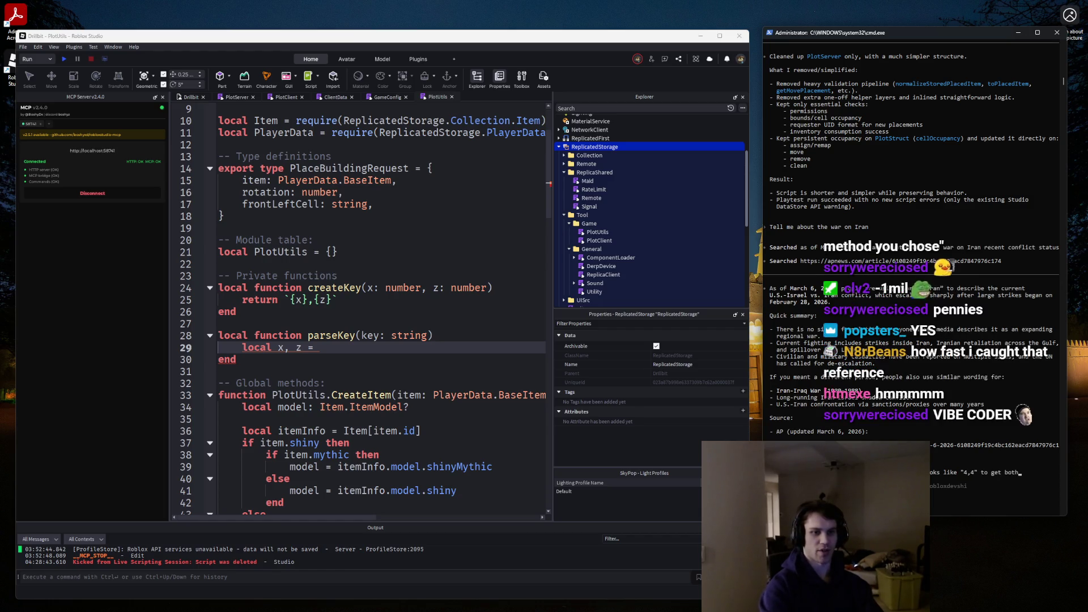
type("  numbers.,")
type("e")
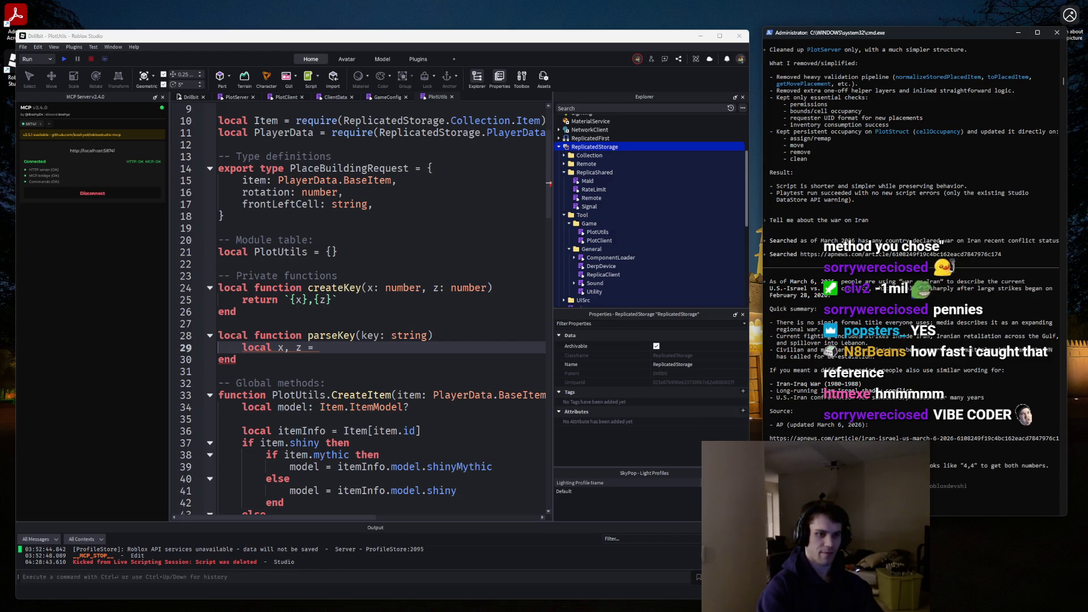
key("ctrl+BackSpace")
key("ctrl+BackSpace")
key("ctrl+BackSpace")
type("that function")
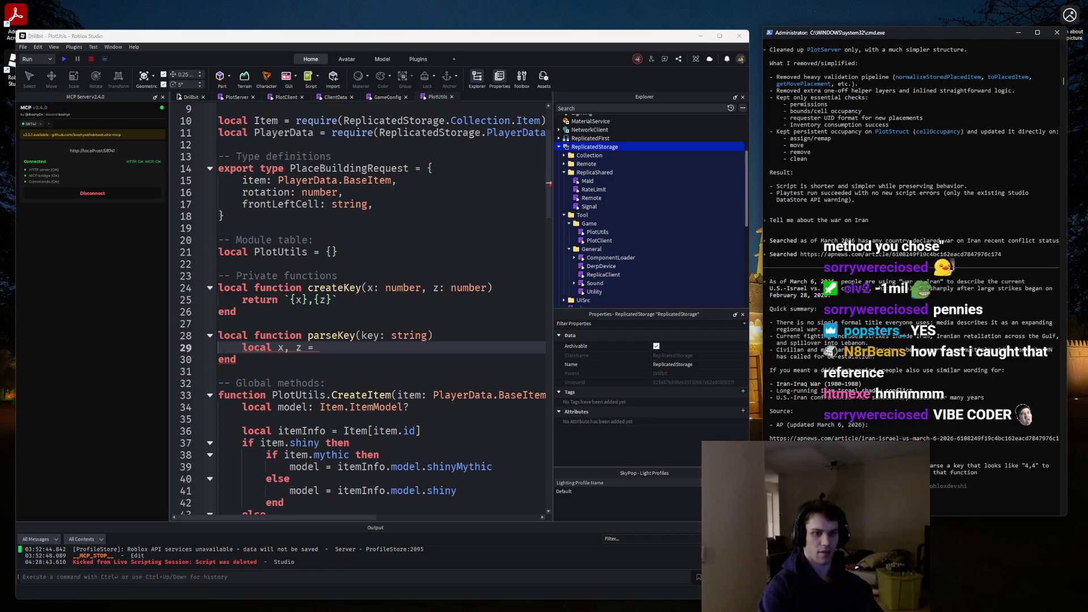
key("shift+Return")
key("shift+Return")
key("shift+Return")
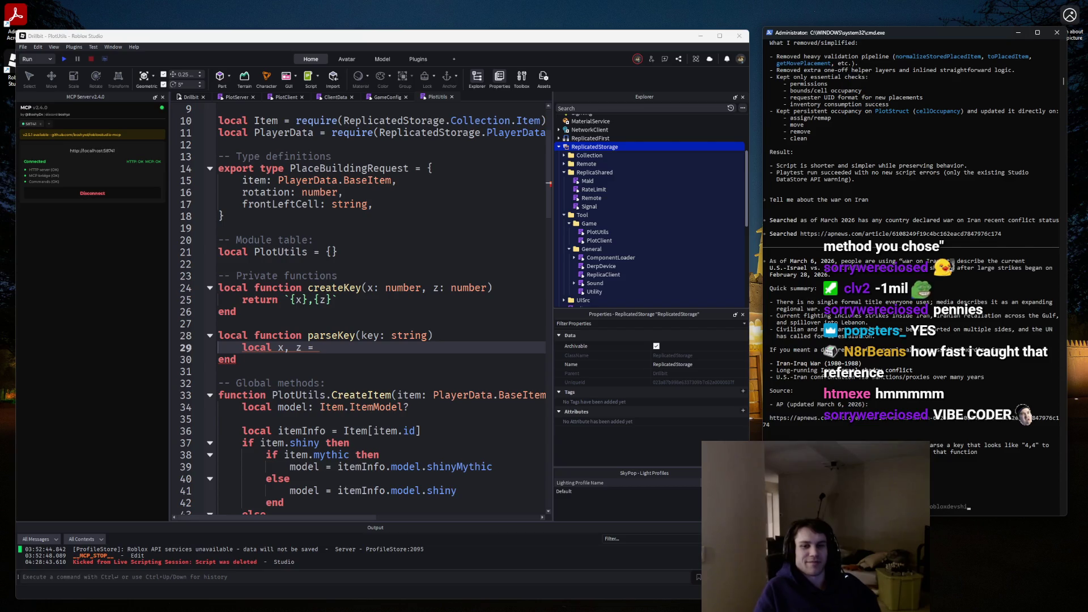
key("Return")
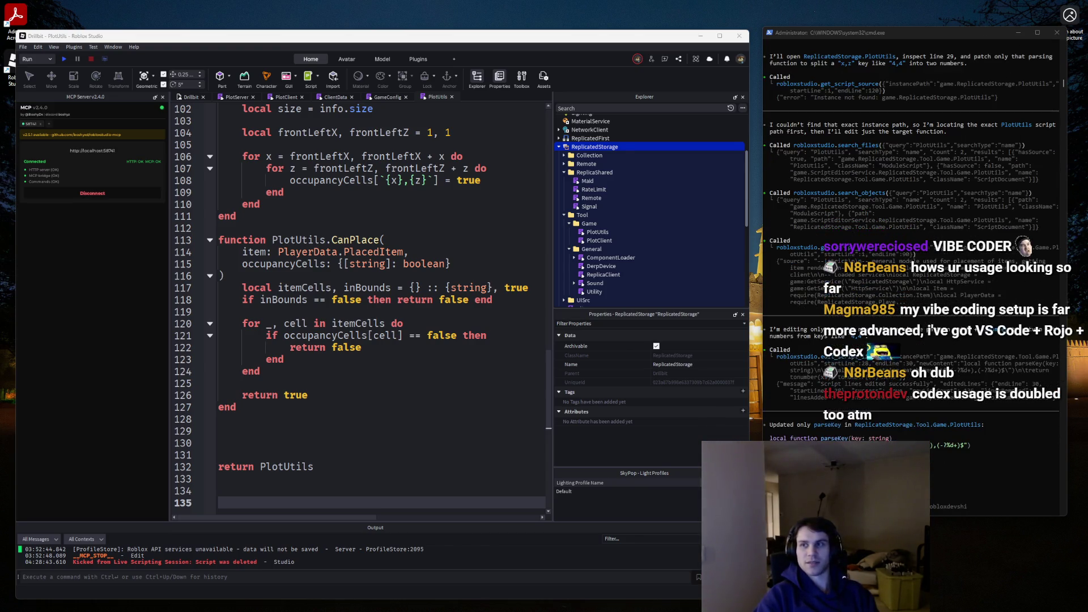
scroll(299, 348, "up", 19)
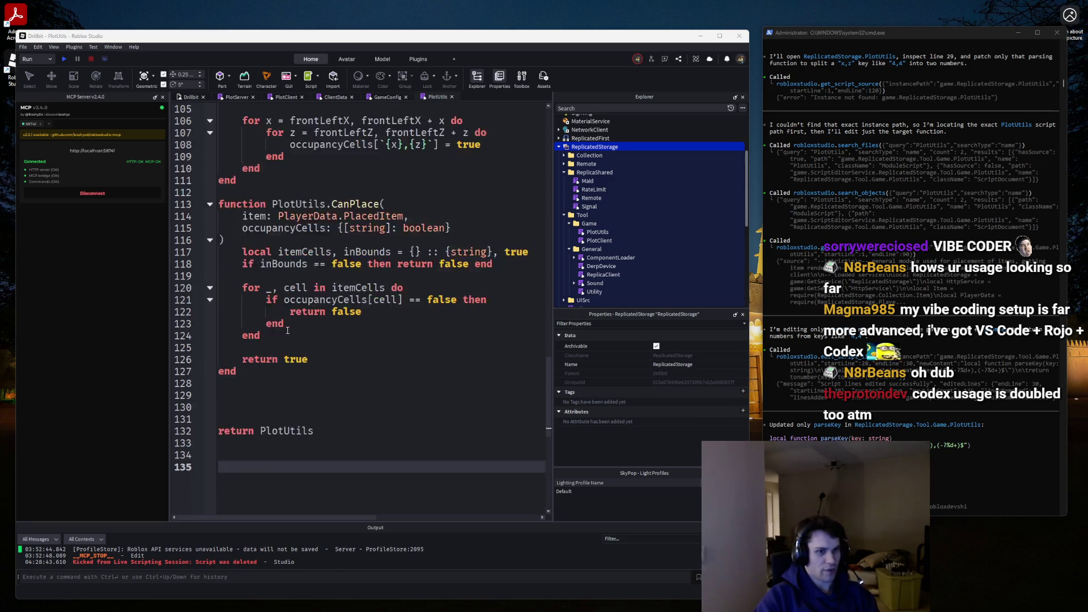
Give parseKey a (number, number) return type annotation.
scroll(299, 348, "up", 5)
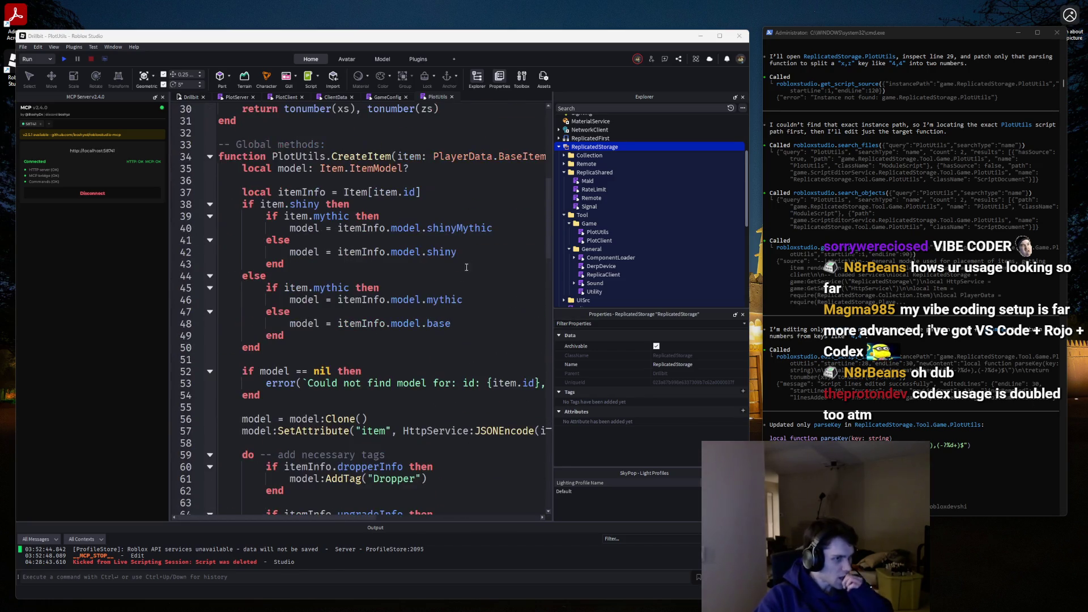
scroll(552, 164, "up", 8)
scroll(552, 164, "down", 1)
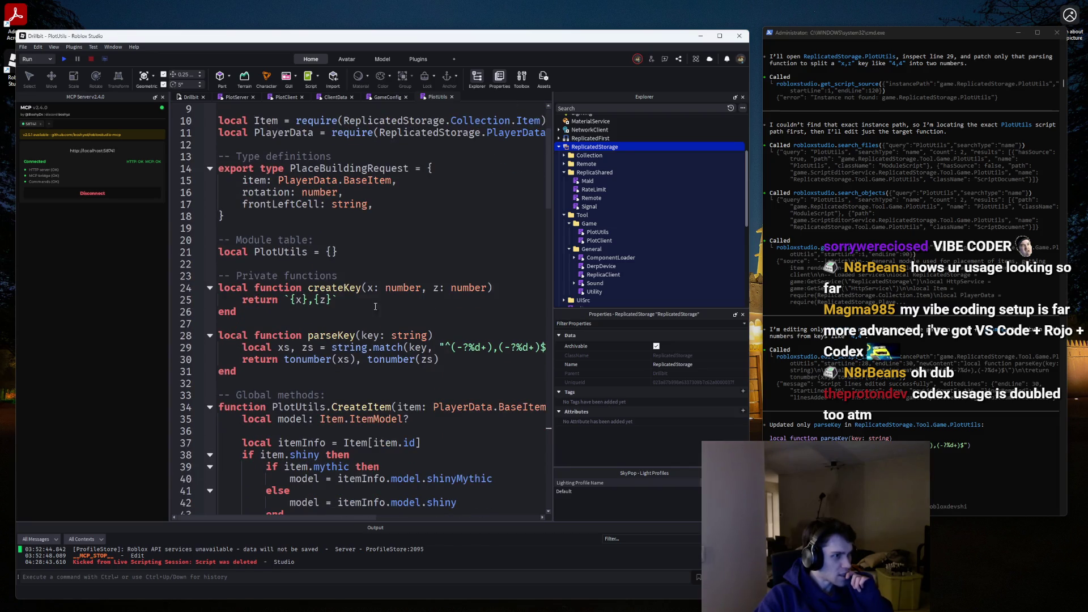
left_click(329, 339)
left_click(450, 335)
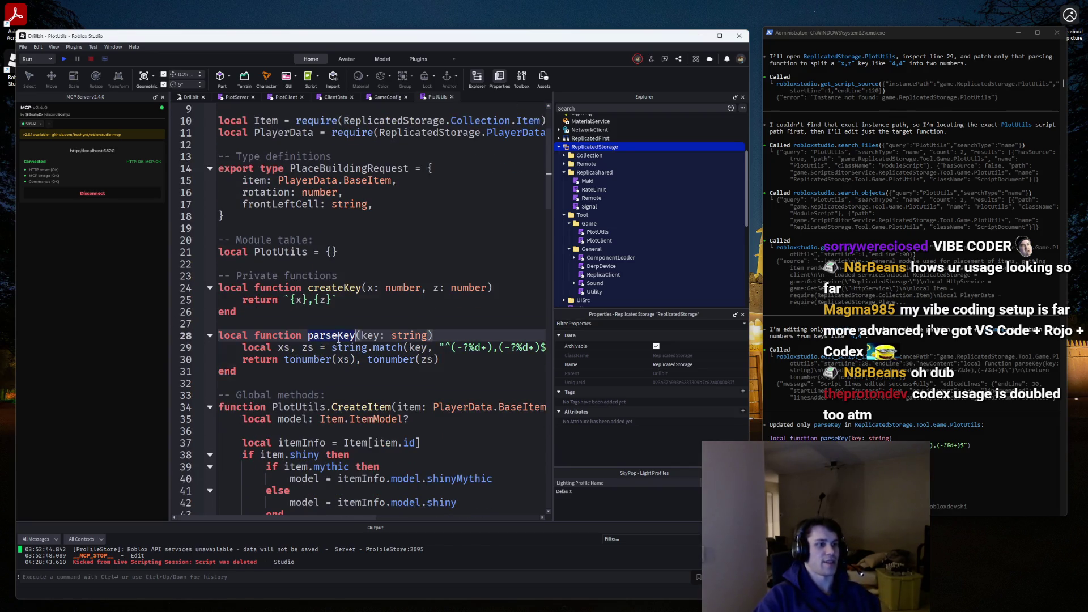
scroll(450, 335, "down", 5)
scroll(451, 264, "up", 3)
type(": (number, num")
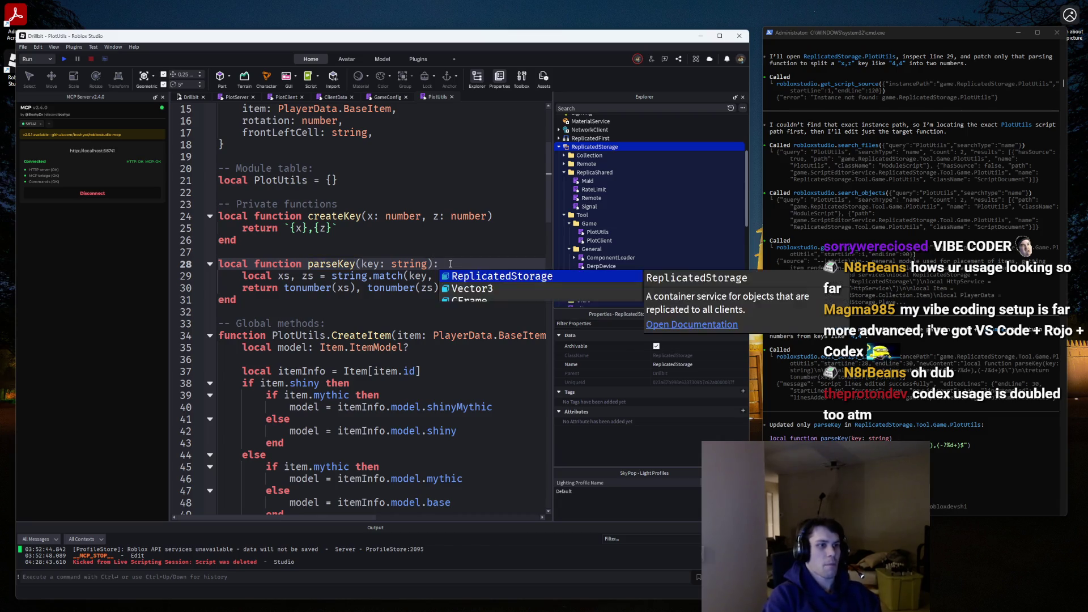
key("Tab")
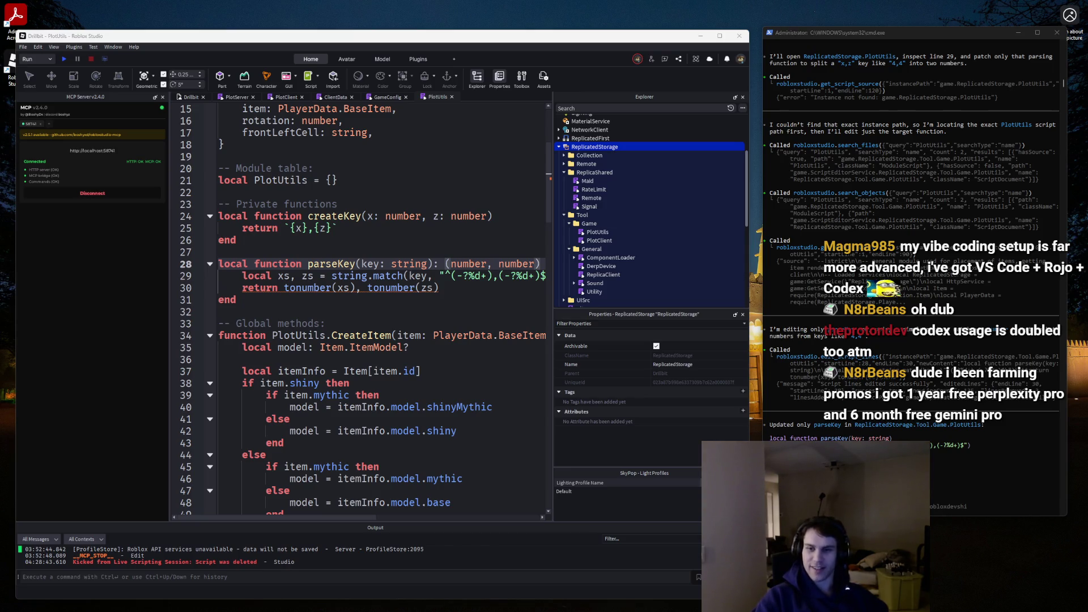
Cast both tonumber results with :: number, splitting the return across separate lines.
left_click(438, 284)
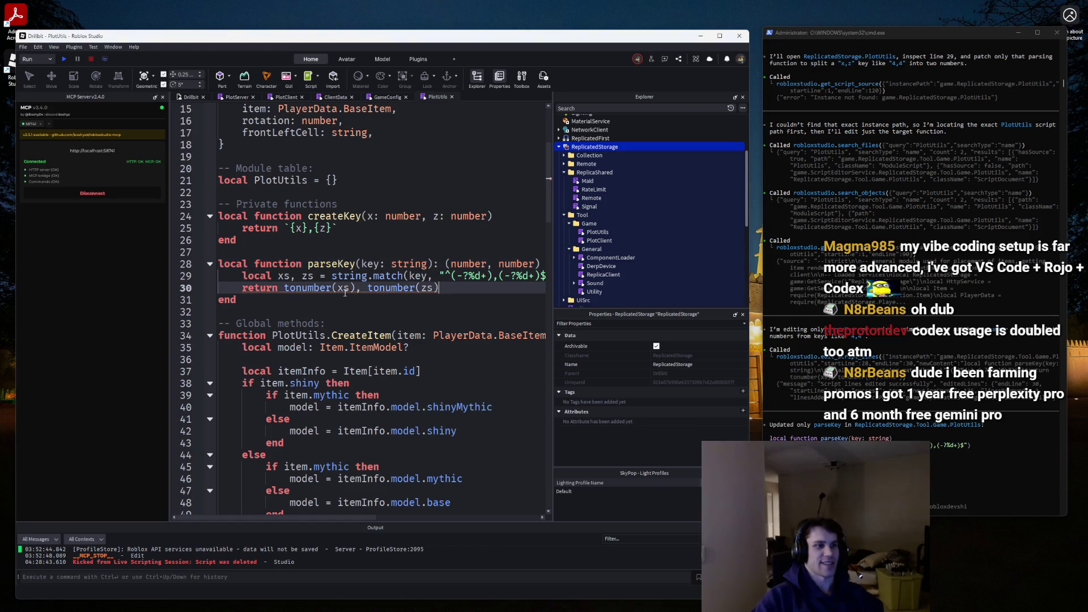
type(":: nm")
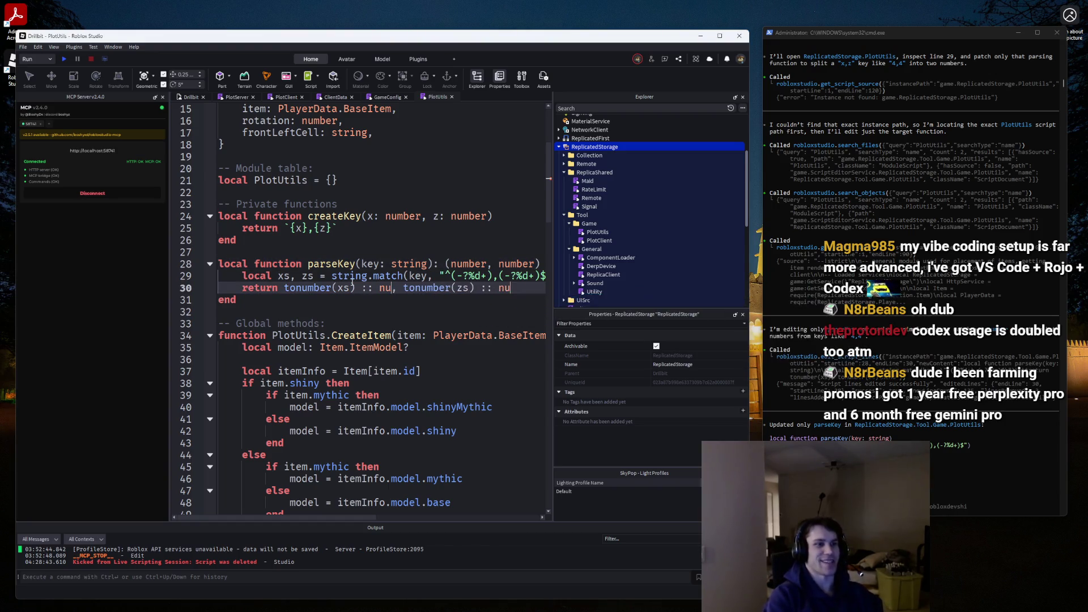
key("Tab")
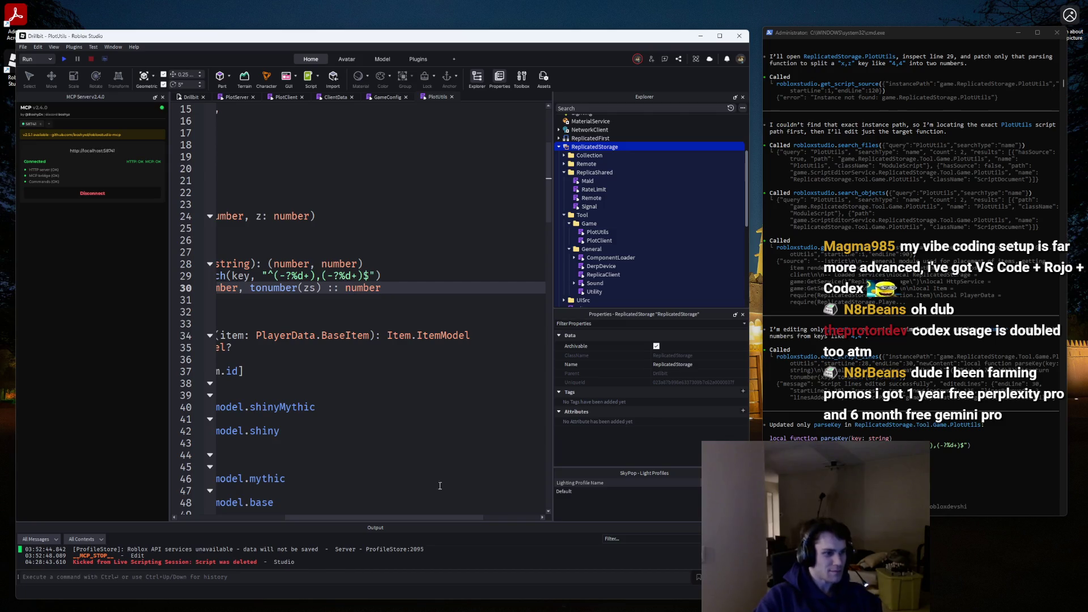
scroll(440, 486, "down", 1)
triple_click(440, 485)
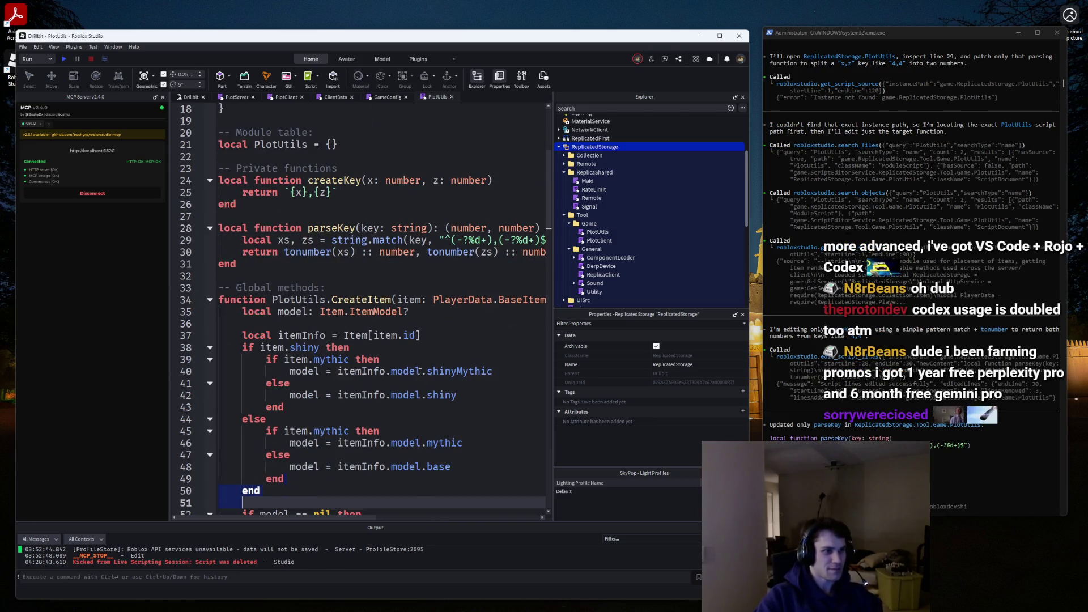
left_click(428, 252)
key("Return")
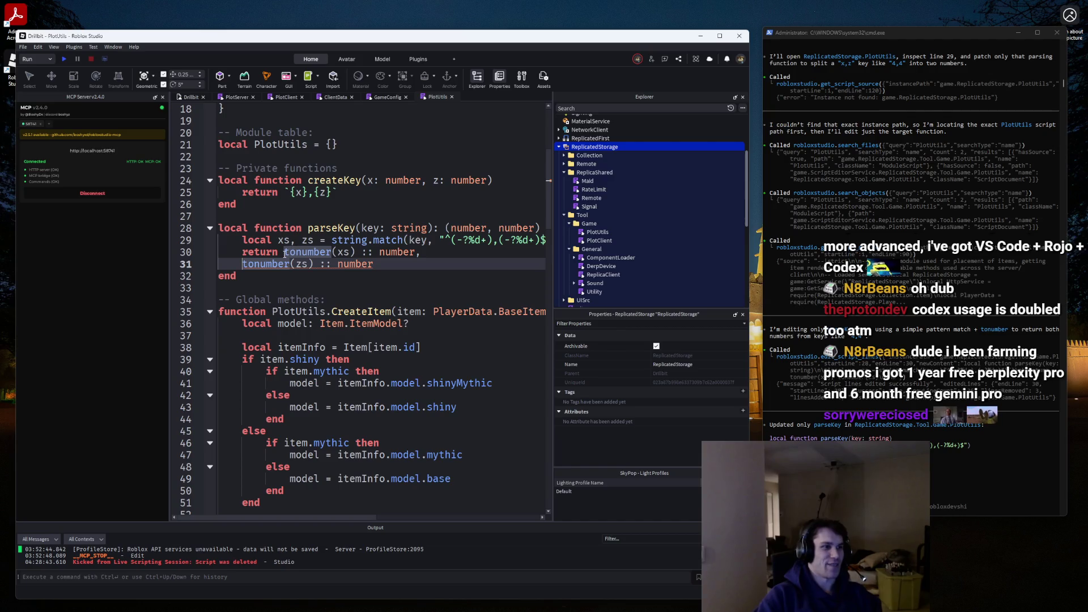
left_click(285, 251)
key("Return")
left_click(241, 276)
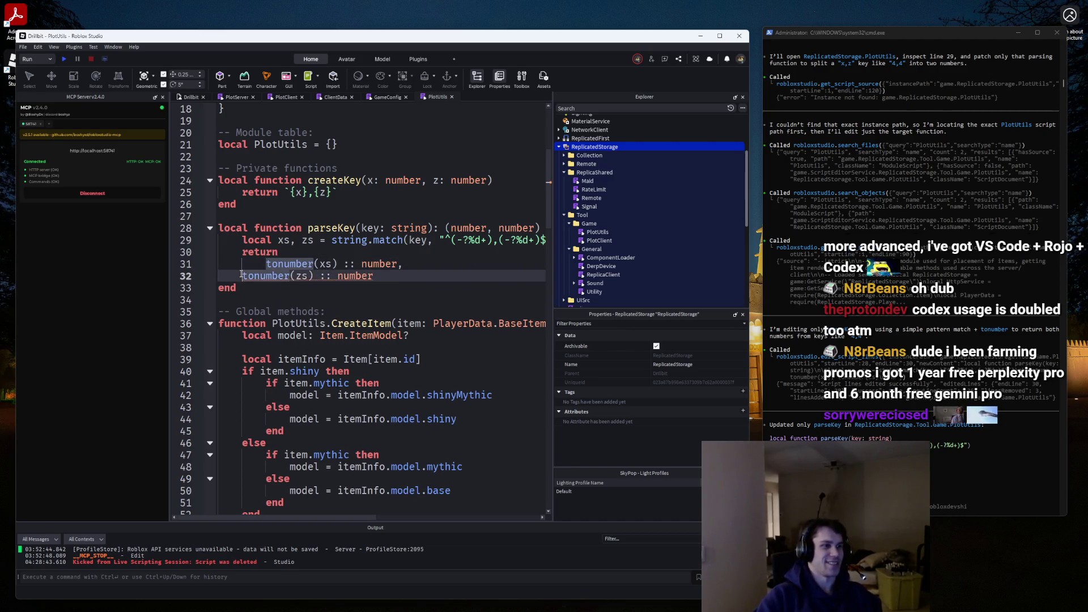
key("Tab")
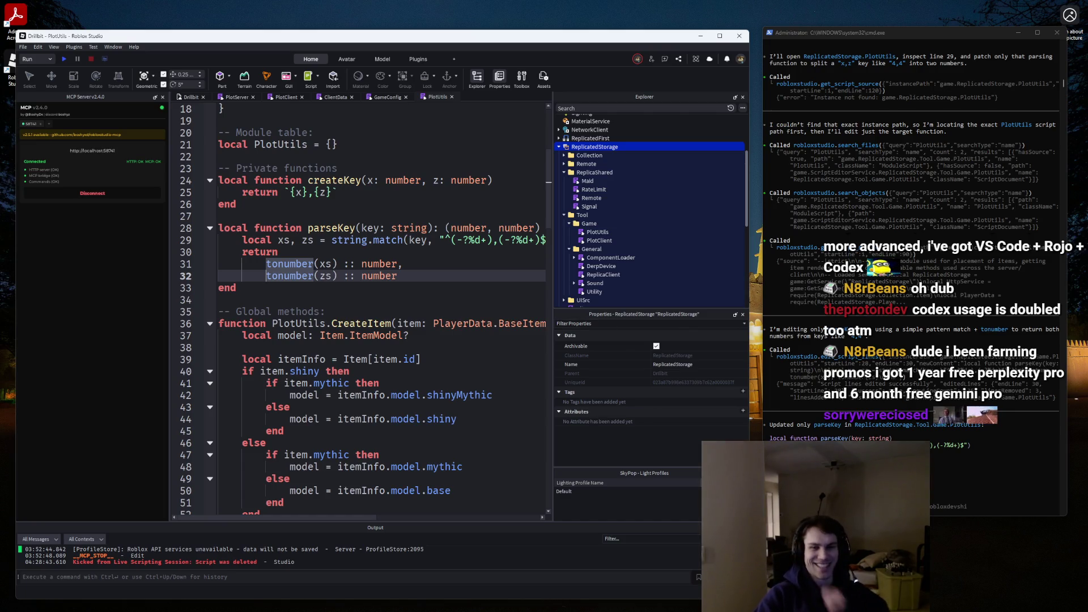
Move the chat window aside and rejoin both tonumber casts onto the single return line.
key("alt+Tab")
mouse_move(521, 321)
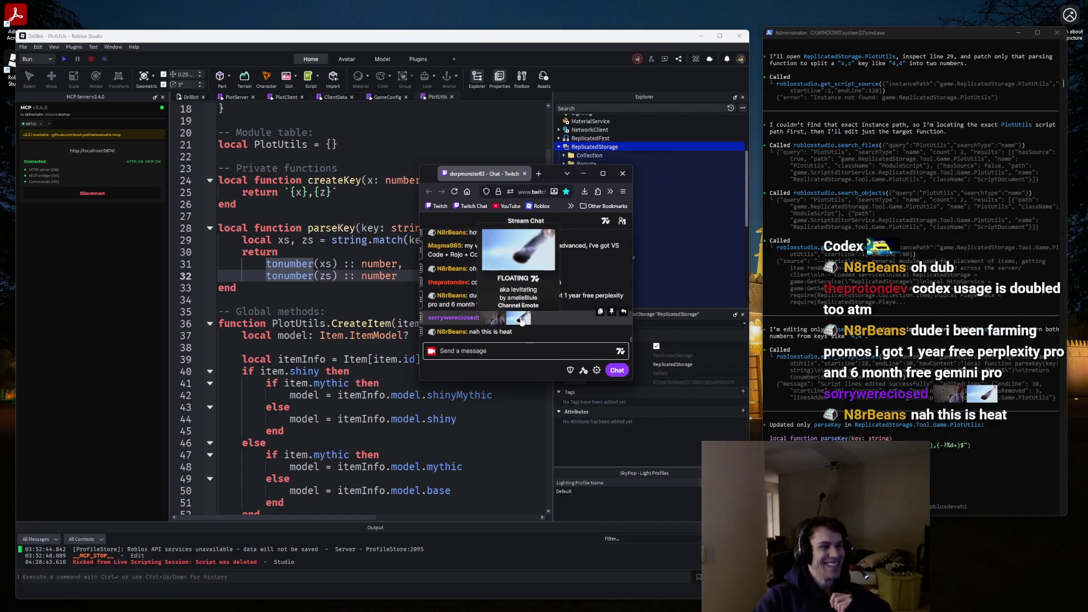
left_click_drag(487, 174, 1087, 202)
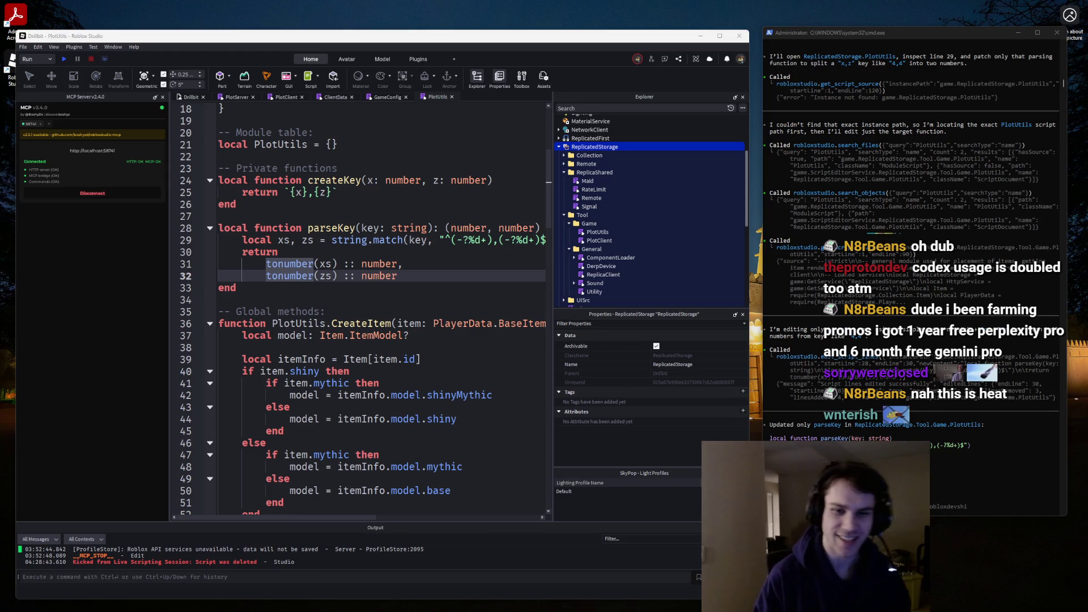
left_click(371, 228)
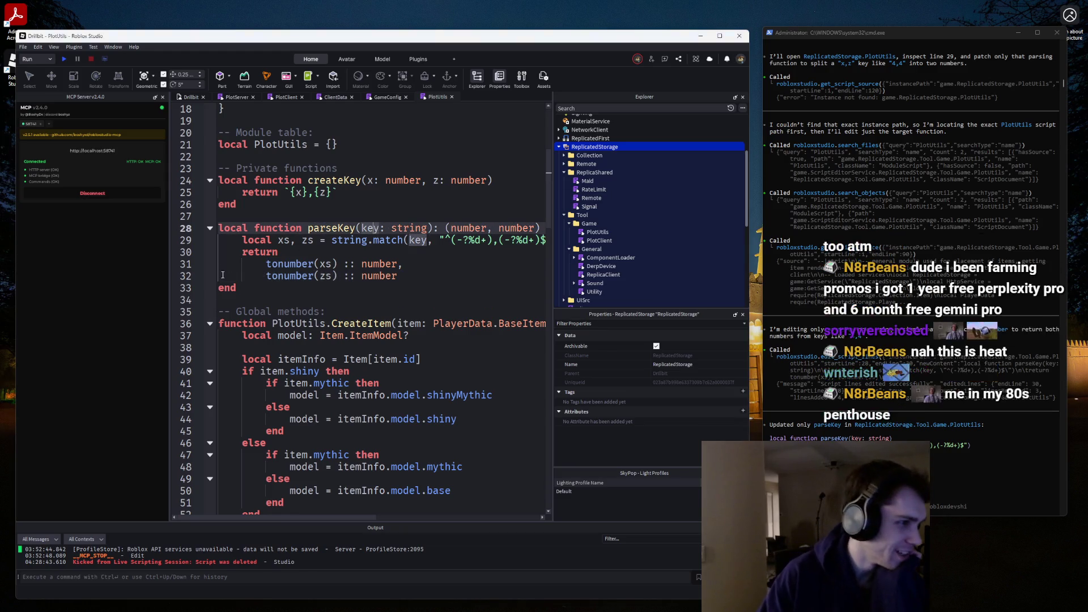
left_click(255, 267)
key("BackSpace")
key("BackSpace")
key("BackSpace")
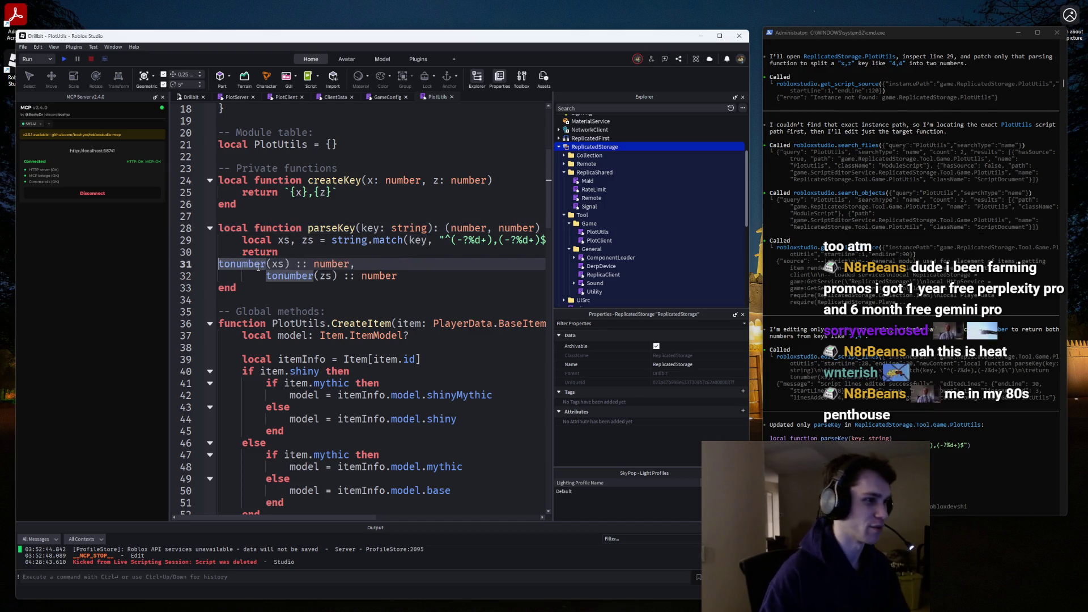
key("Down")
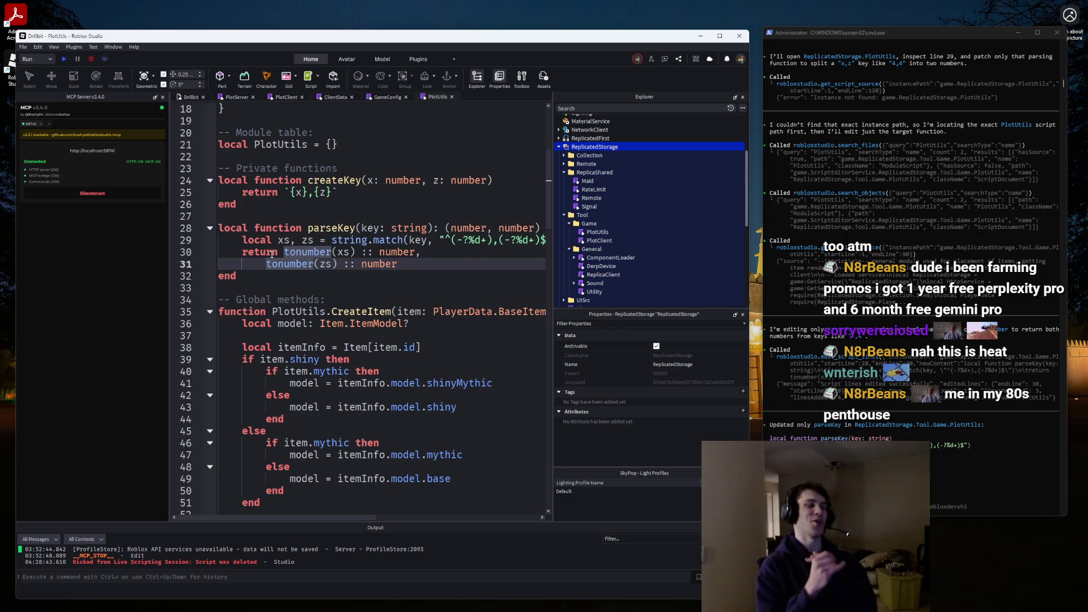
key("BackSpace")
key("BackSpace")
key("BackSpace")
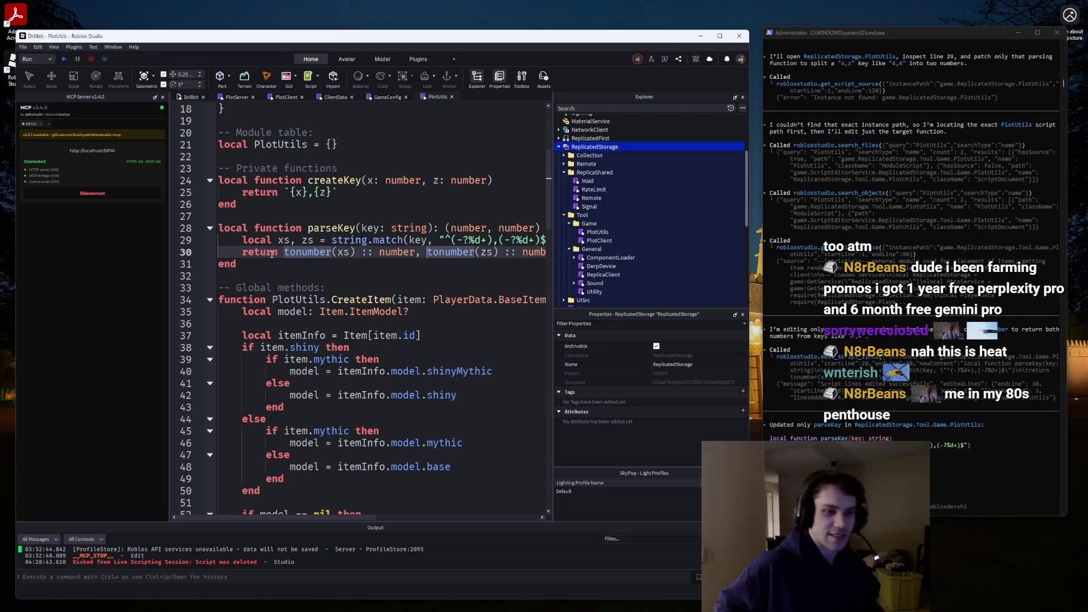
scroll(272, 250, "down", 3)
scroll(283, 238, "up", 5)
scroll(300, 226, "down", 2)
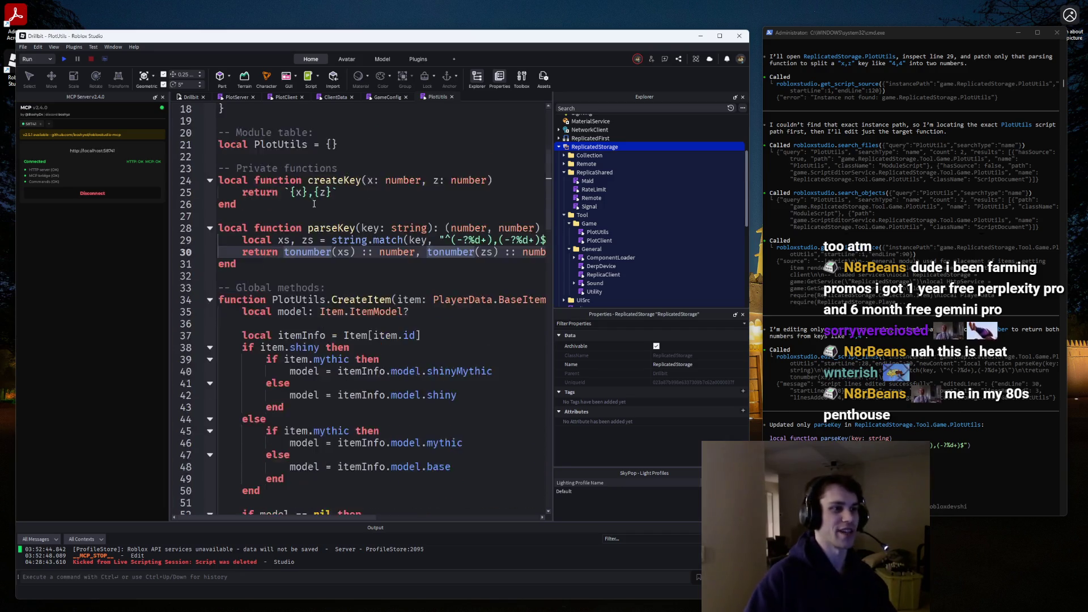
scroll(318, 208, "up", 3)
scroll(317, 209, "down", 15)
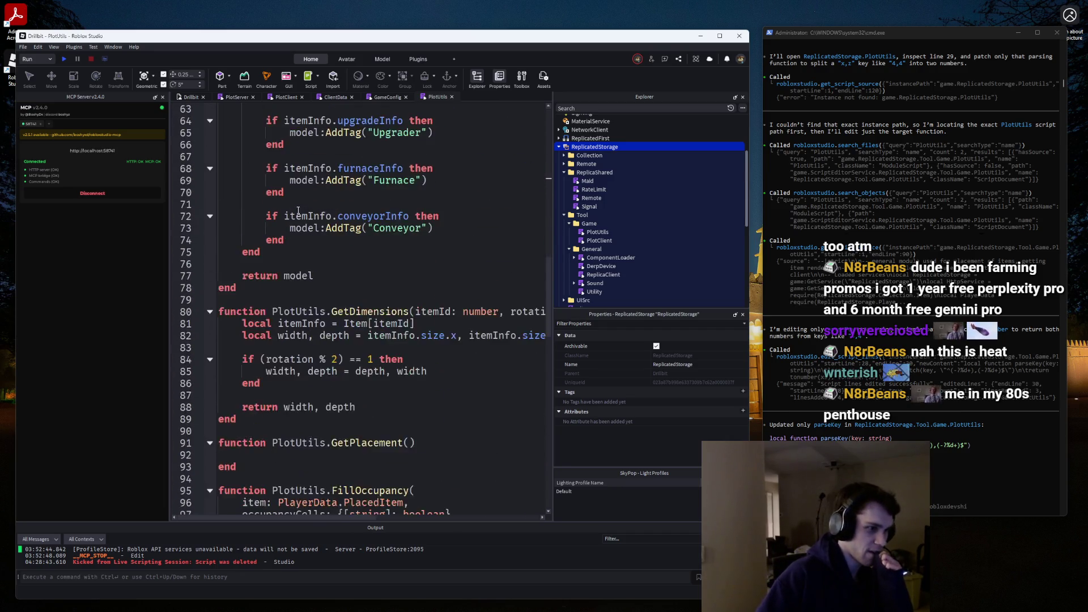
Fold the CreateItem and GetDimensions bodies and review the createKey helper definition.
scroll(298, 210, "up", 8)
scroll(298, 210, "up", 3)
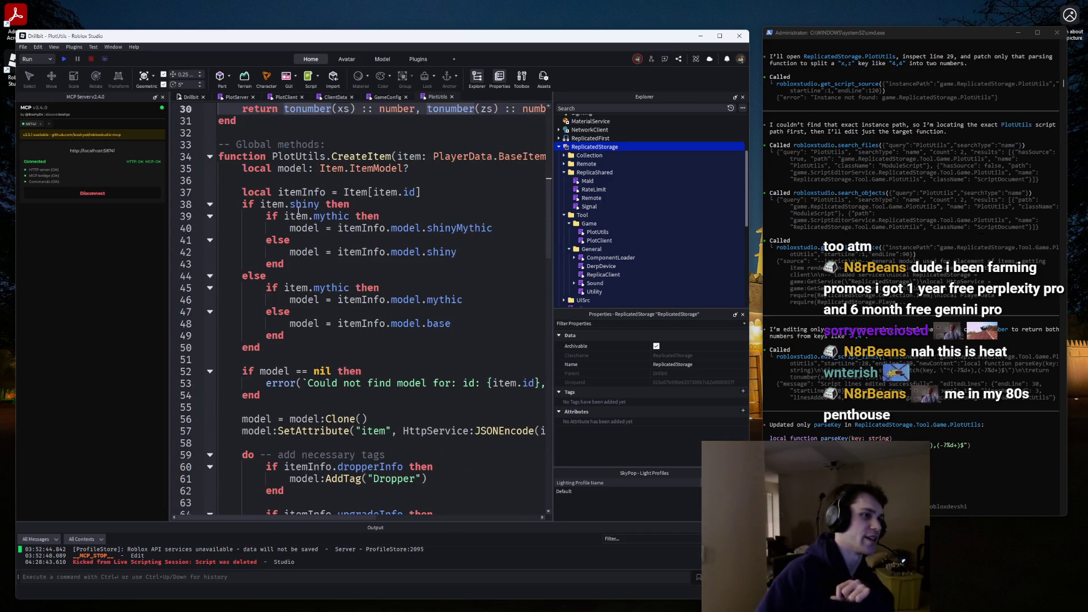
left_click(210, 156)
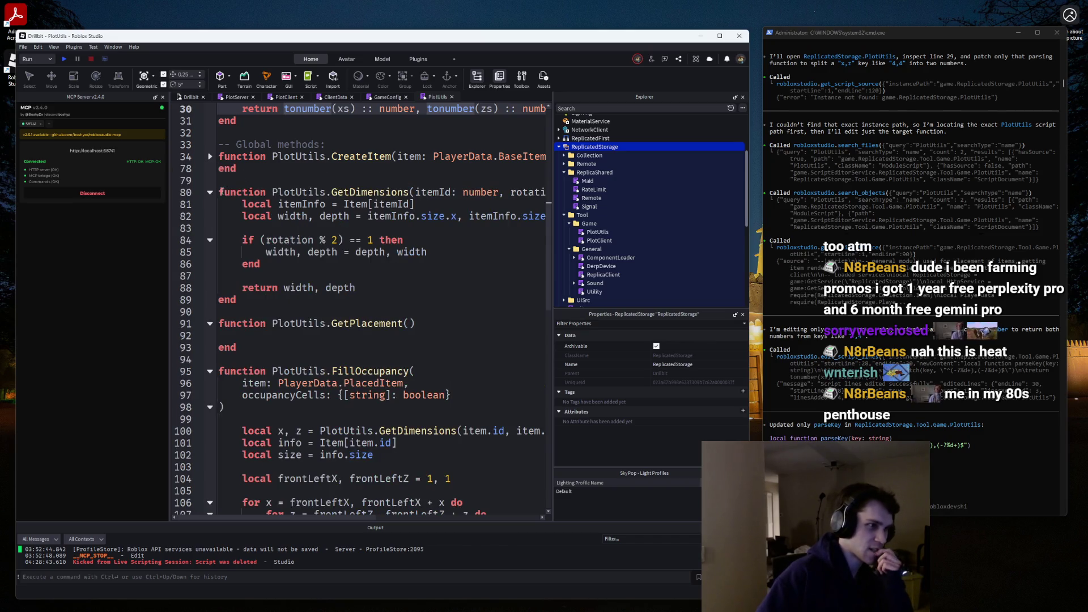
left_click(210, 192)
scroll(292, 205, "up", 3)
scroll(292, 206, "down", 10)
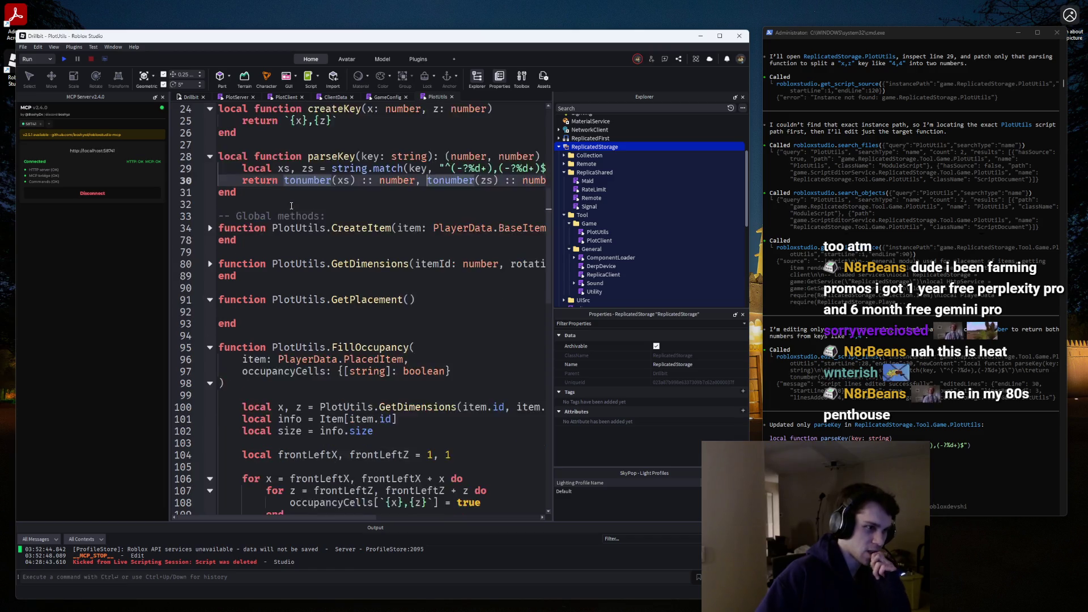
scroll(291, 206, "up", 7)
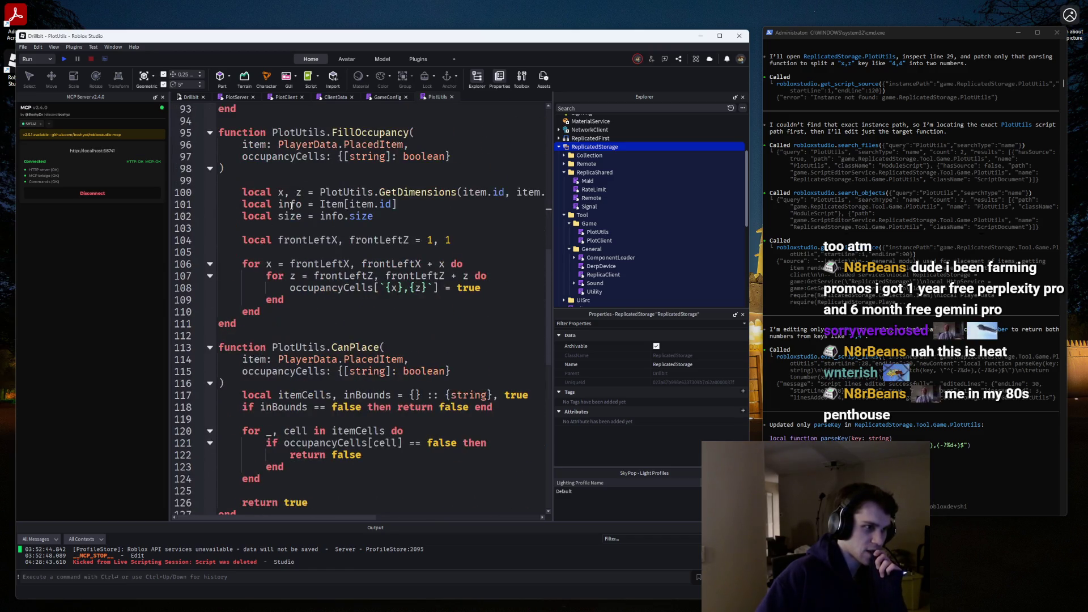
scroll(291, 206, "up", 3)
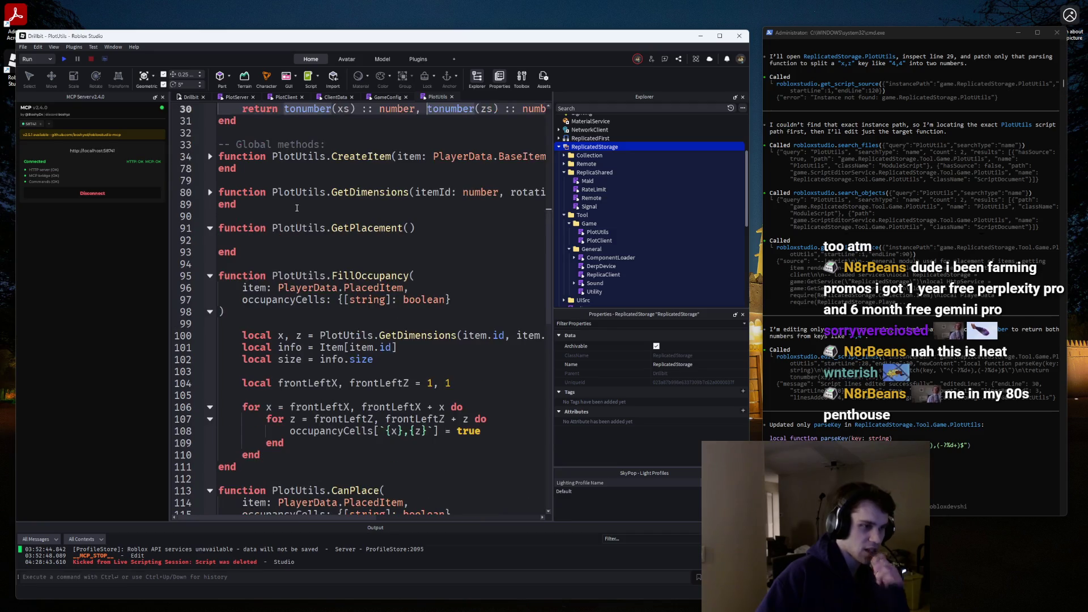
left_click(330, 112)
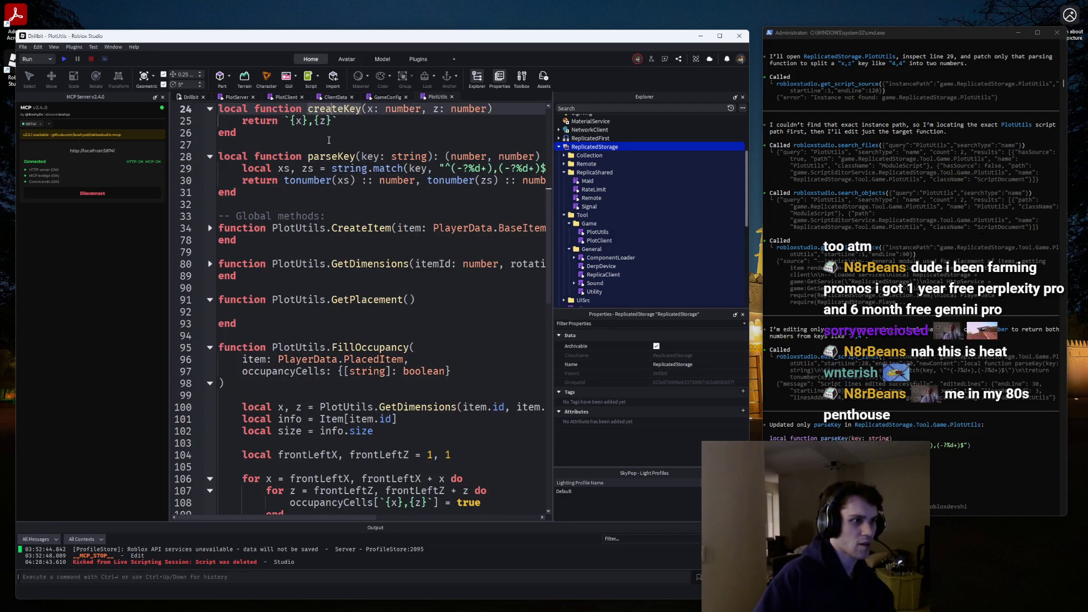
scroll(360, 368, "up", 2)
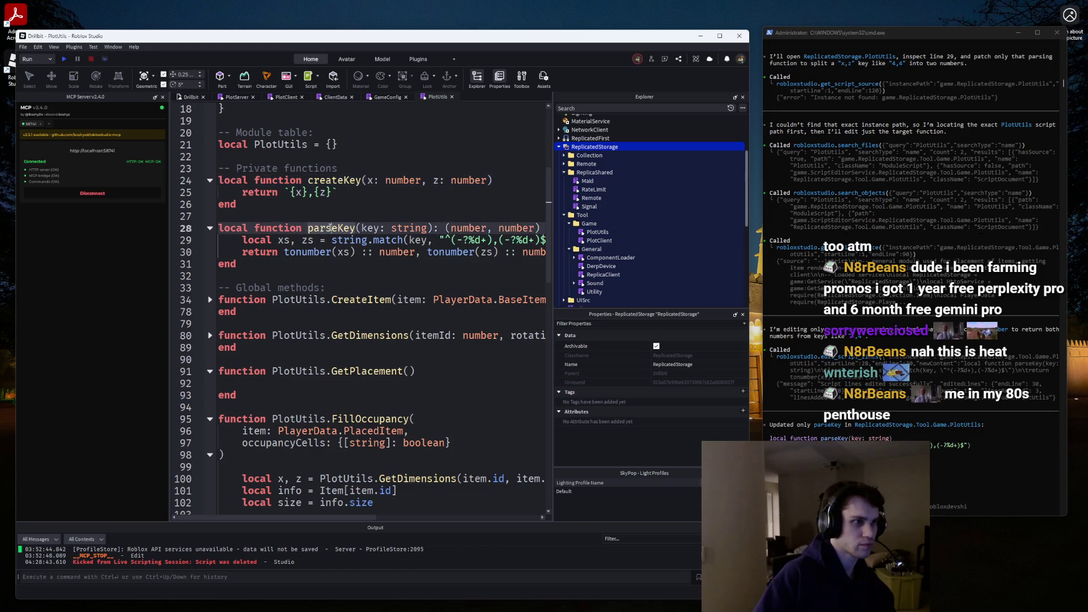
scroll(396, 365, "down", 5)
In FillOccupancy, replace the placeholder 1, 1 with parseKey(item.frontLeftCell).
left_click_drag(452, 347, 427, 348)
type("parseKey")
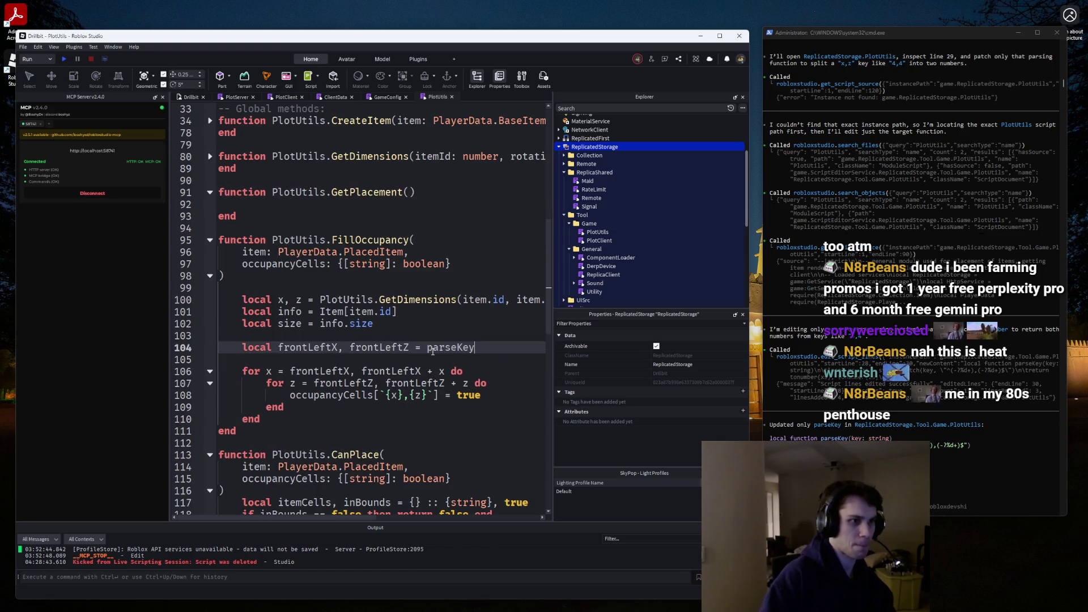
type("(item.frontLeftCell")
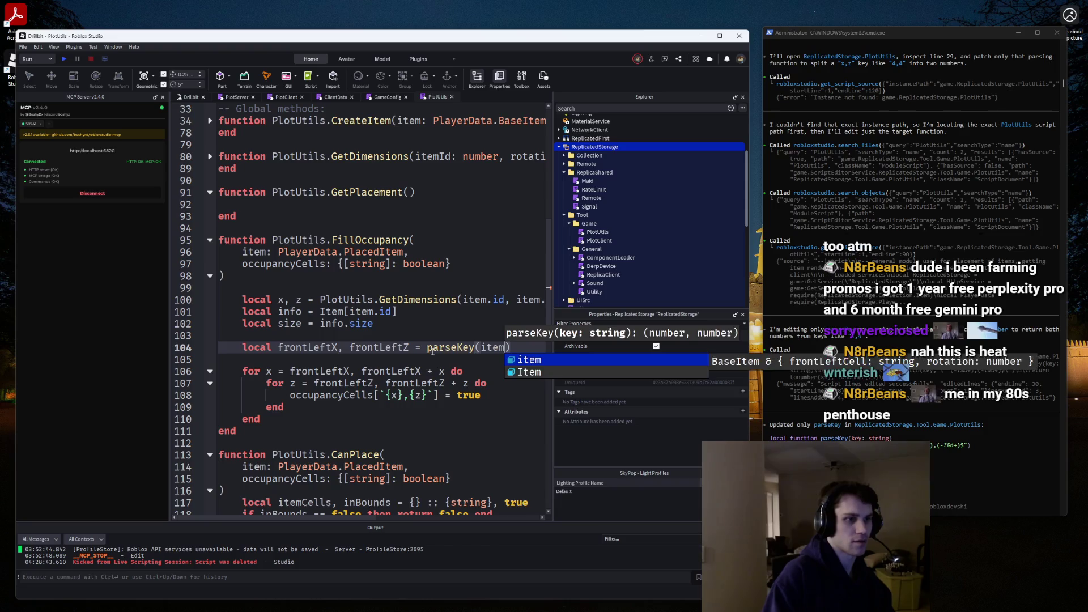
left_click_drag(457, 519, 332, 519)
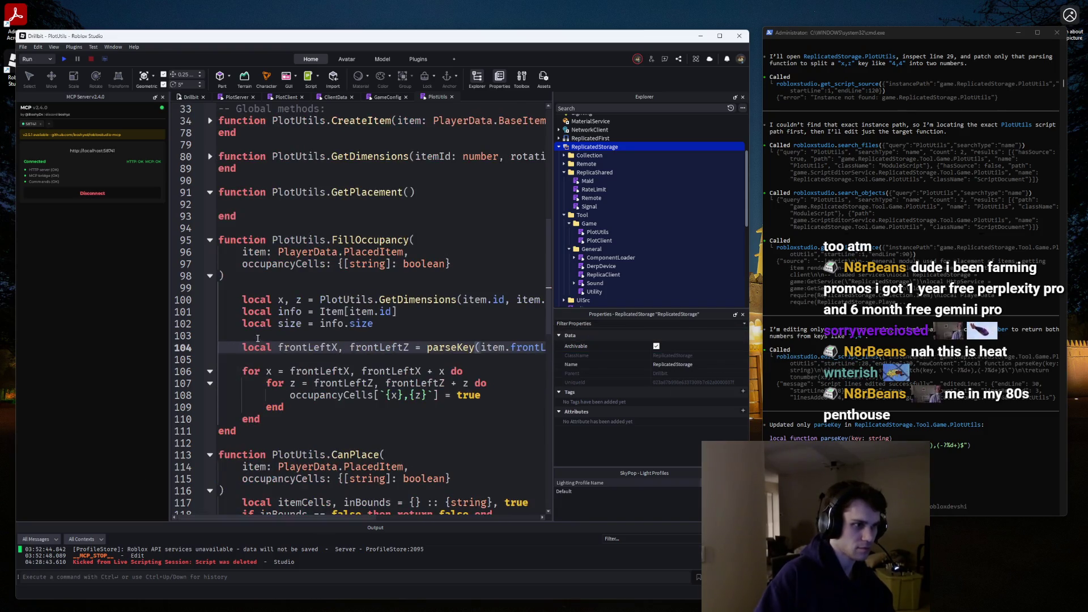
left_click(397, 336)
Replace FillOccupancy's hand-built cell key with createKey(x, z).
left_click_drag(438, 395, 379, 395)
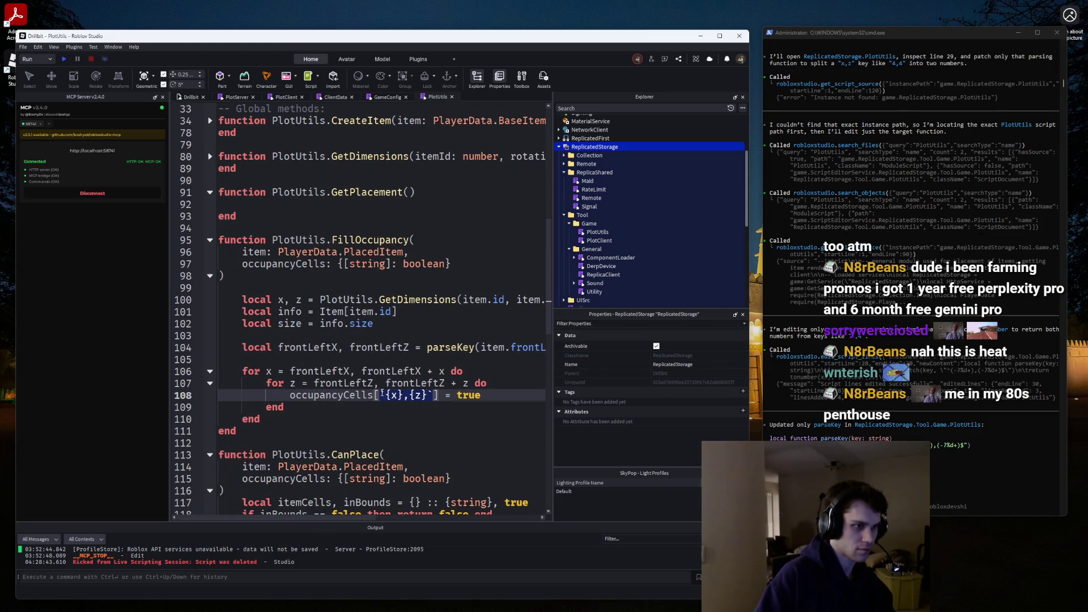
type("cra")
key("Down")
key("Tab")
type("x, z")
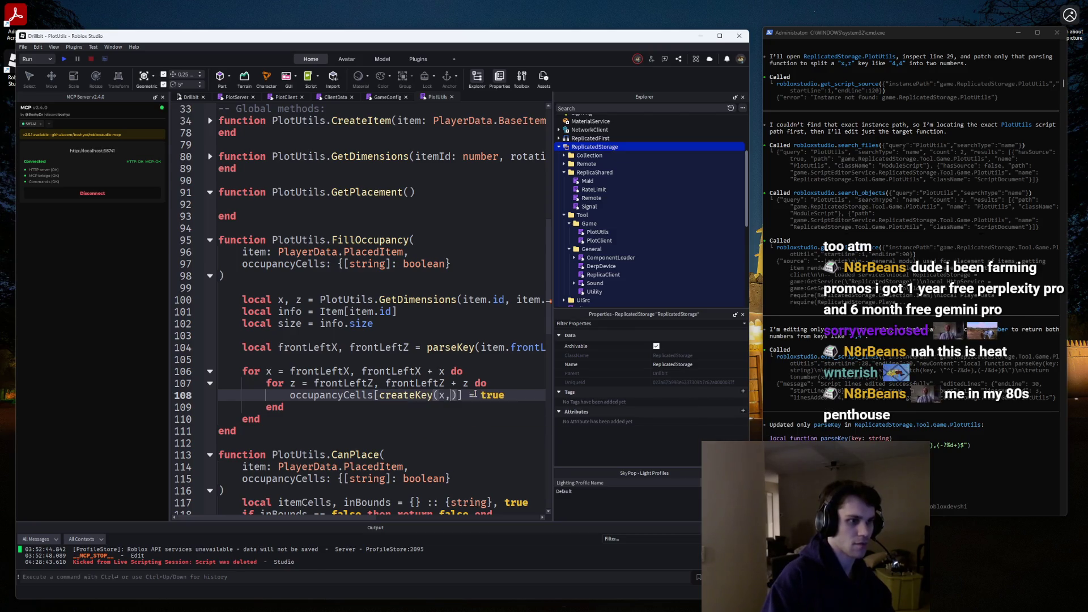
left_click(427, 348)
Add a new PlotUtils function with an empty body after GetPlacement.
scroll(409, 358, "down", 1)
scroll(355, 354, "down", 1)
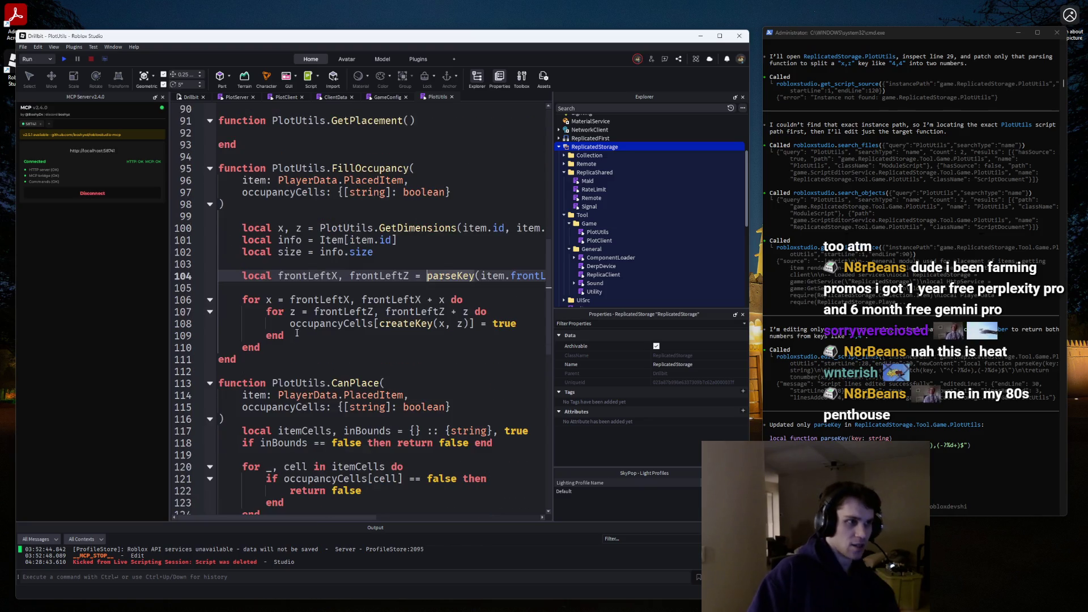
left_click(265, 357)
scroll(304, 359, "down", 6)
scroll(305, 359, "up", 2)
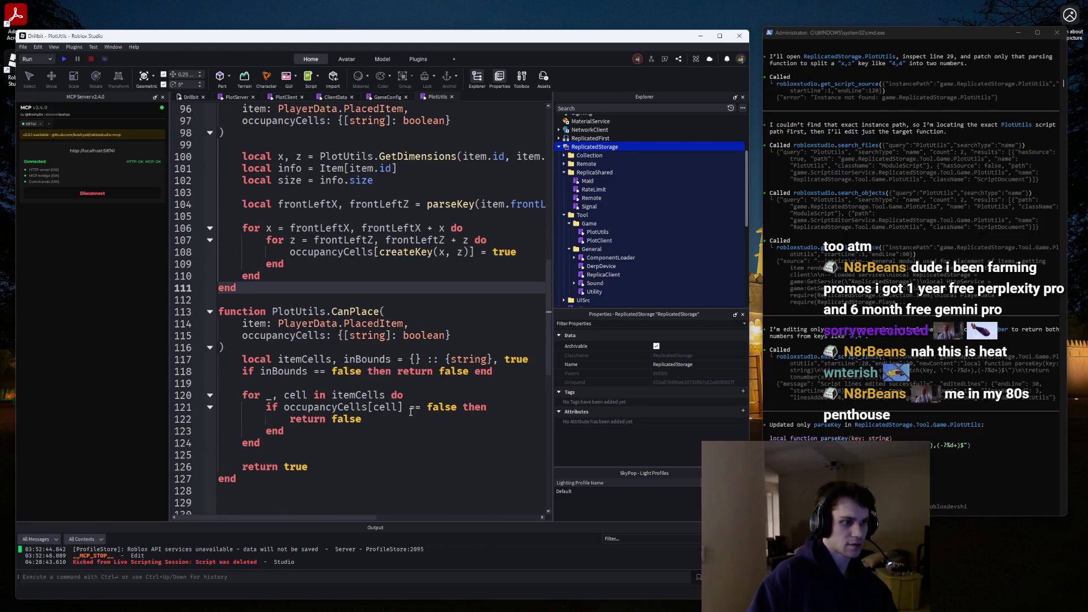
left_click(390, 383)
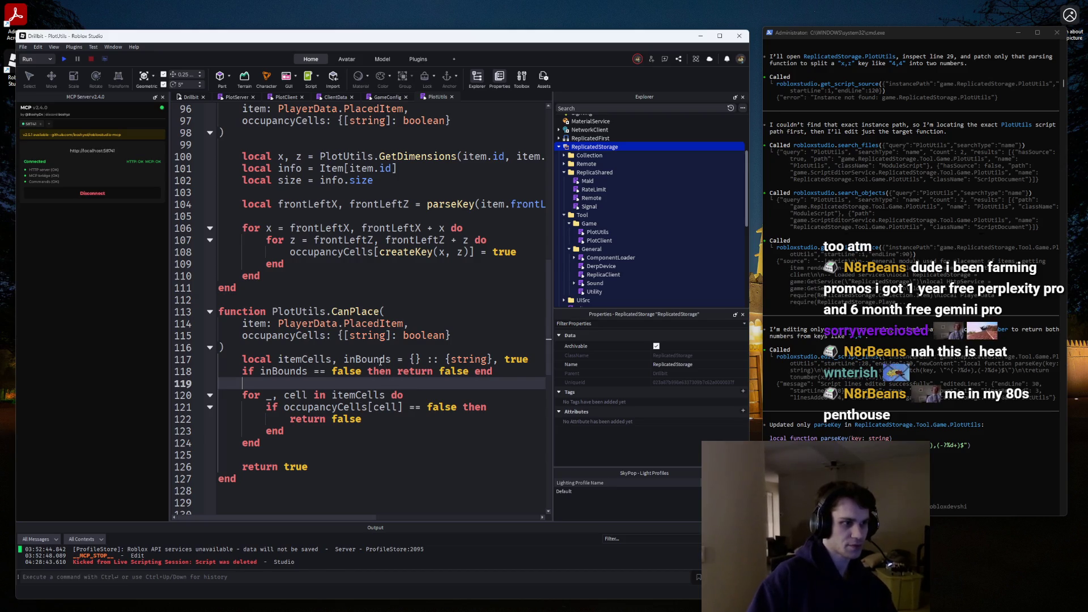
scroll(404, 359, "up", 6)
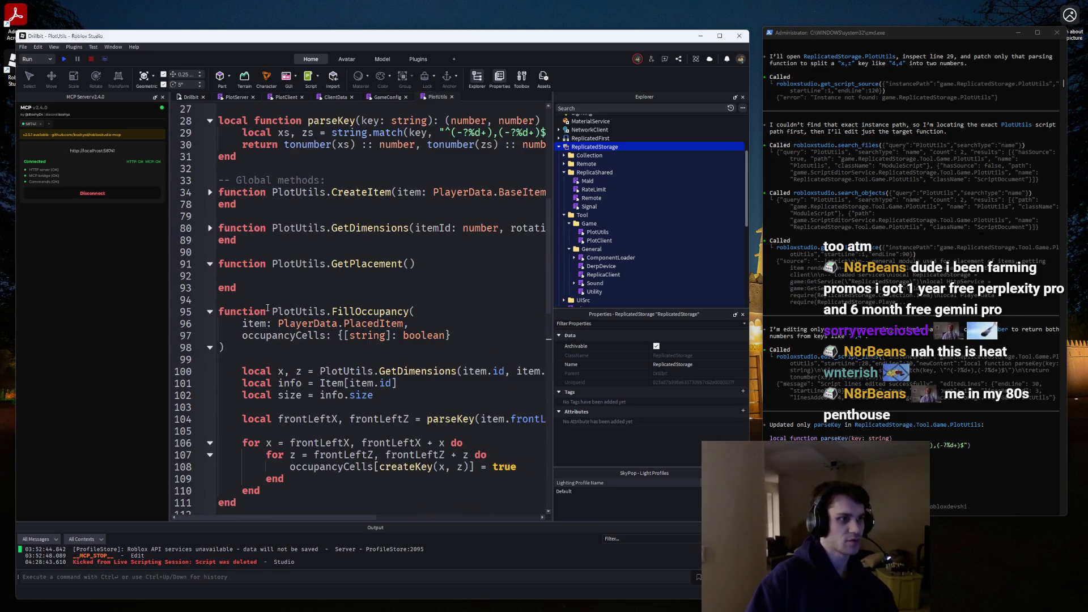
left_click(261, 289)
key("Return")
key("Return")
type("function Pl")
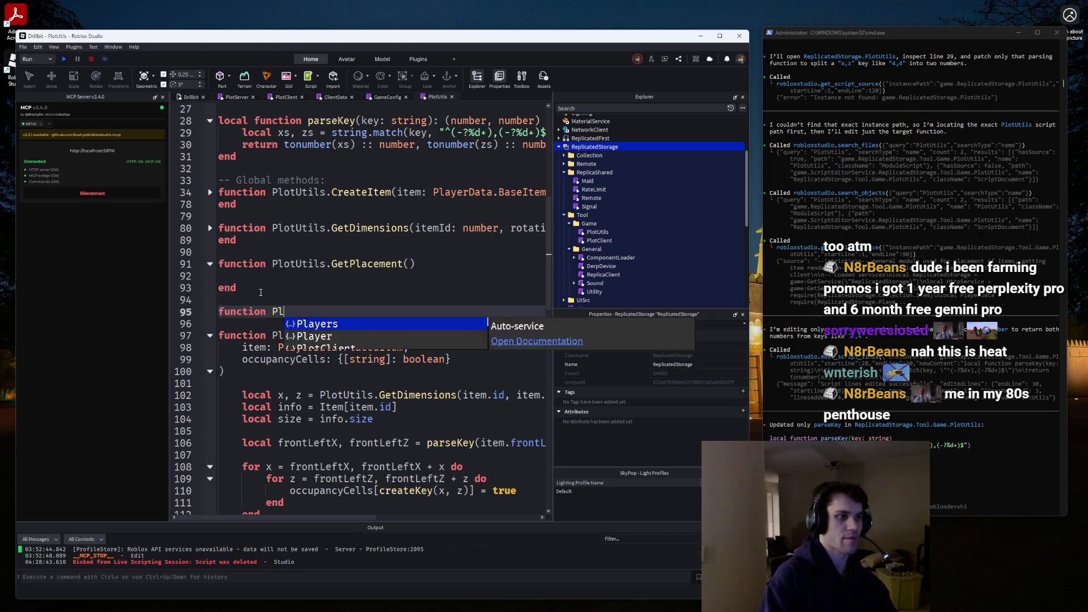
type("otUtils.GetItemCells(")
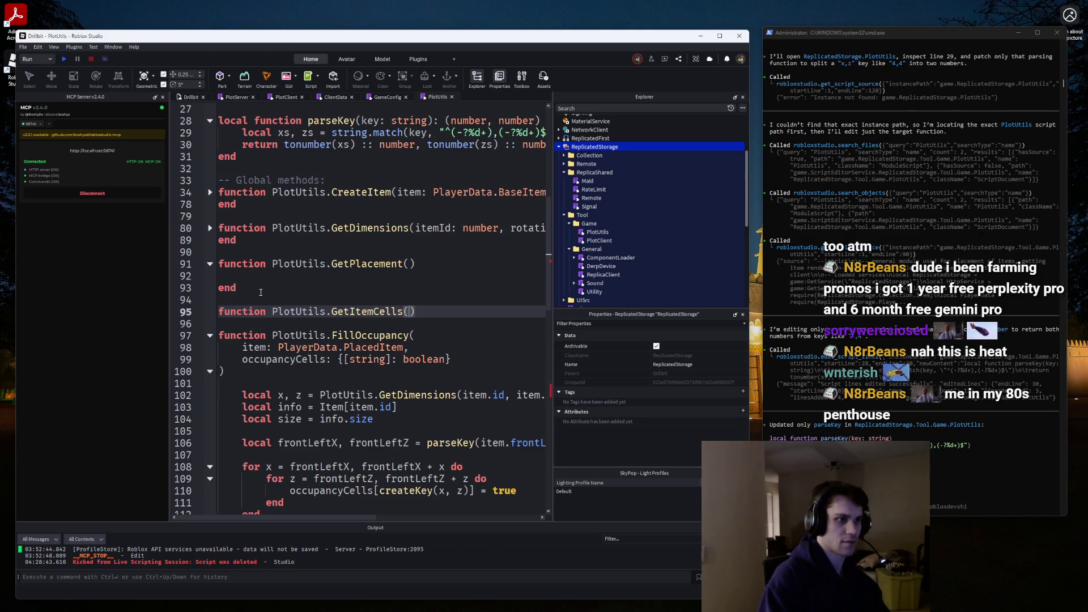
key("End")
key("Return")
Give GetItemCells FillOccupancy's item: PlayerData.PlacedItem parameter, followed by a trailing comma.
left_click(408, 311)
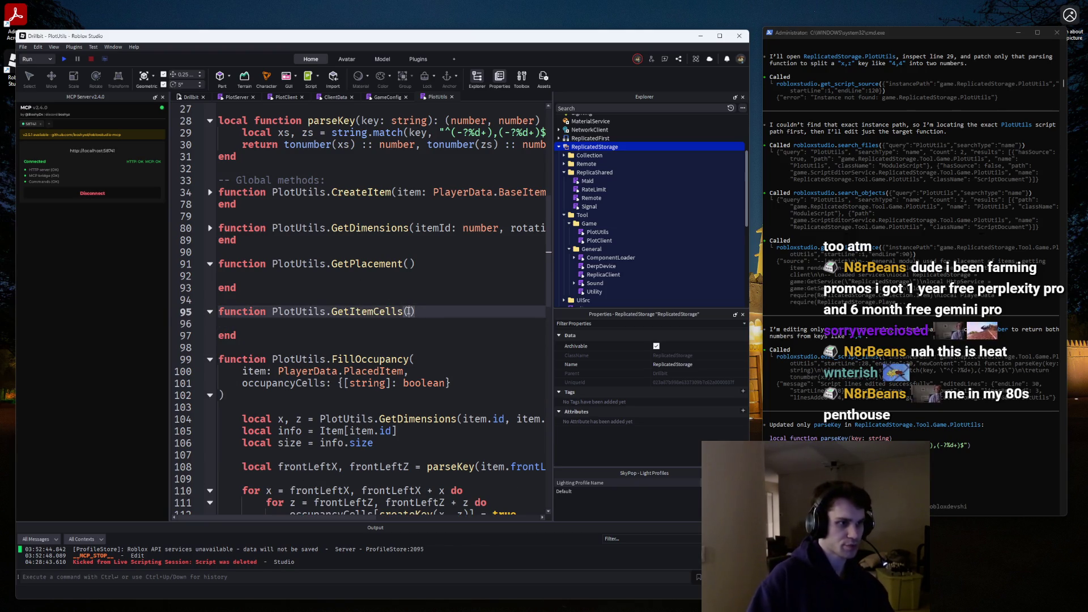
scroll(426, 311, "down", 1)
left_click_drag(418, 336, 243, 335)
key("ctrl+c")
left_click(413, 276)
key("ctrl+v")
left_click(448, 288)
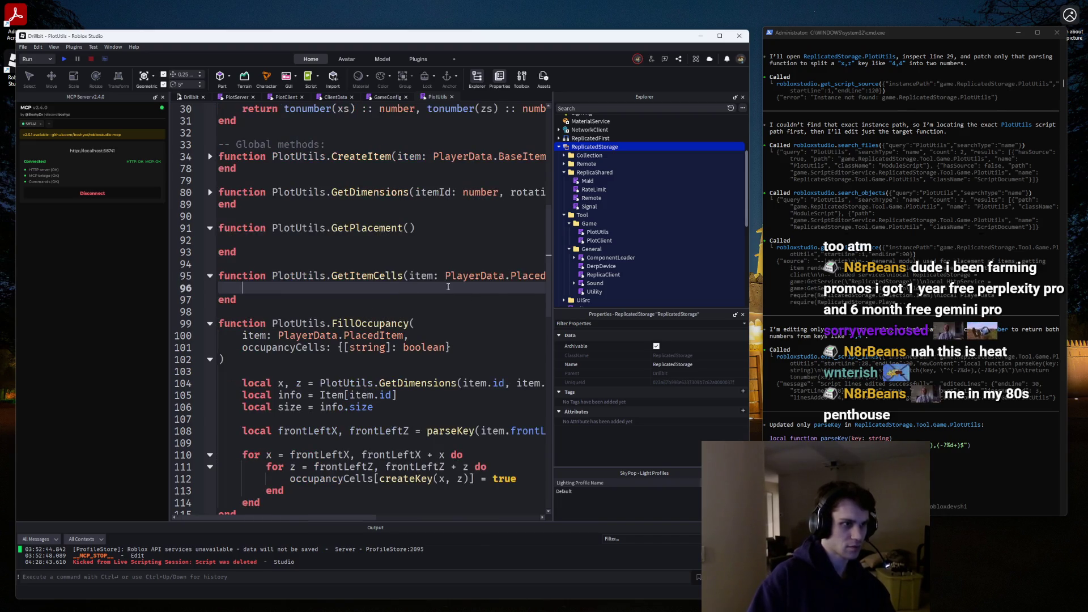
left_click_drag(272, 517, 335, 517)
left_click(478, 277)
type(",")
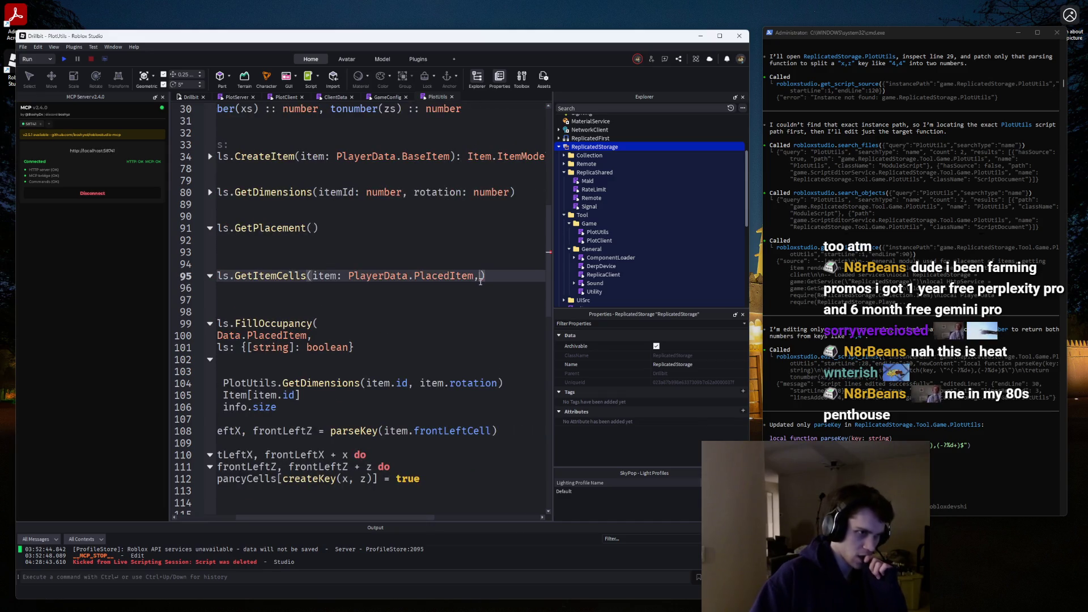
left_click(480, 282)
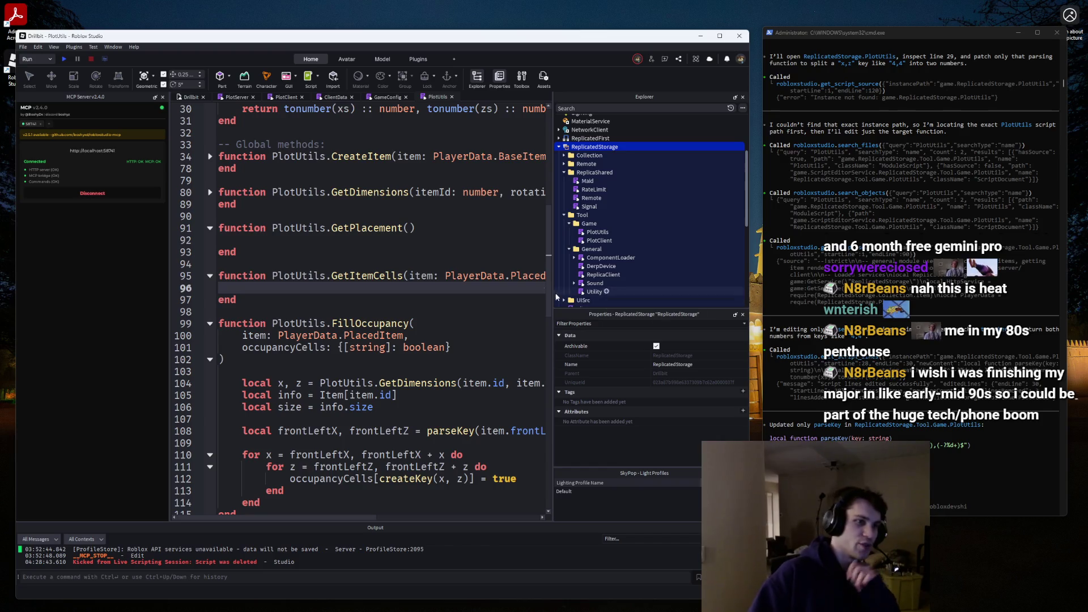
Put GetItemCells' item parameter and closing parenthesis on their own lines.
left_click(406, 275)
key("Return")
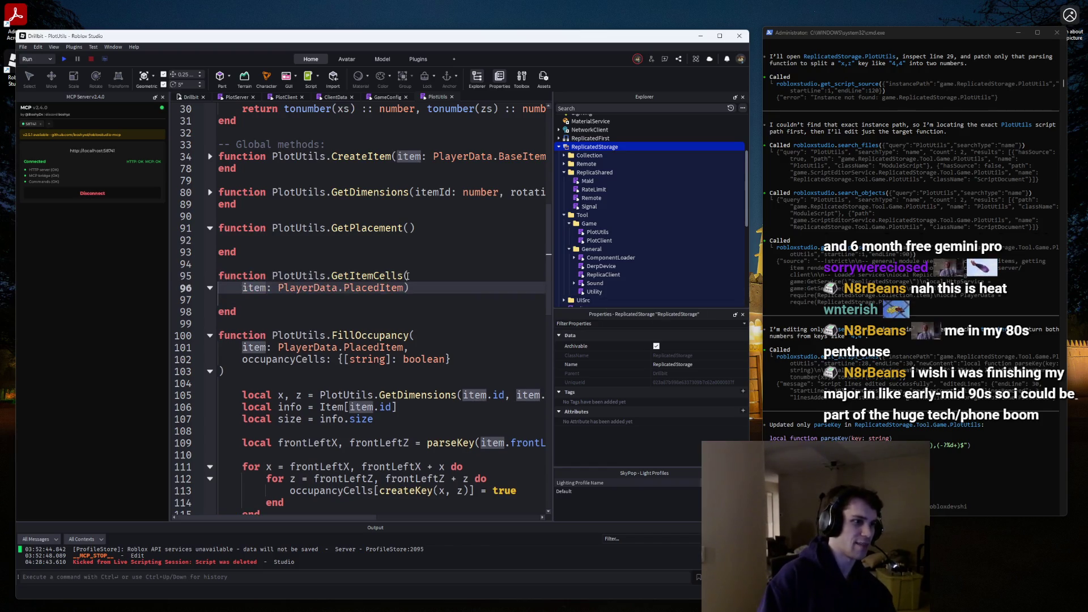
key("ctrl+z")
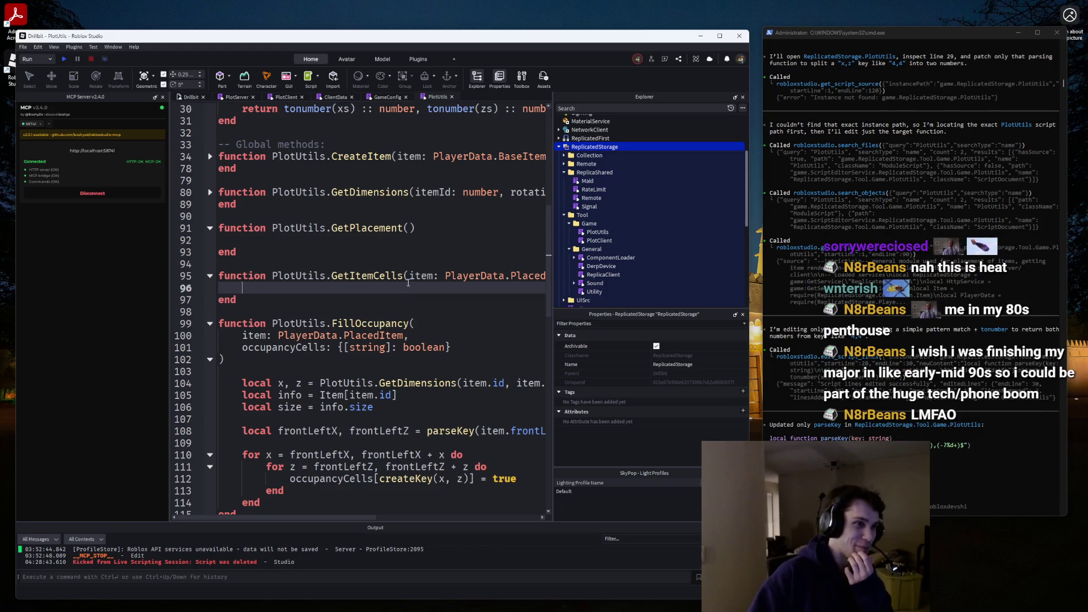
left_click(411, 278)
left_click(393, 289)
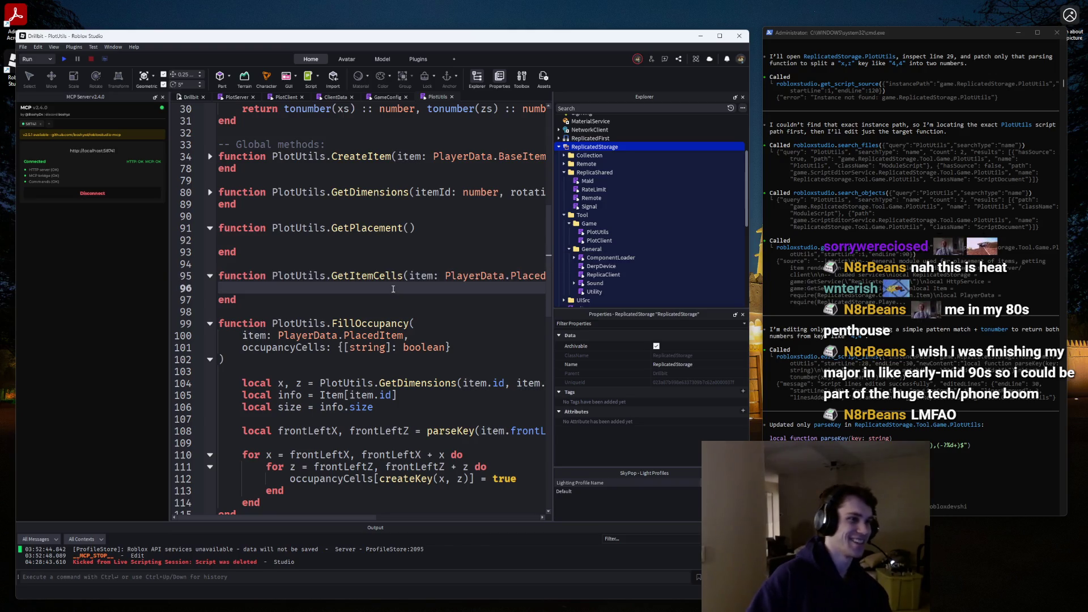
left_click(406, 276)
key("Return")
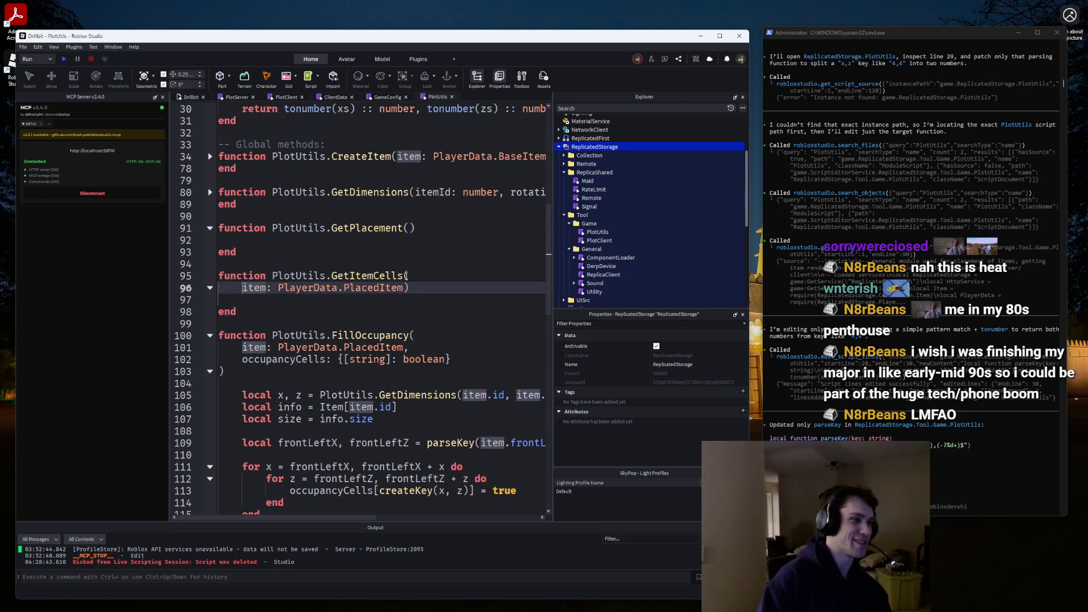
key("Return")
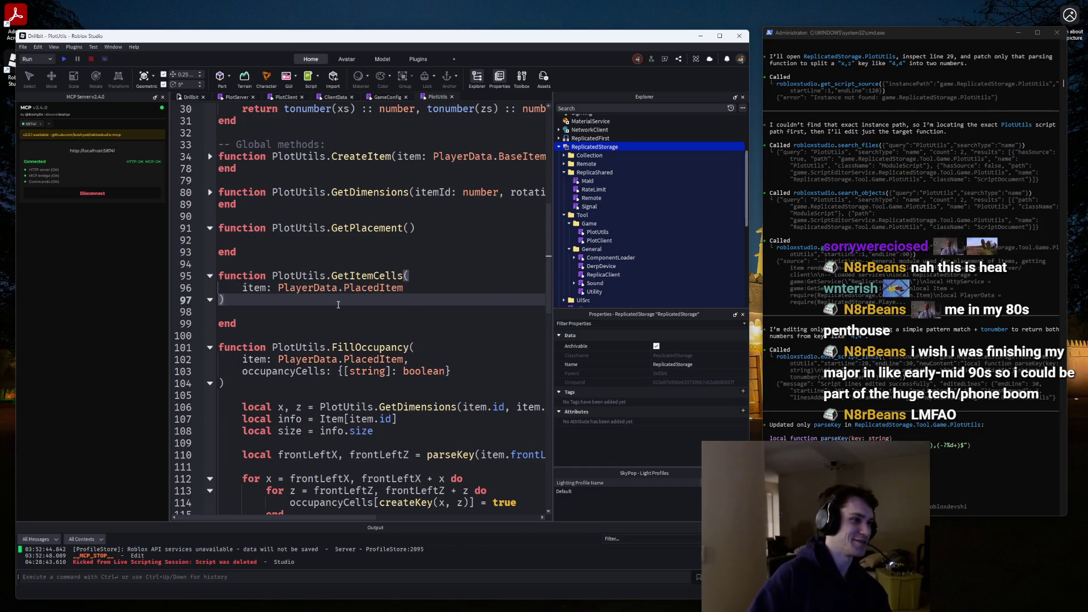
left_click(352, 323)
scroll(351, 323, "down", 3)
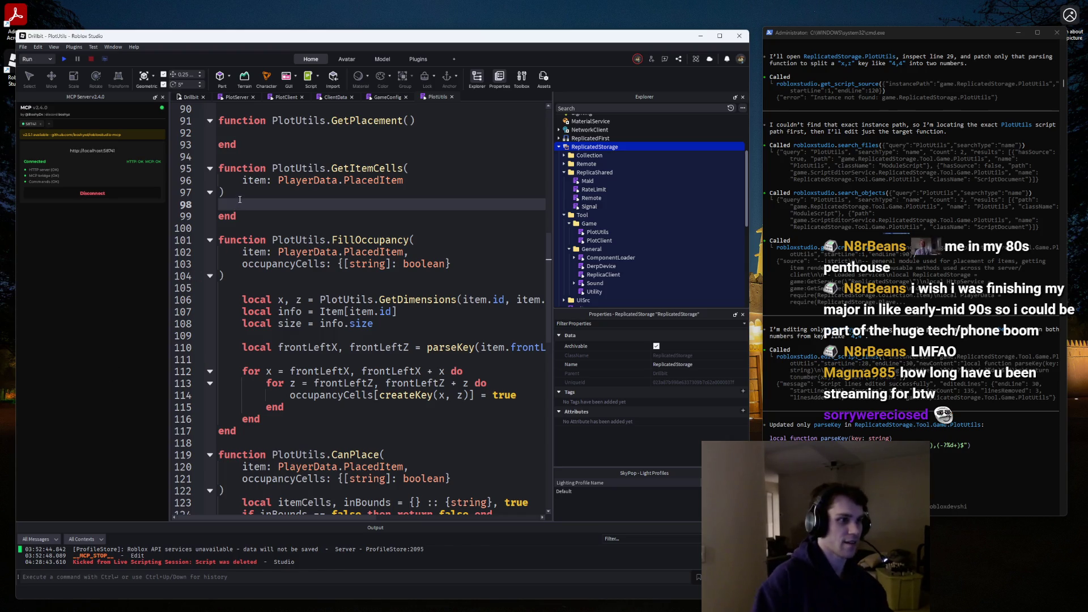
Copy FillOccupancy's dimensions, info and size lines into the GetItemCells body.
type("for _, v in item.")
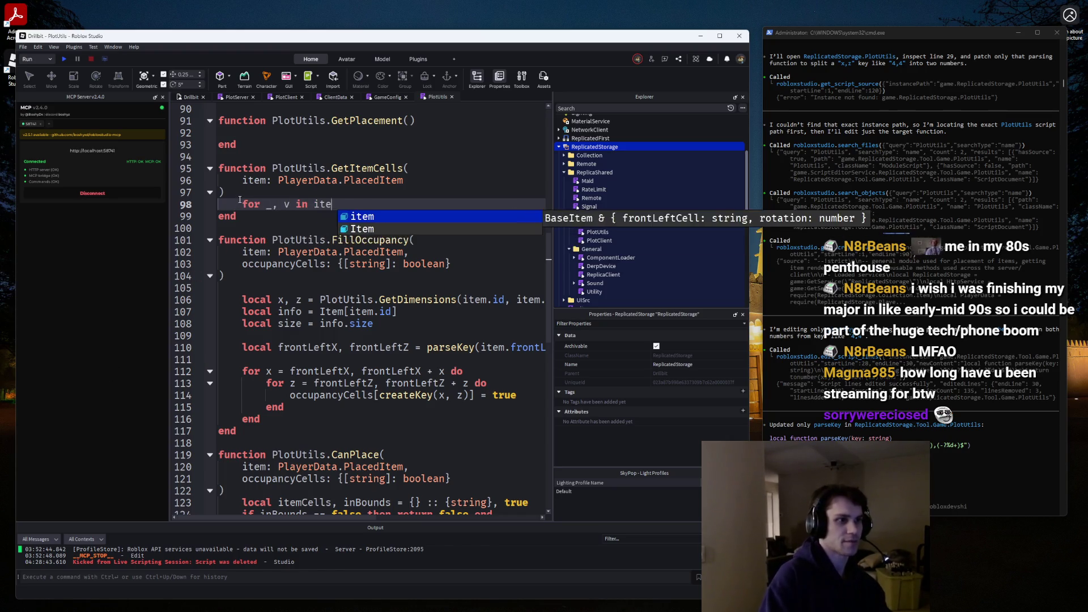
key("Down")
key("Down")
key("Down")
key("ctrl+BackSpace")
key("ctrl+BackSpace")
key("ctrl+BackSpace")
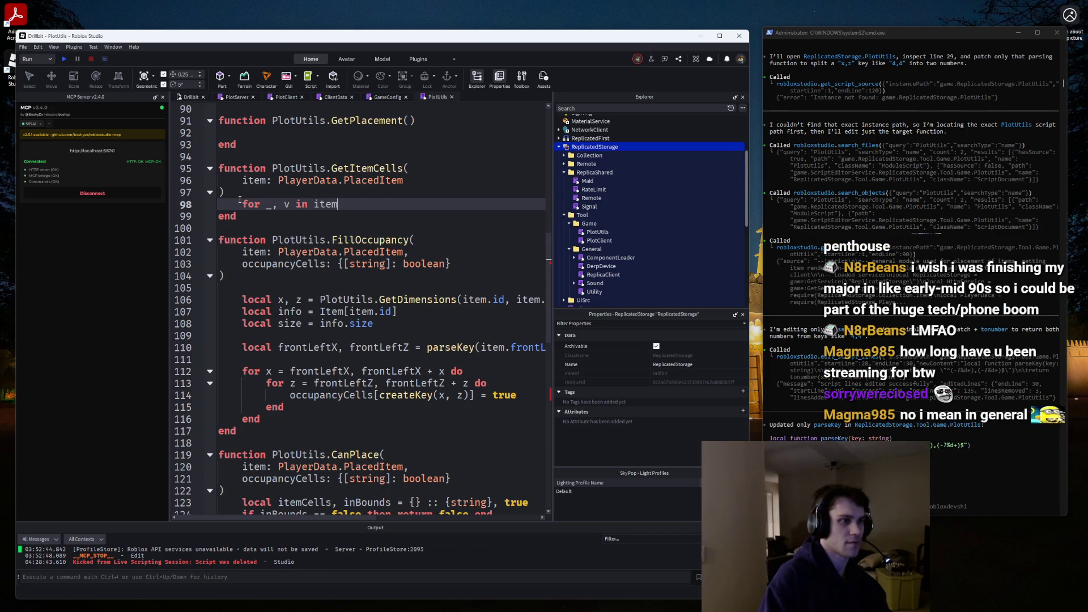
type("loc")
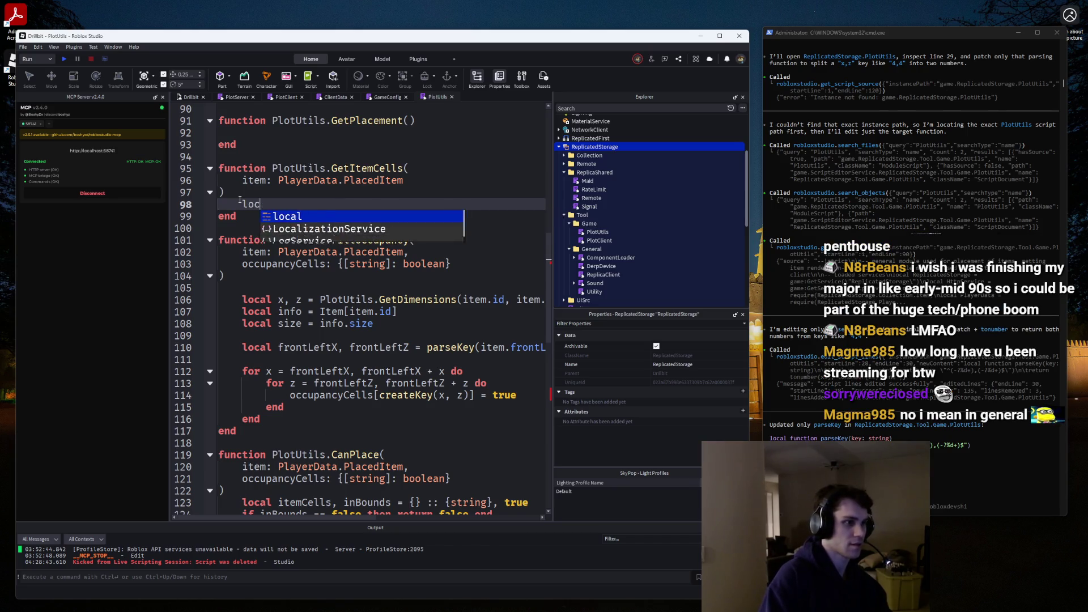
key("ctrl+BackSpace")
mouse_move(405, 327)
left_mouse_down()
mouse_move(244, 300)
mouse_move(244, 334)
mouse_move(227, 289)
mouse_move(219, 299)
left_mouse_up()
key("ctrl+c")
left_click(255, 205)
key("ctrl+v")
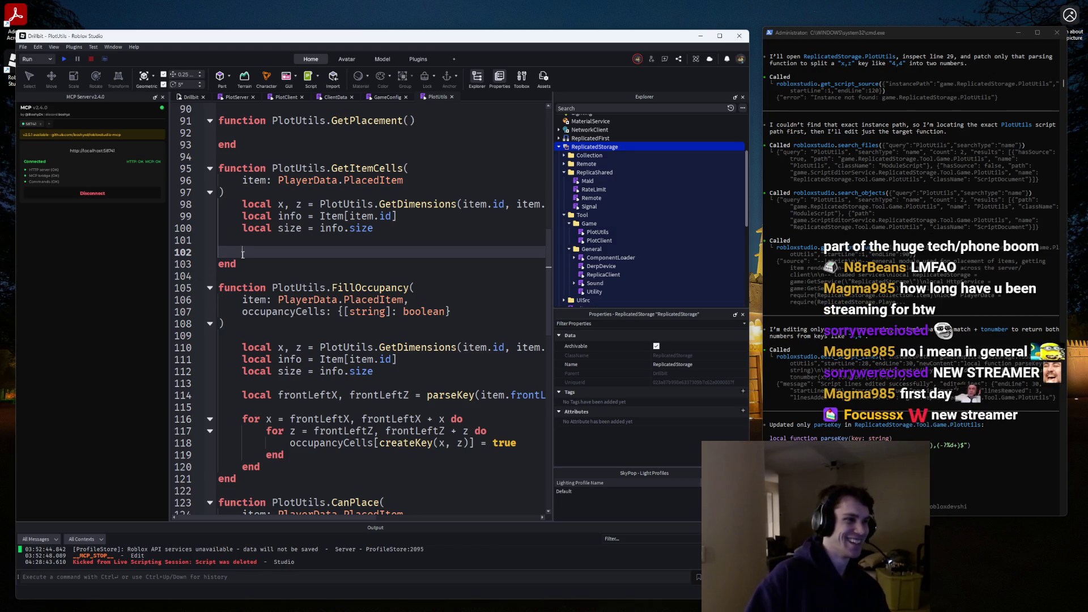
Copy the frontLeftX parsing and nested x/z loop block into GetItemCells at line 102.
type("f")
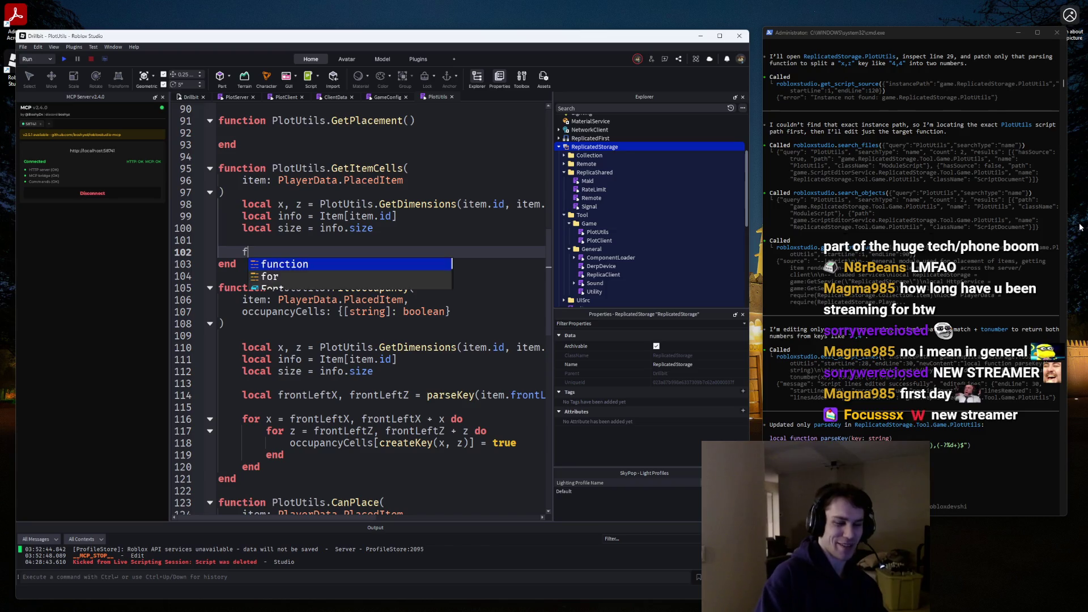
type("or _, v in")
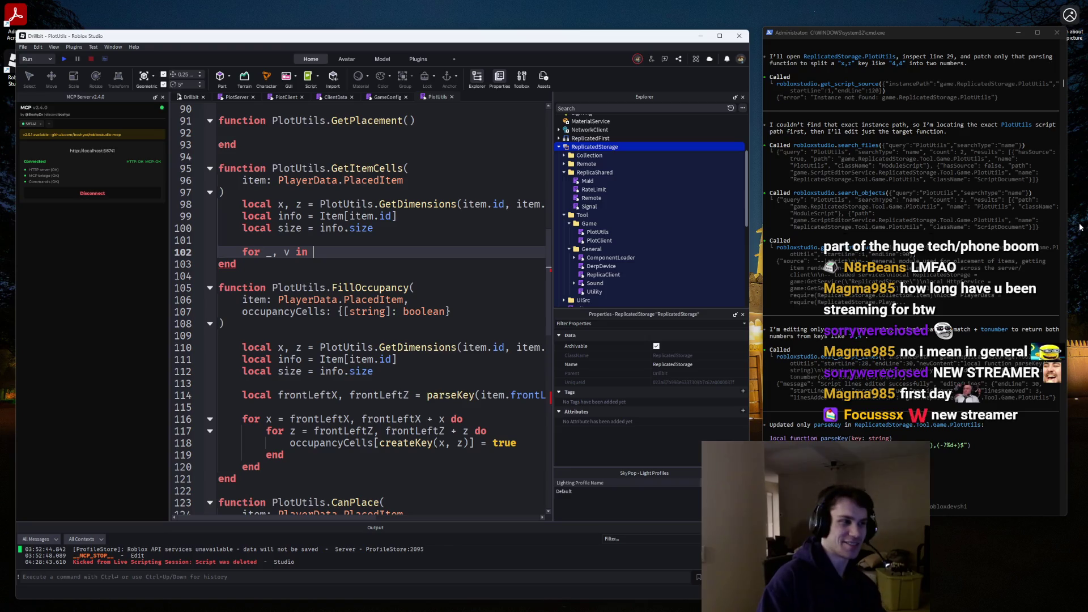
key("BackSpace")
key("BackSpace")
key("BackSpace")
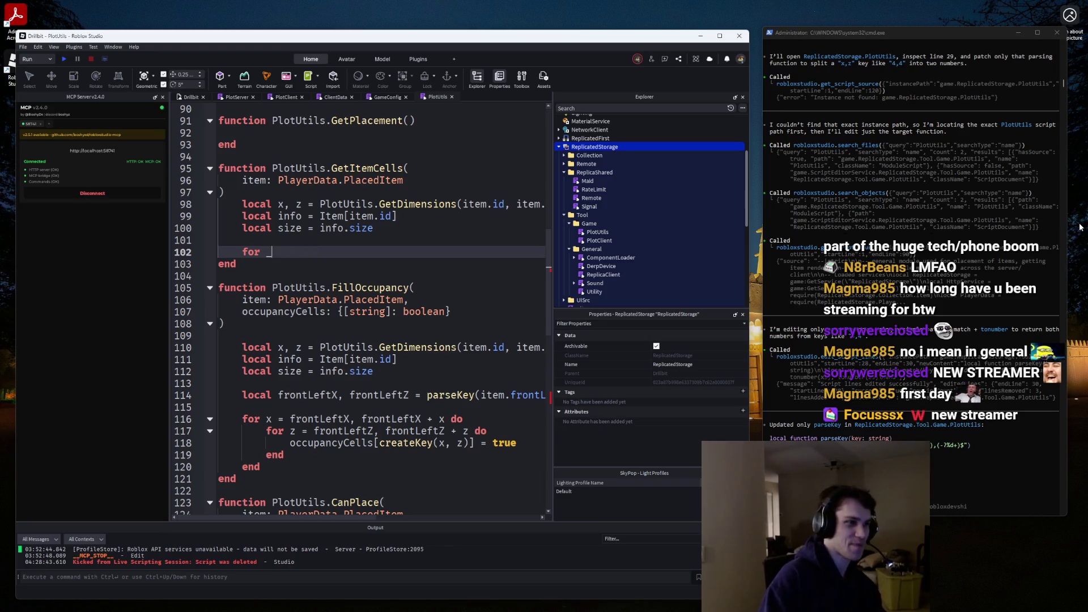
scroll(283, 368, "down", 3)
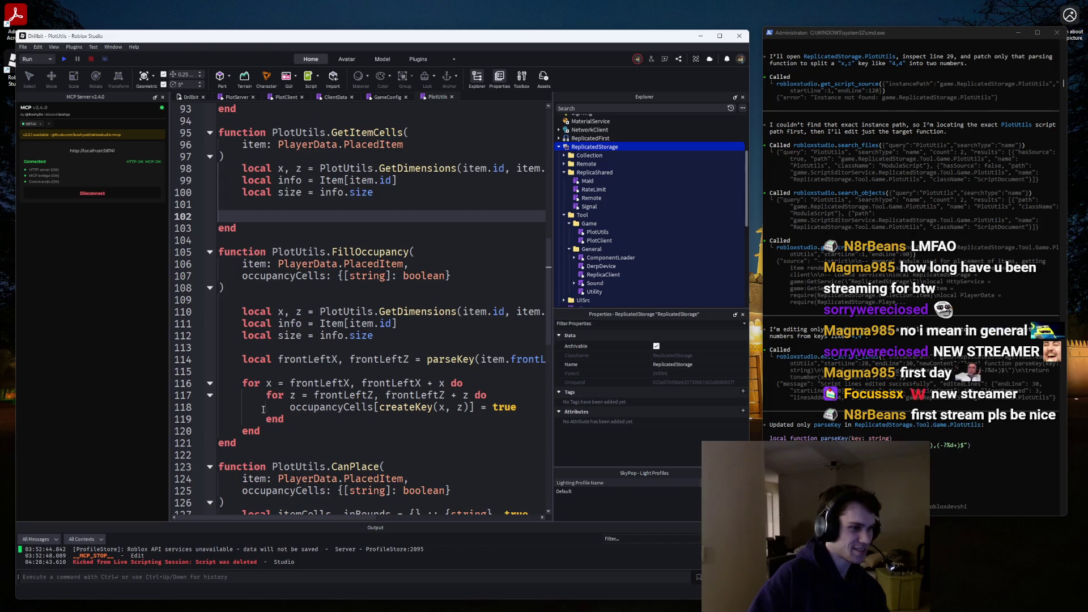
left_click_drag(260, 431, 242, 359)
key("ctrl+c")
left_click(328, 216)
key("ctrl+v")
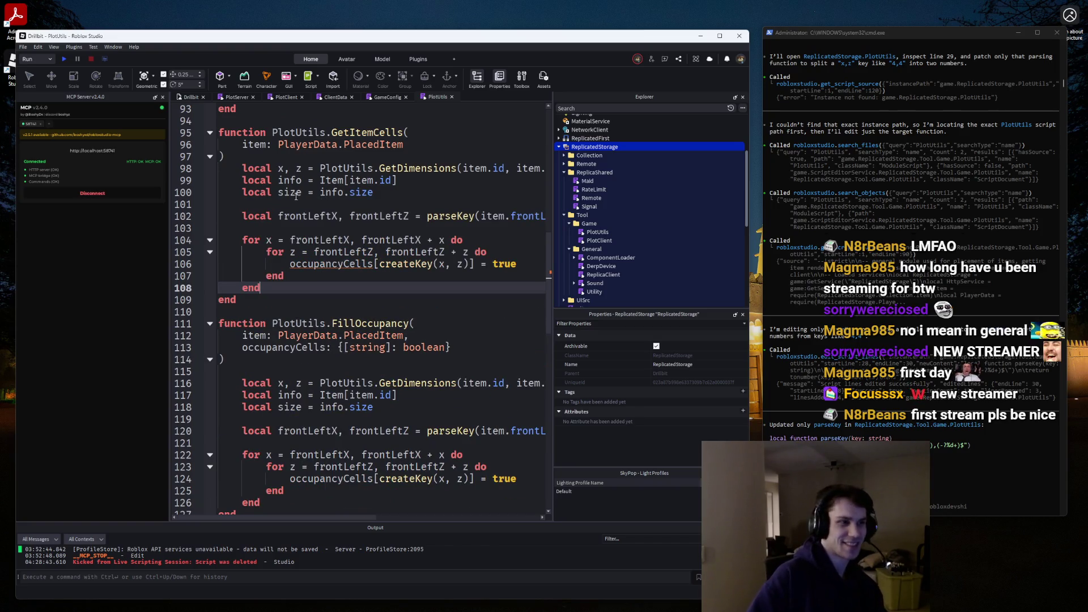
left_click(310, 262)
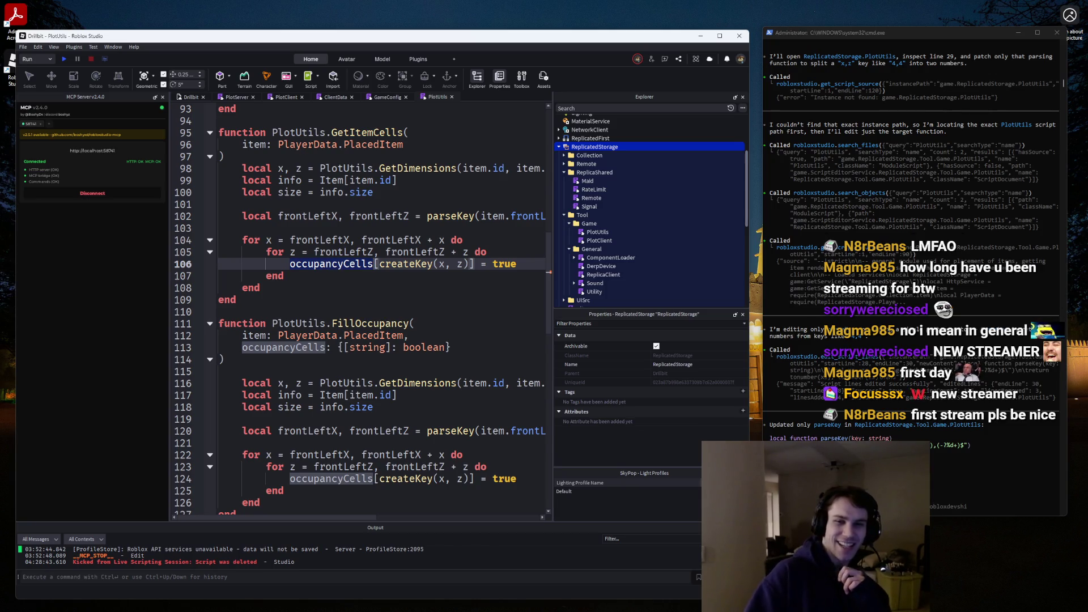
Switch to the Twitch chat window and view a chatter's user card.
mouse_move(399, 247)
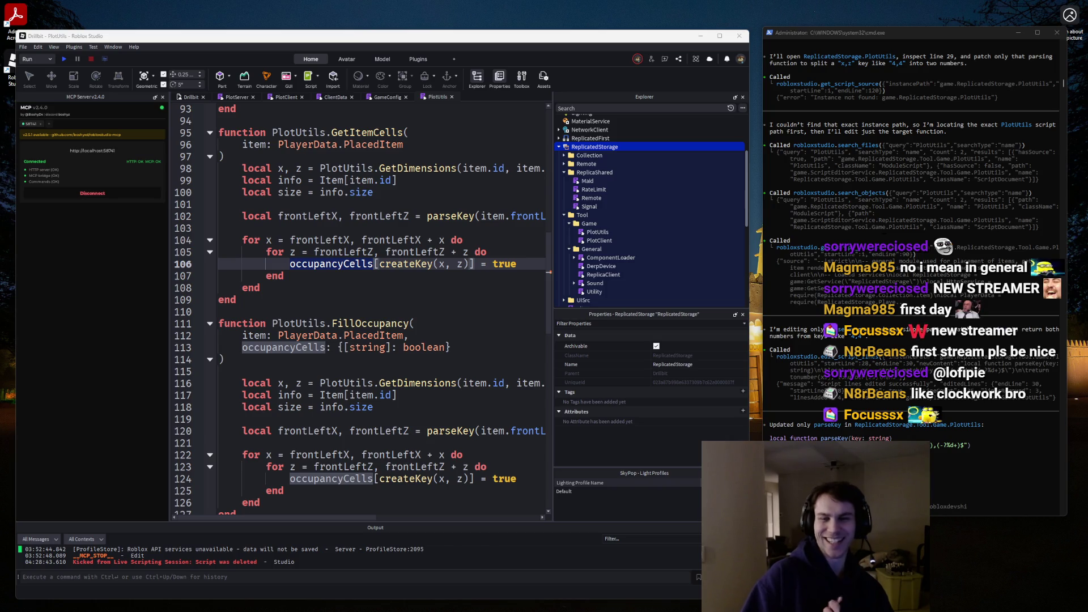
key("alt+Tab")
left_click(527, 295)
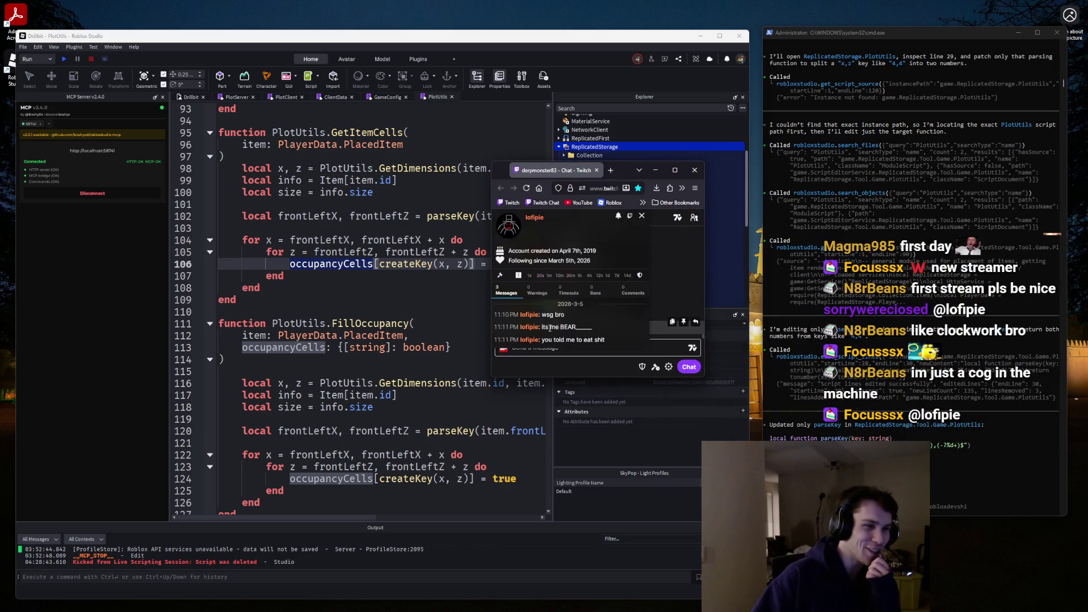
Browse the Users in Chat list, close it, then close the Twitch chat popout.
left_click(694, 218)
scroll(610, 295, "down", 5)
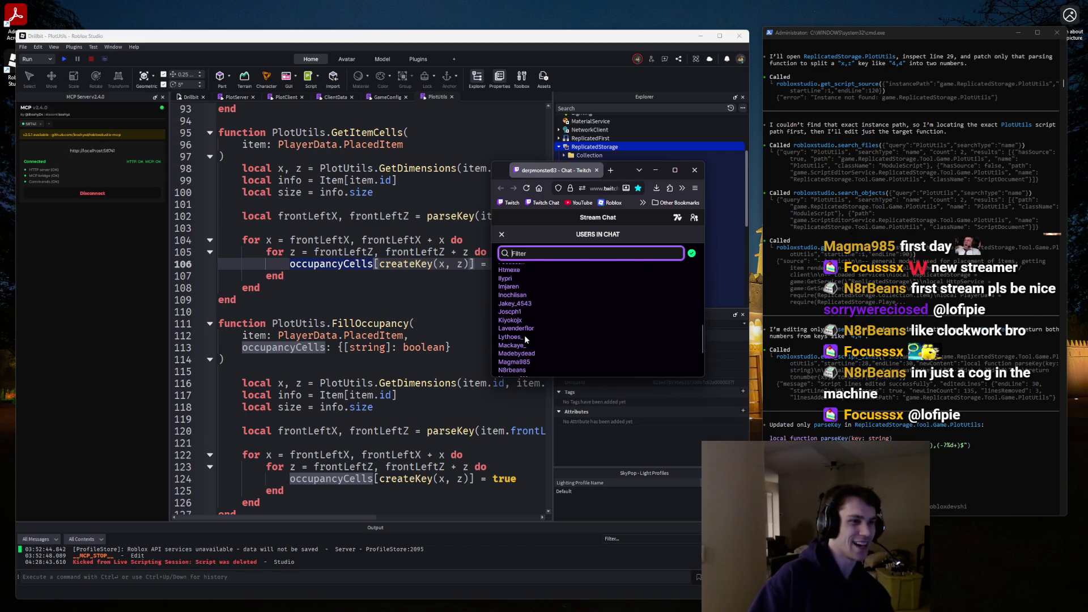
left_click(691, 220)
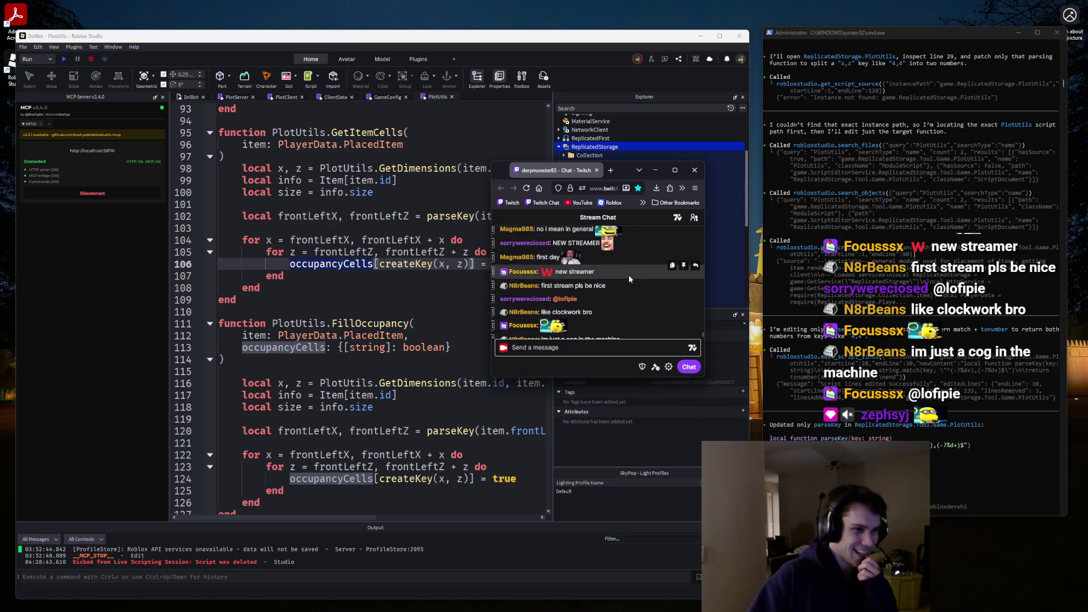
left_click(693, 170)
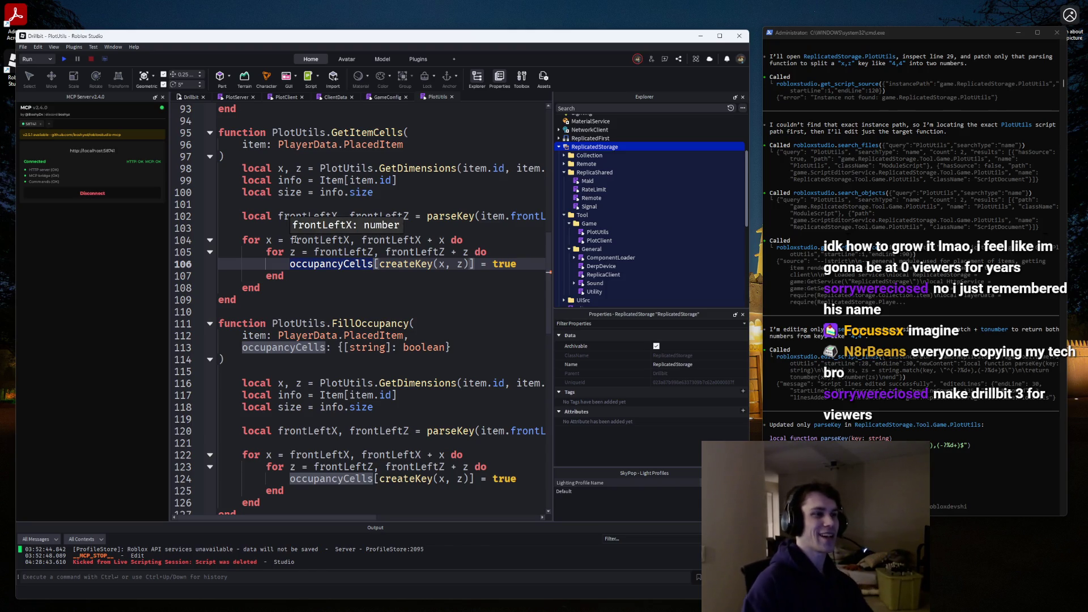
Delete the occupancyCells assignment on line 106 from the inner z loop.
left_click(303, 248)
left_click(357, 264)
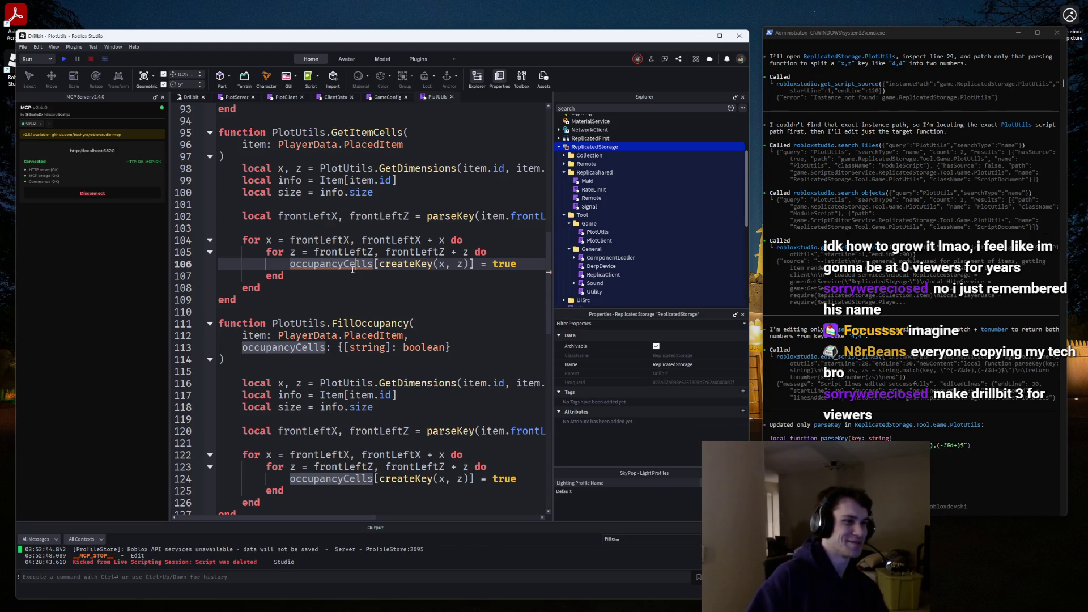
double_click(353, 265)
scroll(383, 269, "up", 1)
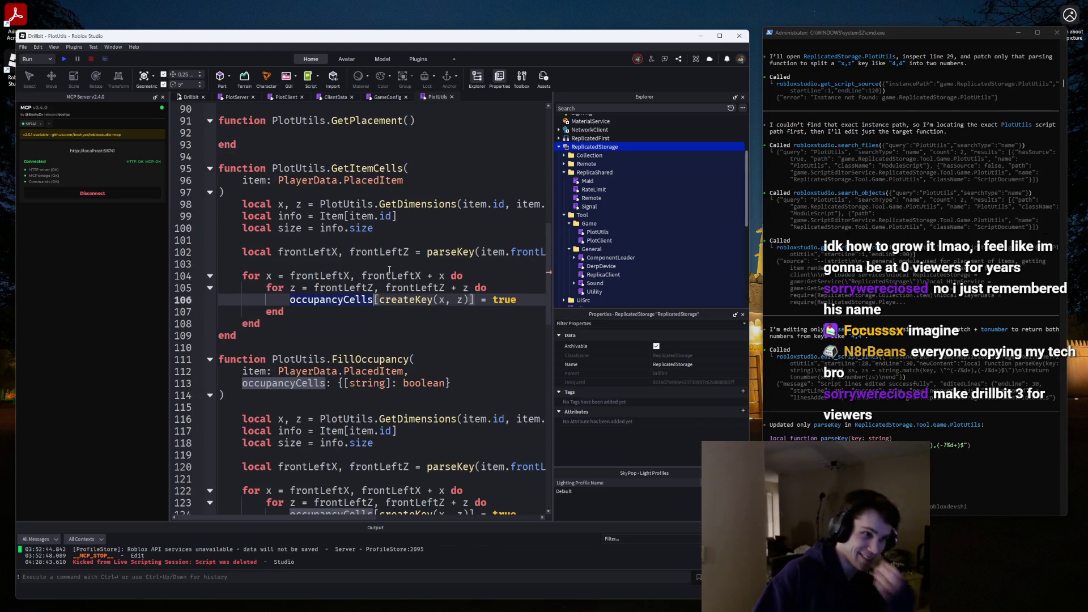
left_click(534, 298)
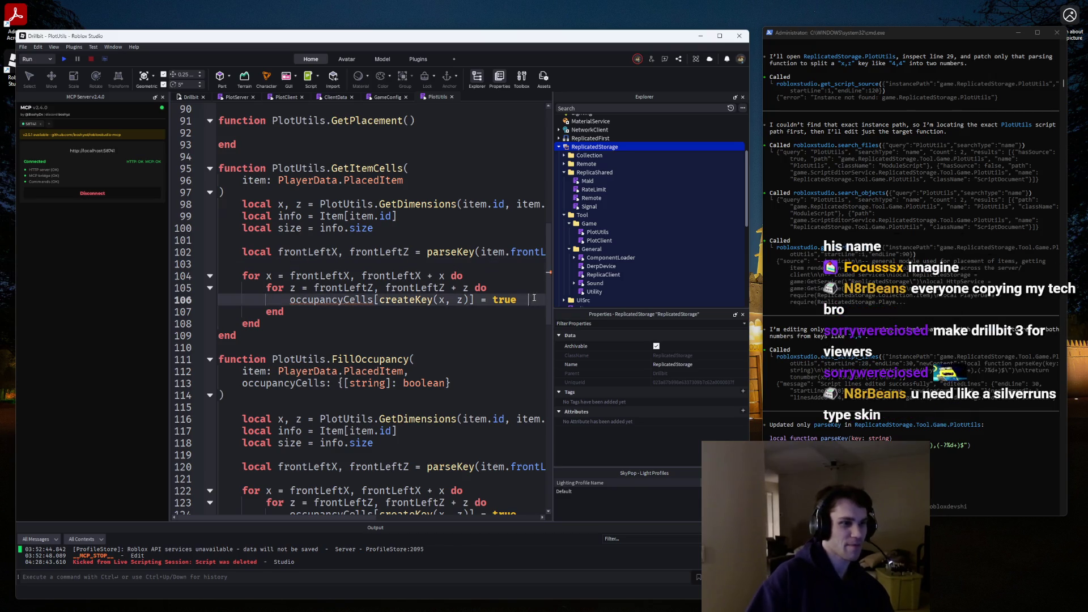
key("shift+Home")
key("BackSpace")
Add blank lines after the outer loop's end and before the for loop at line 103.
scroll(342, 330, "down", 1)
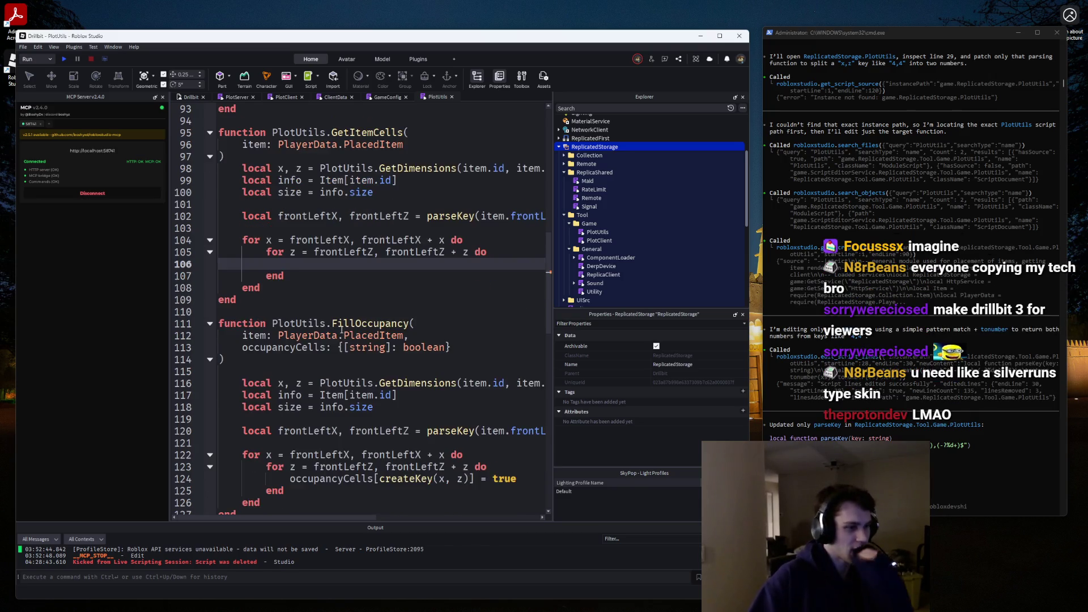
scroll(341, 330, "up", 1)
key("Down")
key("Down")
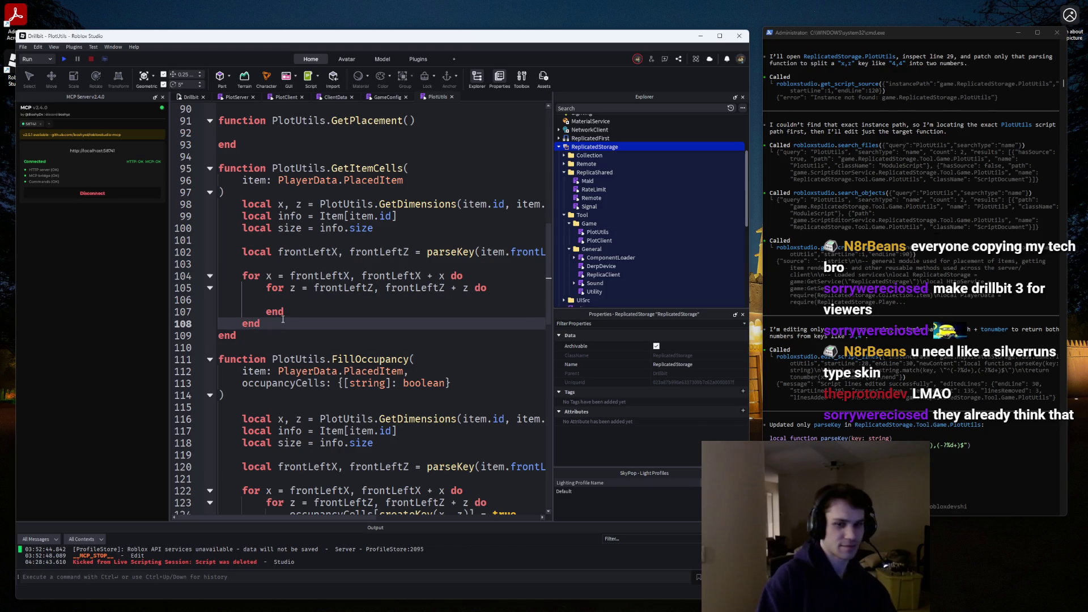
key("Return")
key("Return")
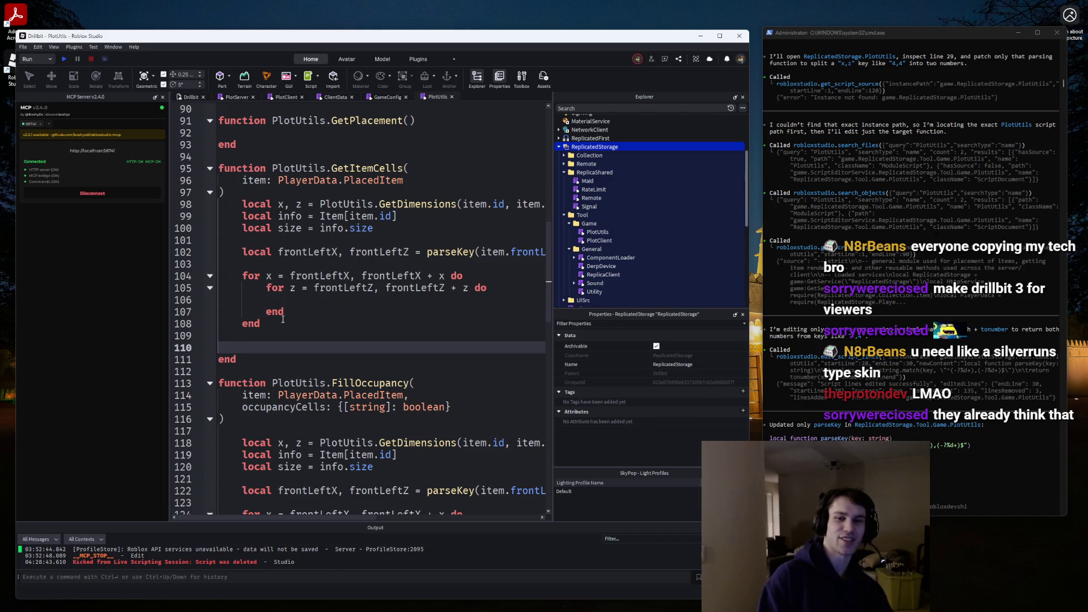
left_click(271, 262)
key("Return")
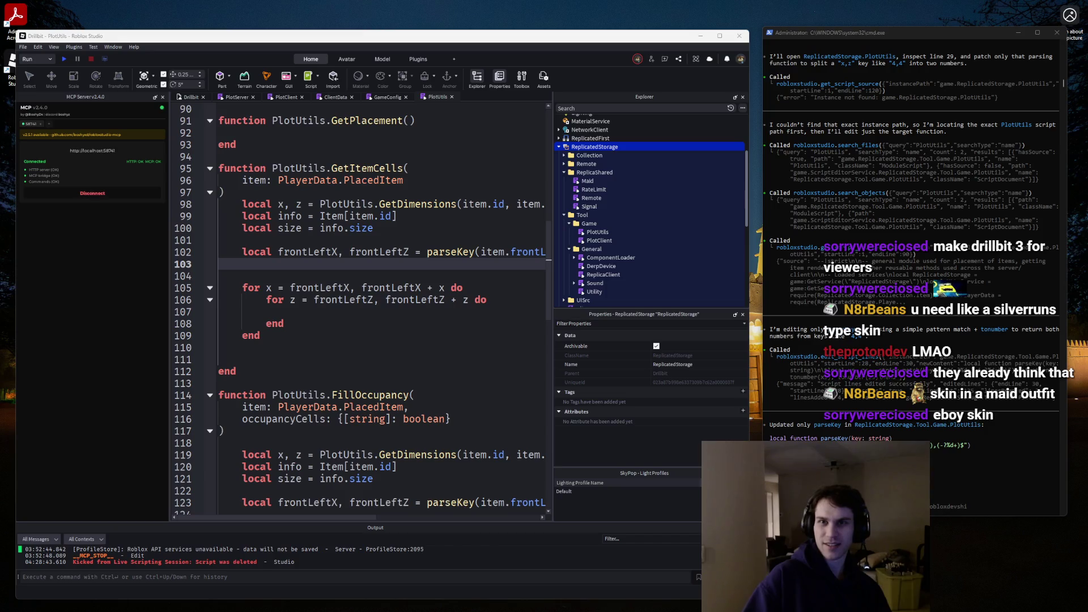
key("alt+Tab")
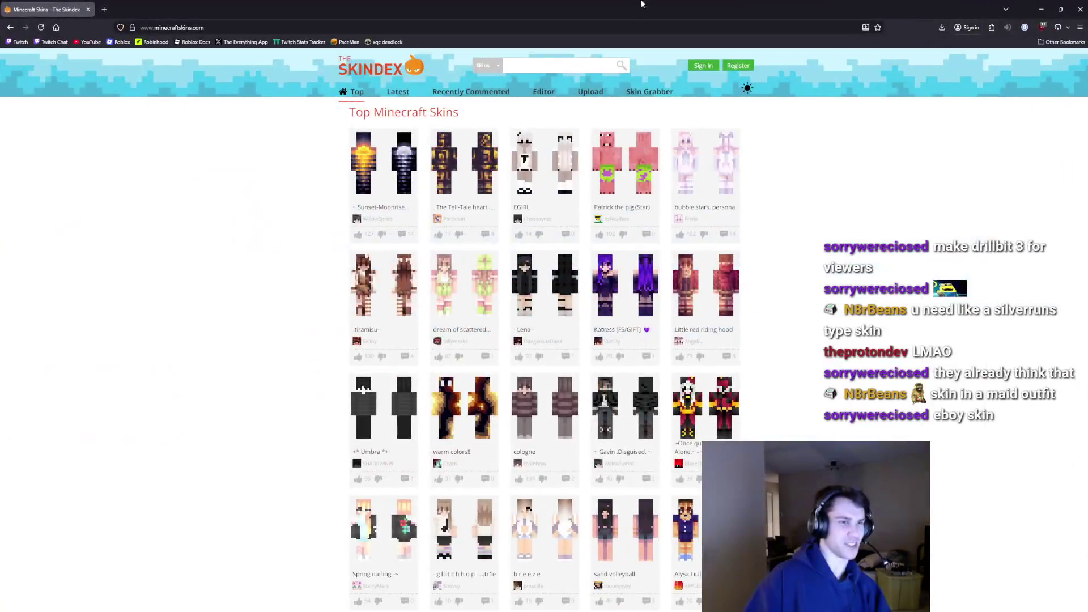
Resize the browser window, open the bubble stars persona skin and rotate its preview.
mouse_move(487, 7)
left_mouse_down()
mouse_move(488, 61)
mouse_move(384, 61)
left_mouse_up()
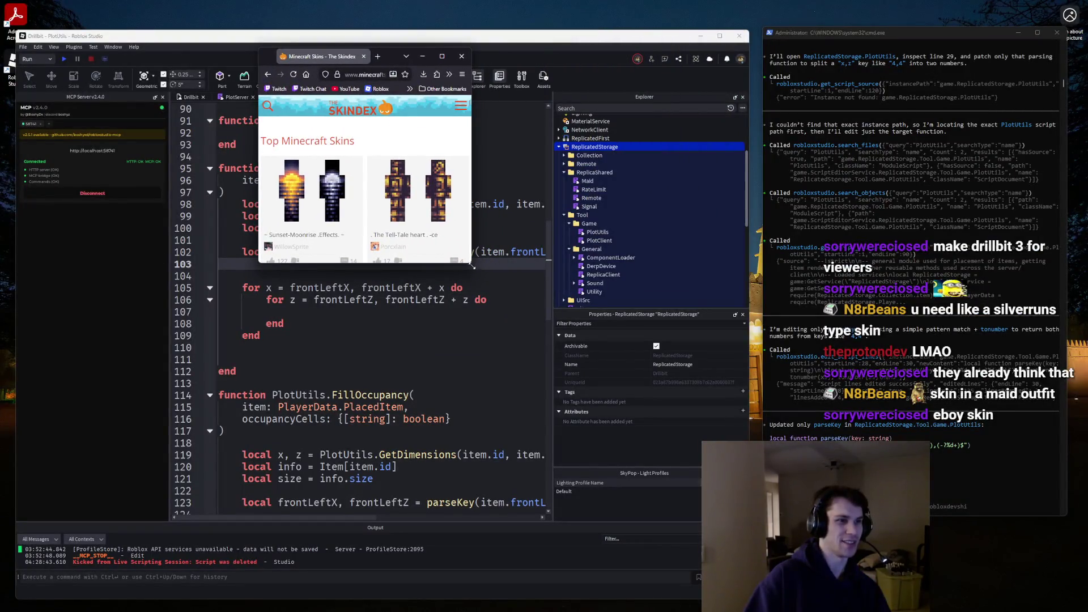
mouse_move(472, 266)
left_mouse_down()
mouse_move(946, 606)
mouse_move(789, 603)
mouse_move(756, 581)
left_mouse_up()
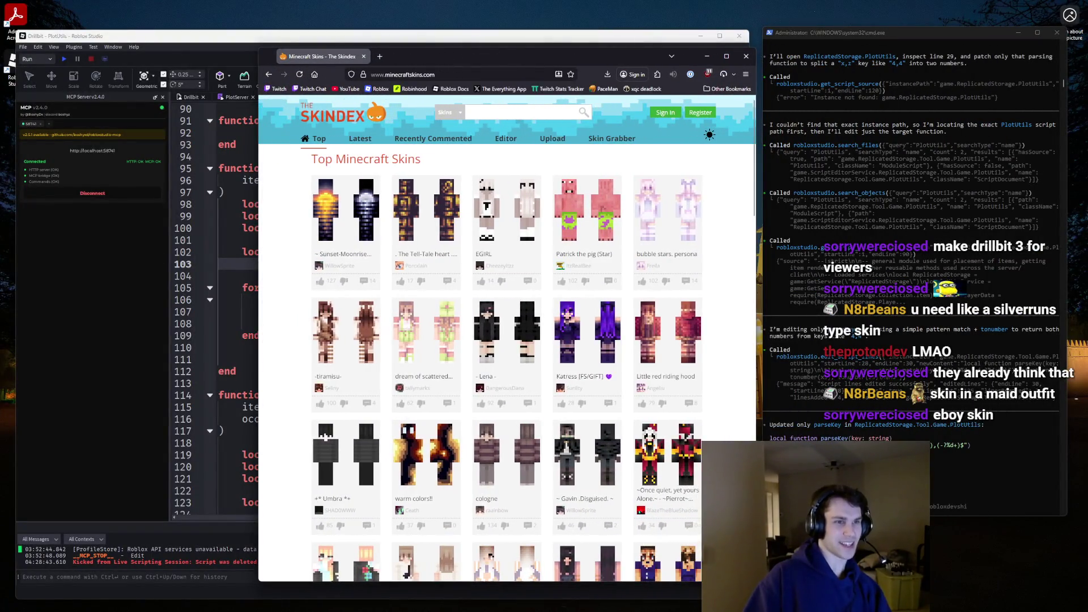
left_click(667, 215)
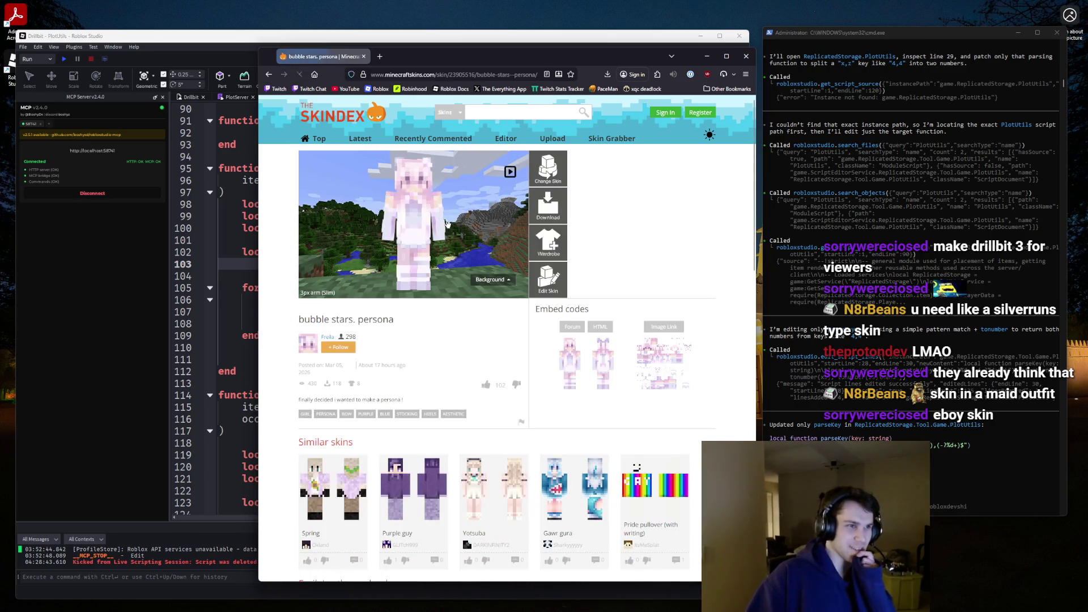
left_click_drag(470, 219, 442, 229)
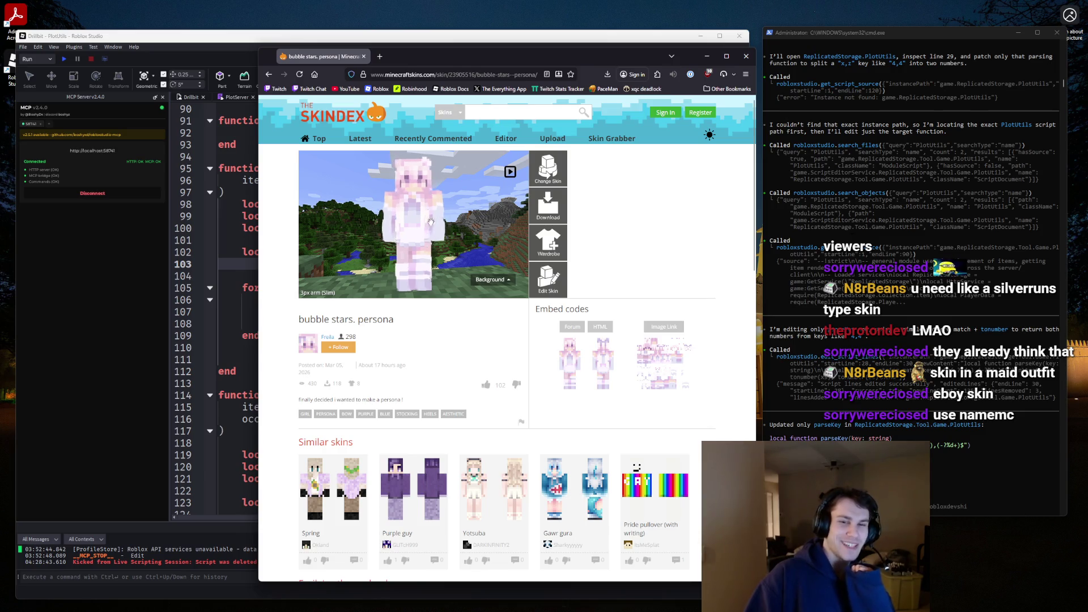
left_click_drag(430, 222, 412, 218)
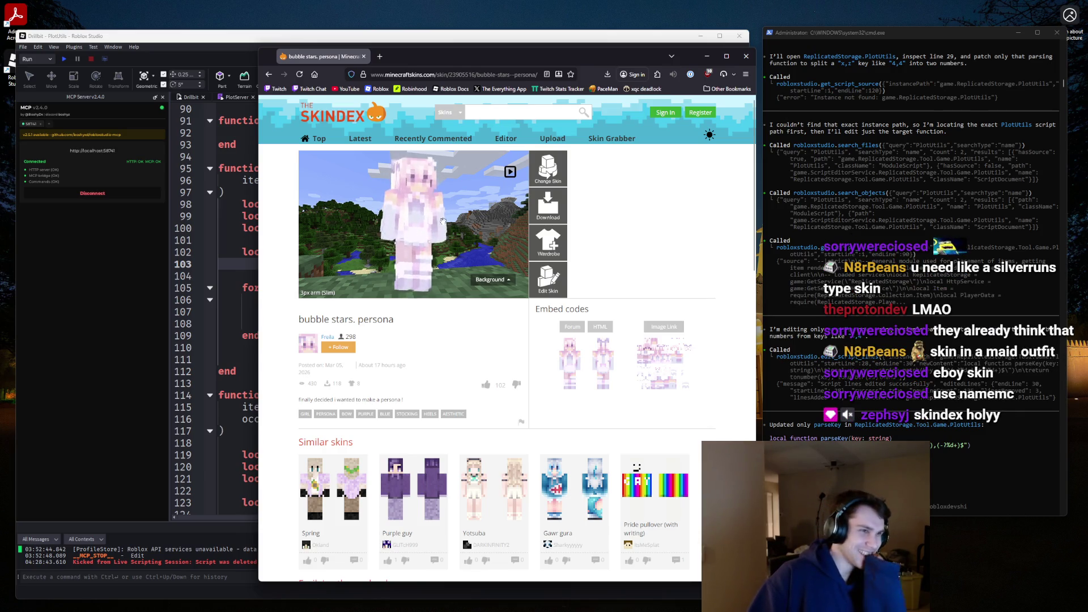
Return to Top Minecraft Skins, go to page 2 and open the hacker Steve skin.
left_click(303, 139)
scroll(453, 286, "down", 5)
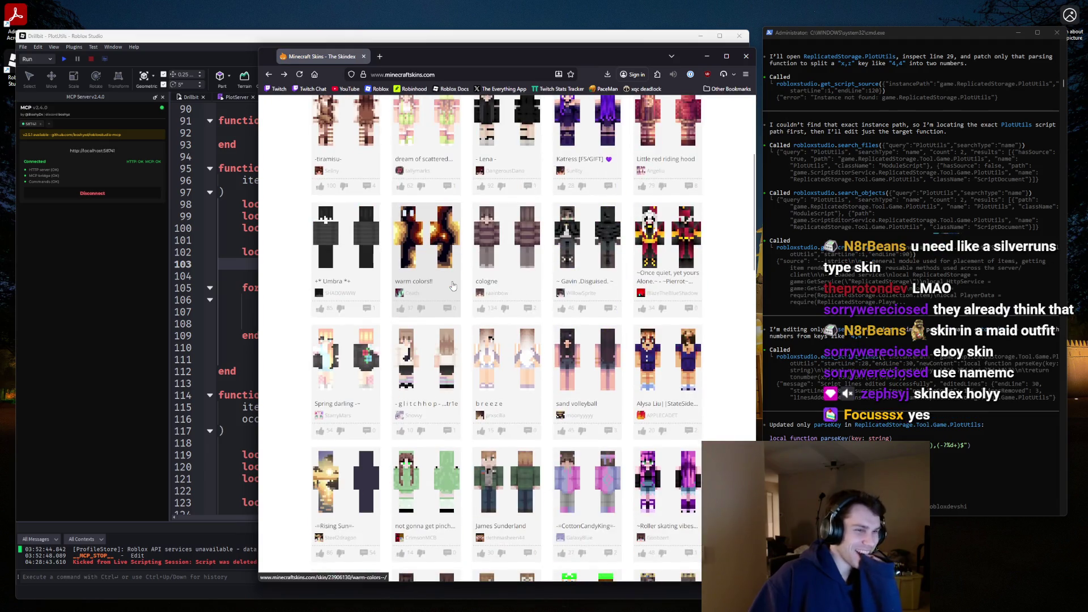
scroll(453, 287, "down", 5)
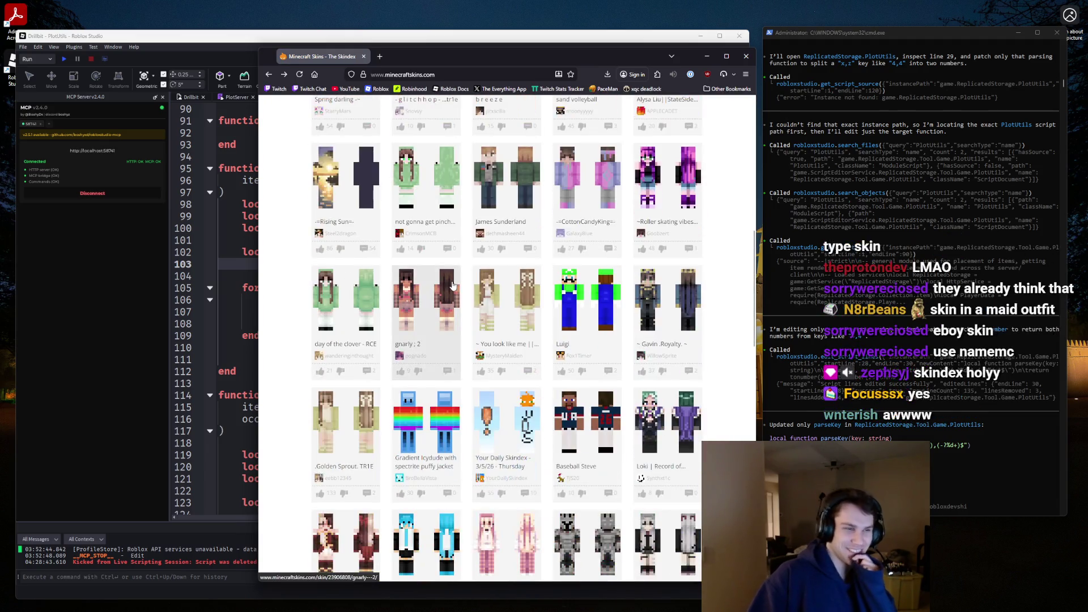
scroll(452, 286, "down", 7)
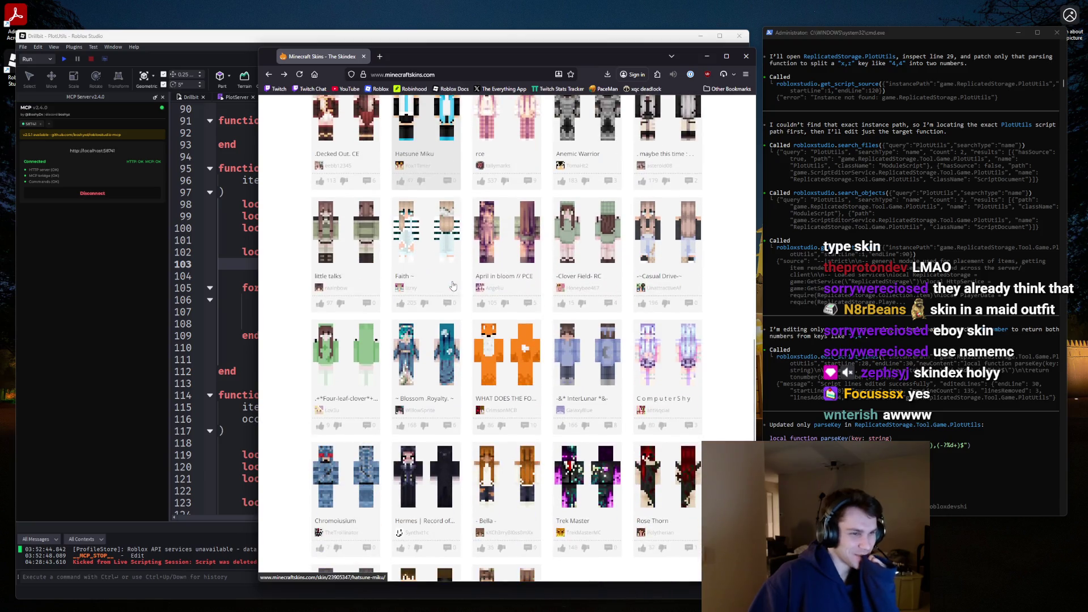
scroll(453, 287, "down", 2)
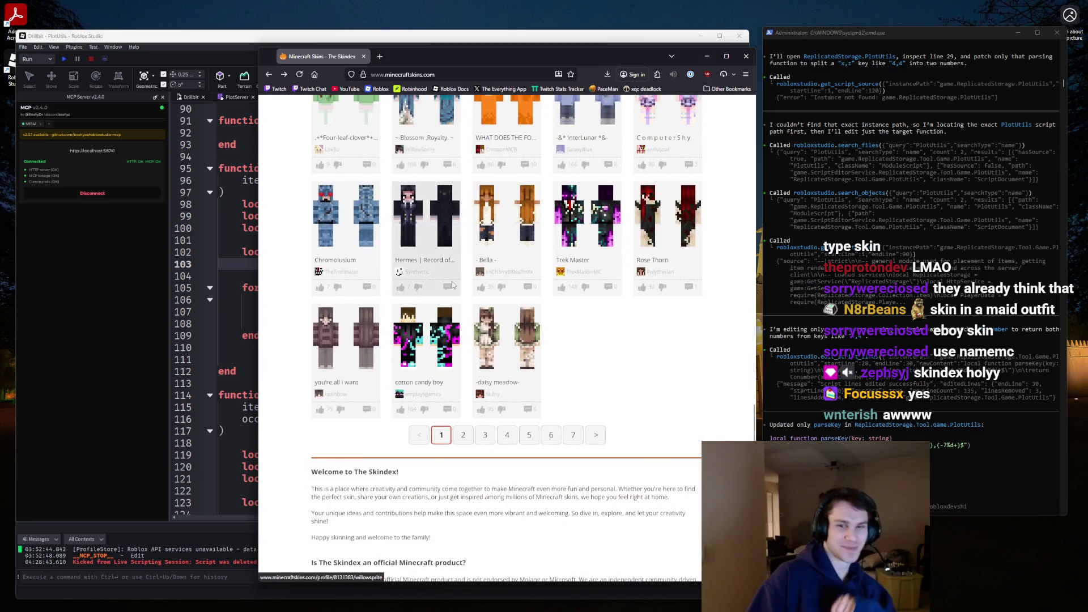
left_click(462, 435)
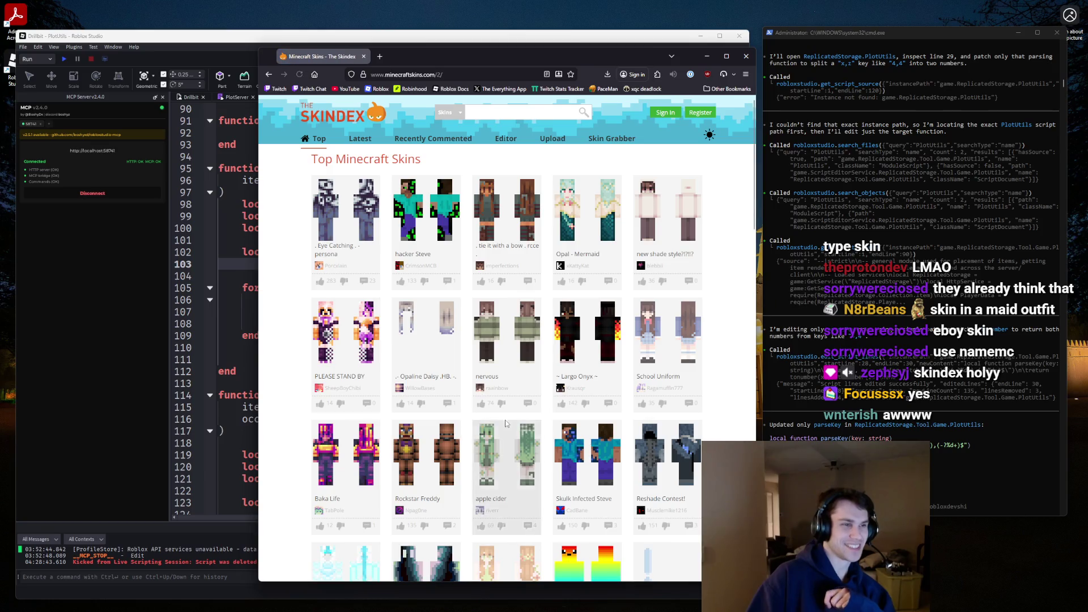
scroll(506, 423, "down", 3)
scroll(506, 423, "up", 3)
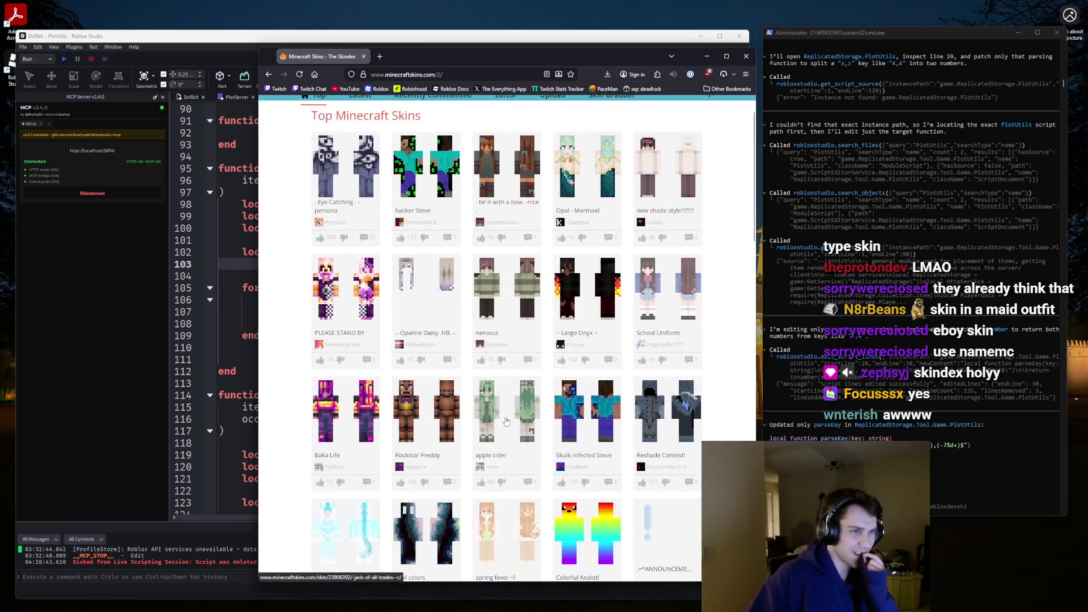
left_click(417, 197)
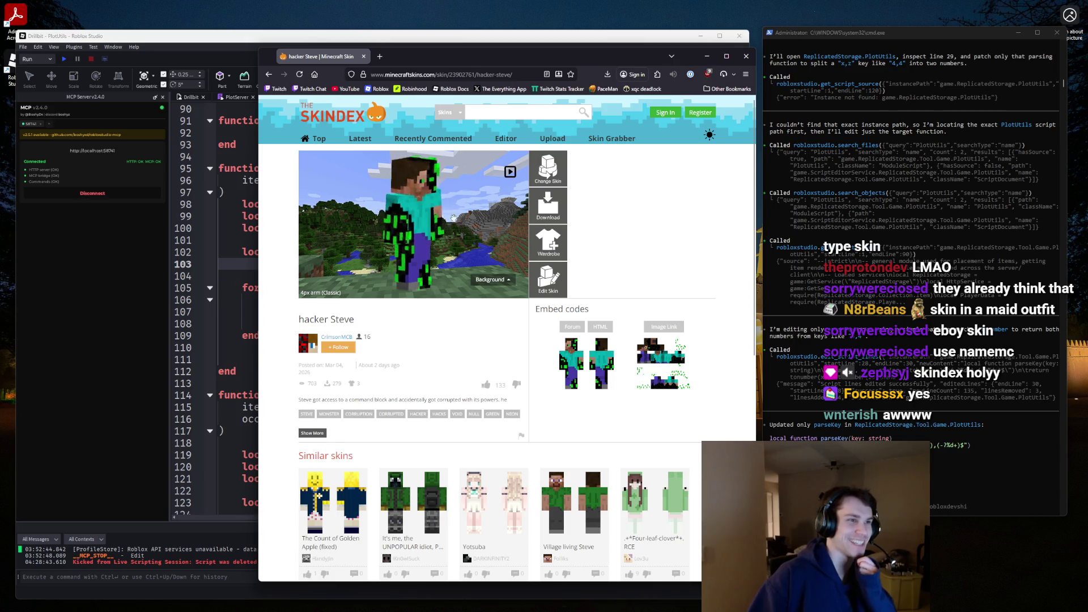
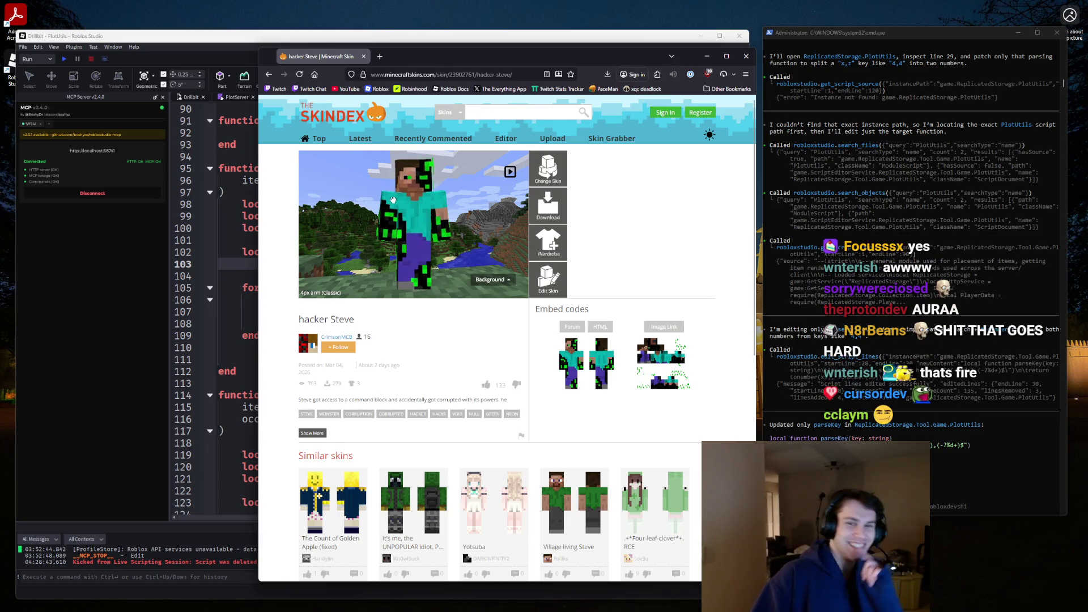
Launch MultiMC from the Windows search.
key("alt+Tab")
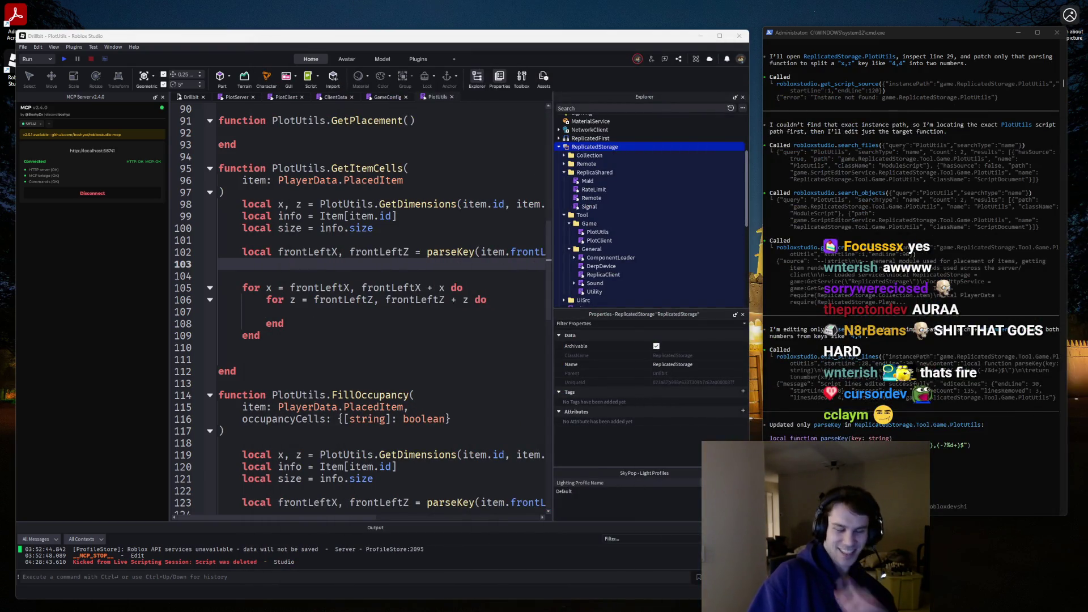
left_click(482, 602)
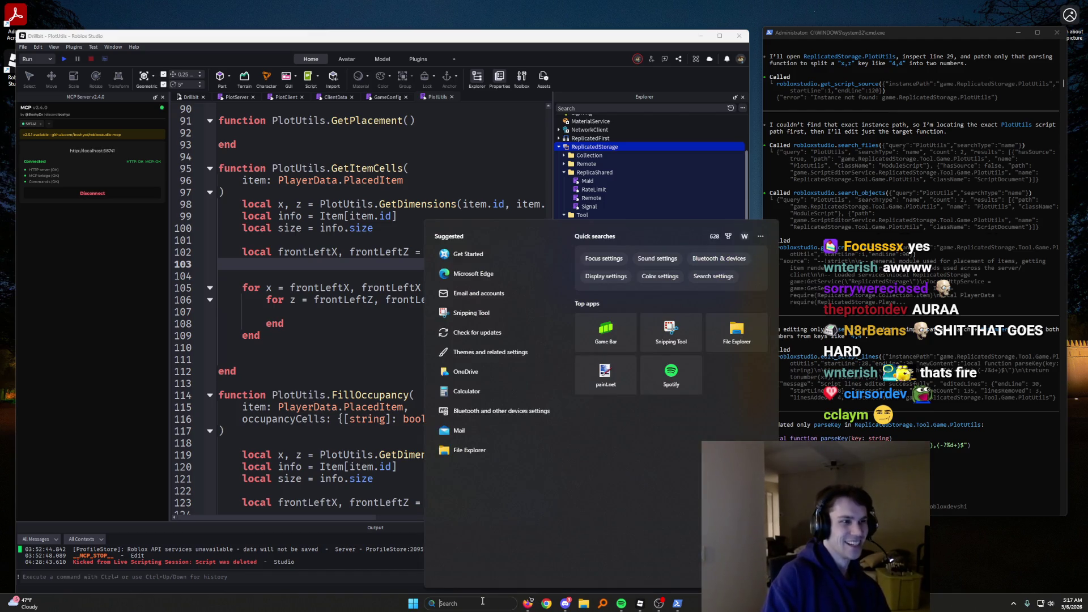
type("mult")
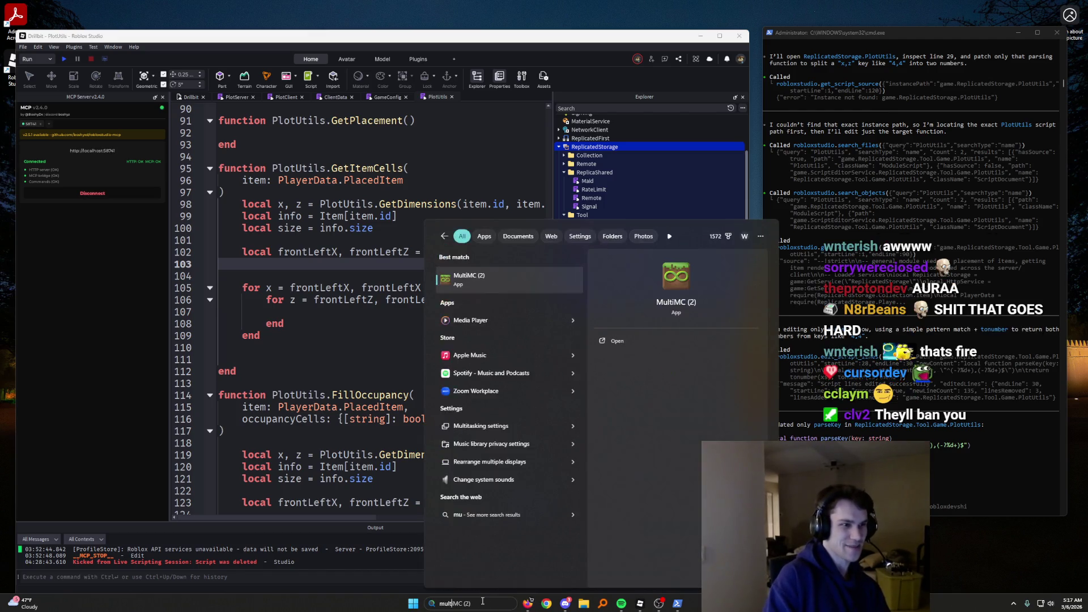
key("Return")
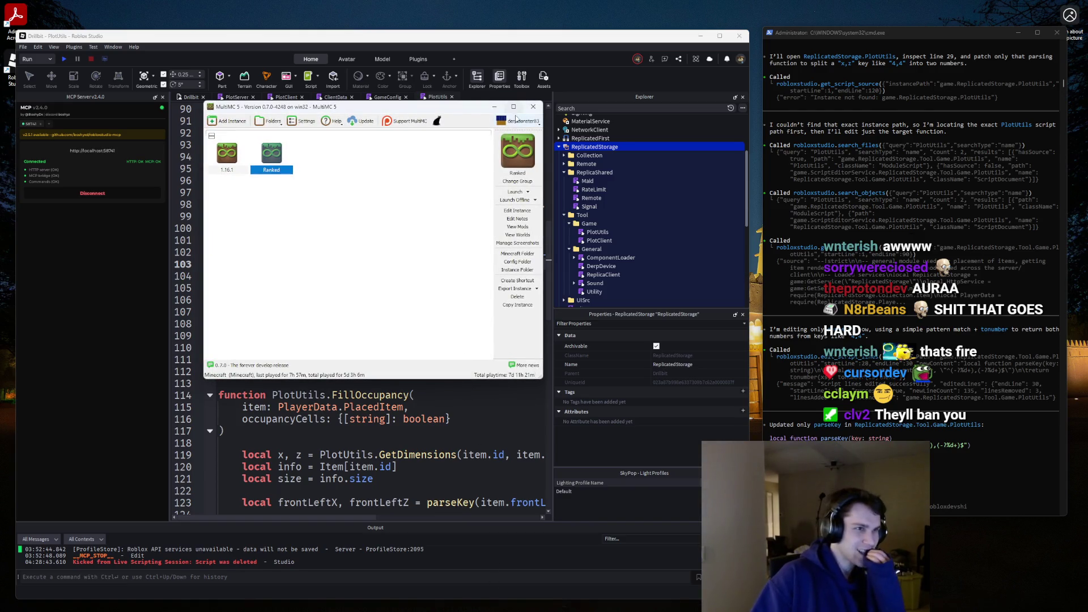
Check the account list and keep the current account as the default.
left_click(516, 120)
left_click(526, 134)
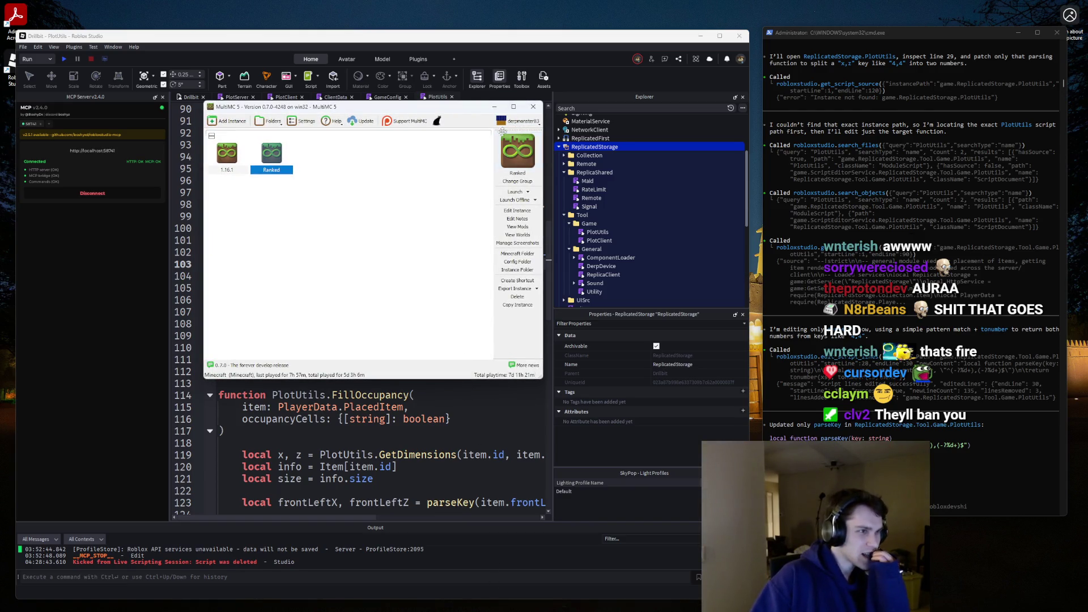
left_click(500, 123)
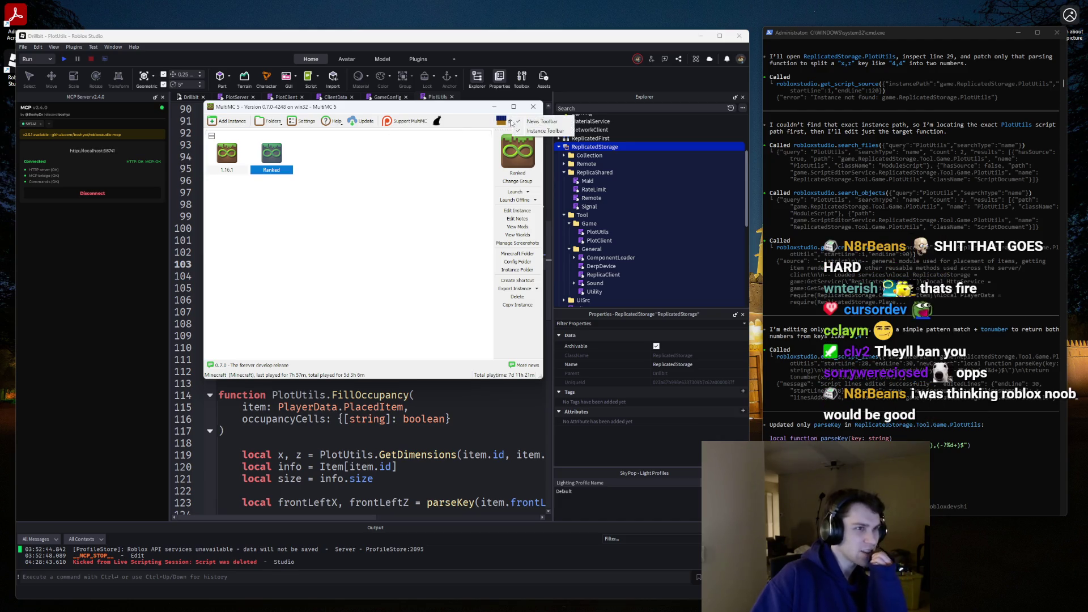
left_click(471, 283)
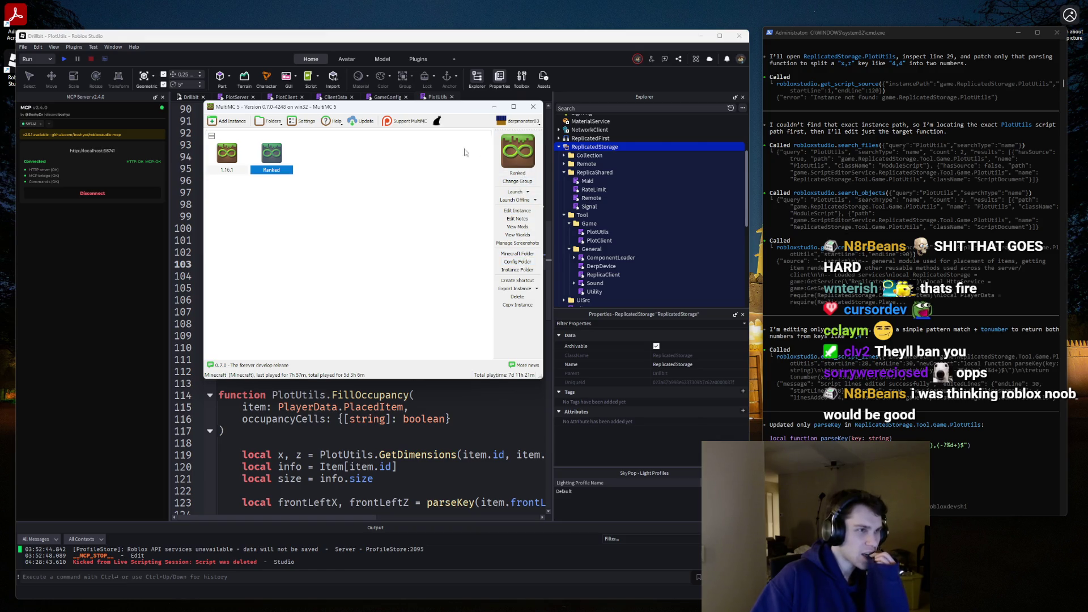
Select the Ranked instance, widen the launcher window and open Manage Accounts.
left_click(227, 161)
left_click(271, 164)
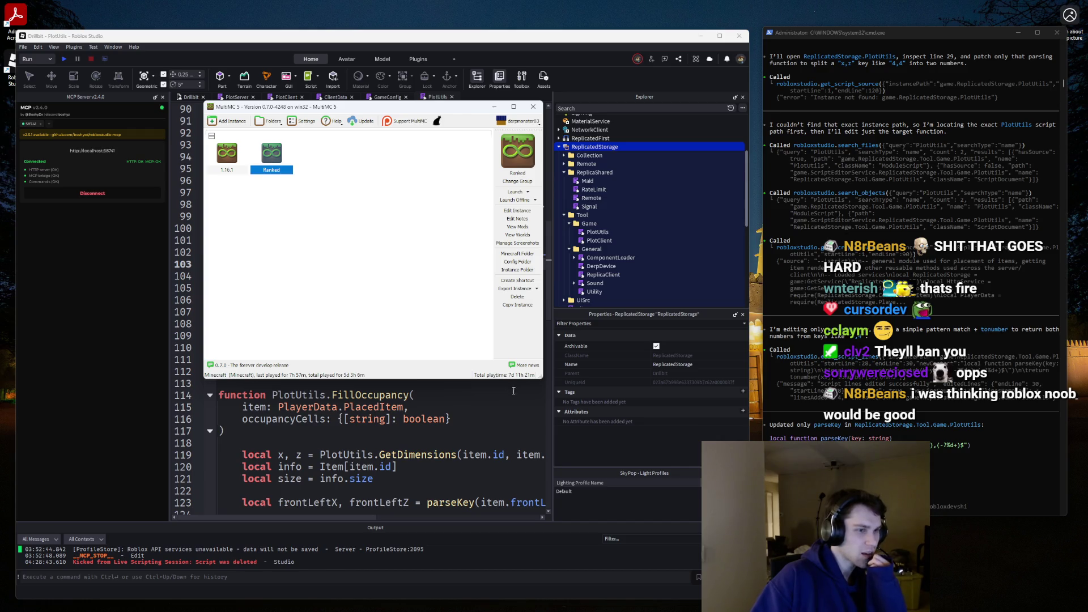
mouse_move(541, 380)
left_mouse_down()
mouse_move(759, 518)
mouse_move(488, 352)
left_mouse_up()
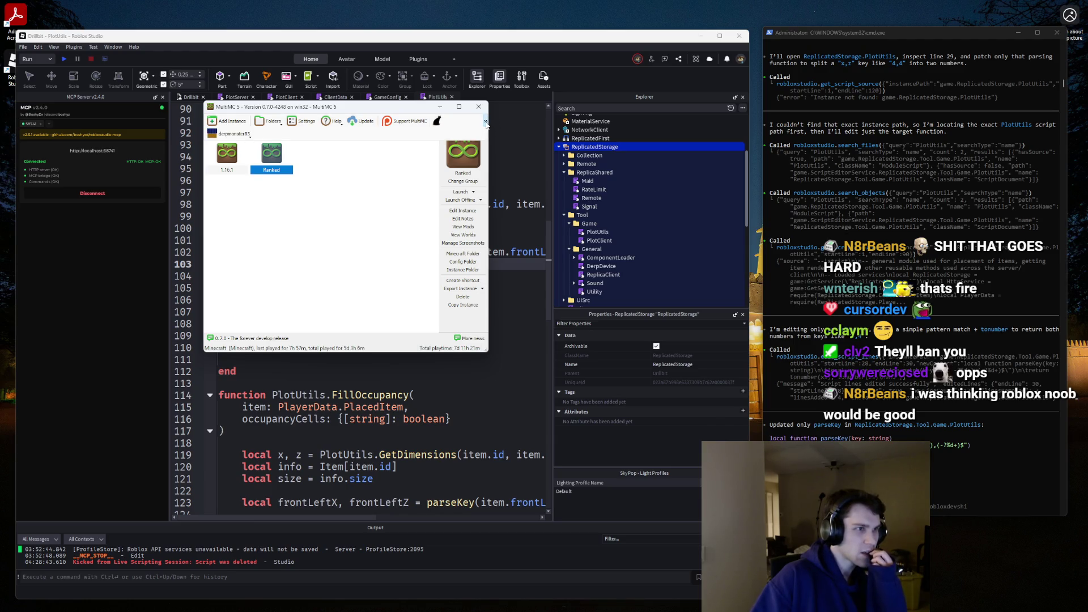
left_click_drag(488, 125, 580, 124)
left_click(578, 121)
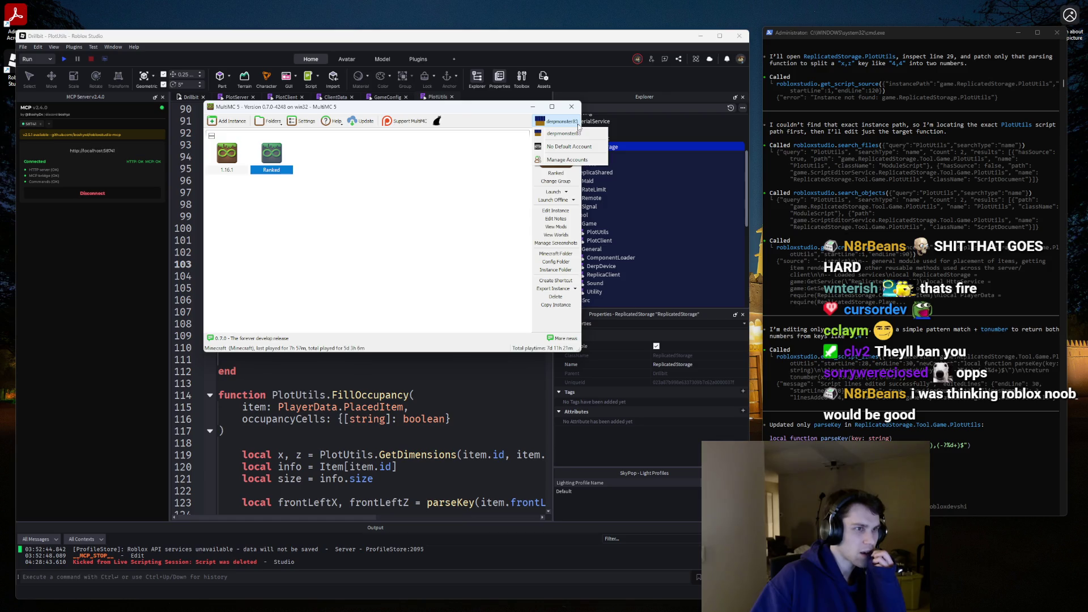
left_click(567, 159)
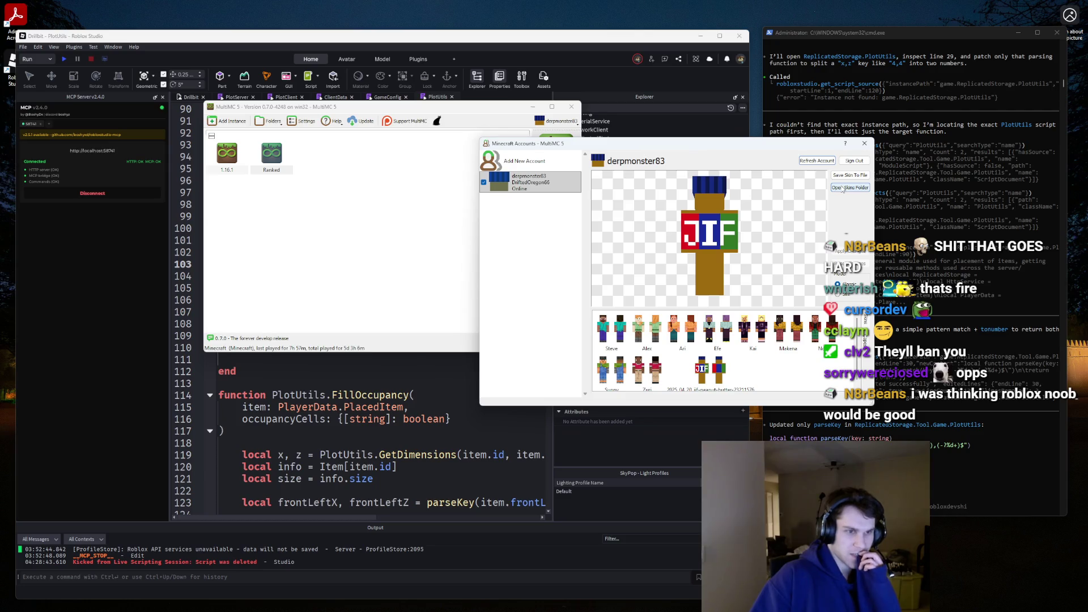
Apply the hacker Steve skin from the skins folder and rotate its preview to inspect it.
left_click(842, 189)
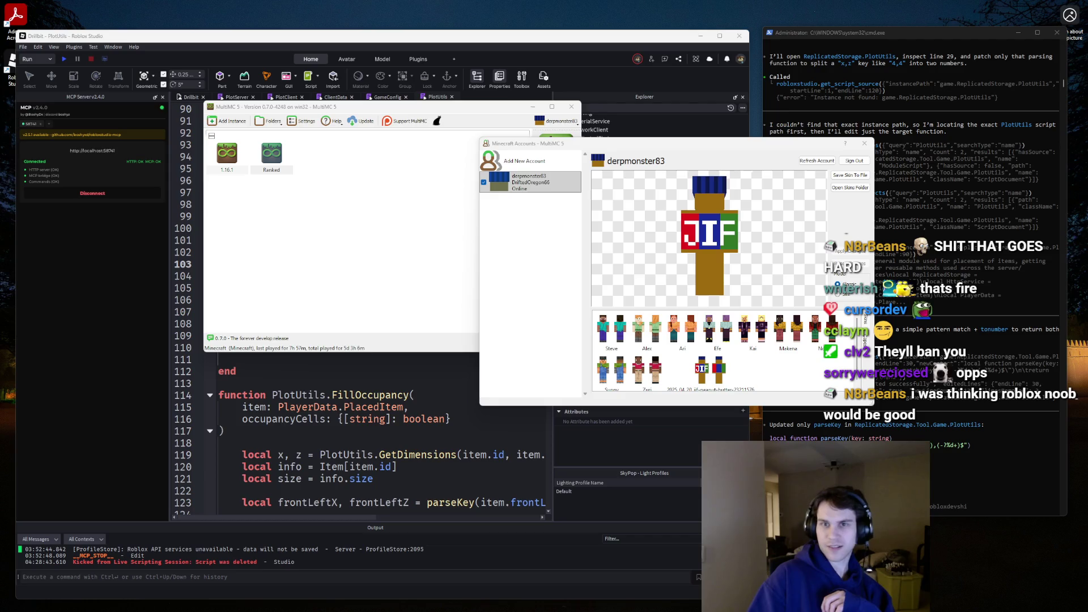
left_click(798, 365)
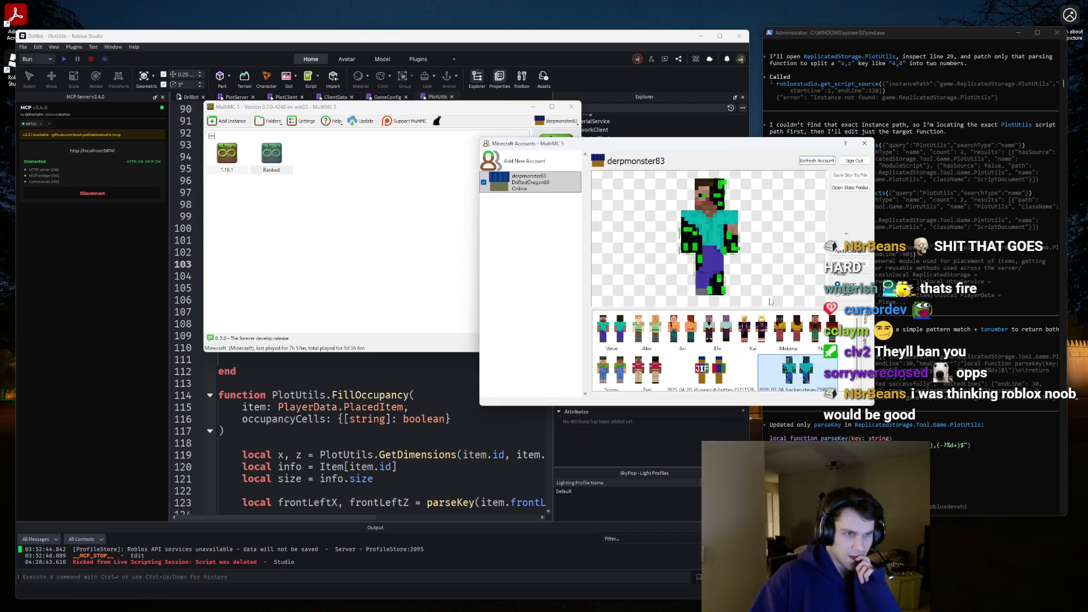
mouse_move(735, 288)
left_mouse_down()
mouse_move(702, 295)
mouse_move(775, 284)
mouse_move(779, 293)
mouse_move(743, 279)
left_mouse_up()
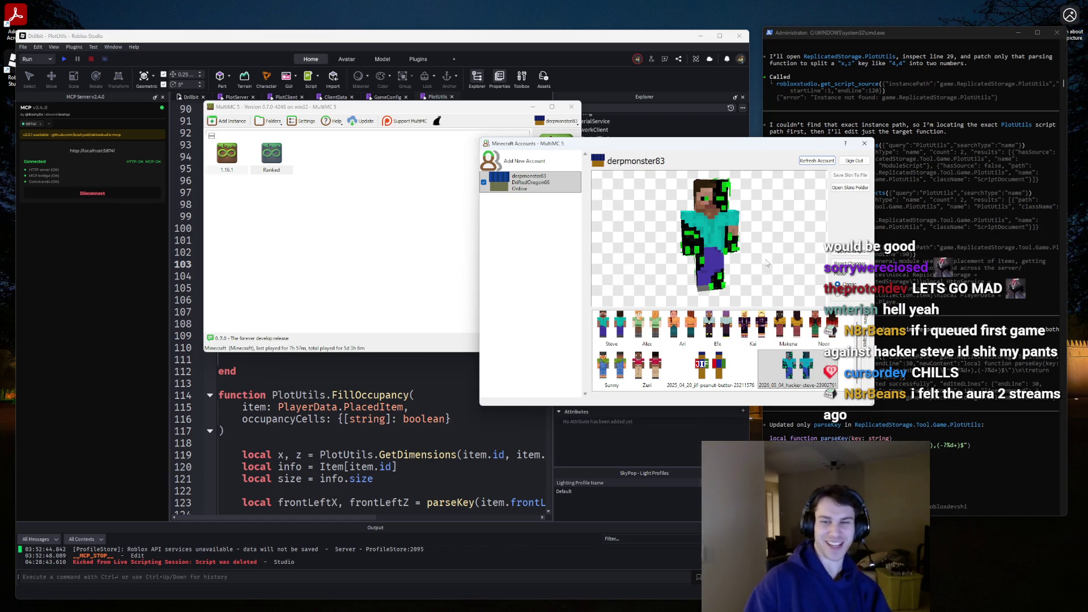
left_click_drag(762, 261, 680, 229)
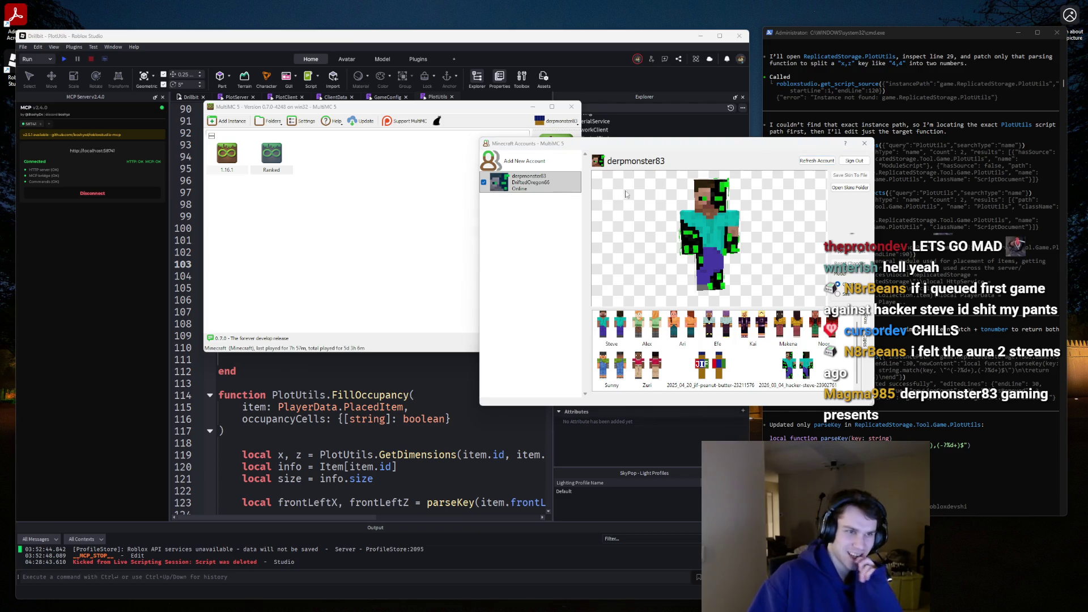
left_click_drag(626, 194, 882, 199)
key("alt+Tab")
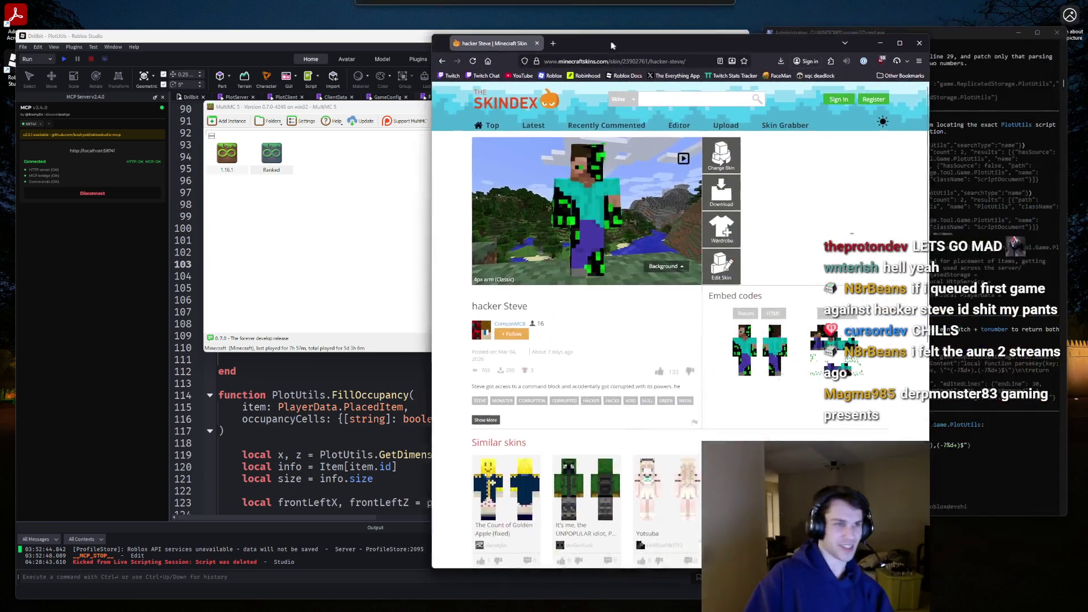
Search Skindex for 'blob' skins and skim the results.
type("roblox noo")
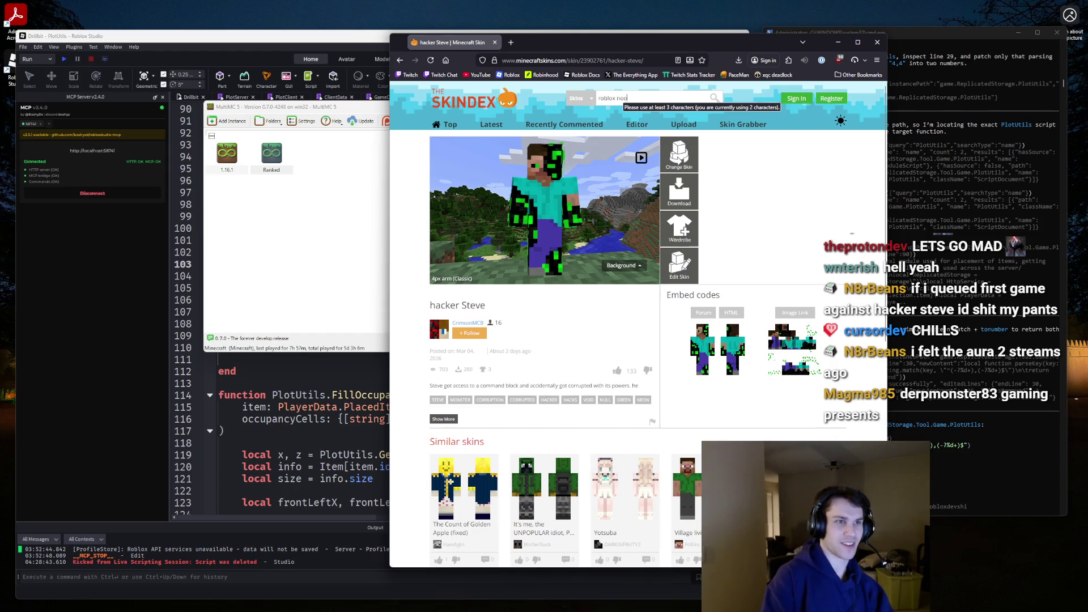
type("b")
key("Return")
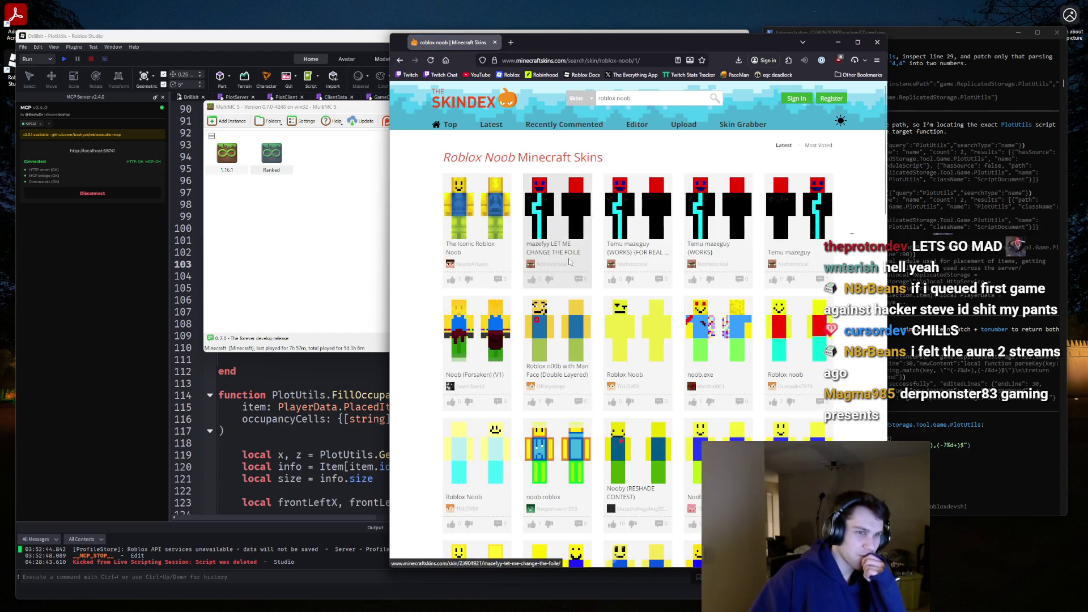
scroll(572, 264, "down", 2)
scroll(548, 259, "up", 2)
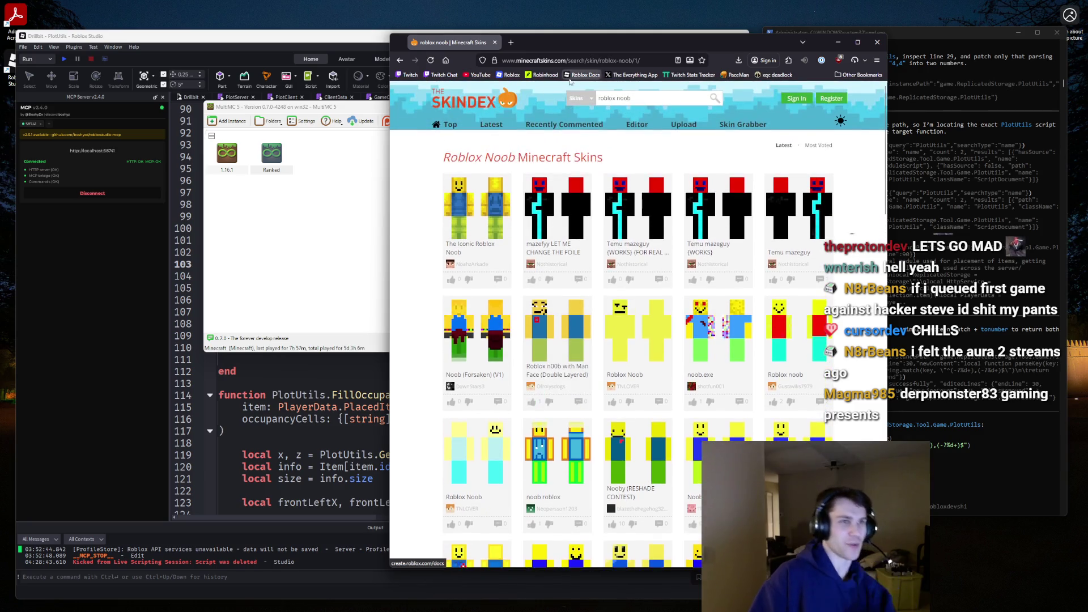
Search 'man face', preview the Roblox n00b with Man Face skin, and browse to results page 2.
left_click(623, 98)
type("man face")
key("Return")
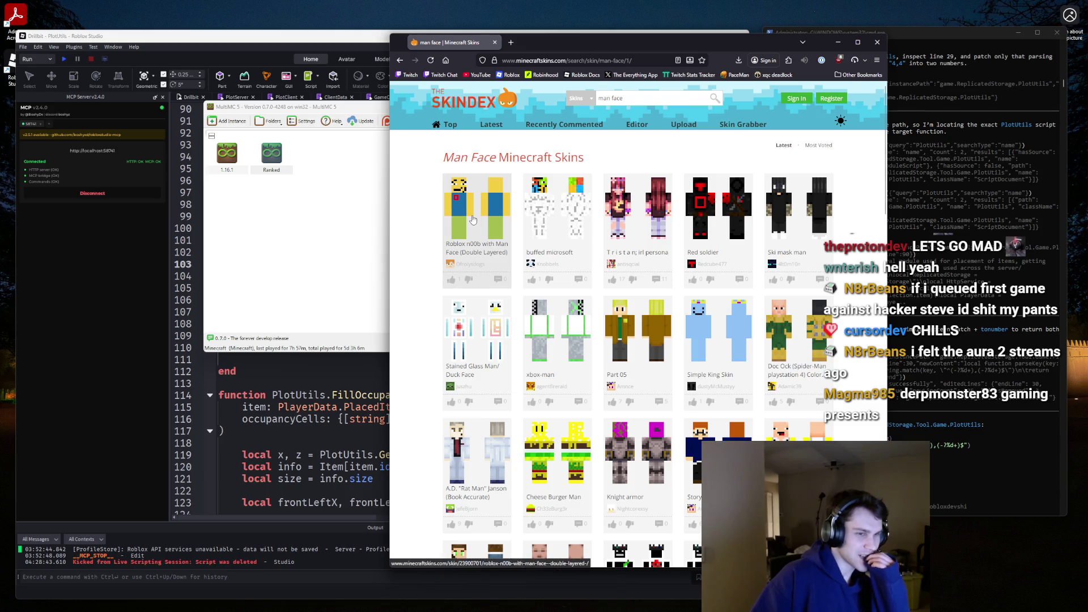
left_click(446, 213)
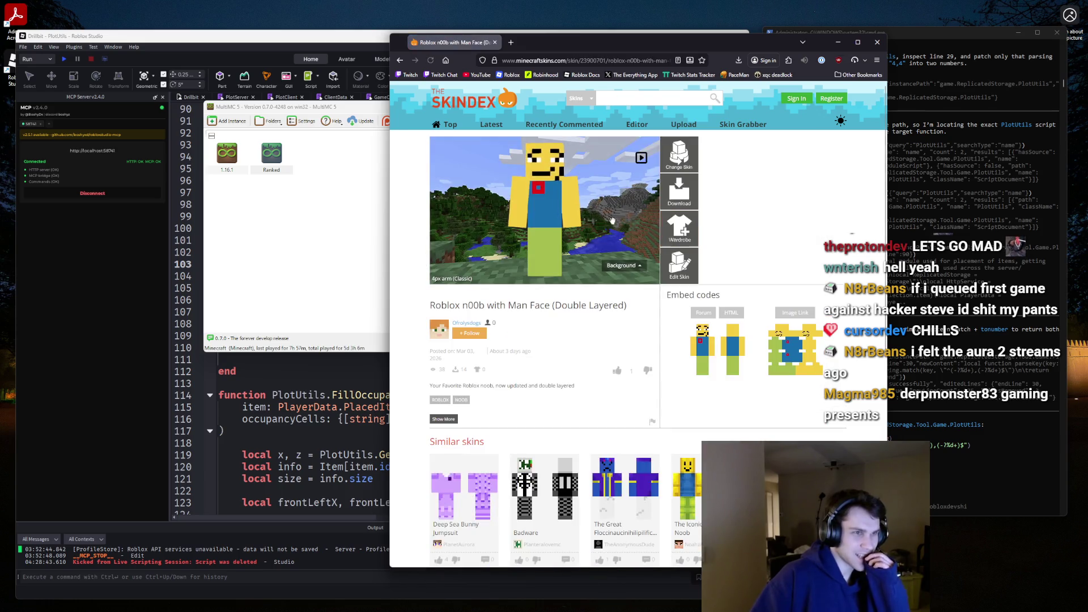
left_click(400, 60)
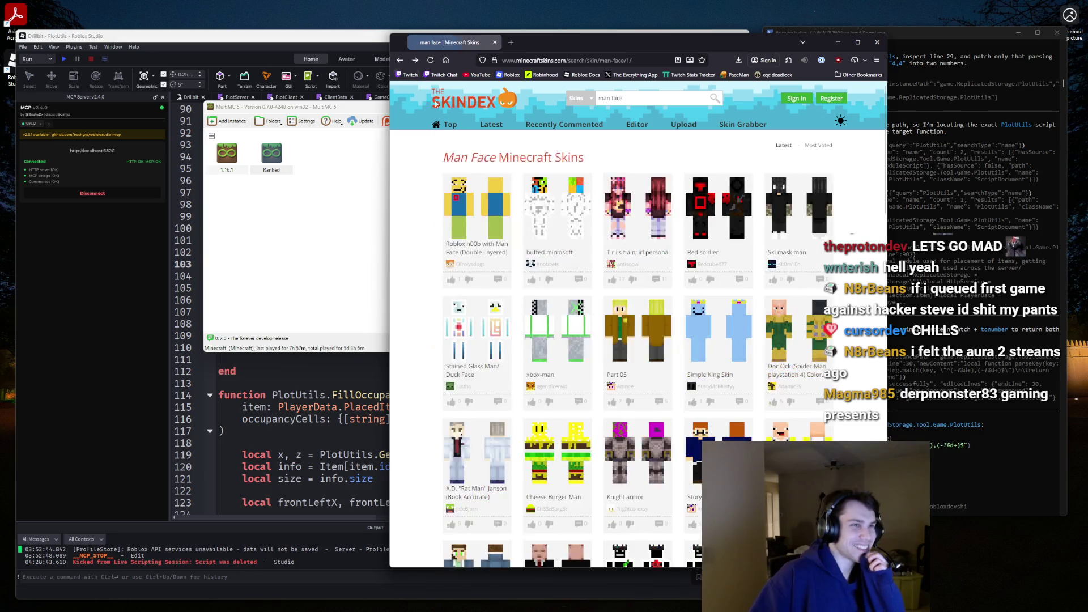
scroll(563, 240, "down", 5)
scroll(562, 240, "down", 5)
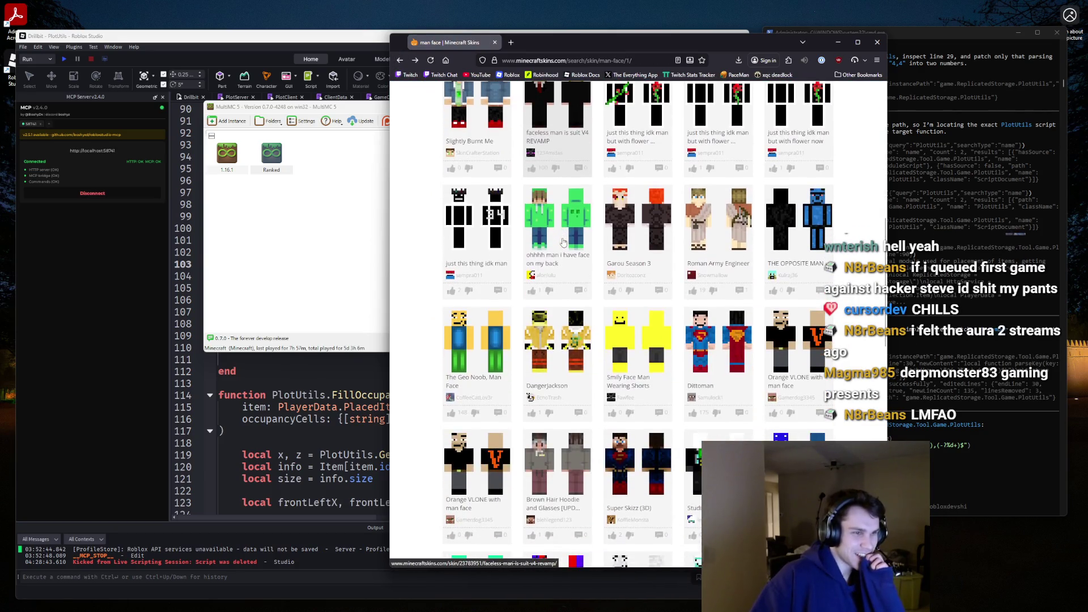
scroll(542, 344, "down", 5)
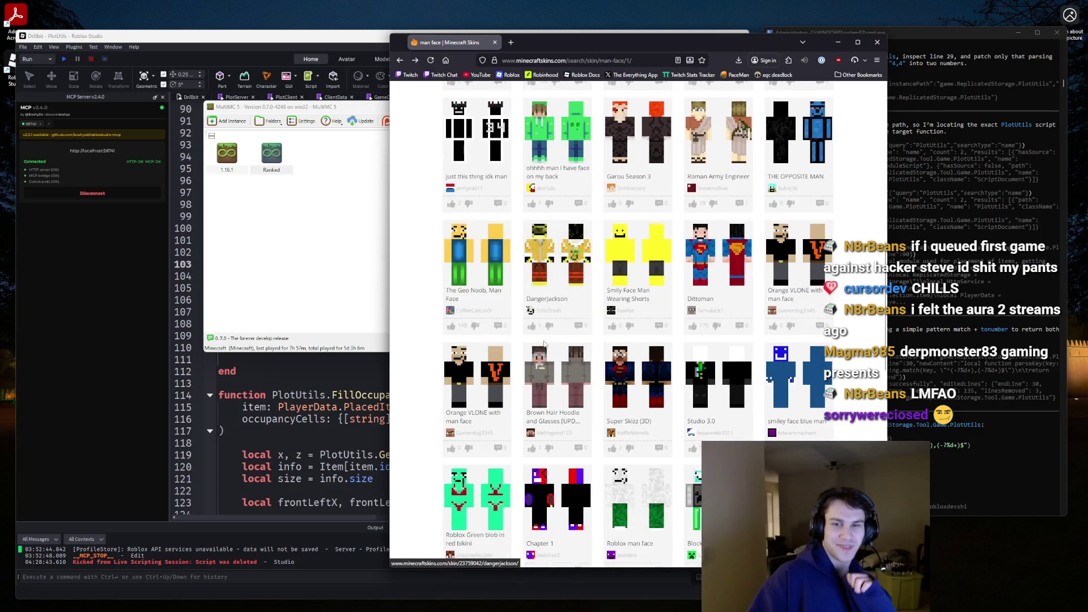
scroll(542, 345, "down", 10)
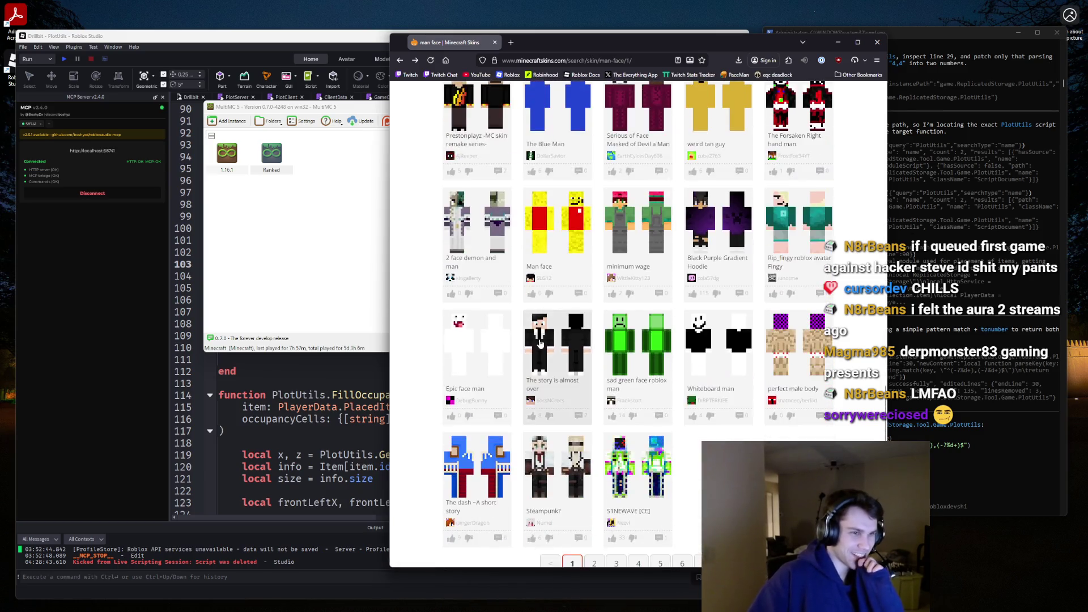
left_click(594, 391)
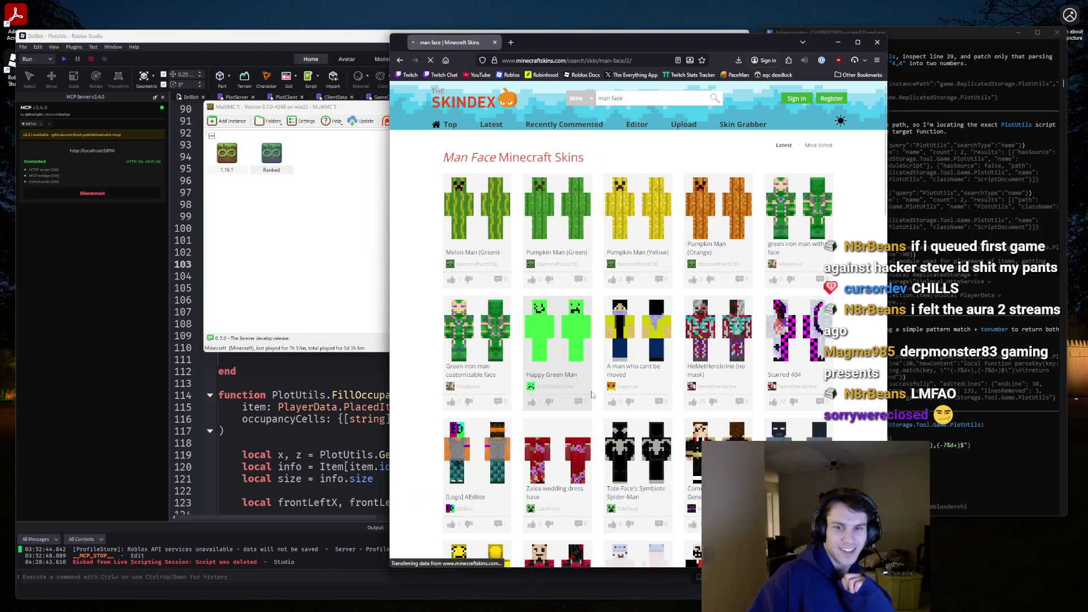
scroll(776, 349, "down", 5)
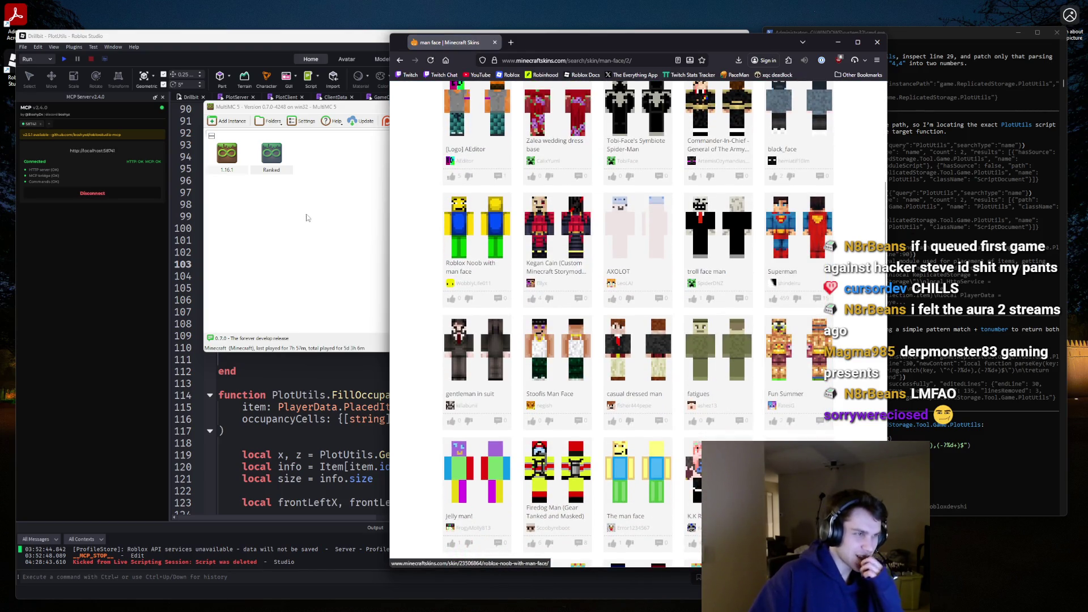
Search Skindex for girl skins and scroll through the results.
left_click(306, 213)
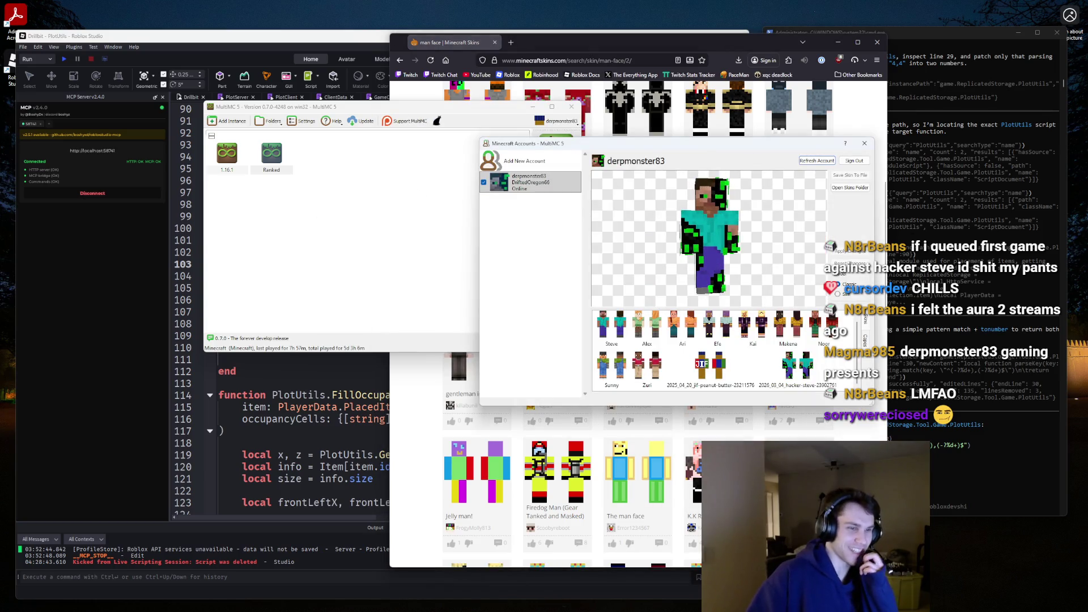
left_click(623, 422)
scroll(624, 422, "down", 3)
scroll(623, 422, "down", 2)
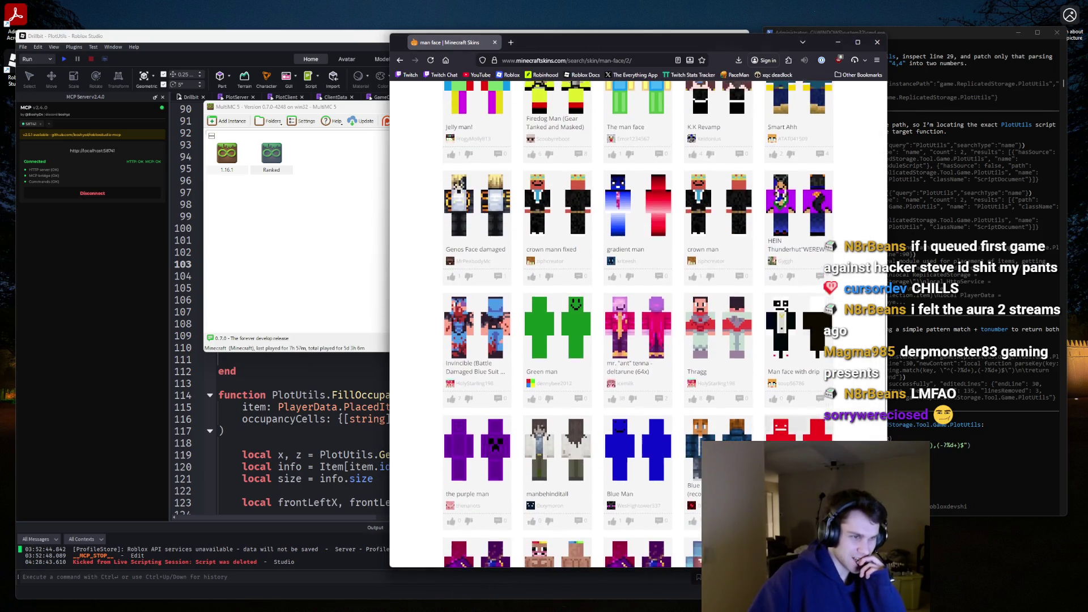
scroll(623, 340, "up", 10)
type("gir")
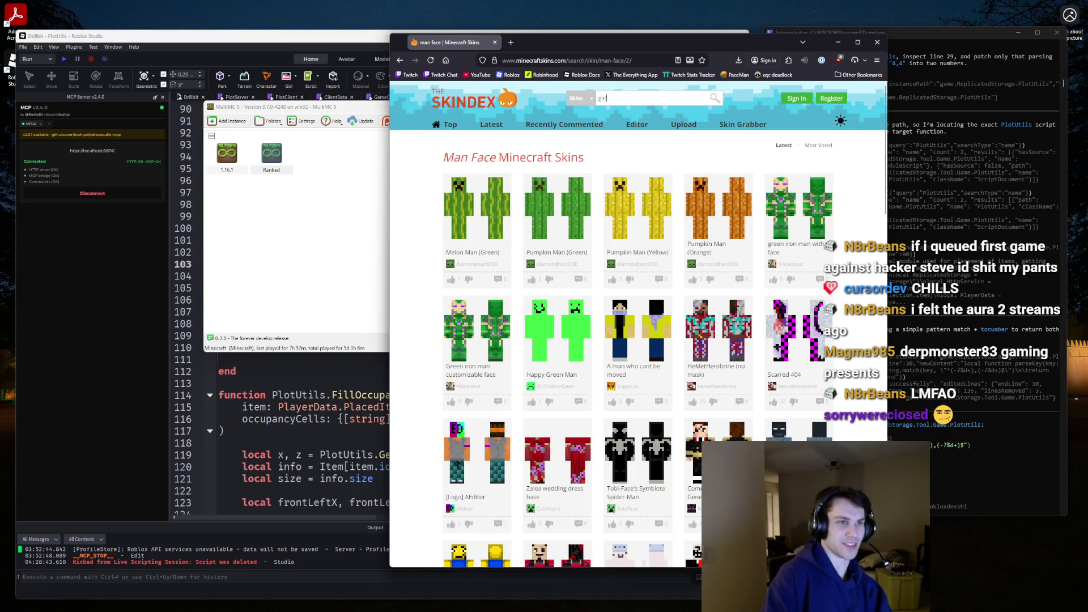
key("Return")
scroll(690, 193, "down", 5)
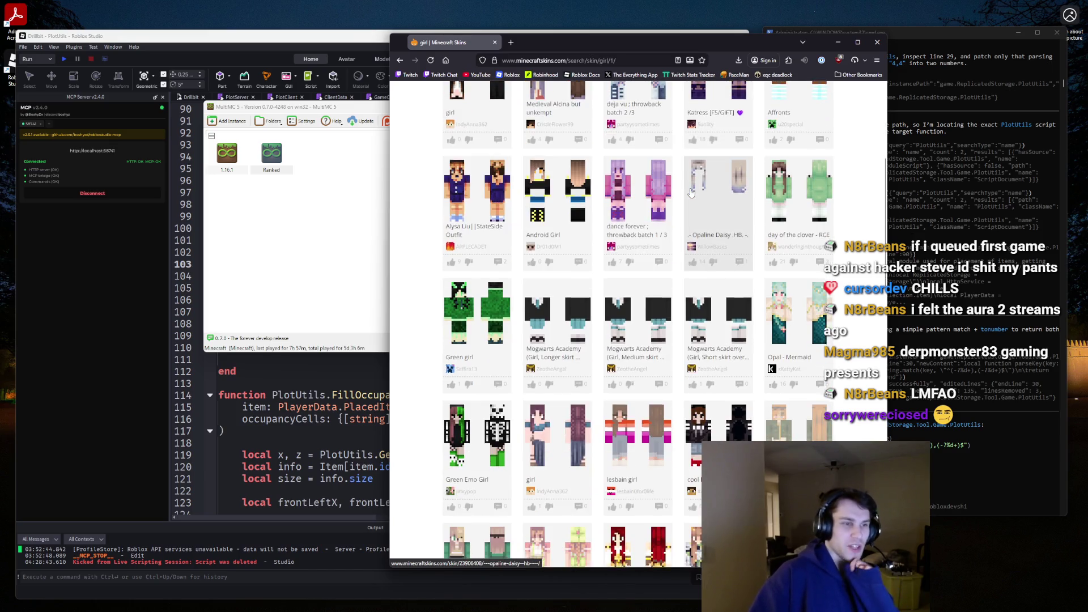
scroll(690, 192, "down", 5)
scroll(679, 198, "down", 2)
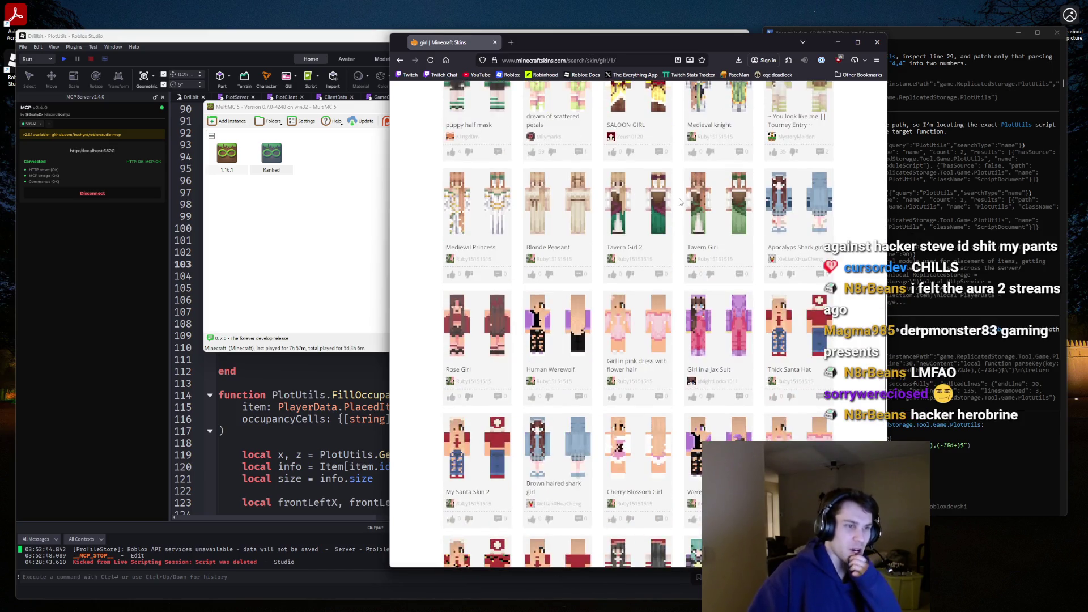
key("Home")
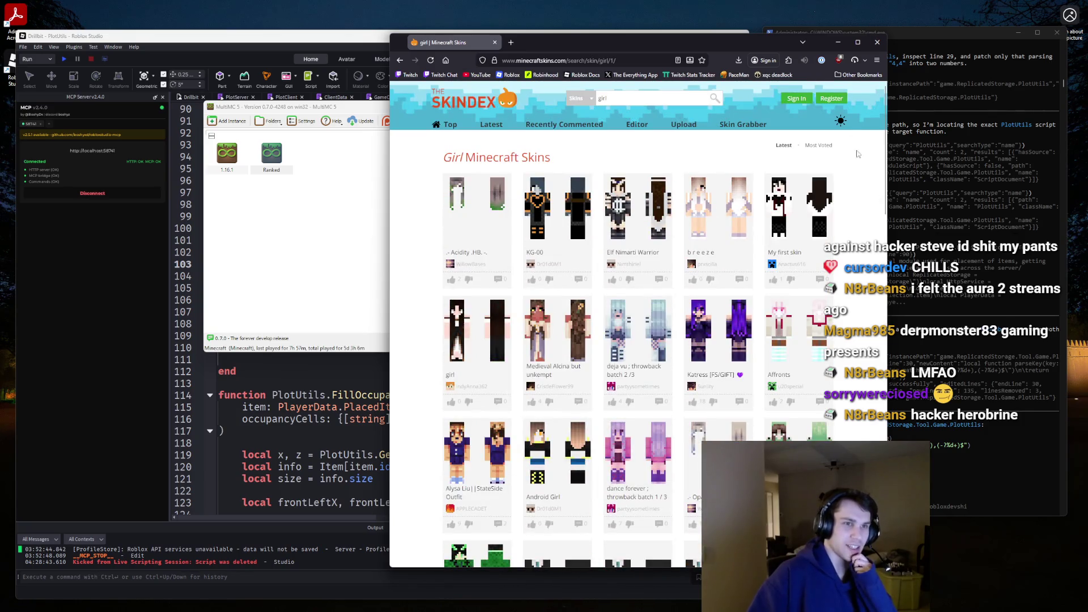
middle_click(859, 98)
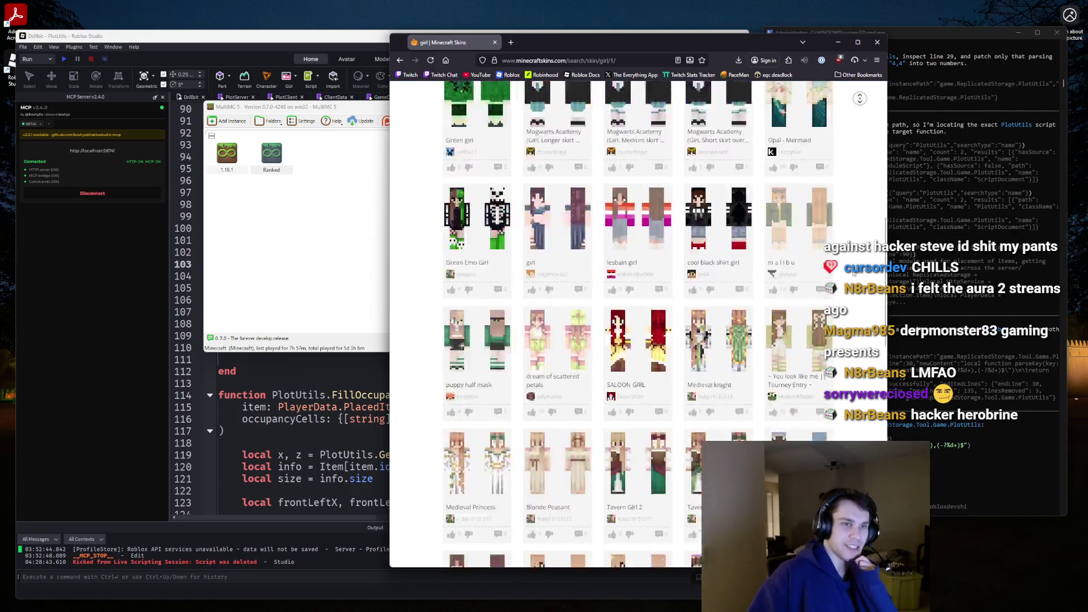
key("Home")
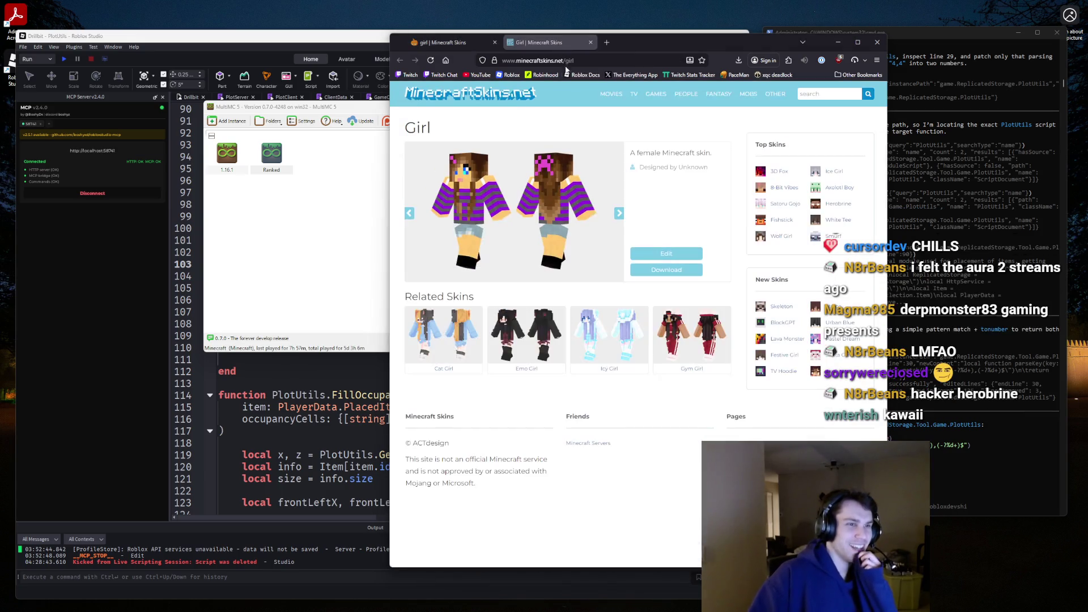
Preview the DJ and Girl featured skins, then go to the Top Minecraft Skins page.
left_click(619, 213)
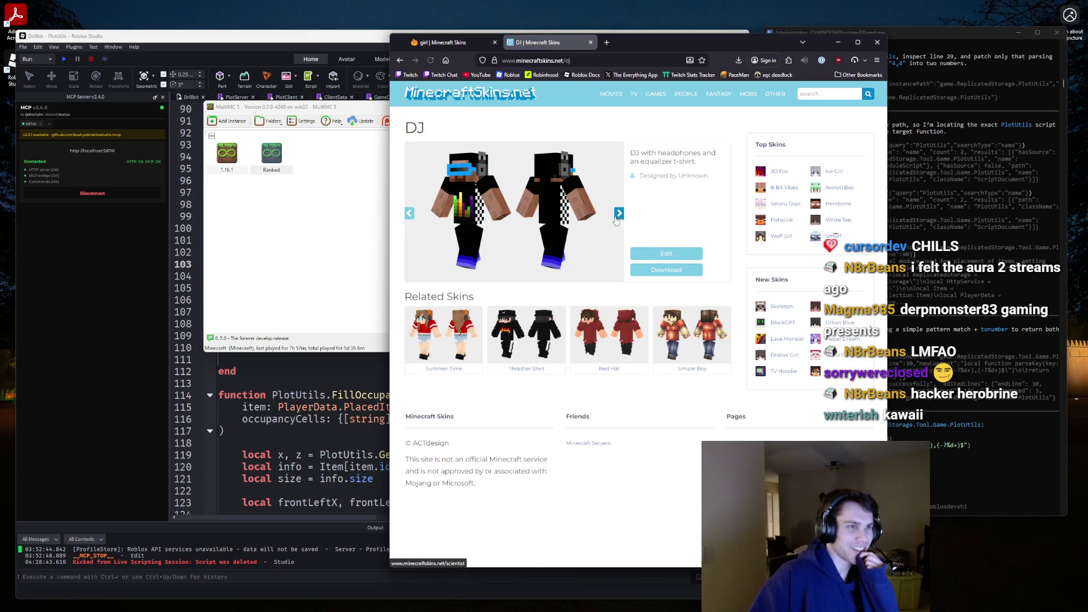
left_click(409, 214)
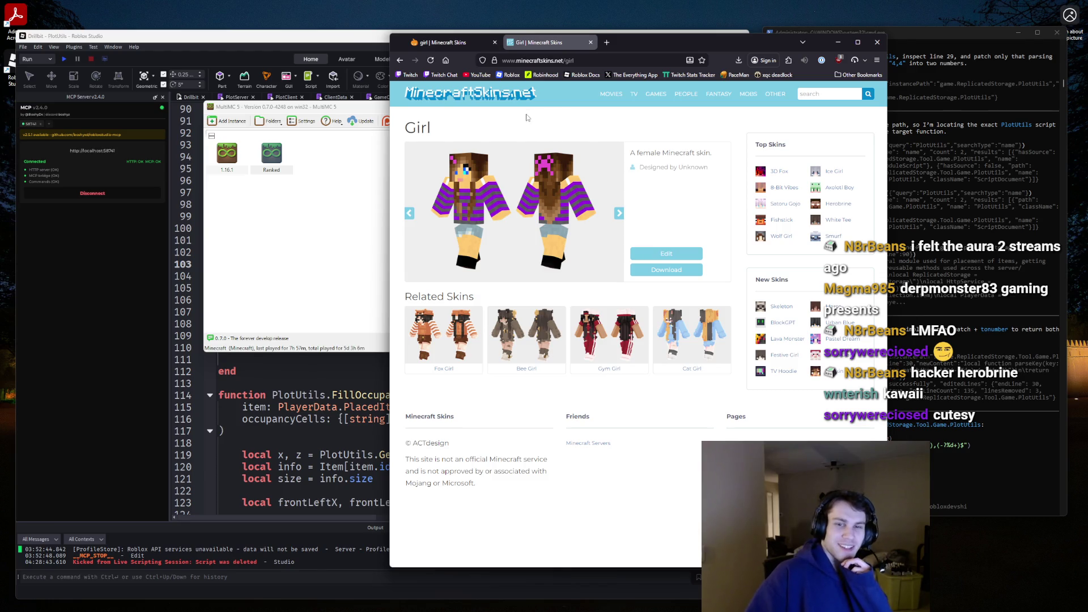
left_click(449, 45)
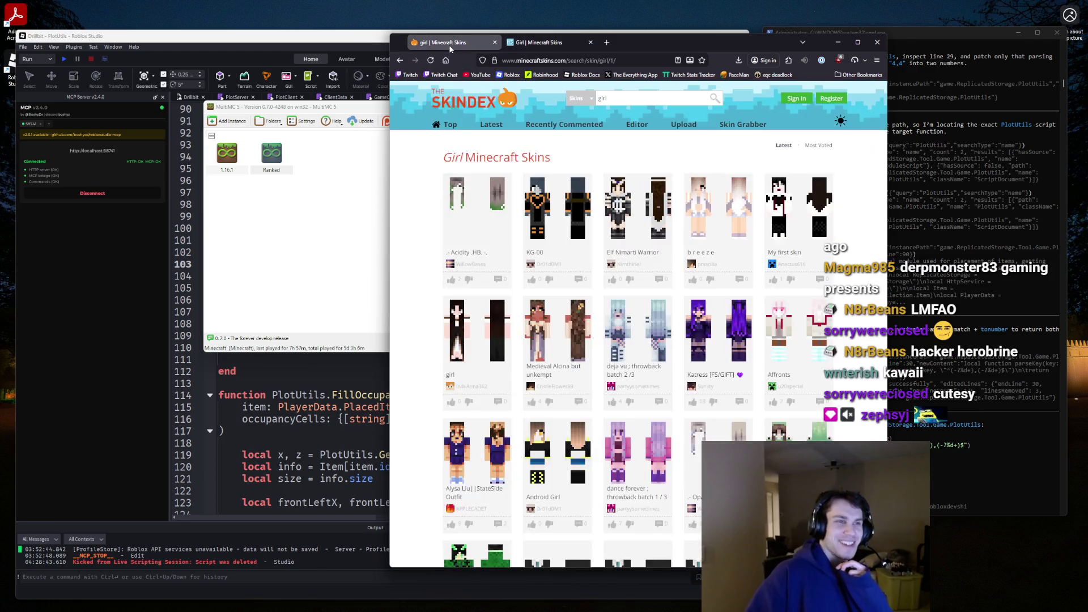
left_click(447, 124)
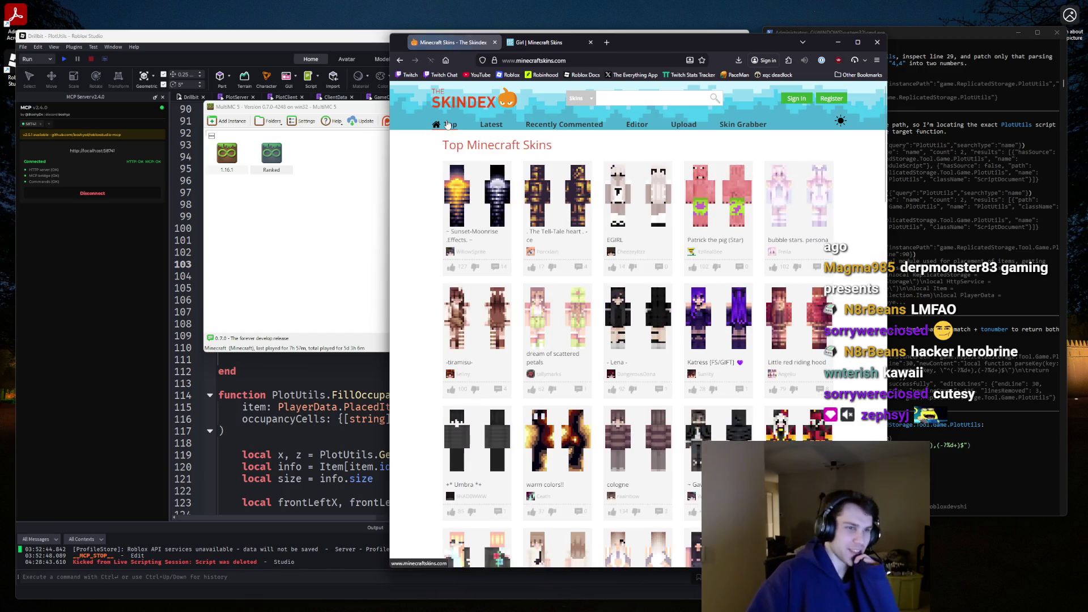
Open the bubble stars. persona skin page and download its PNG.
left_click(826, 187)
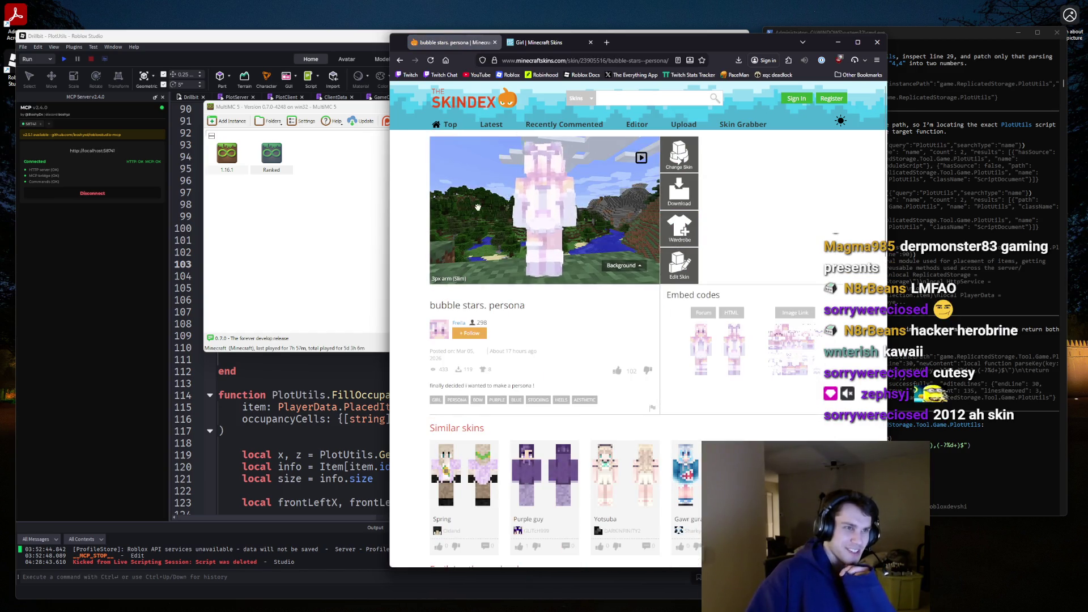
left_click_drag(579, 217, 554, 208)
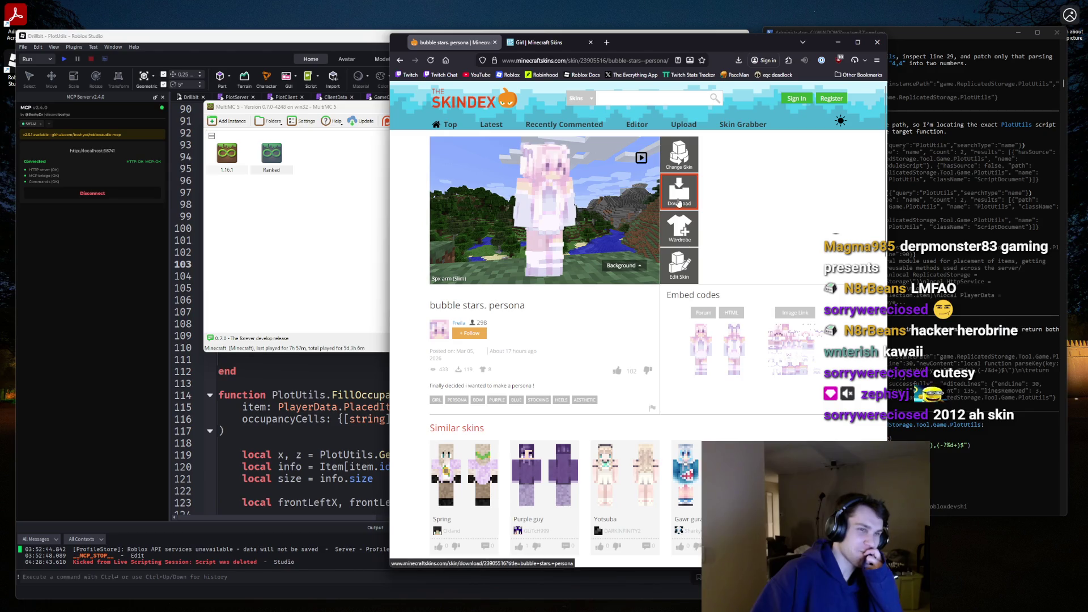
left_click(679, 203)
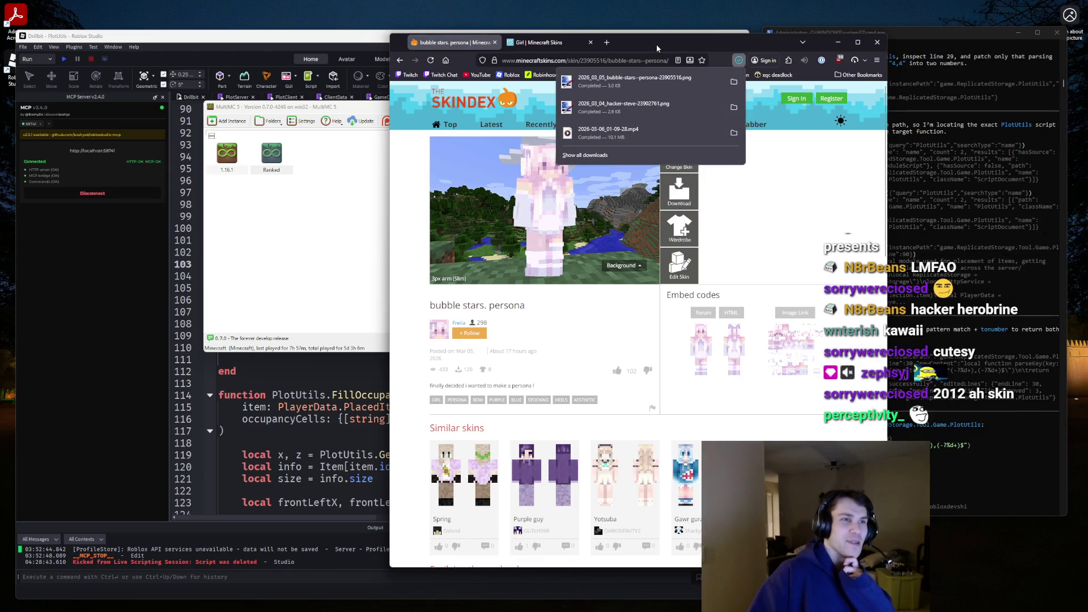
Close the downloads list and move the browser window further left.
left_click(543, 37)
left_click(837, 42)
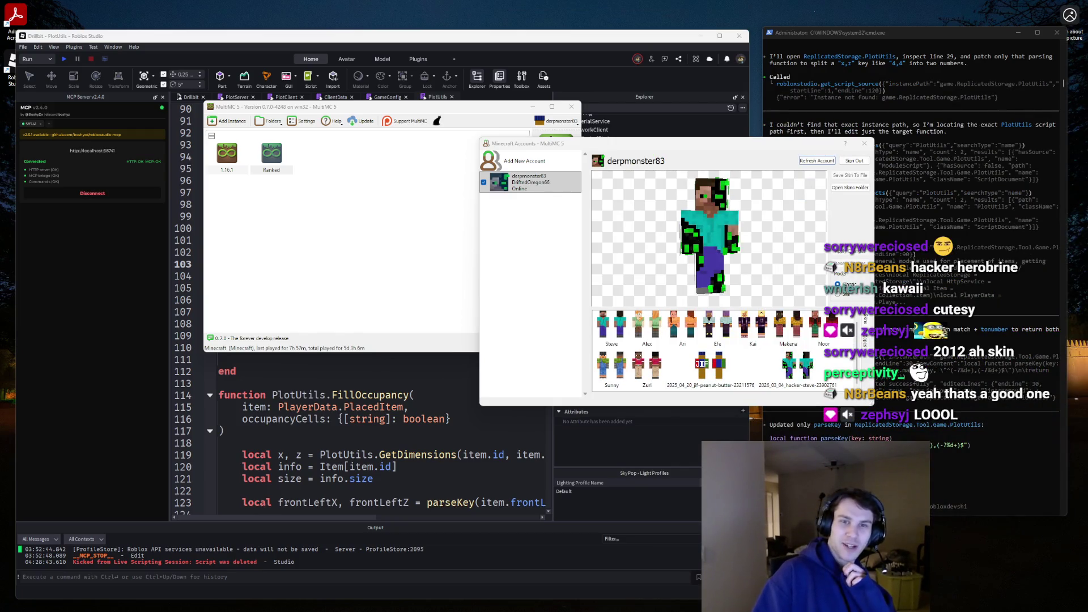
key("alt+Tab")
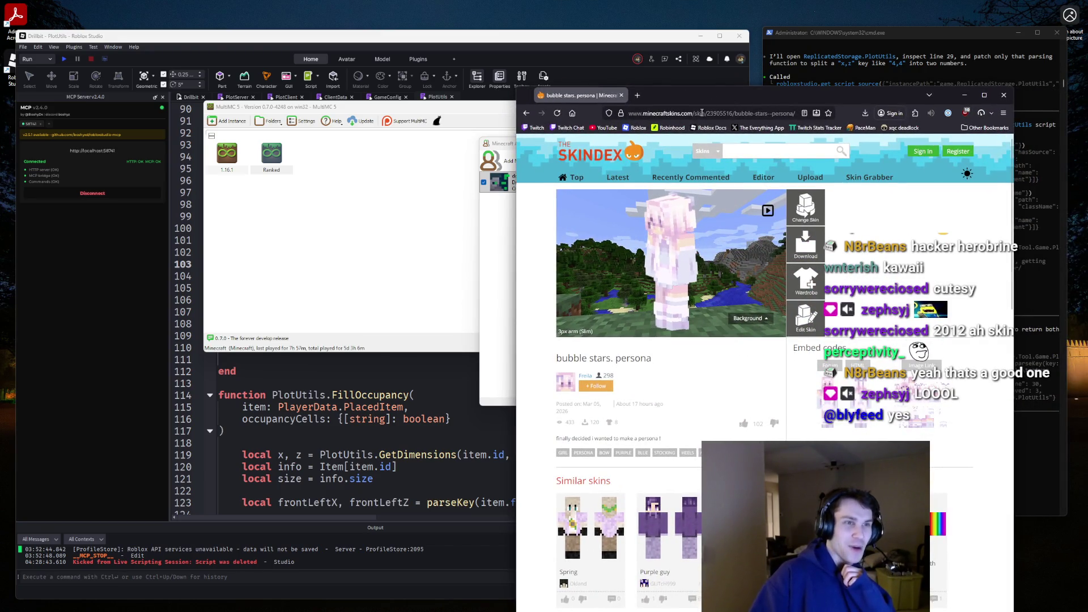
left_click_drag(711, 101, 348, 88)
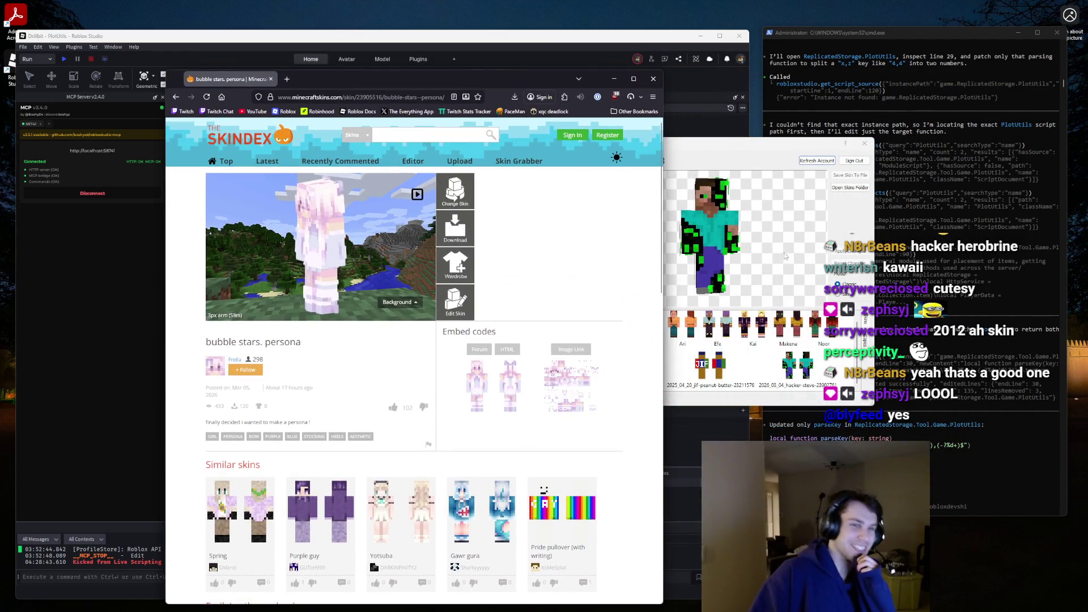
Hide the browser and paste the downloaded skin PNG into MultiMC's skins folder.
left_click(833, 225)
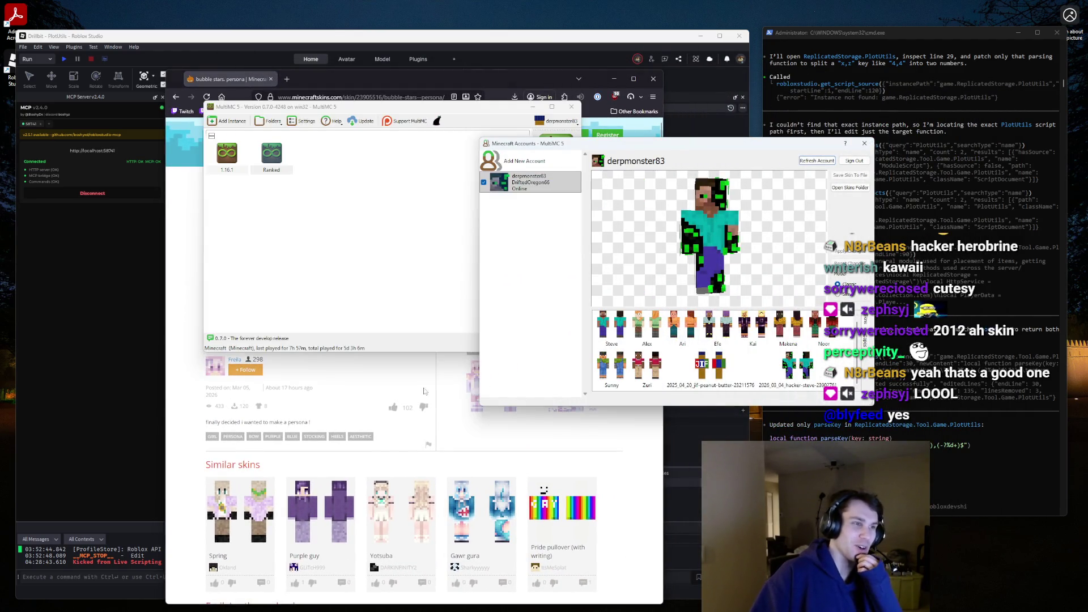
left_click(377, 380)
key("super+Down")
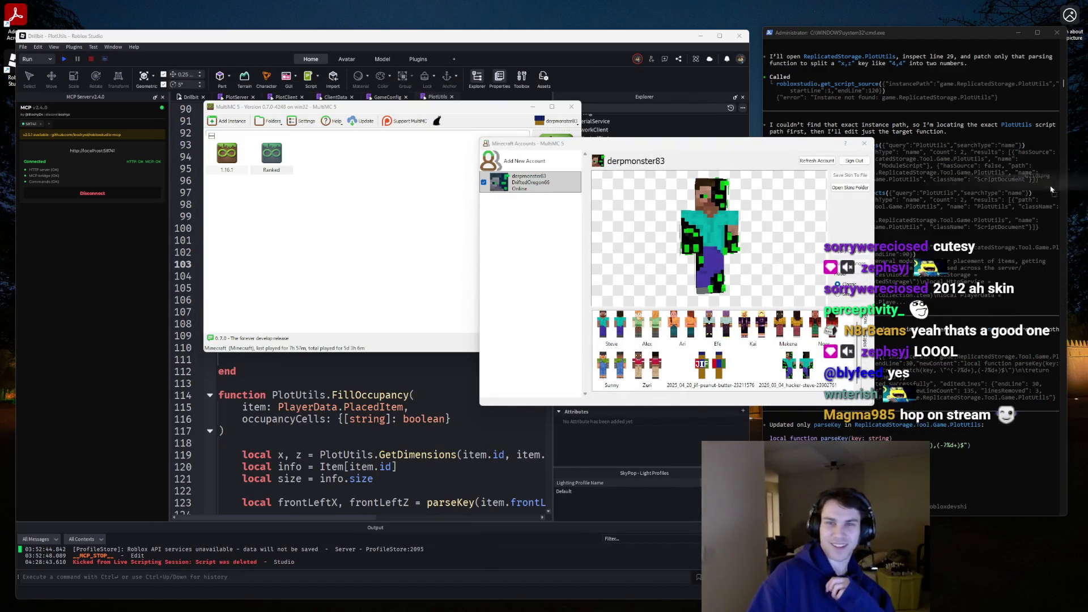
left_click(860, 189)
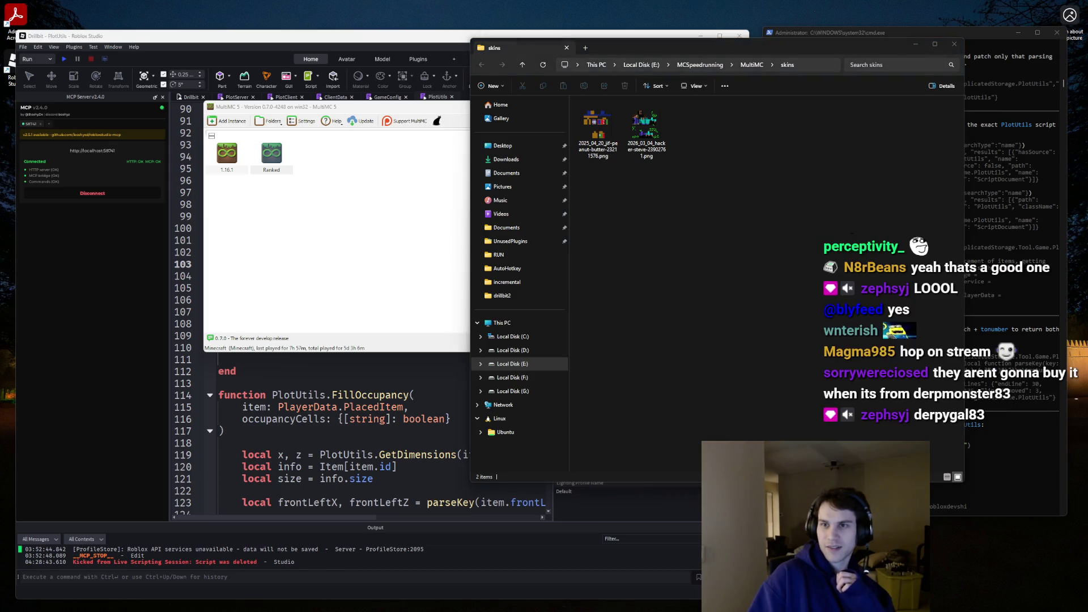
key("ctrl+v")
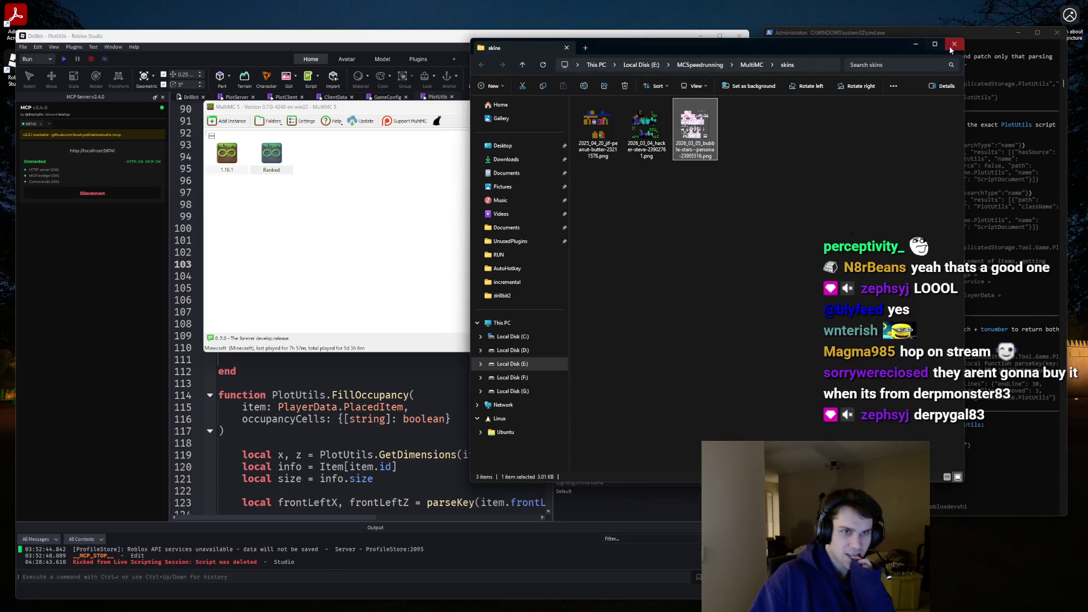
left_click(954, 46)
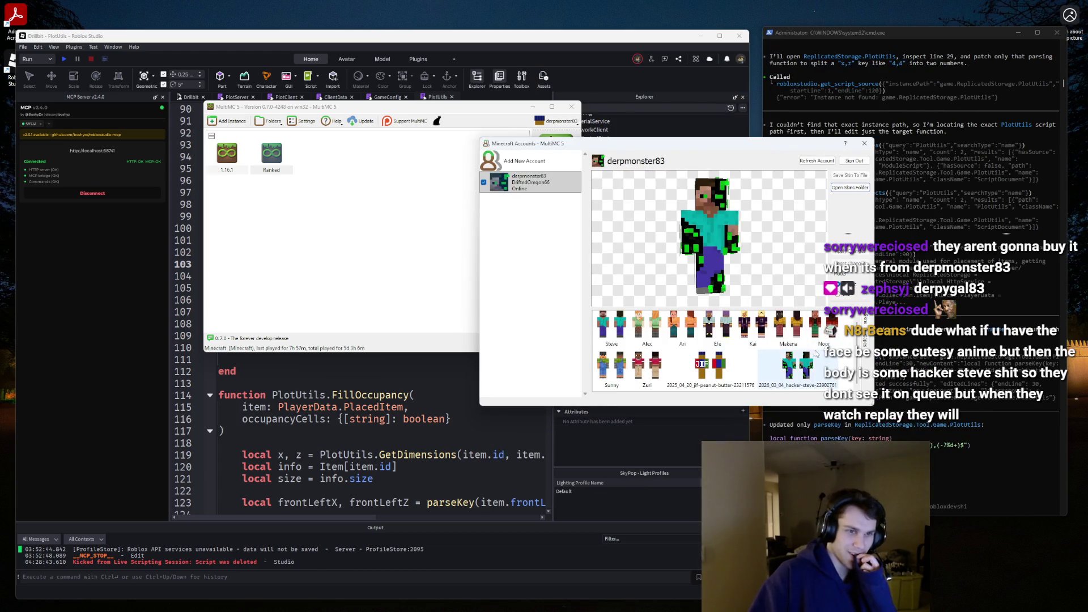
Refresh the account to reload its skins and select the hacker-steve skin in the gallery.
left_click(849, 187)
left_click(954, 44)
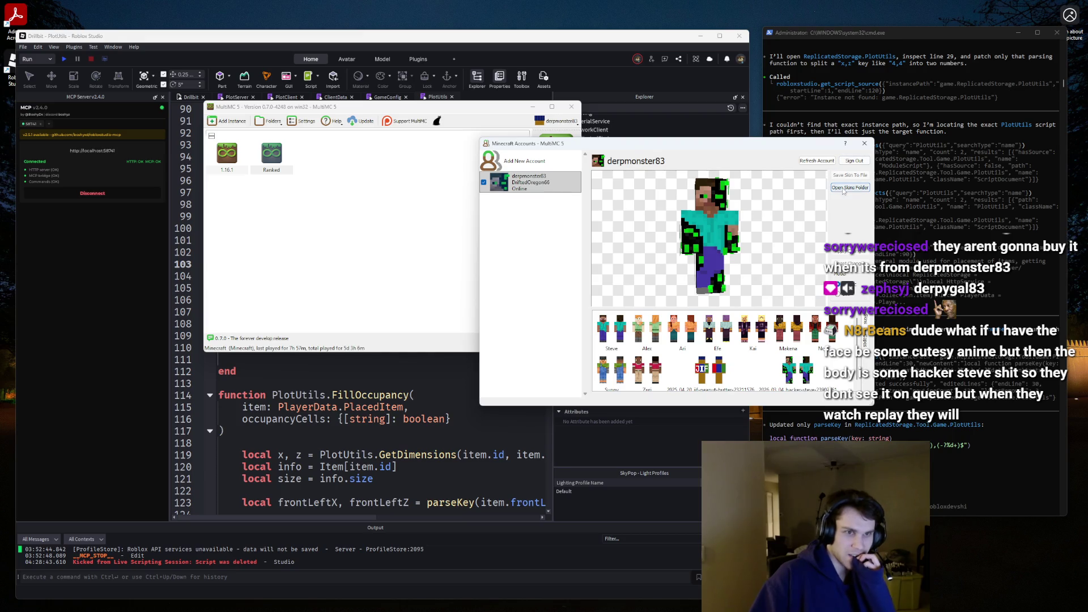
left_click(818, 163)
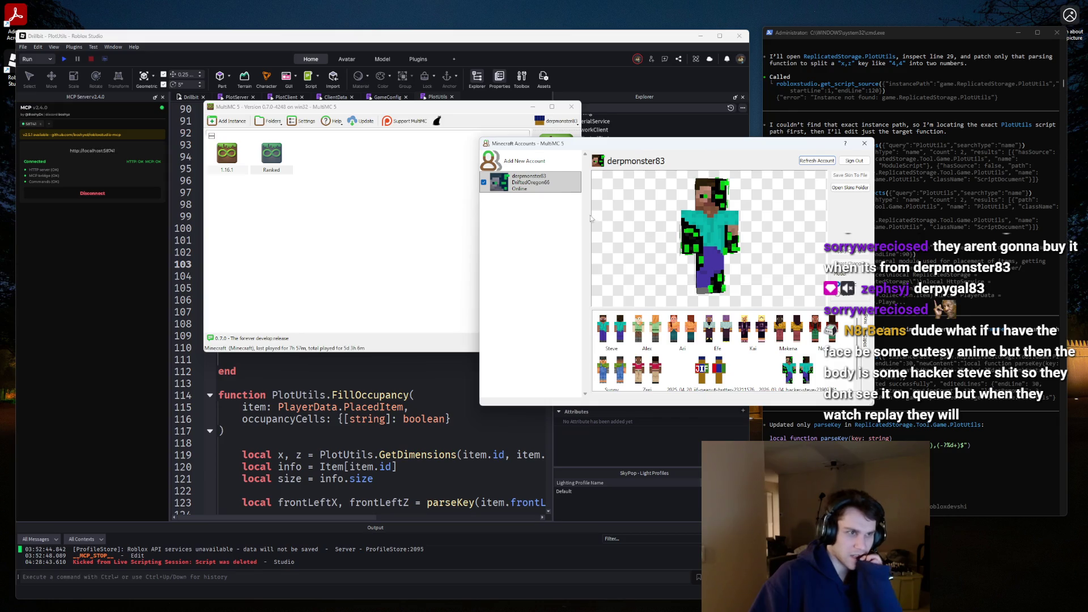
left_click(797, 380)
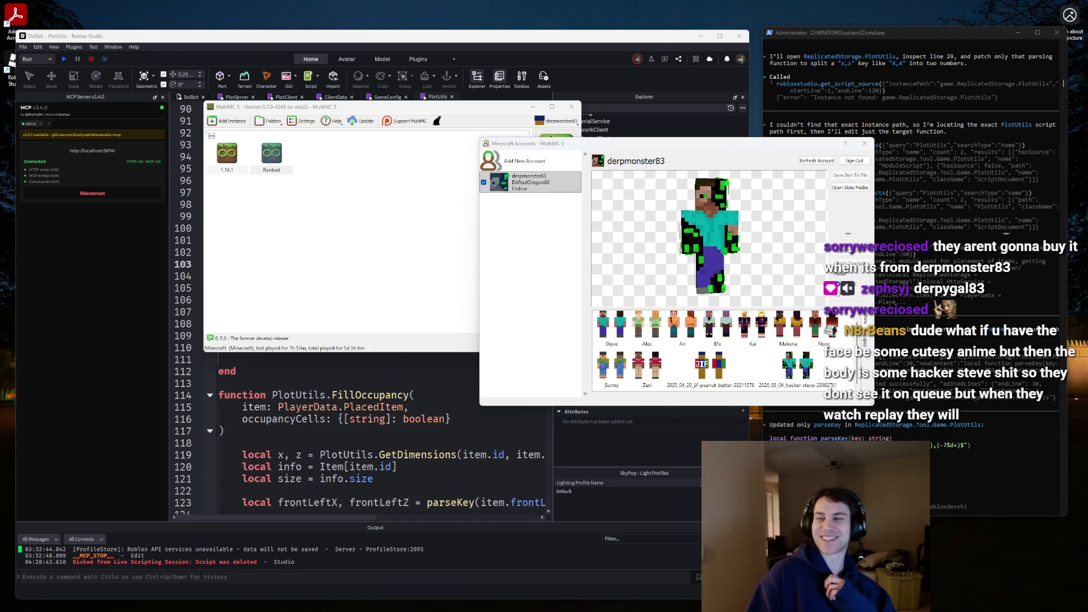
key("alt+Tab")
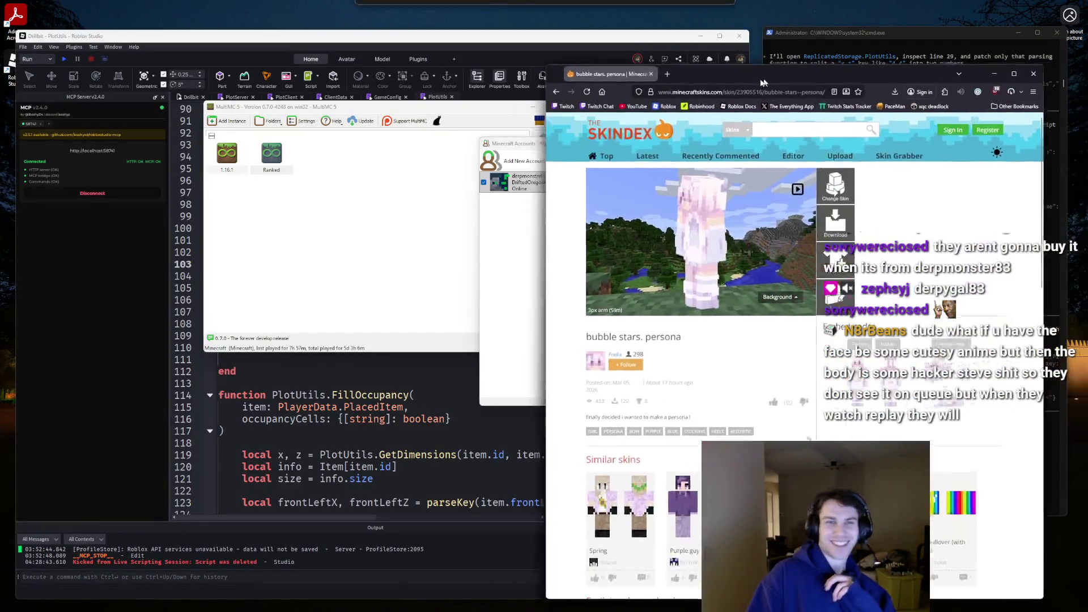
Return to Top Minecraft Skins and preview the ~Roller skating vibes~ | CE skin.
left_click(498, 95)
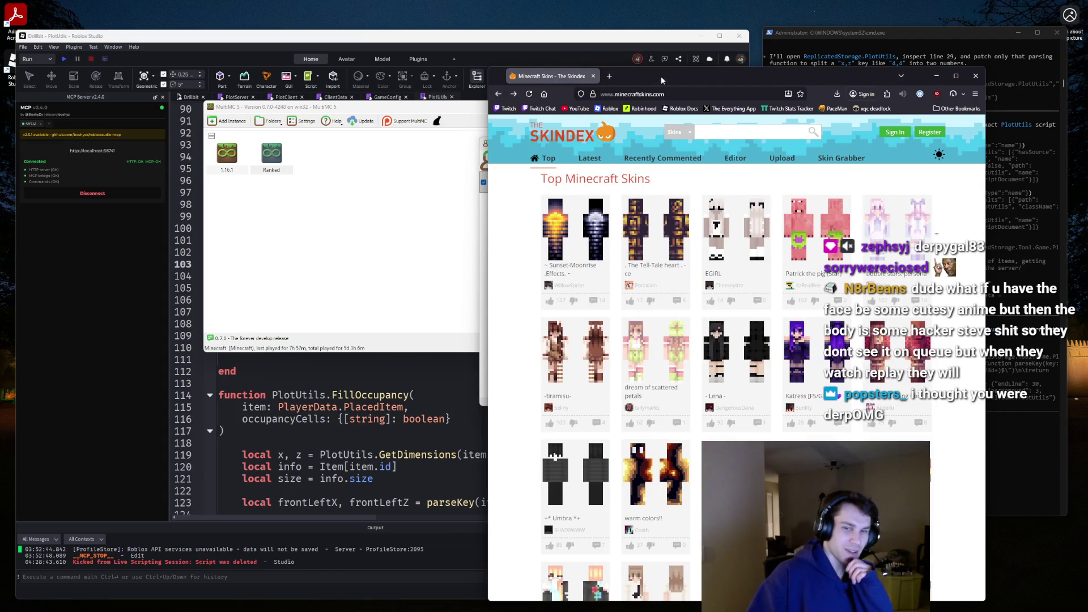
left_click_drag(660, 76, 493, 72)
scroll(586, 197, "down", 1)
scroll(586, 197, "down", 7)
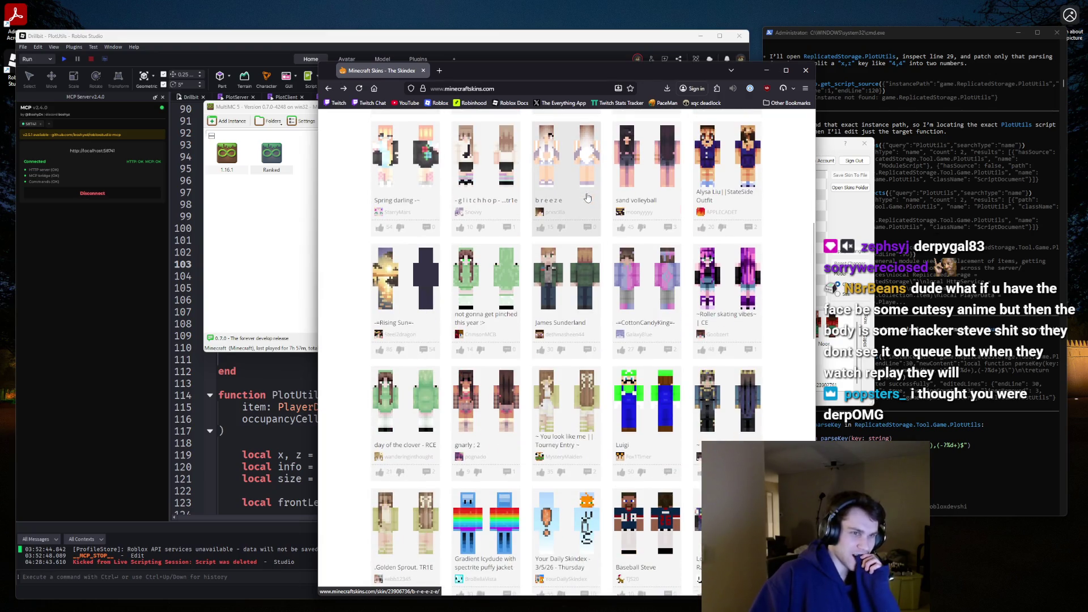
left_click(727, 281)
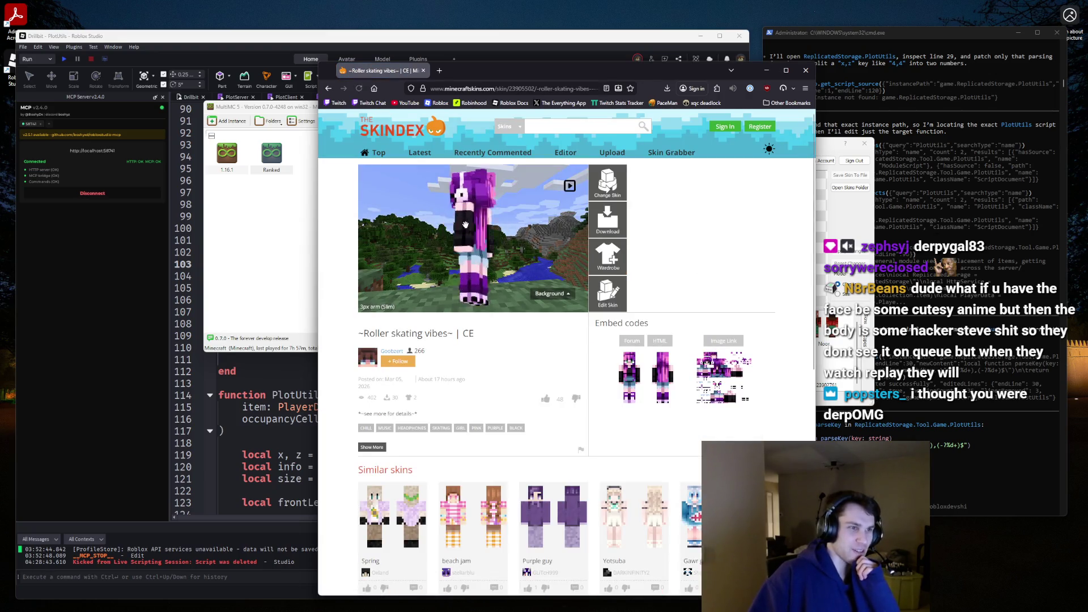
left_click_drag(465, 225, 451, 225)
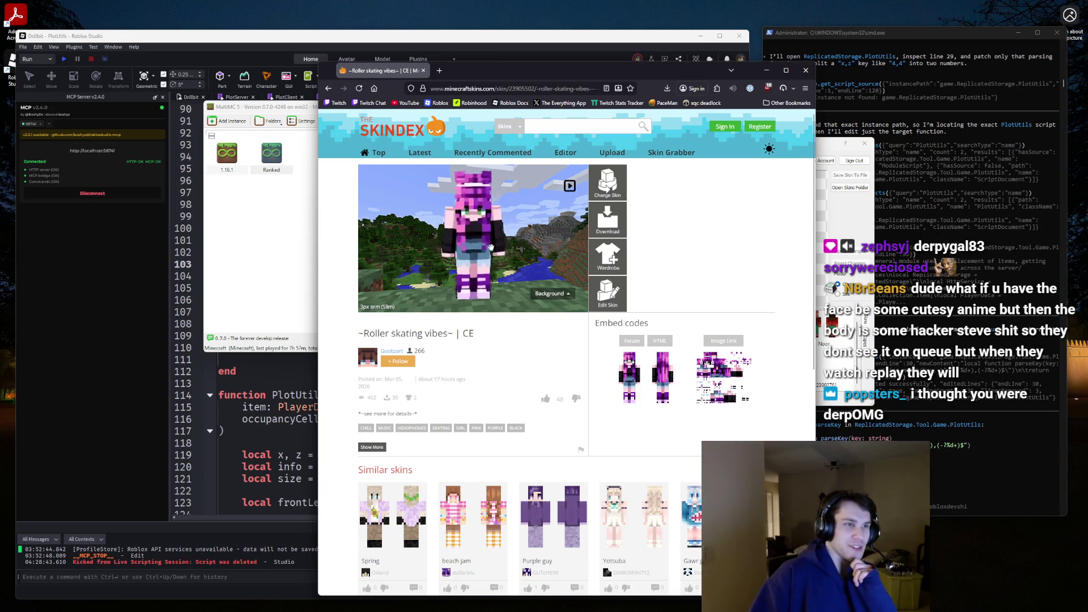
left_click(328, 88)
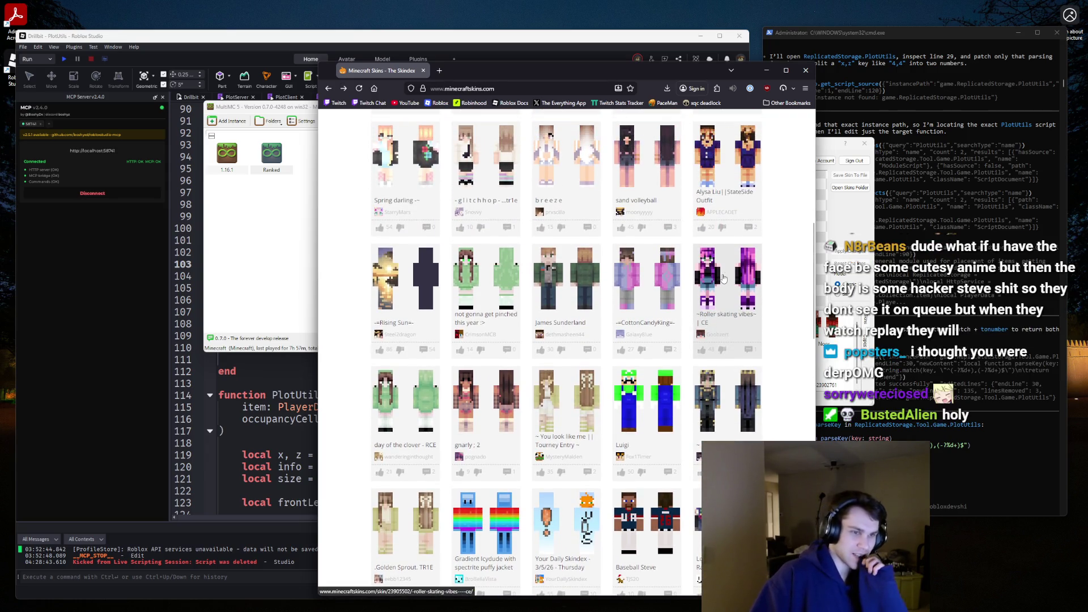
Go to page 4 and preview the Jupiter_rl grown out hair skin.
scroll(723, 279, "down", 2)
scroll(723, 279, "down", 10)
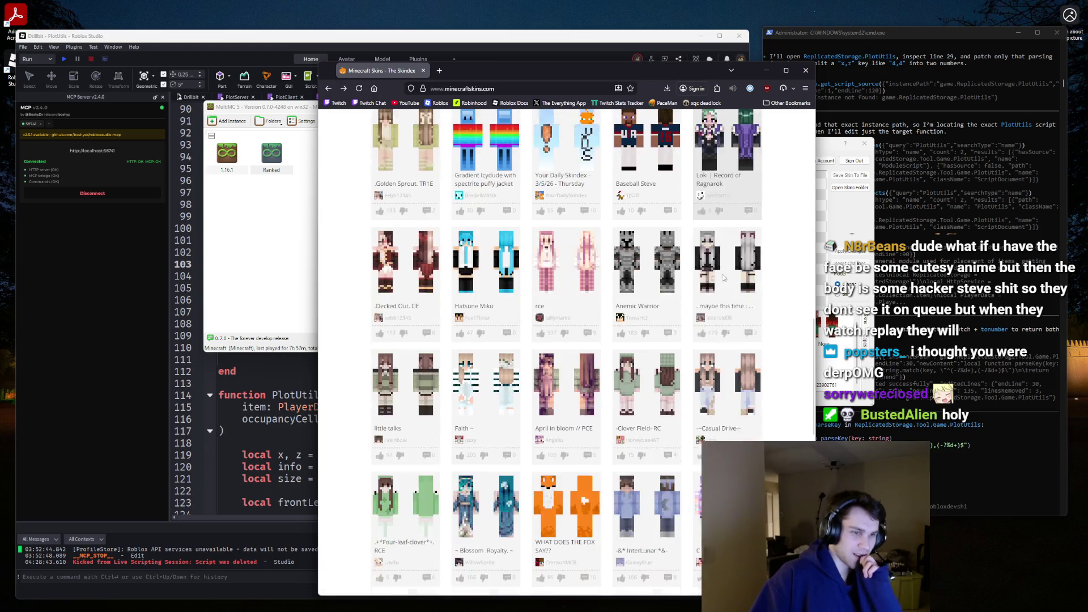
scroll(723, 278, "down", 2)
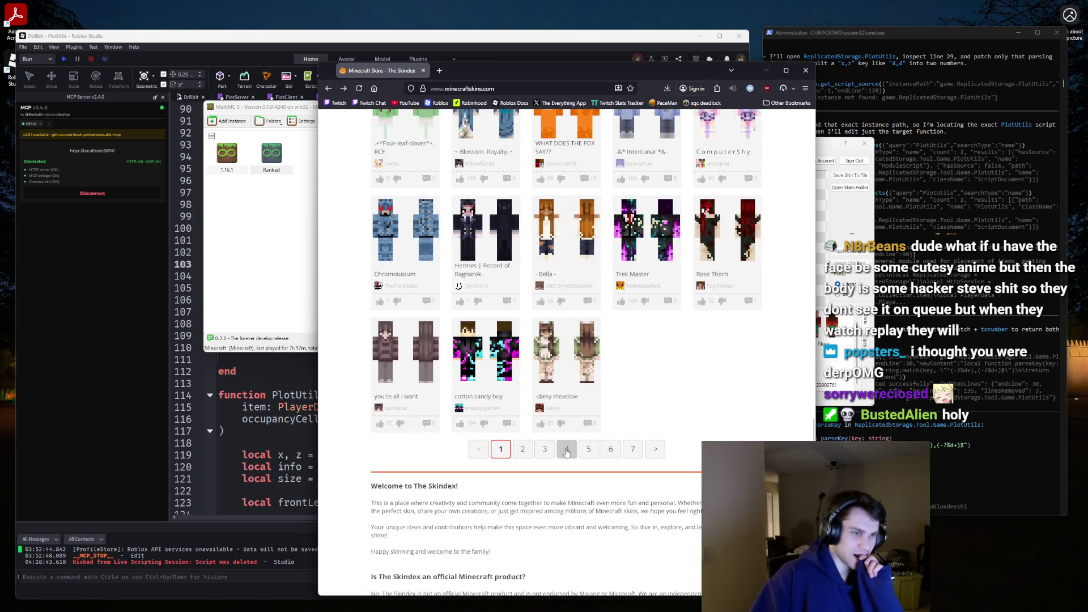
left_click(566, 449)
scroll(621, 419, "down", 2)
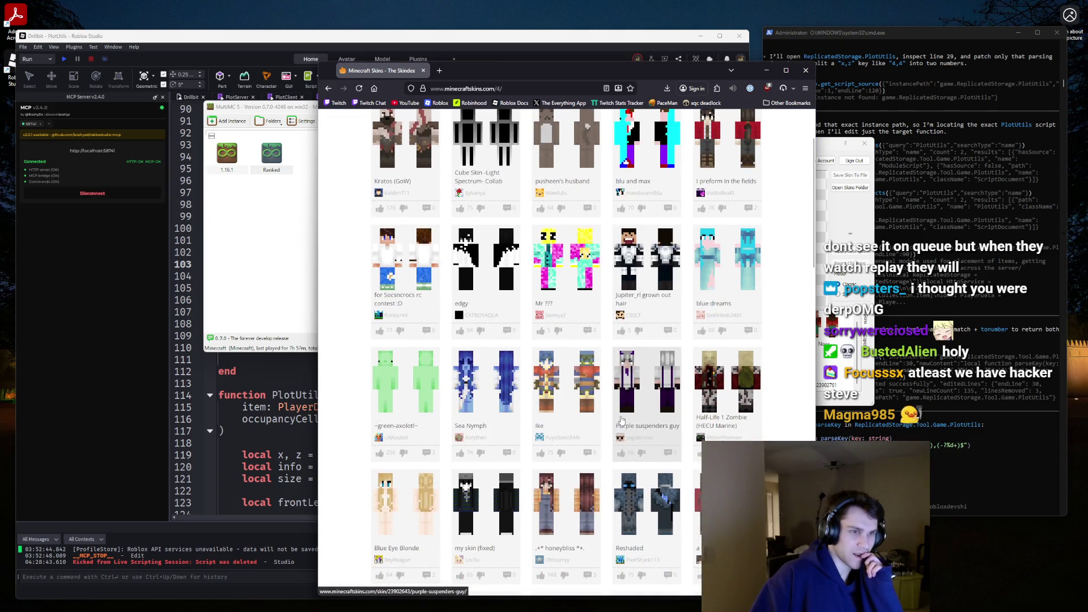
left_click(655, 261)
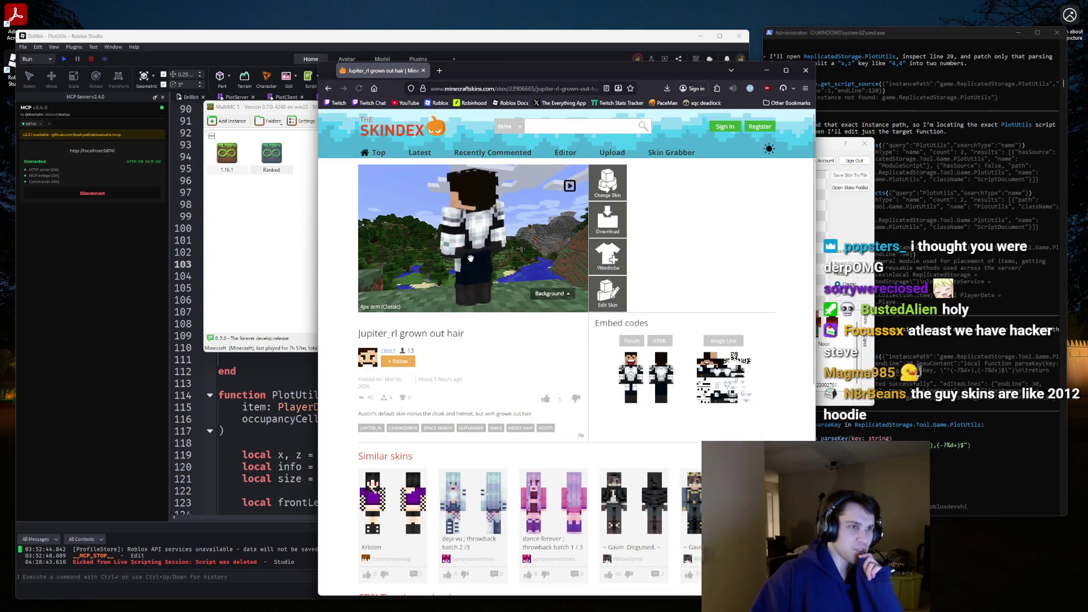
left_click(327, 89)
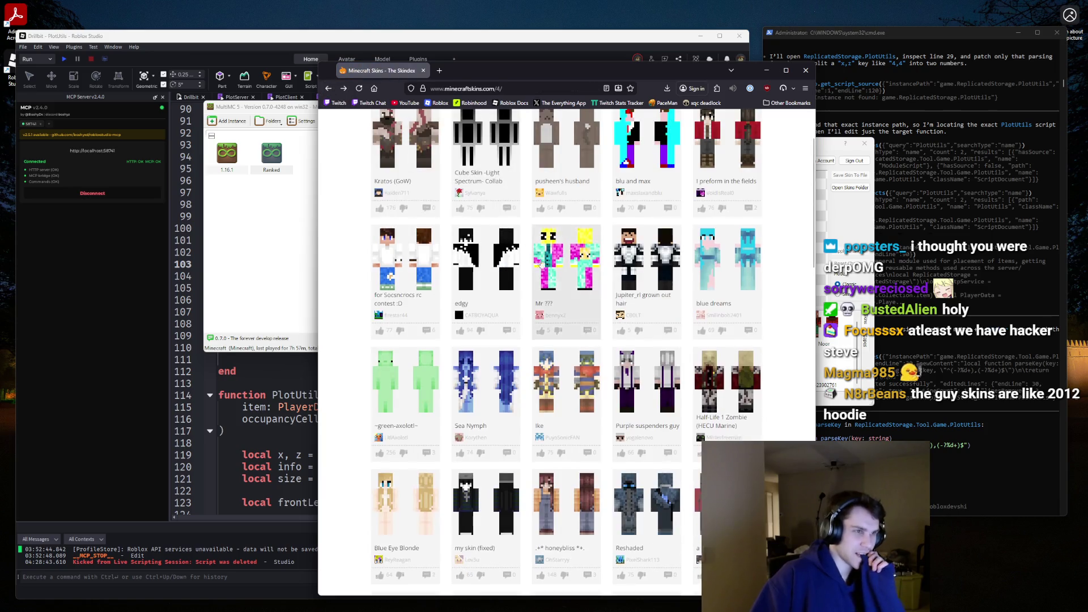
Preview the Reshaded and Dragon Whispers skins, then move on to page 5.
scroll(459, 294, "down", 4)
scroll(459, 296, "down", 2)
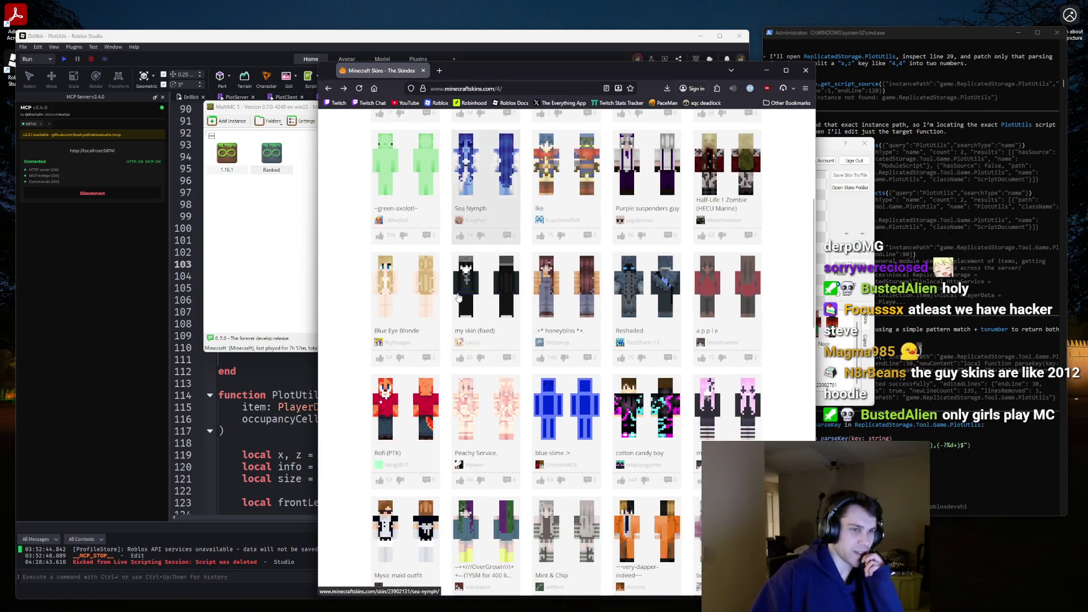
left_click(635, 289)
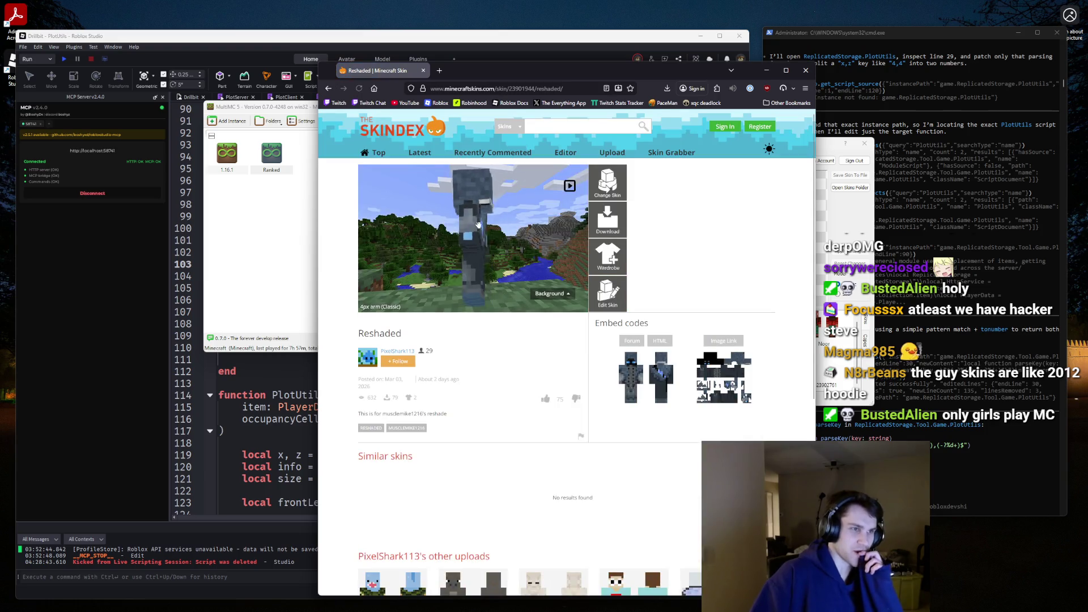
left_click_drag(589, 237, 486, 207)
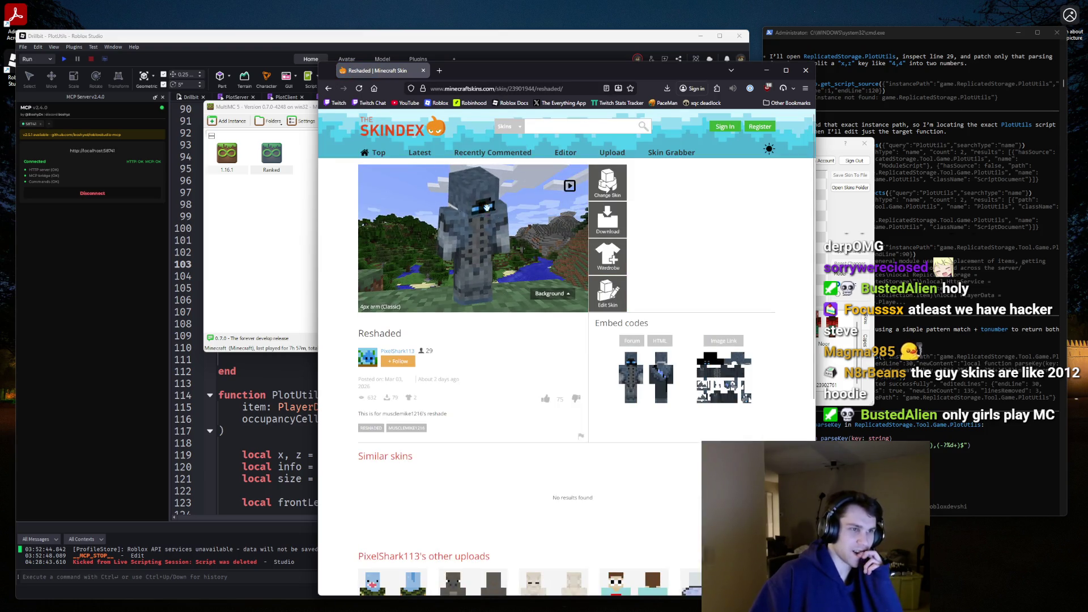
left_click(328, 88)
scroll(543, 316, "down", 5)
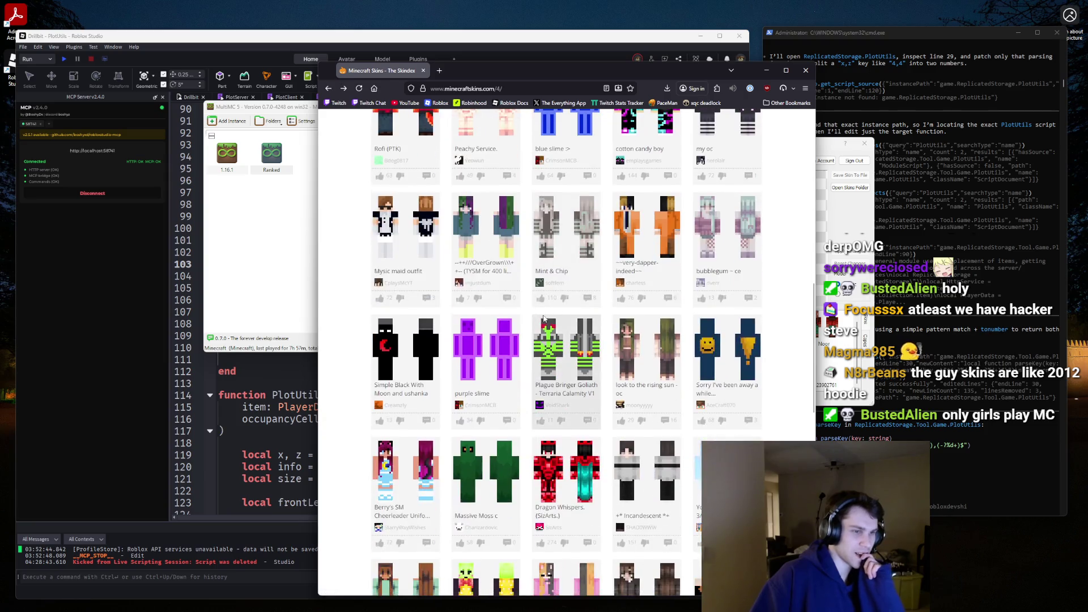
left_click(587, 350)
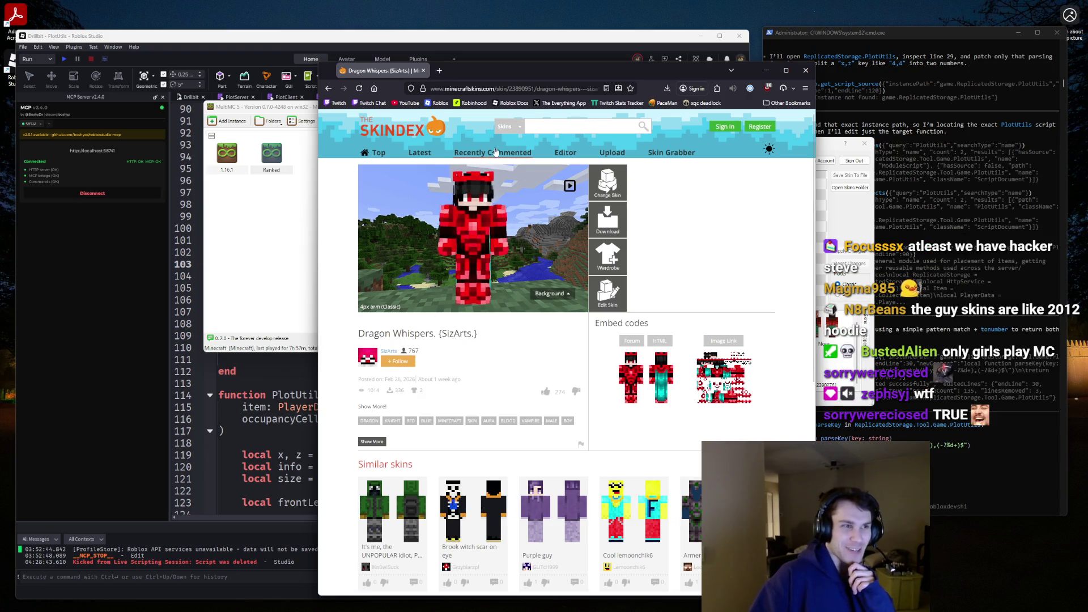
mouse_move(451, 276)
left_mouse_down()
mouse_move(533, 267)
mouse_move(438, 276)
mouse_move(481, 258)
left_mouse_up()
left_click(328, 88)
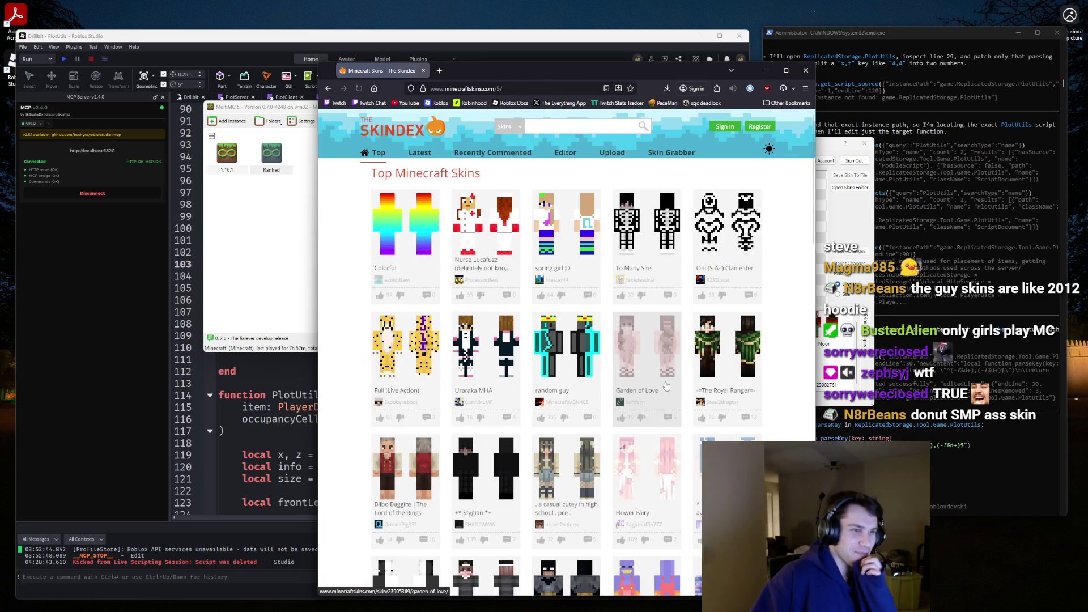
Load page 6 and preview the SKIN COMMISION and Happy Nutella guy Tik Tok edition skins.
scroll(657, 391, "down", 10)
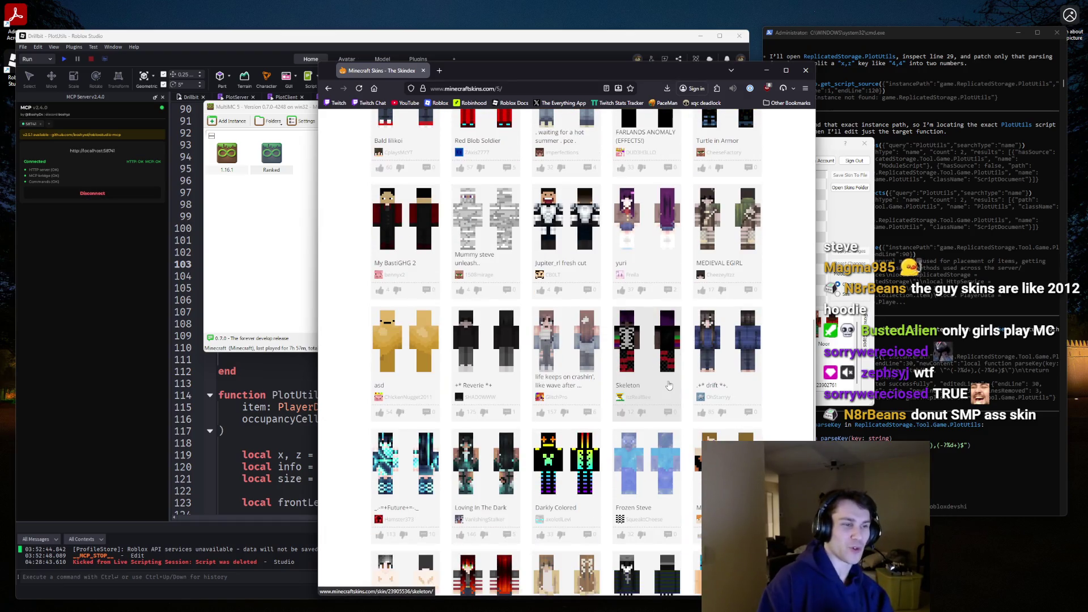
scroll(669, 385, "down", 10)
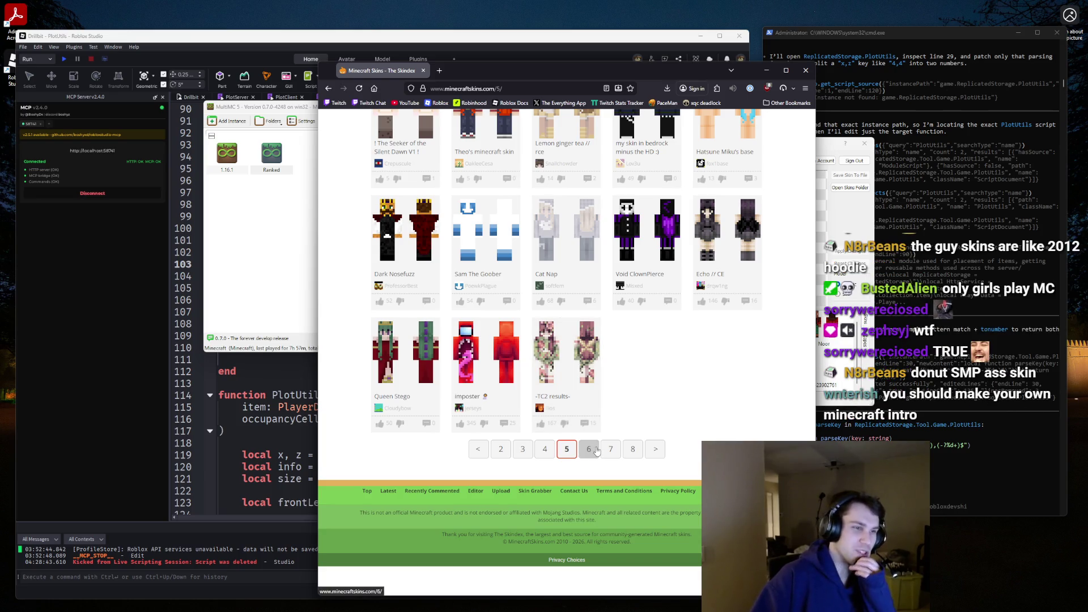
left_click(594, 449)
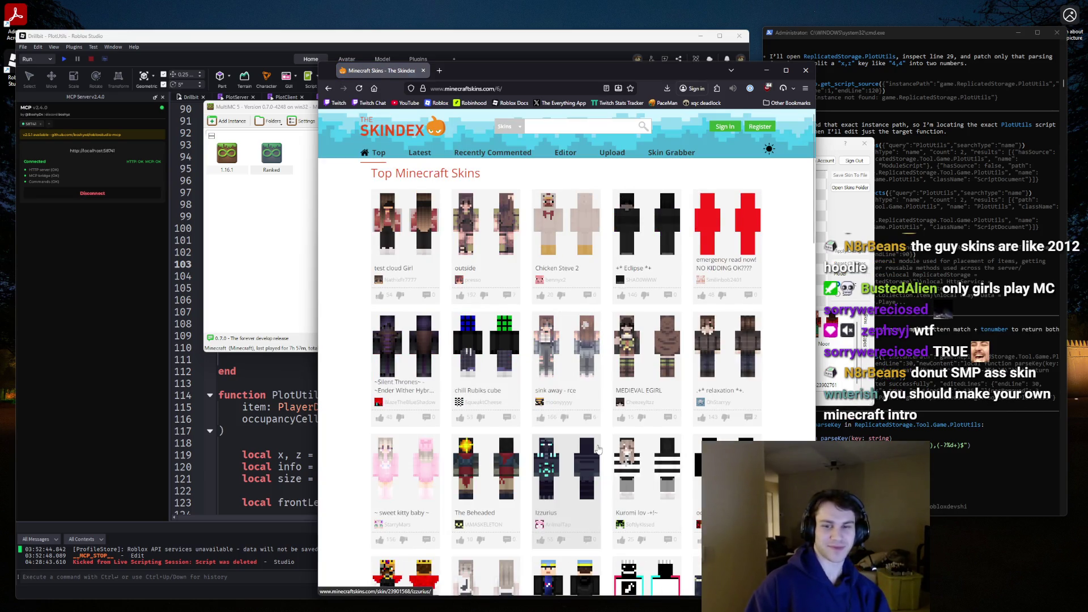
scroll(600, 448, "down", 4)
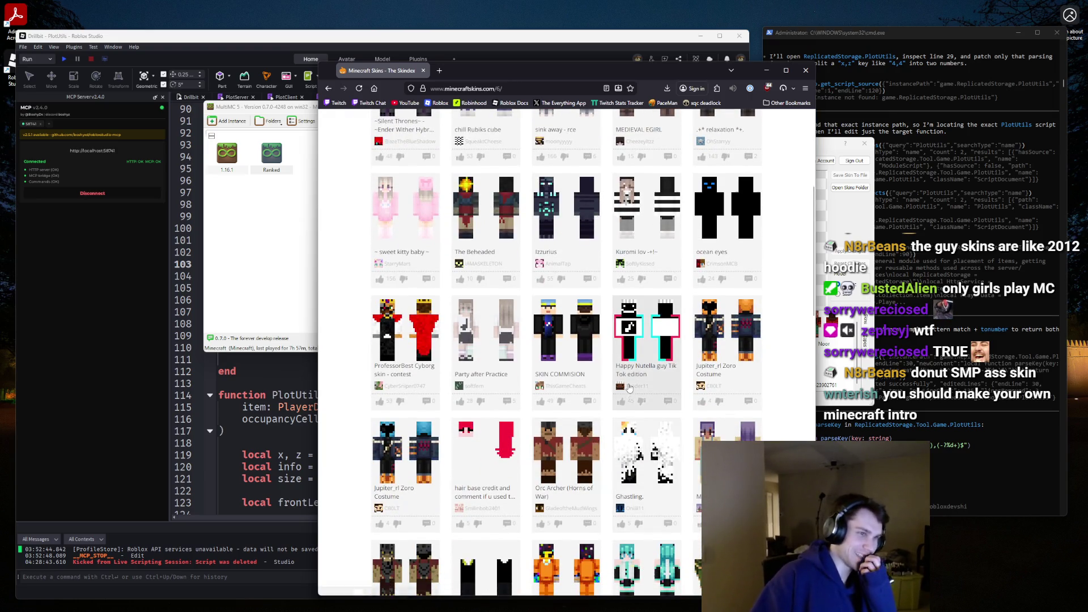
scroll(566, 397, "up", 1)
left_click(564, 372)
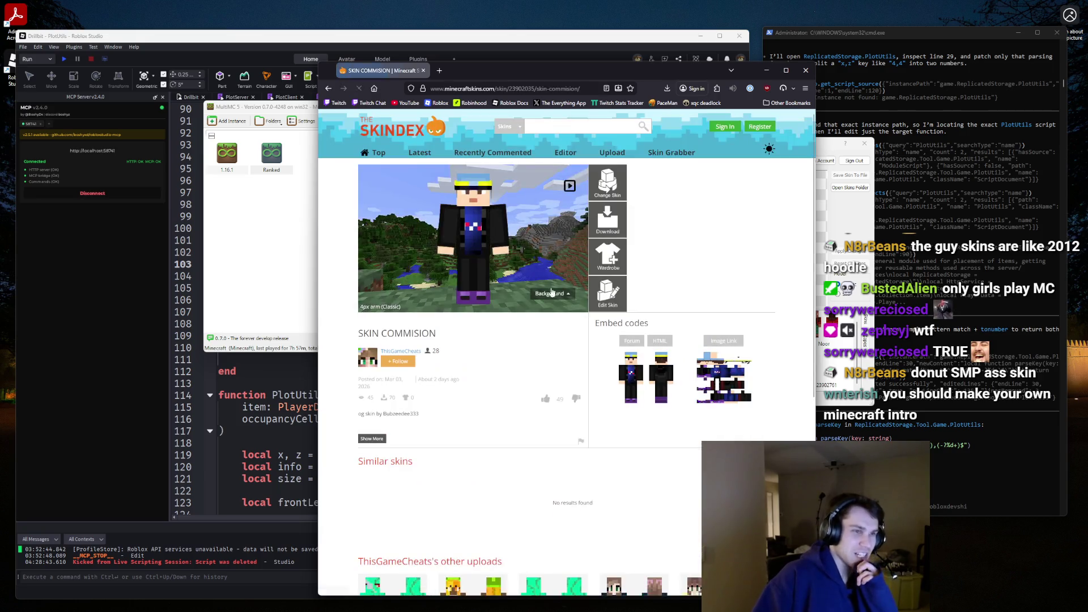
left_click(328, 89)
left_click(648, 384)
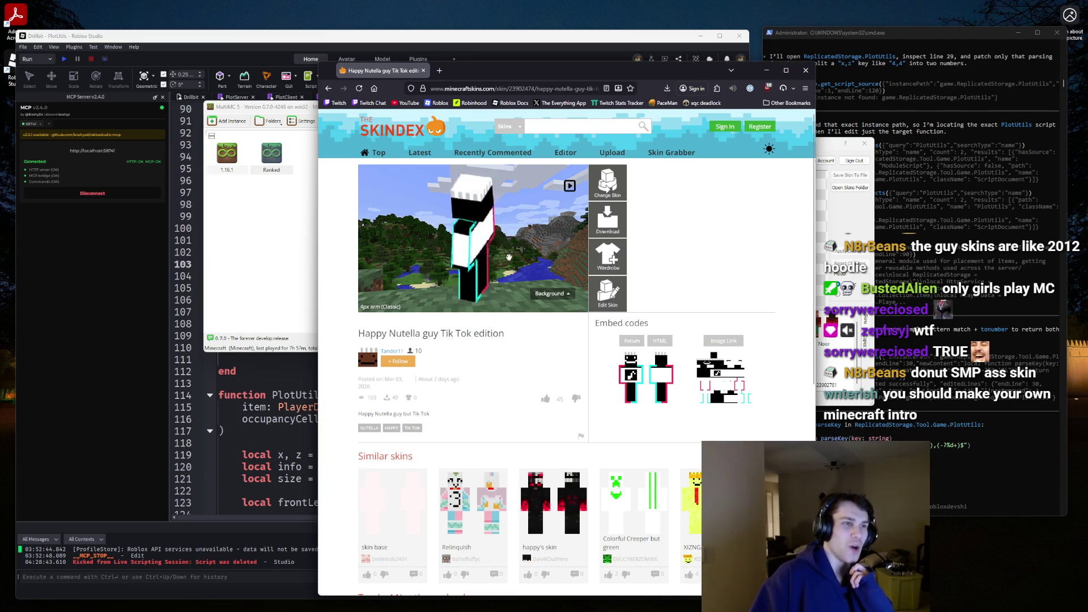
left_click(328, 89)
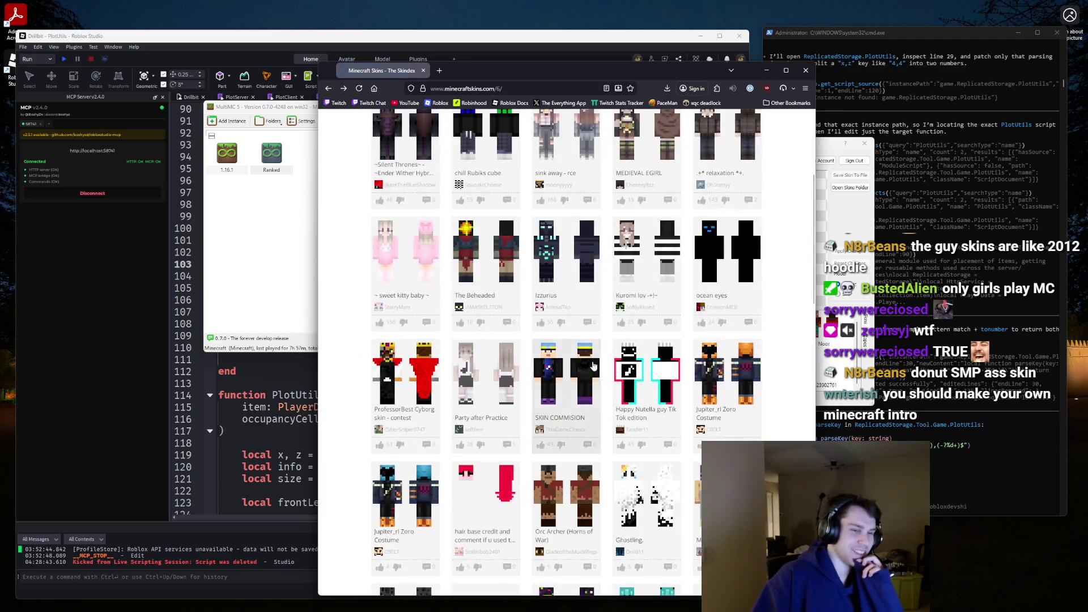
Load page 7 and preview the My Updated Minecraft Skin! page.
scroll(594, 366, "down", 5)
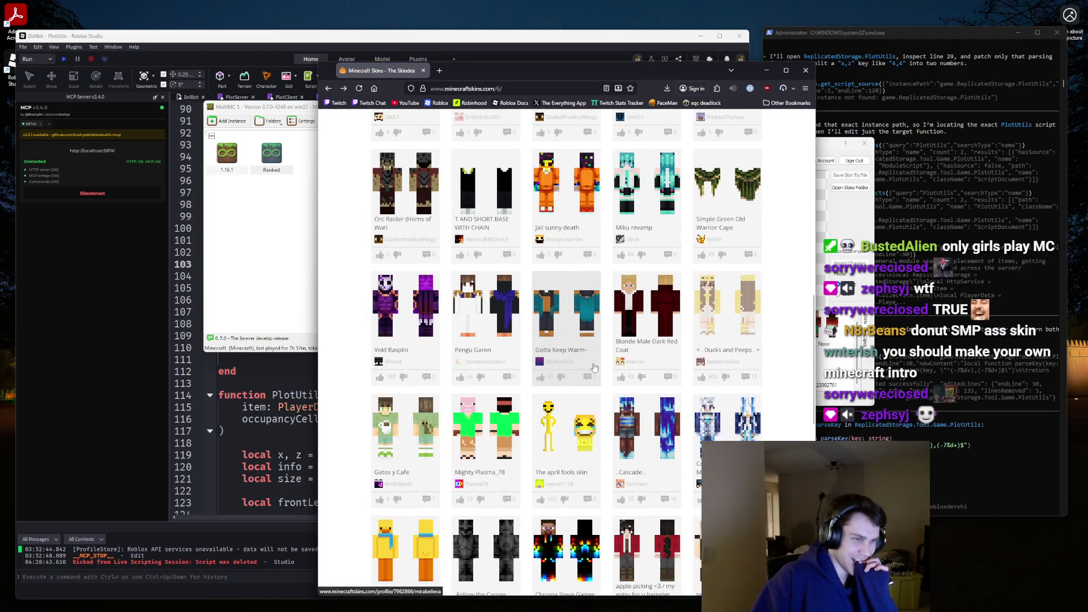
scroll(594, 367, "down", 3)
scroll(590, 369, "down", 6)
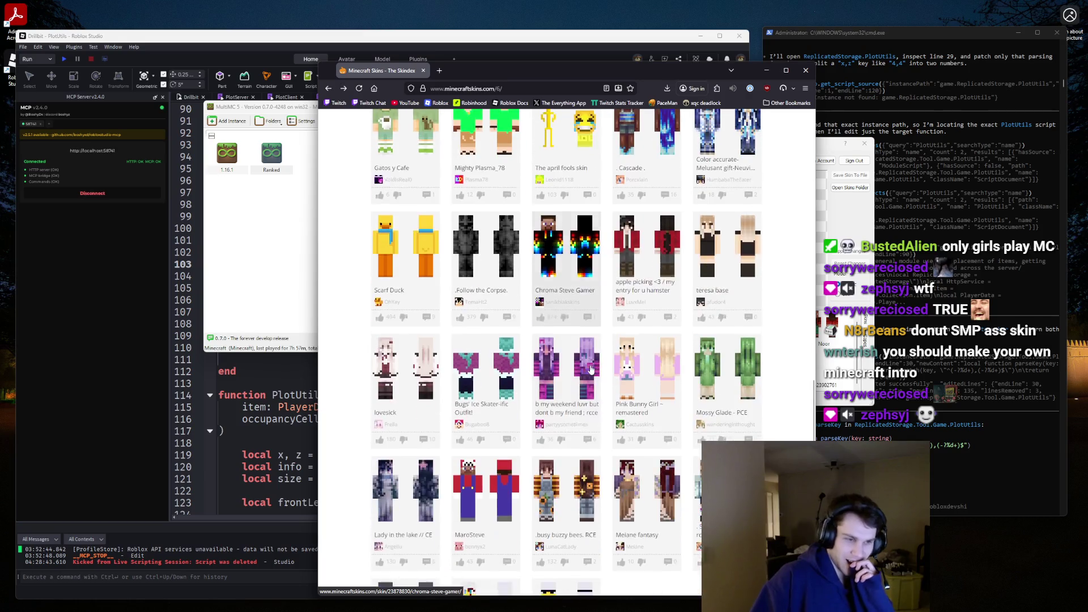
left_click(591, 492)
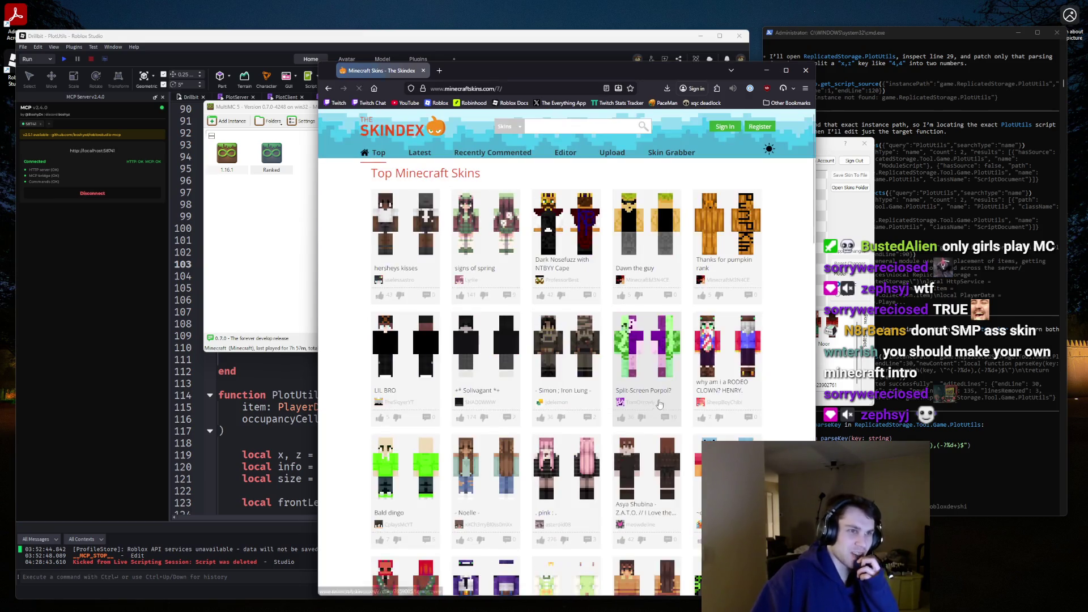
scroll(741, 297, "down", 5)
scroll(741, 297, "down", 2)
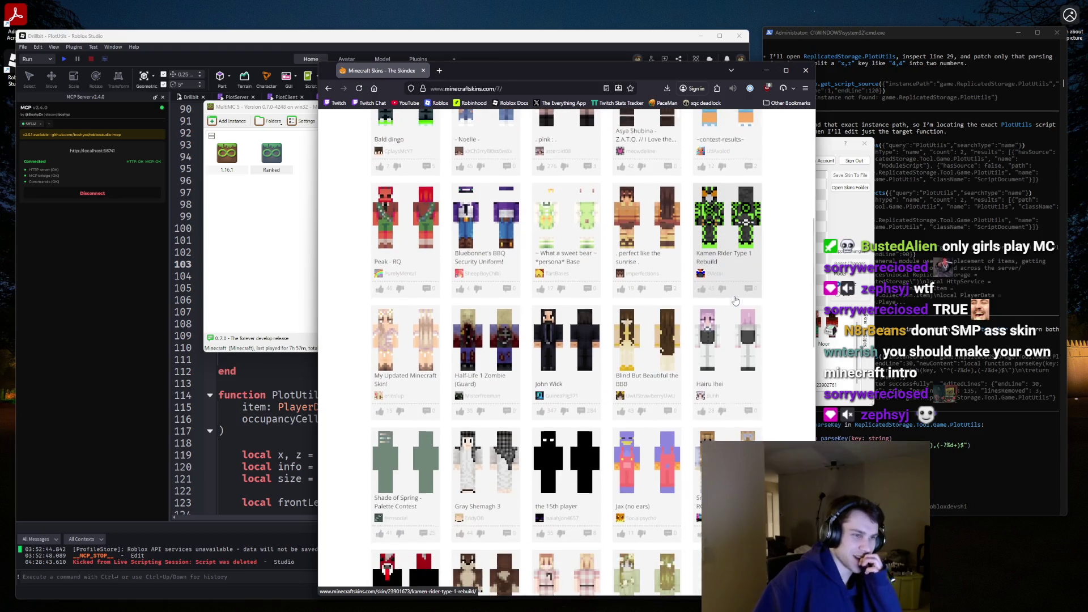
left_click(383, 336)
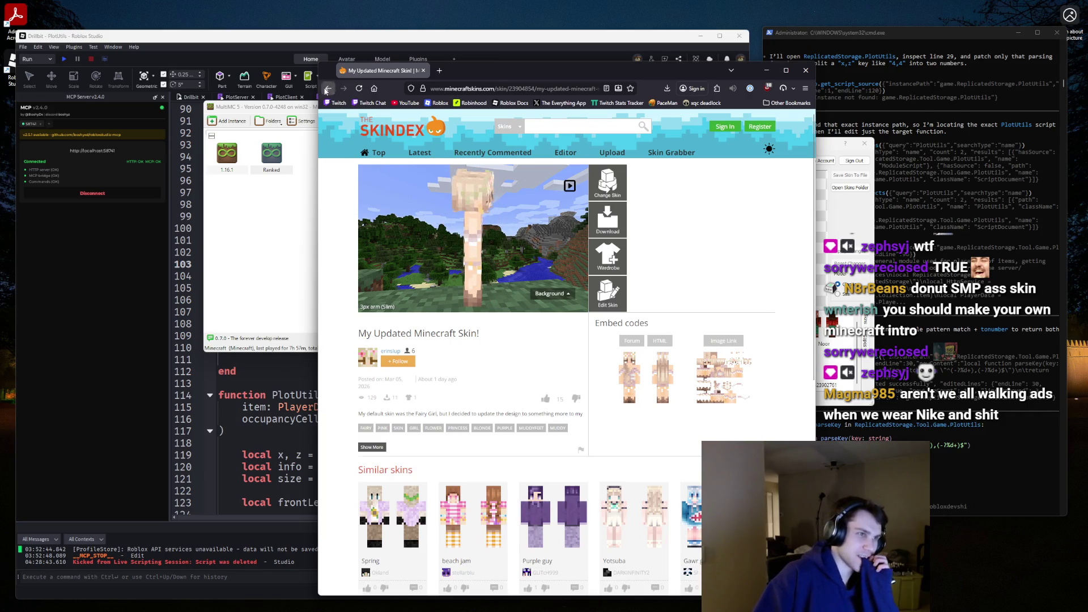
left_click(327, 90)
Preview the Oni Knight (Commander) V.2 skin, load page 8, and return to MultiMC's Accounts window.
scroll(613, 510, "down", 8)
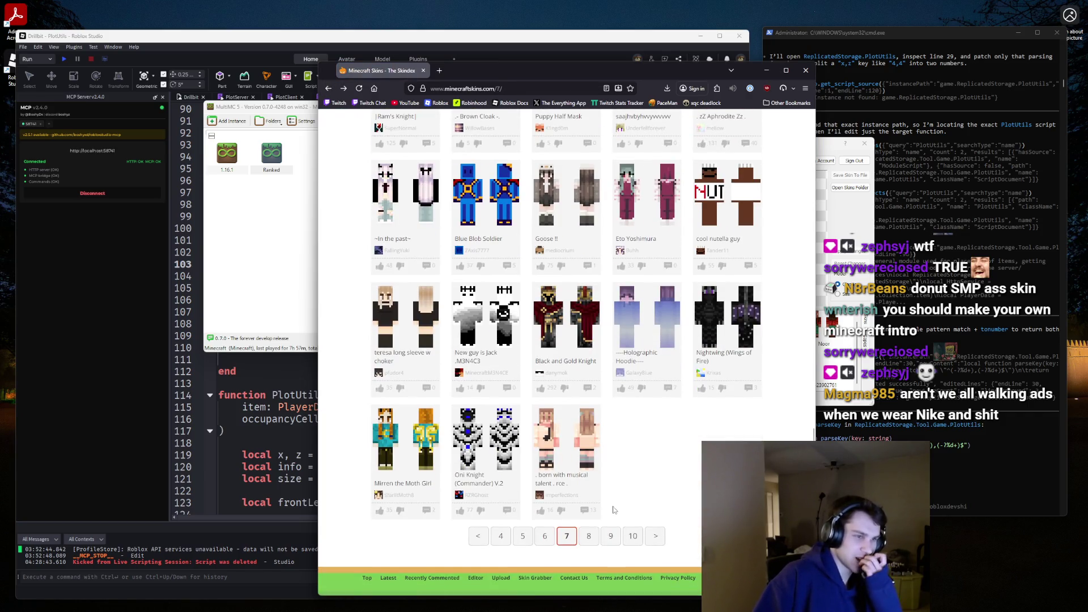
left_click(485, 442)
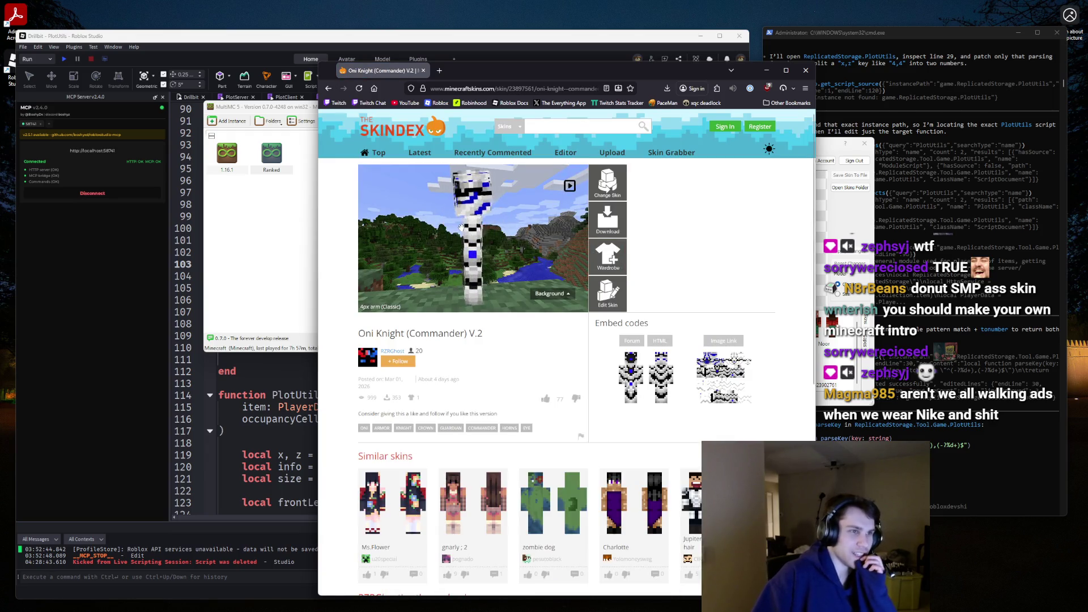
left_click_drag(461, 227, 533, 197)
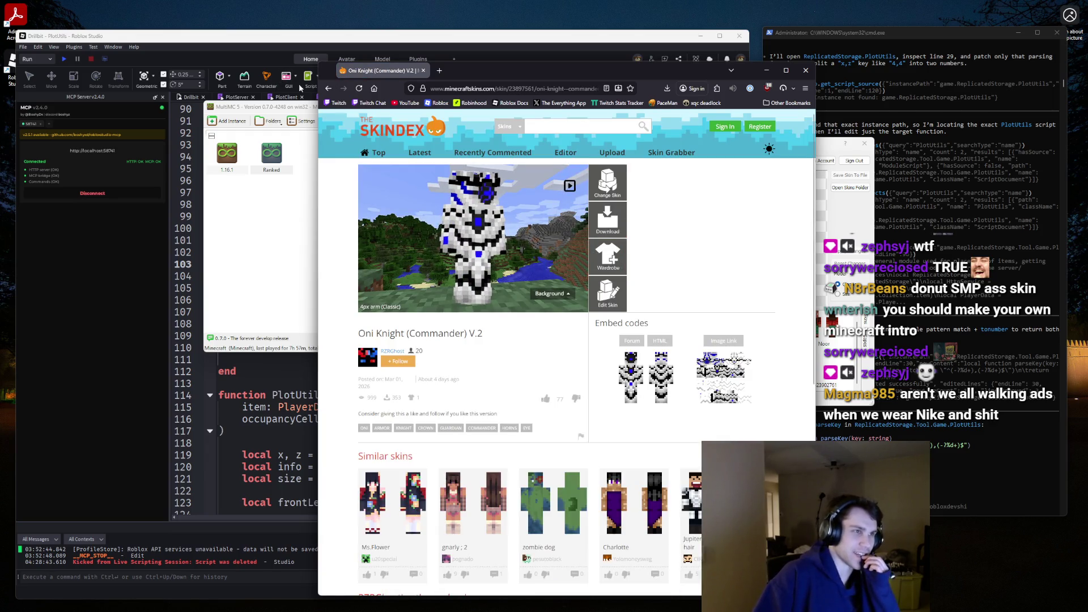
left_click(328, 89)
left_click(592, 419)
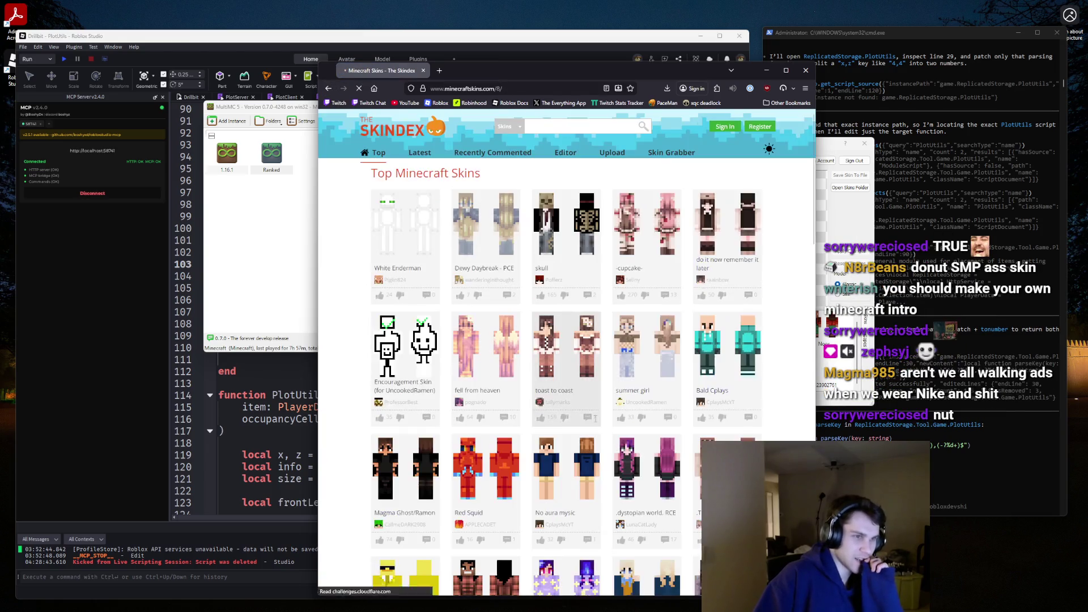
key("alt+Tab")
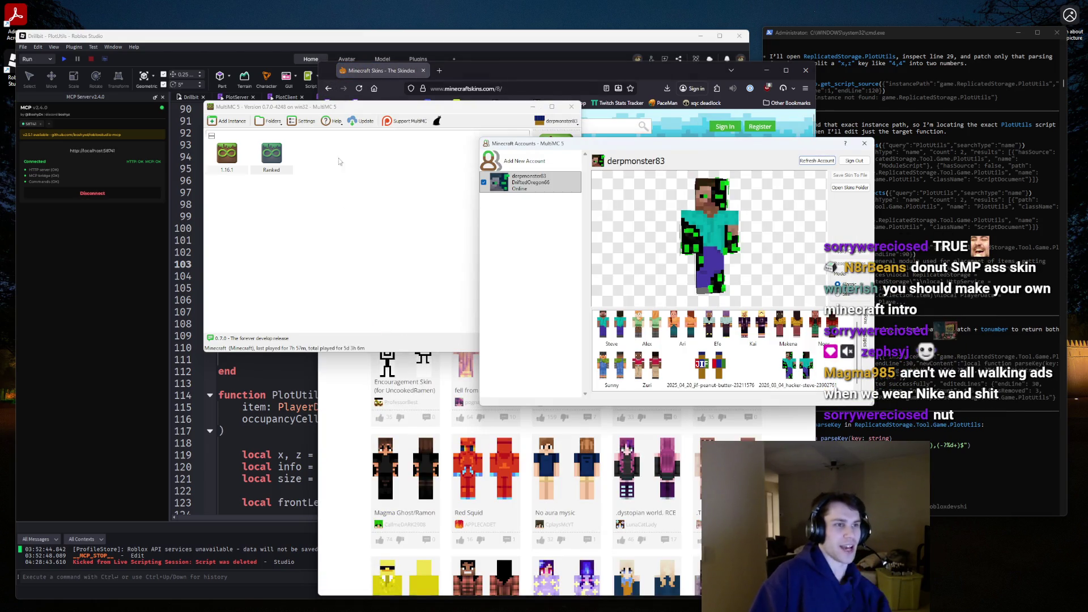
Close the Minecraft Accounts dialog so the Ranked instance can launch.
left_click(864, 143)
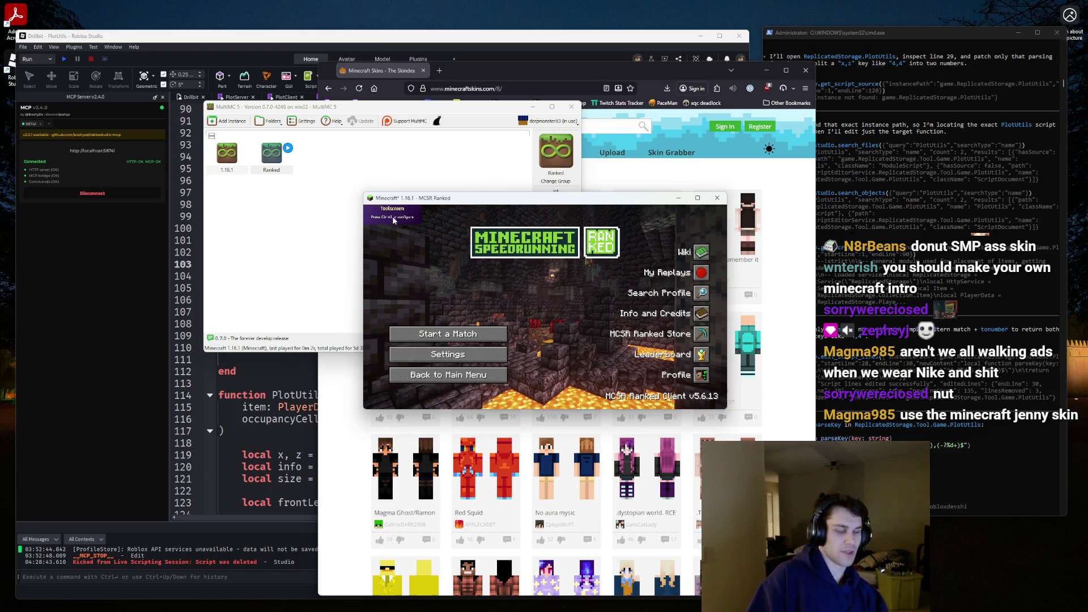
Switch MCSR Ranked to borderless through the Toolscreen config panel (Ctrl+I).
key("ctrl+i")
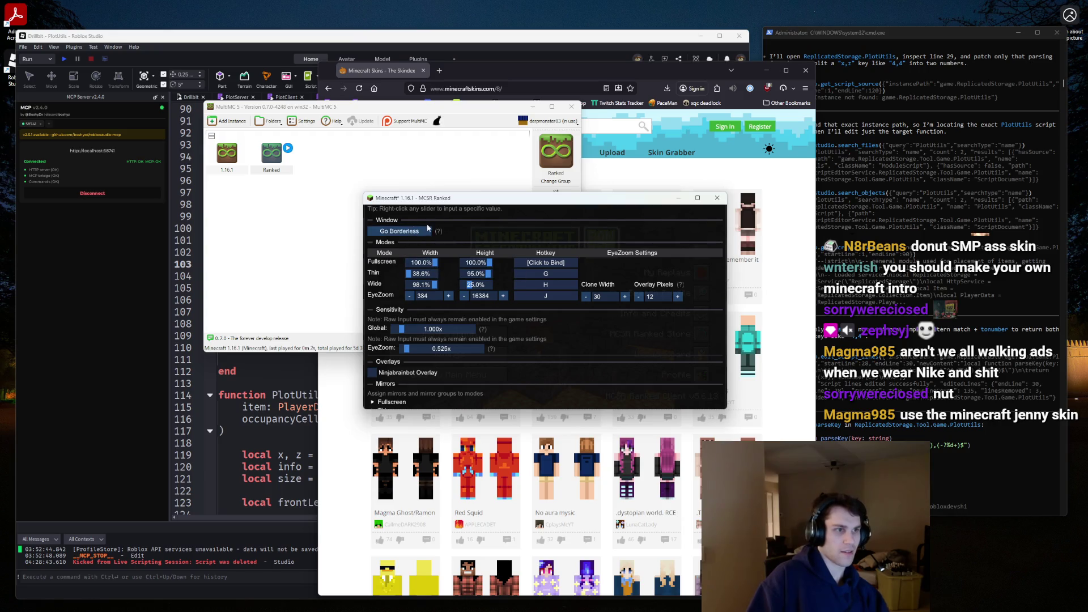
left_click(400, 231)
left_click(764, 139)
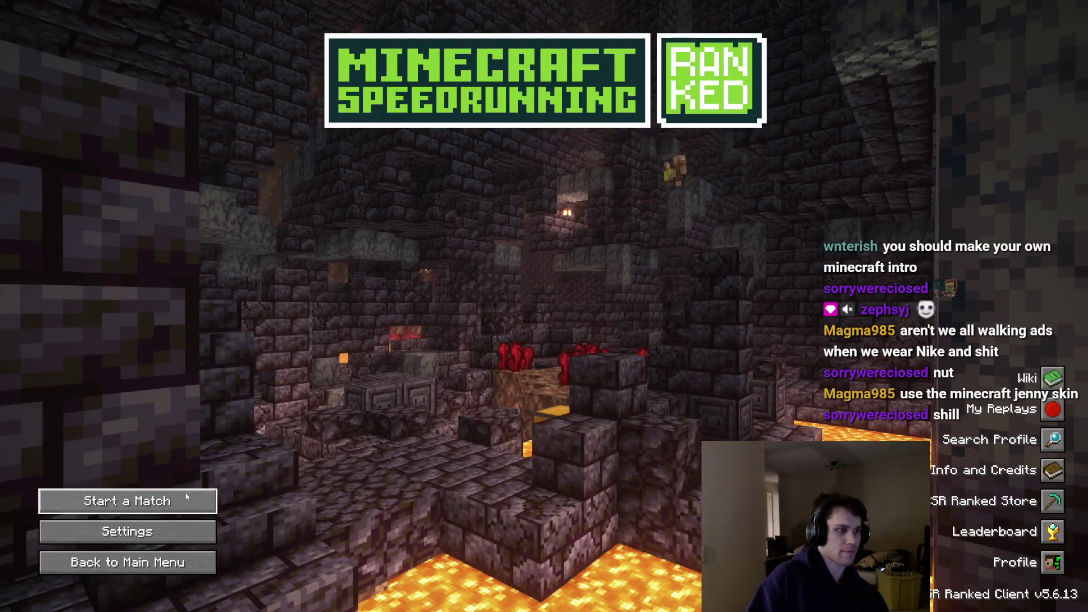
Create and load a new singleplayer Survival world, then switch to third-person view.
left_click(204, 502)
key("Escape")
key("Escape")
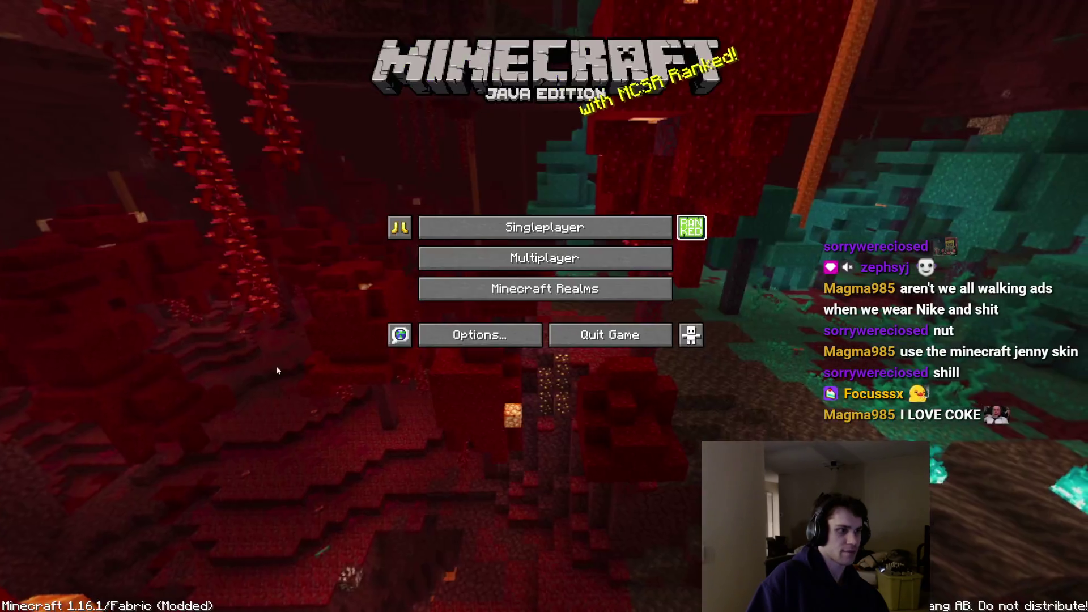
left_click(503, 228)
left_click(607, 552)
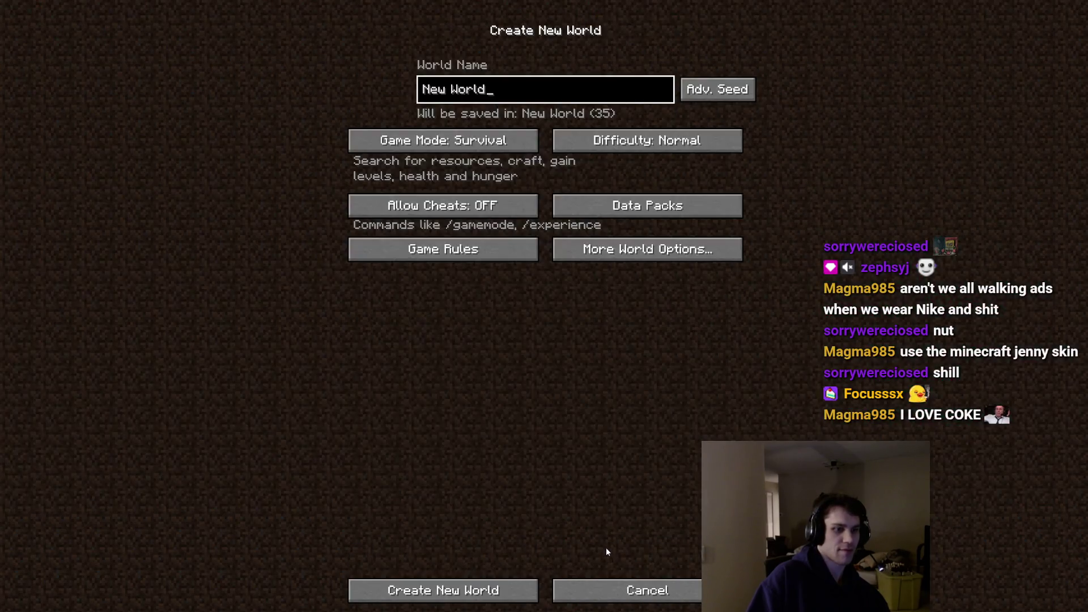
left_click(465, 587)
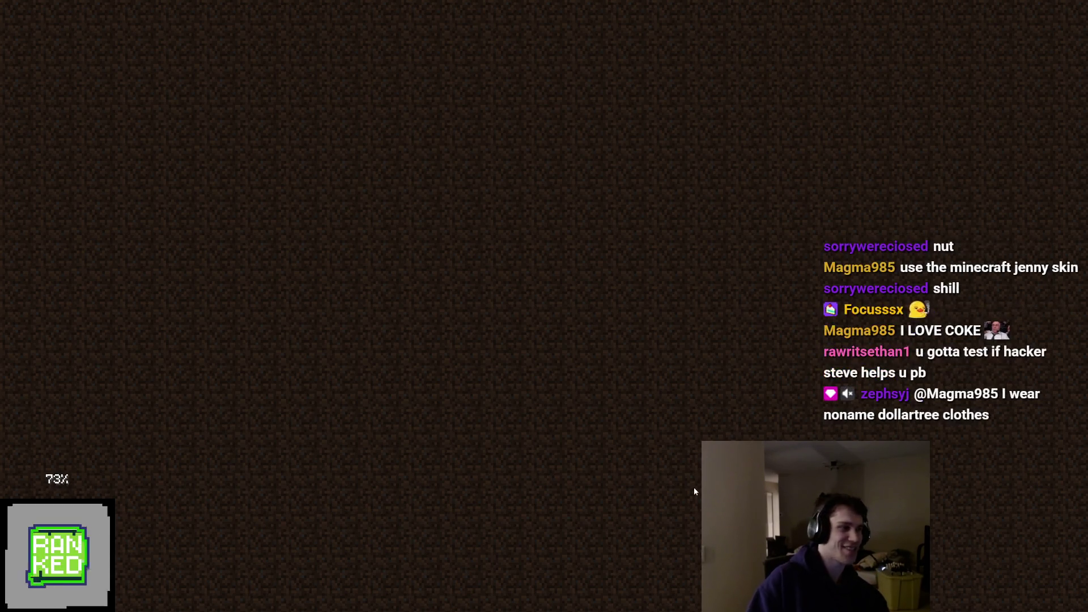
key("F5")
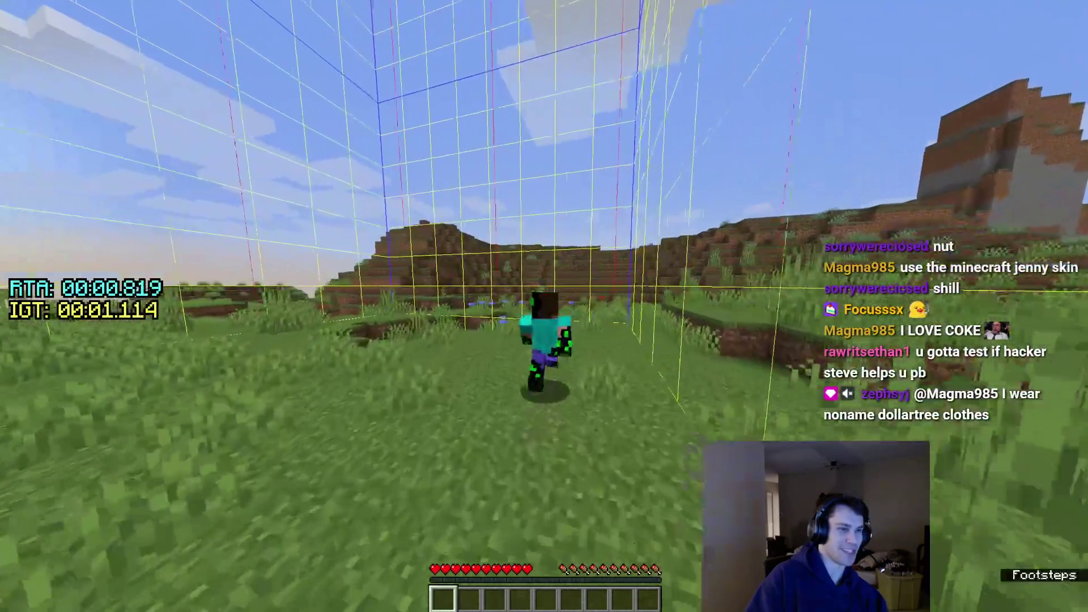
Walk across the grass toward the sun, switching between first- and third-person views.
key("w")
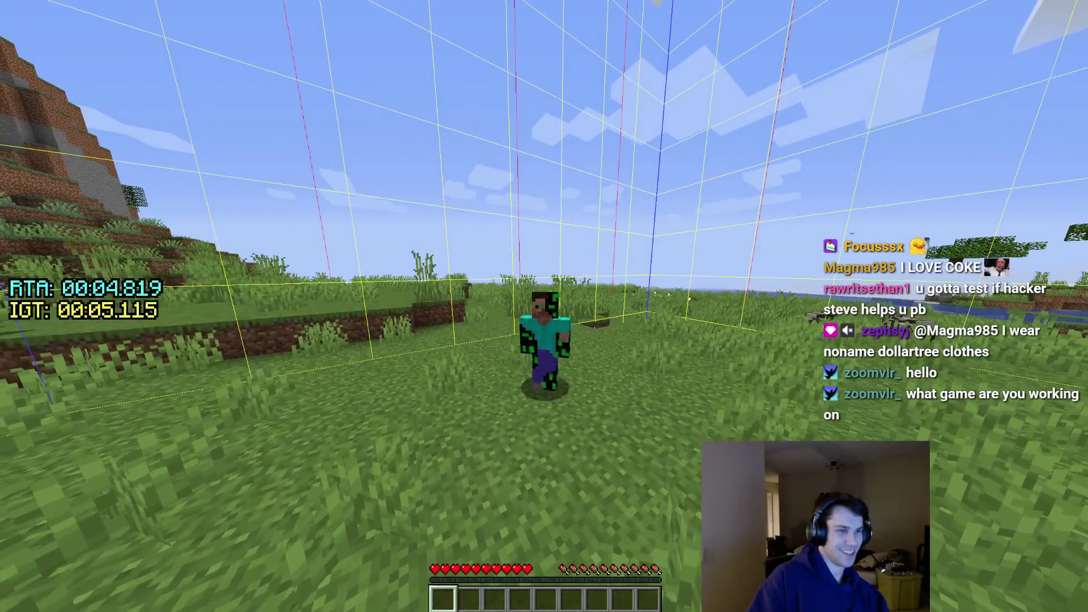
key("F5")
key("w")
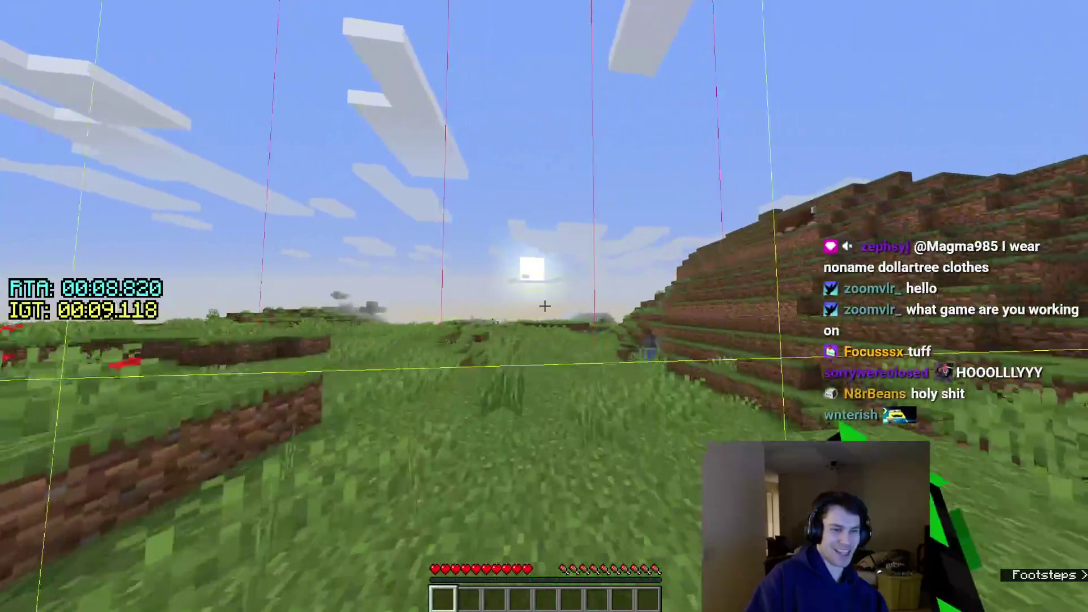
key("F5")
key("F5")
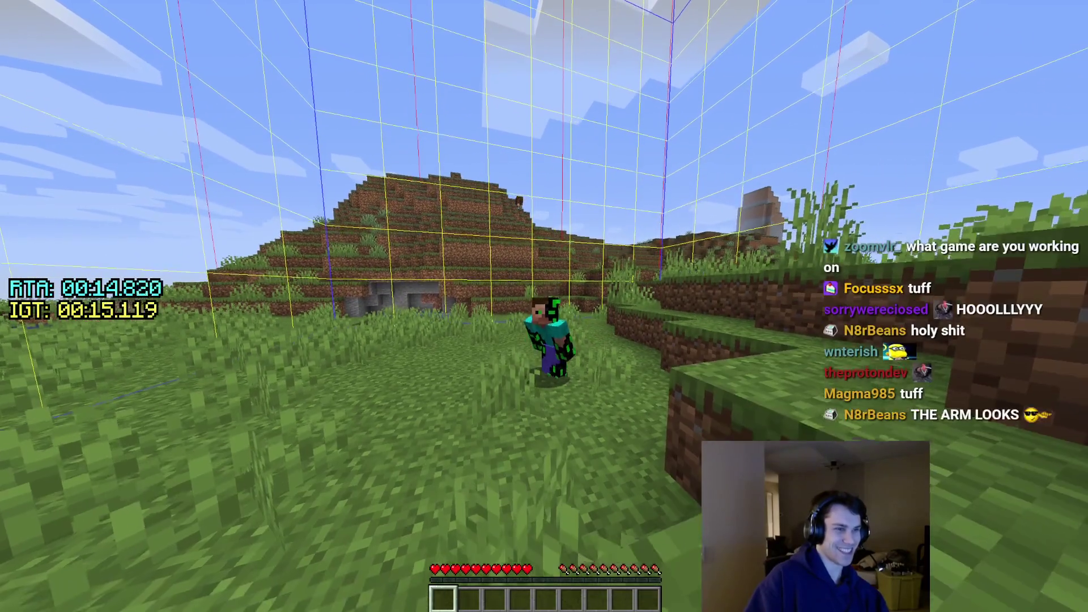
key("F5")
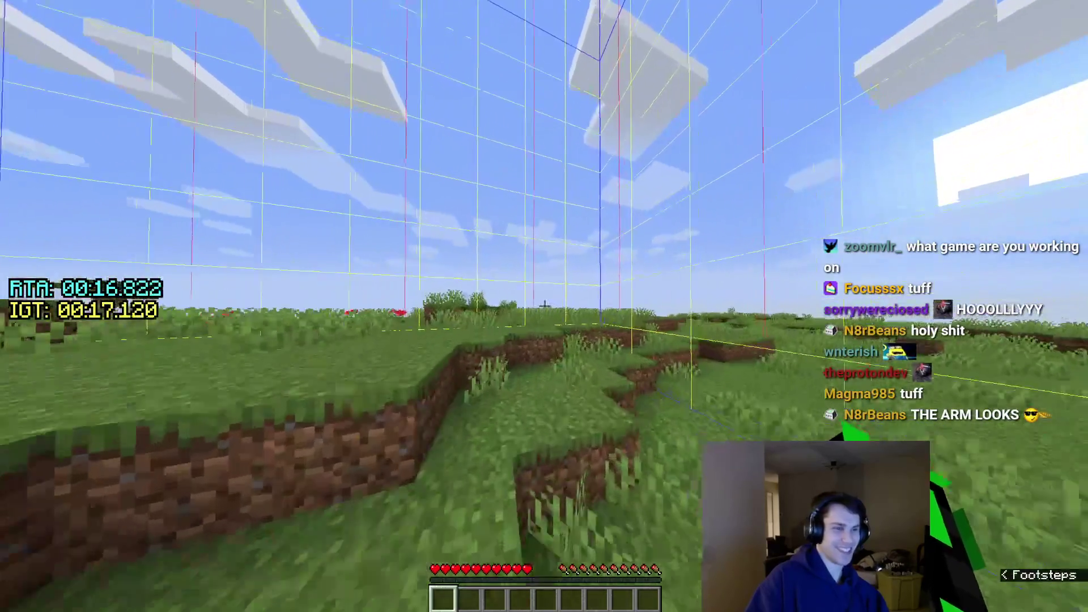
key("F5")
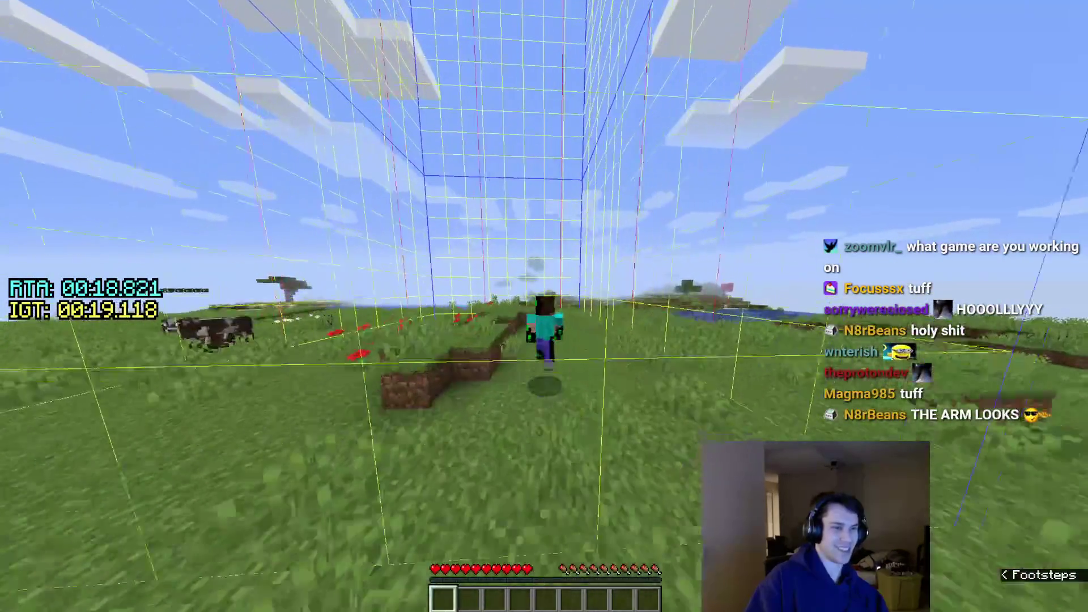
key("F5")
key("F5")
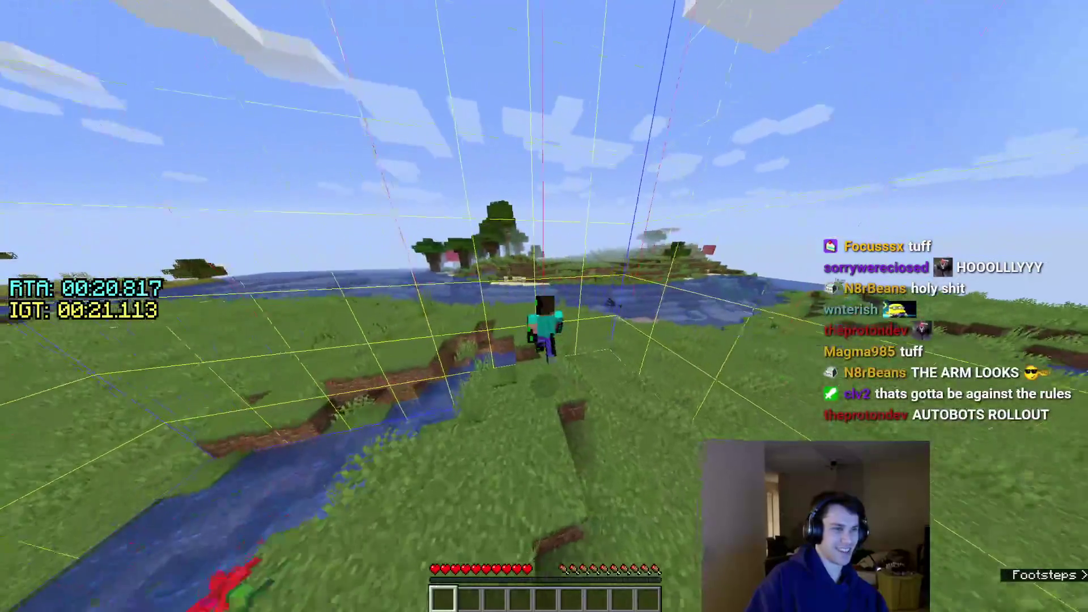
Hide the chunk border grid with F3+G while cycling camera views, then pause into the options.
key("F3+g")
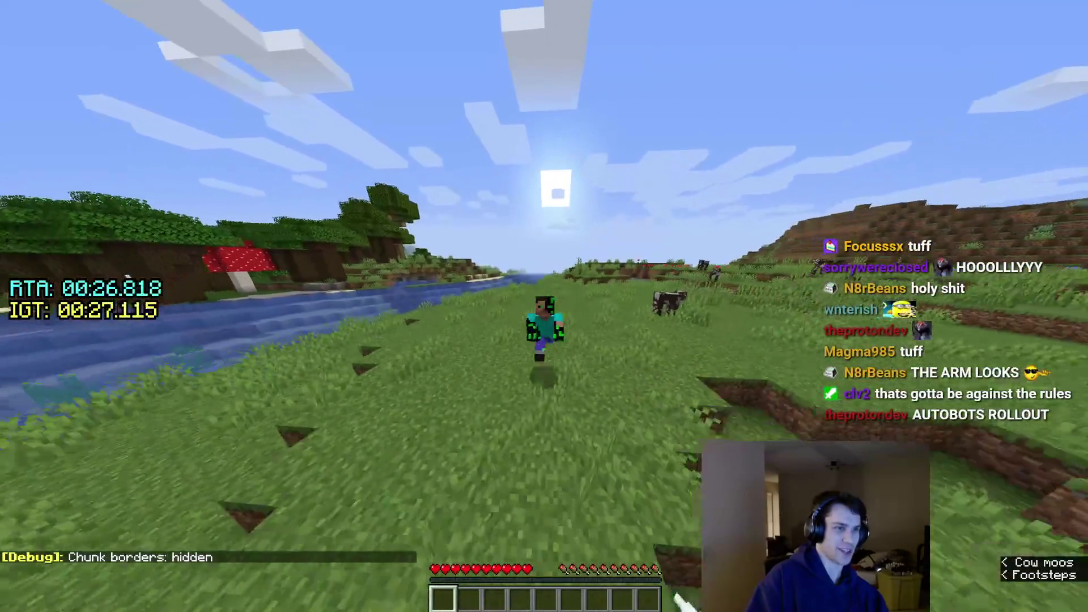
key("F5")
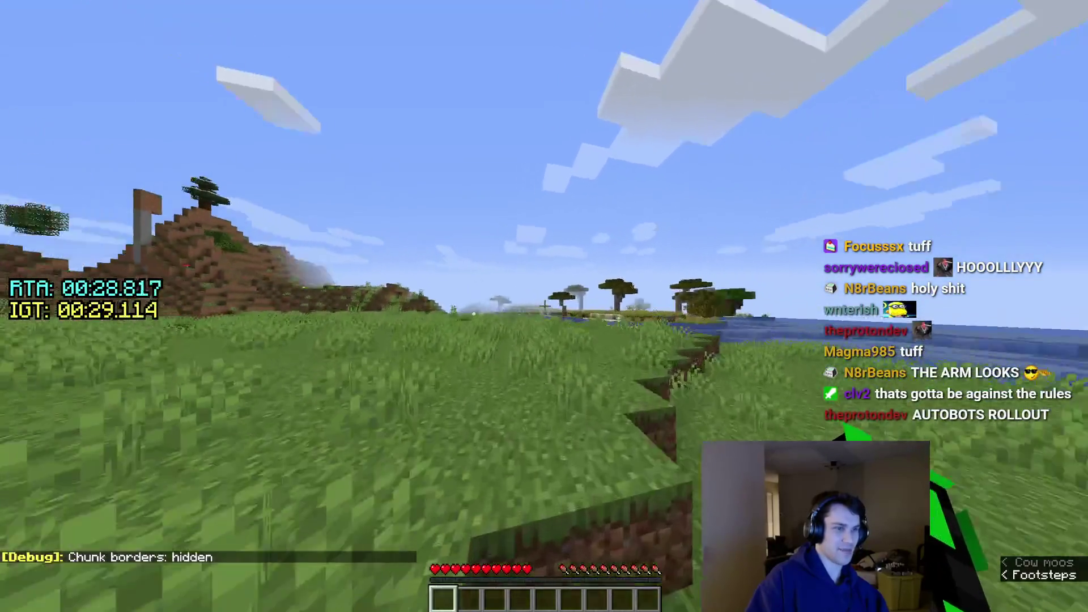
key("F5")
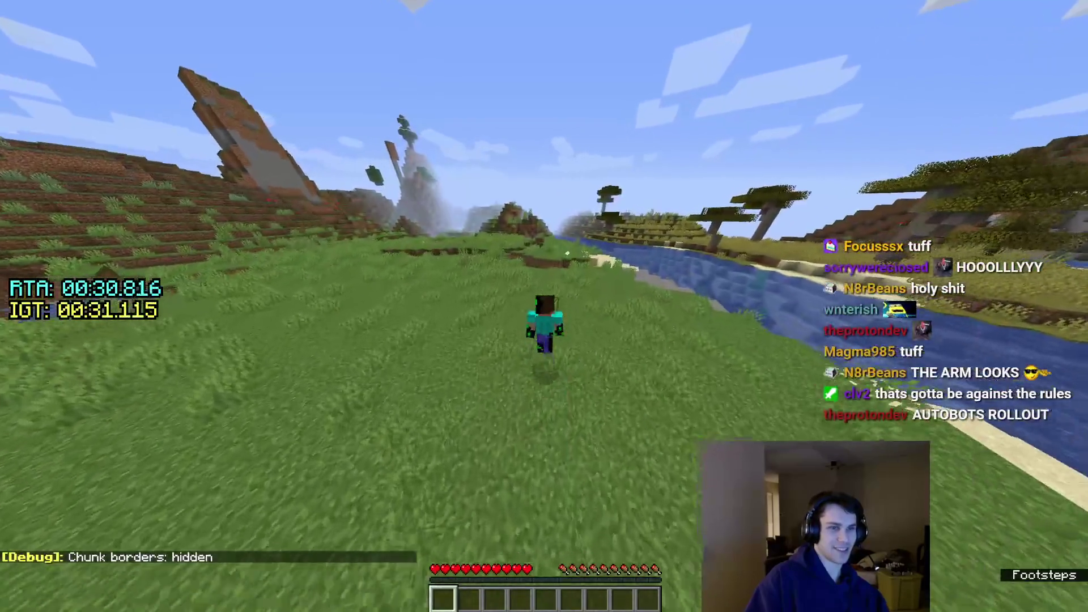
key("F5")
key("F5")
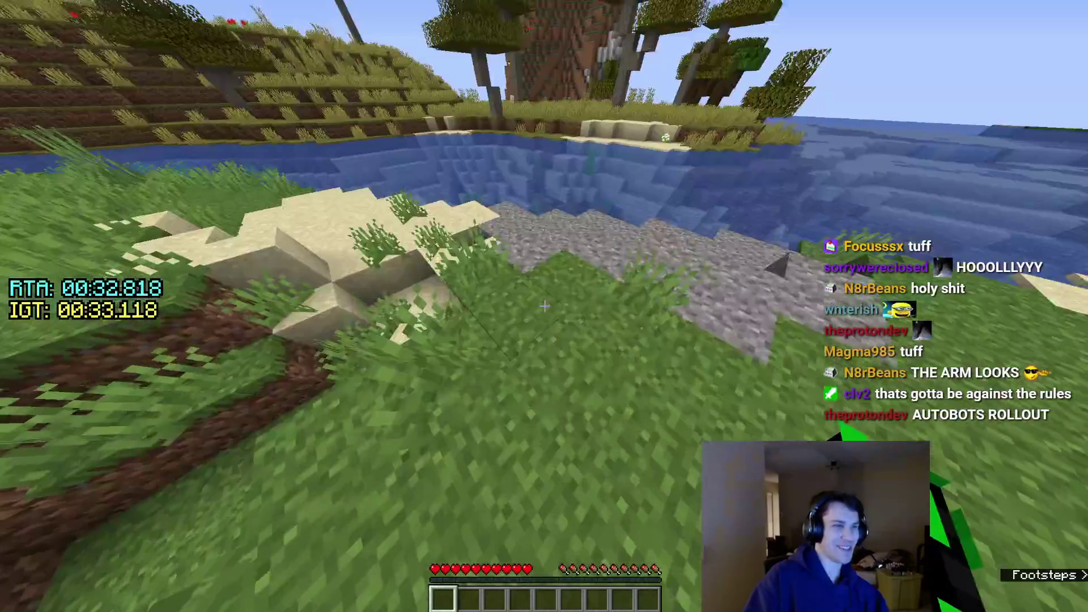
key("F5")
key("F5")
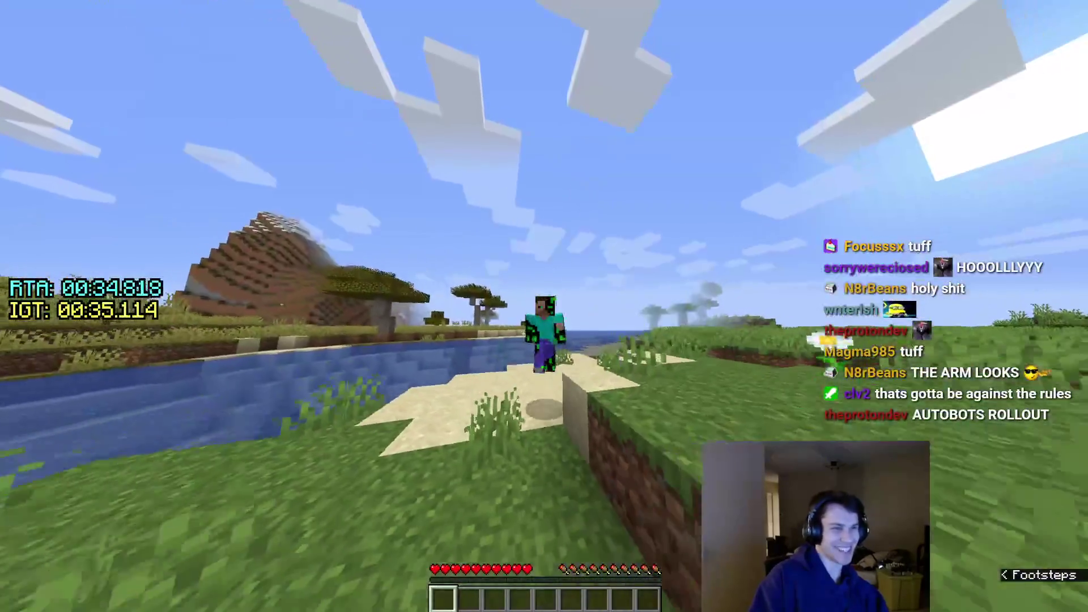
key("F5")
key("F5")
key("F5")
key("F5")
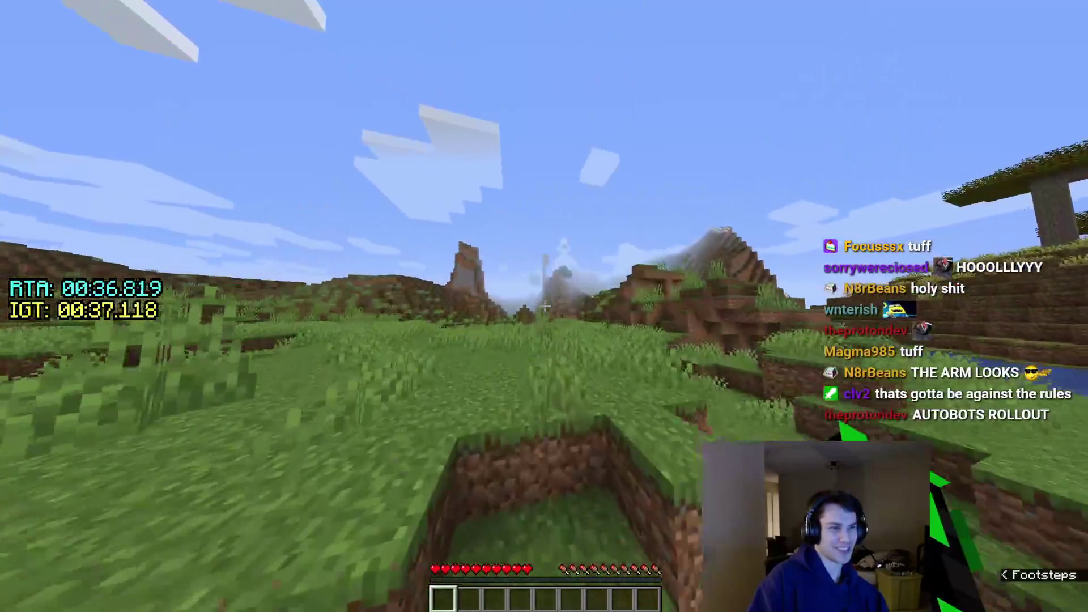
key("F3+g")
key("F3+g")
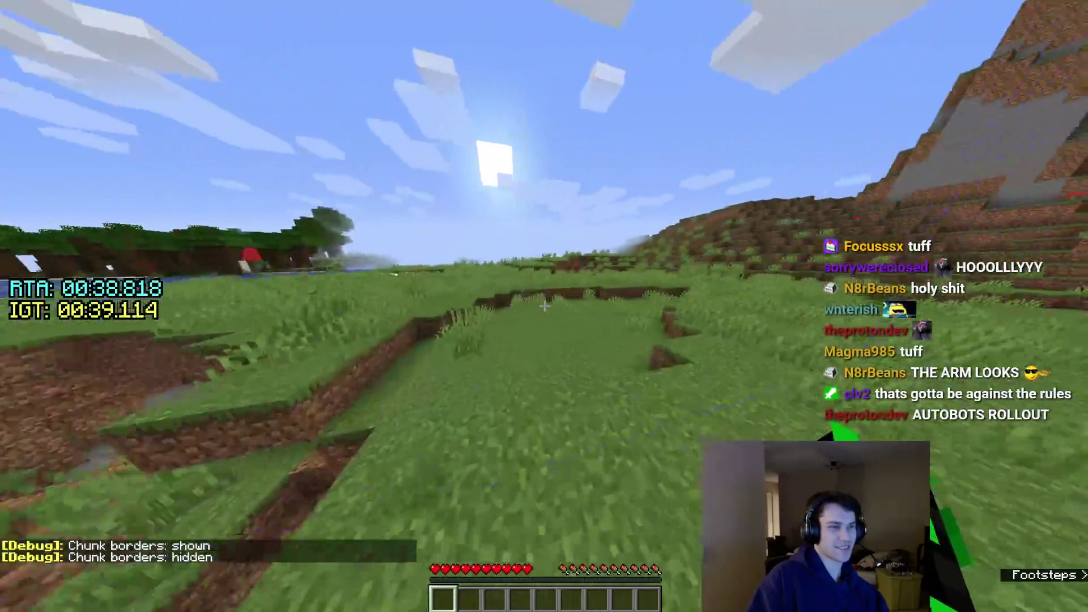
key("Escape")
left_click(480, 267)
Drag Render Distance down from 18 chunks, then resume running in third-person view.
left_click(481, 207)
left_click_drag(614, 122, 643, 129)
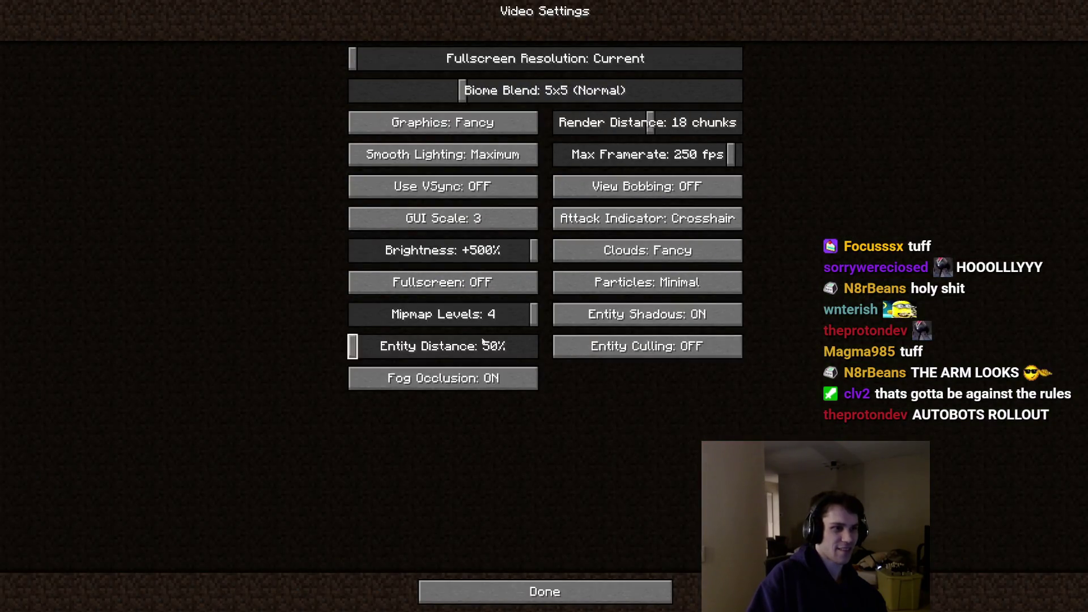
key("Escape")
key("F5")
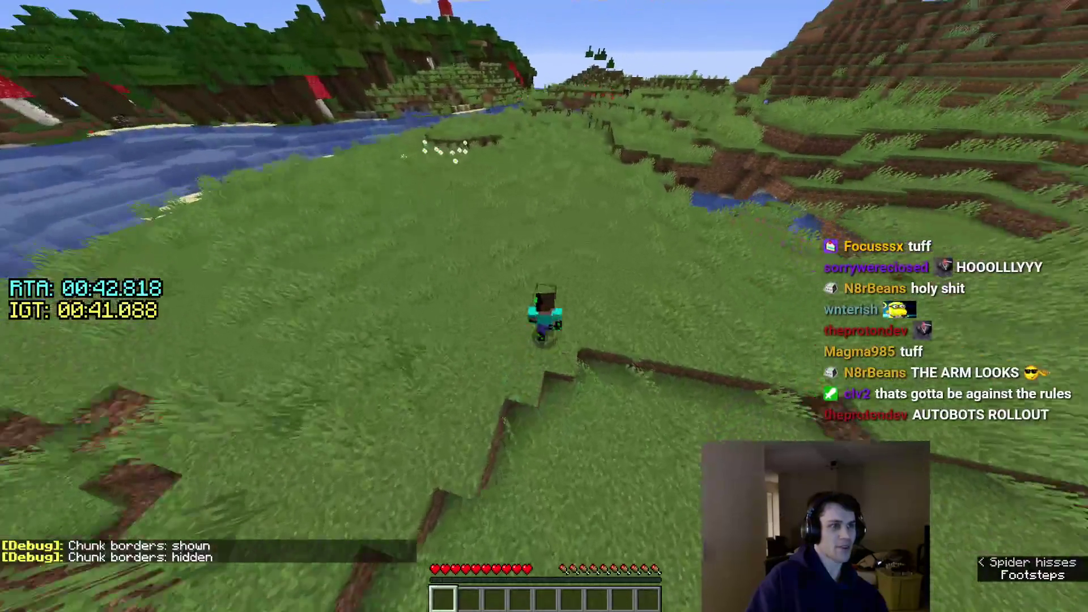
key("w")
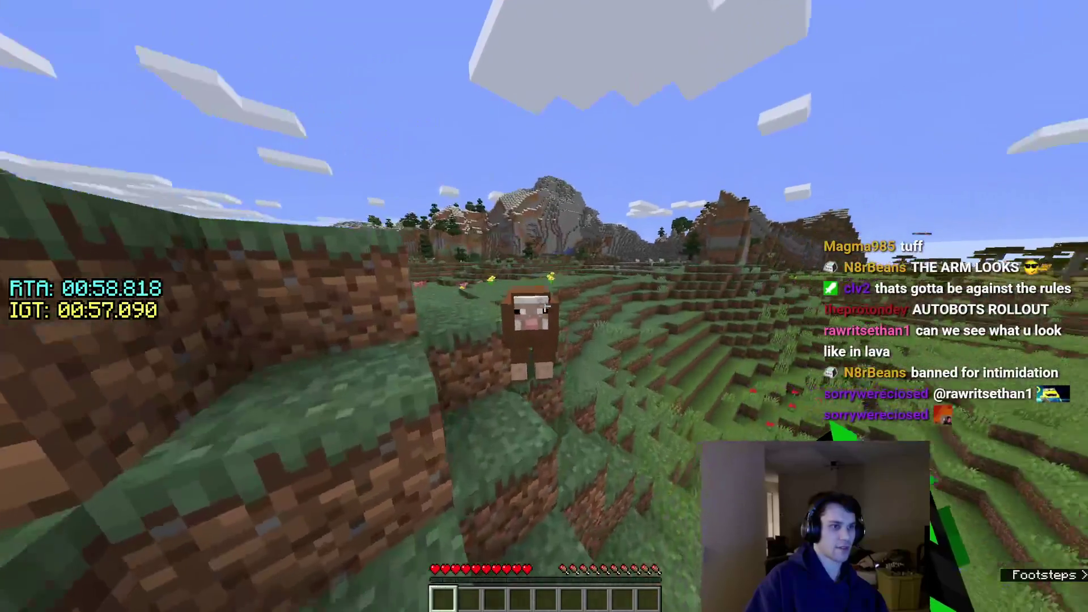
Attack the sheep, then break and place a dirt block in the dirt wall.
left_click(545, 306)
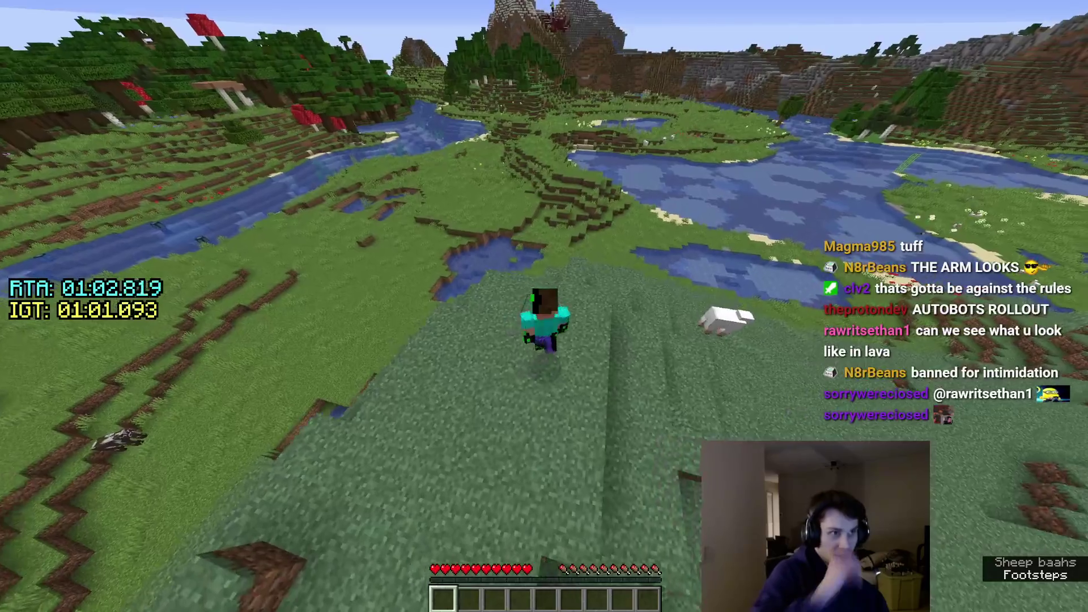
key("F5")
key("F5")
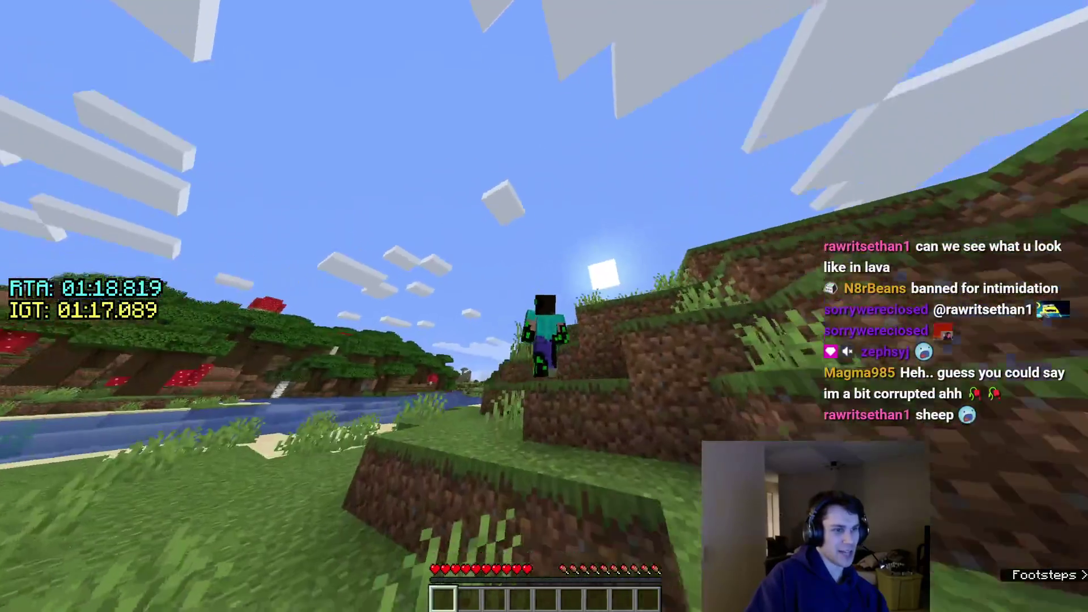
key("F5")
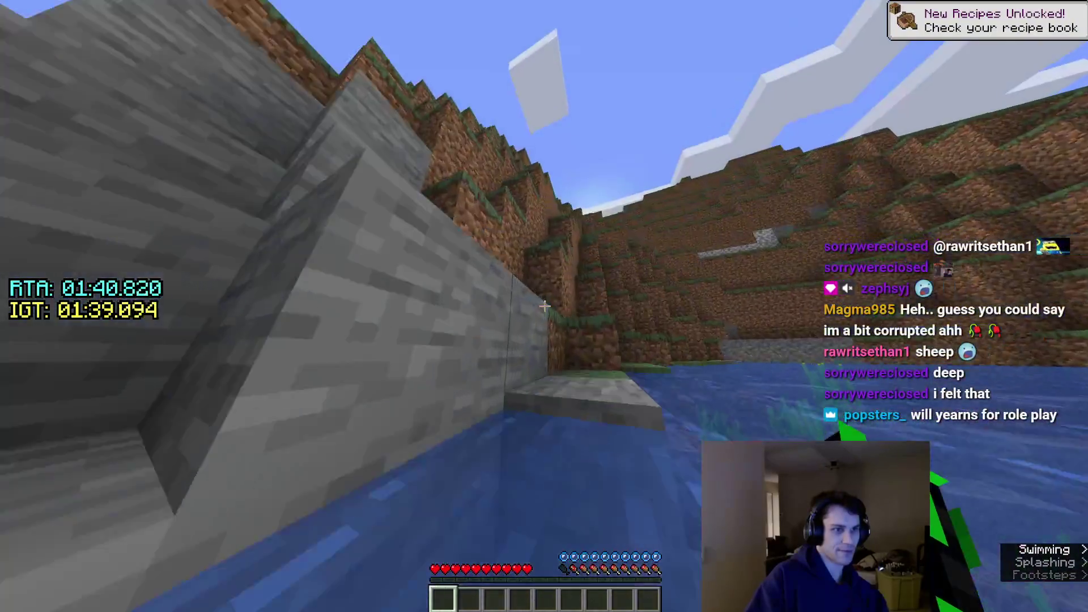
left_click(544, 306)
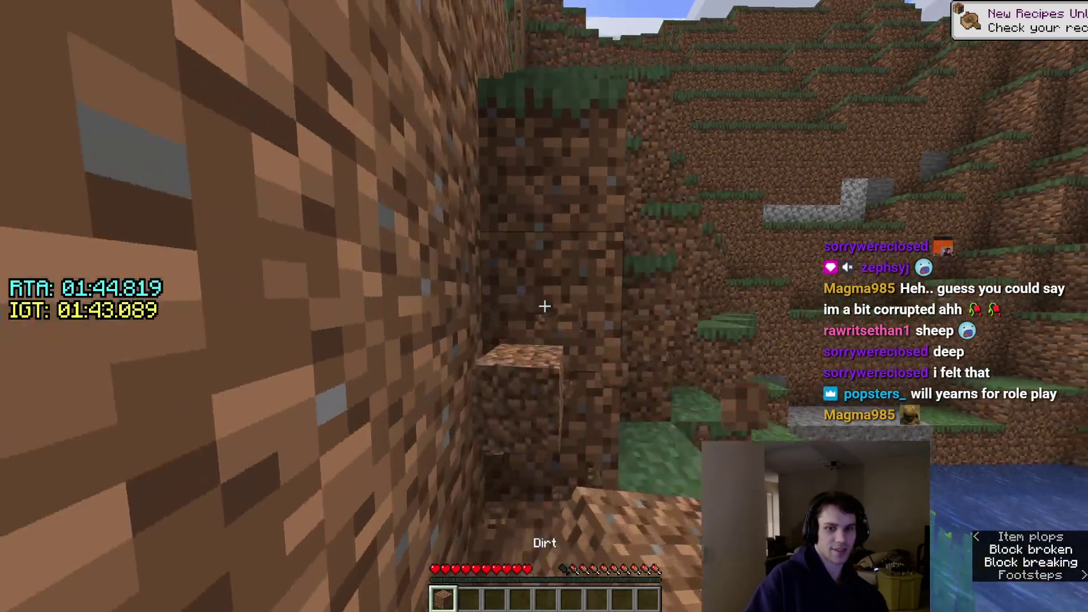
right_click(544, 306)
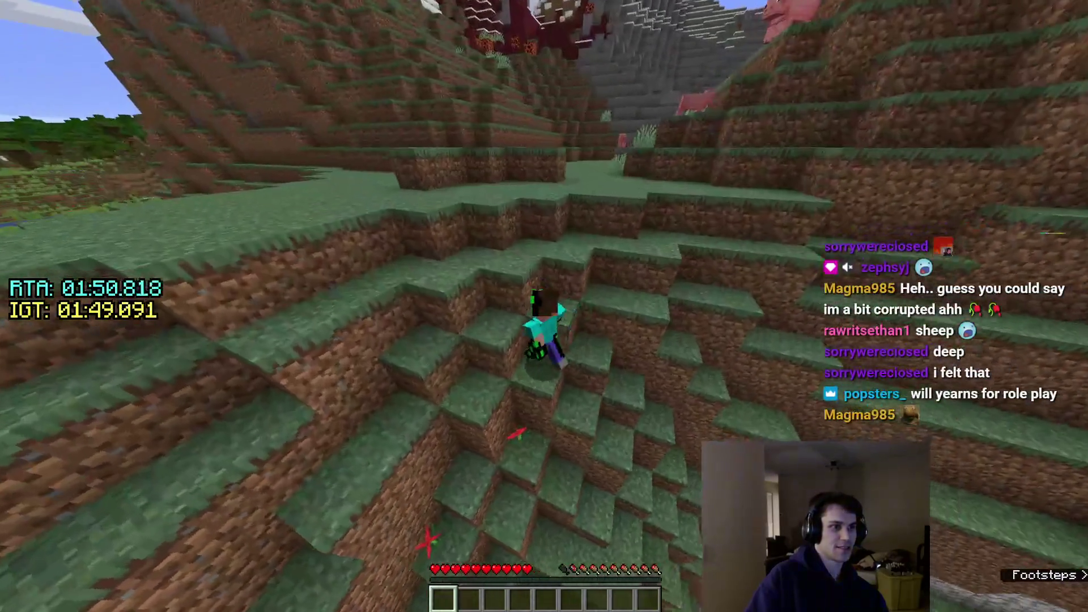
Climb over the red nether-corrupted blocks to the obsidian portal and open its chest.
key("F5")
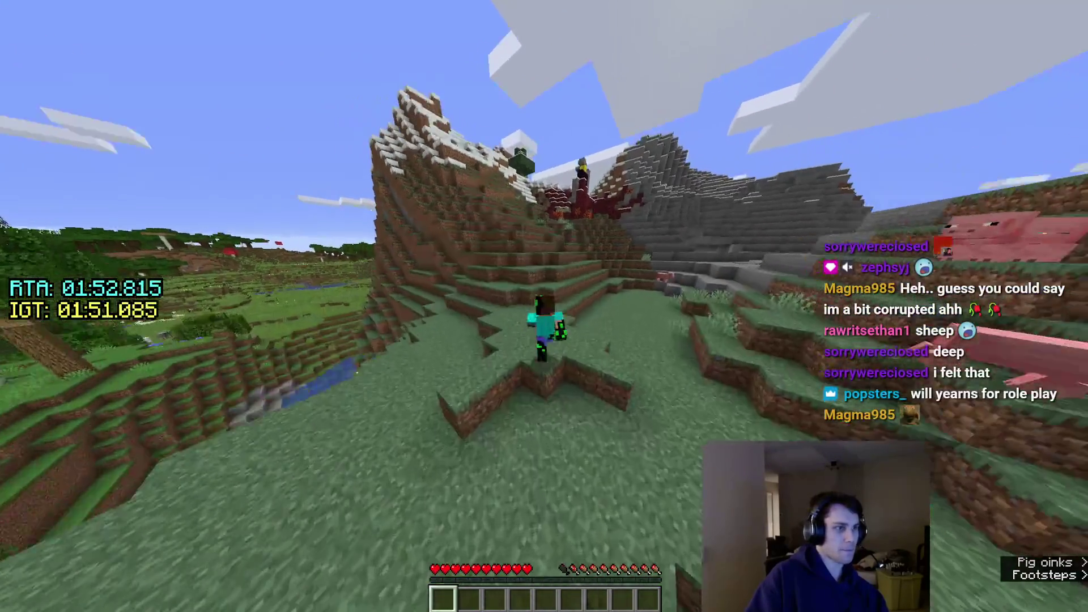
key("F5")
key("F5")
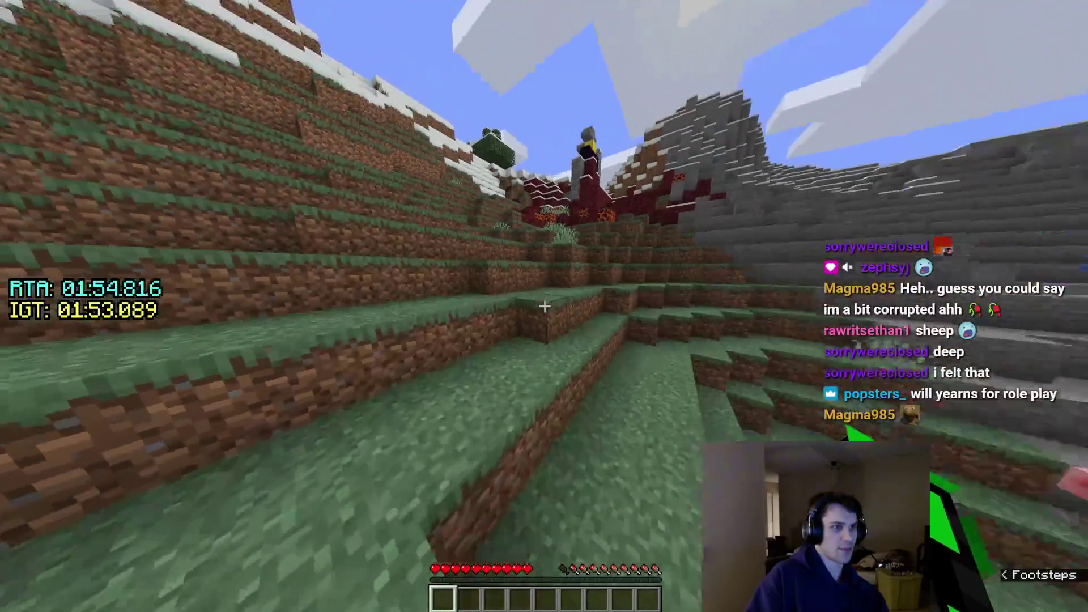
key("w")
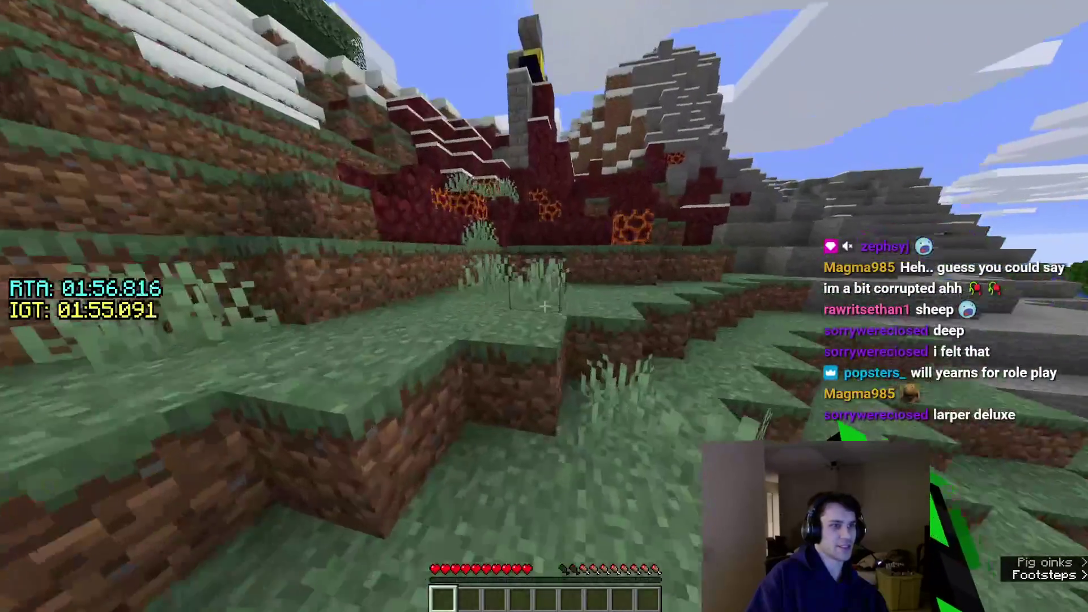
key("w")
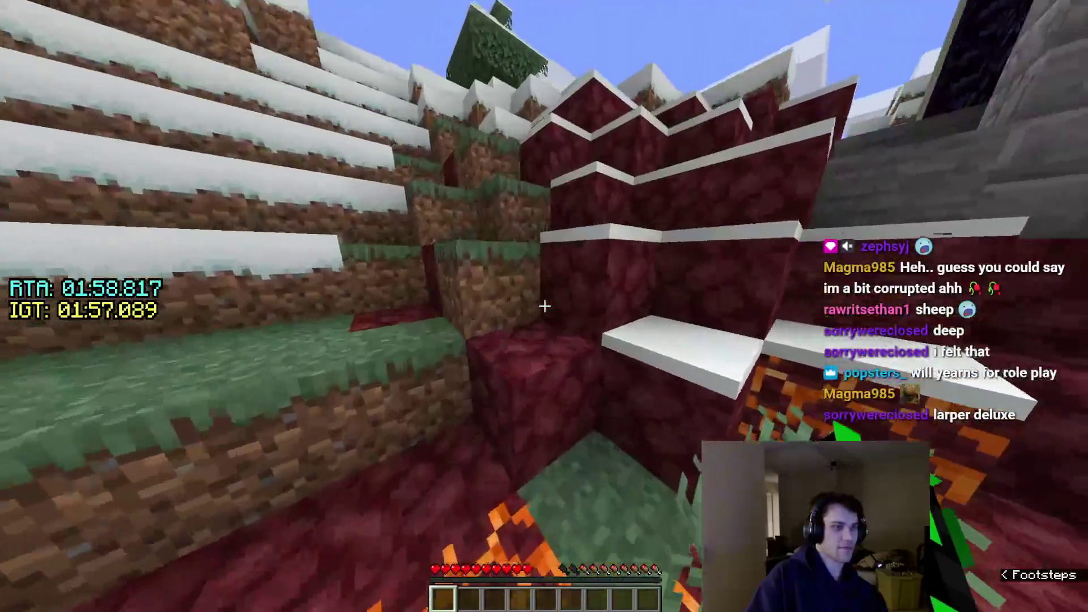
key("w")
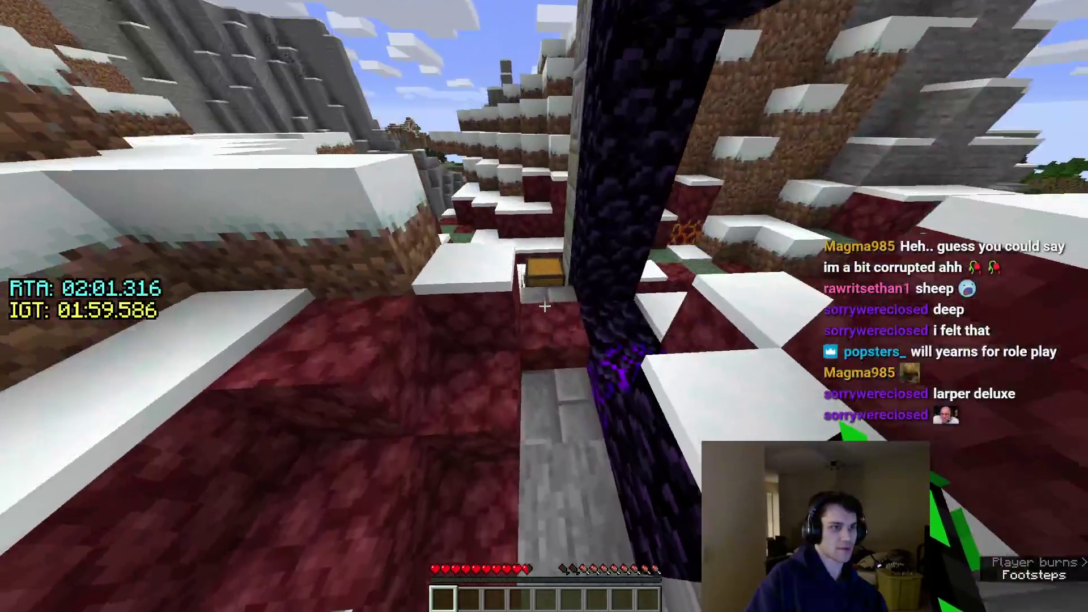
right_click(544, 306)
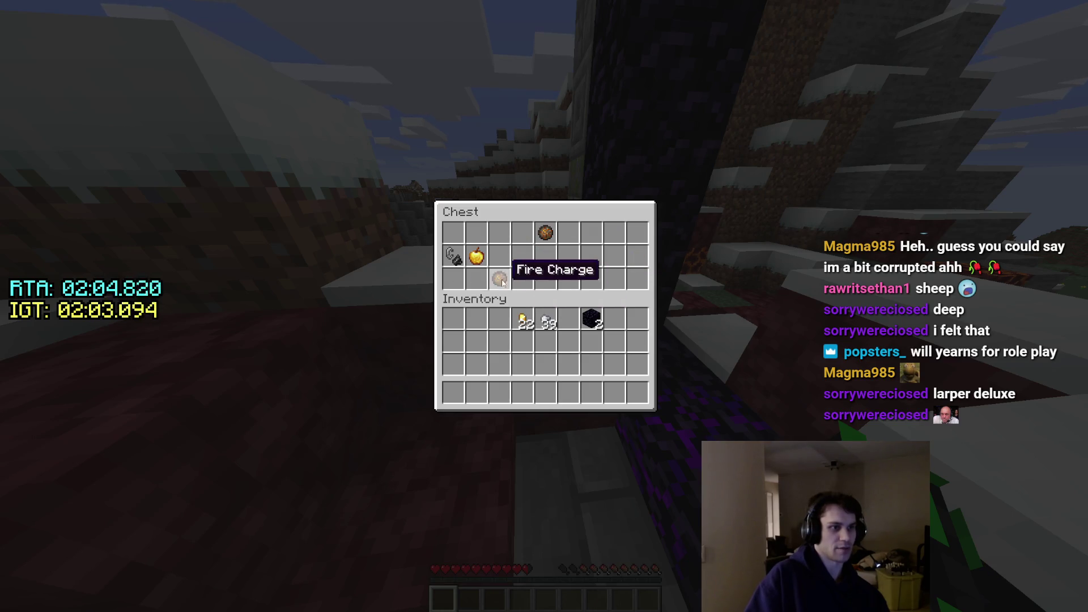
Close the looted chest, check the inventory and walk along the snowy hillside.
key("w")
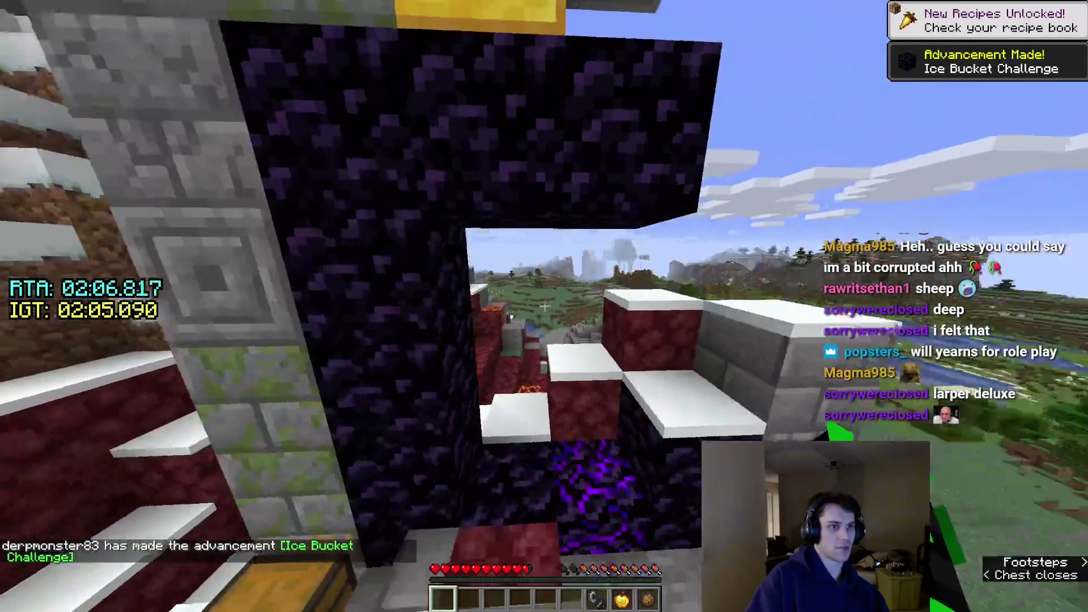
key("e")
key("e")
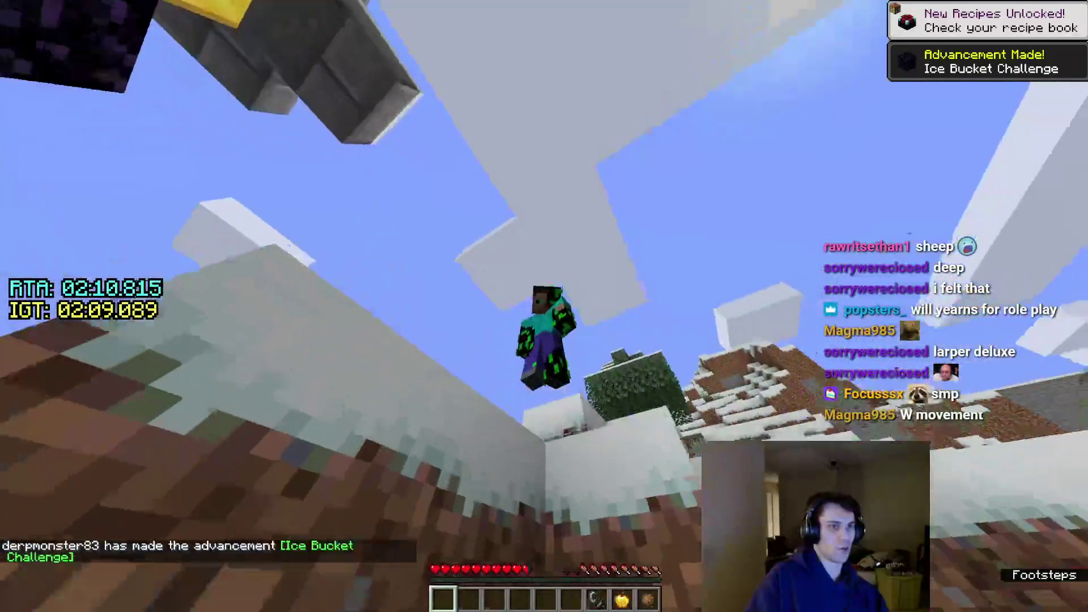
key("F5")
key("w")
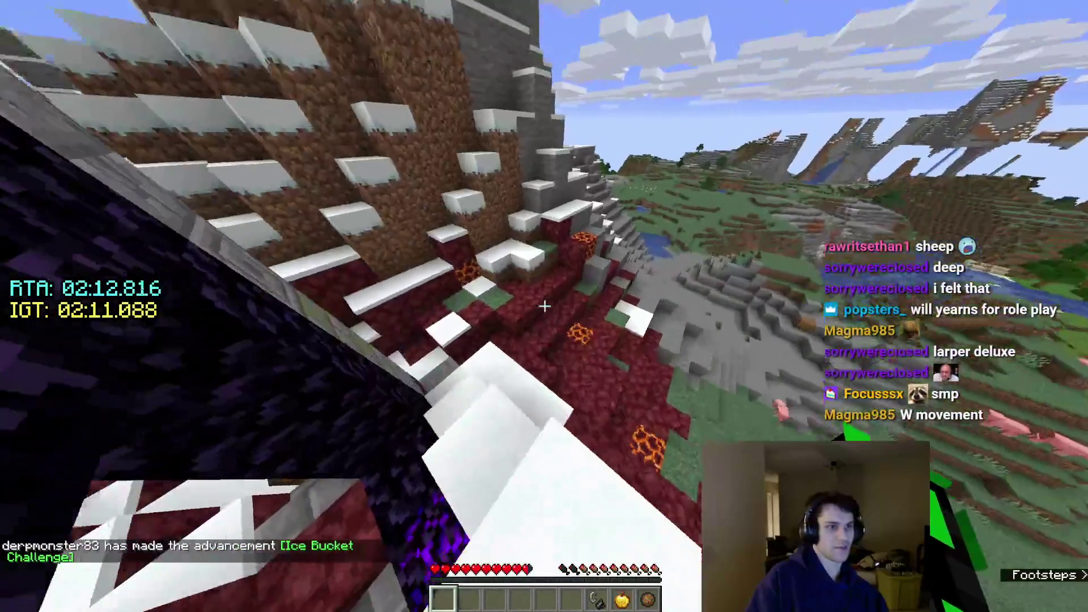
key("F5")
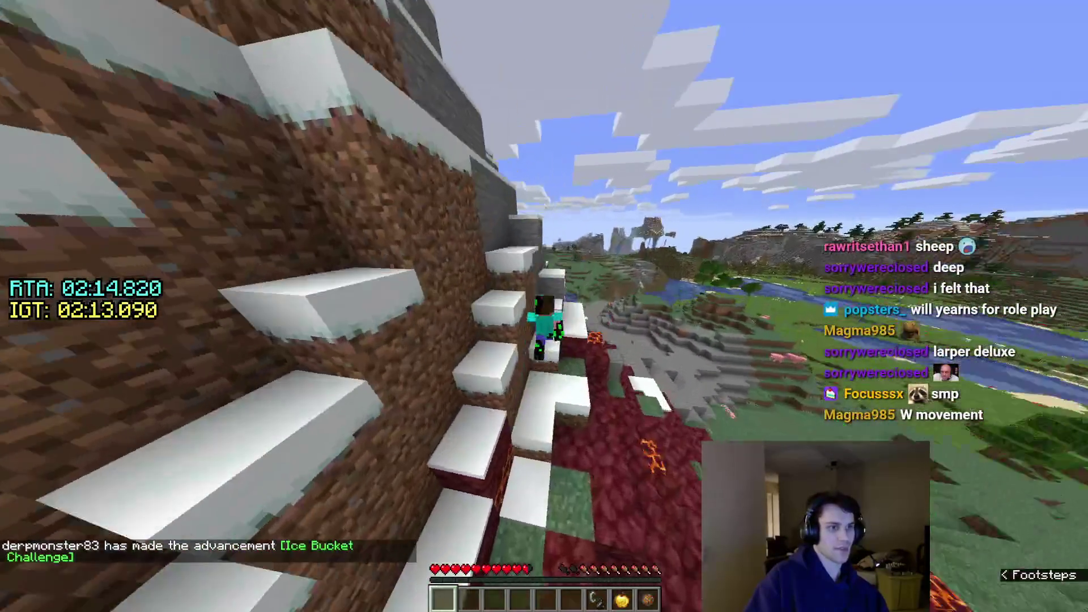
key("F5")
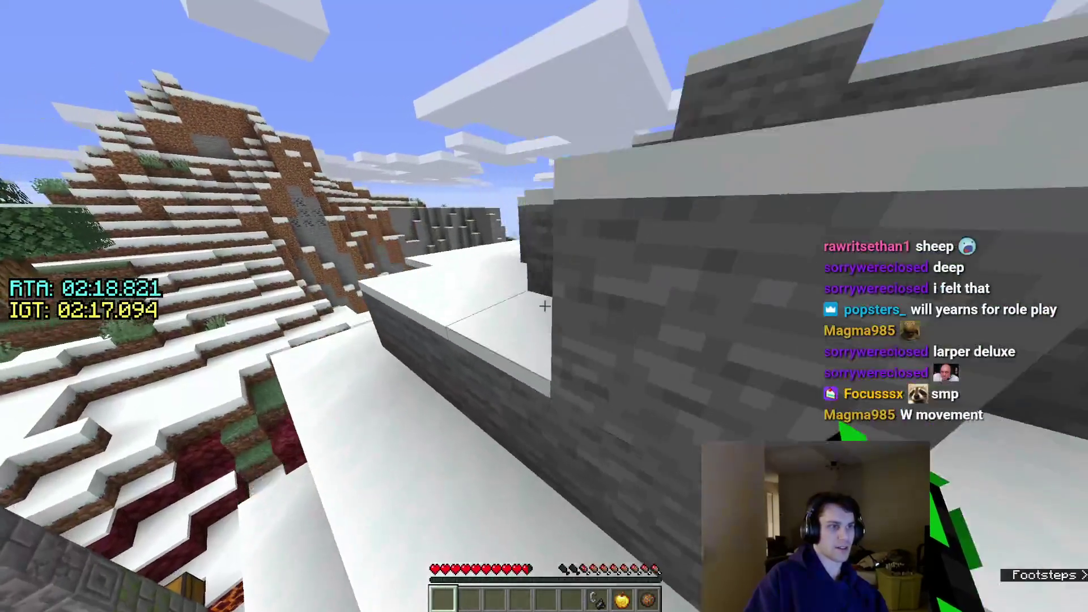
Climb the slope and cross the snowy peak up the snowy stairs.
key("F5")
key("w")
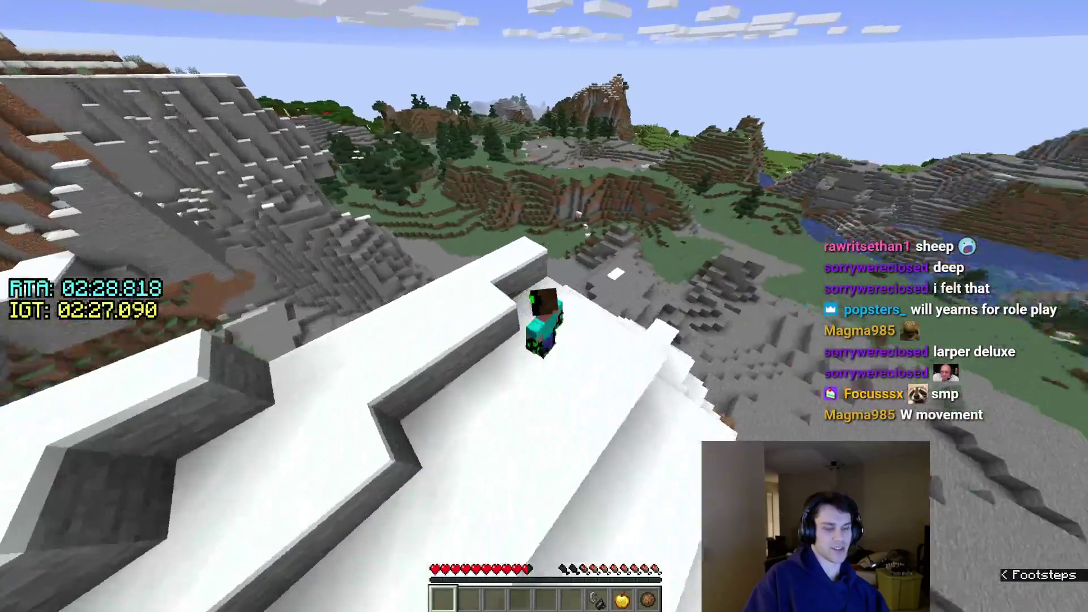
key("b")
key("b")
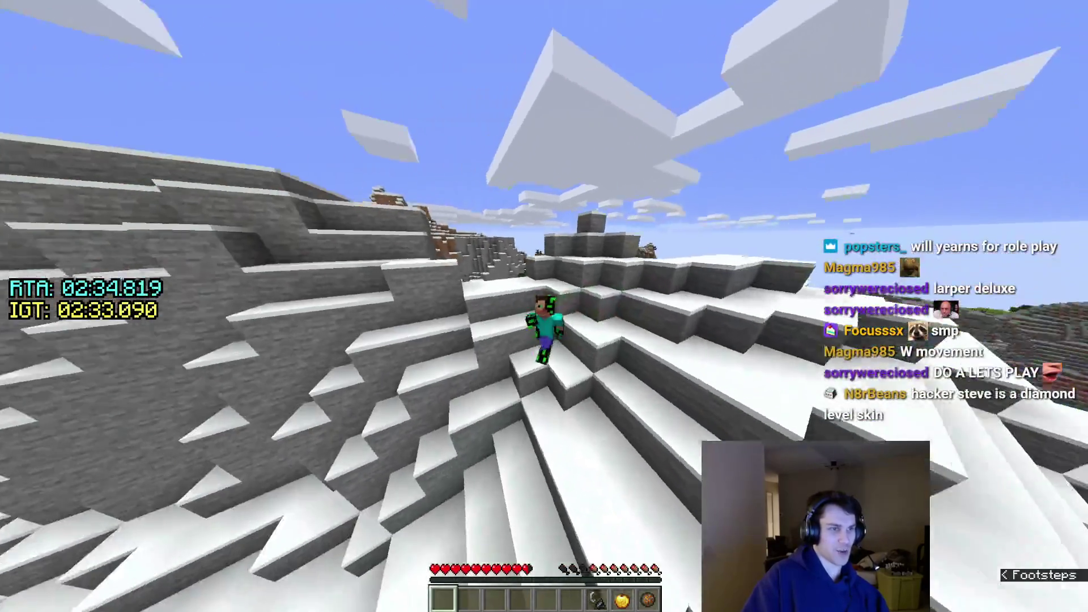
key("w")
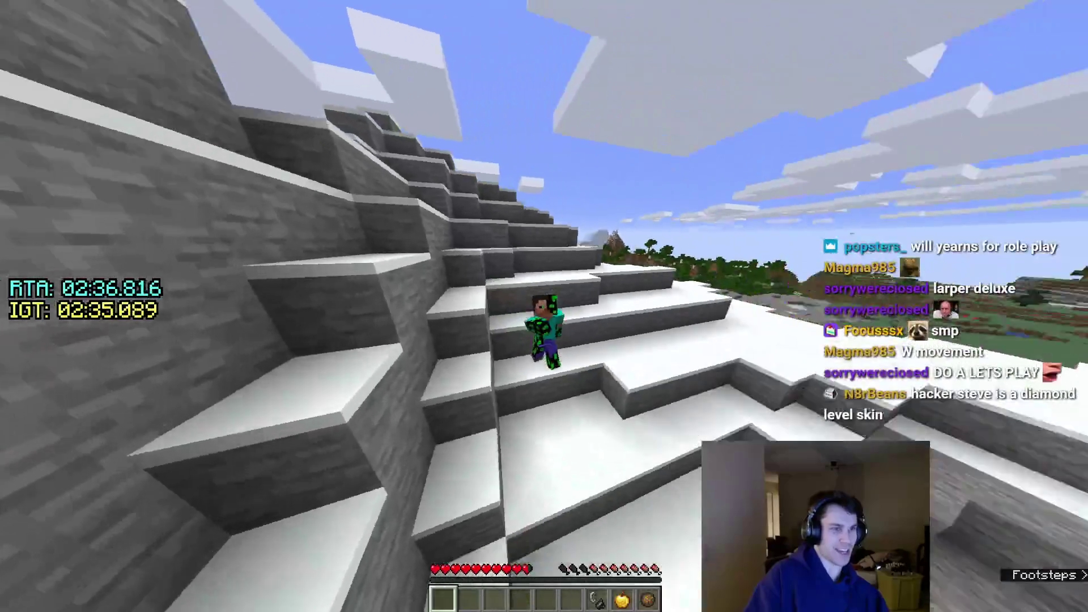
key("F5")
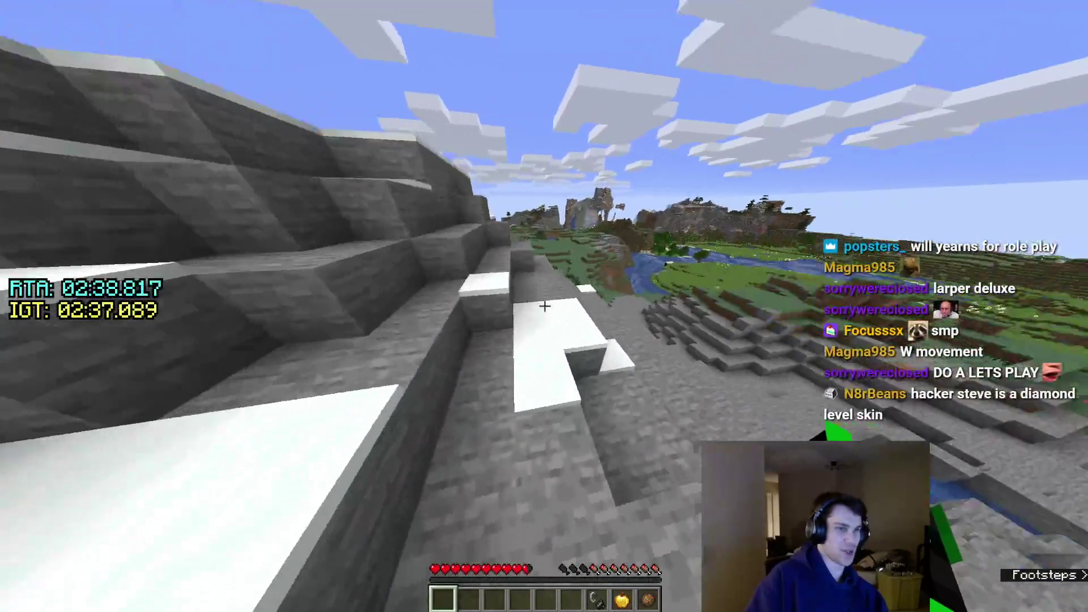
Walk down the stone ridge and across the grassy valley to the dirt hill.
key("w")
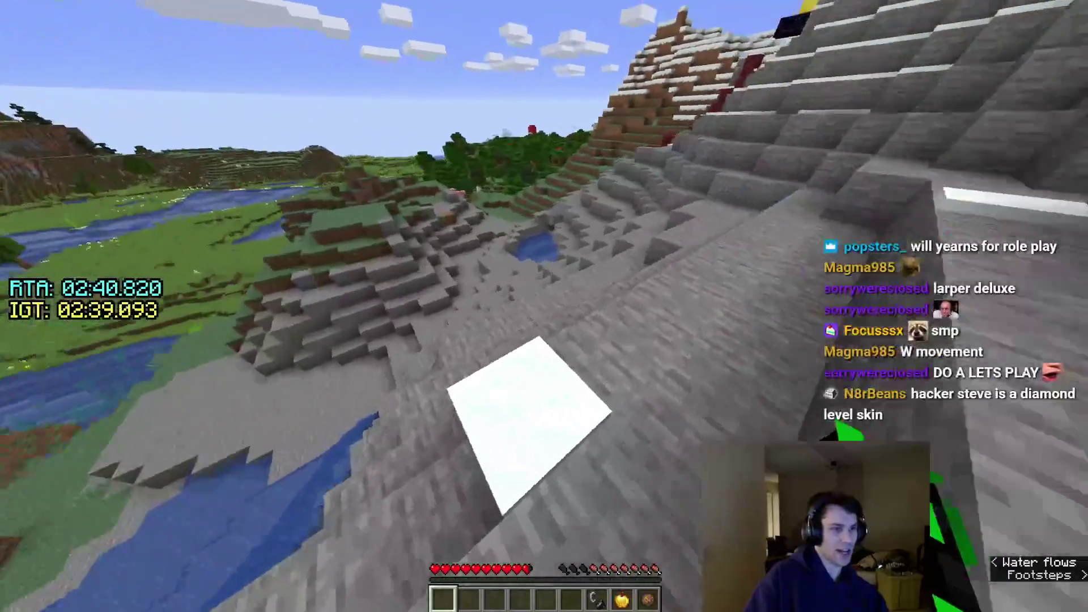
key("w")
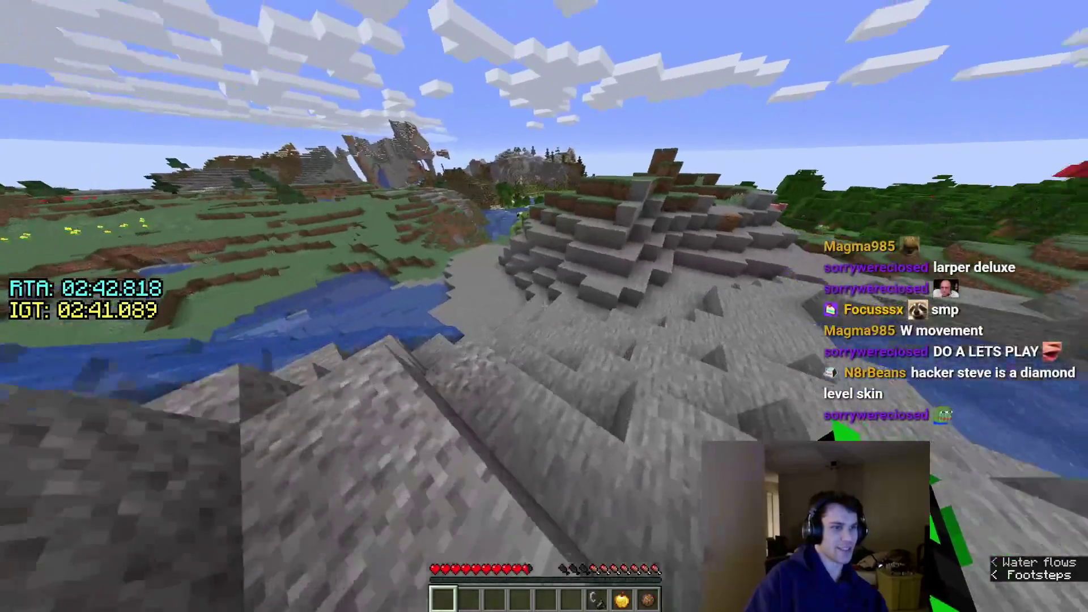
key("w")
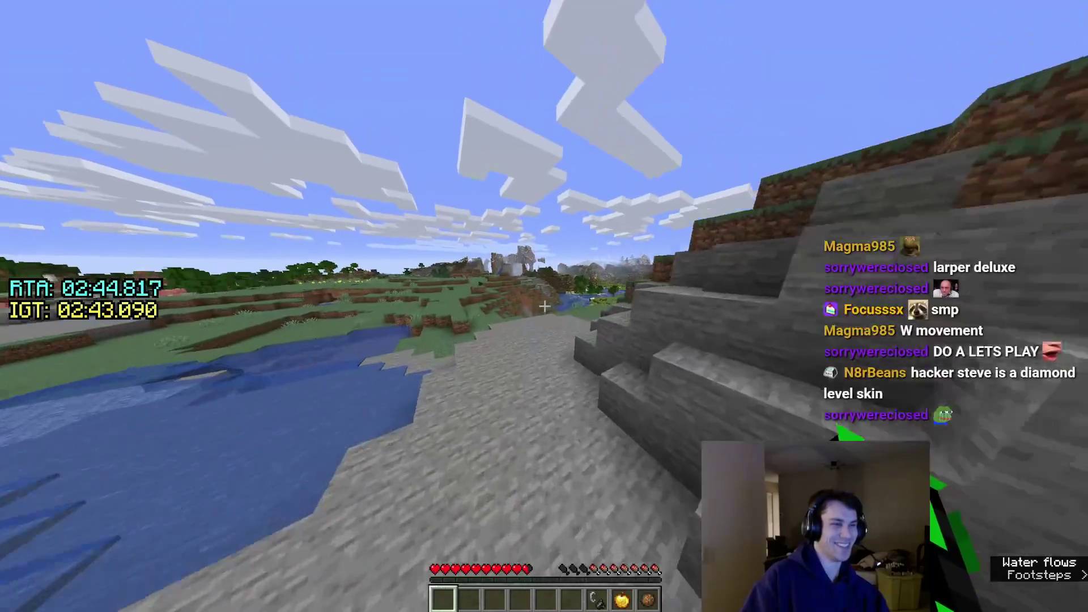
key("w")
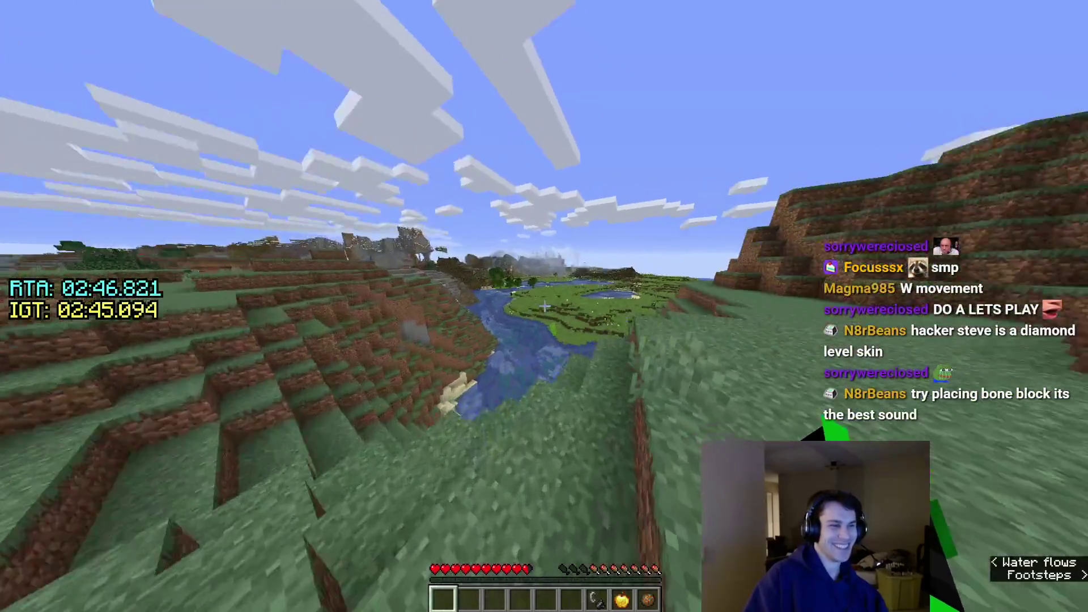
key("w")
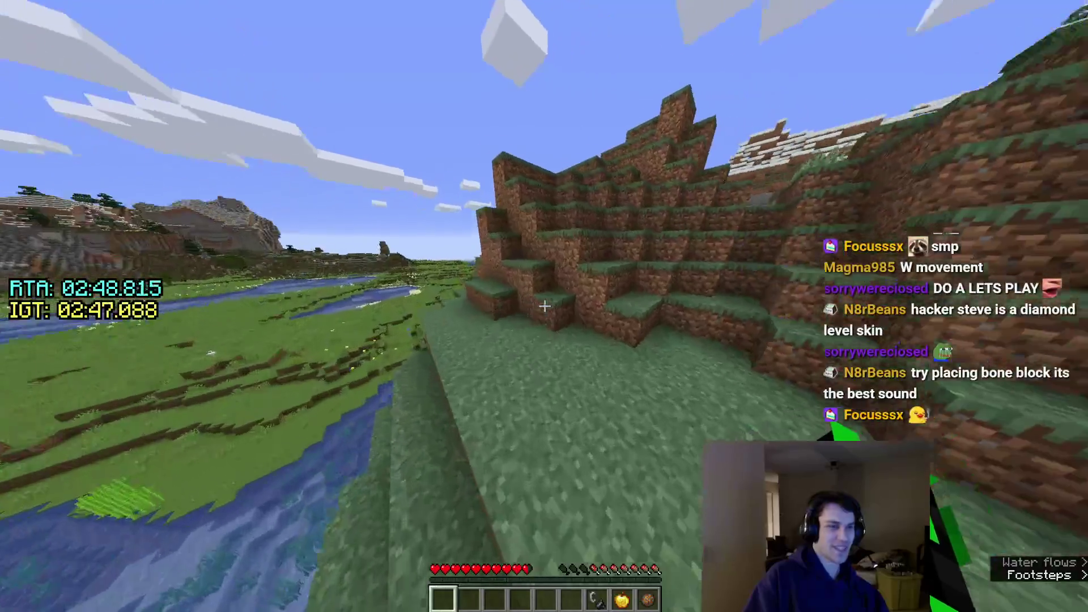
key("w")
Open the world to LAN with cheats allowed and switch the game mode with F3+F4.
key("Escape")
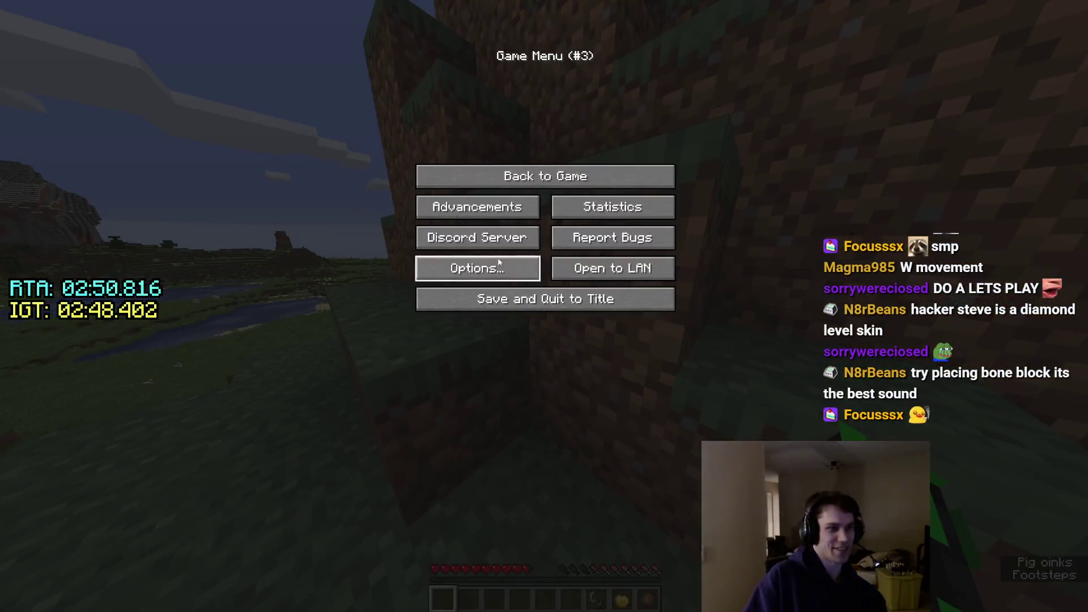
left_click(612, 268)
left_click(444, 589)
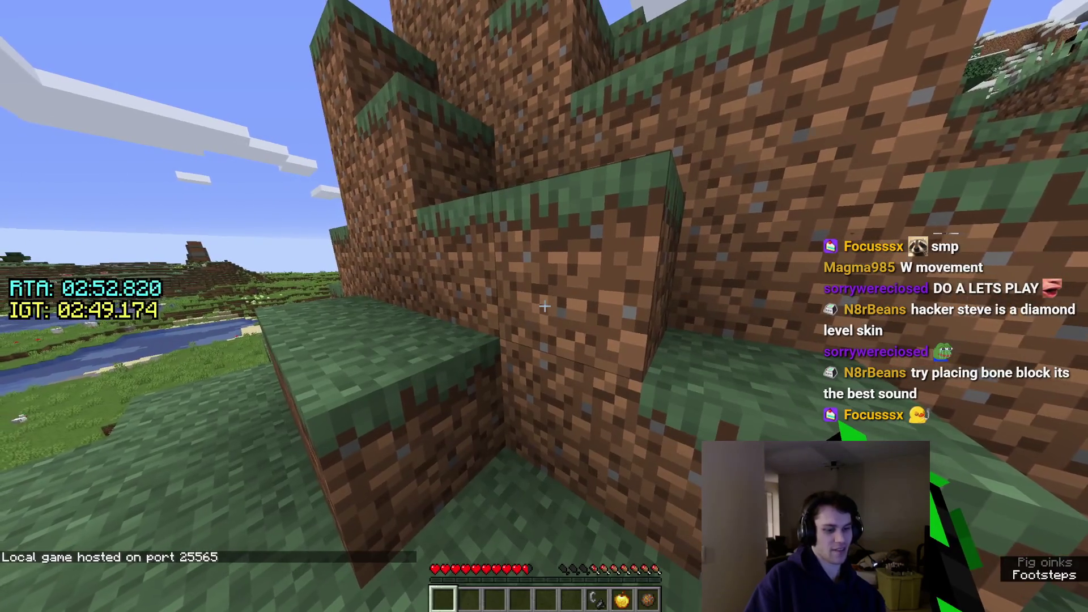
key("F3")
key("F2")
key("F3")
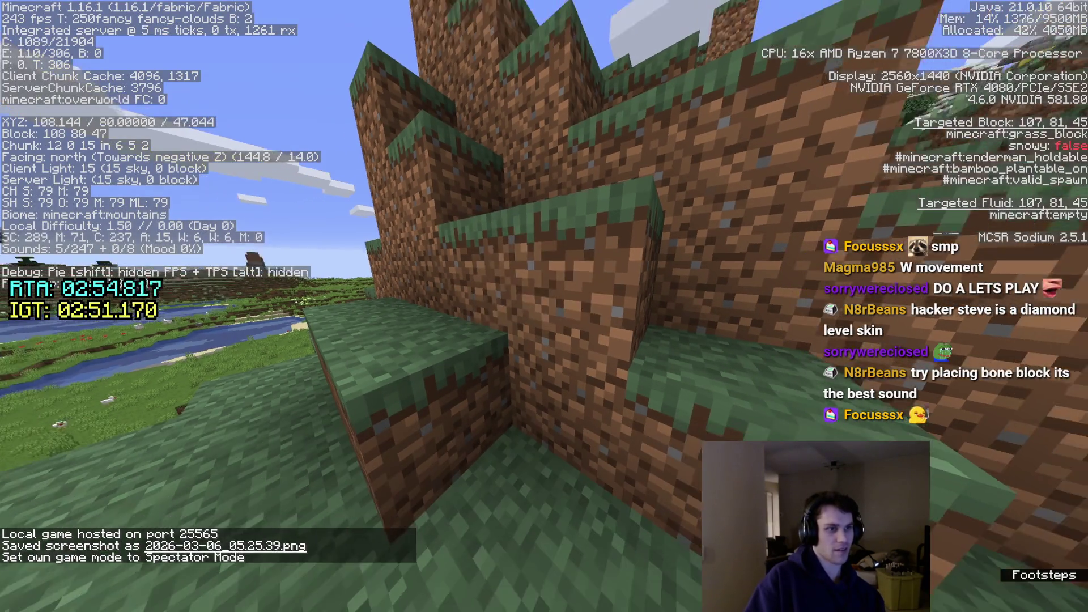
Take 64 Bone Blocks from the creative inventory, hold them and place one in front.
key("e")
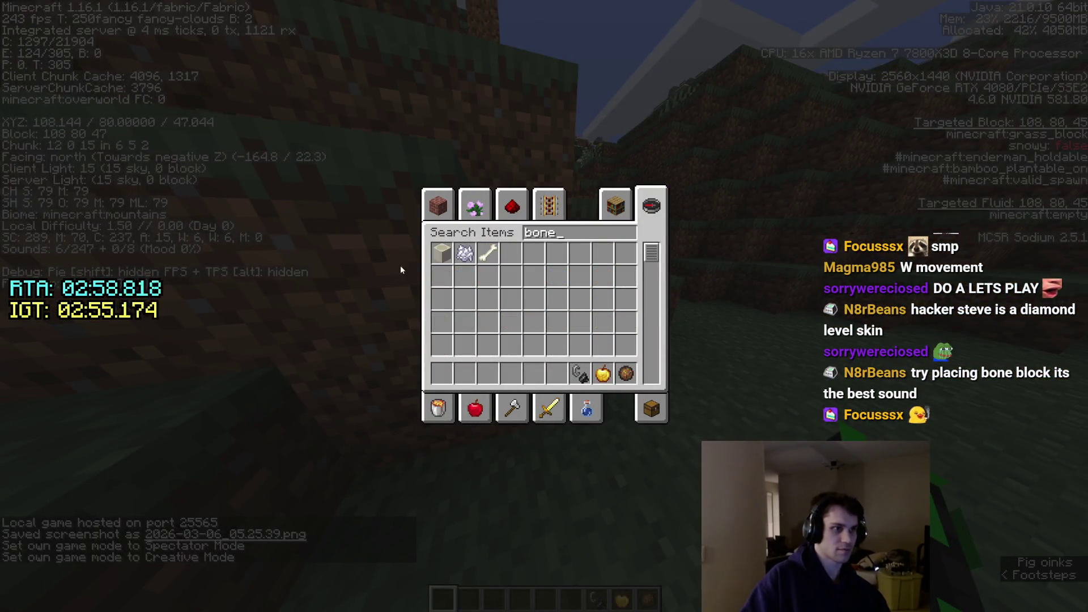
key("Escape")
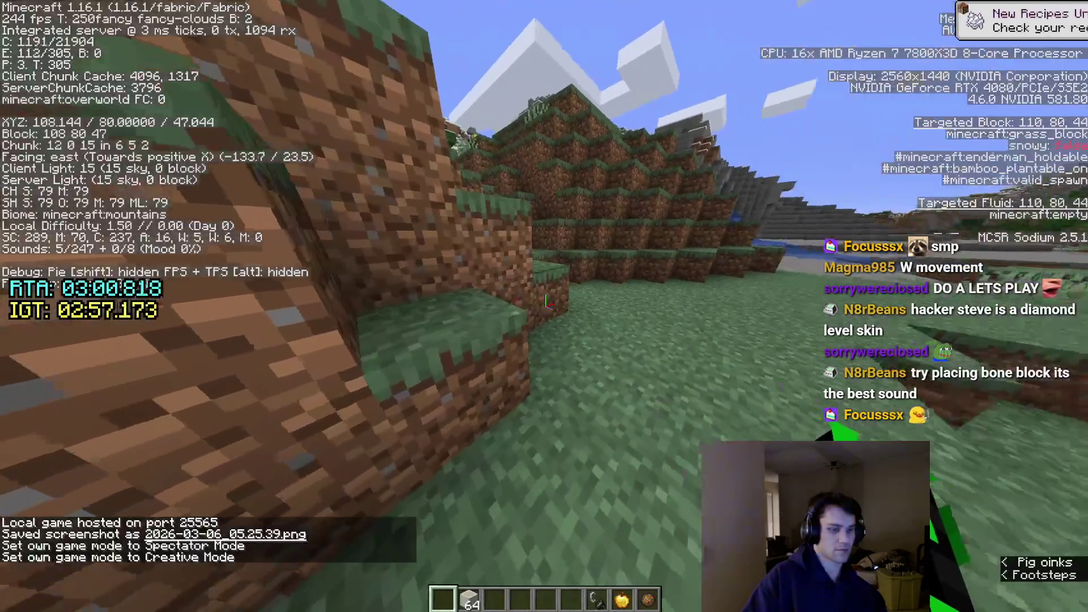
key("F3")
key("2")
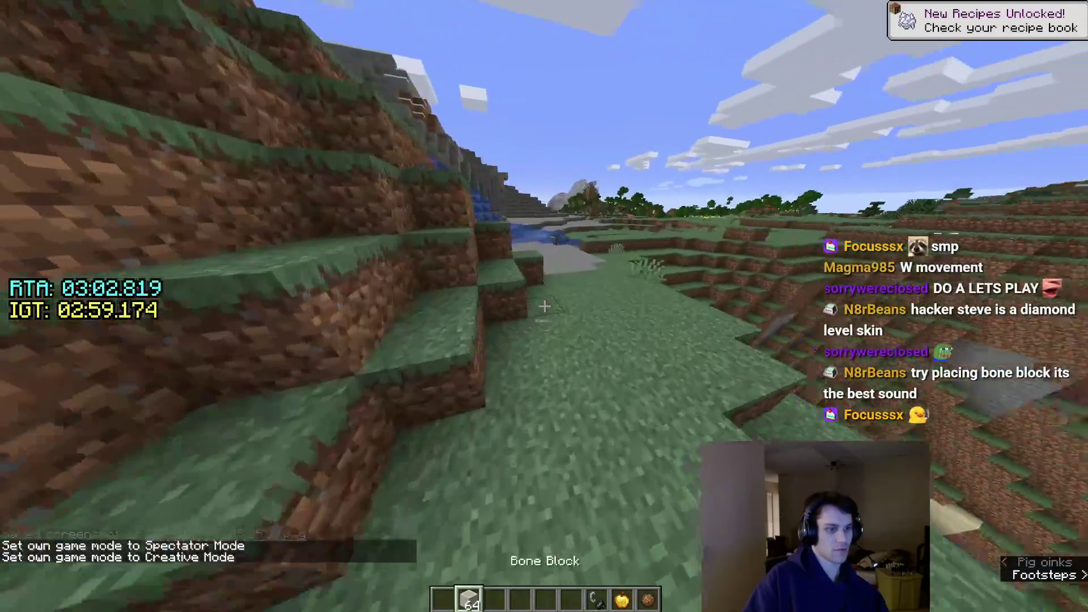
right_click(544, 306)
Place a line of bone blocks, then fly up above the bone-block column.
right_click(544, 306)
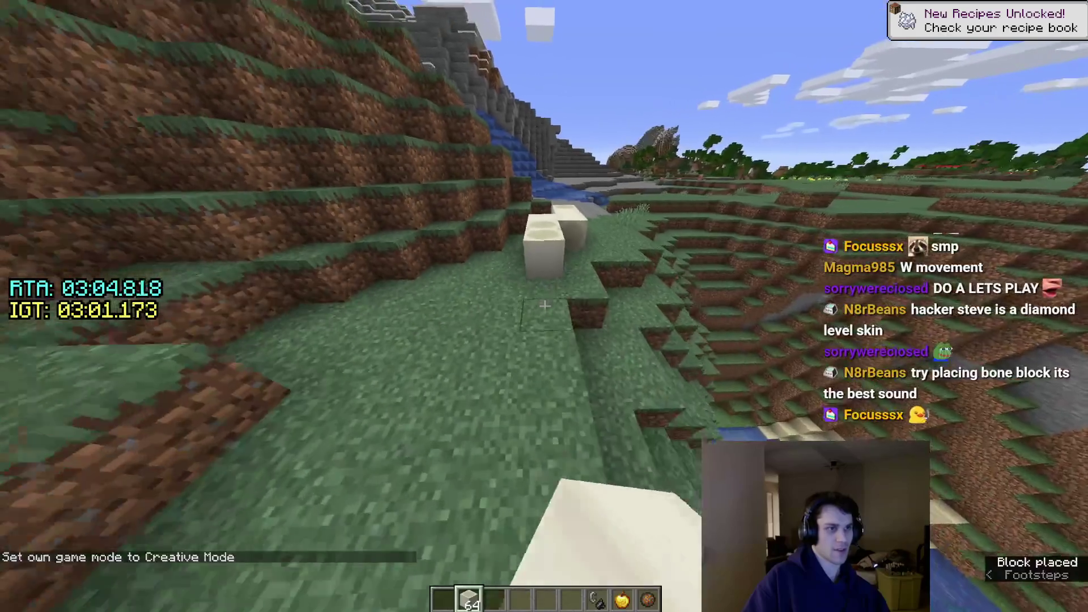
right_click(543, 306)
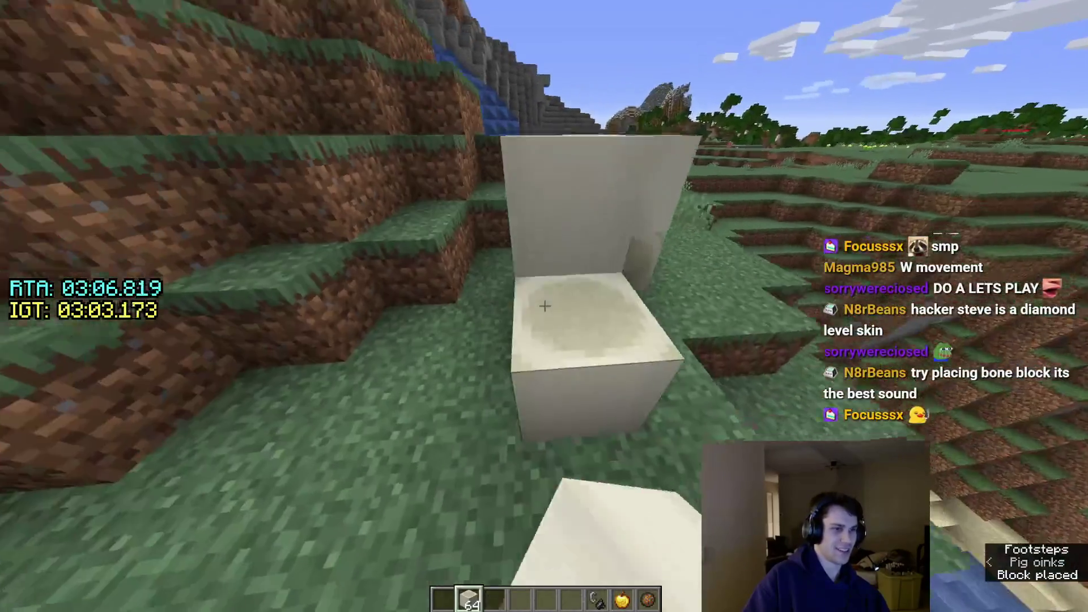
right_click(544, 306)
key("w")
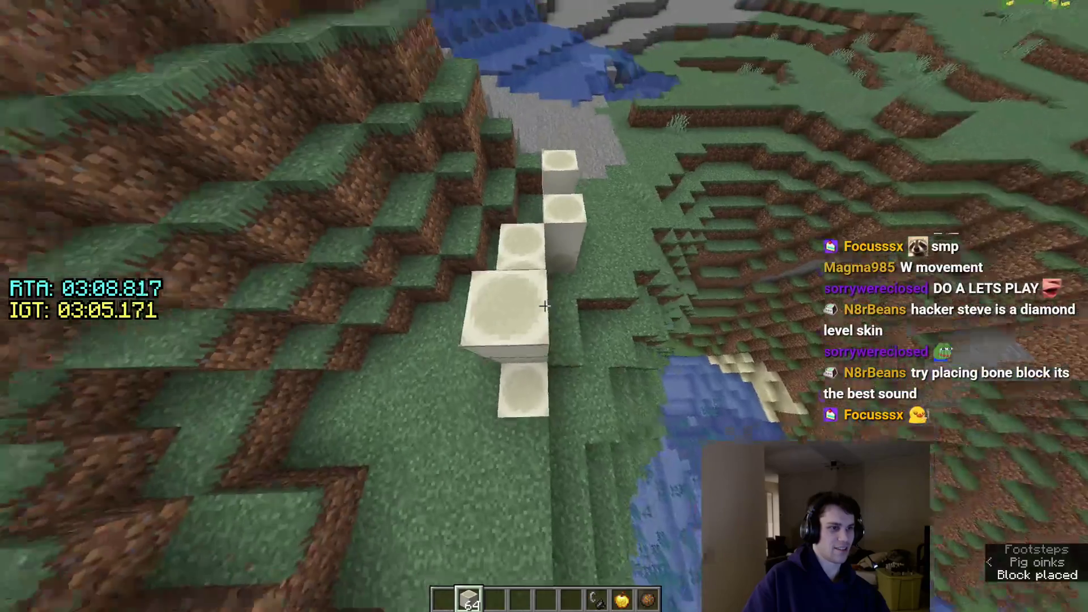
key("w")
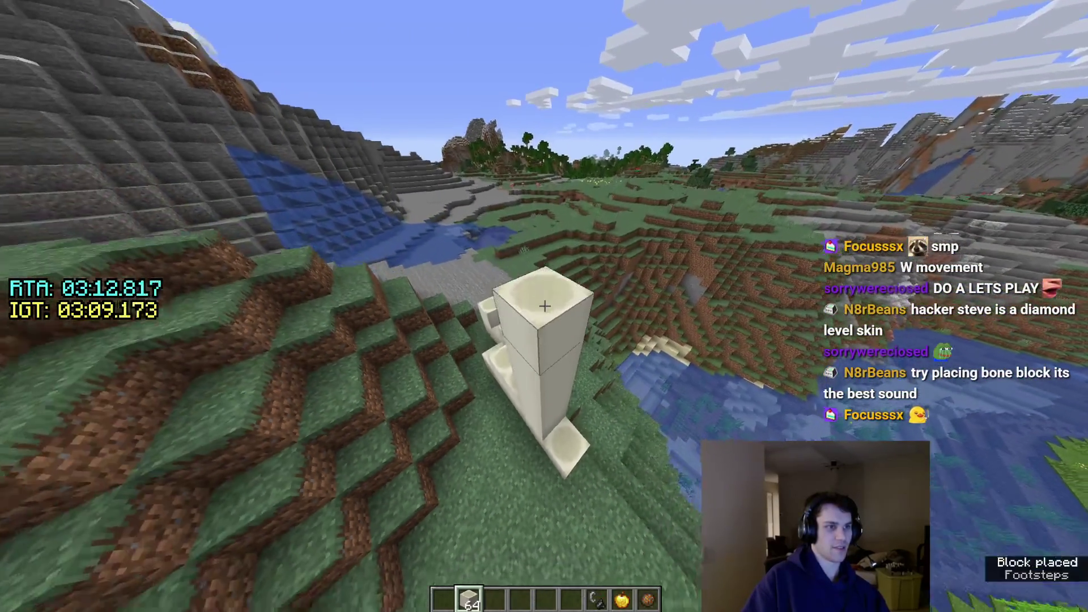
key("s")
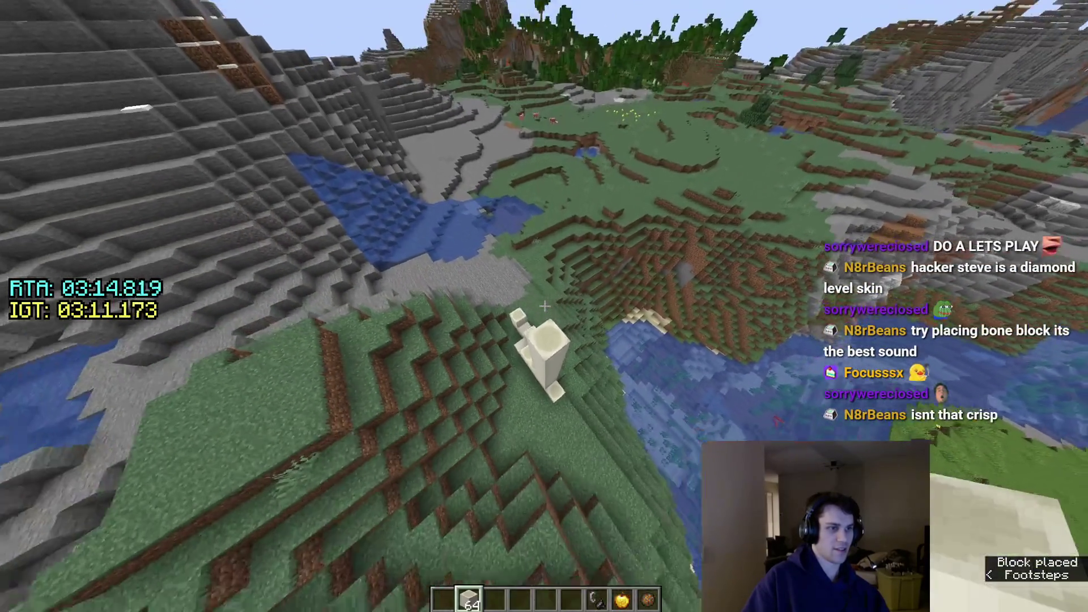
key("s")
key("s")
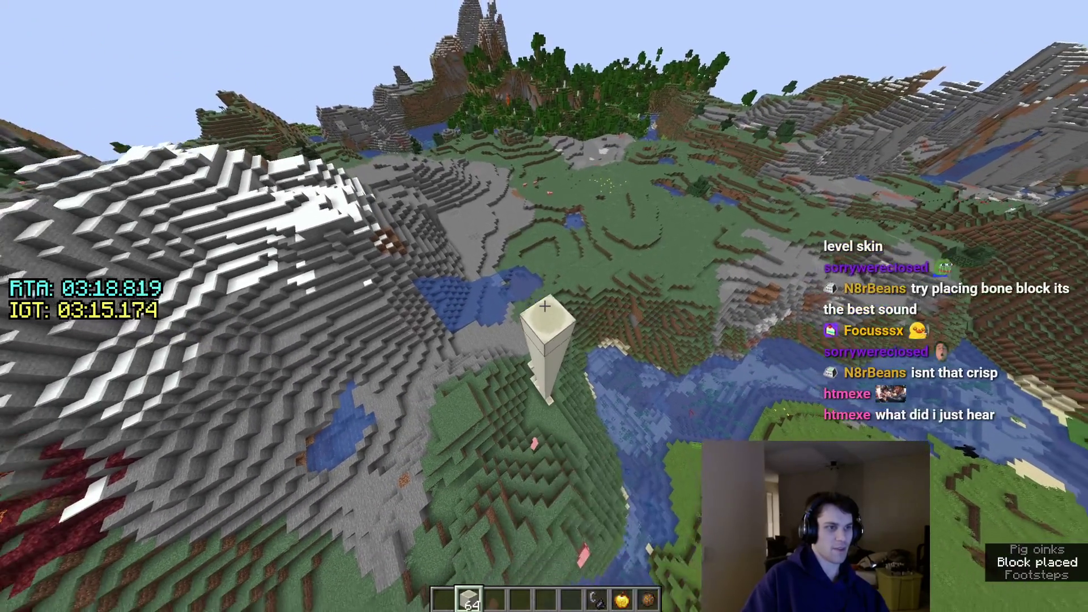
key("s")
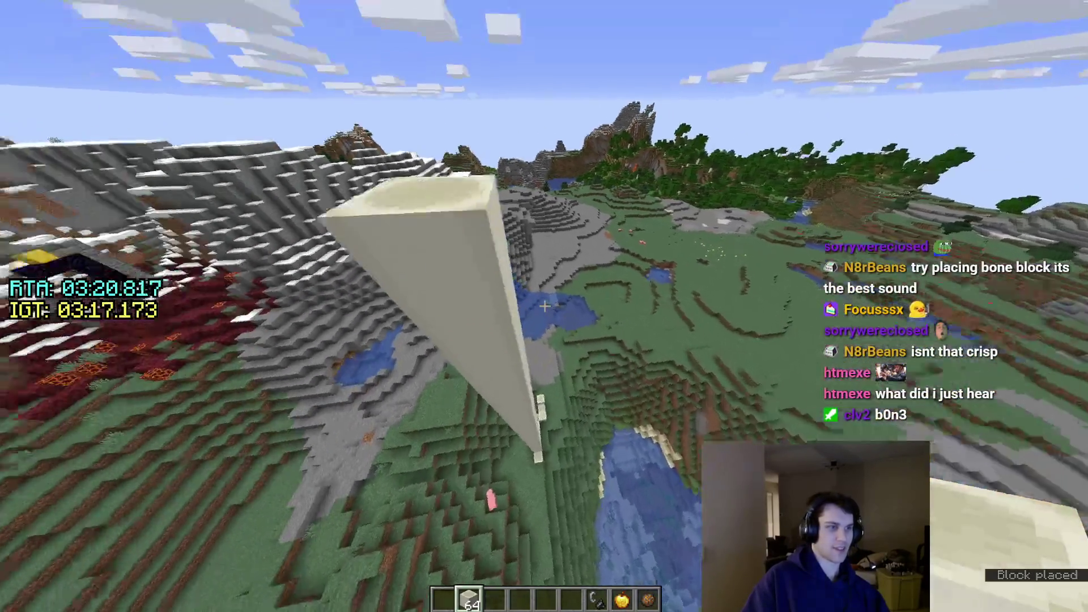
Drop below the column top, attach more bone blocks against the stone, then fetch 64 Obsidian.
key("shift")
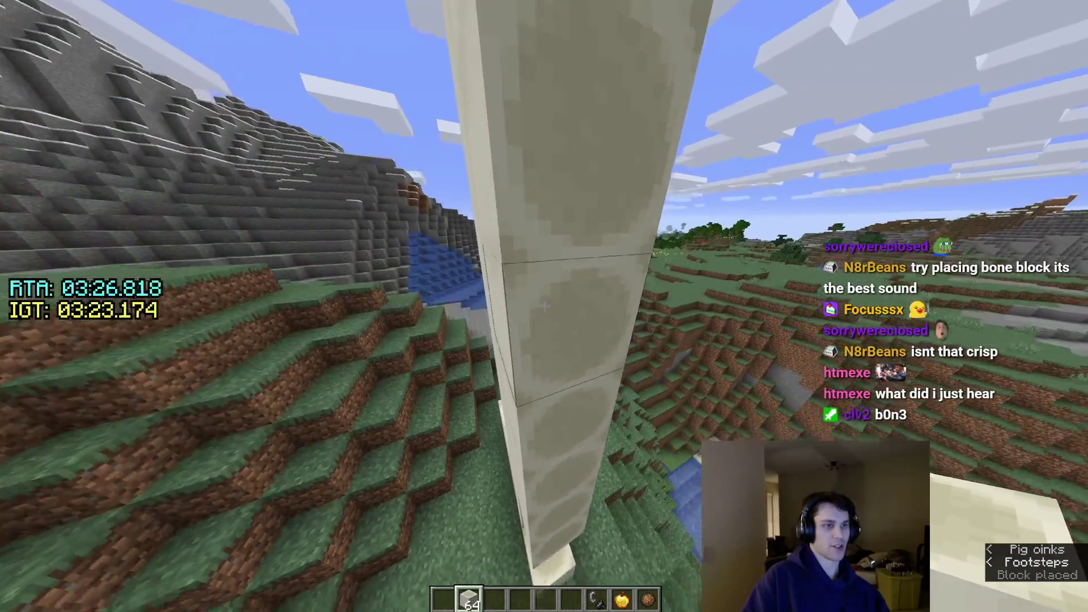
right_click(544, 306)
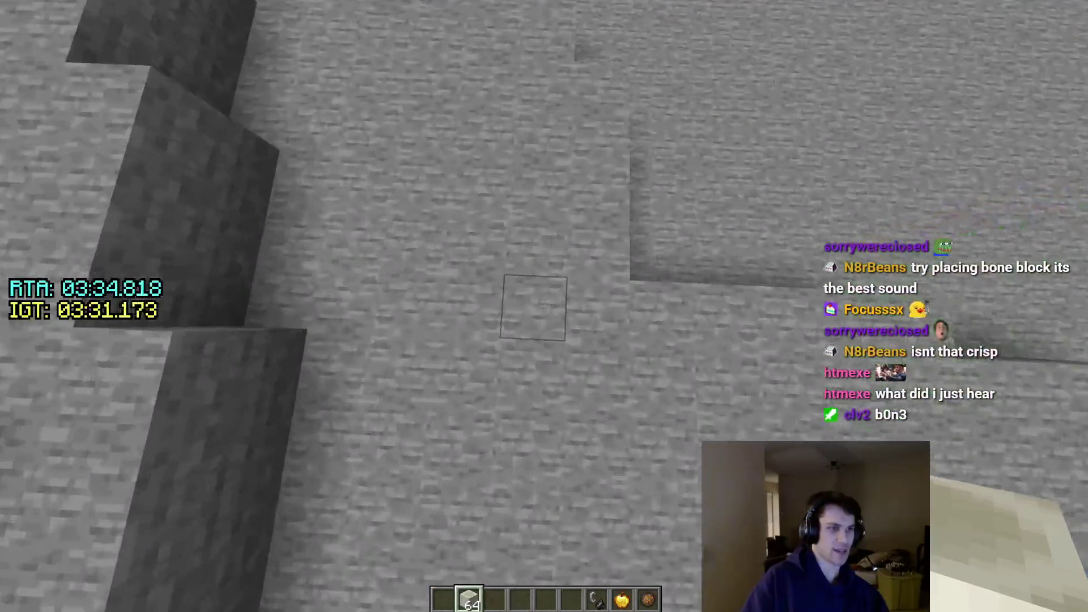
right_click(543, 306)
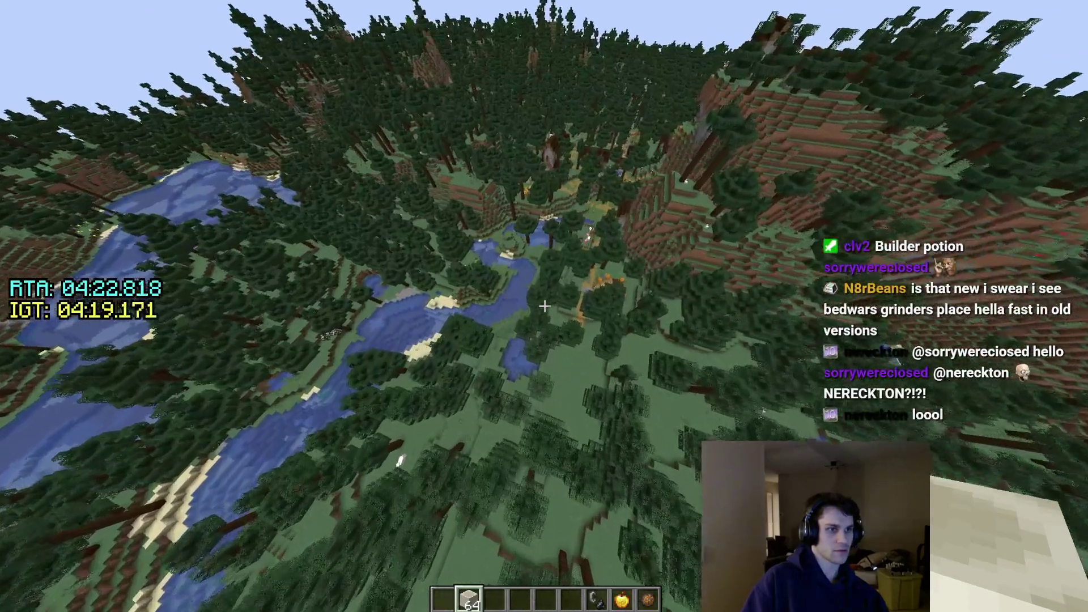
key("e")
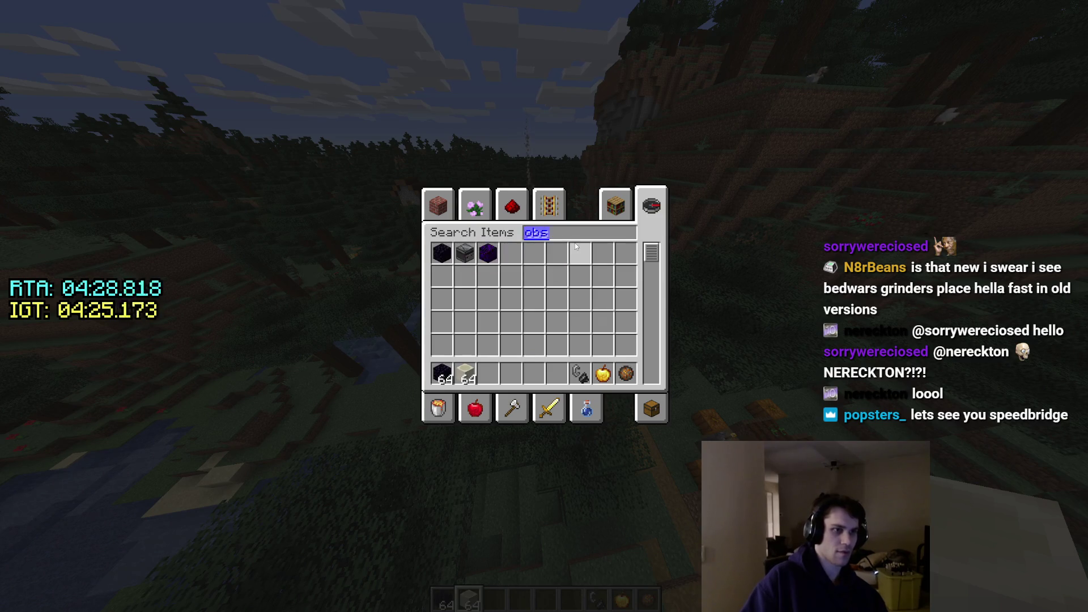
Build the obsidian portal frame beside the village farm and light it with a fire charge.
key("Escape")
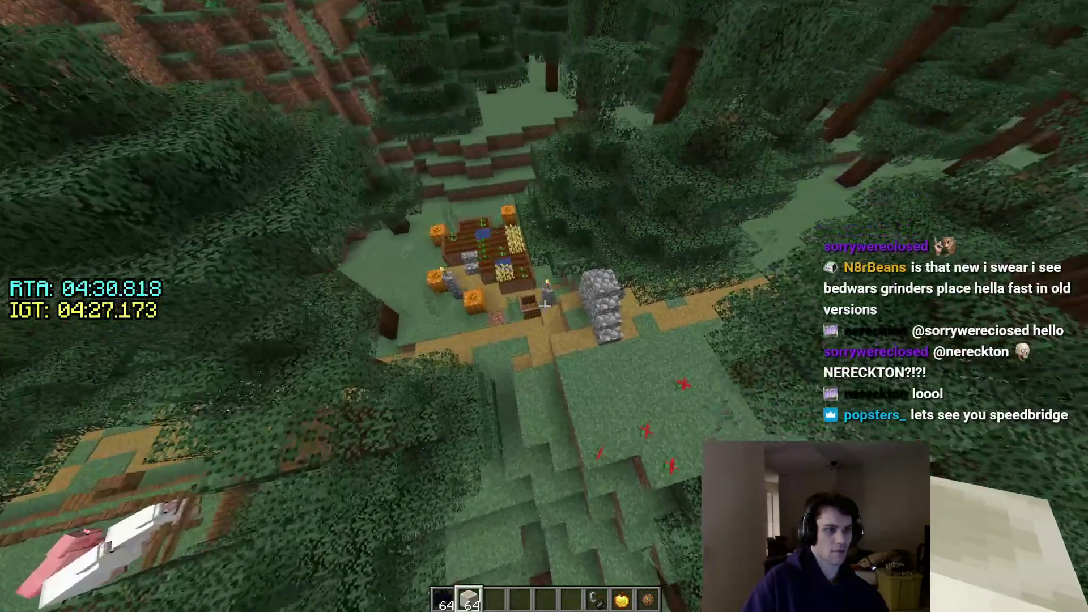
key("1")
right_click(544, 306)
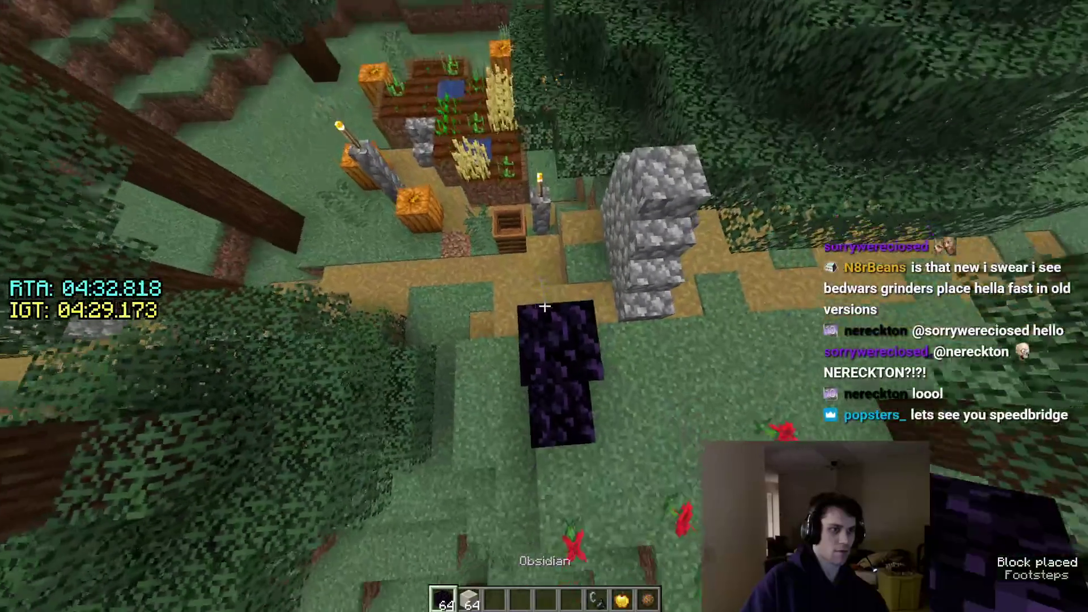
left_click(543, 306)
right_click(544, 306)
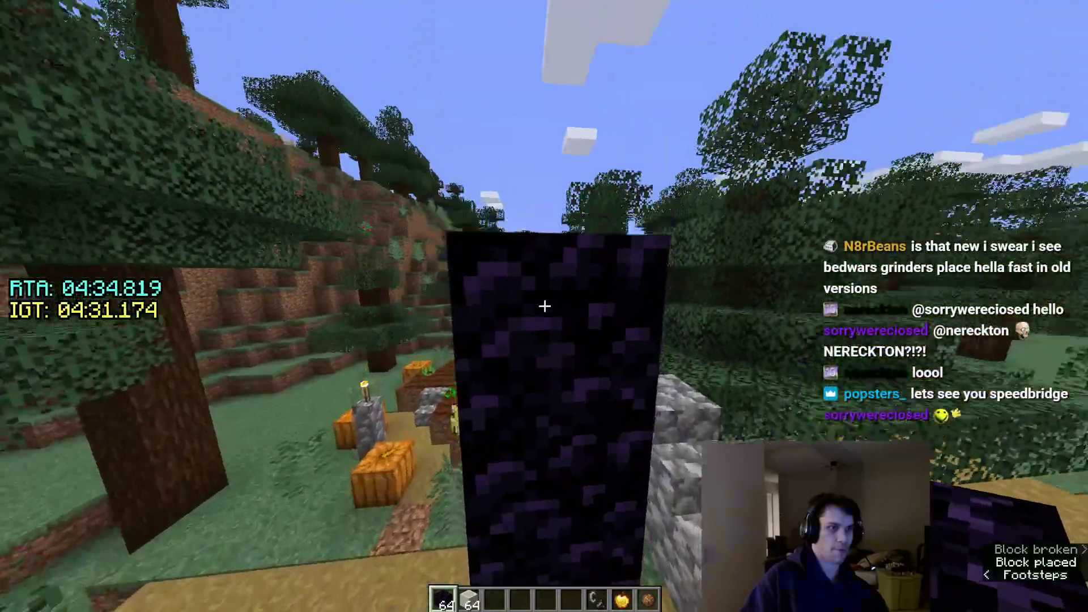
right_click(544, 306)
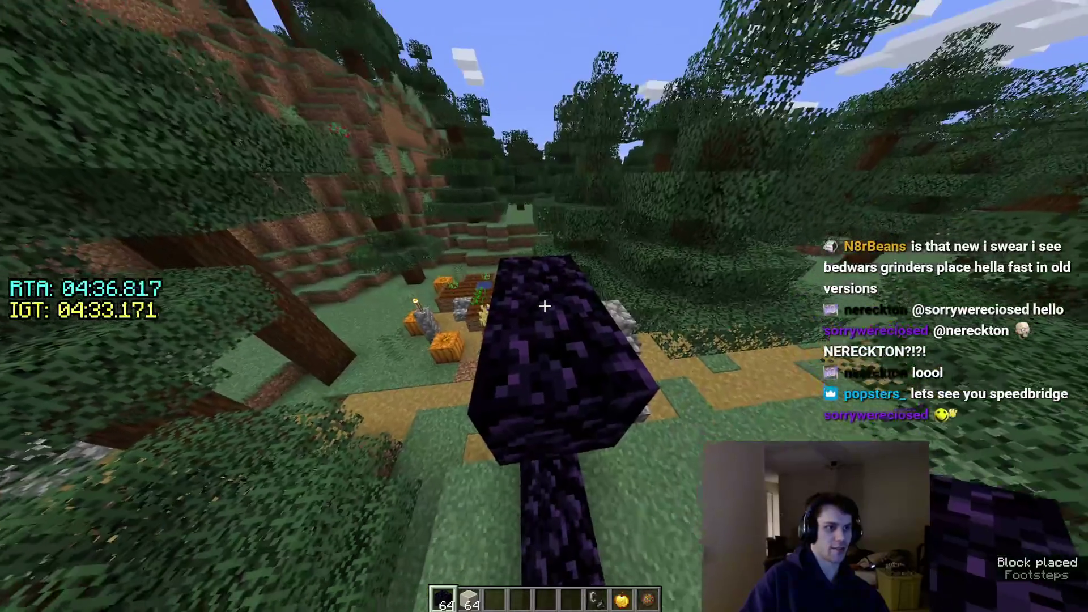
left_click(544, 306)
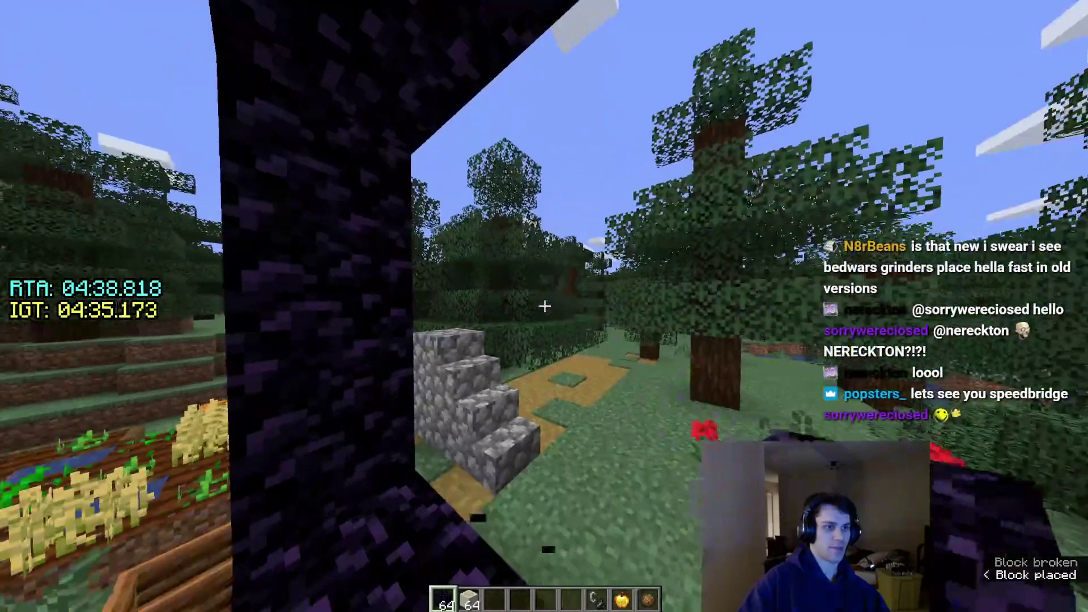
right_click(544, 306)
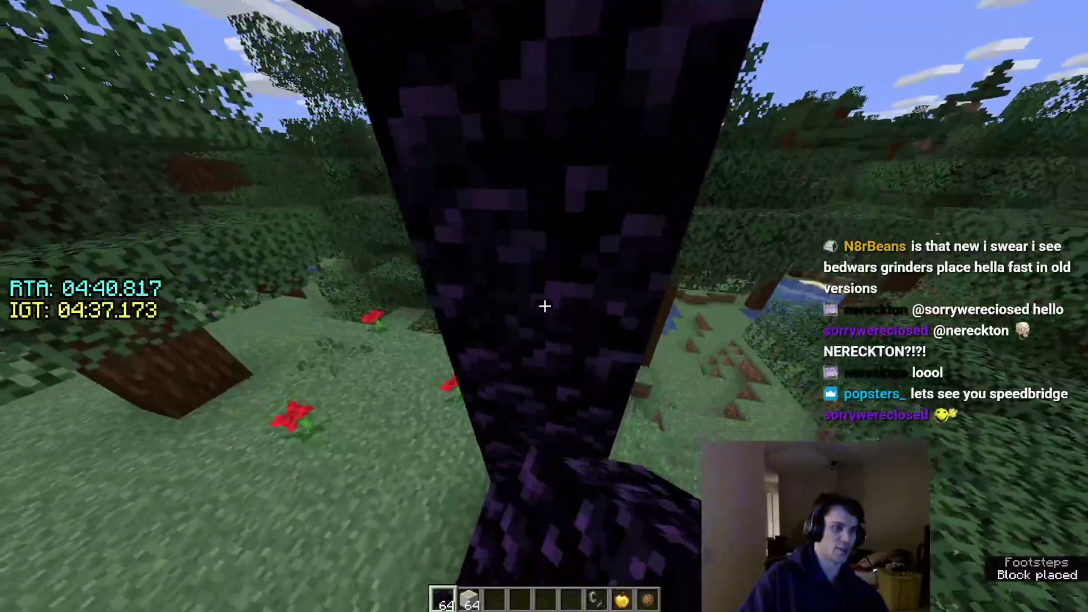
type("evbe")
key("Escape")
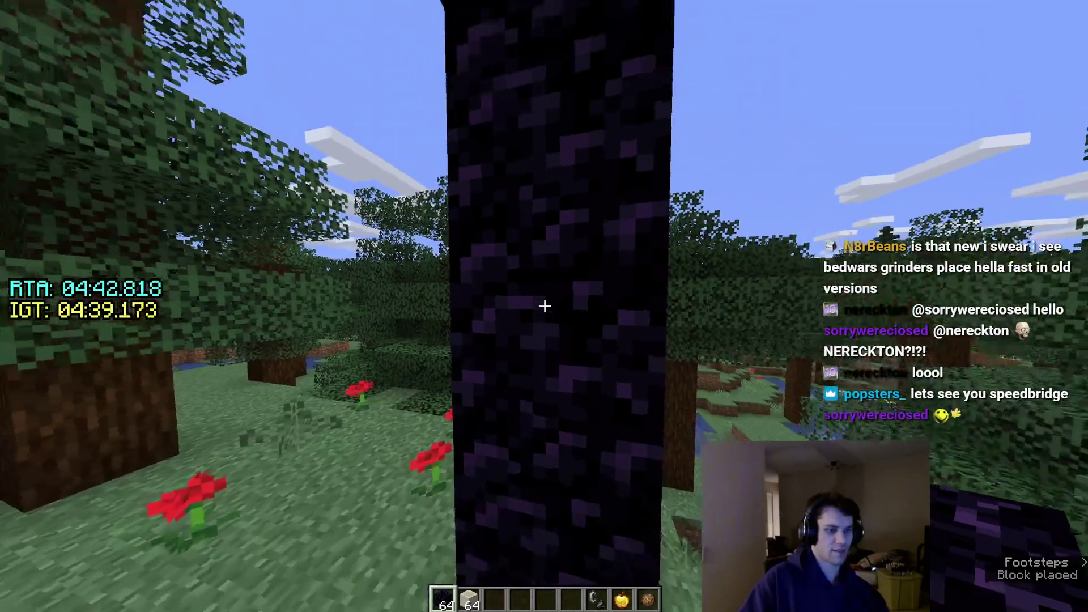
right_click(544, 306)
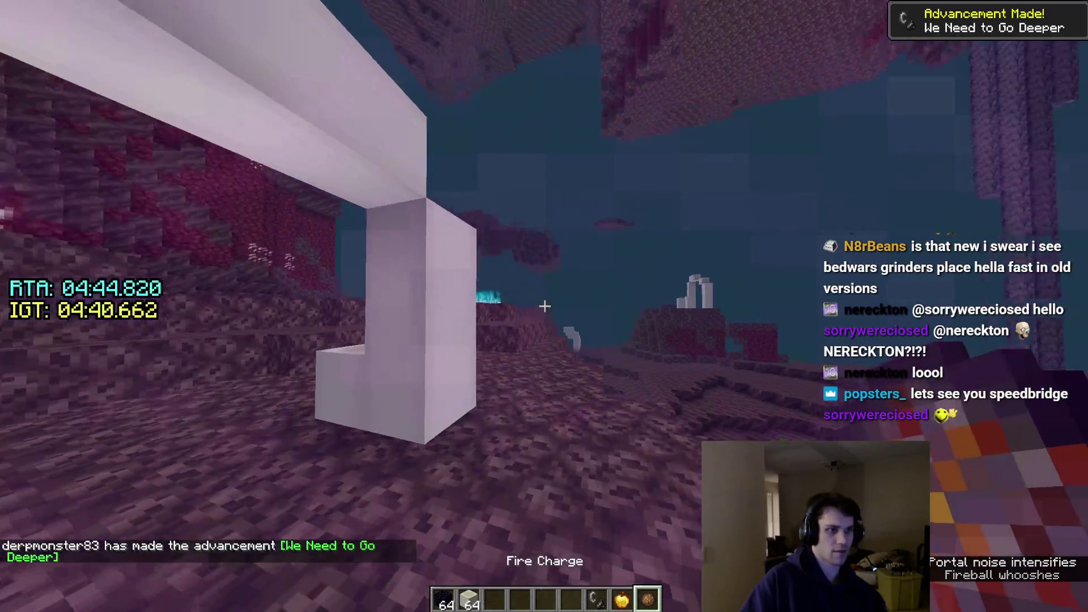
Flip through the pause menu, Options and Video Settings several times, then resume play.
key("Escape")
left_click(442, 197)
key("Escape")
left_click(606, 347)
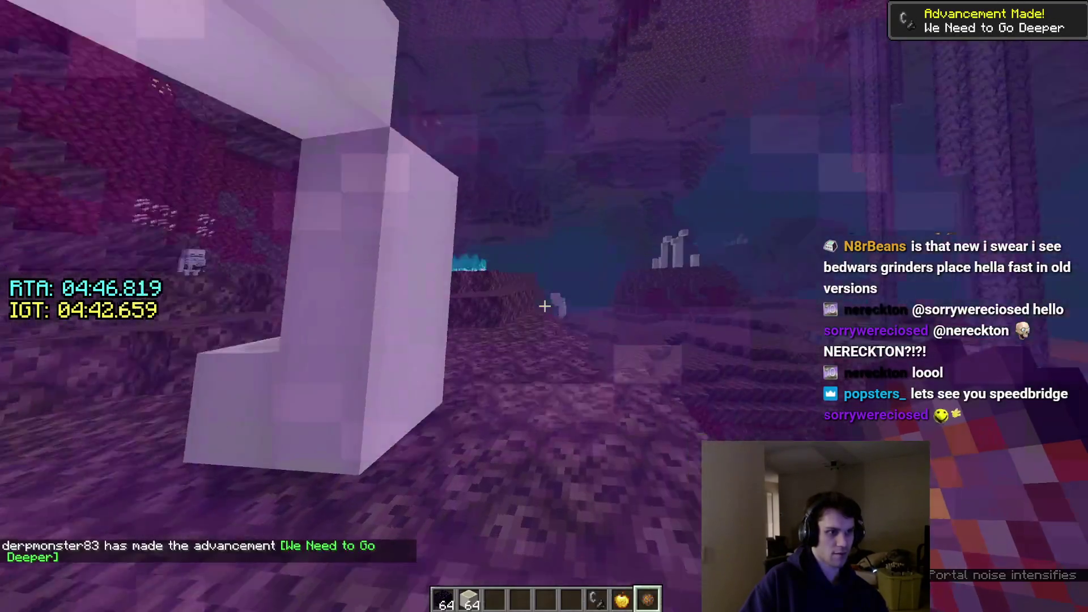
key("Escape")
left_click(456, 299)
left_click(442, 197)
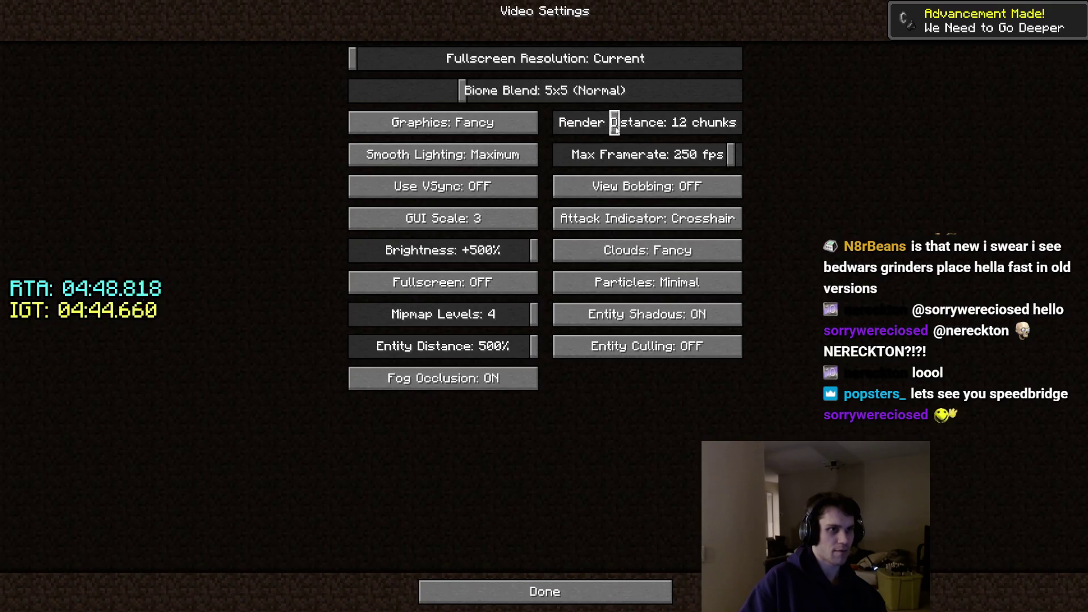
key("Escape")
key("Escape")
key("Escape")
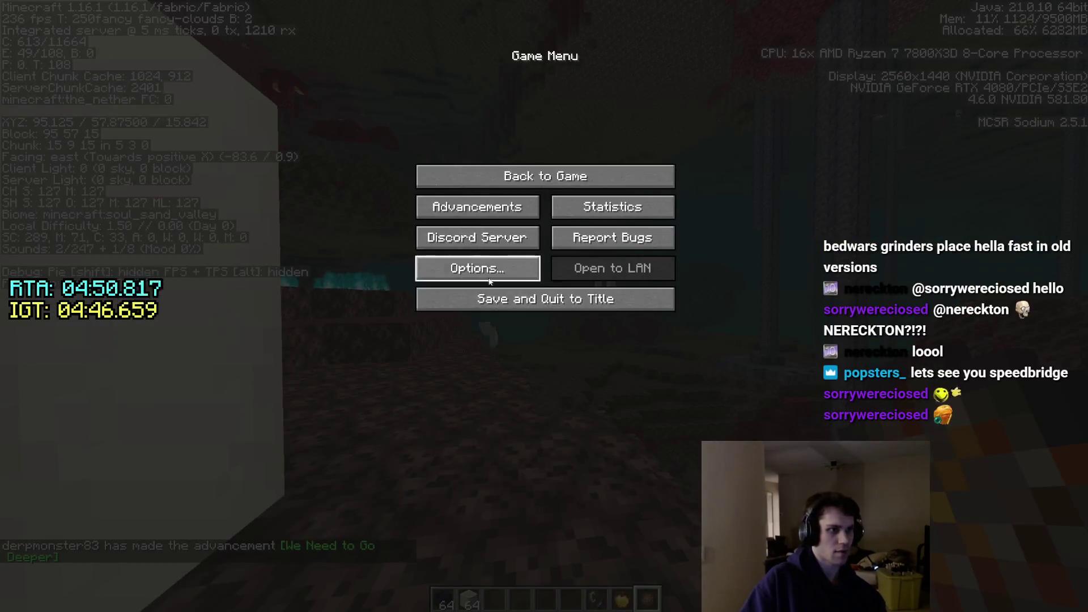
left_click(478, 267)
key("Escape")
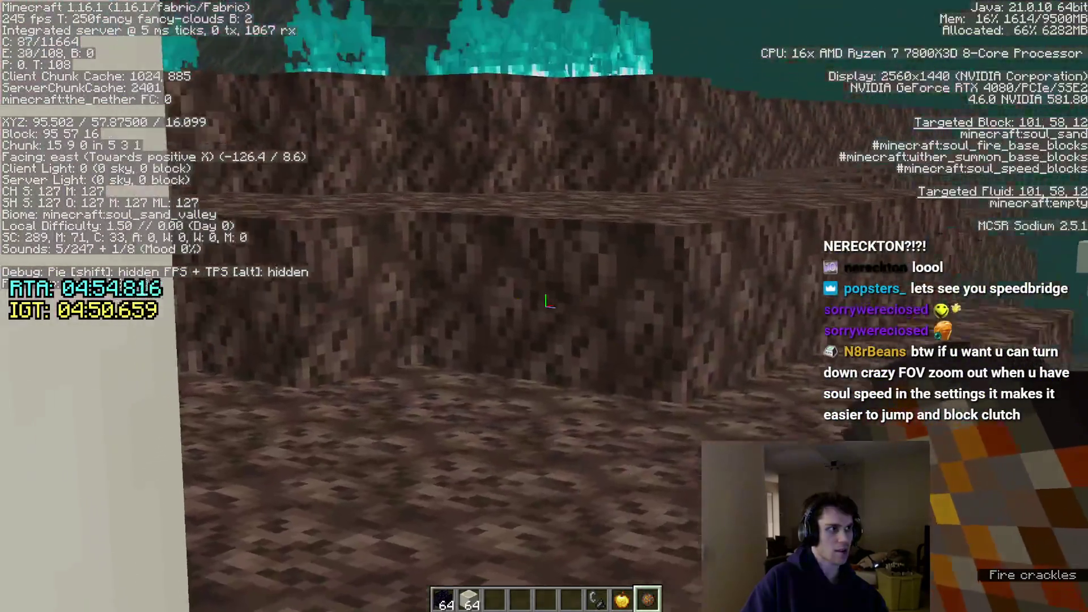
key("Escape")
left_click(502, 255)
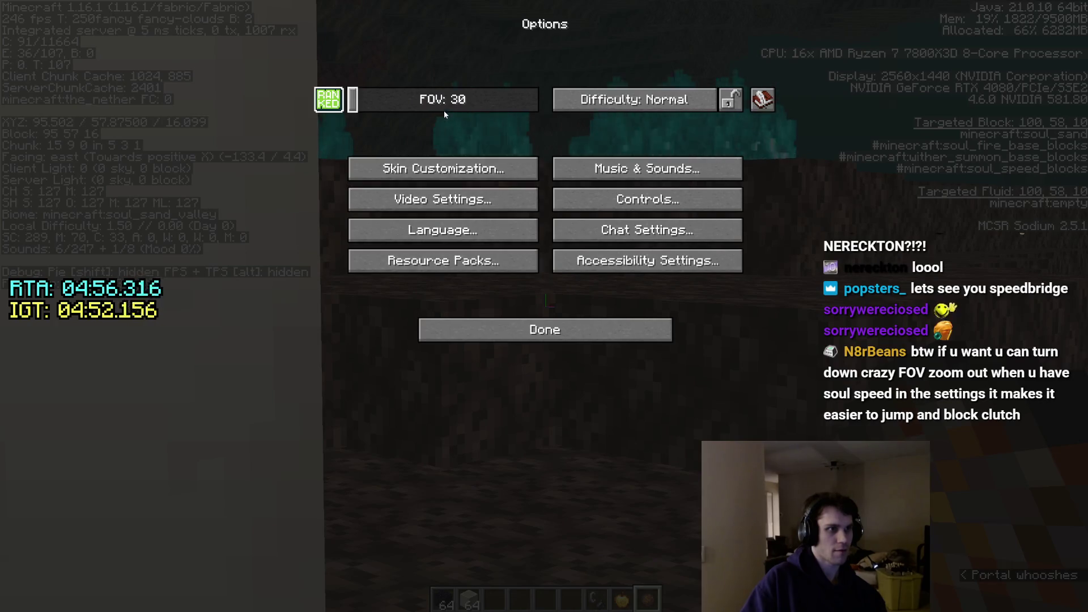
key("Escape")
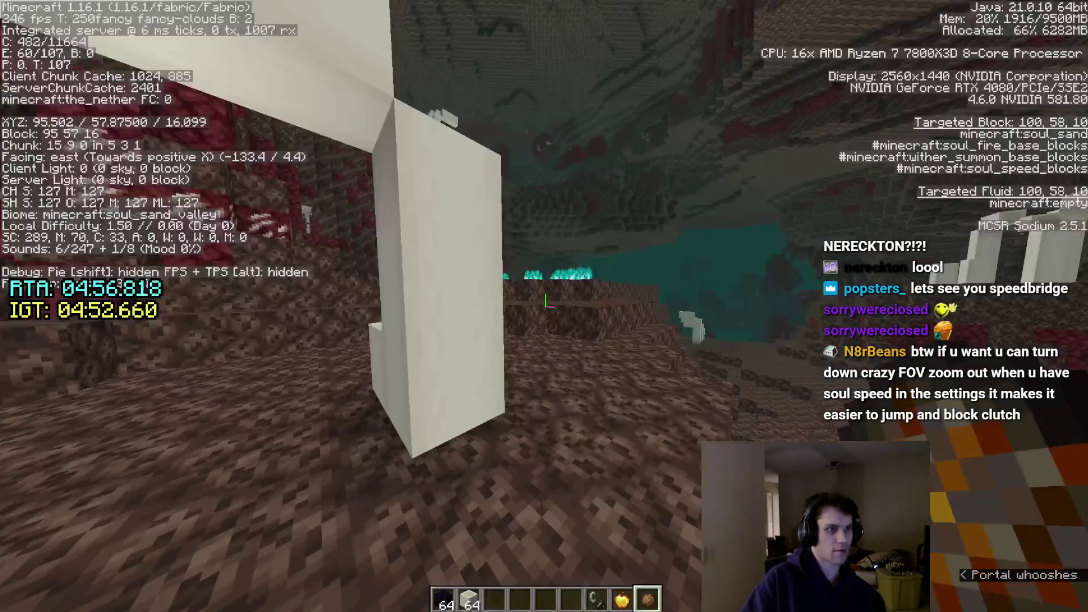
Place a bone block and run from the soul sand valley through crimson forest onto the lava lake.
key("2")
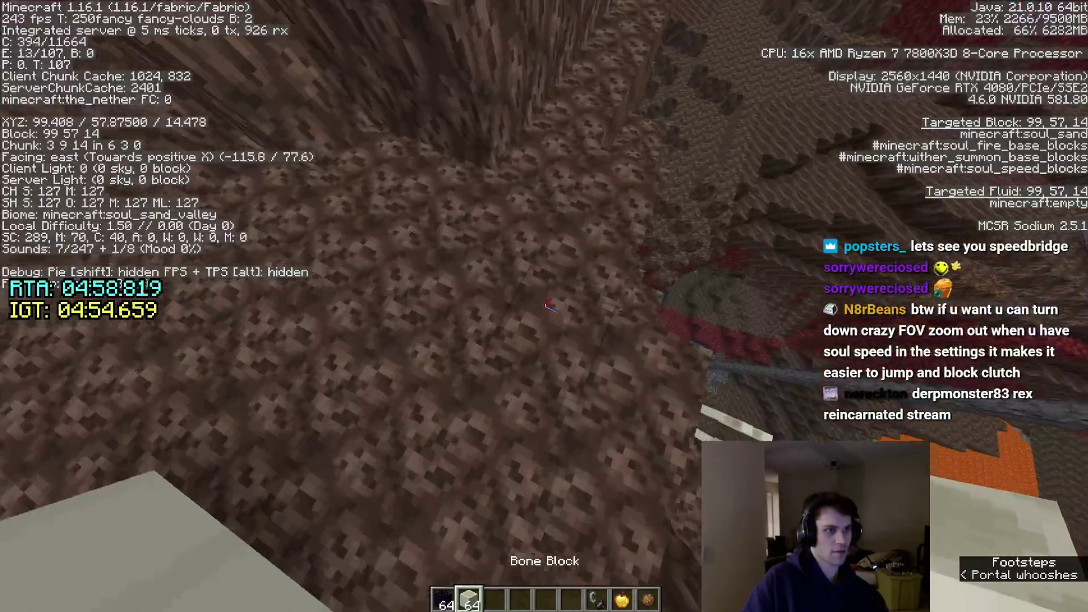
right_click(546, 304)
key("w")
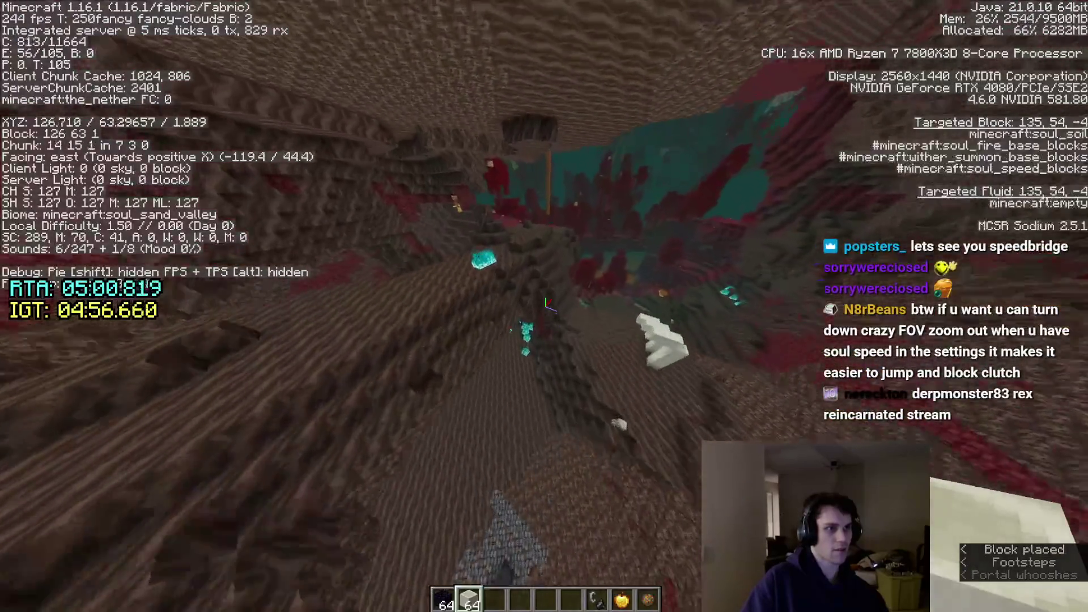
key("w")
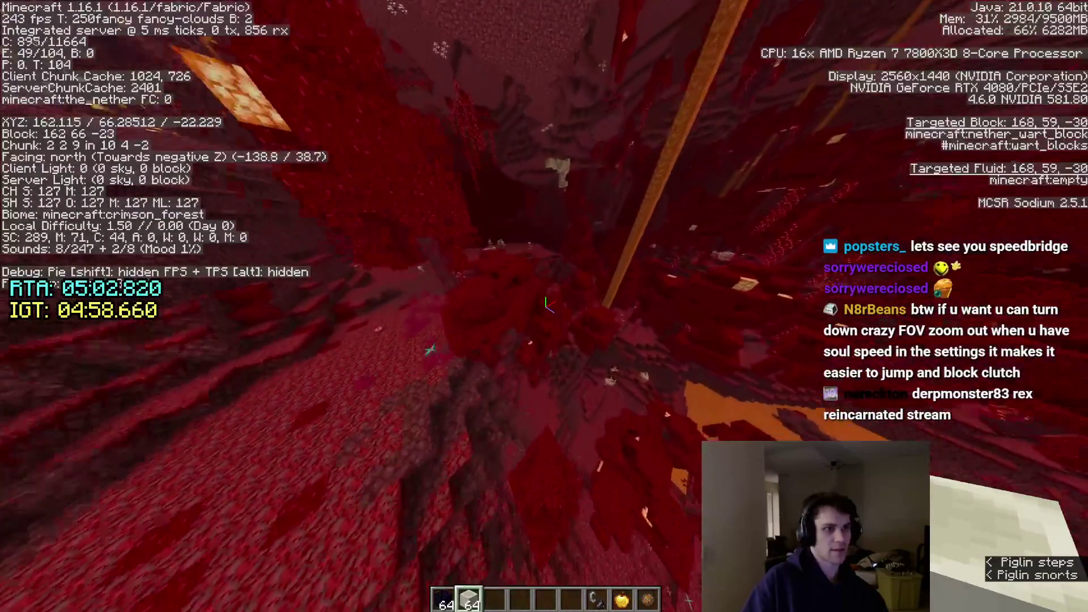
key("w")
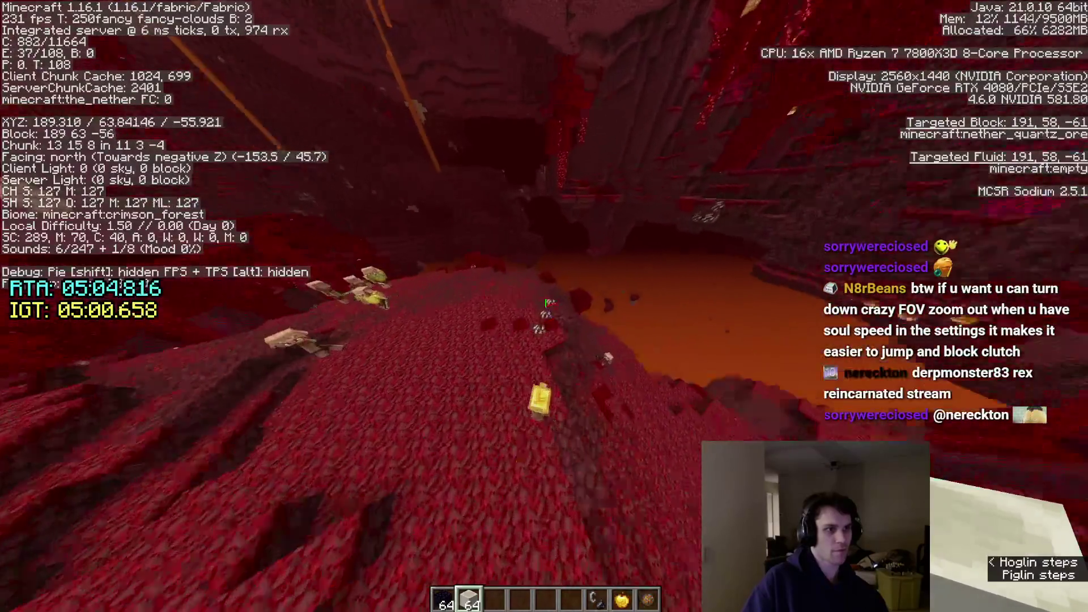
key("w")
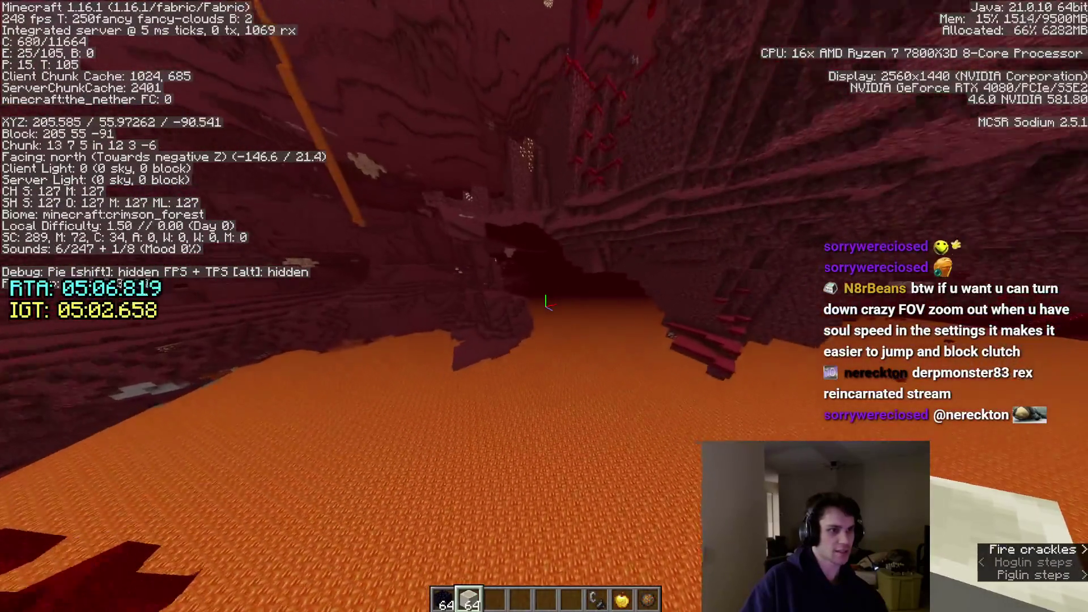
key("F4")
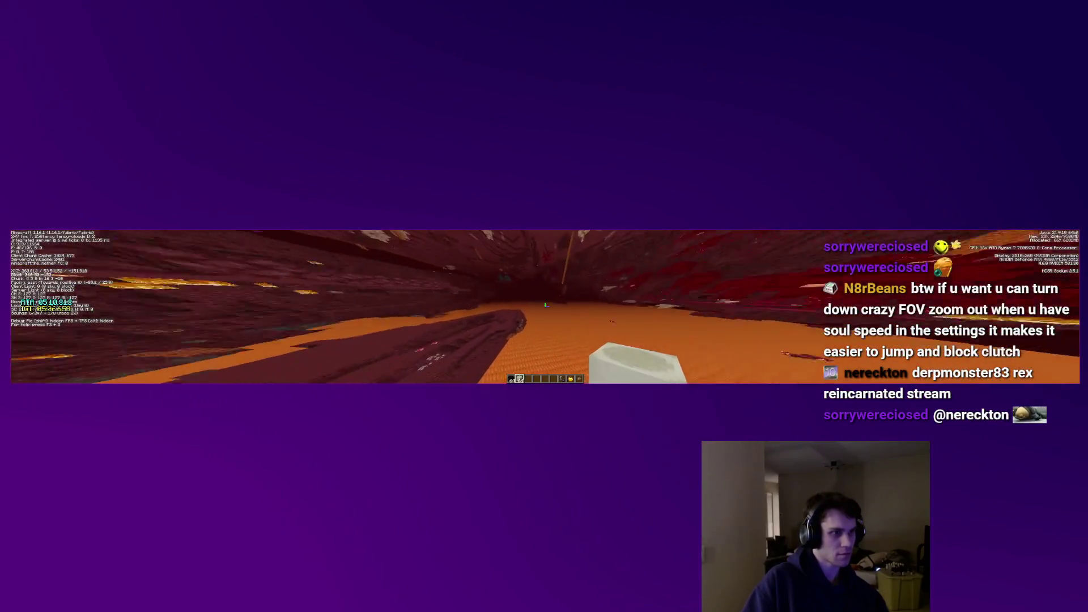
key("F4")
key("w")
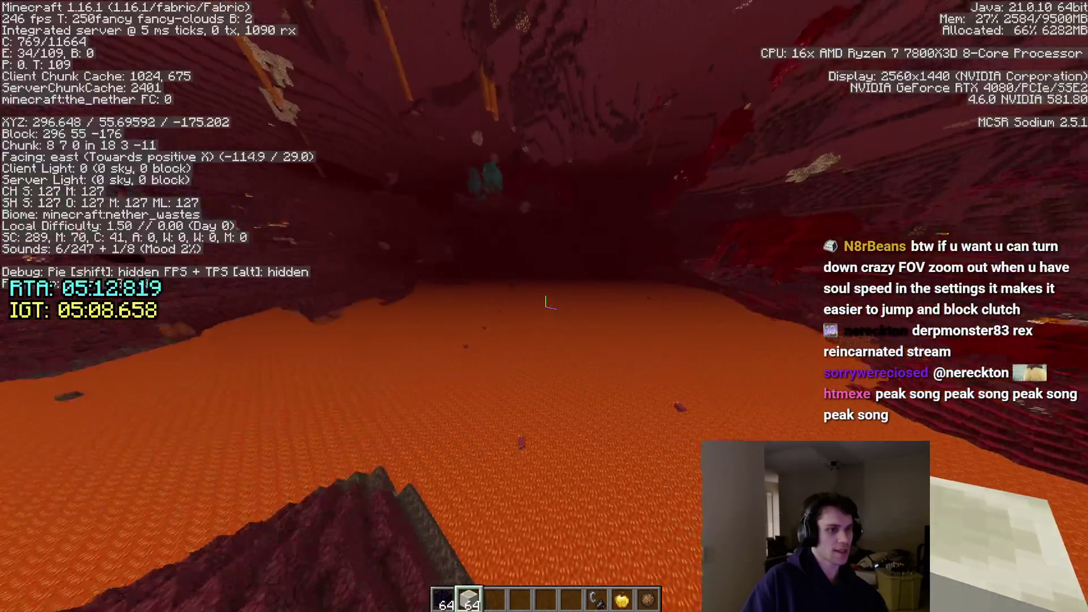
key("w")
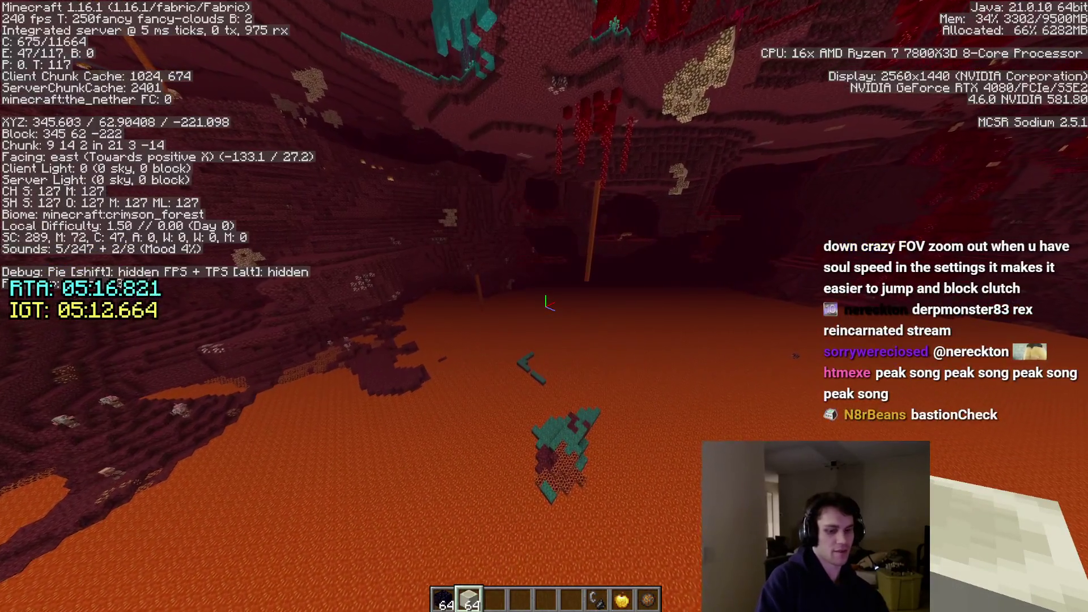
Run a chat command locating the nearest bastion, then travel south and west over the lava lake.
key("t")
type("/locate bastion_remnant")
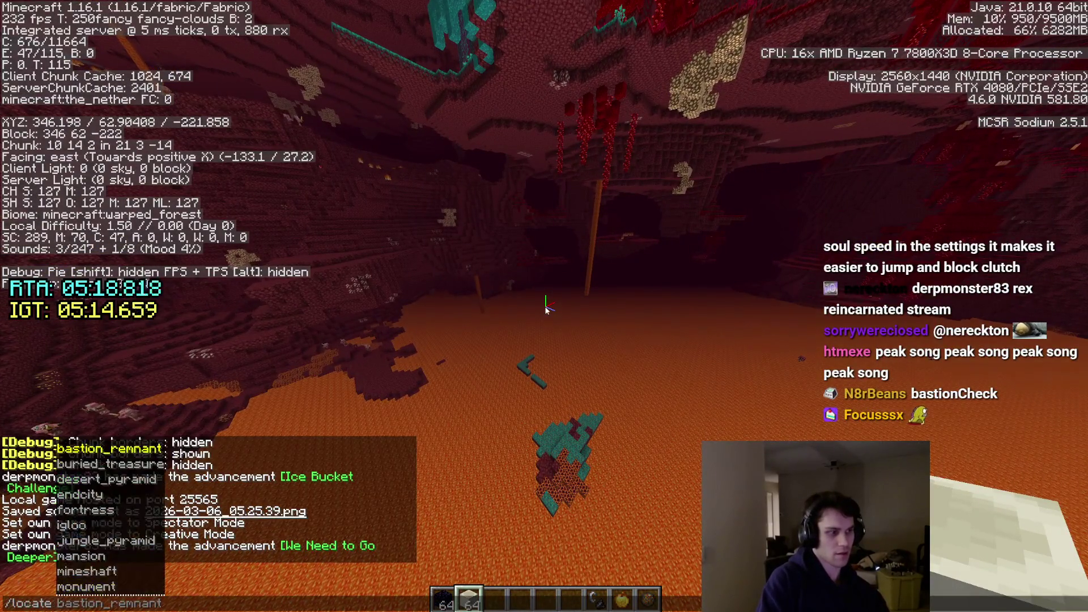
key("Return")
key("w")
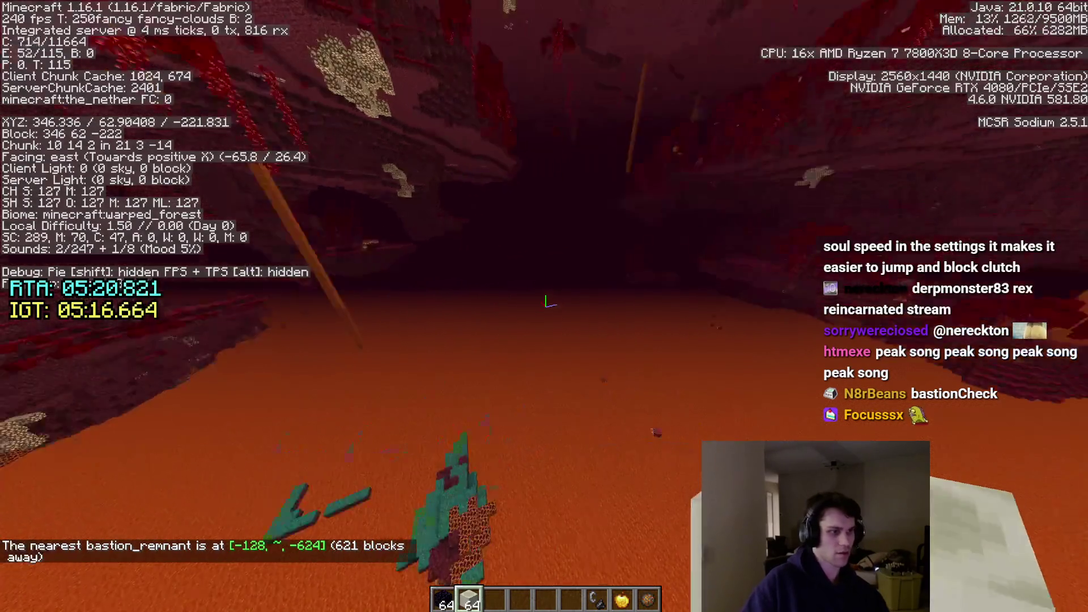
key("w")
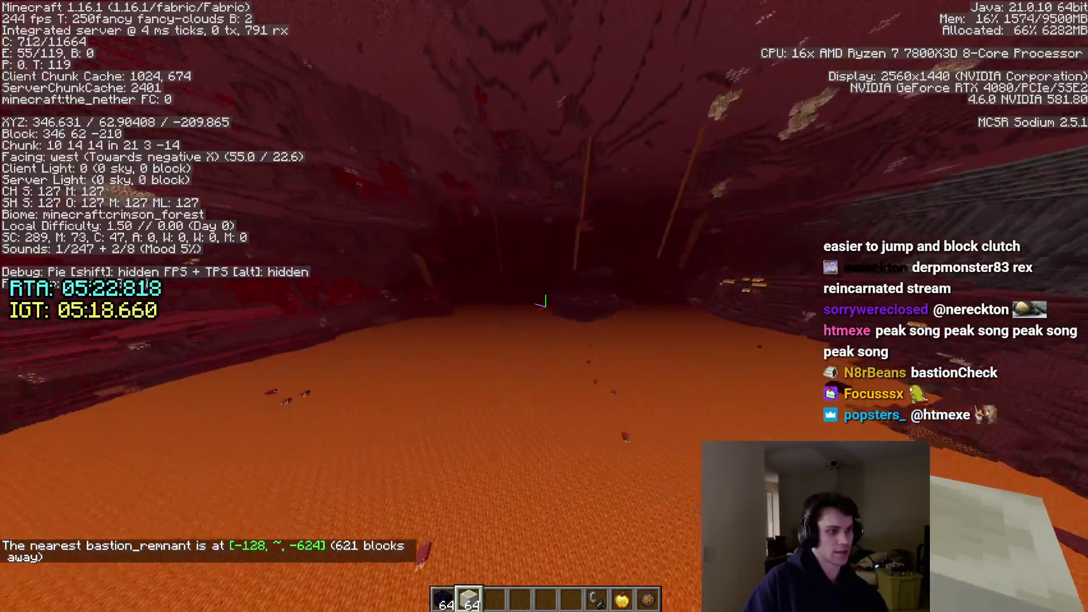
key("w")
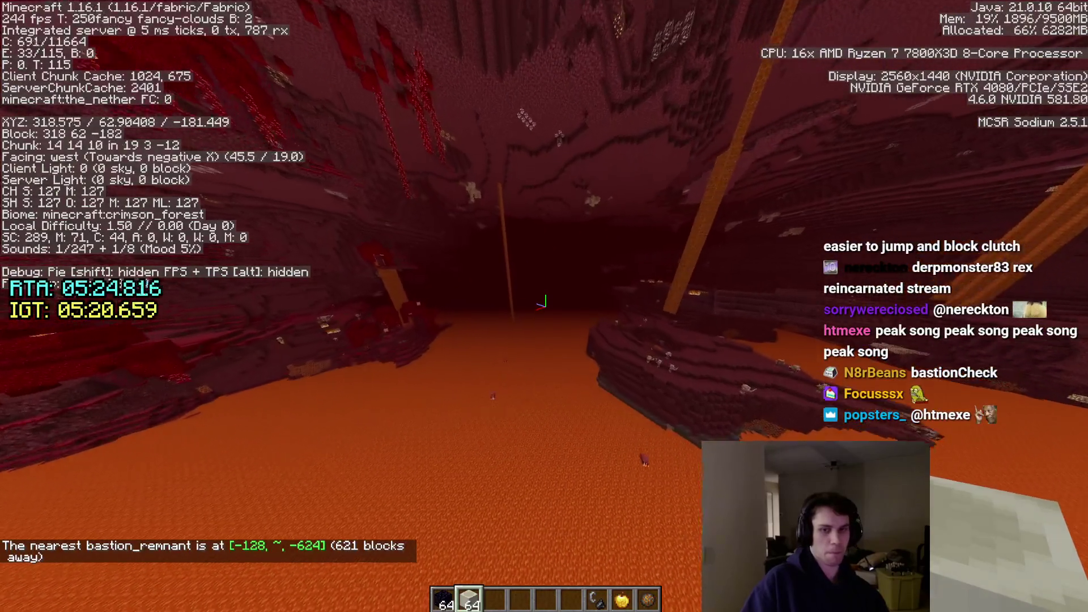
key("w")
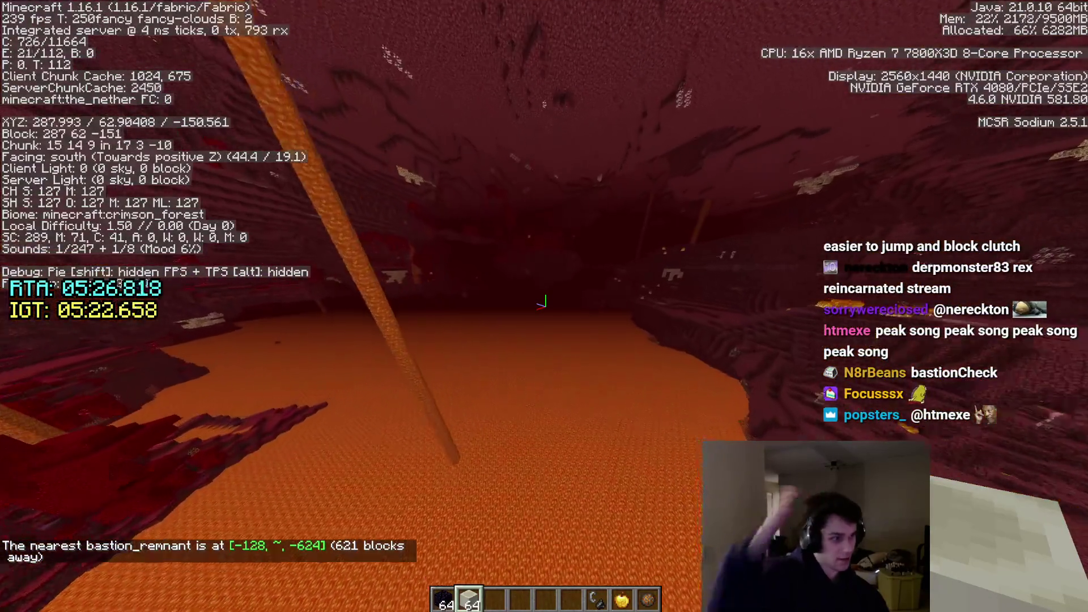
key("w")
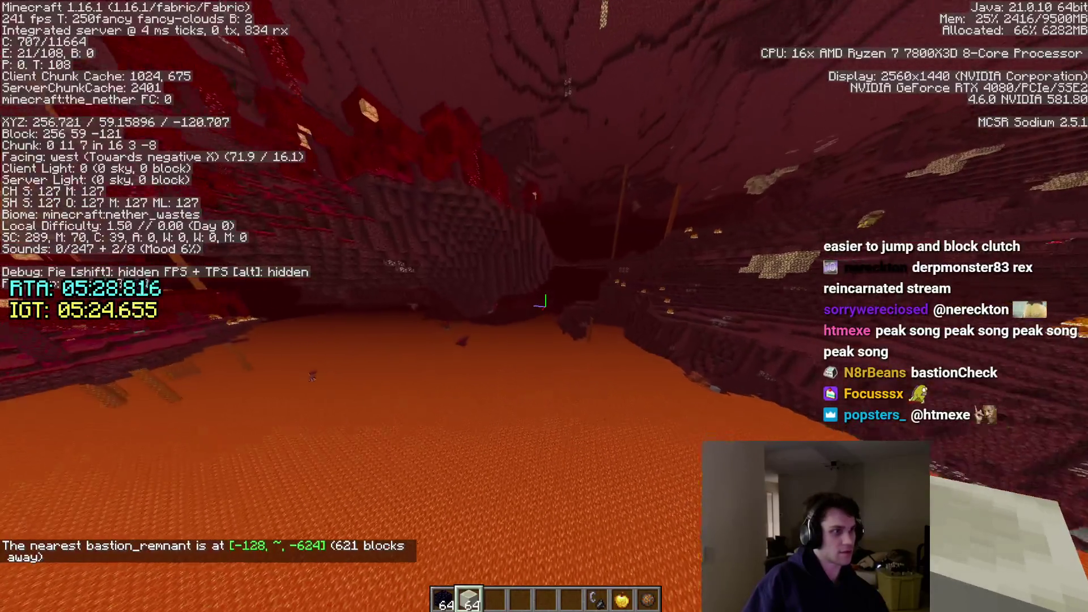
key("w")
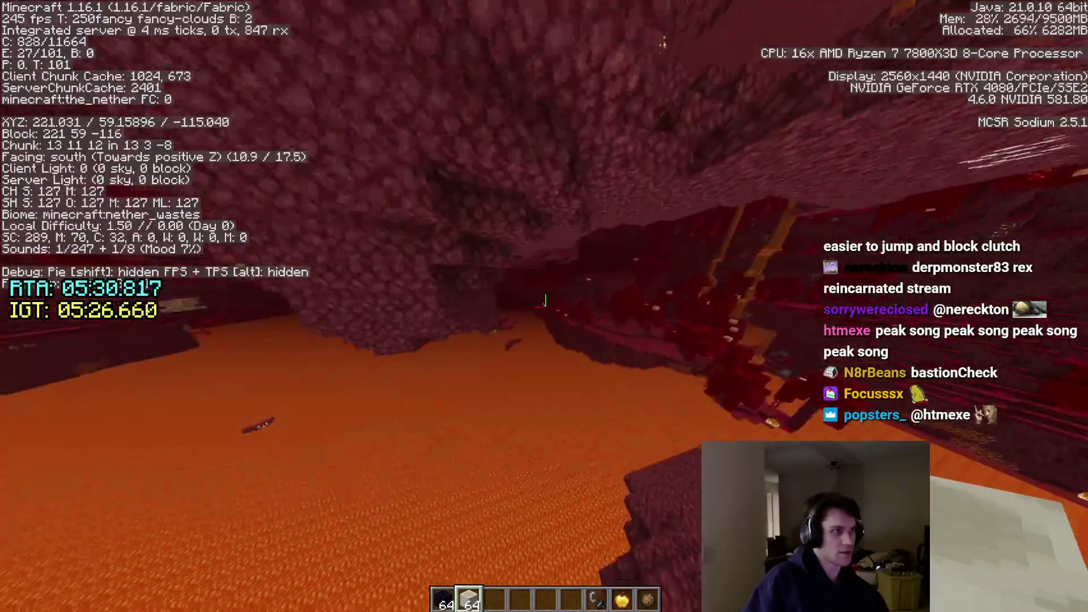
key("w")
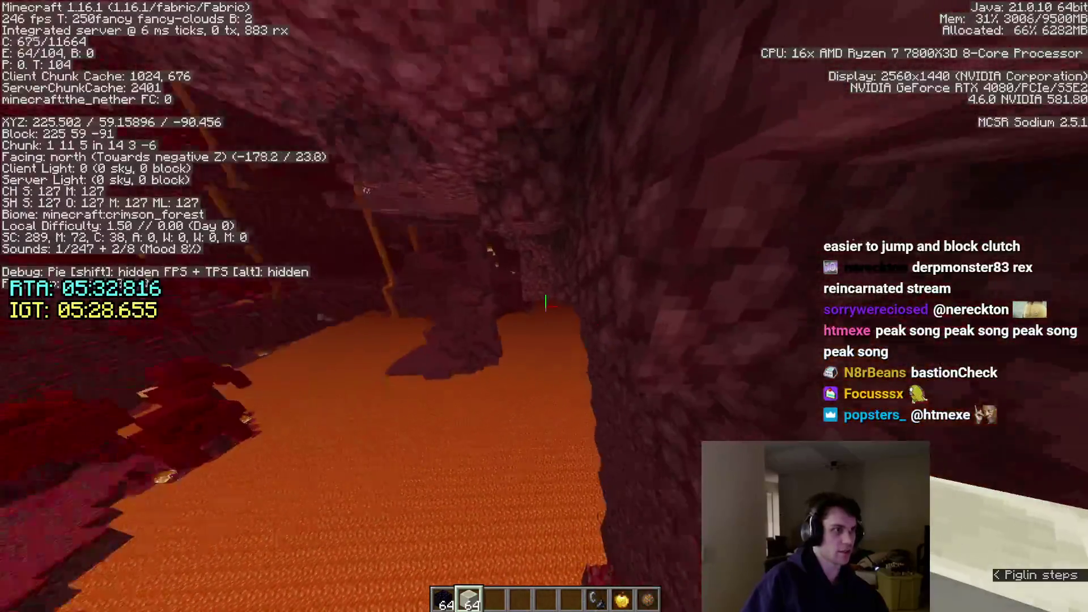
key("w")
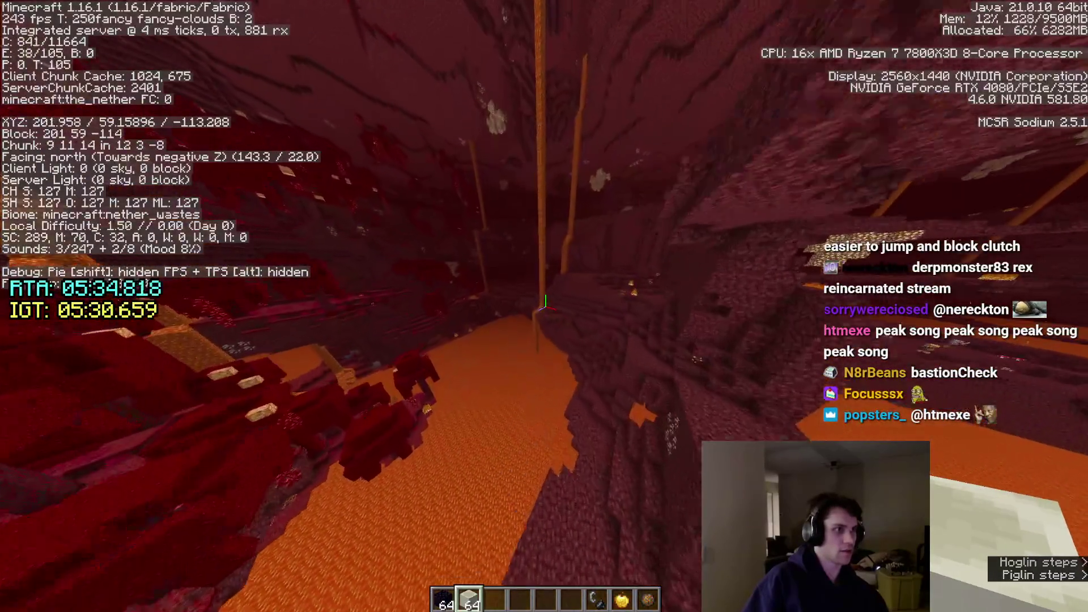
key("w")
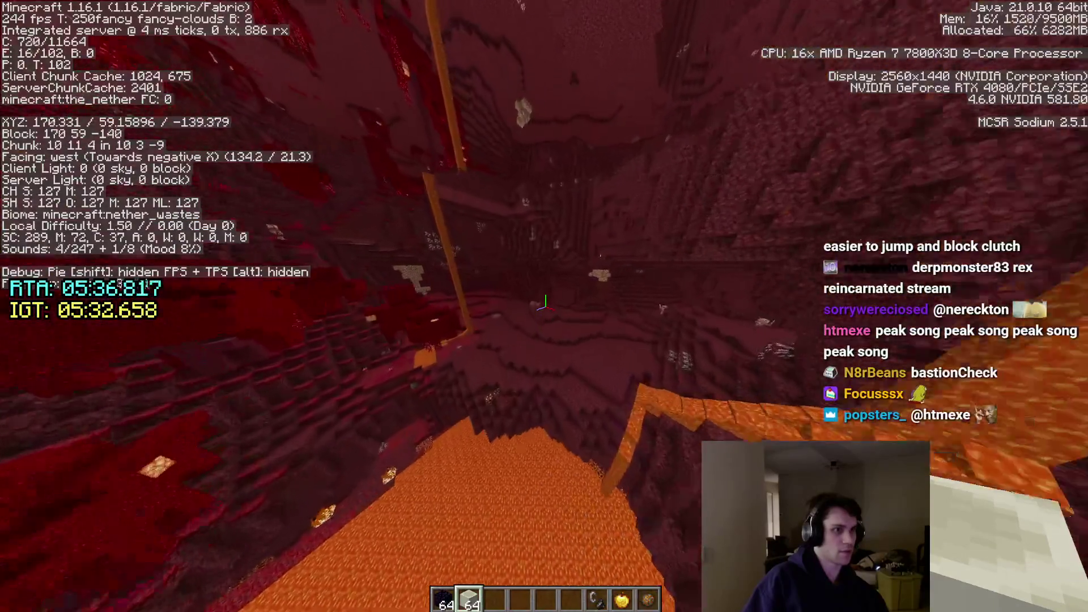
Drop into the lava-lit hollow and tunnel up and along through the netherrack.
key("w")
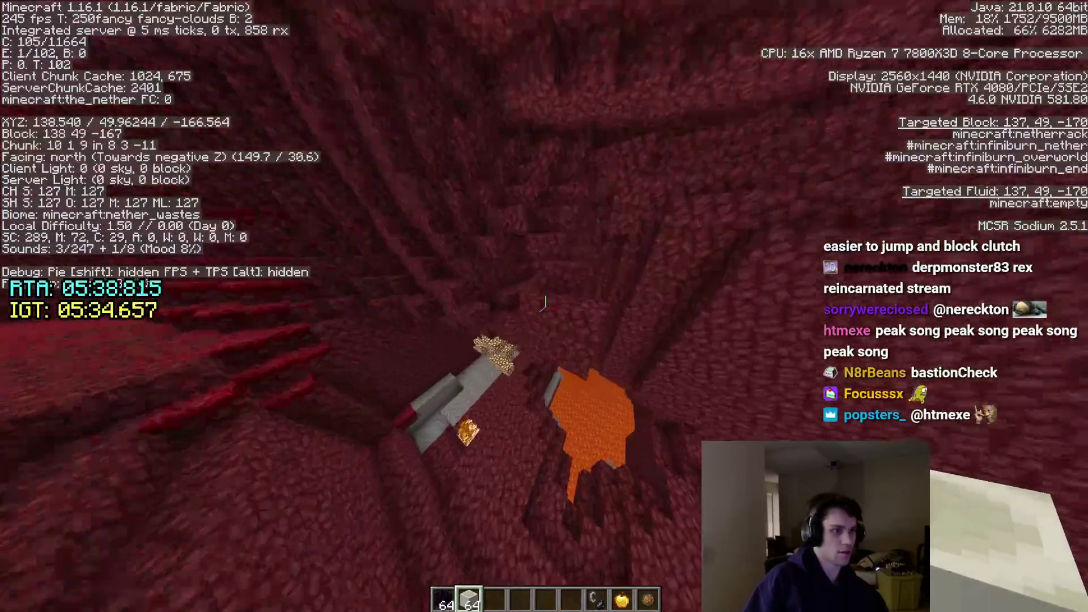
key("w")
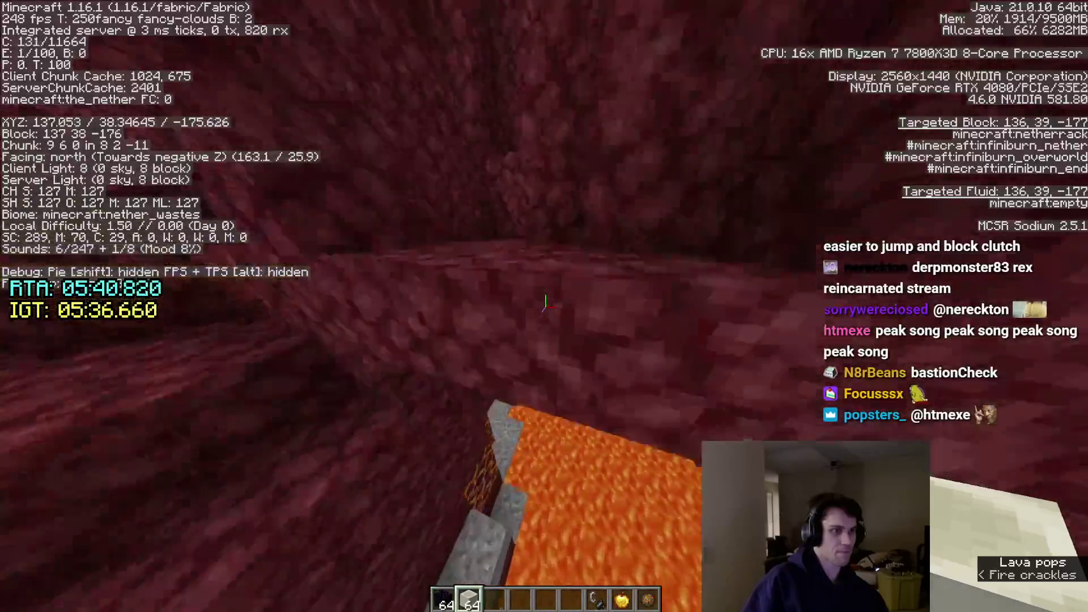
key("w")
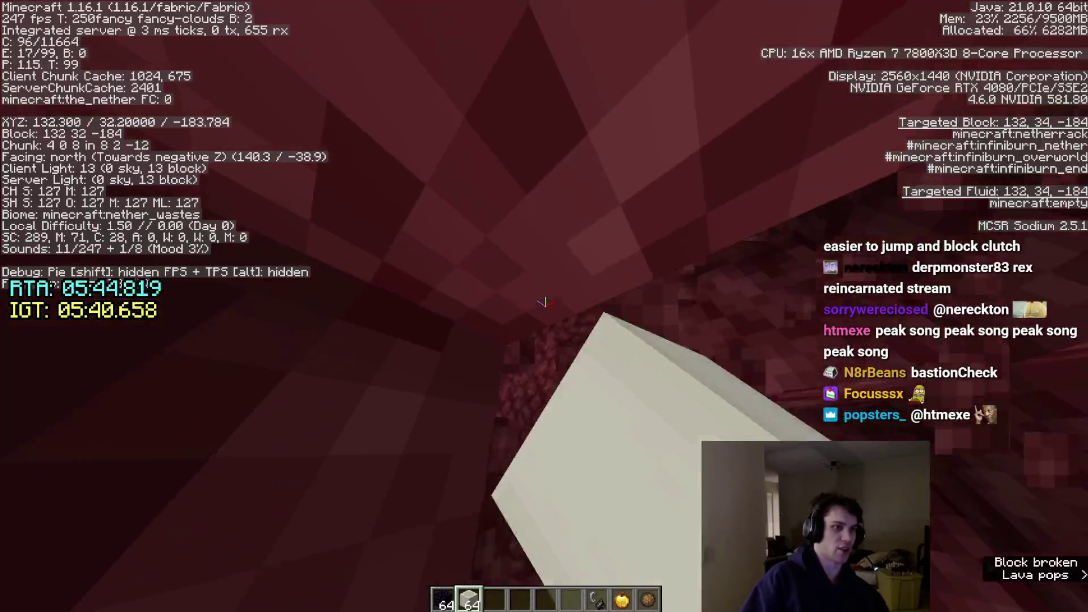
key("w")
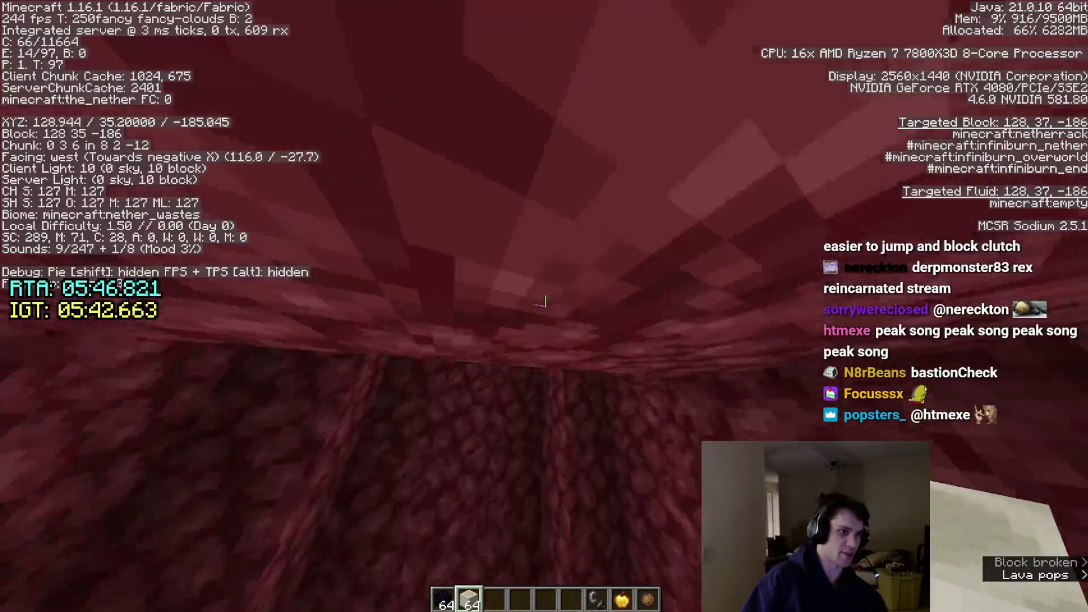
key("w")
key("w")
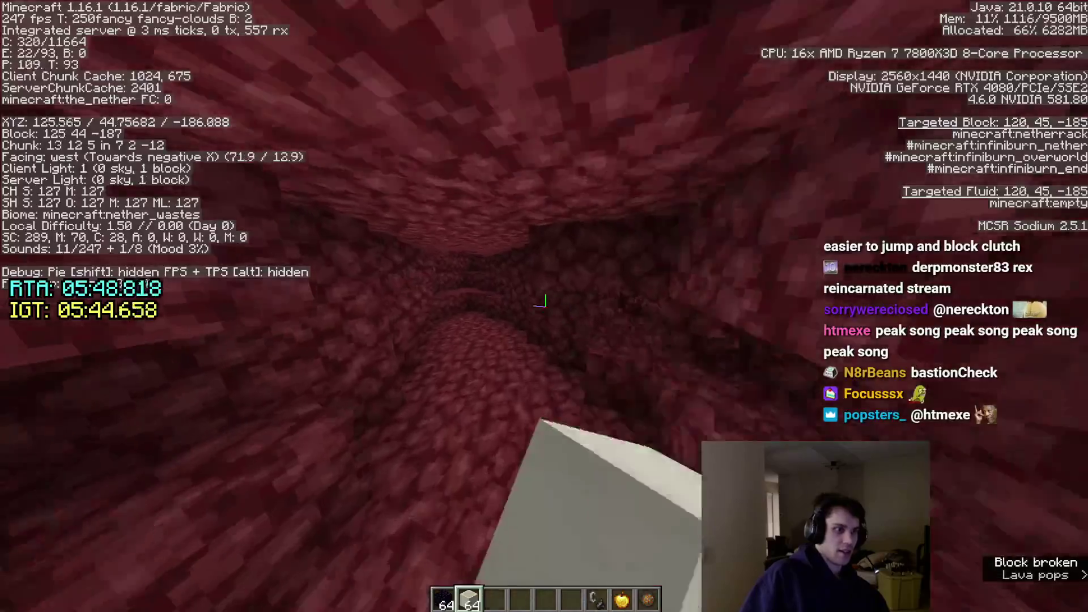
key("w")
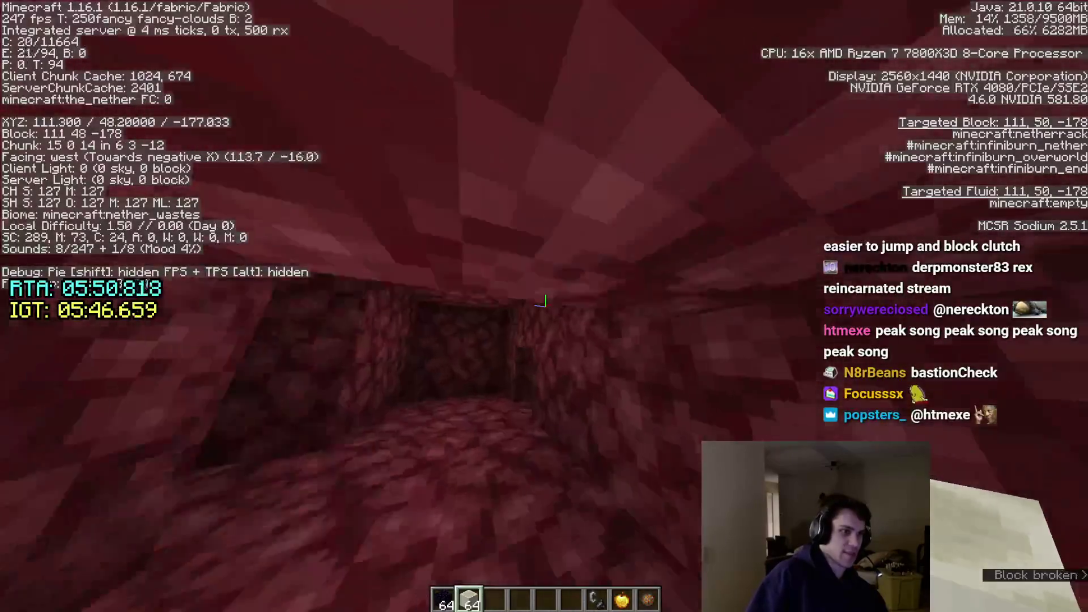
key("w")
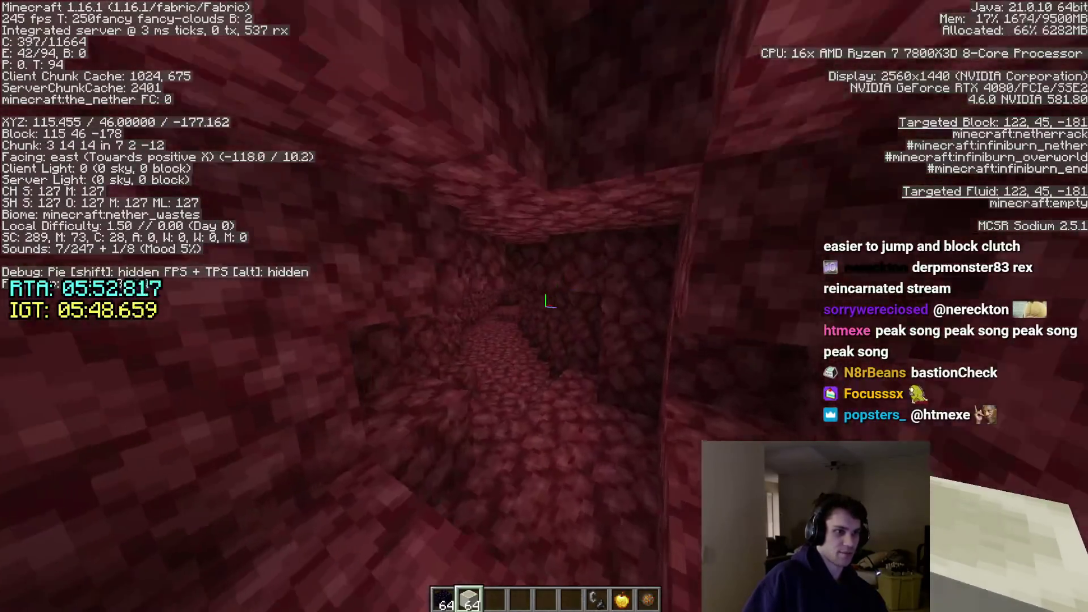
key("w")
key("w")
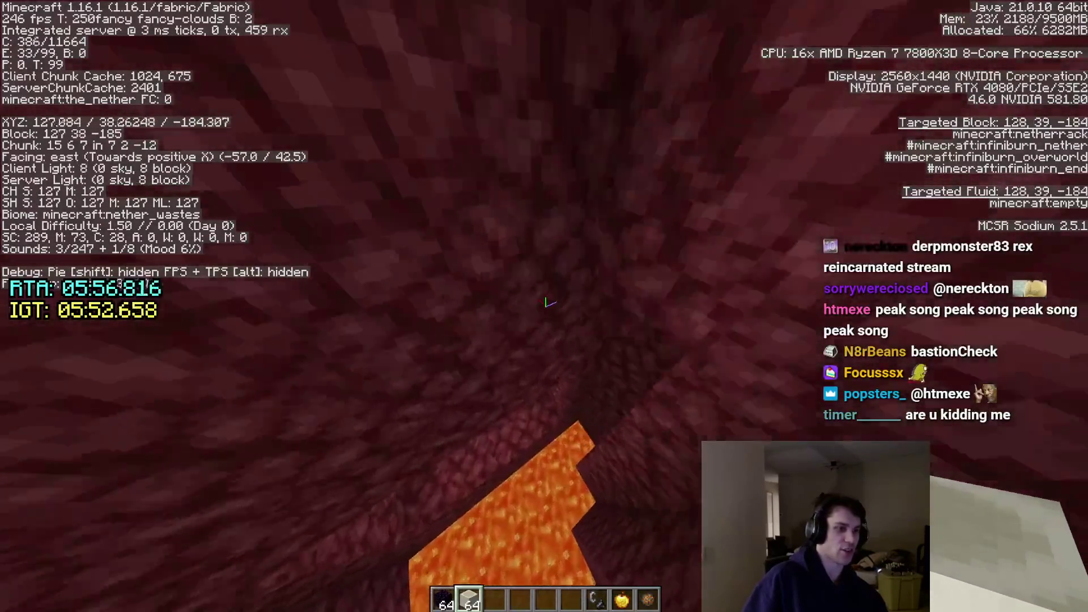
Cross the lava, climb into the crimson forest and drop down into the nether fortress.
key("w")
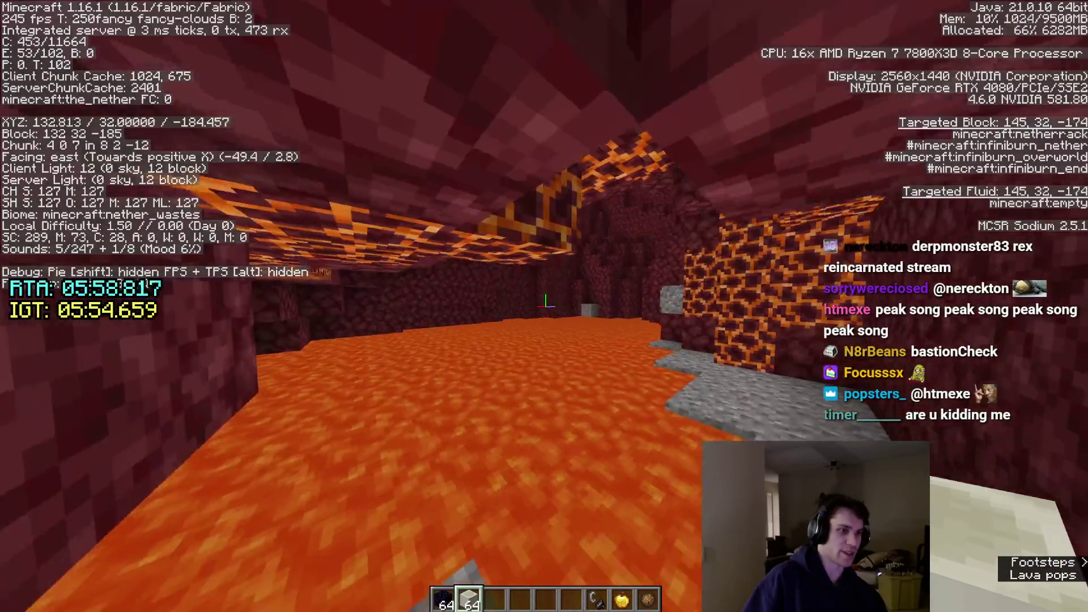
key("w")
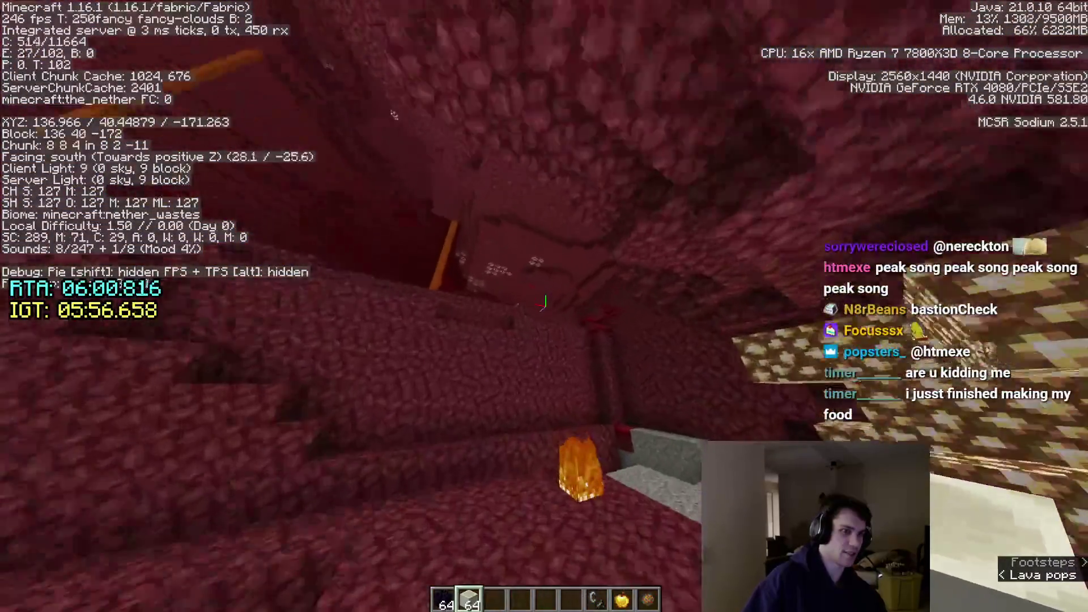
key("w")
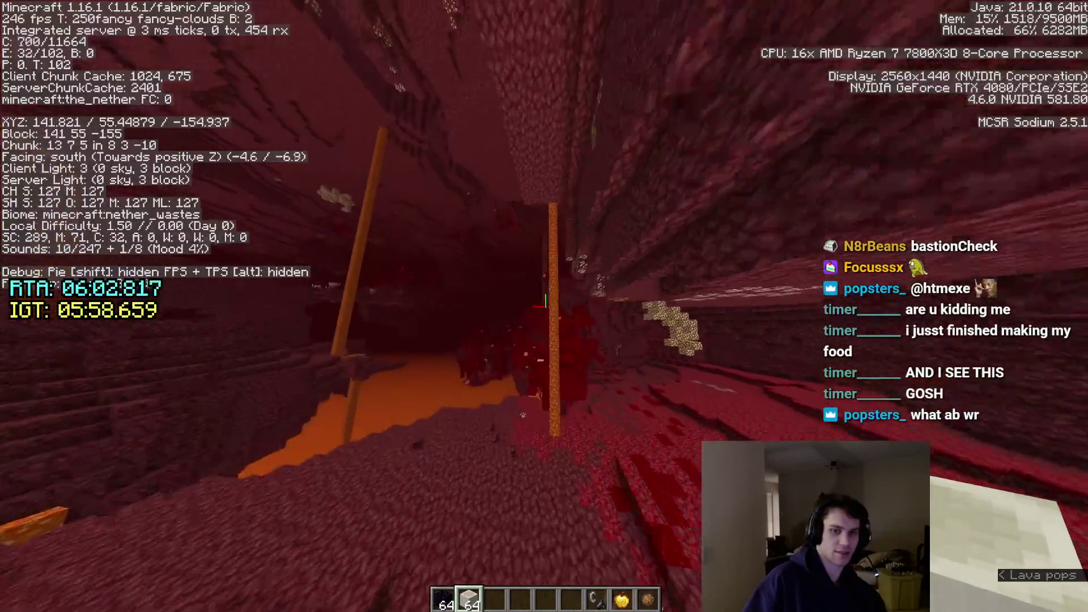
key("w")
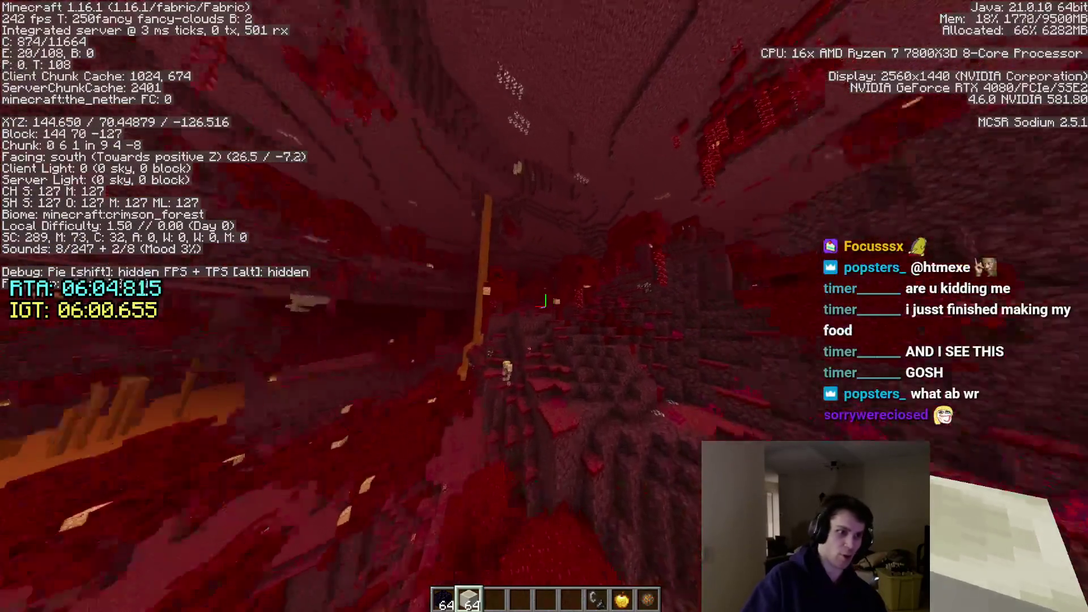
key("w")
key("w")
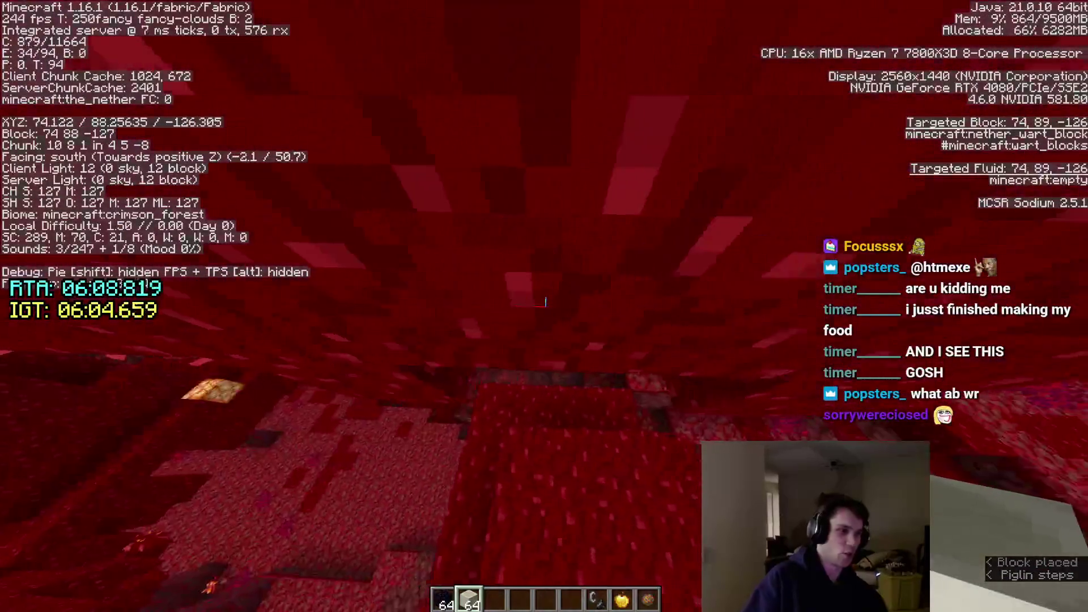
key("w")
key("w")
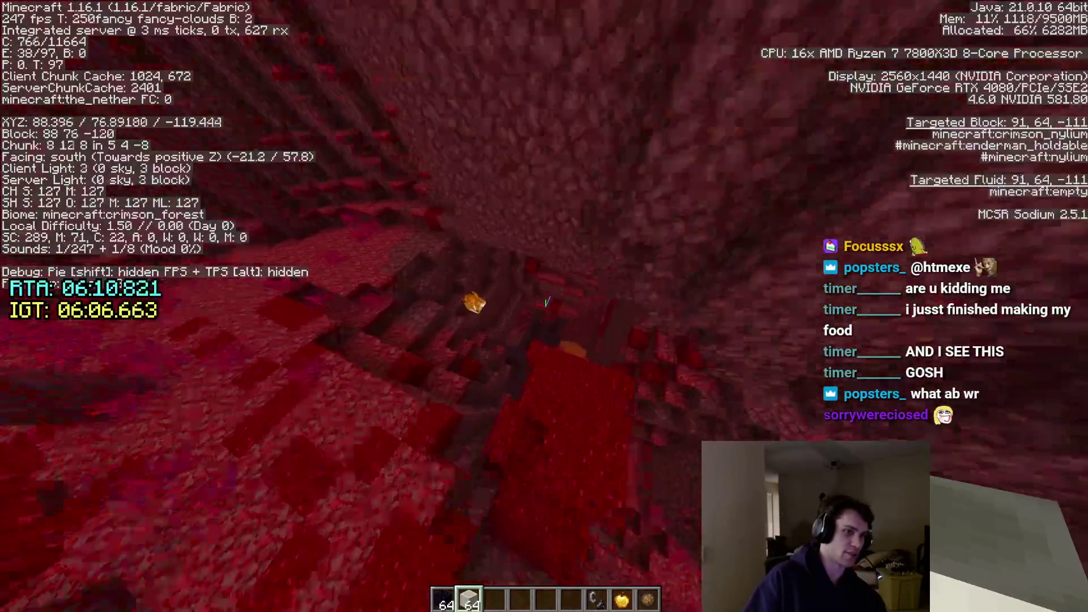
Place a block on the fortress floor and walk west along the corridor.
key("w")
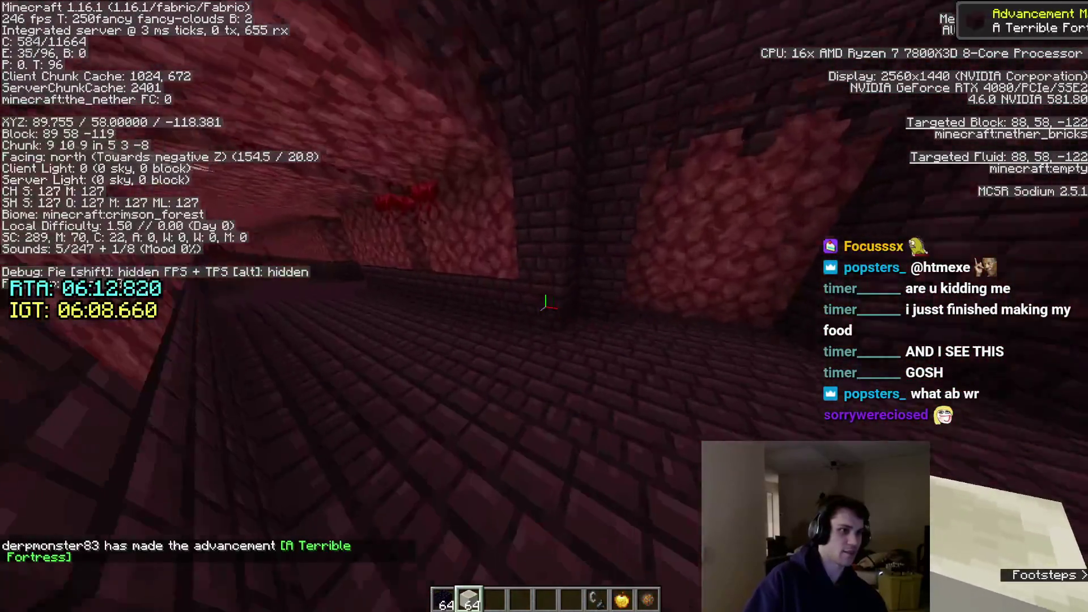
right_click(543, 306)
key("w")
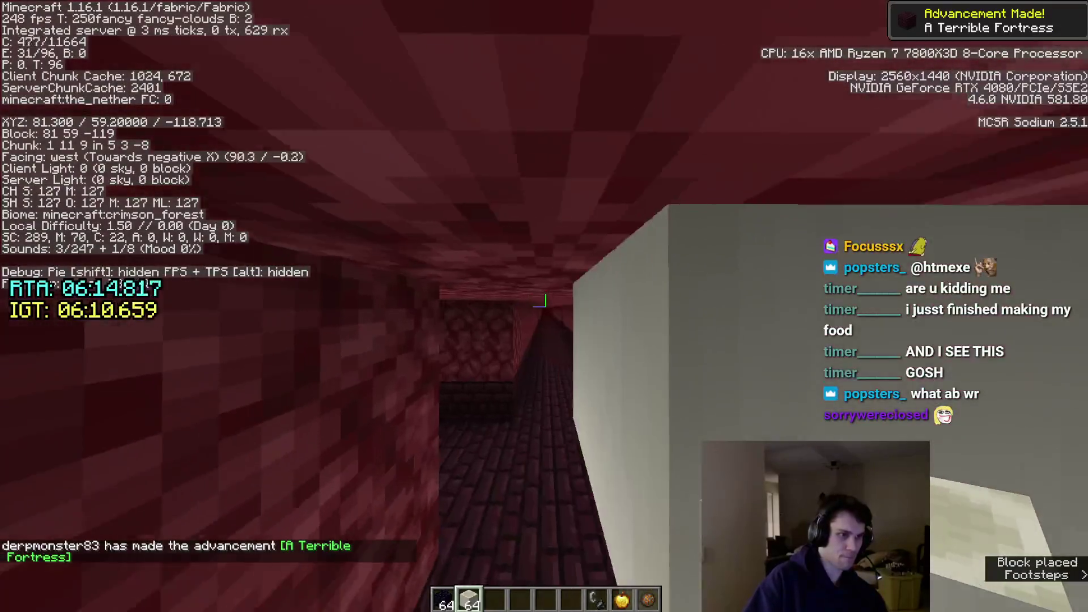
key("w")
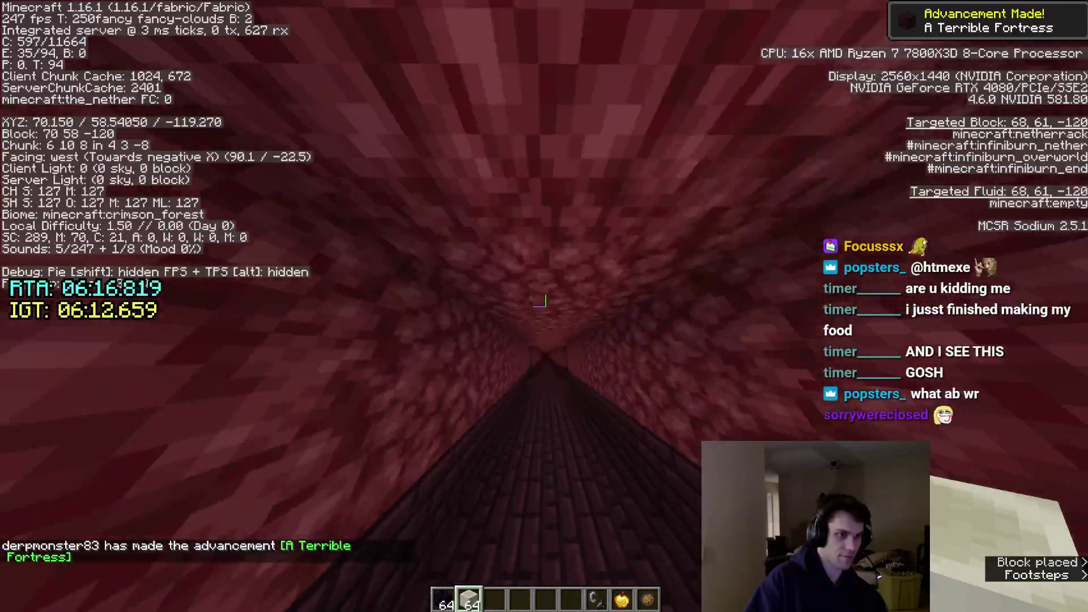
key("w")
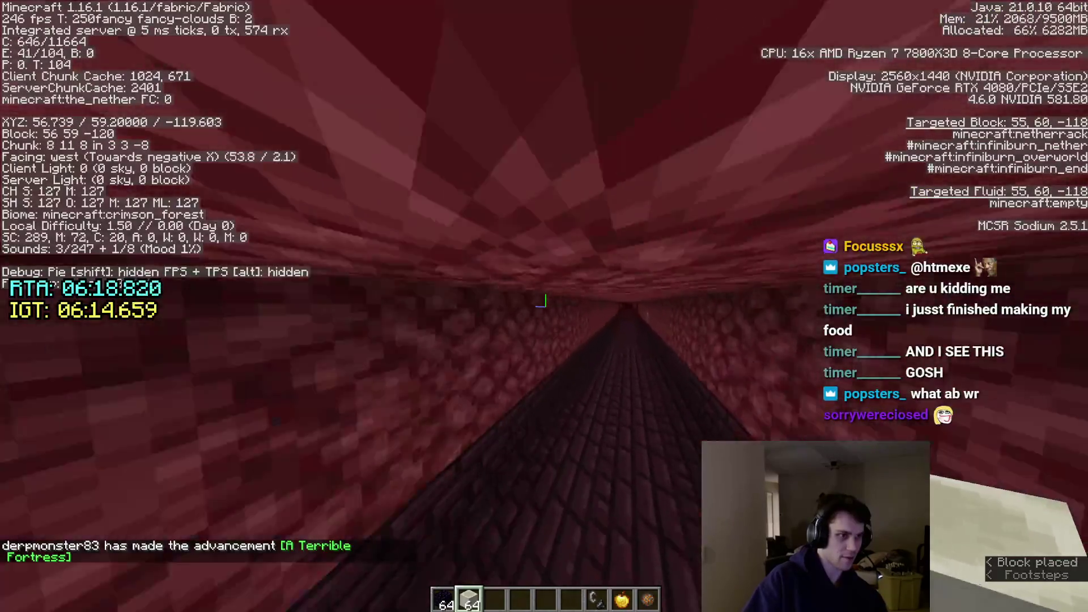
key("w")
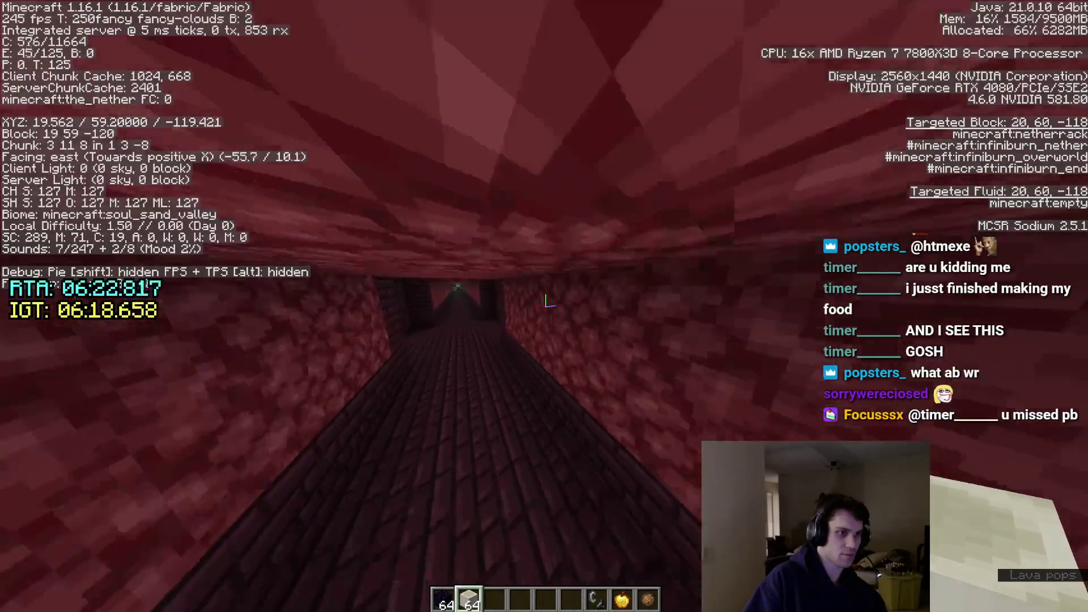
Build an obsidian portal frame at the corridor spot and light it with the fire charge.
key("w")
key("1")
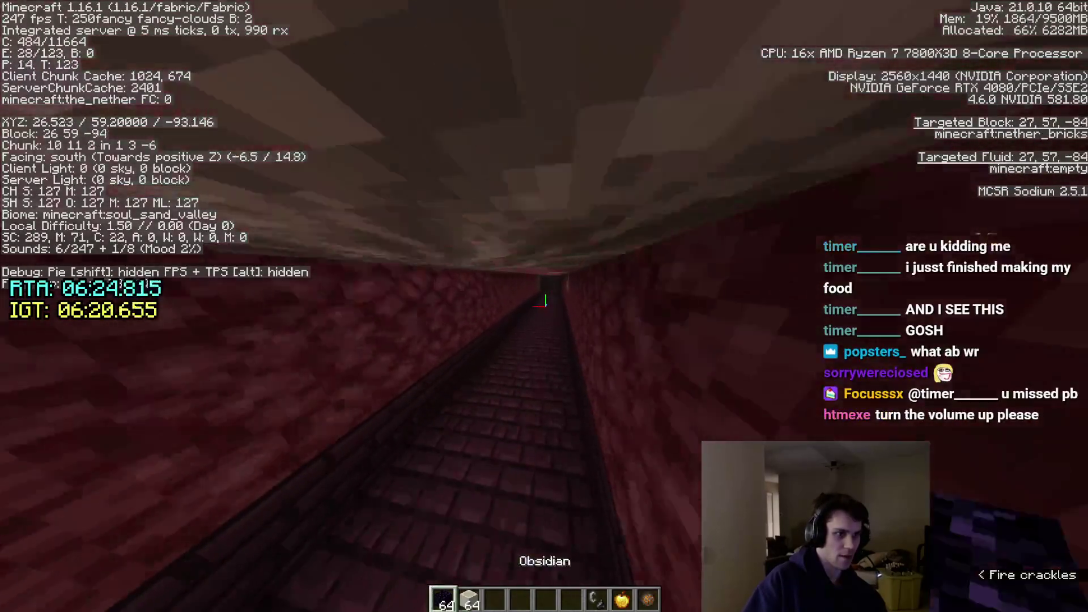
key("w")
left_click(544, 306)
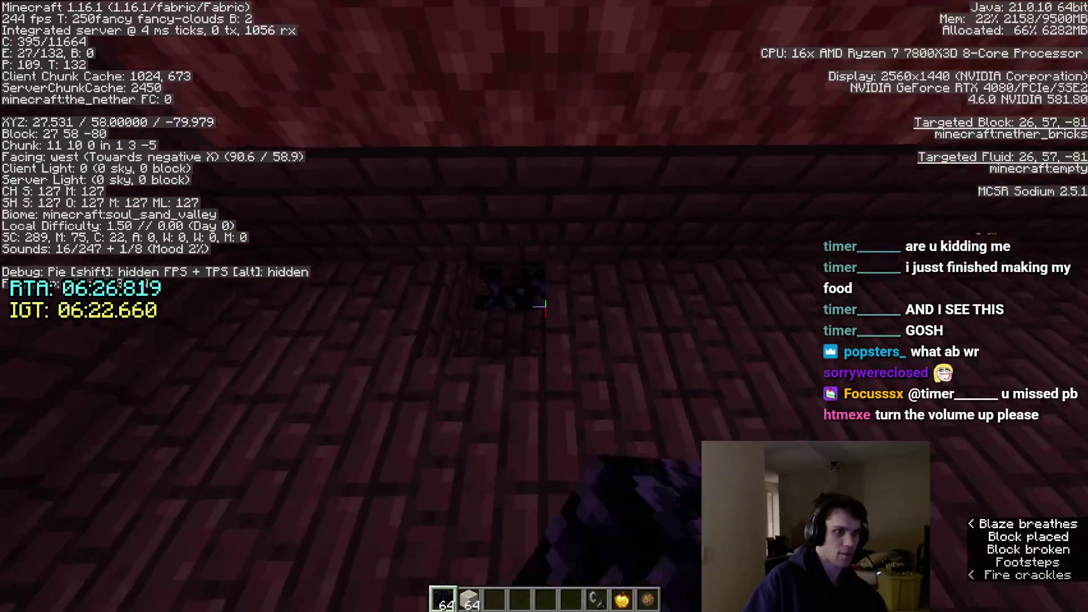
right_click(544, 306)
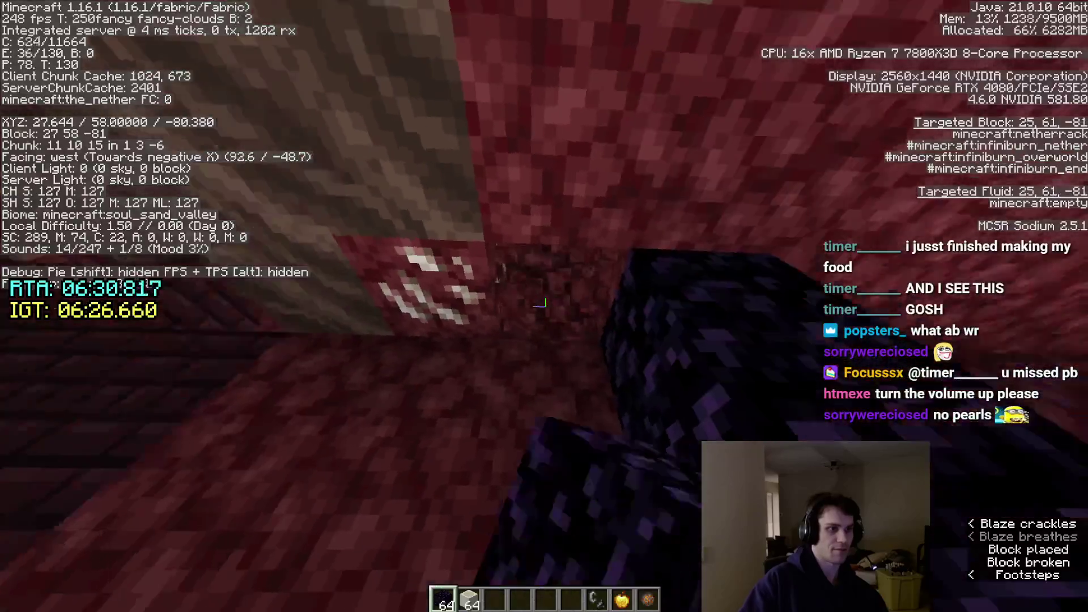
left_click(544, 306)
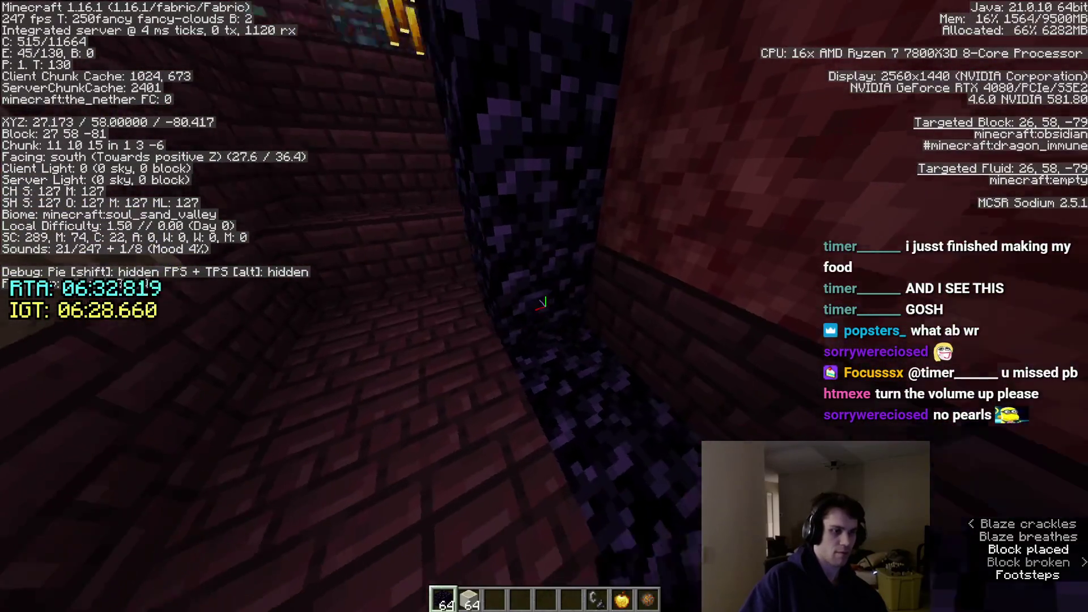
key("8")
key("9")
right_click(544, 306)
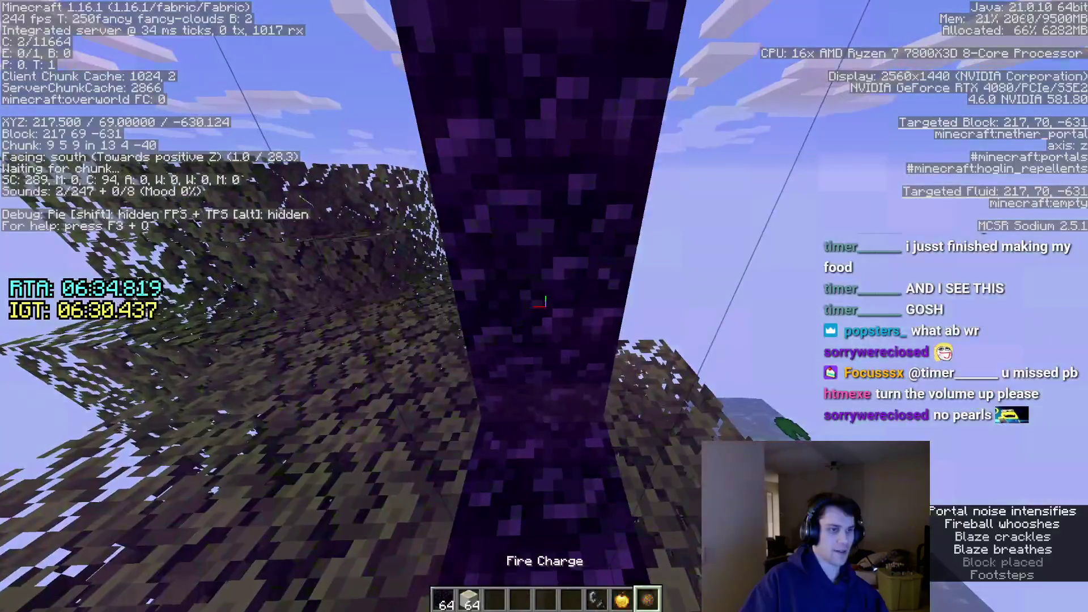
Check the creative item search, select the Oak Boat, and pause then resume the game.
key("e")
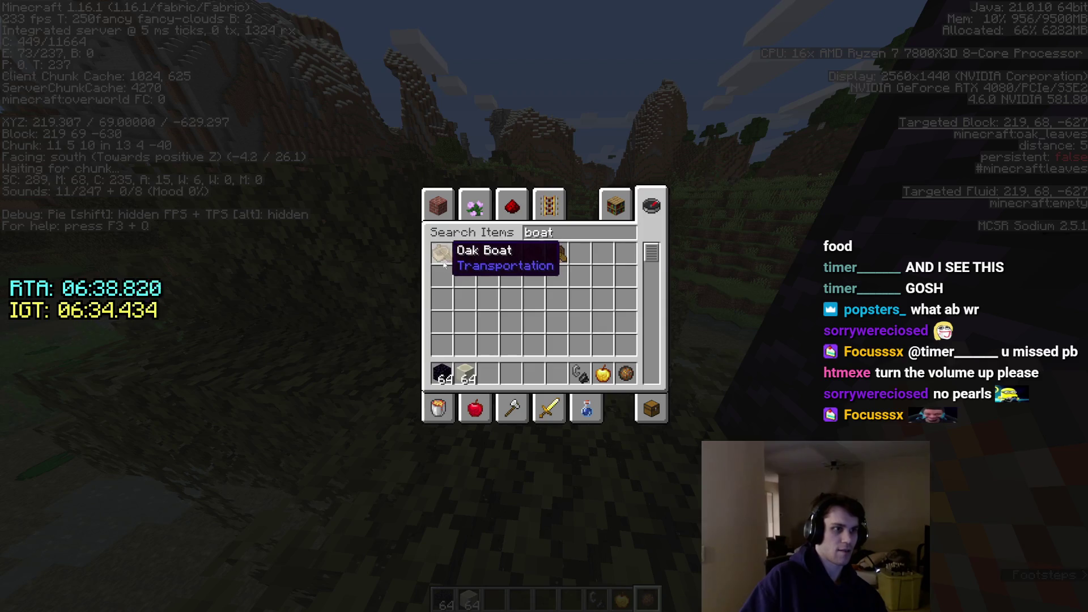
key("e")
key("2")
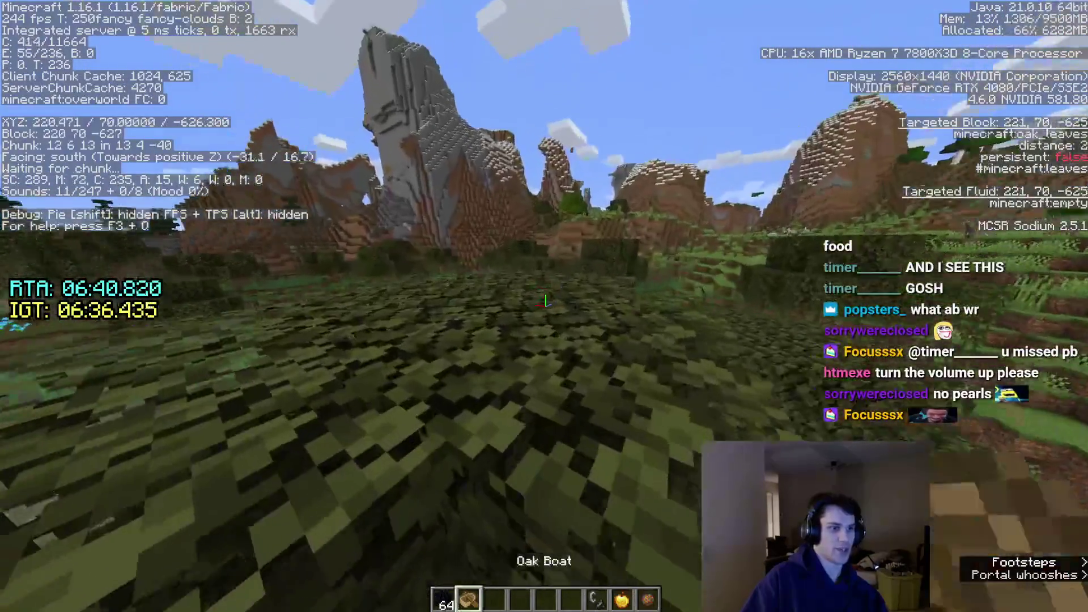
key("Escape")
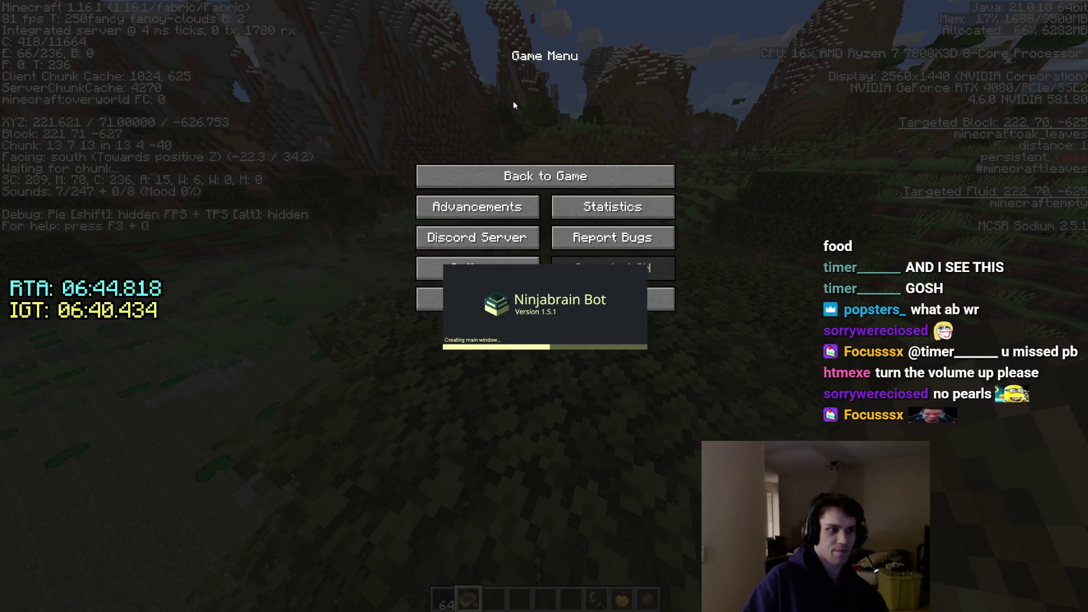
key("Escape")
key("Escape")
key("Escape")
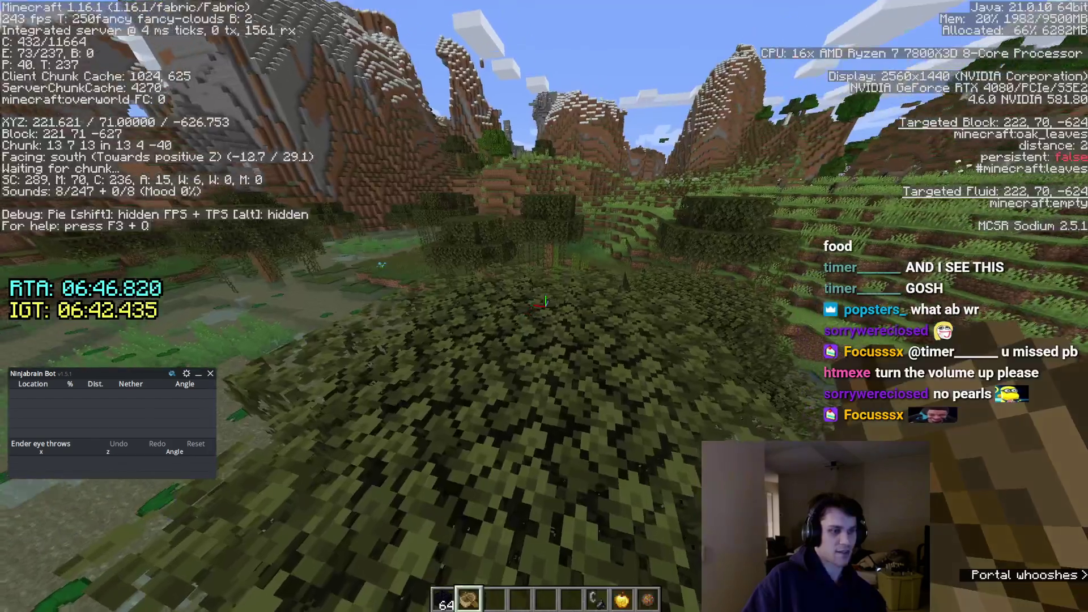
Put the Eye of Ender stack in hotbar slot 4 and sit in a boat placed on the leaves.
key("e")
type("eye")
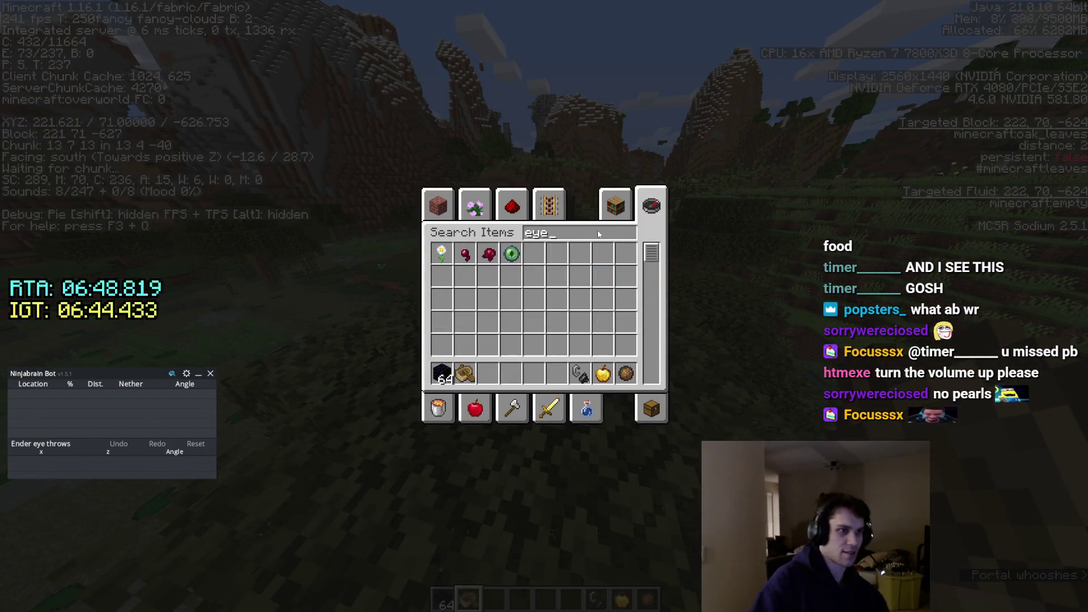
key("4")
key("e")
right_click(543, 306)
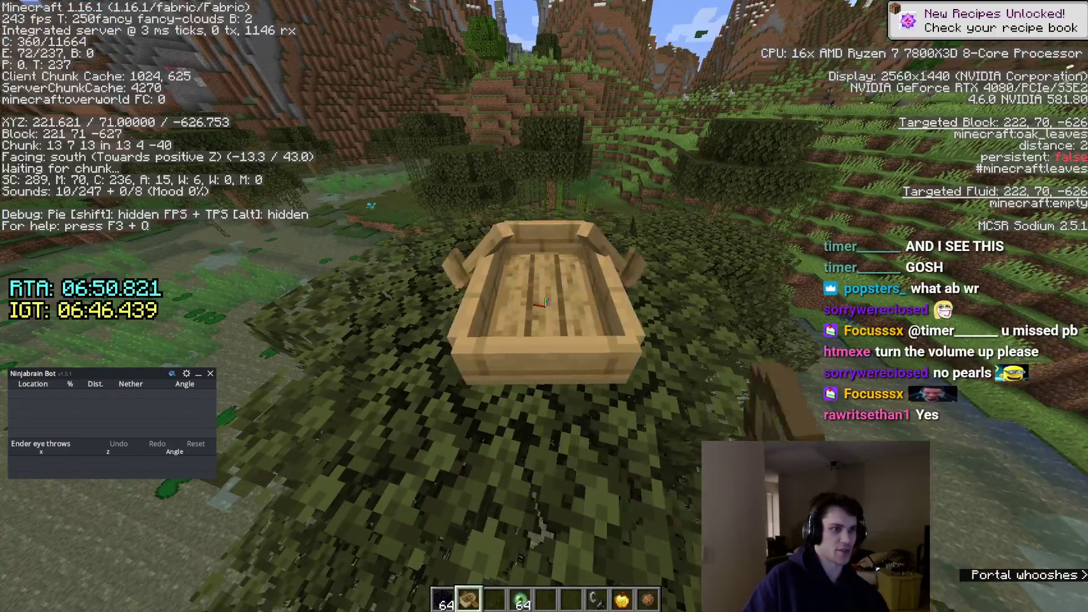
right_click(543, 305)
Hold the Eye of Ender and throw the first eye from the boat.
key("e")
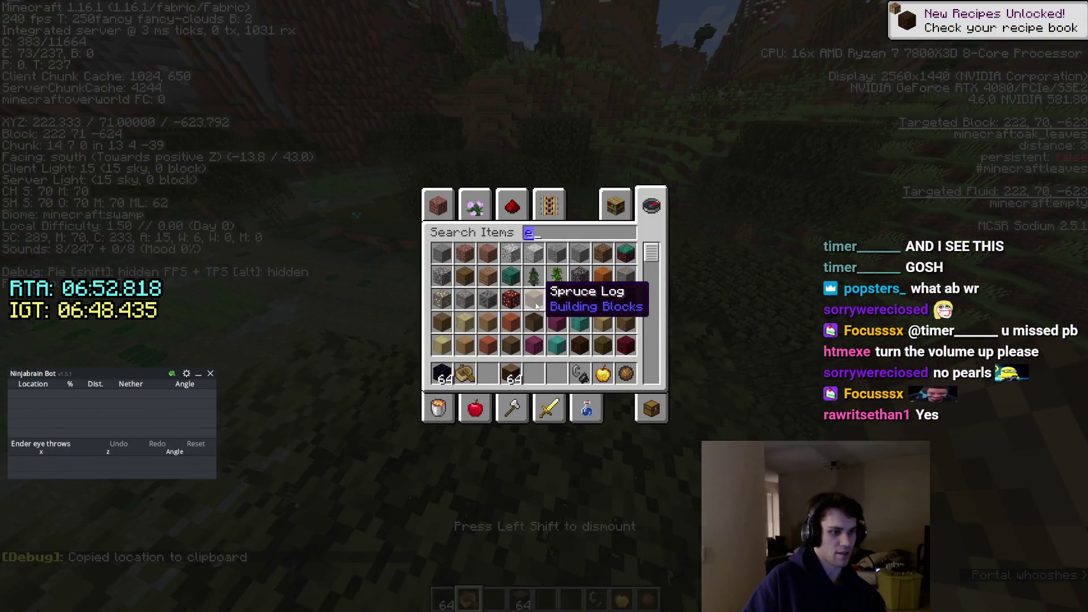
key("Escape")
key("e")
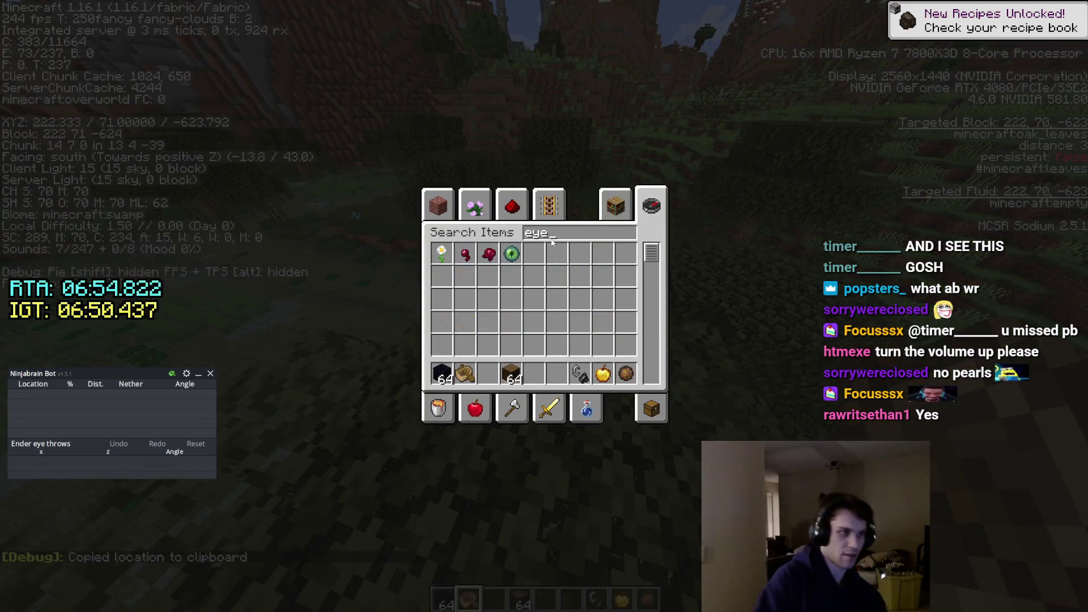
key("e")
key("4")
right_click(544, 306)
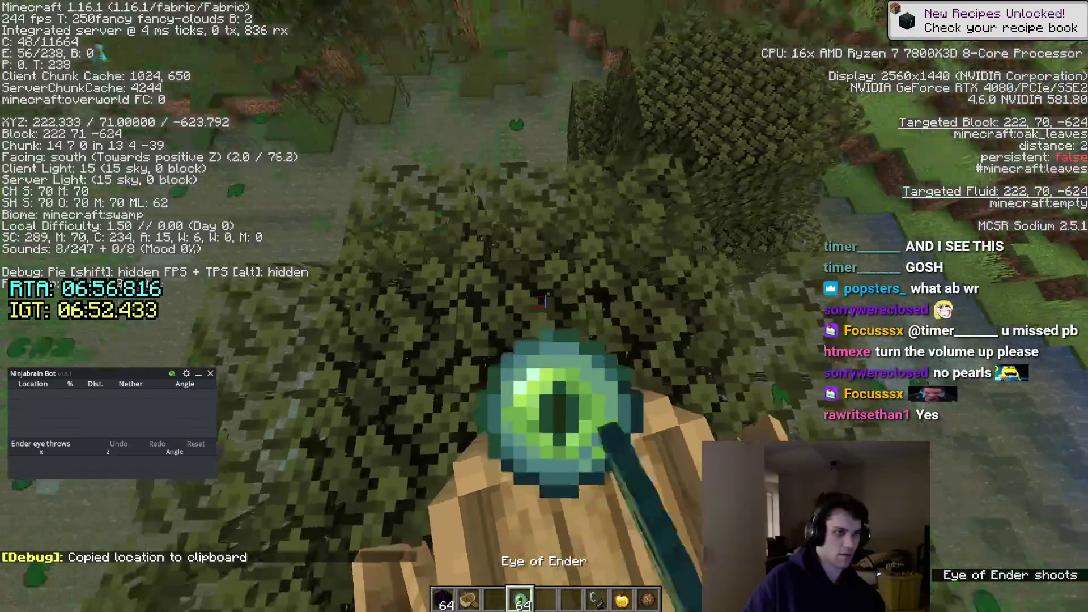
key("Escape")
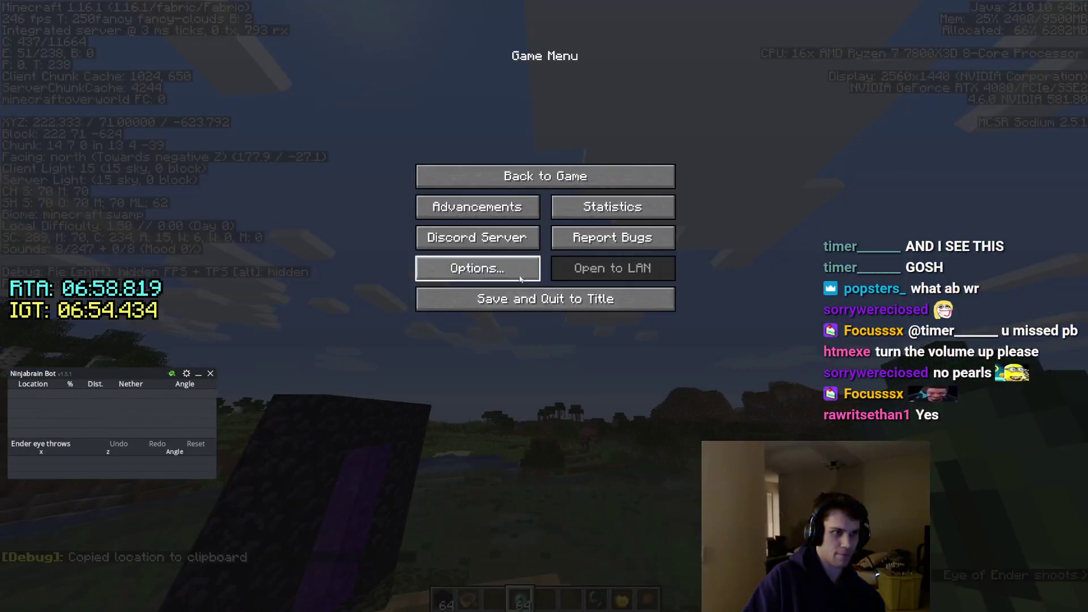
Lower the FOV to 30, throw an eye, and record its angle in the narrow view with F3+C.
left_click(476, 267)
left_click_drag(474, 99, 210, 99)
key("Escape")
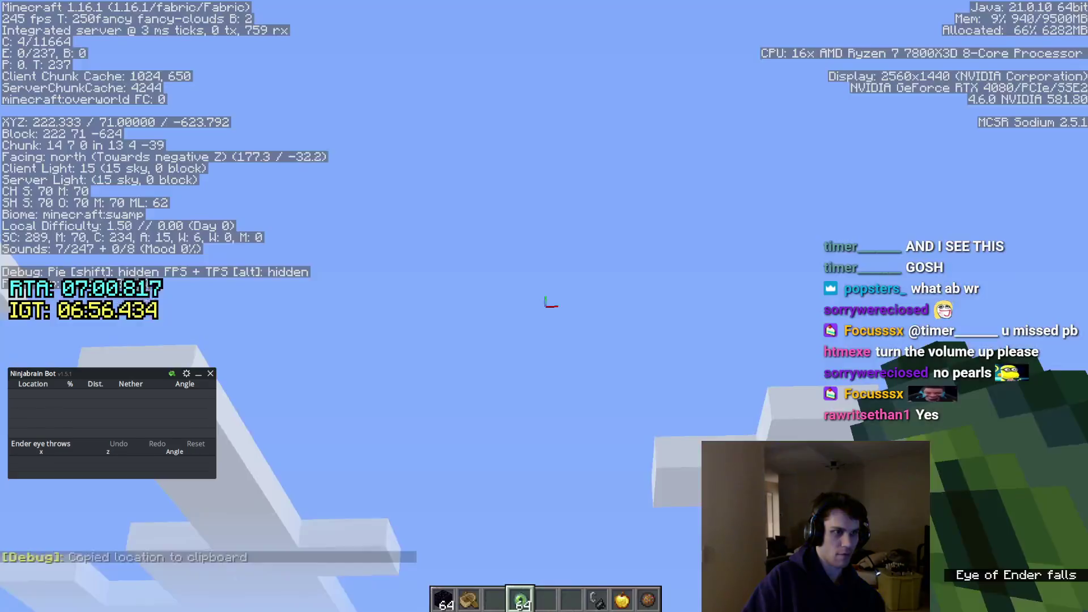
key("Escape")
key("Escape")
right_click(544, 306)
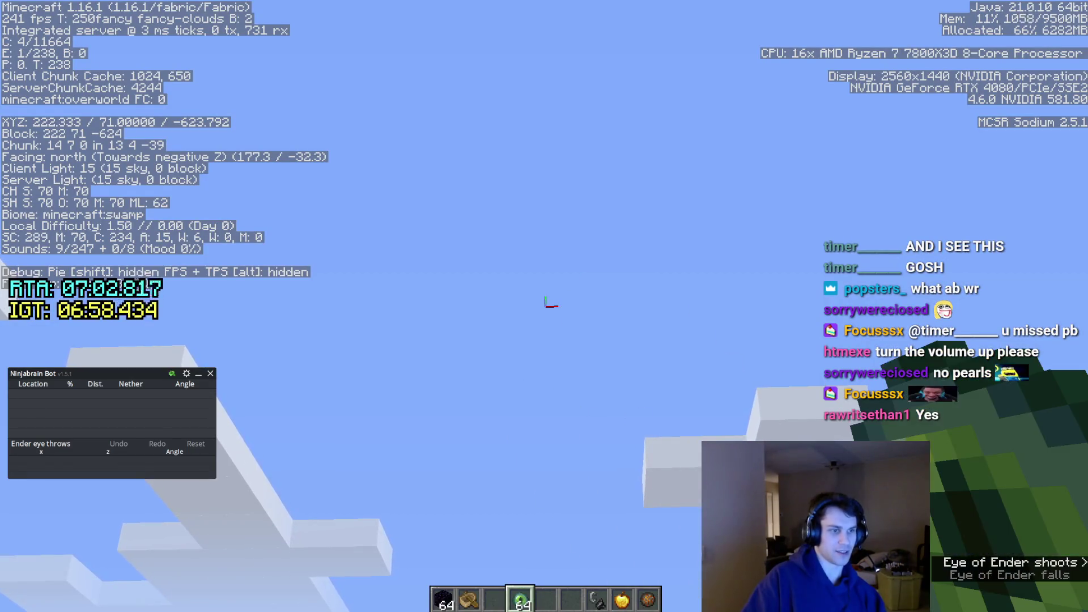
key("h")
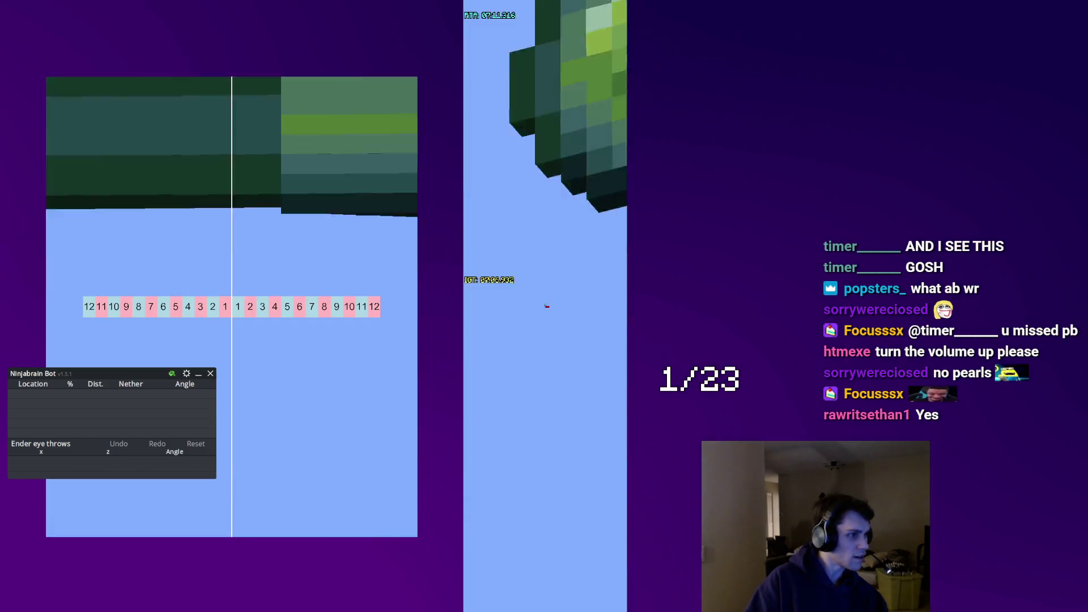
right_click(545, 306)
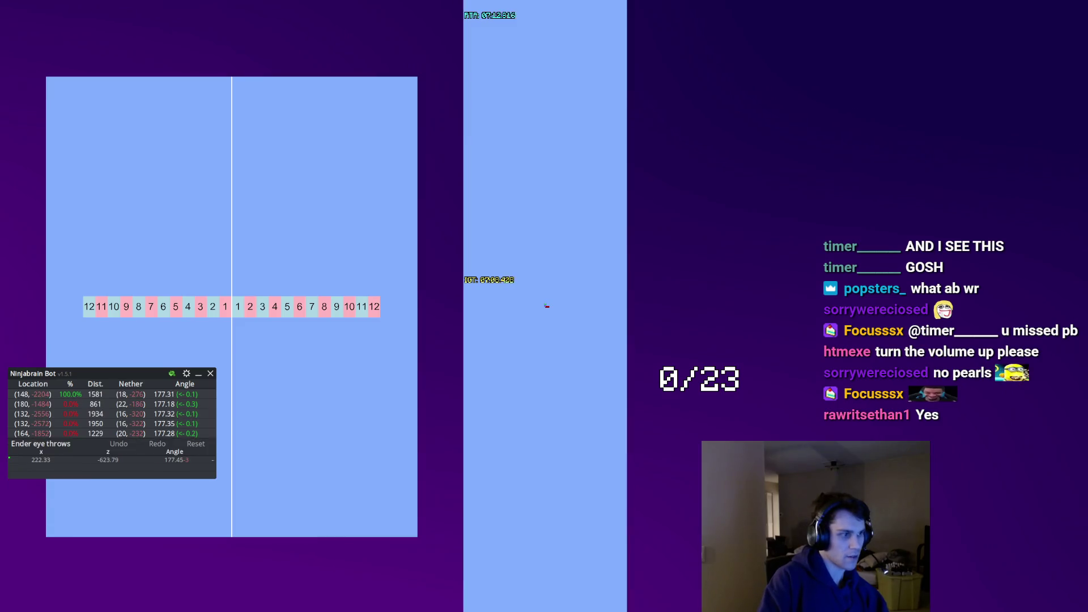
key("F3+c")
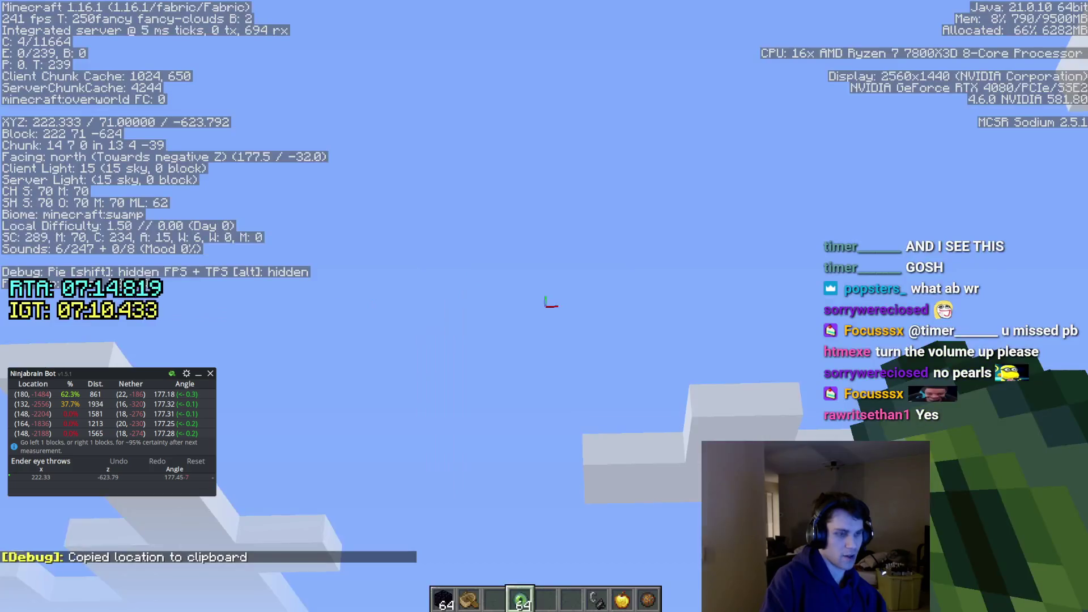
Restore Quake Pro FOV, place and board an oak boat, and record the new position with F3+C.
key("Escape")
left_click(448, 336)
left_click_drag(353, 99, 962, 77)
key("Escape")
key("Escape")
key("2")
right_click(545, 306)
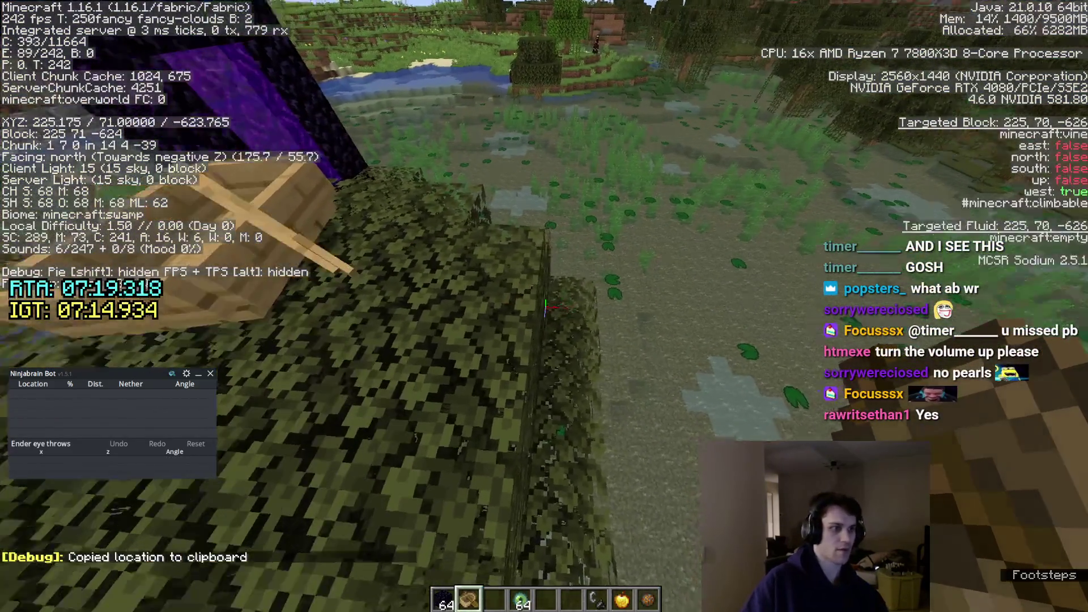
right_click(545, 305)
right_click(546, 306)
key("F3+c")
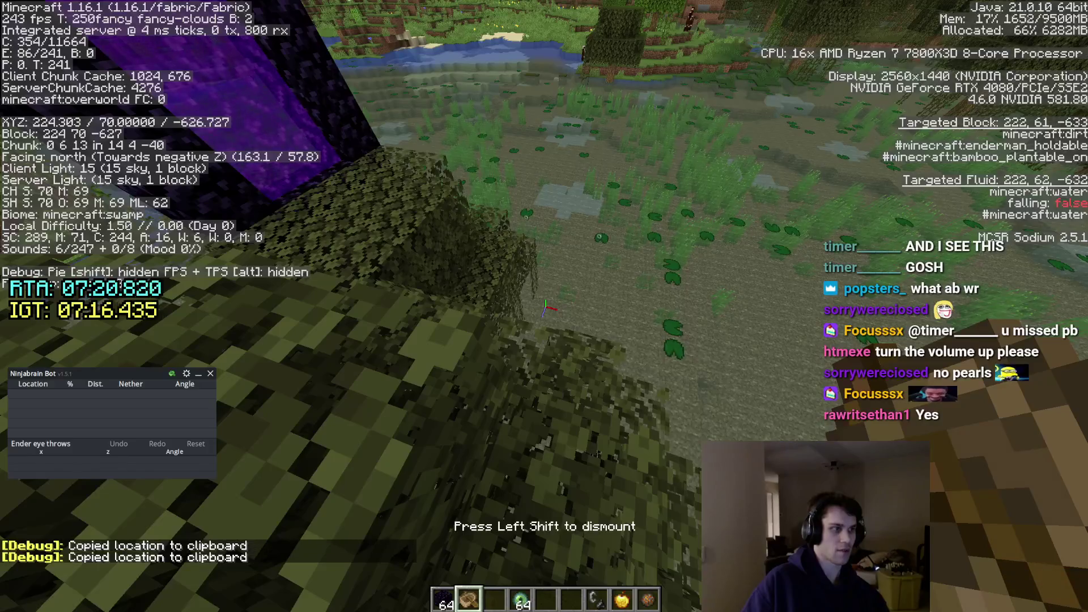
Throw a second eye at FOV 30 and record its angle in the narrow view with F3+C.
key("4")
right_click(545, 306)
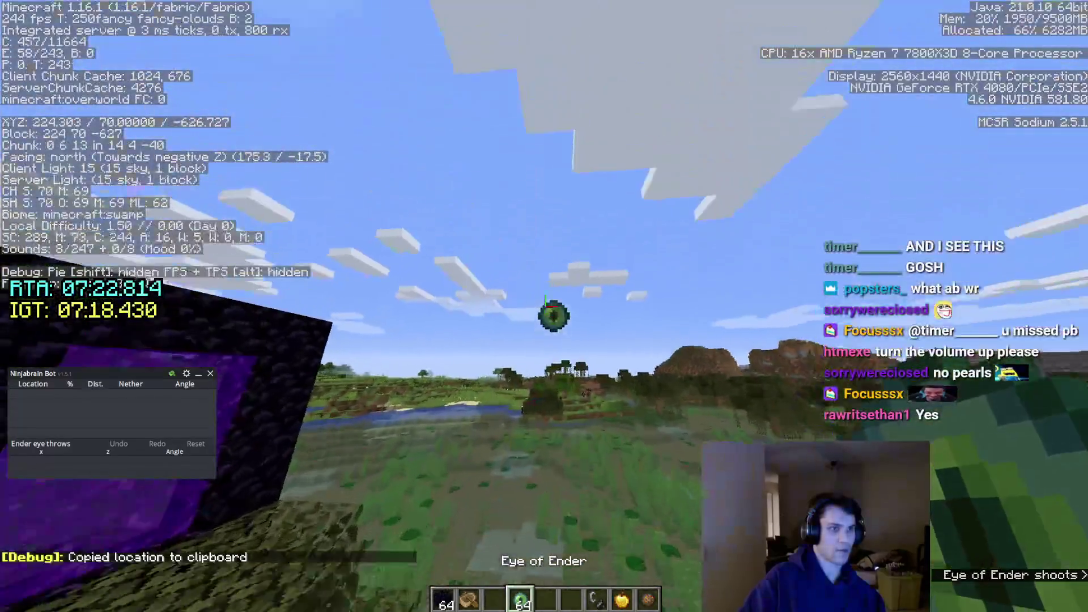
key("Escape")
left_click(477, 268)
left_click(326, 100)
key("Escape")
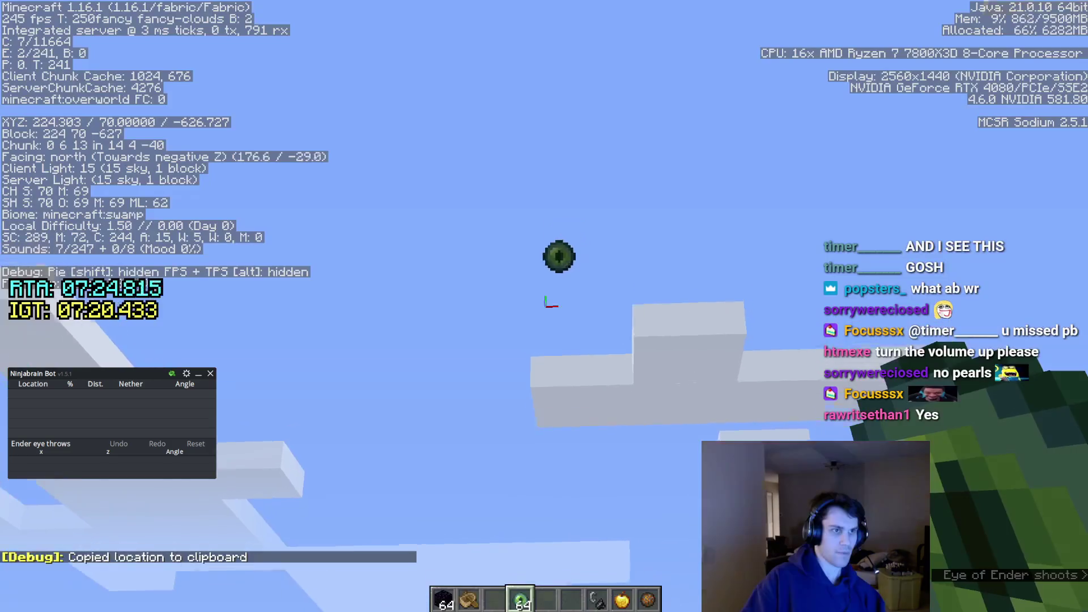
key("Escape")
key("Escape")
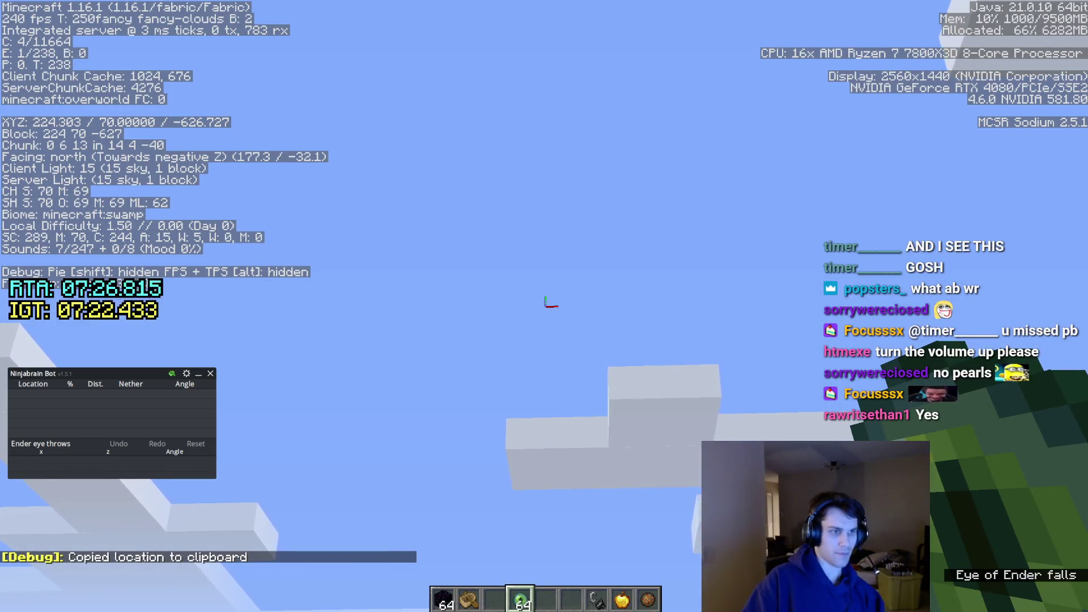
key("j")
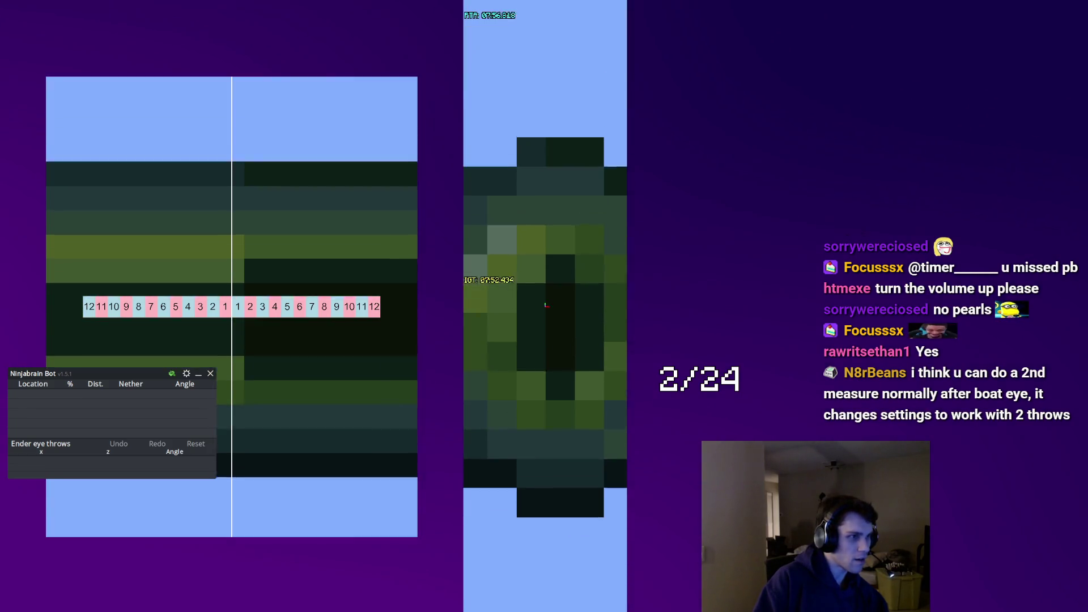
key("F3+c")
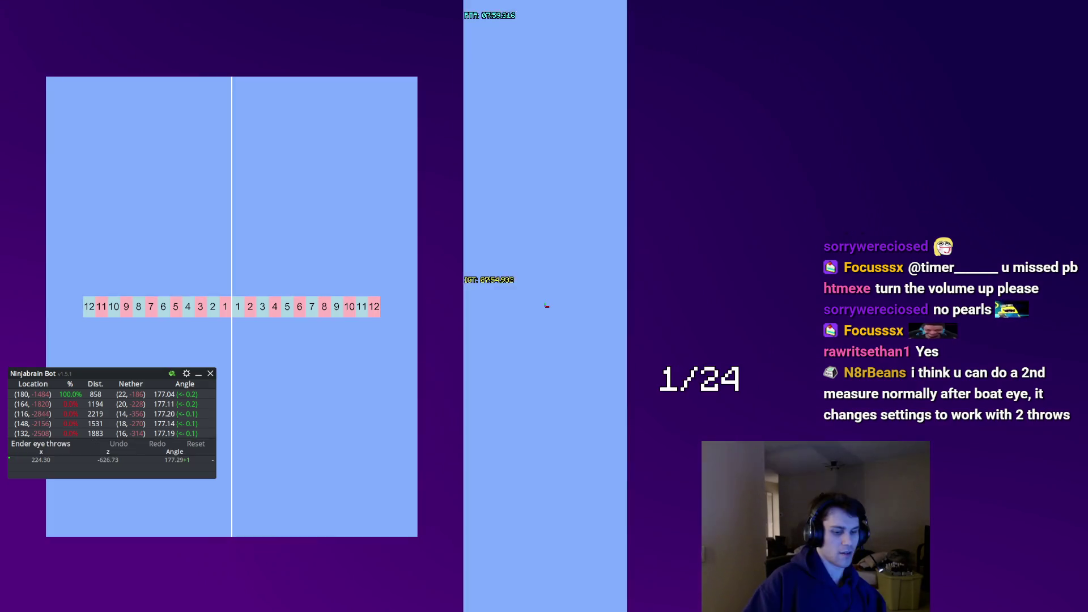
Set the field of view back to Quake Pro and resume play.
key("Escape")
left_click(498, 267)
left_click(535, 99)
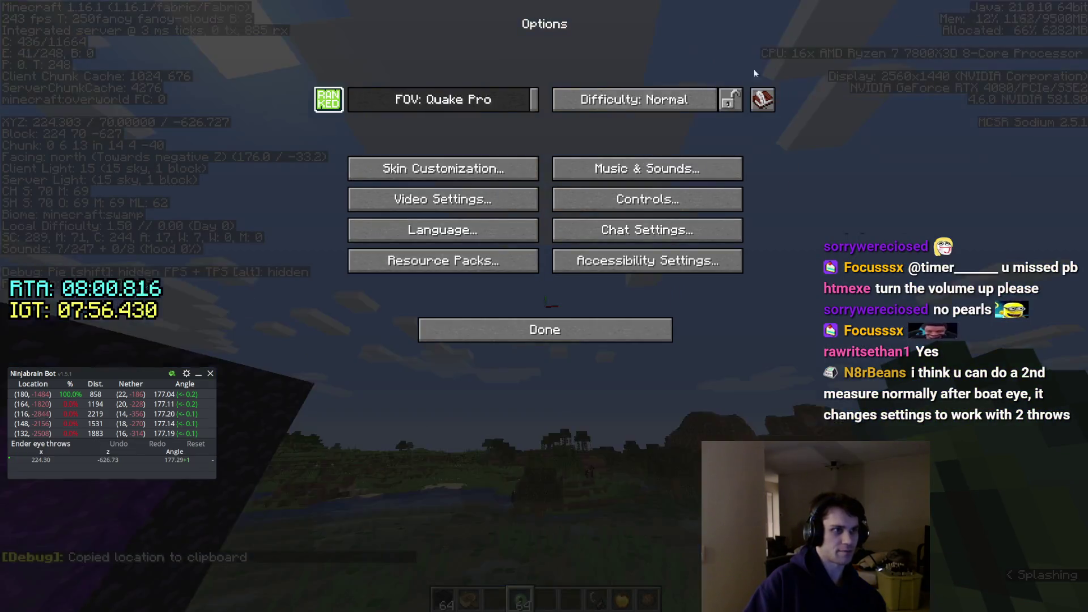
key("Escape")
Sprint north from the portal through the nether-brick tunnel and crimson forest, mining wart blocks.
key("w")
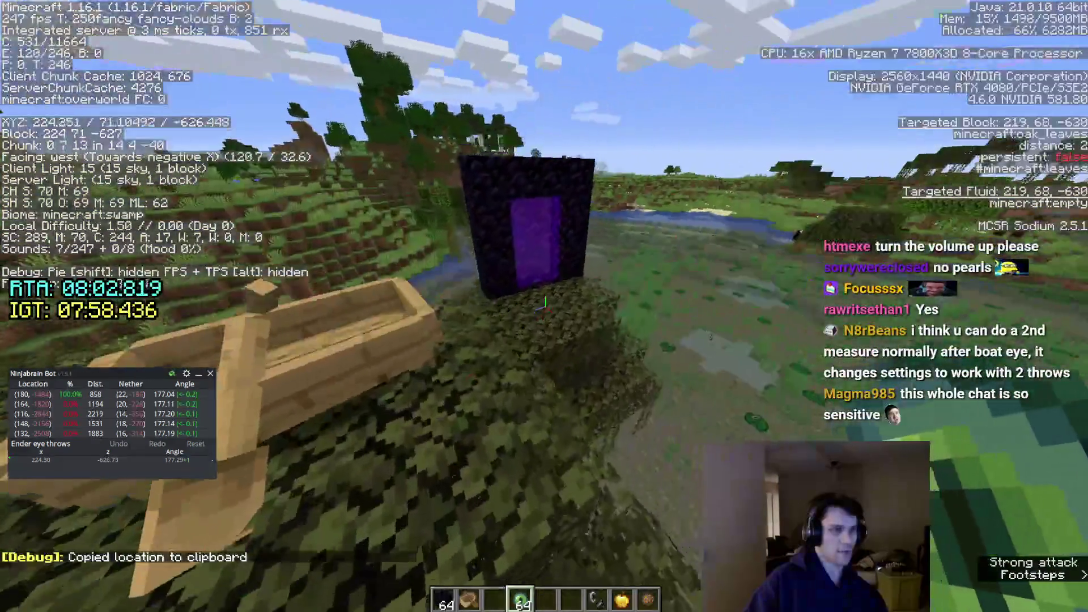
key("w")
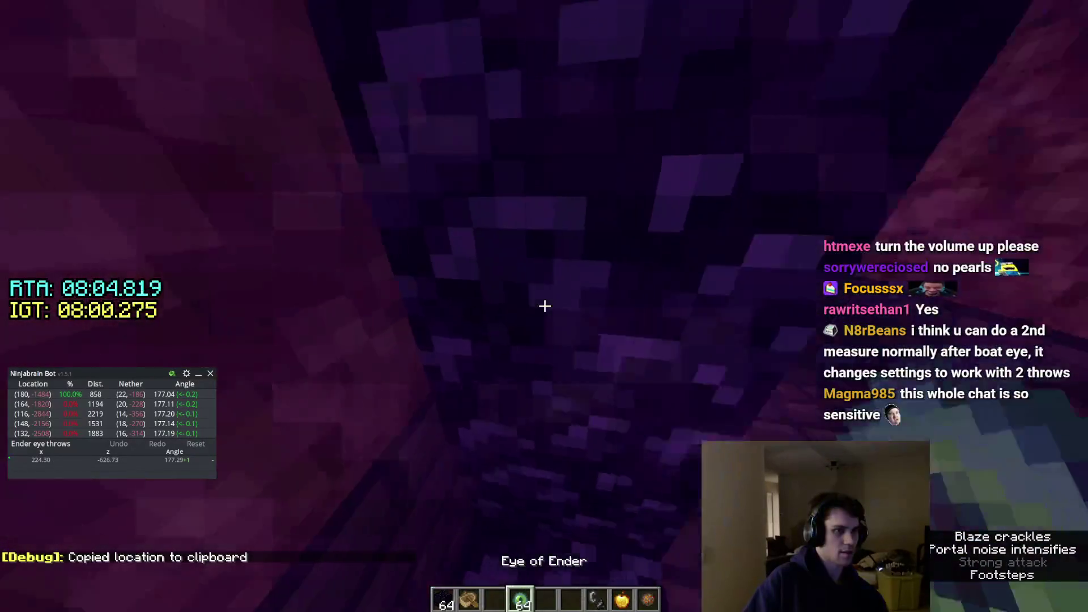
key("w")
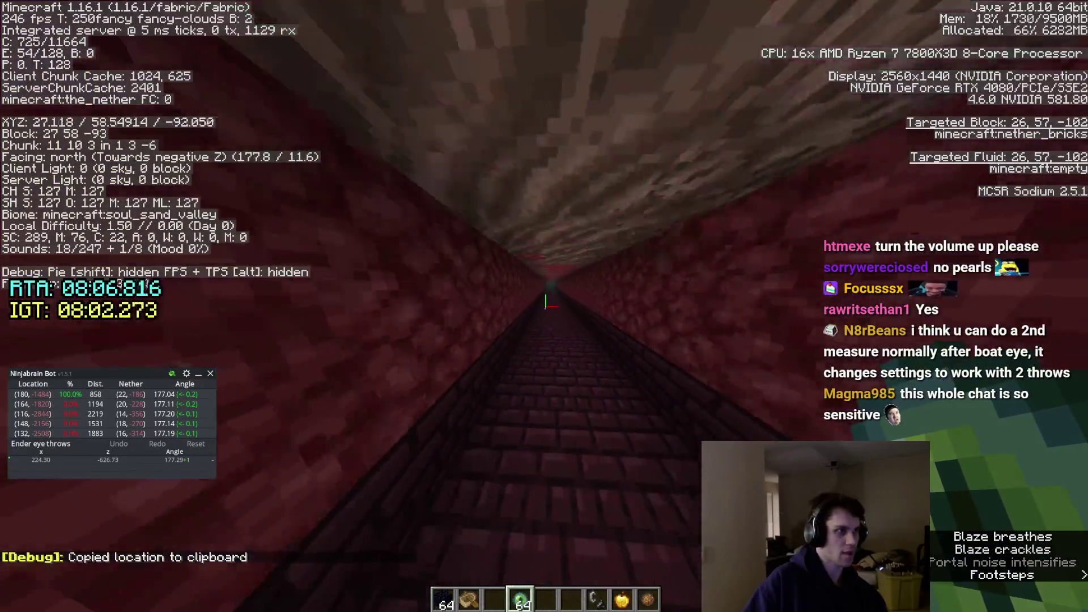
key("w")
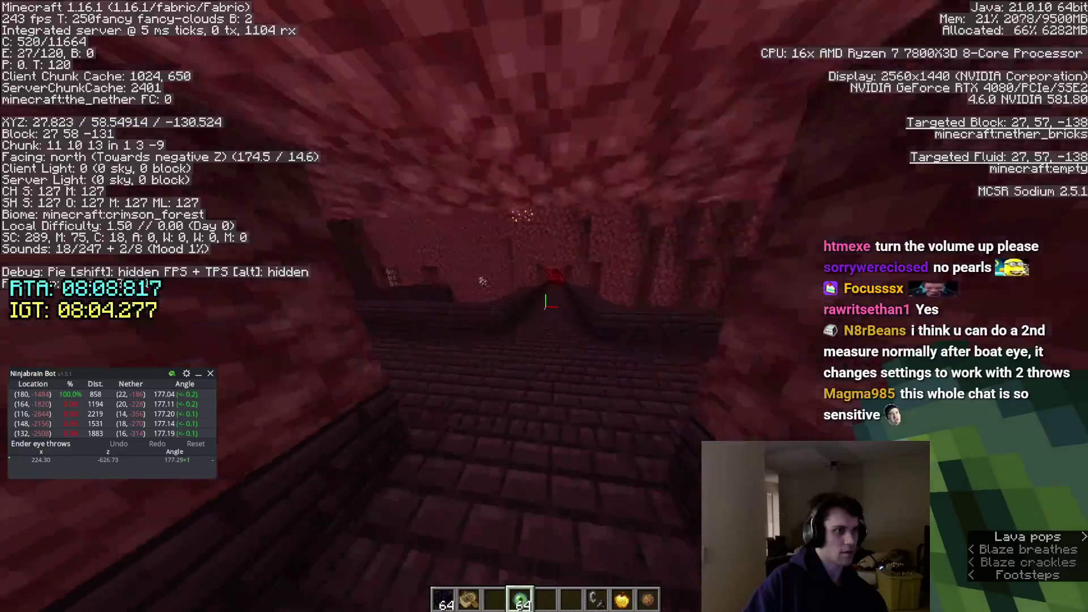
key("w")
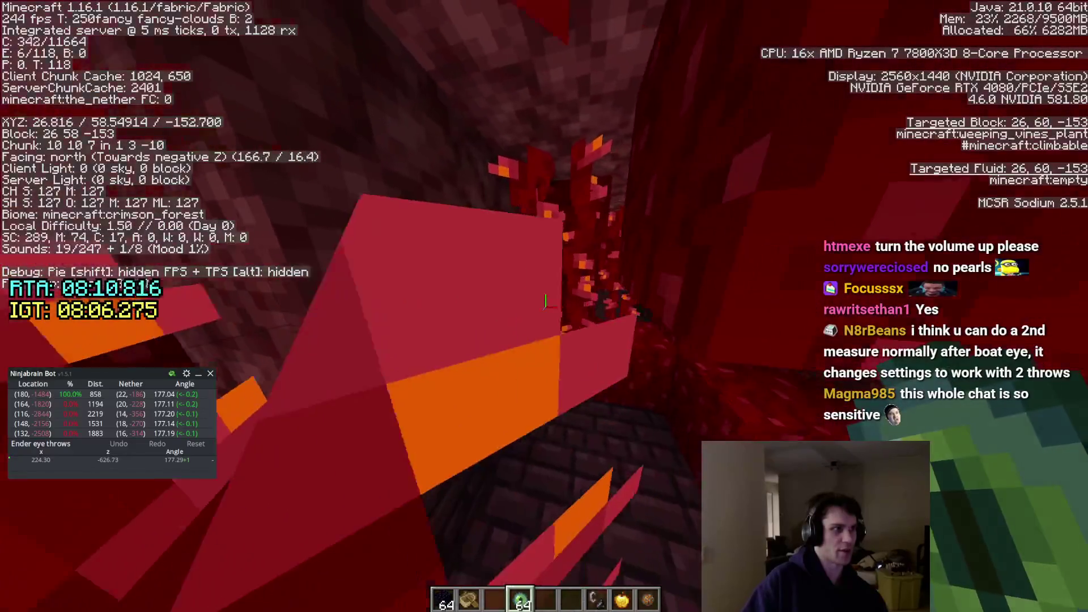
left_click(543, 303)
key("w")
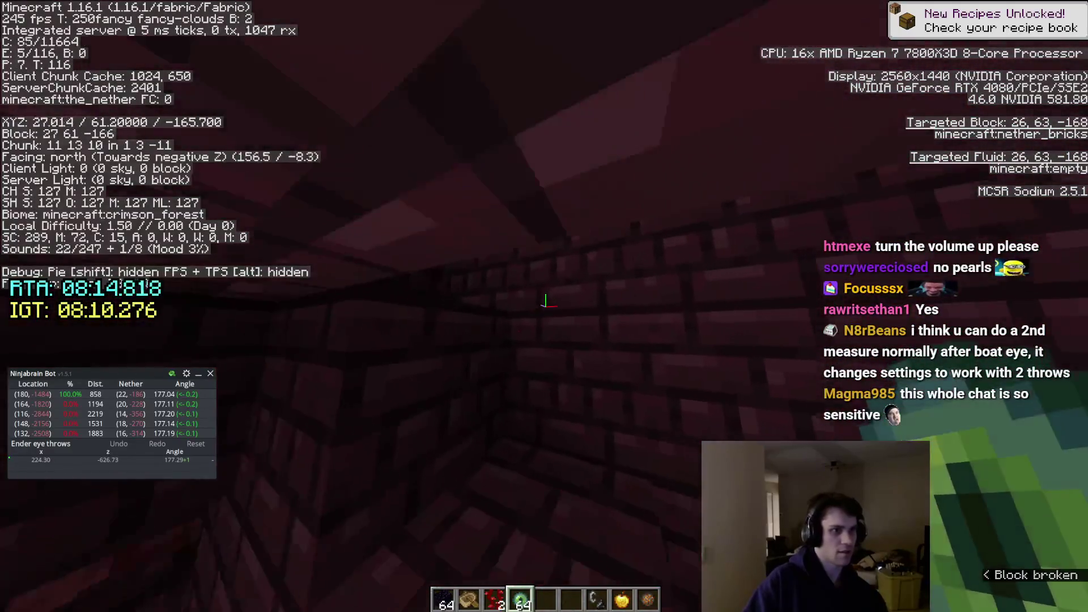
key("w")
Tunnel north then west through the netherrack toward the stronghold coordinates (22, -186).
left_click(544, 303)
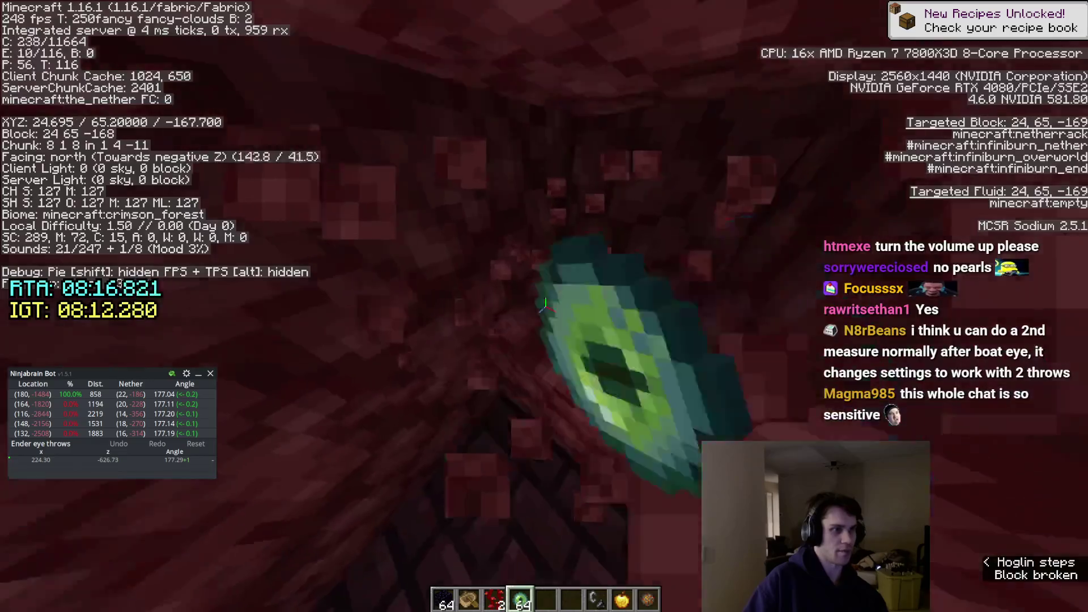
key("w")
left_click(546, 306)
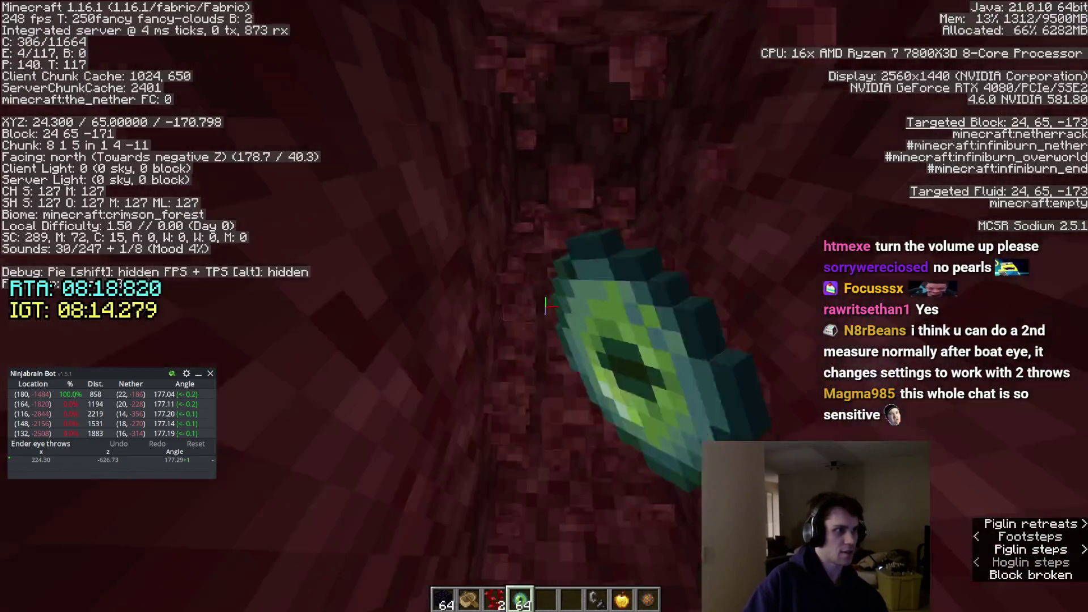
key("w")
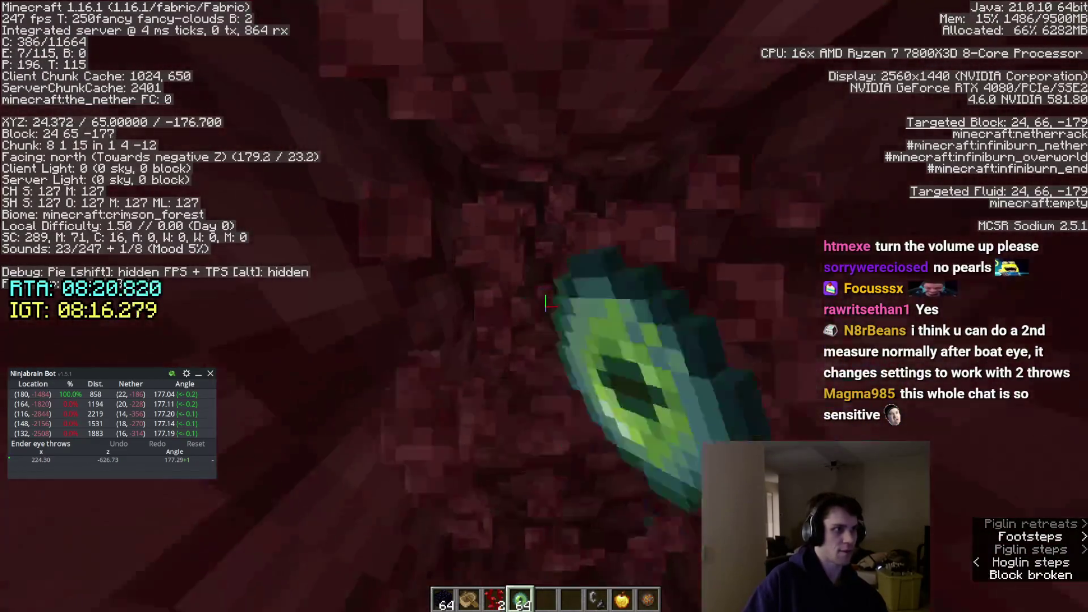
key("w")
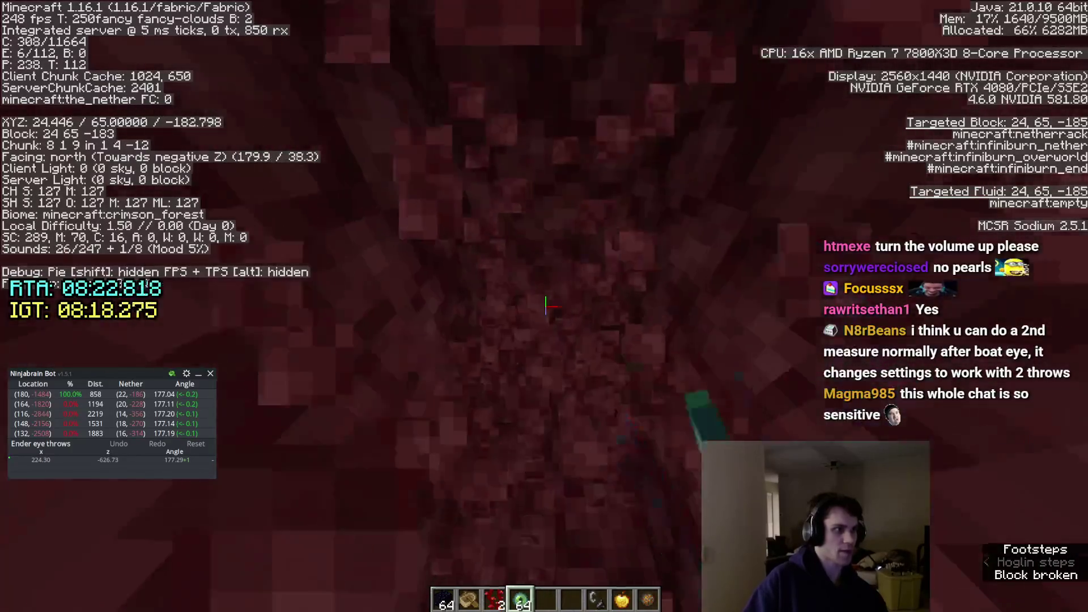
left_click(546, 306)
key("w")
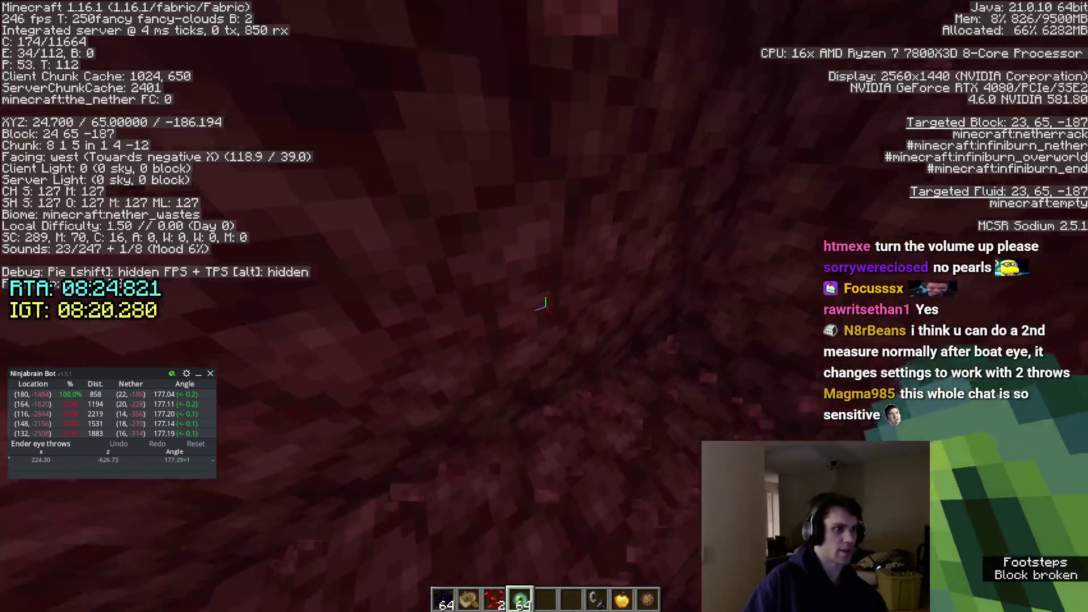
key("w")
key("w")
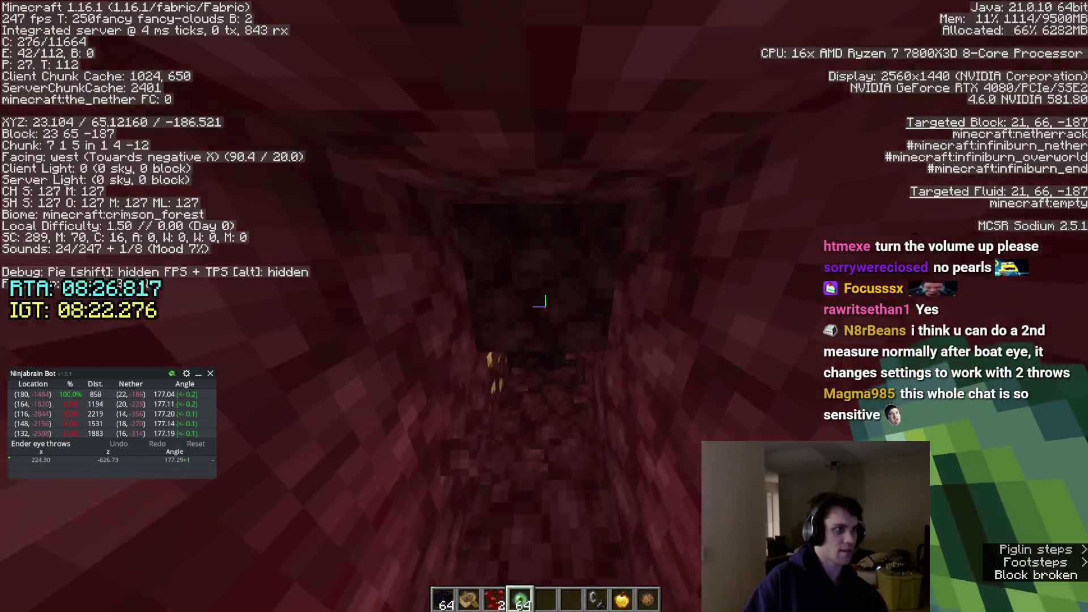
key("w")
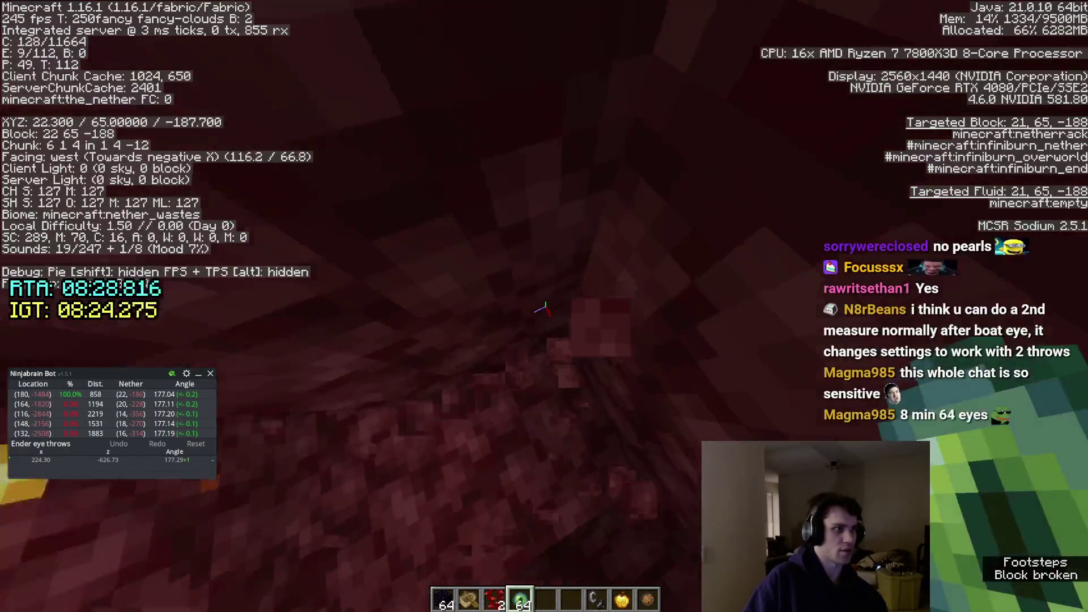
Dig straight down to Y 38 and place obsidian blocks beside the lava for the portal frame.
left_click(544, 306)
left_click(541, 306)
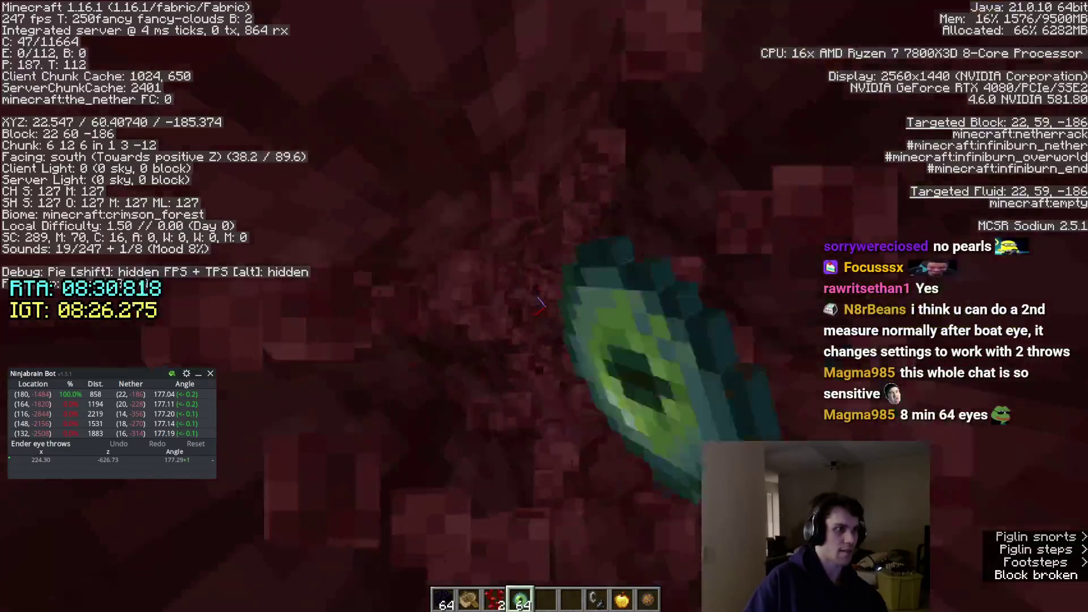
left_click(541, 306)
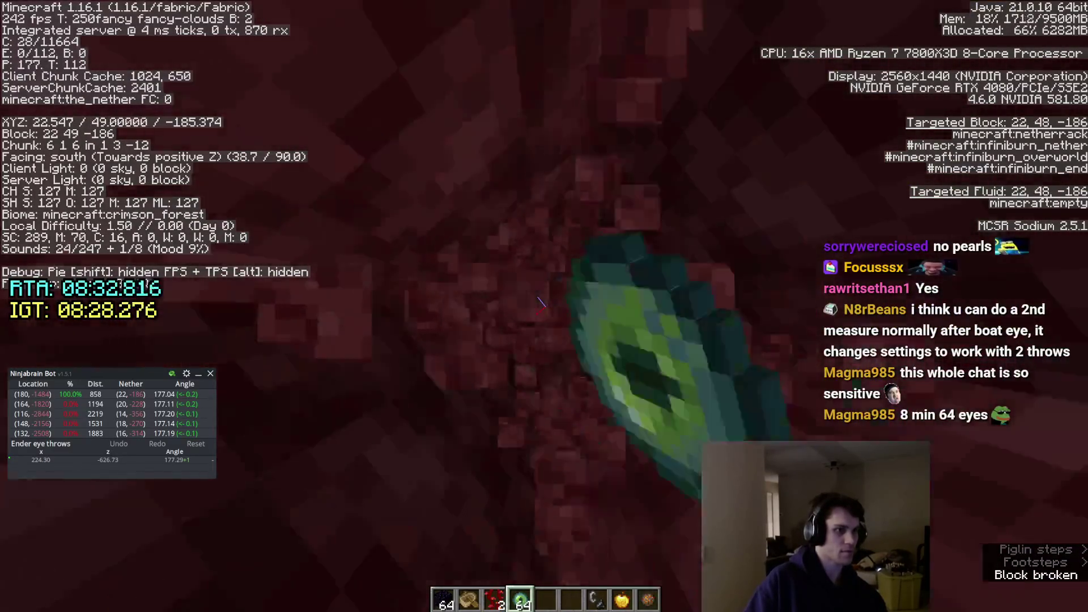
left_click(541, 306)
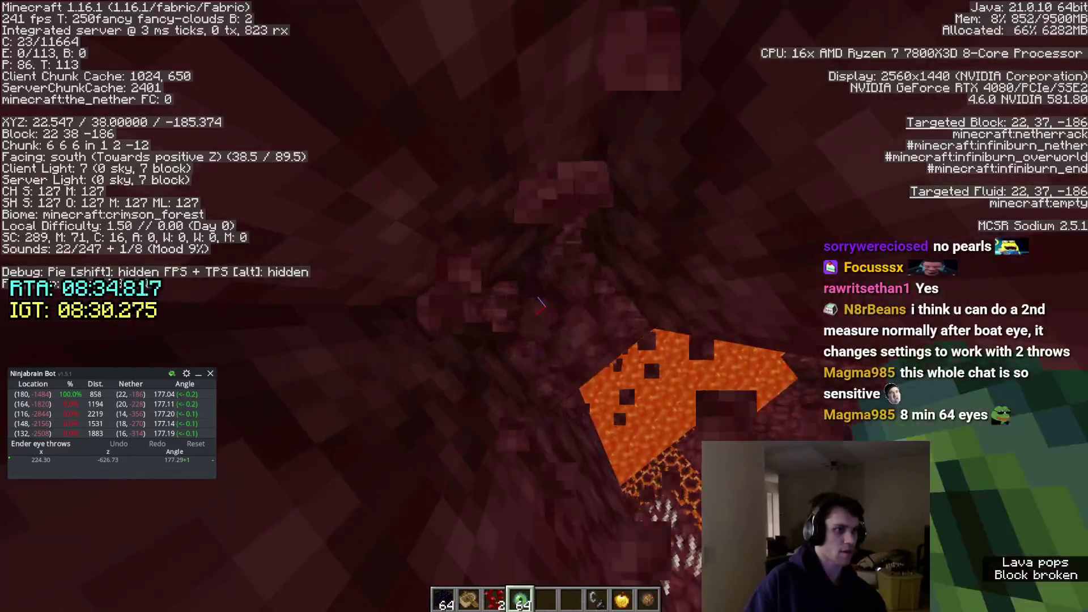
key("3")
key("1")
right_click(541, 305)
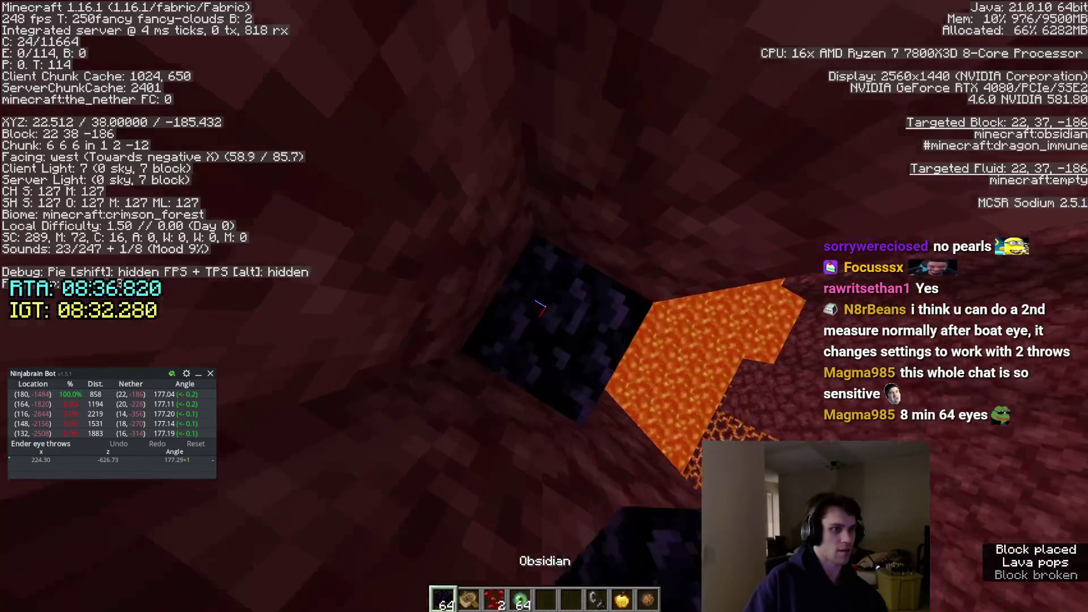
key("s")
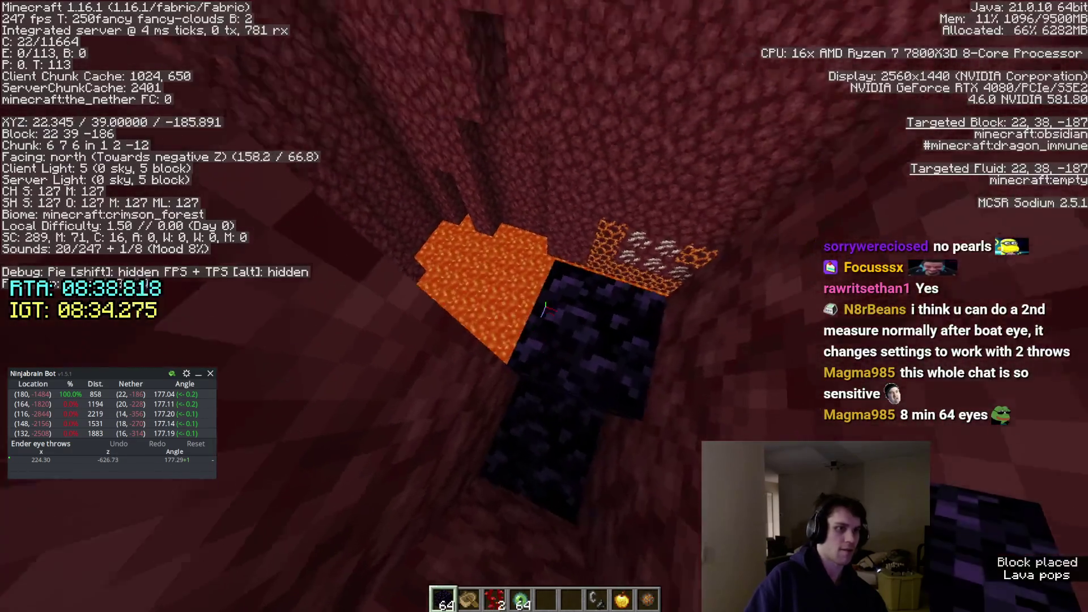
key("space")
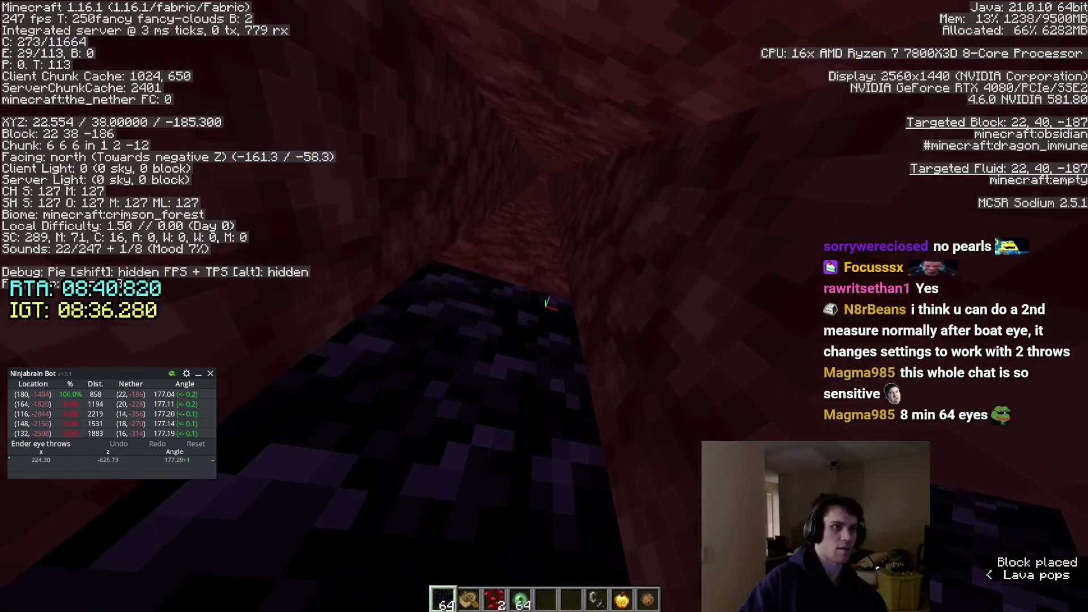
left_click(544, 306)
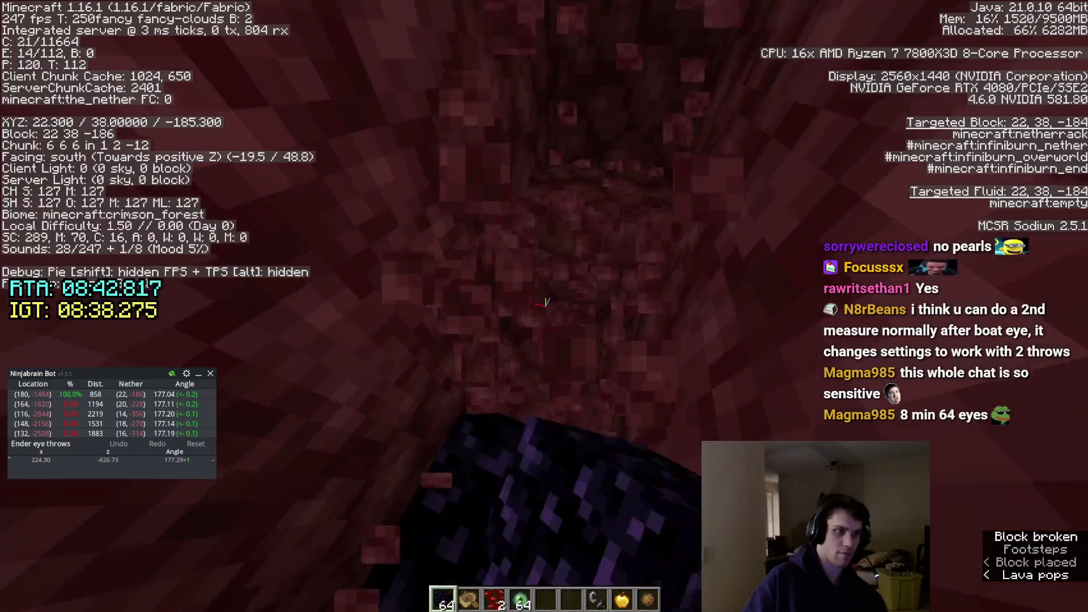
right_click(544, 306)
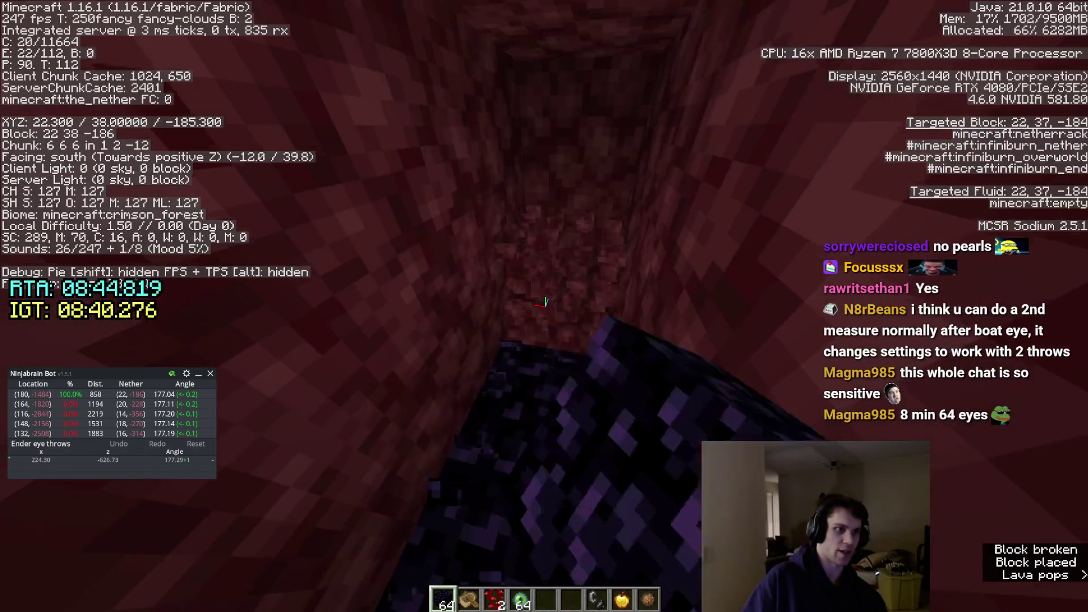
Light the portal with flint and steel to travel to the overworld stronghold.
key("e")
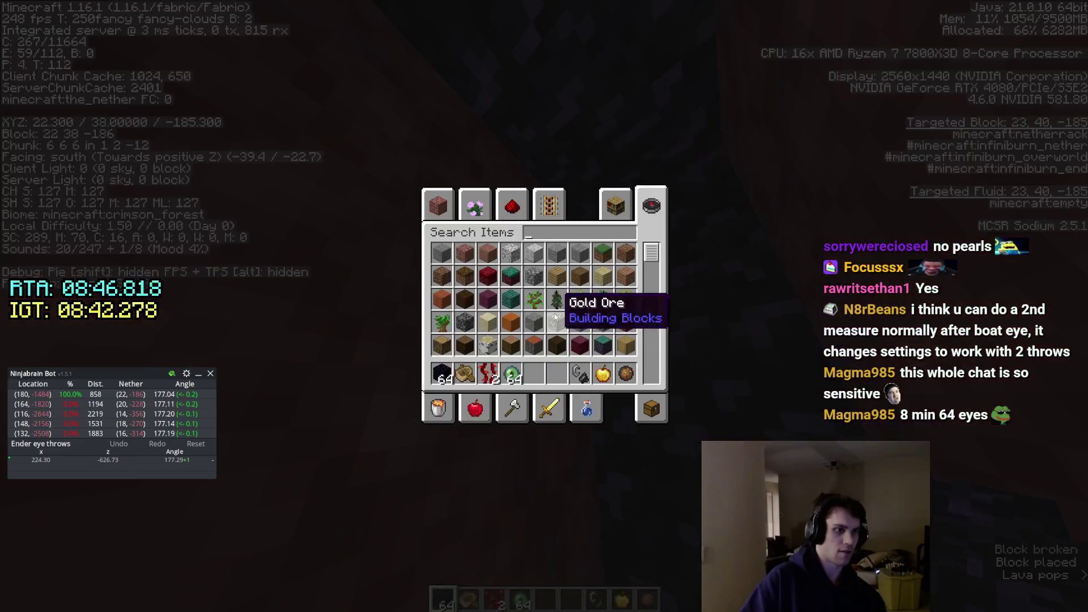
key("Escape")
key("3")
right_click(544, 306)
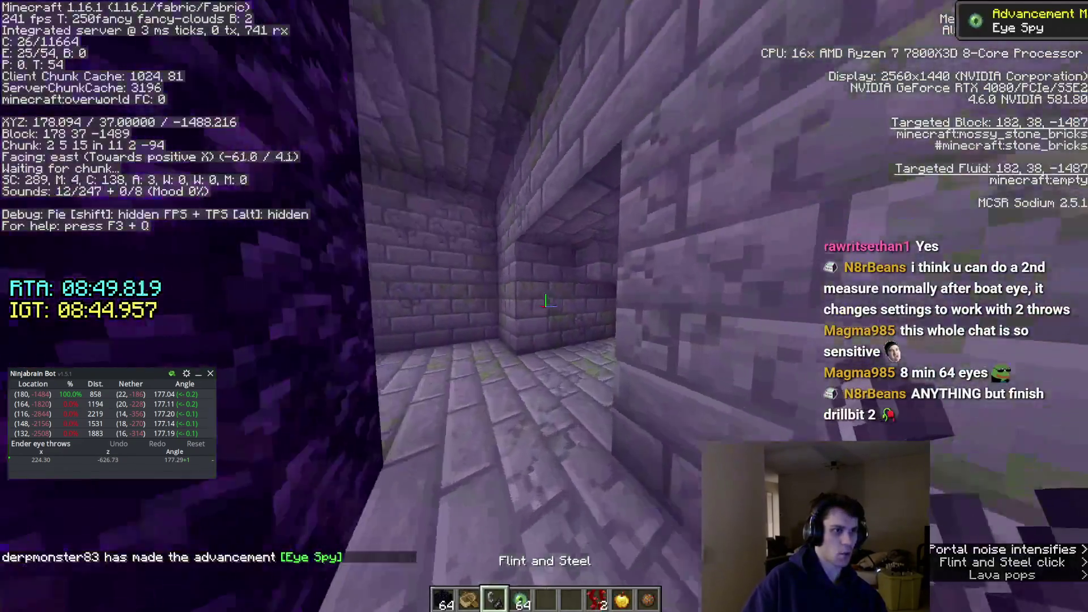
Change Entity Distance in Video Settings and switch to the narrow debug-pie view.
key("Escape")
left_click(460, 266)
left_click(460, 197)
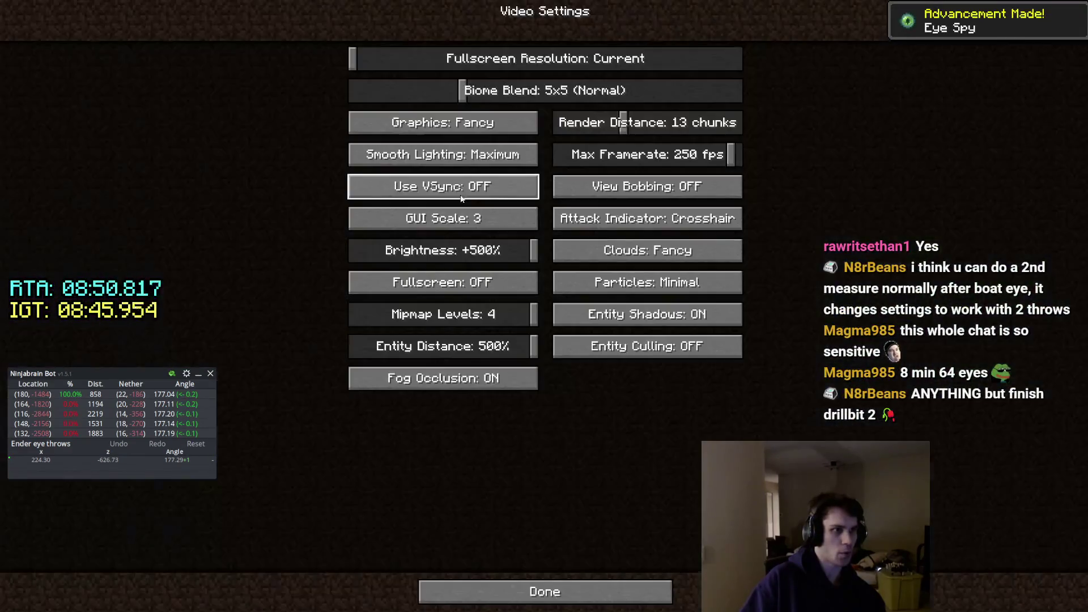
left_click(534, 345)
key("Escape")
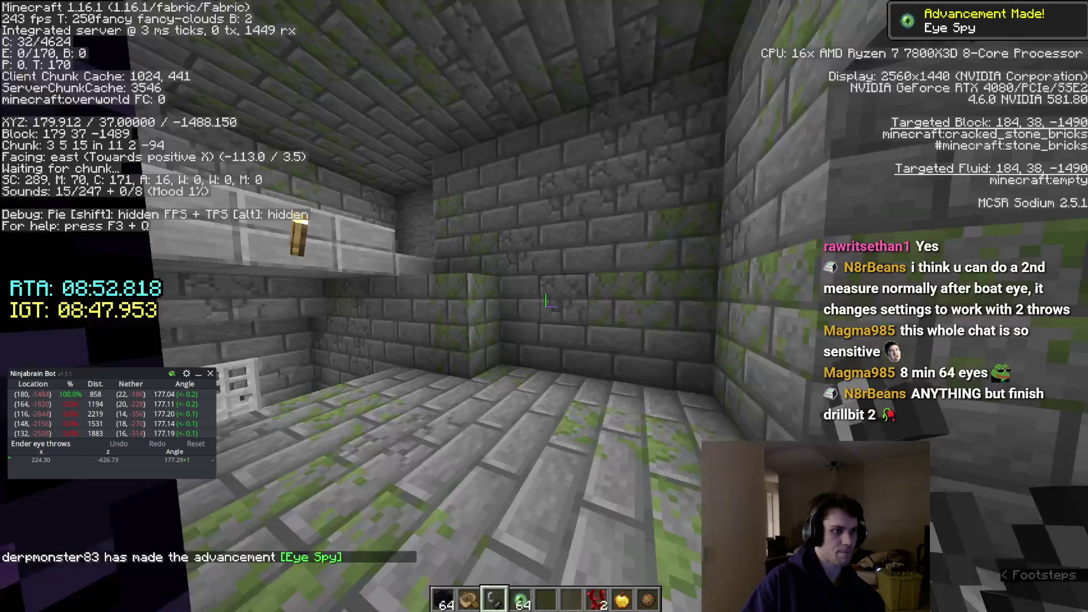
key("z")
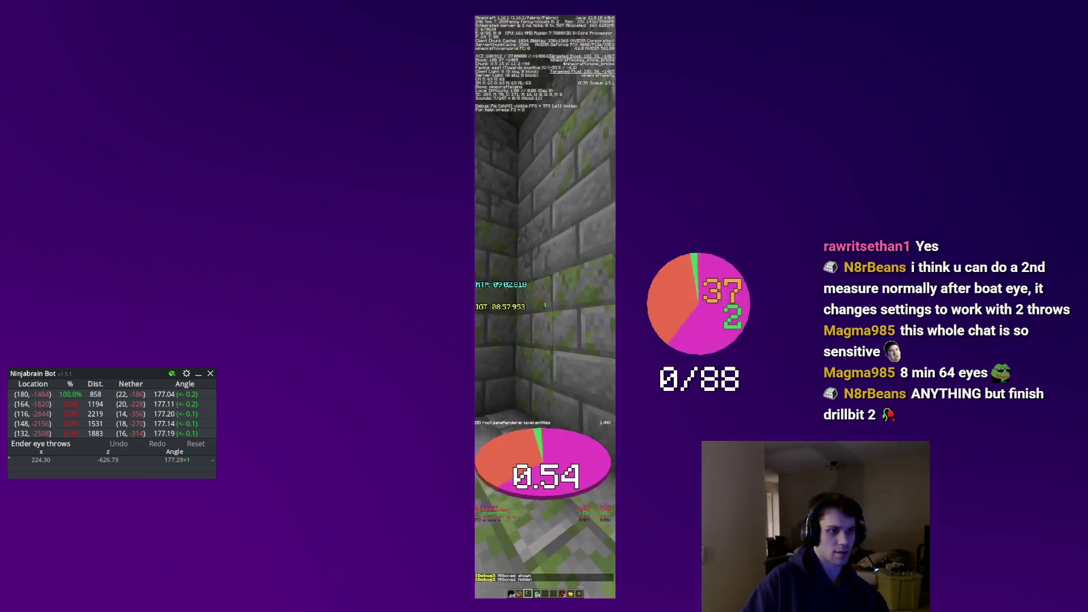
Restore the full-size view, hold obsidian, and walk down the stronghold's stone-brick corridor.
key("F3")
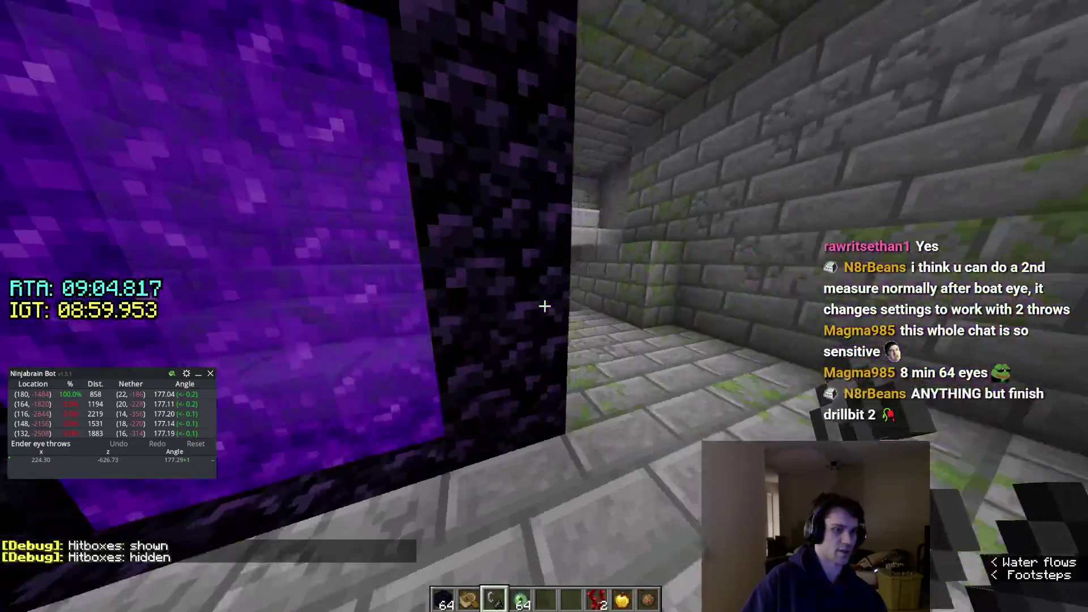
key("1")
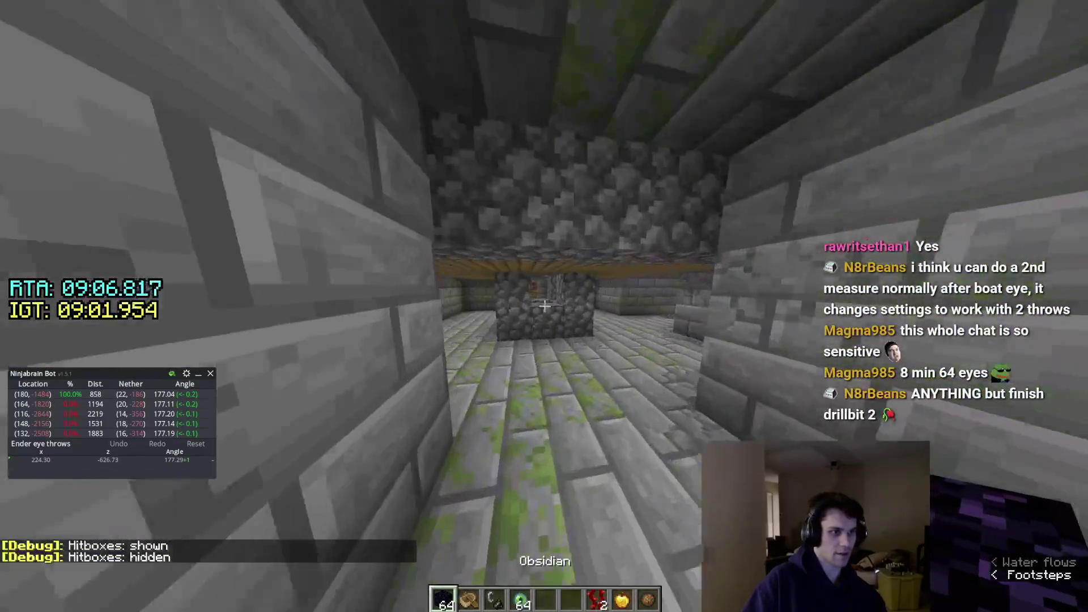
key("w")
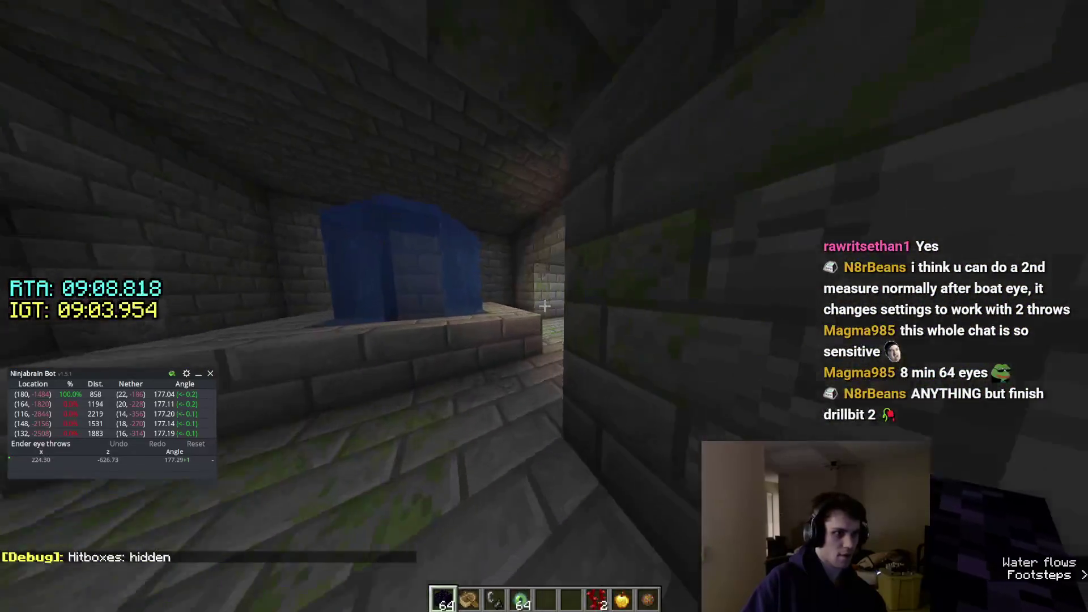
key("w")
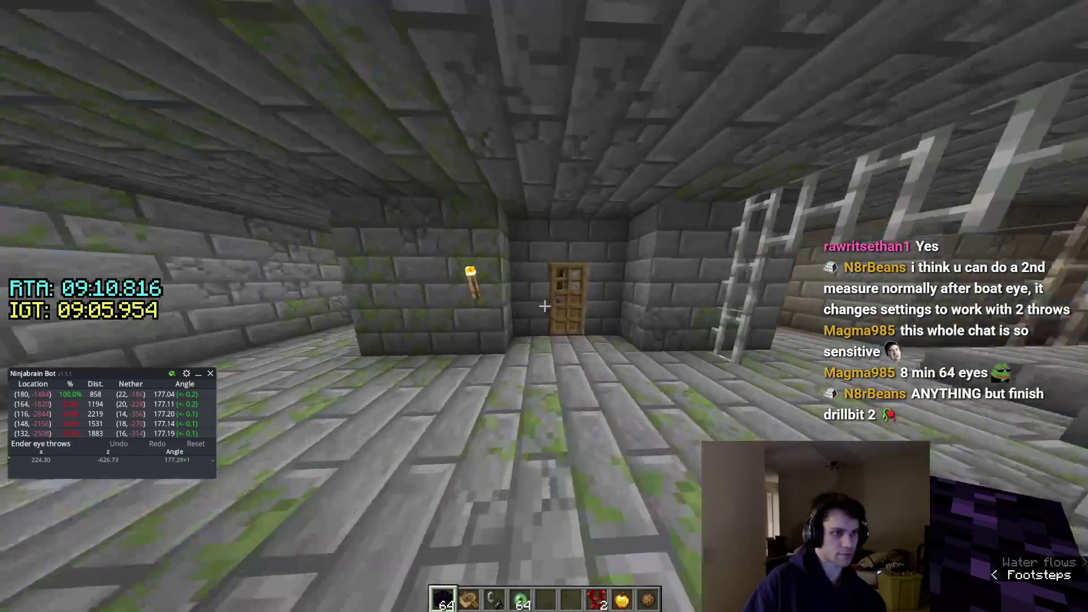
key("w")
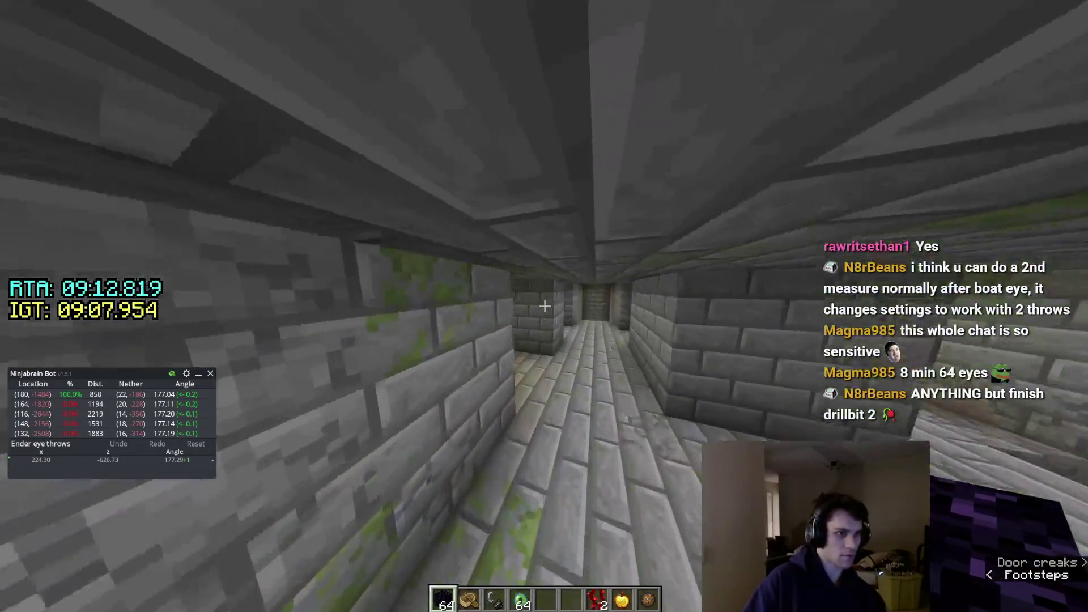
key("w")
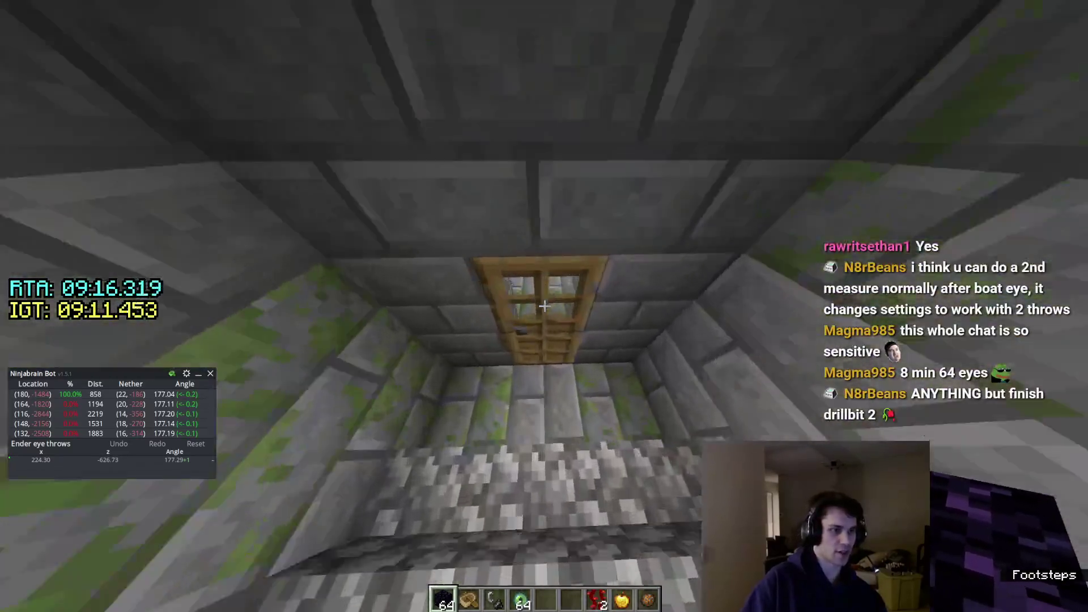
Go through the wooden door, climb the stairs, and mine through the wall into the mossy corridor.
right_click(544, 306)
key("w")
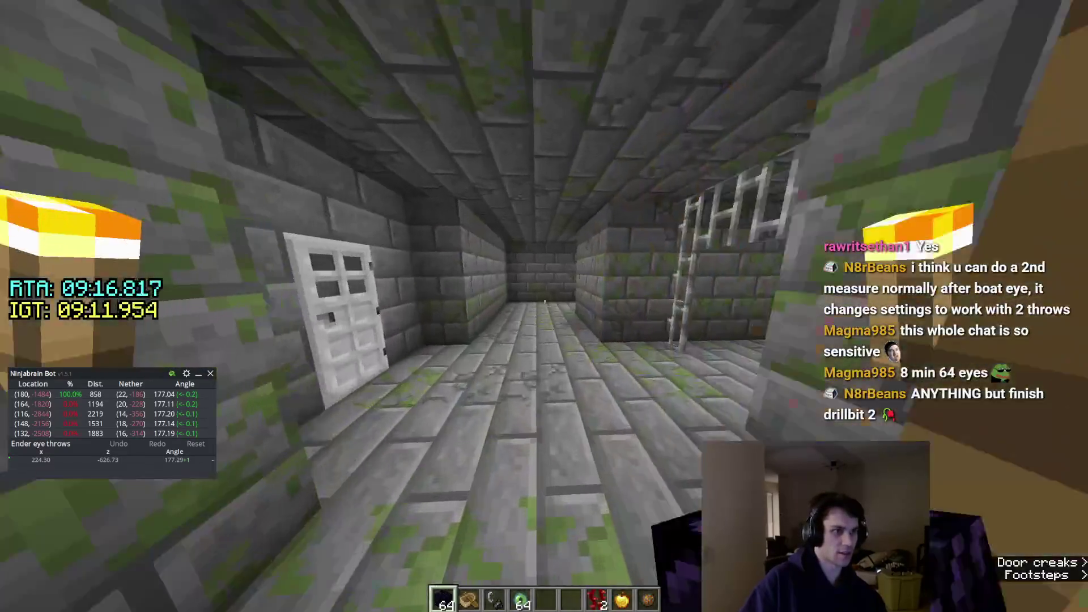
key("w")
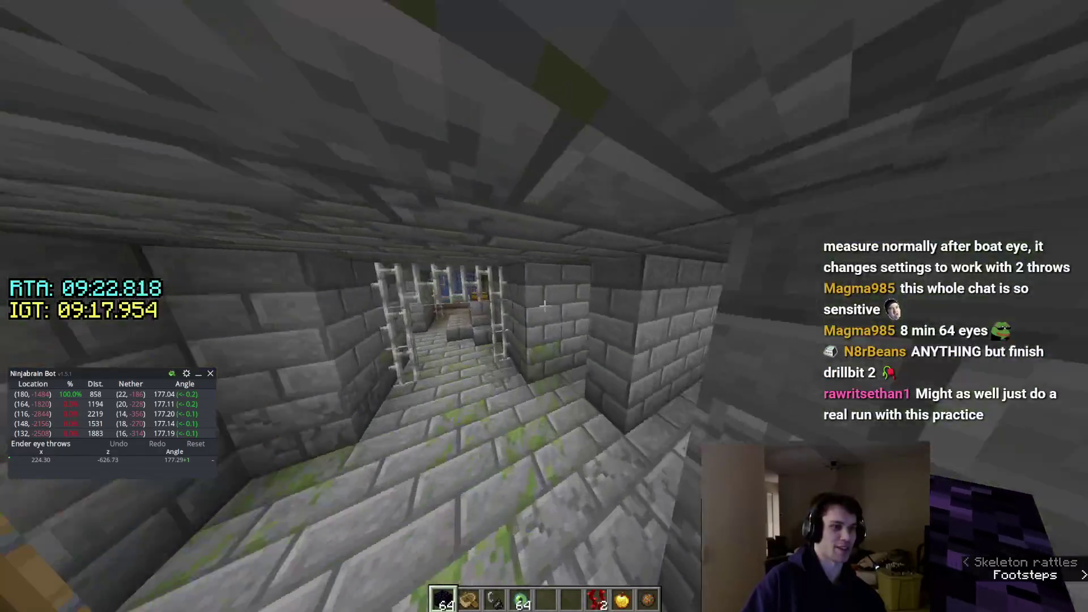
key("w")
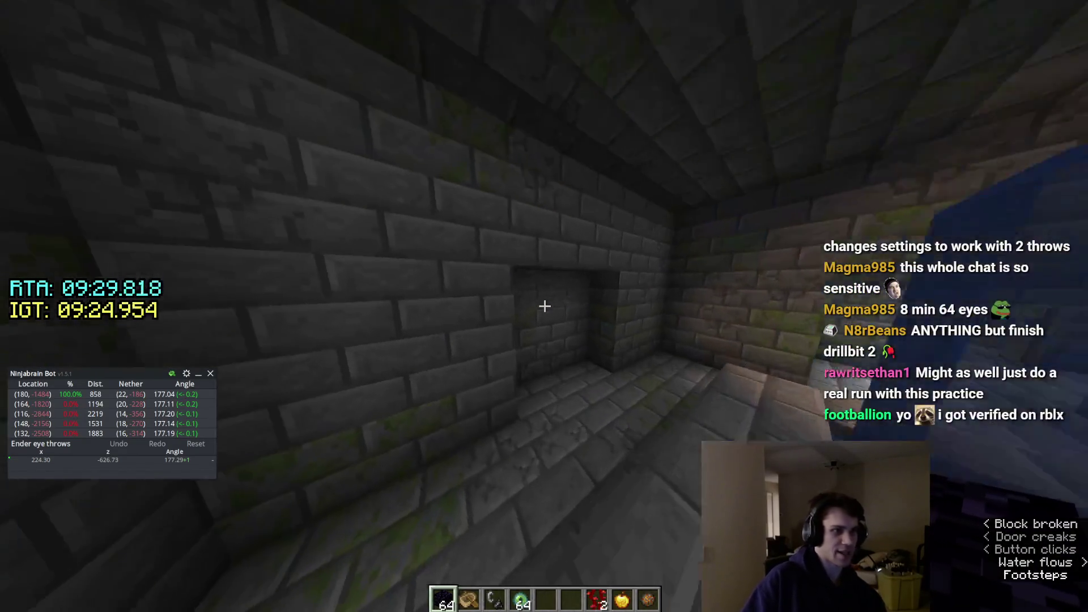
key("w")
left_click(544, 306)
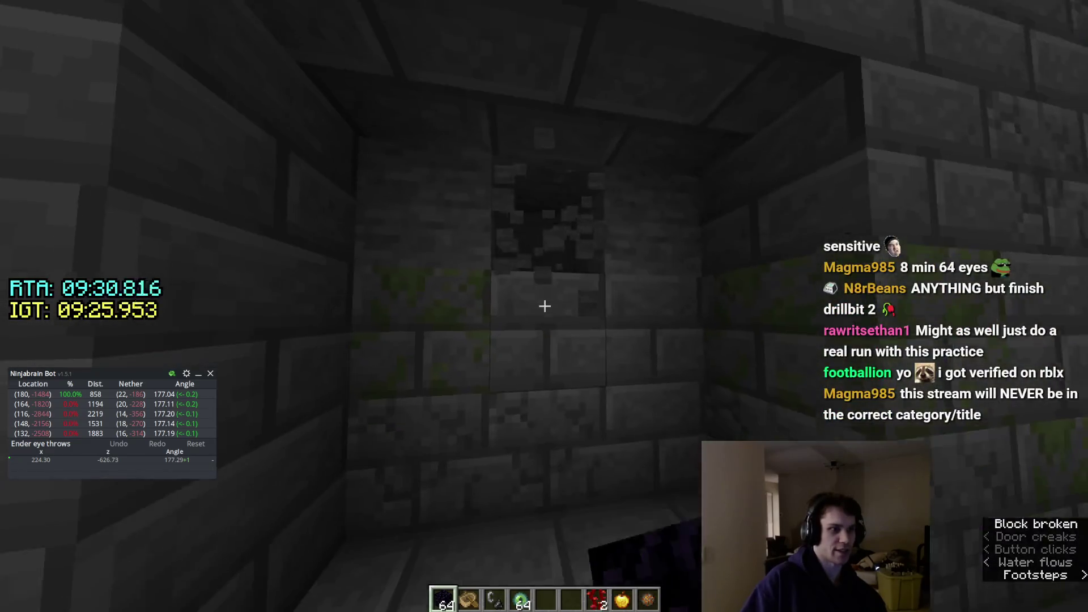
key("w")
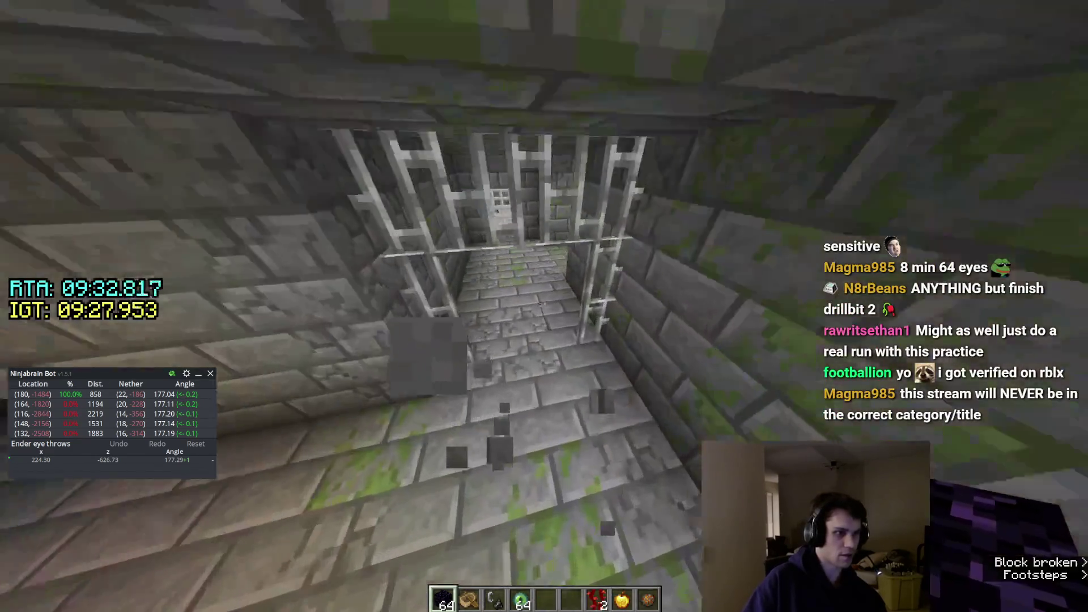